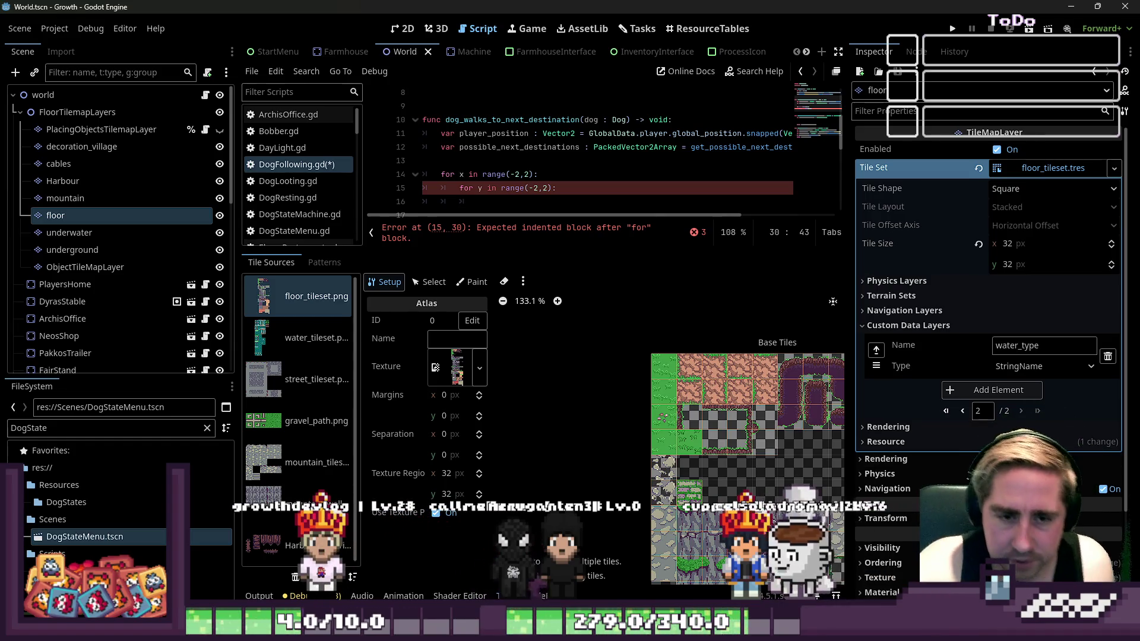
Keep water_type as StringName and resize the panels so DogFollowing.gd shows lines 7–31
click(1026, 367)
click(929, 368)
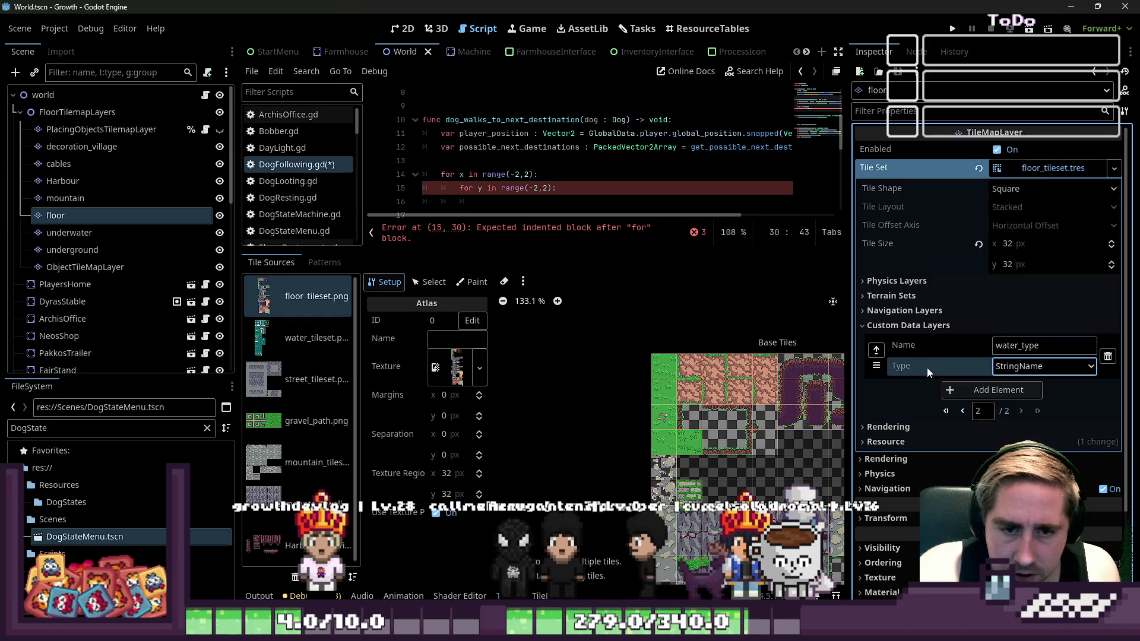
drag(846, 417, 973, 417)
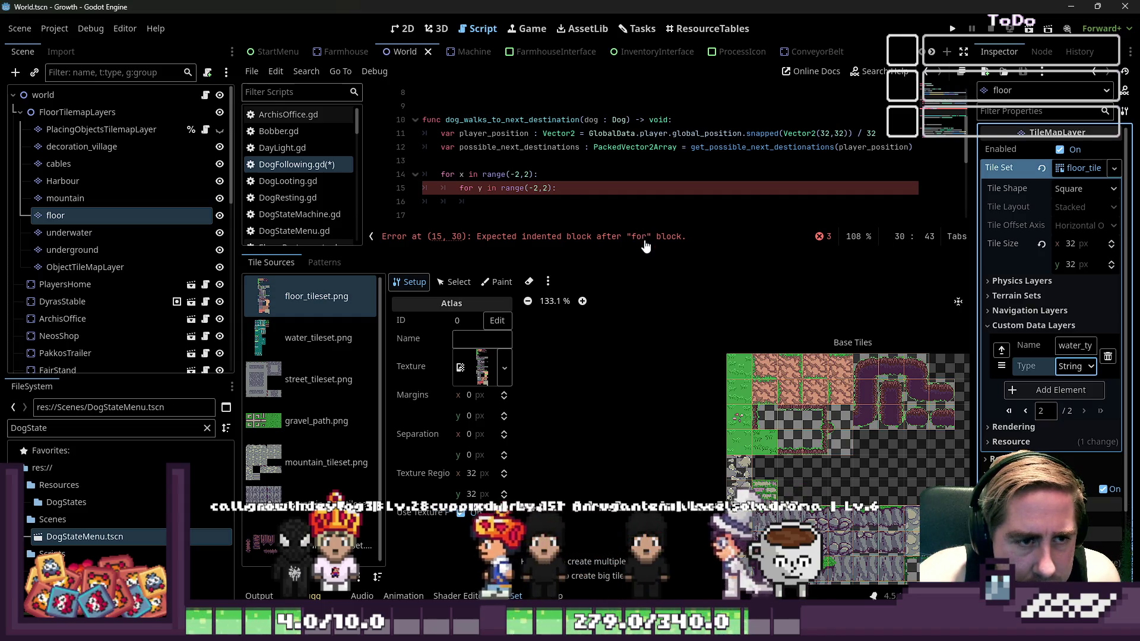
drag(615, 248, 615, 493)
click(619, 407)
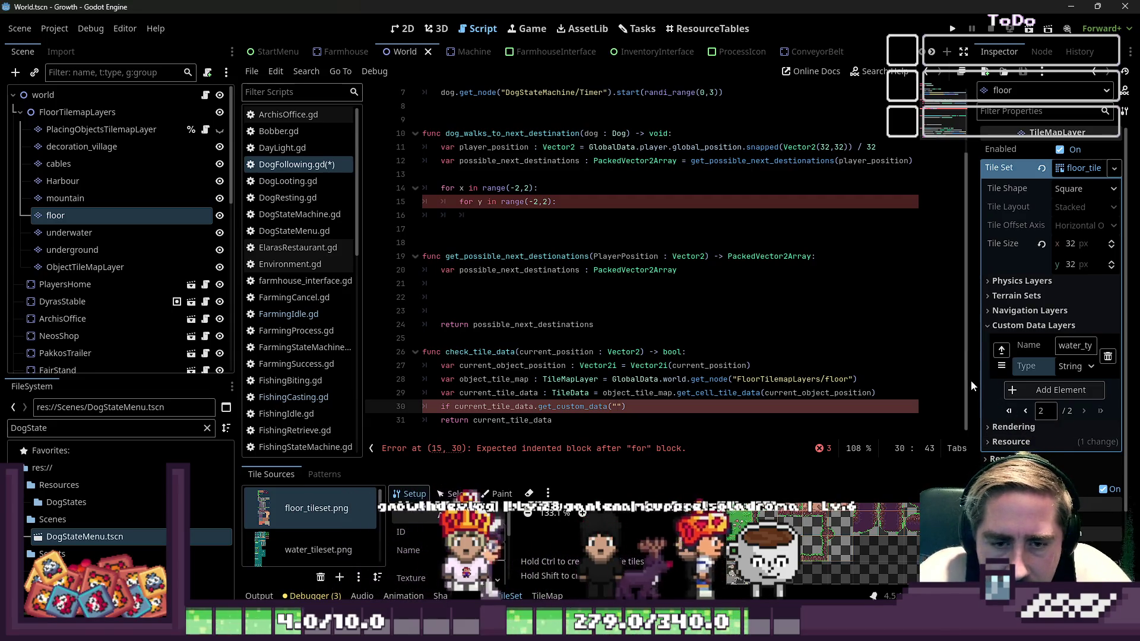
drag(973, 381, 765, 380)
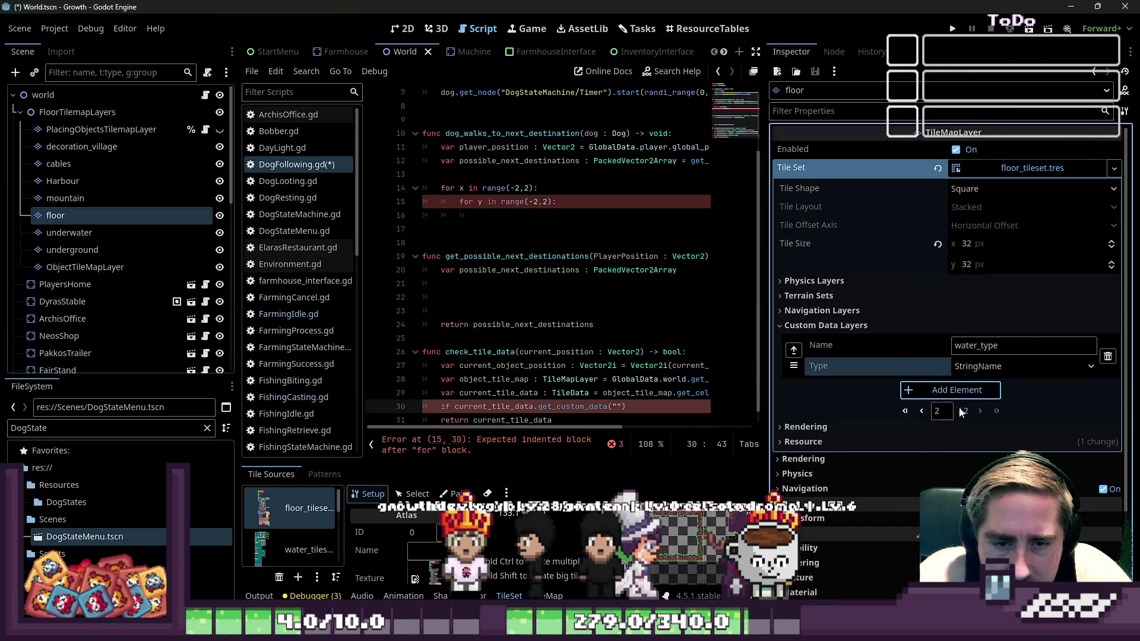
Add a second custom data layer, dog_destination_possible, typed bool, beside water_type
click(974, 392)
click(978, 403)
text(grp)
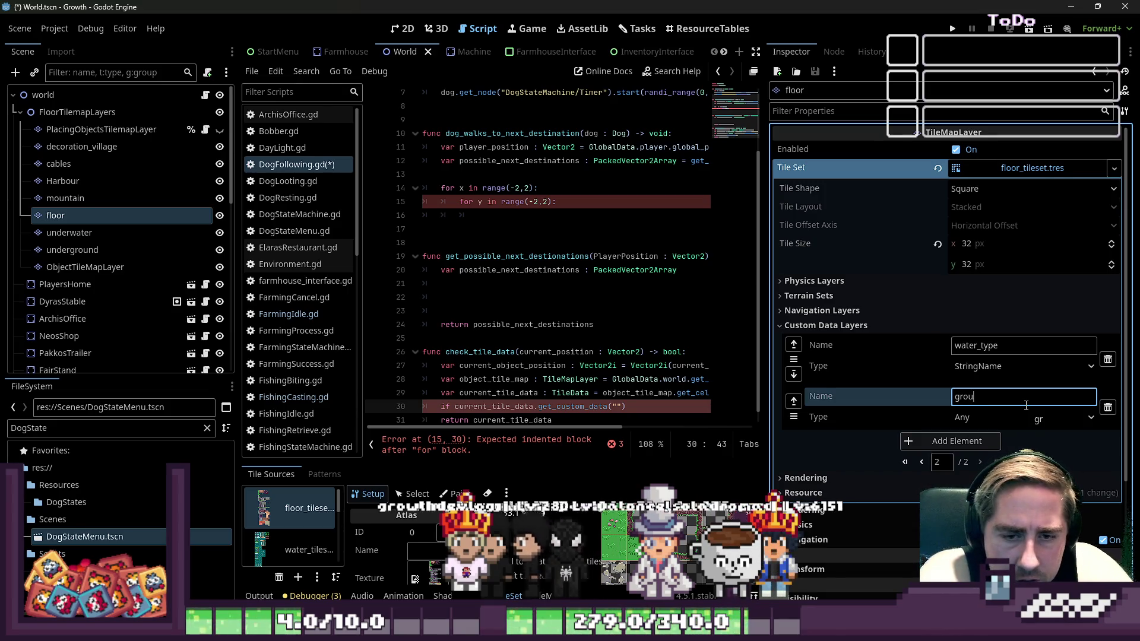
text(_)
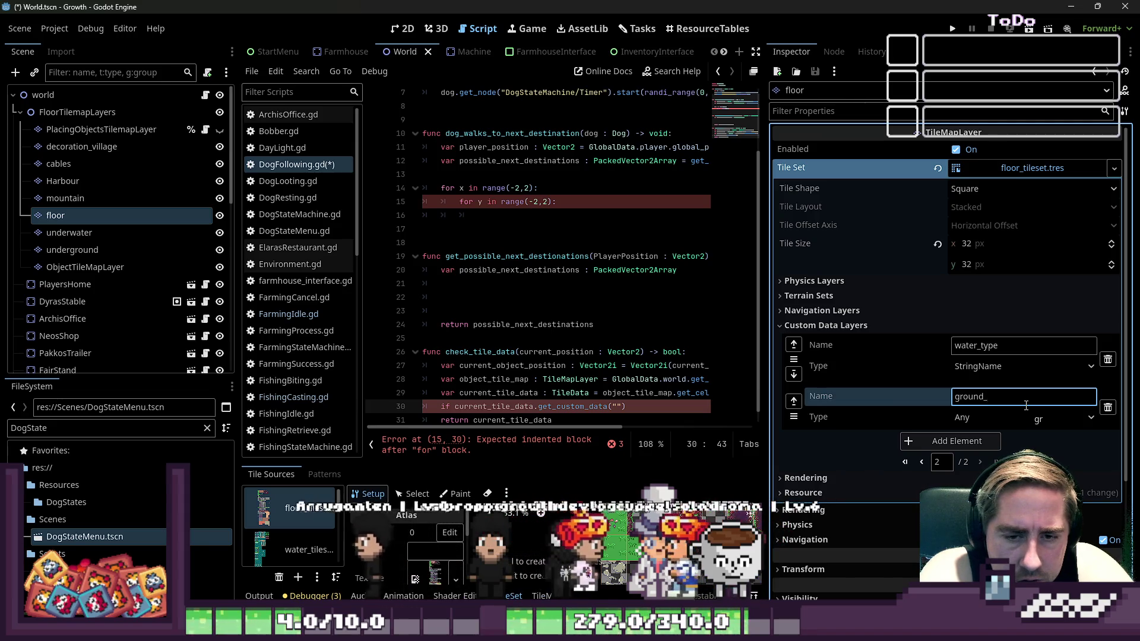
key(ctrl+a)
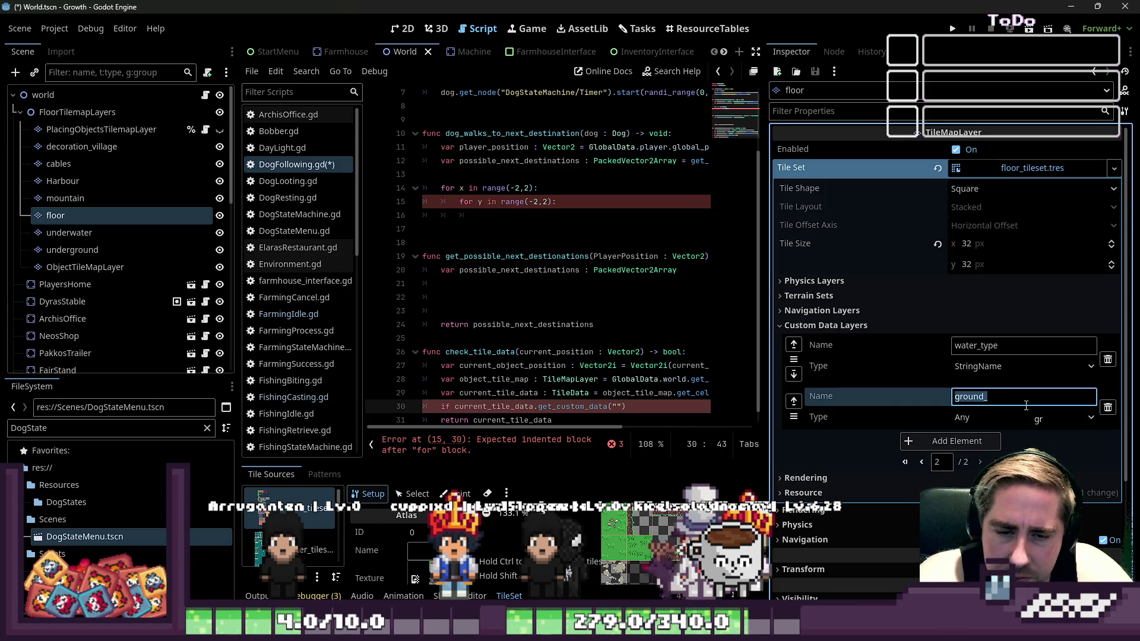
text(dog_destio)
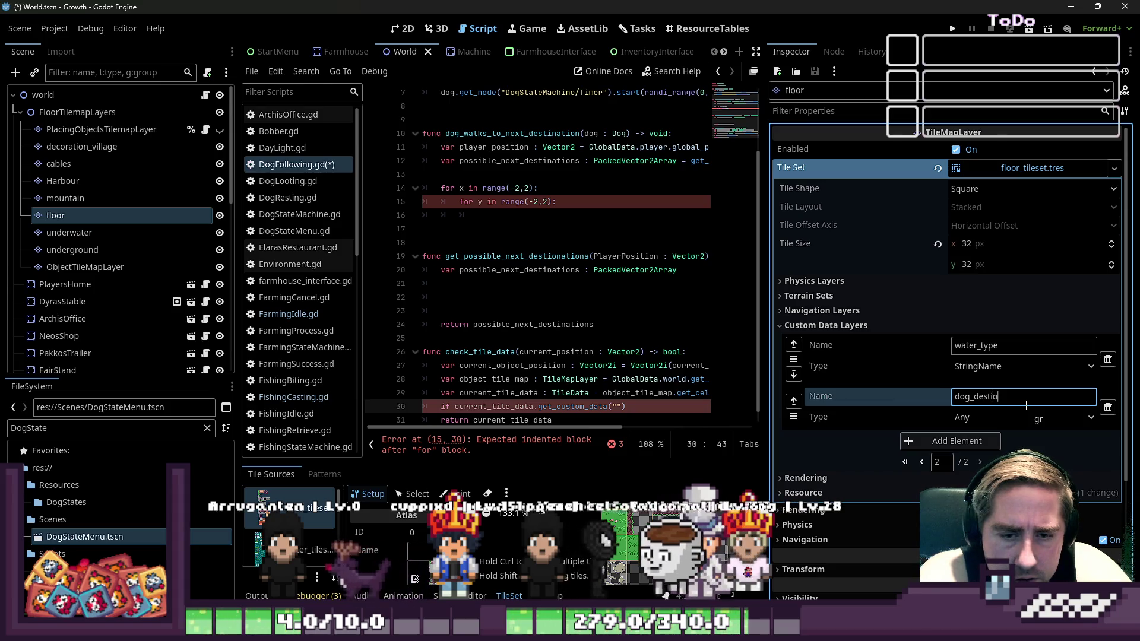
key(BackSpace)
text(nation)
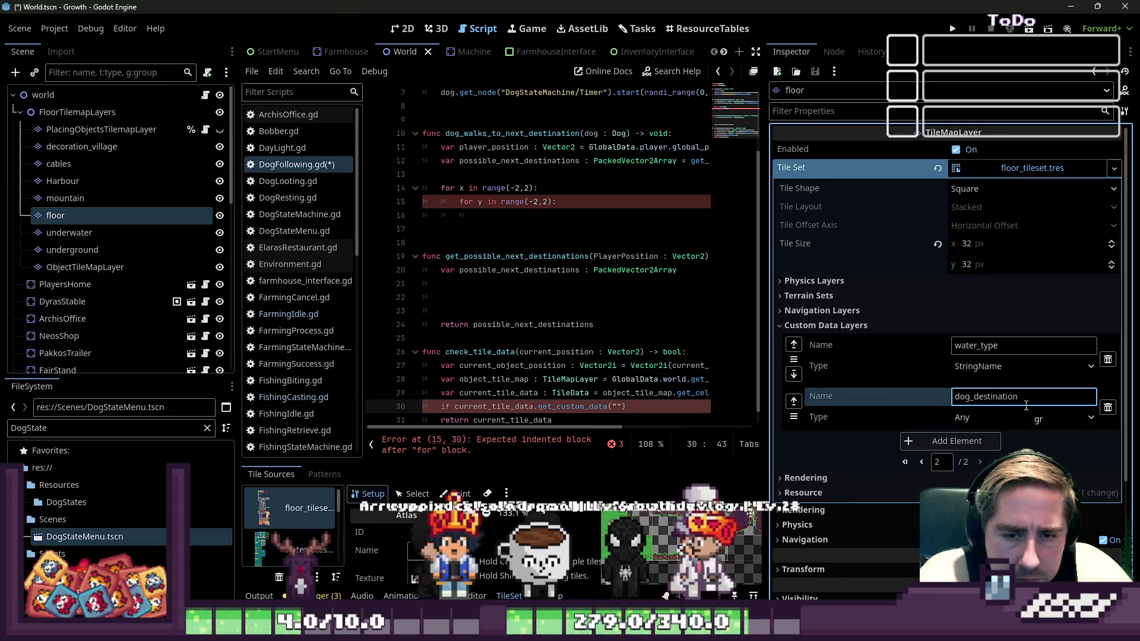
text(_possible)
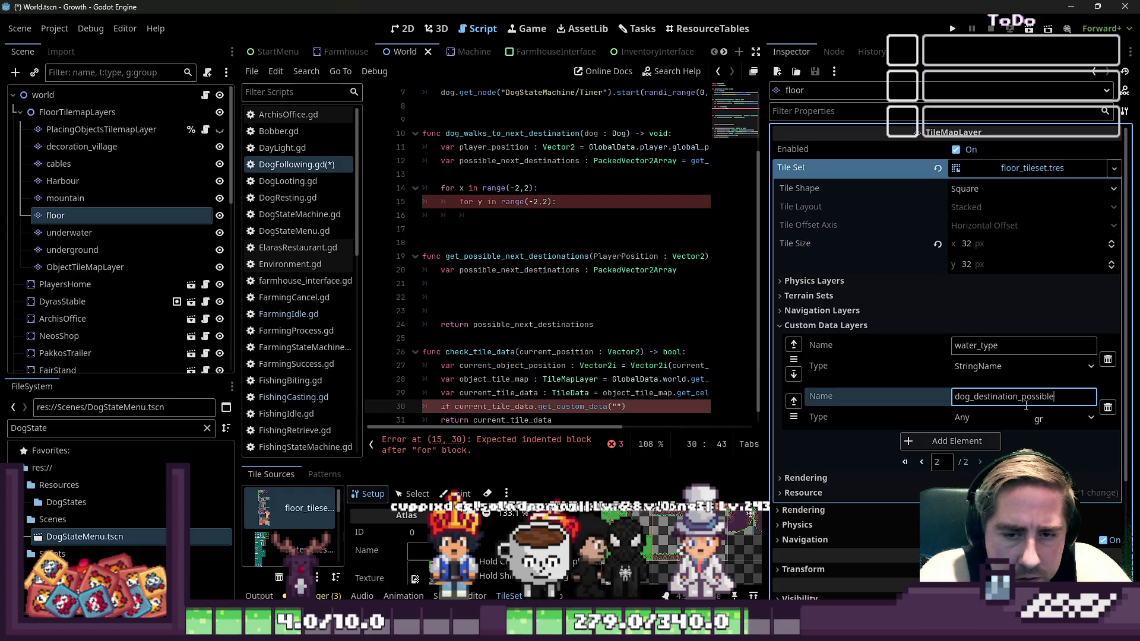
click(1010, 418)
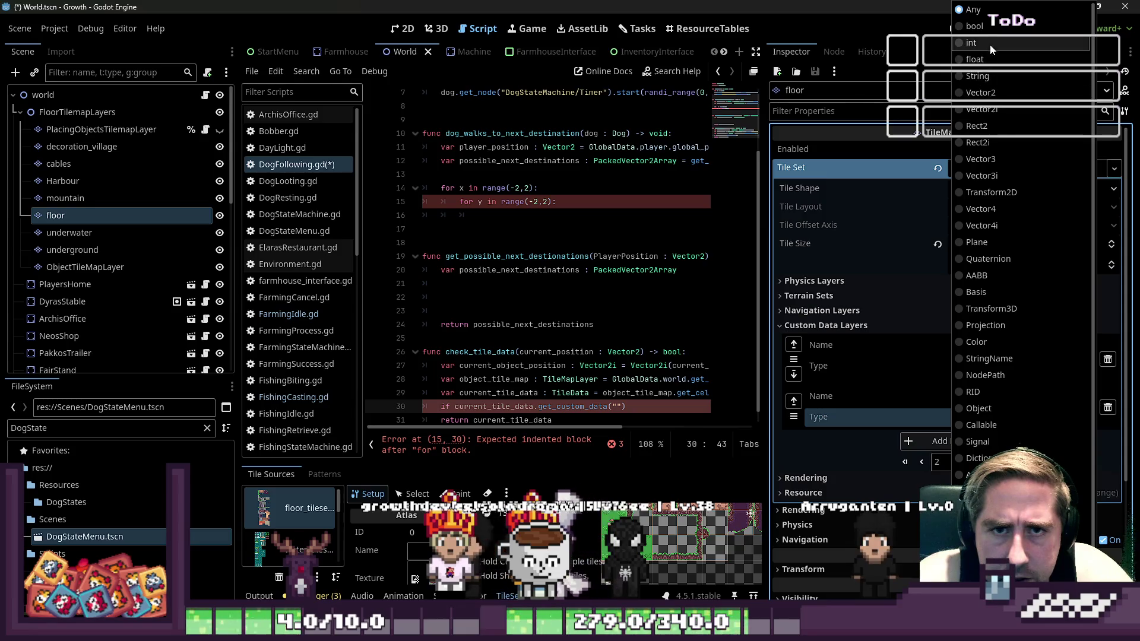
key(Escape)
click(874, 397)
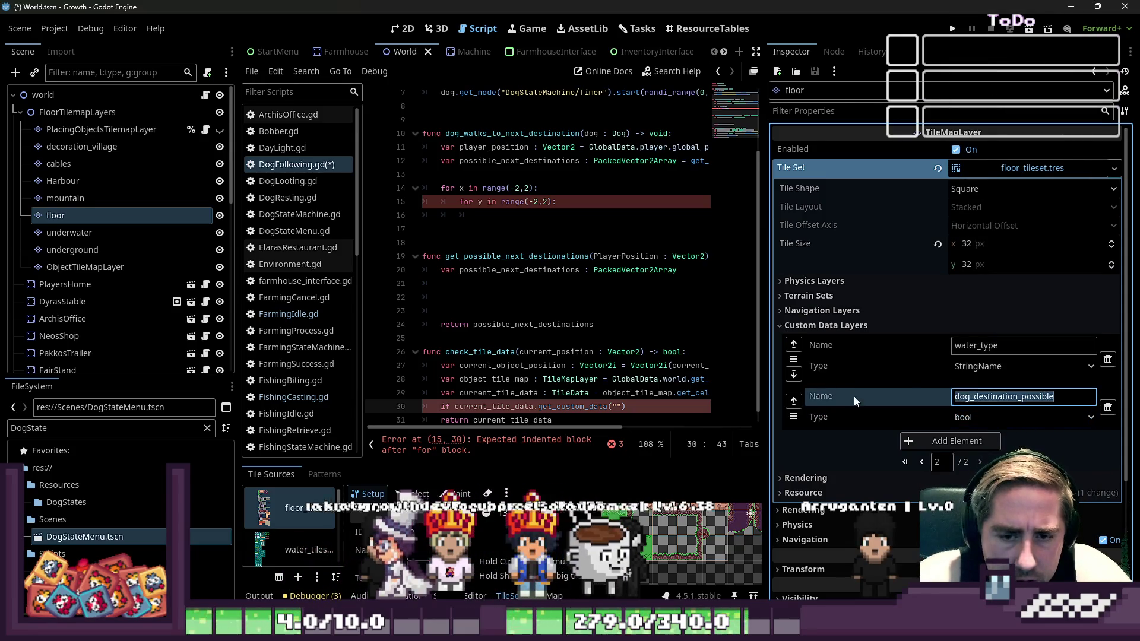
drag(767, 297, 909, 297)
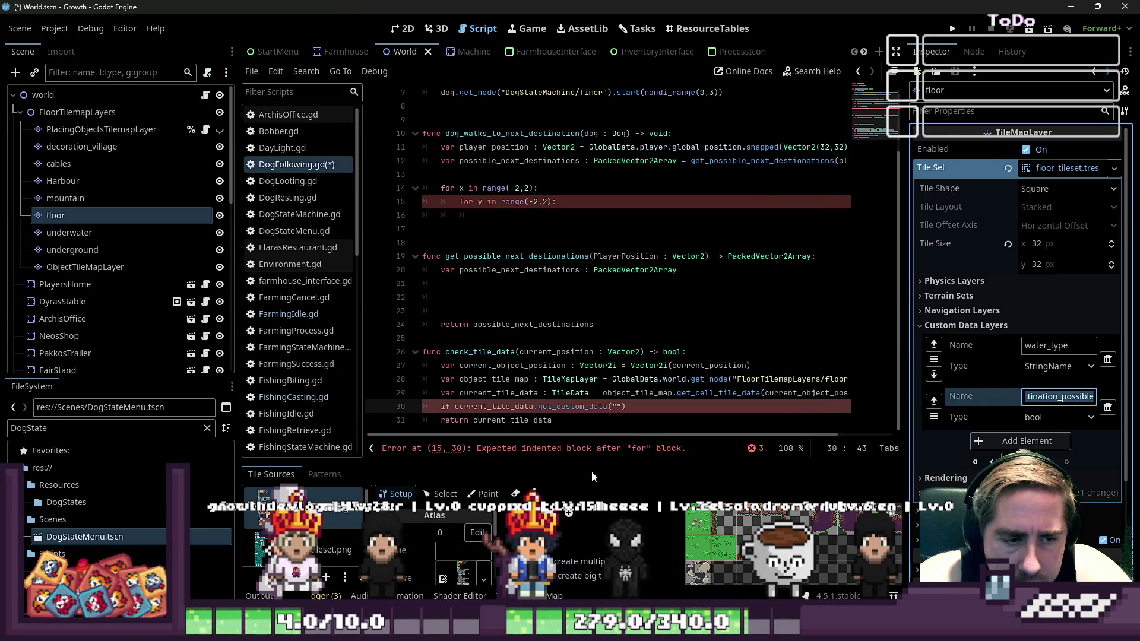
Enlarge the tileset panel and set Paint mode to paint dog_destination_possible as On
drag(589, 461, 572, 60)
scroll(579, 237, up, 10)
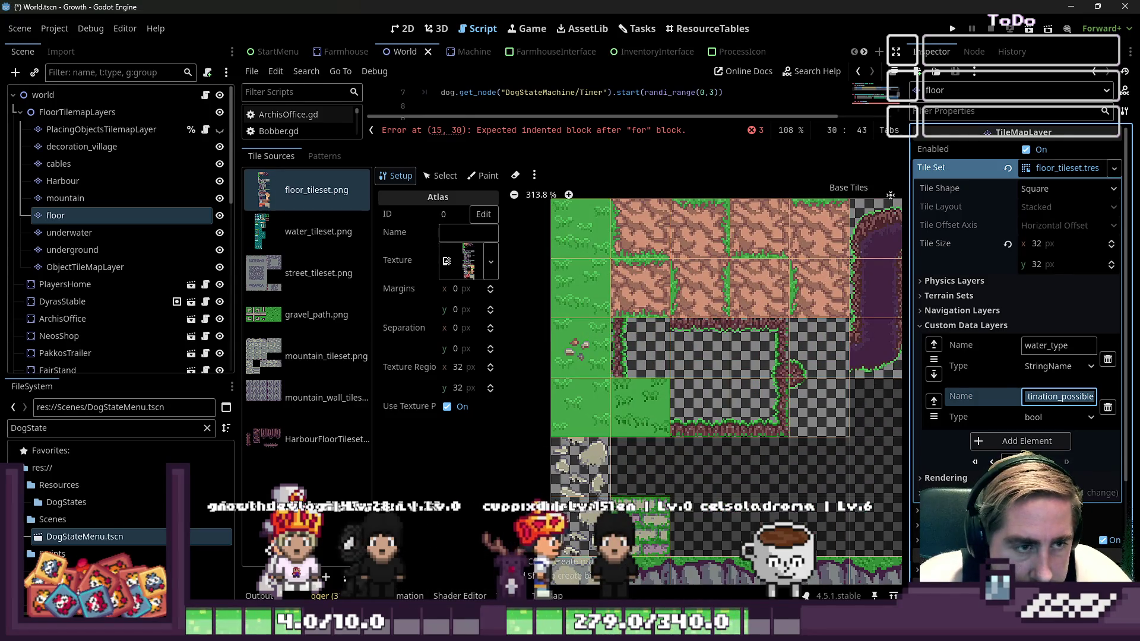
click(484, 176)
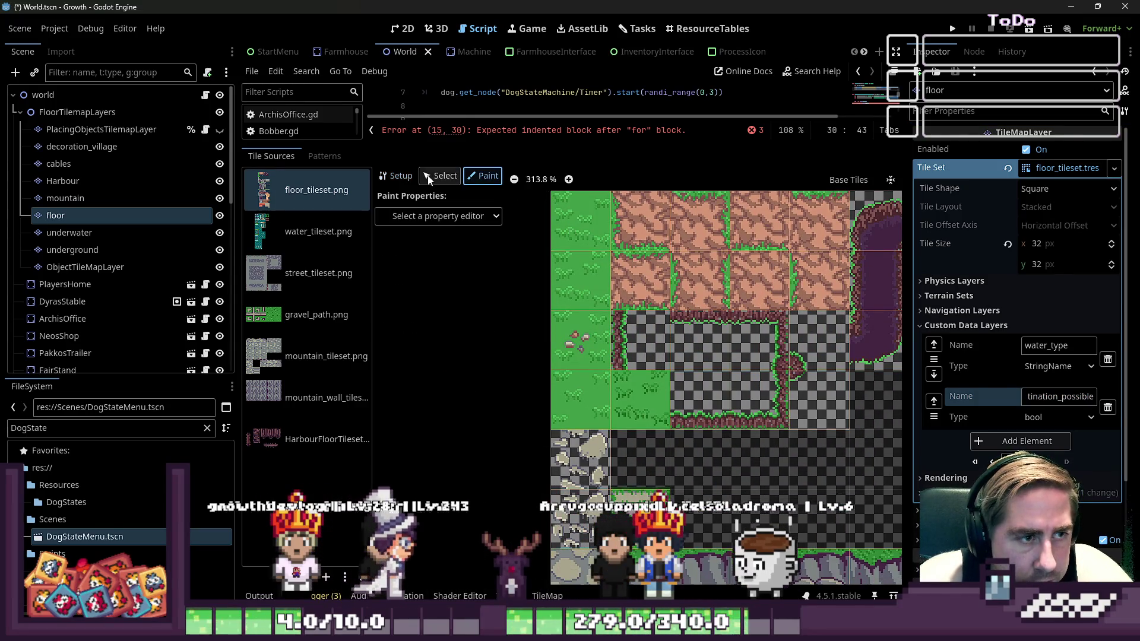
click(429, 215)
click(478, 483)
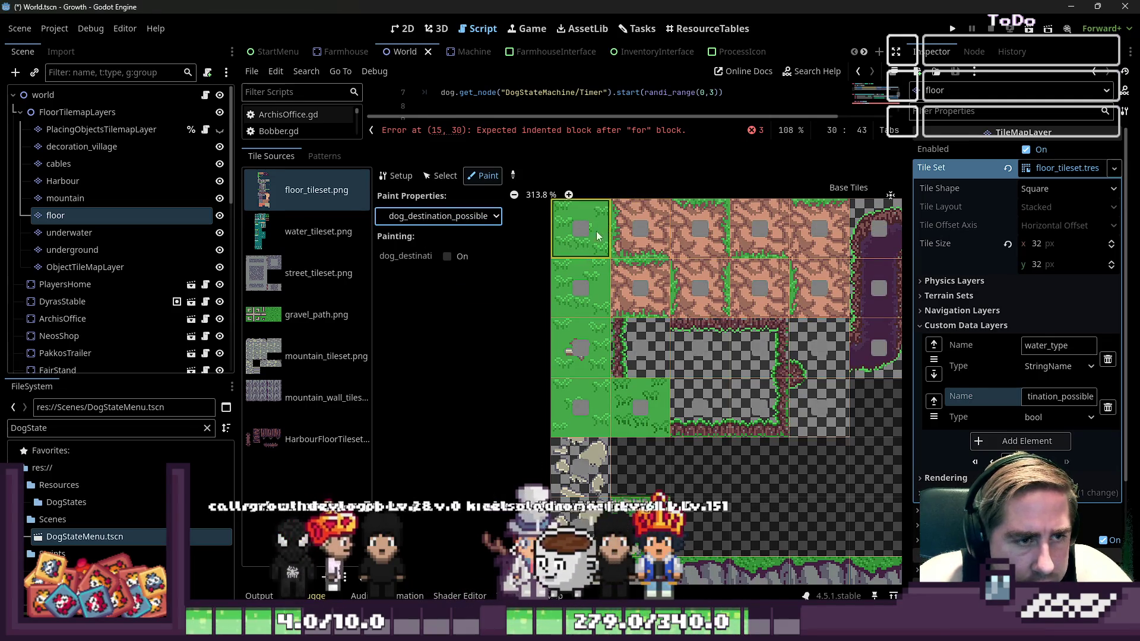
click(445, 256)
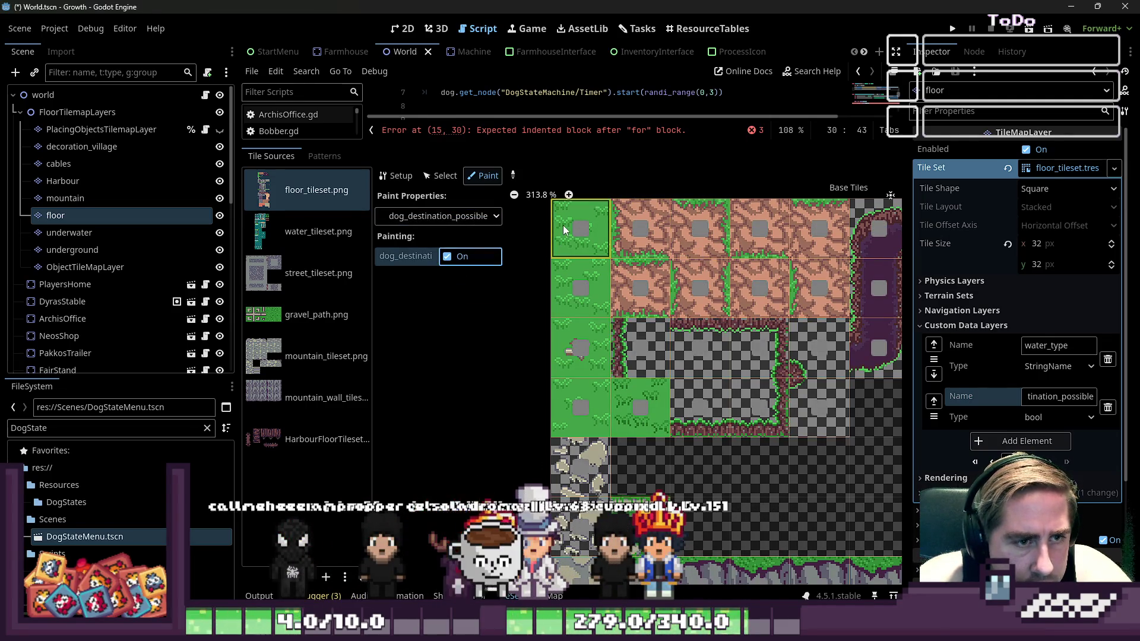
Paint the first-column grass tiles, a dirt tile and two stone path tiles as destinations
mouse_move(580, 324)
mouse_down()
mouse_move(583, 399)
mouse_move(638, 403)
mouse_up()
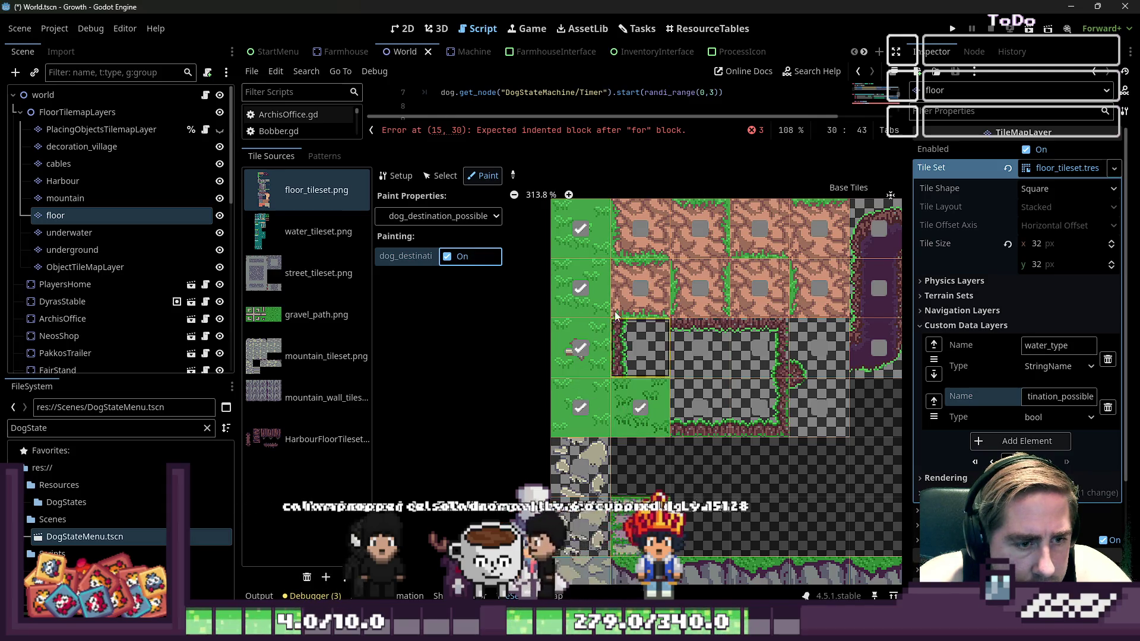
scroll(569, 244, down, 8)
scroll(565, 421, up, 2)
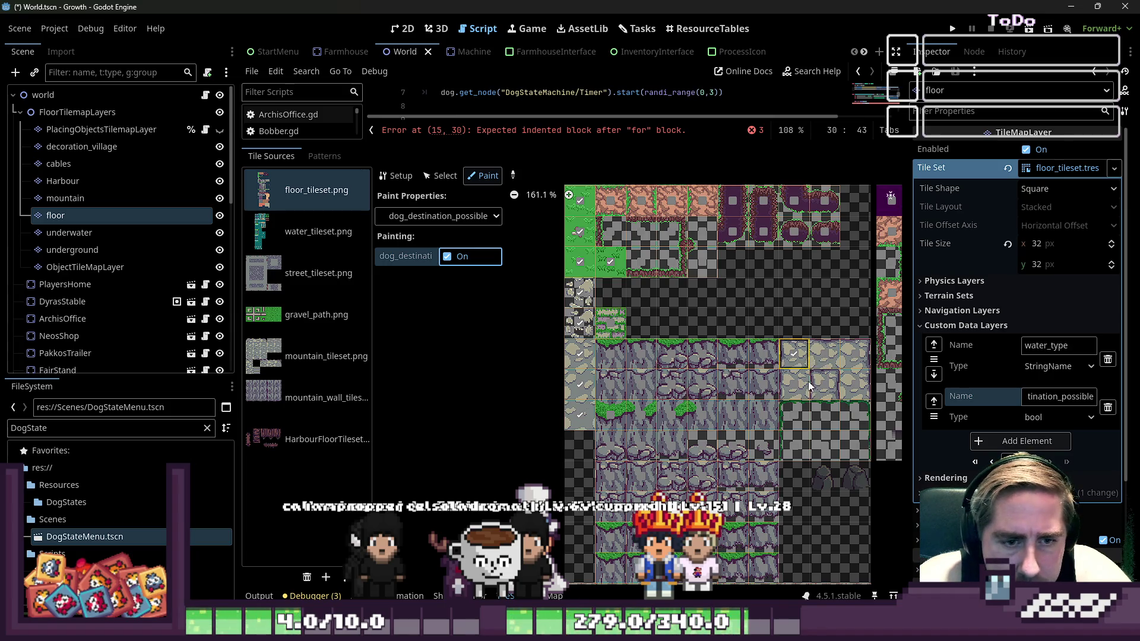
scroll(804, 357, up, 2)
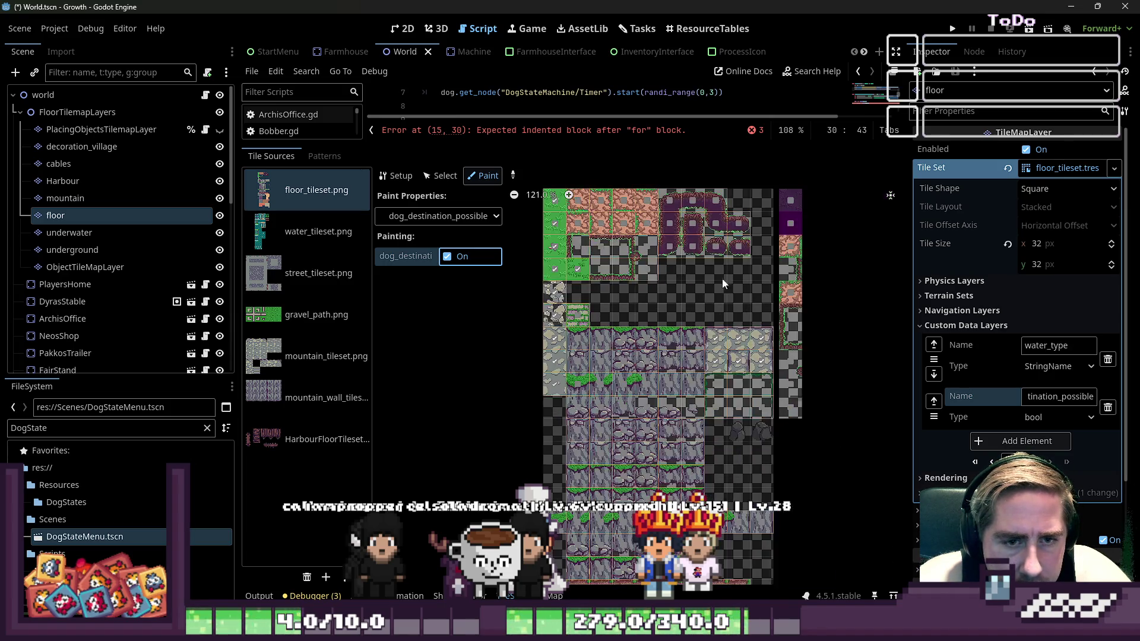
scroll(793, 457, right, 3)
scroll(659, 279, up, 4)
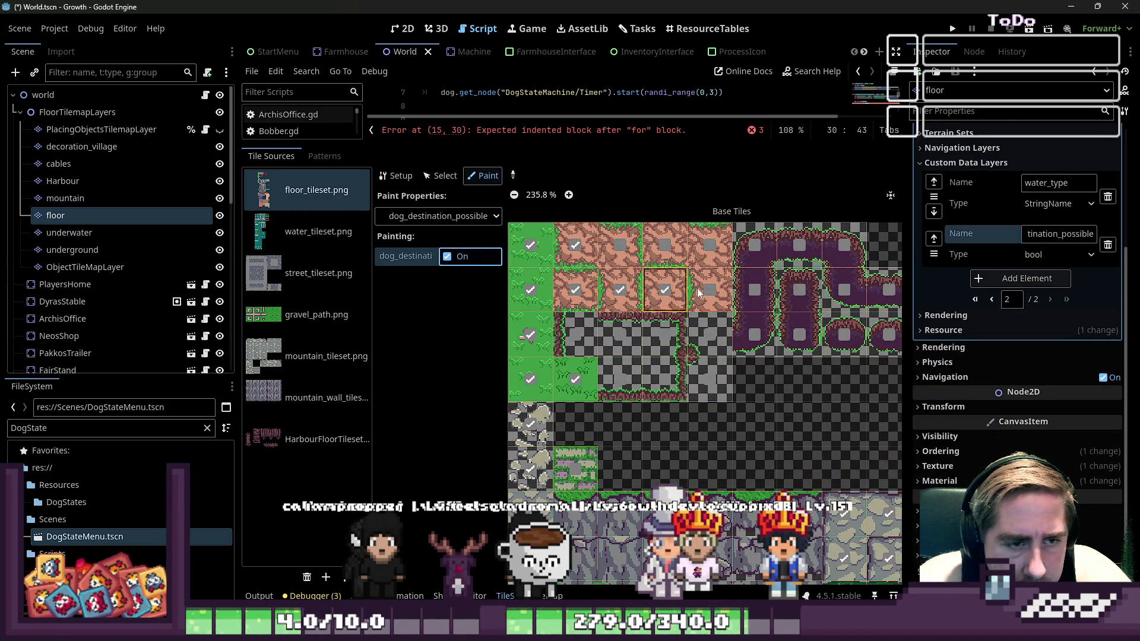
scroll(582, 242, down, 6)
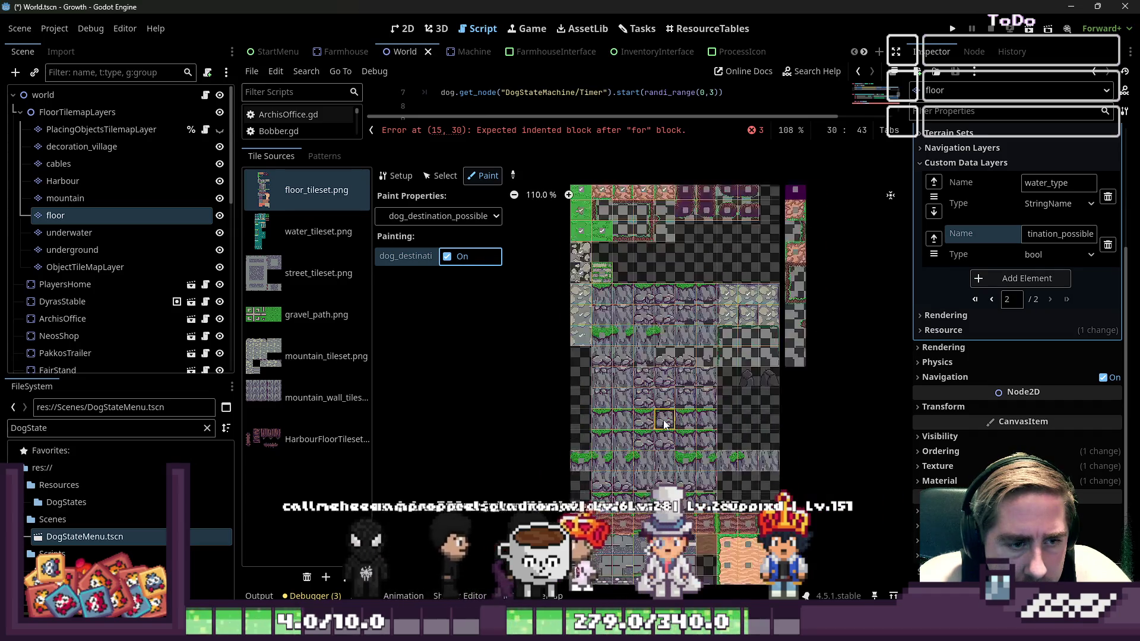
scroll(582, 264, up, 9)
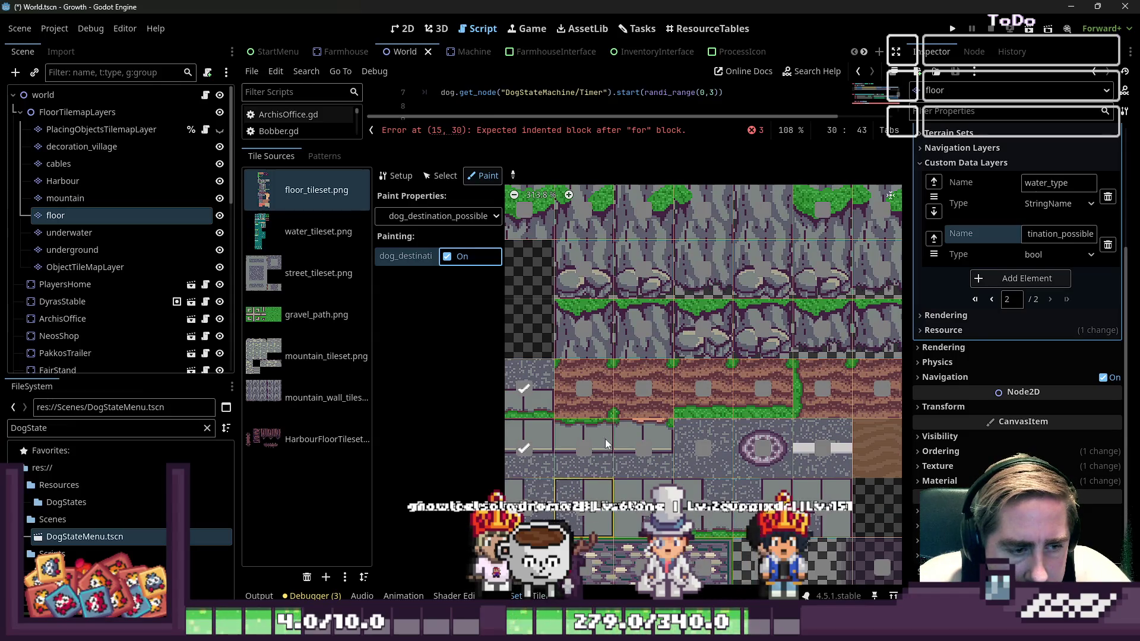
click(645, 387)
click(643, 448)
click(703, 448)
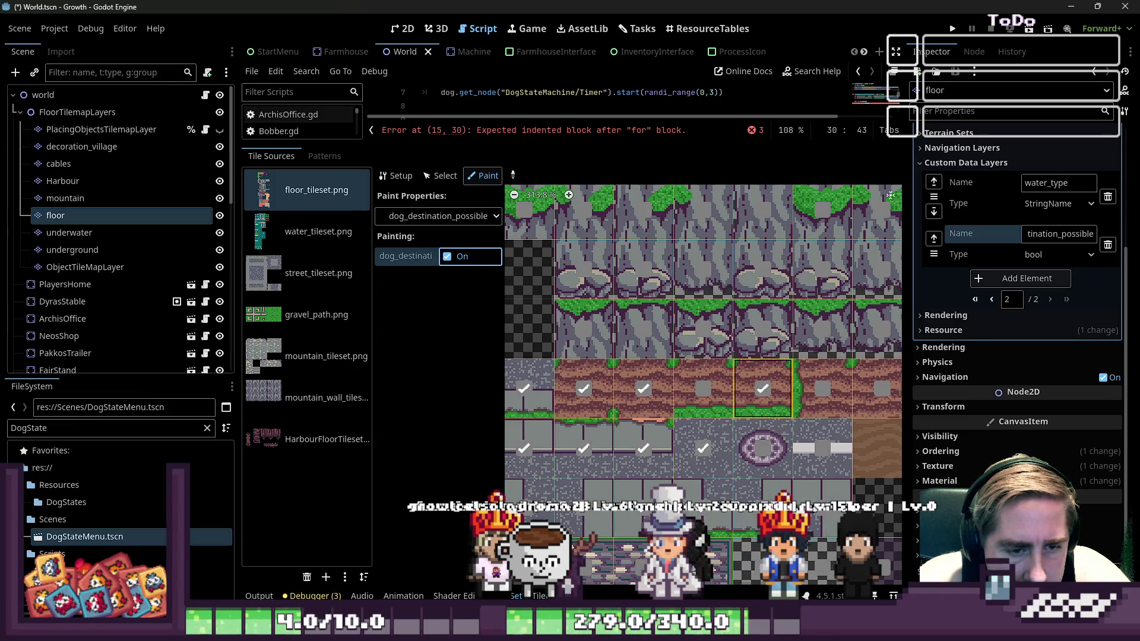
Paint the remaining dirt and sand tiles as possible dog destinations
scroll(604, 307, down, 2)
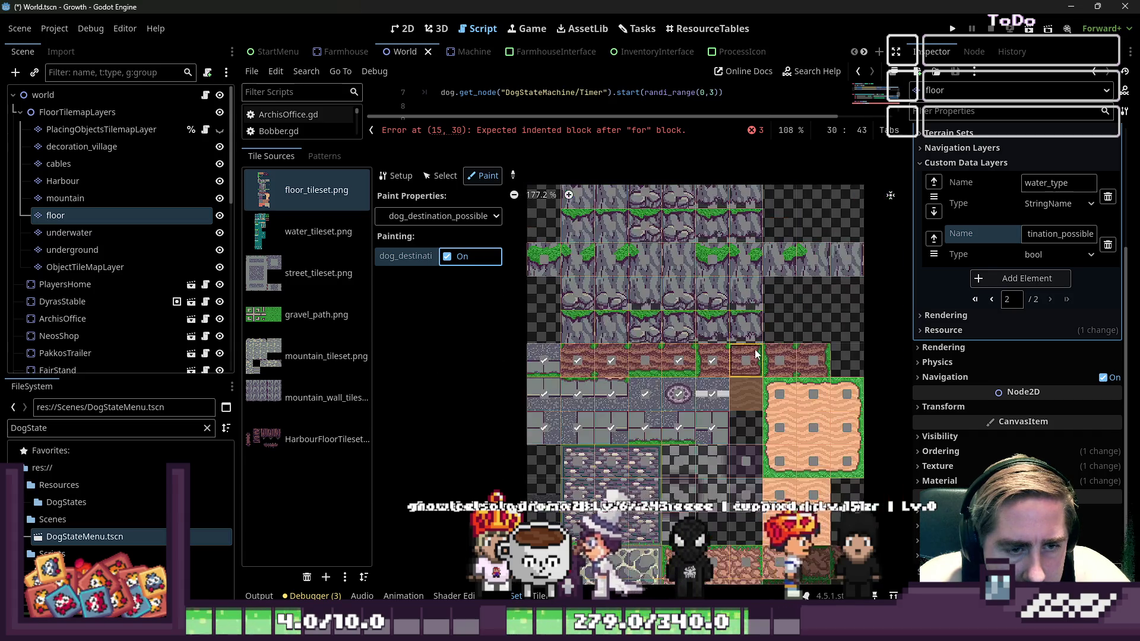
mouse_move(859, 415)
mouse_down()
mouse_move(801, 410)
mouse_move(801, 469)
mouse_move(858, 441)
mouse_move(894, 506)
mouse_up()
scroll(730, 333, down, 4)
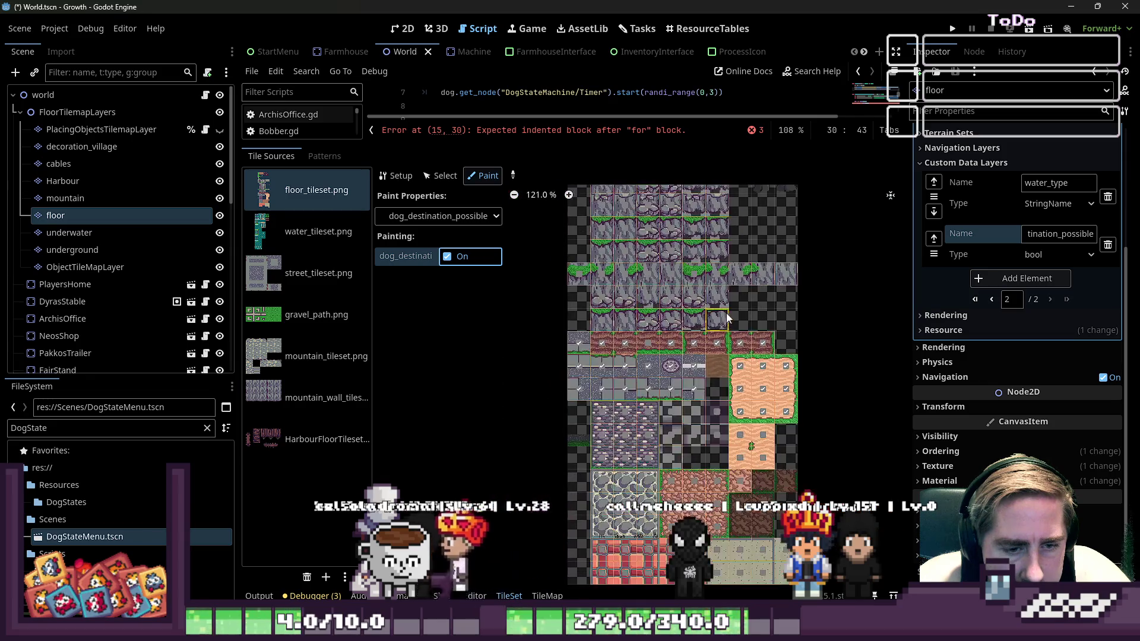
scroll(727, 313, up, 4)
drag(806, 376, 817, 434)
mouse_move(776, 488)
mouse_down()
mouse_move(728, 570)
mouse_move(629, 478)
mouse_move(756, 409)
mouse_up()
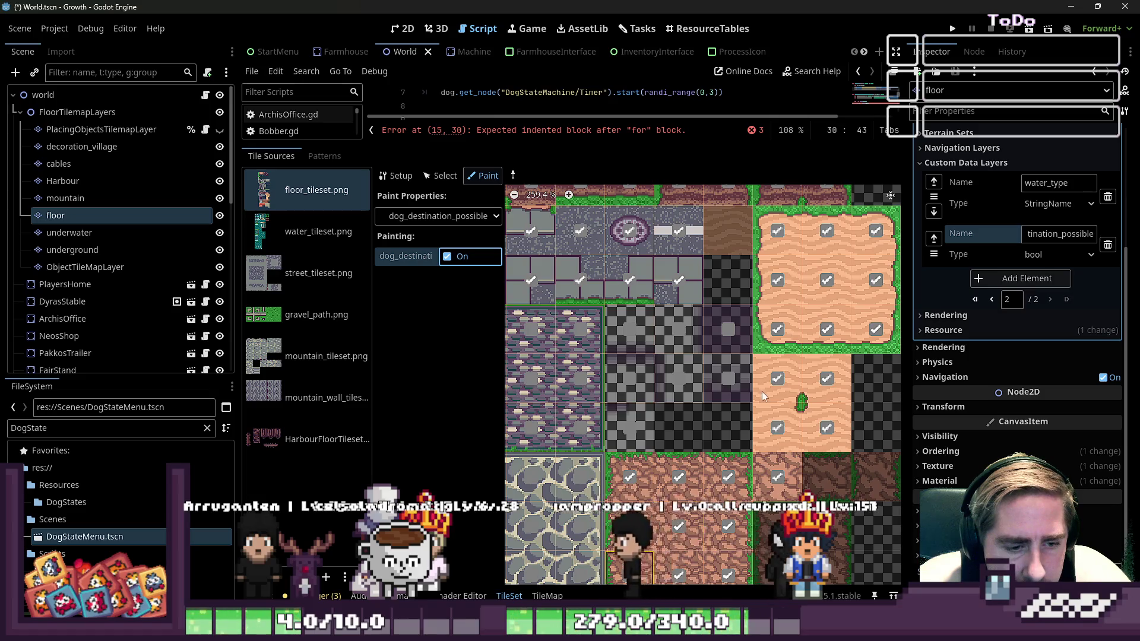
scroll(732, 358, down, 3)
scroll(712, 386, up, 1)
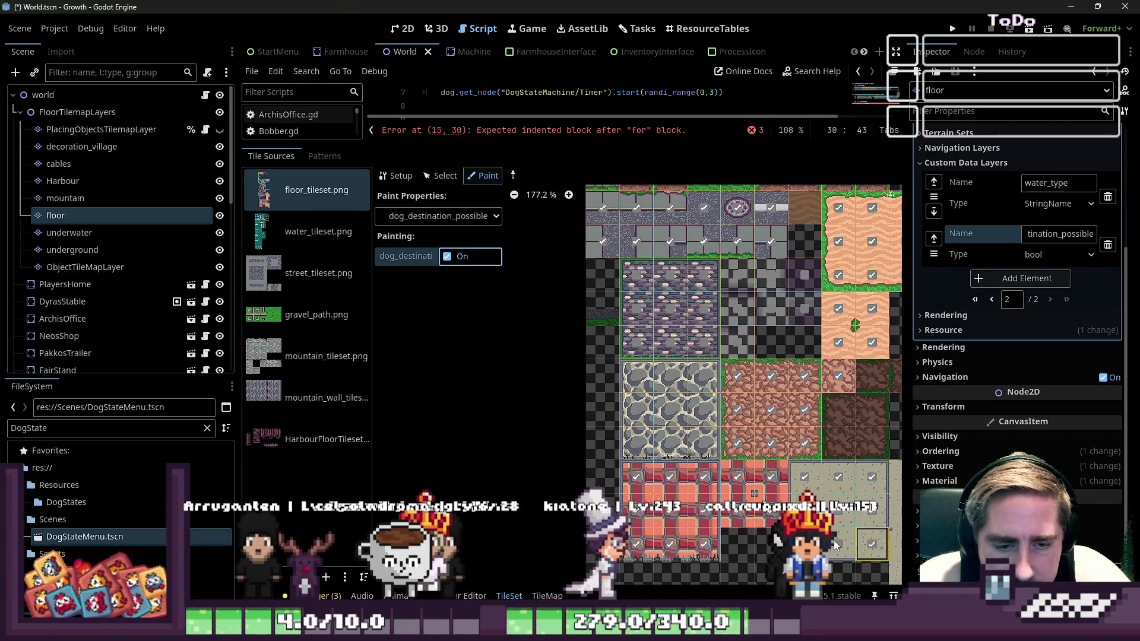
scroll(555, 372, down, 1)
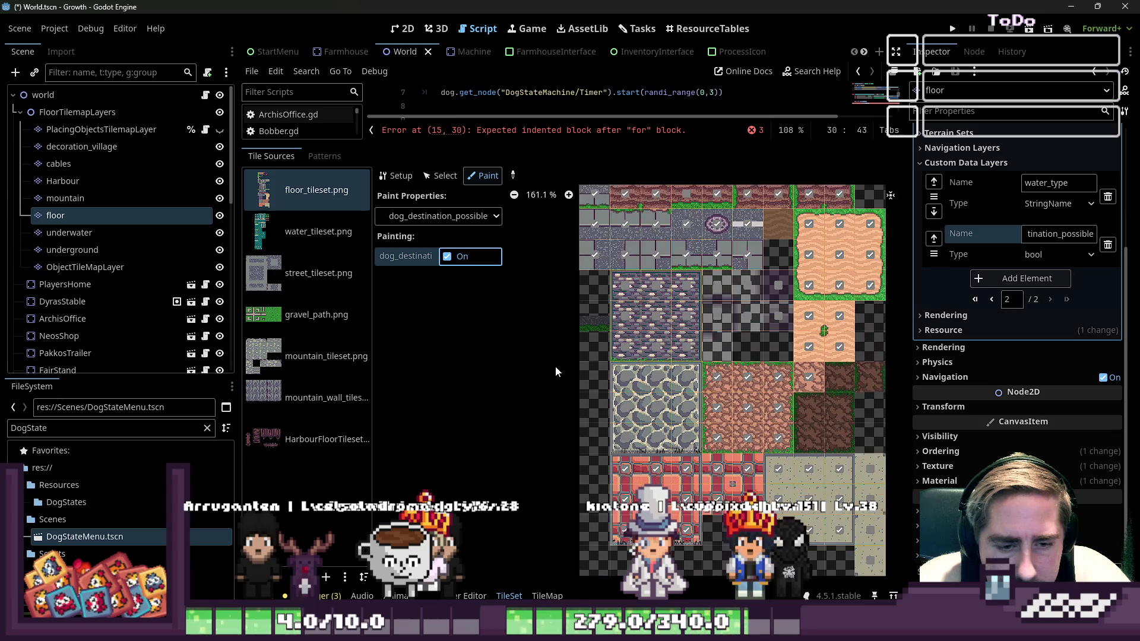
scroll(687, 460, down, 2)
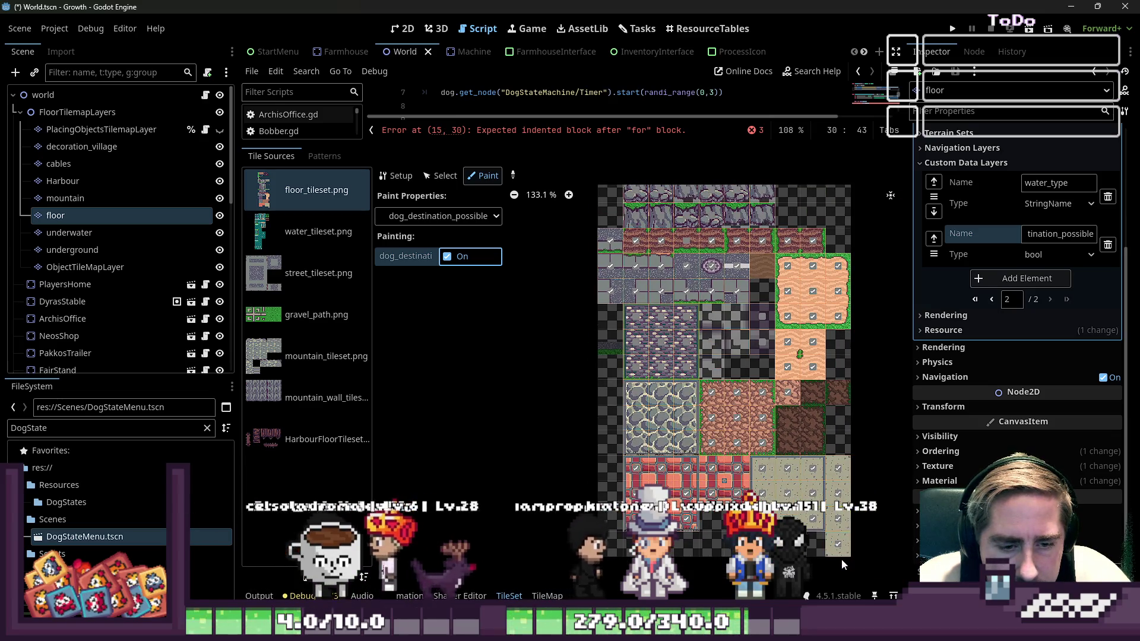
Mark additional stone floor tiles as possible dog destinations
mouse_move(655, 400)
mouse_down()
mouse_move(636, 427)
mouse_move(691, 413)
mouse_up()
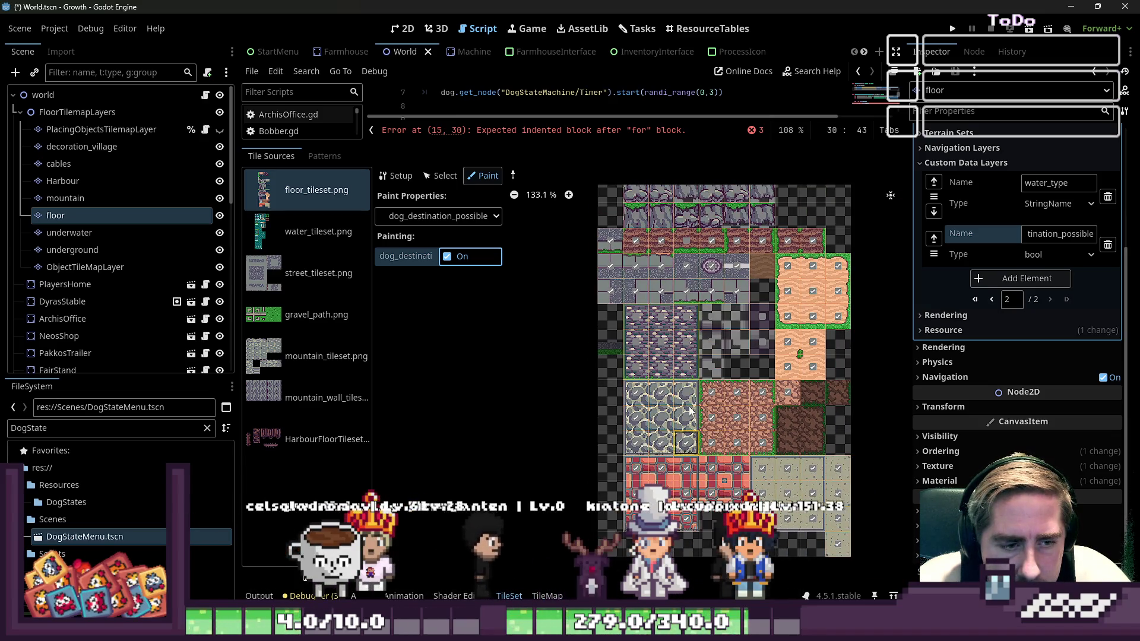
click(636, 316)
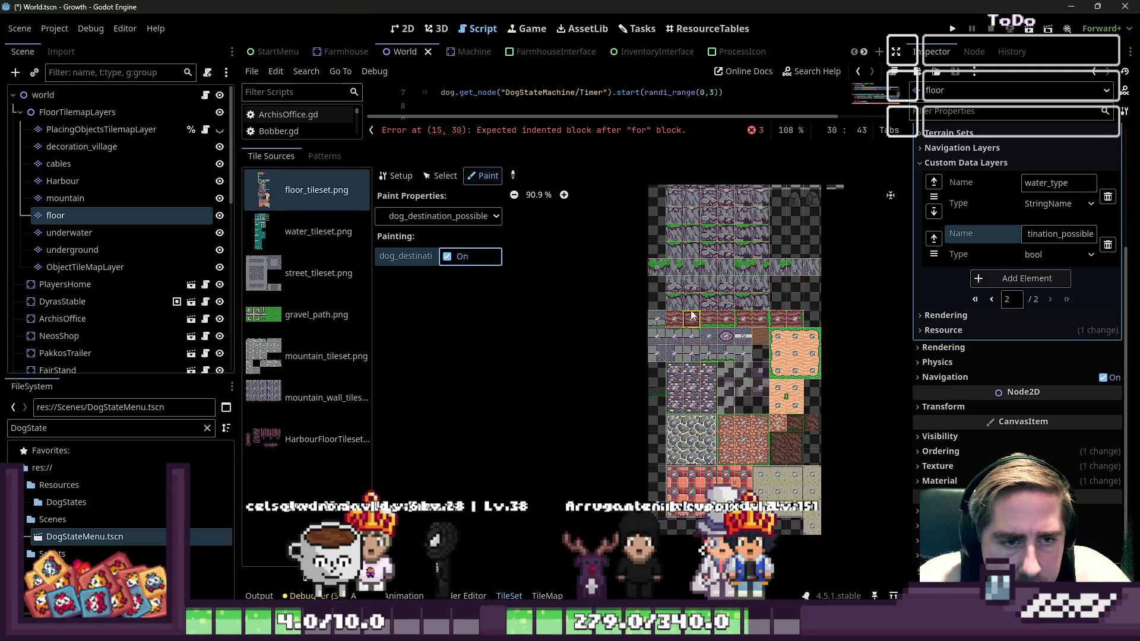
scroll(697, 373, up, 3)
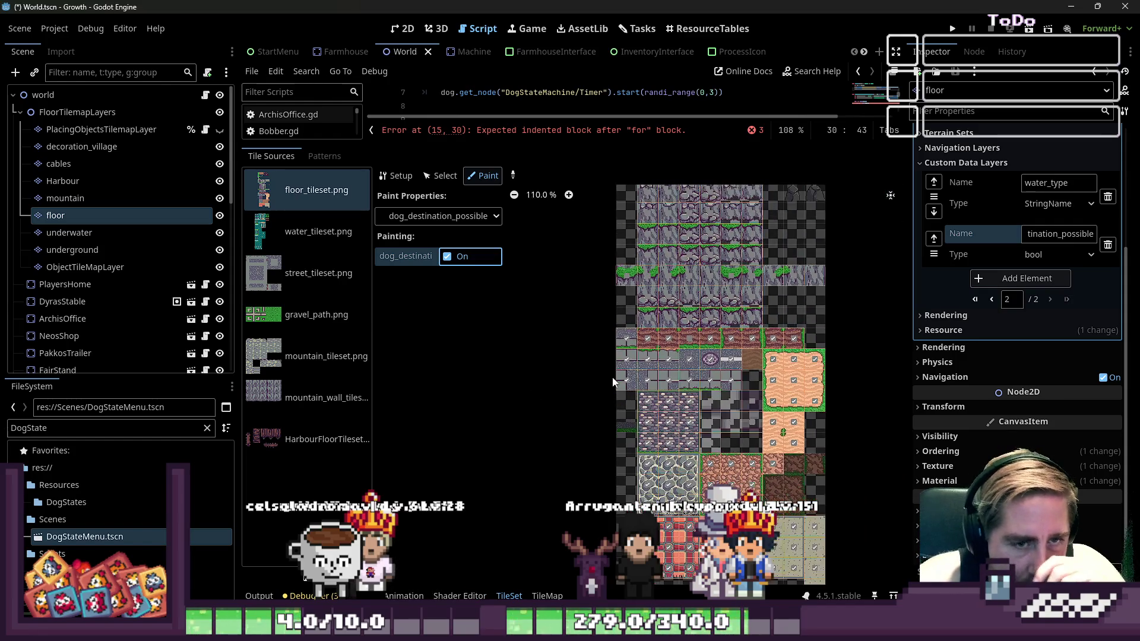
scroll(653, 380, up, 3)
scroll(725, 240, right, 3)
scroll(725, 240, up, 4)
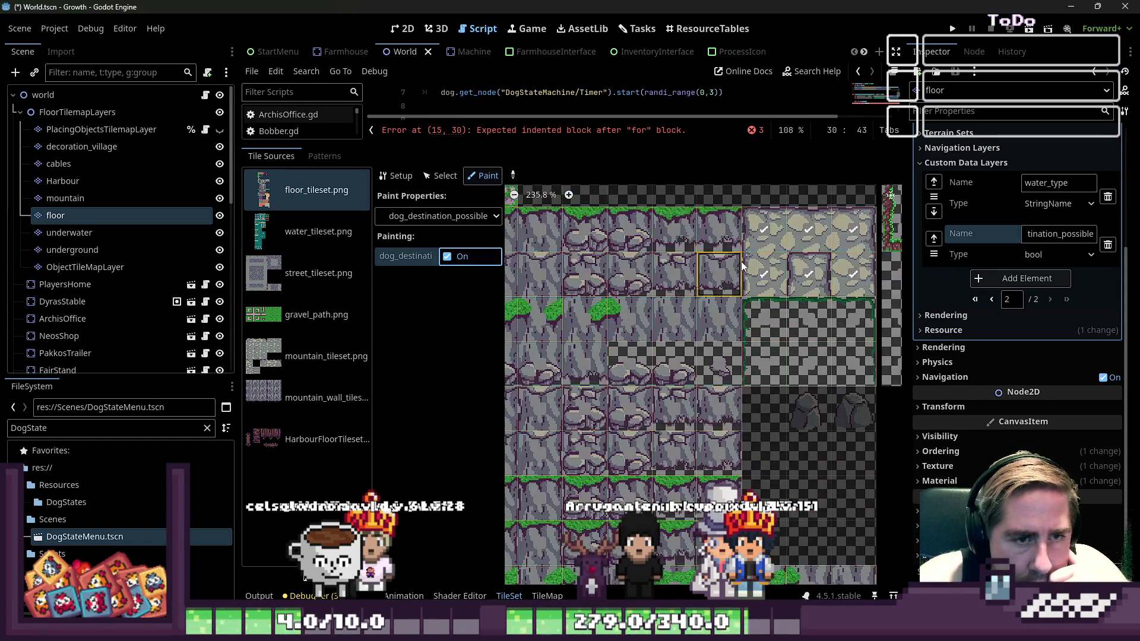
scroll(810, 303, up, 3)
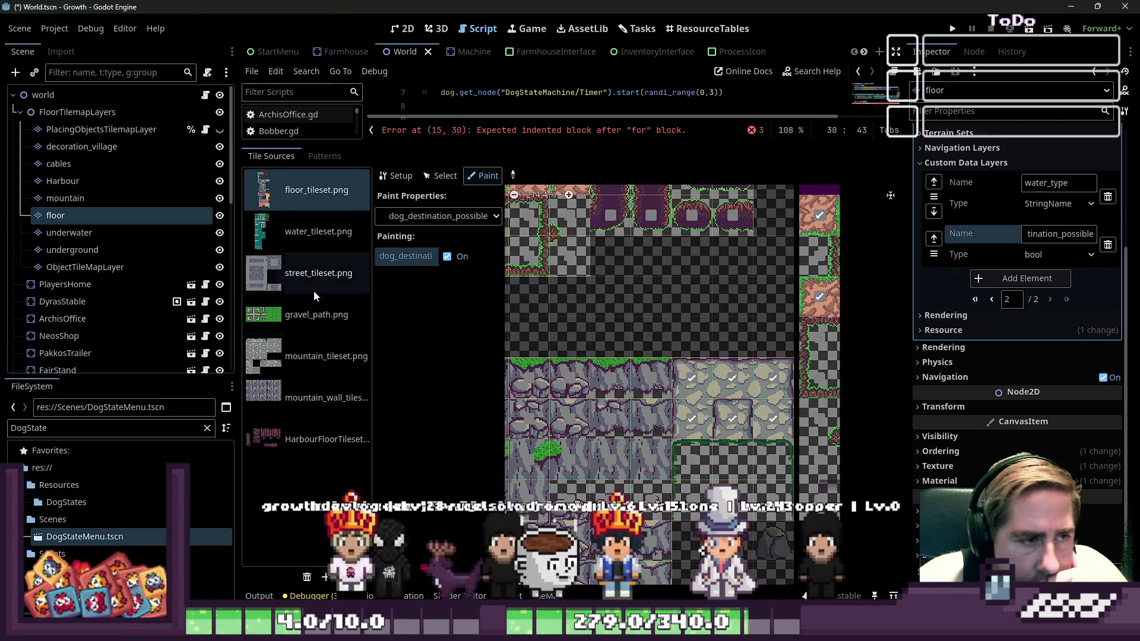
click(289, 280)
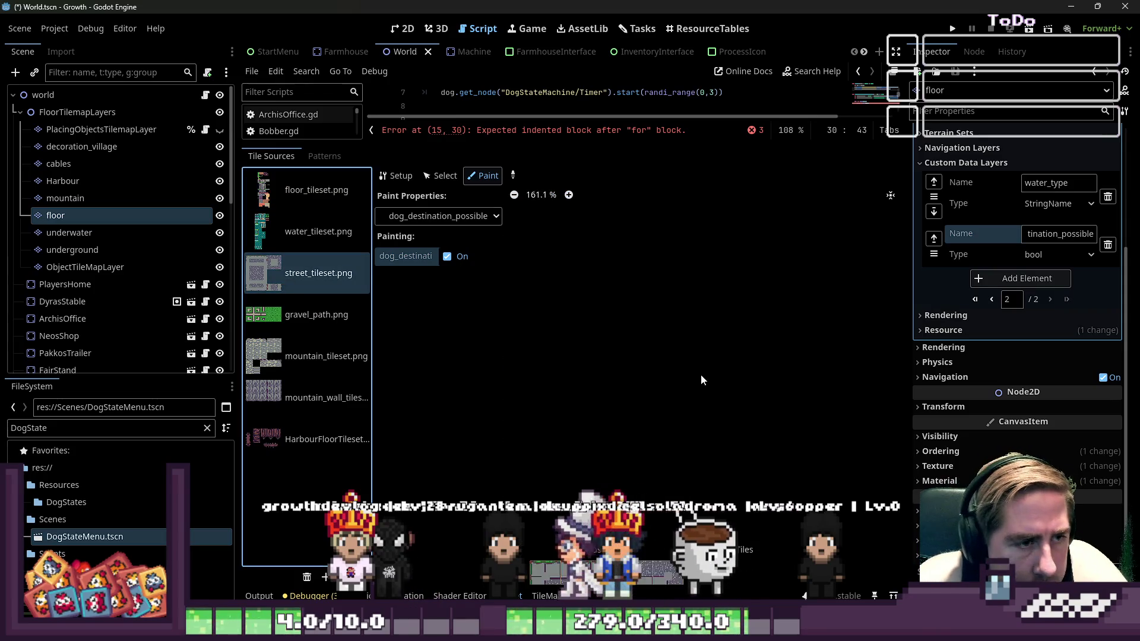
Mark the street tileset's top row and the gravel path tiles as dog destinations
scroll(643, 539, up, 2)
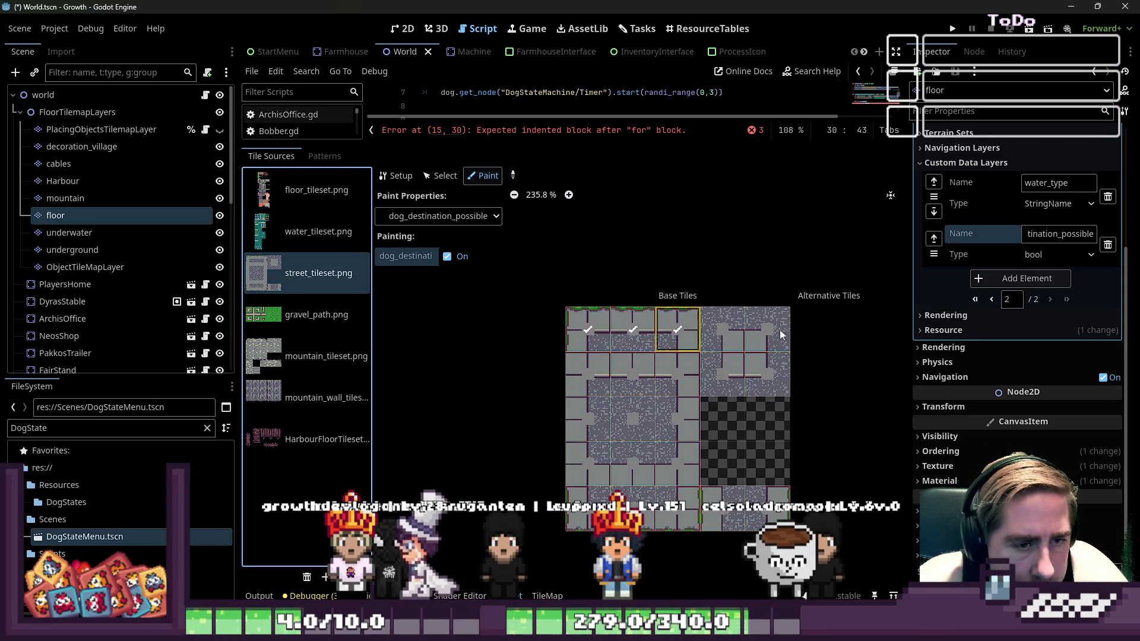
drag(772, 330, 733, 367)
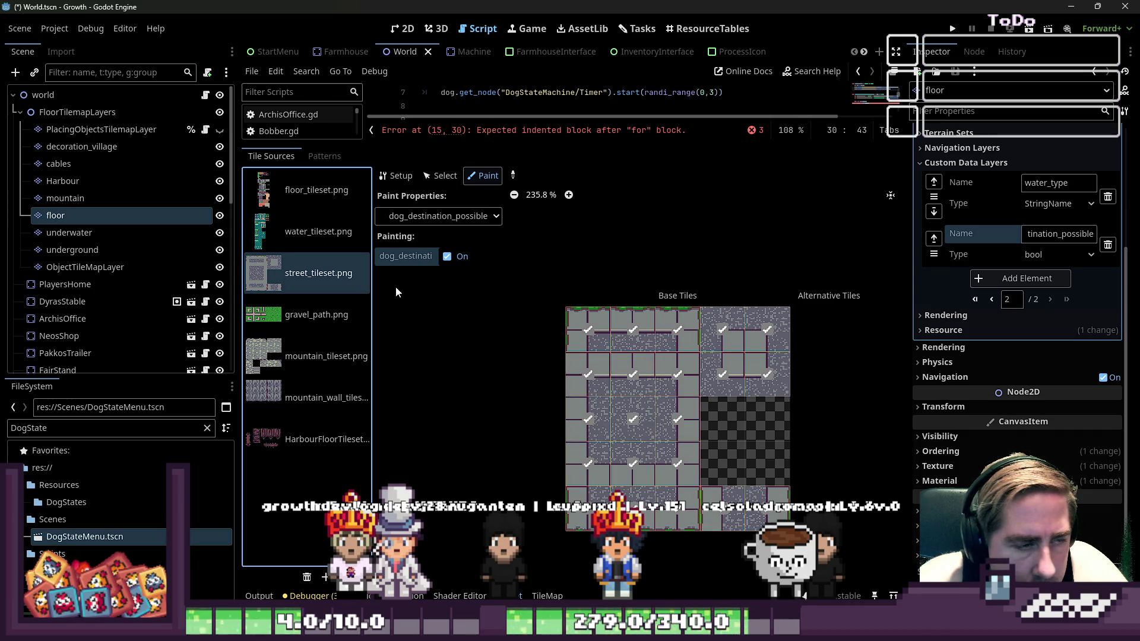
click(273, 315)
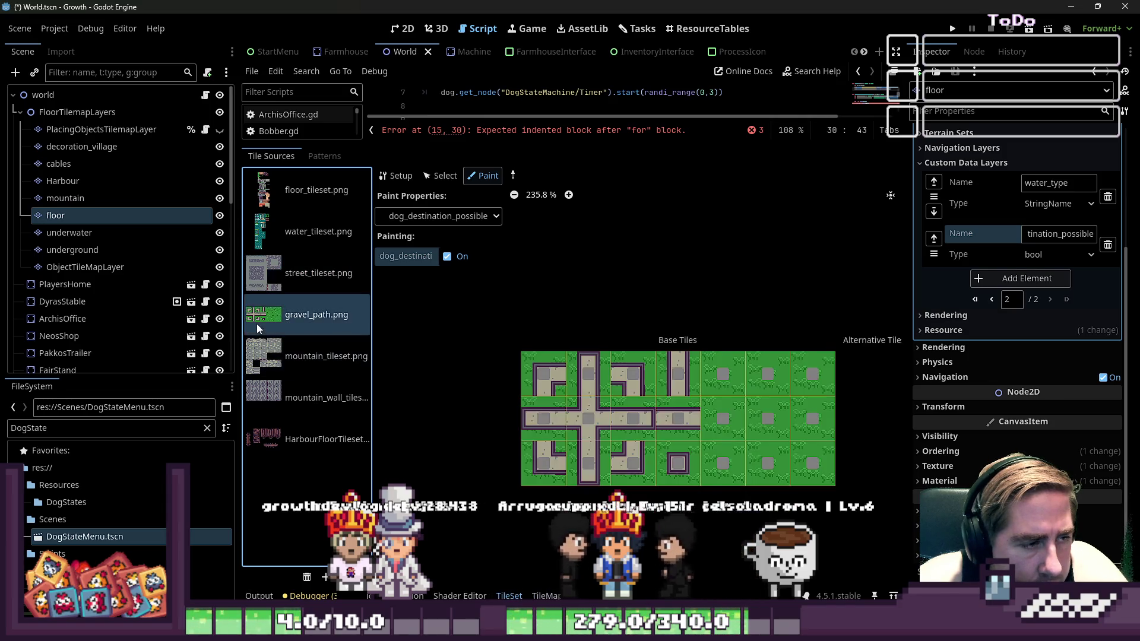
scroll(615, 407, up, 1)
click(836, 369)
mouse_move(570, 373)
mouse_down()
mouse_move(836, 369)
mouse_move(832, 422)
mouse_move(688, 419)
mouse_up()
drag(598, 432, 836, 419)
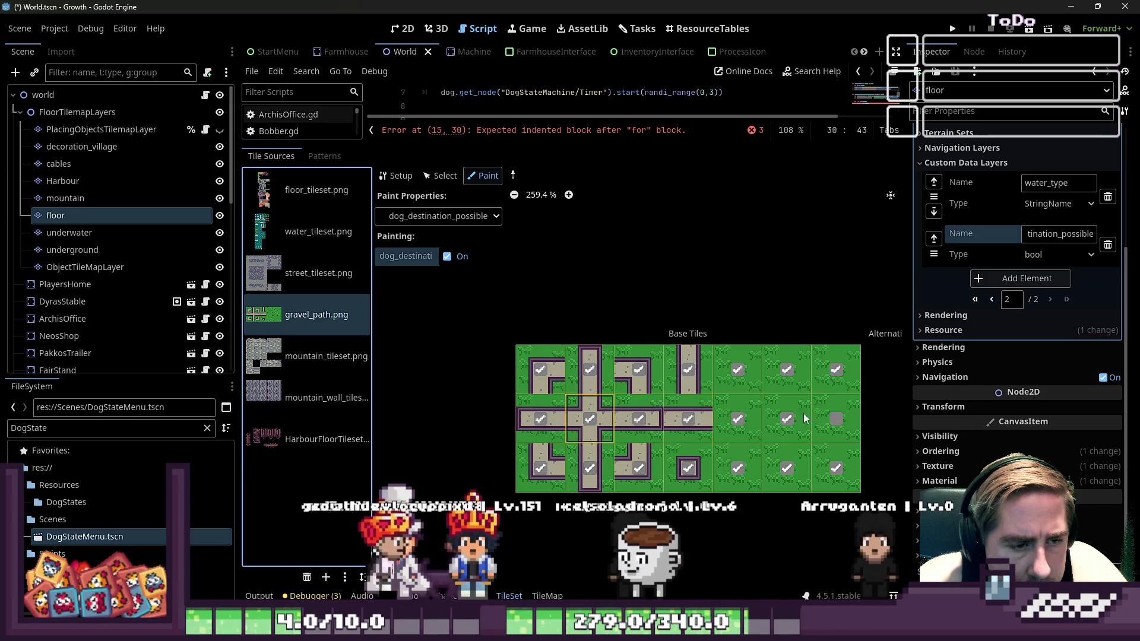
Mark walkable mountain tiles and the HarbourFloor top-row tiles as dog destinations
click(326, 356)
click(589, 369)
click(638, 320)
drag(593, 514, 604, 423)
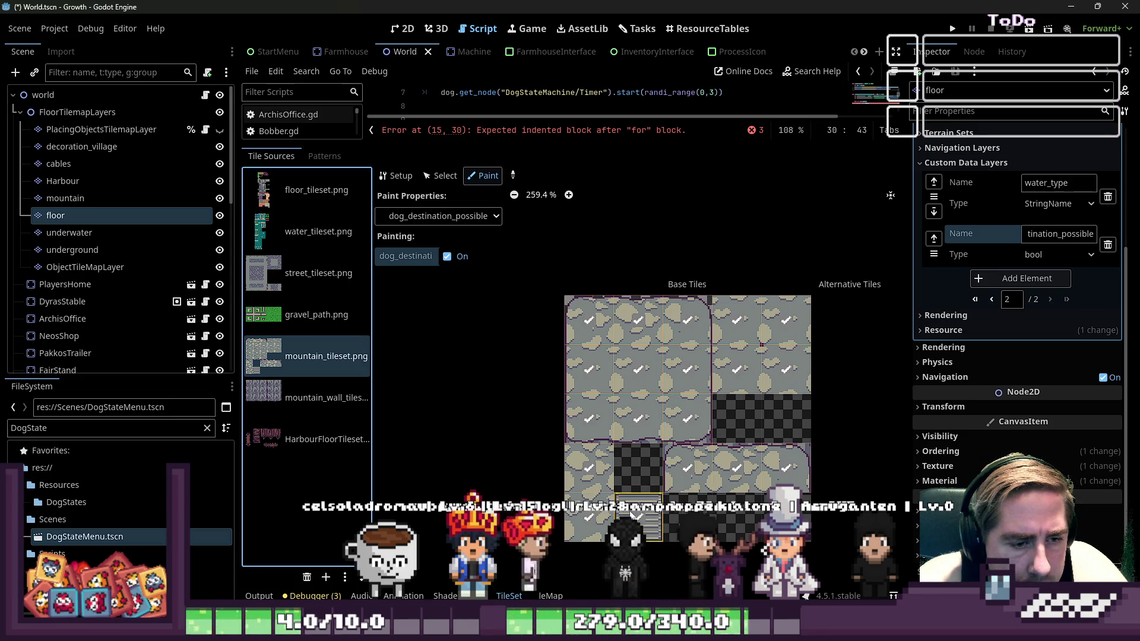
click(302, 408)
click(319, 450)
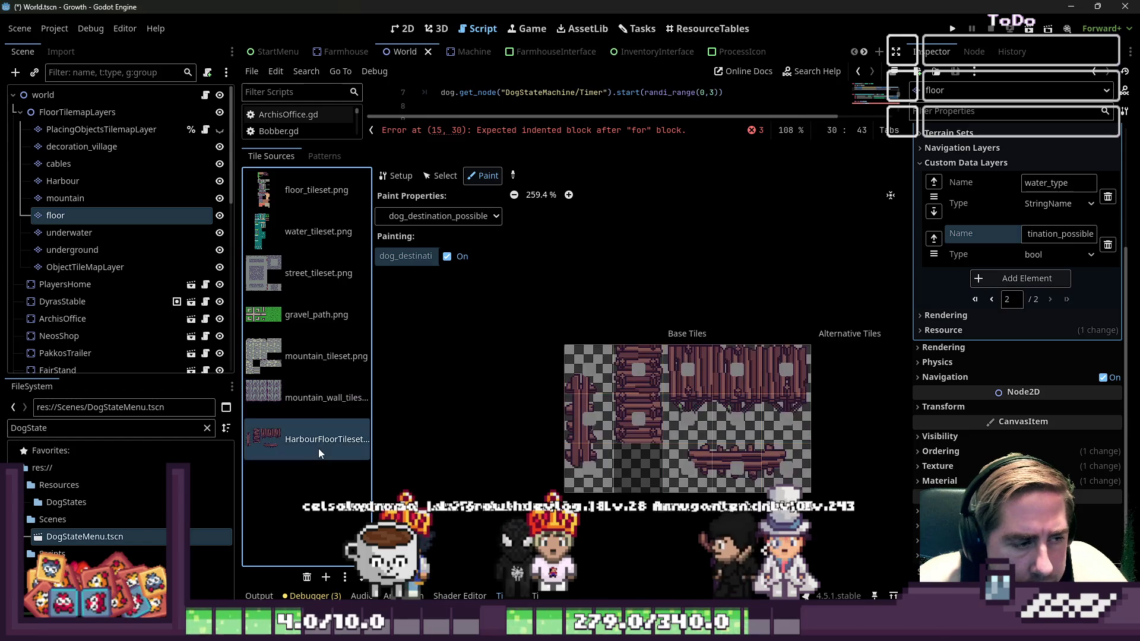
drag(636, 406, 640, 369)
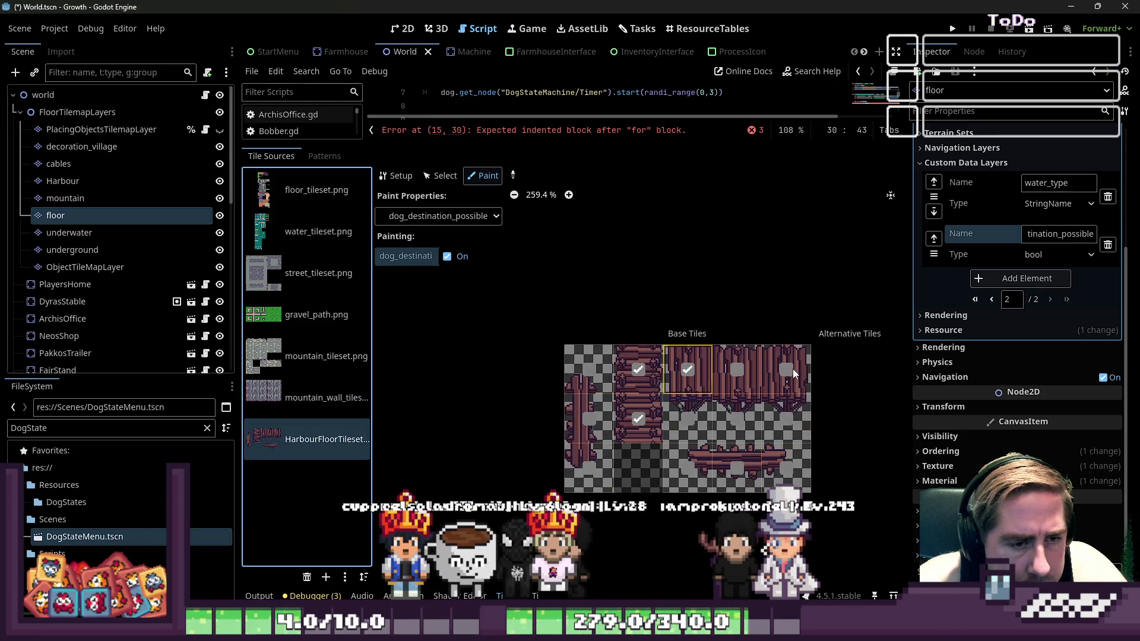
drag(793, 368, 725, 383)
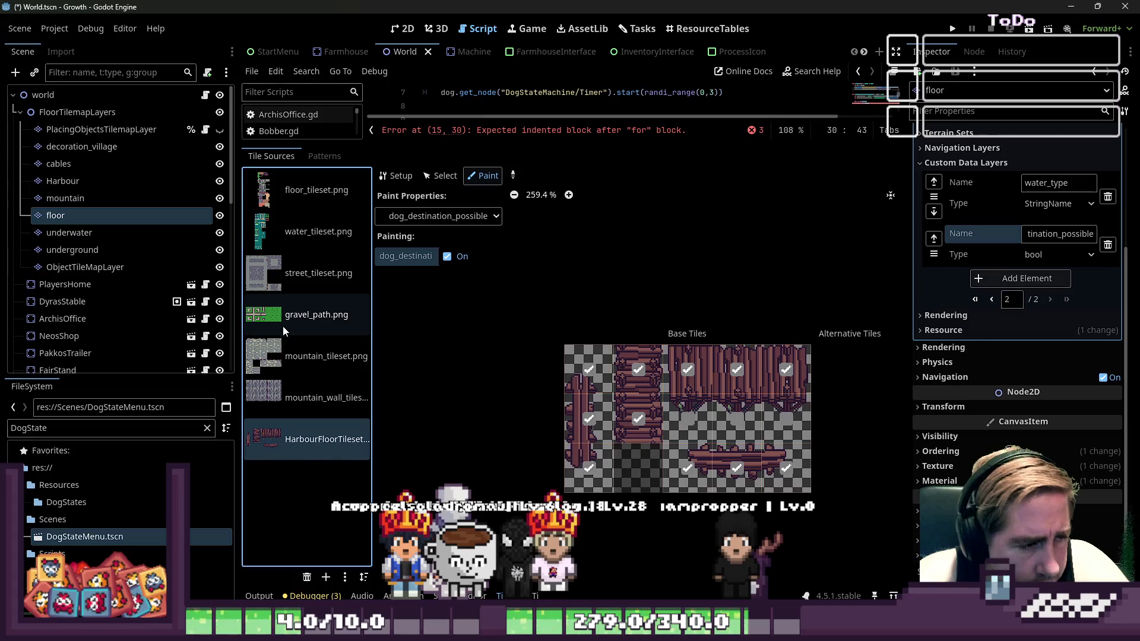
Review the marked tilesets, then select floor_tileset's first alternative tile in Select mode
click(281, 362)
click(286, 317)
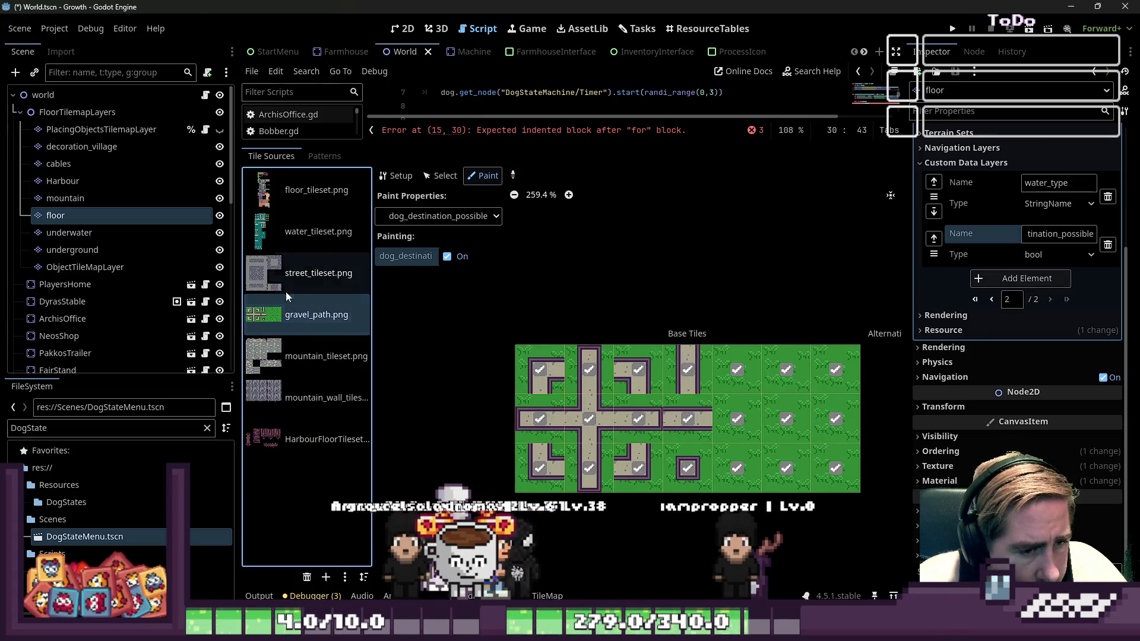
click(283, 234)
scroll(735, 295, up, 2)
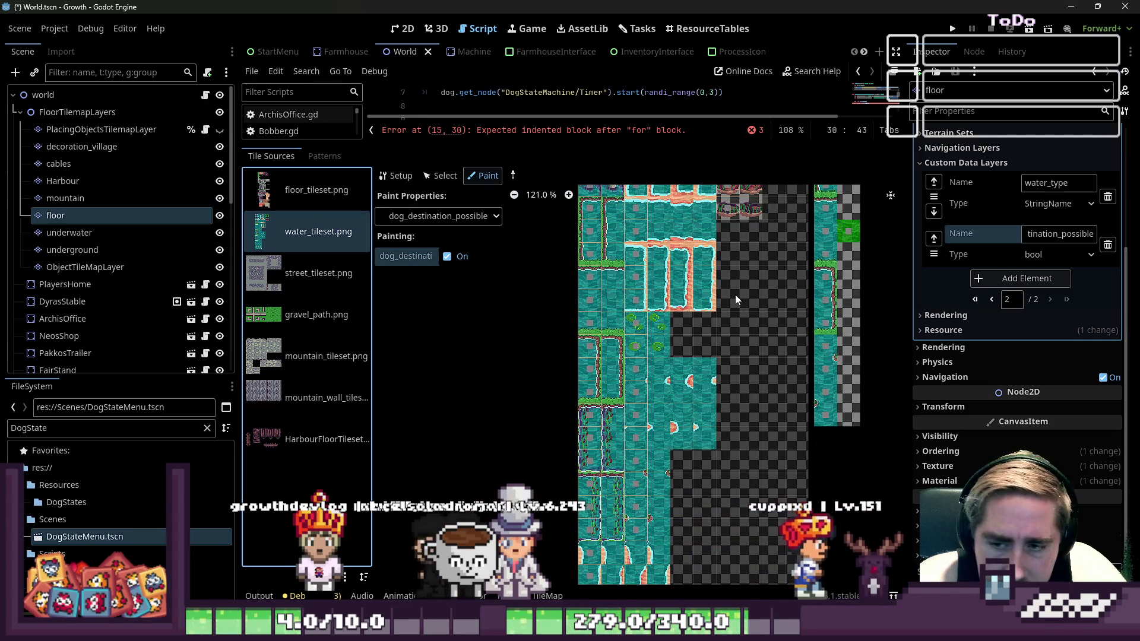
scroll(771, 465, down, 2)
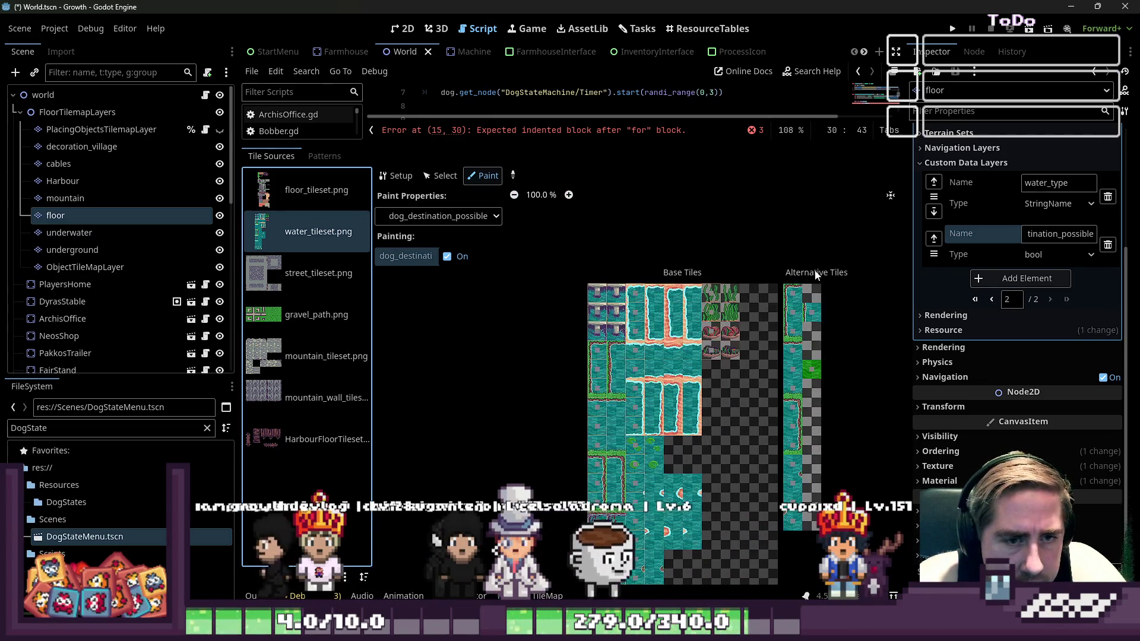
click(311, 203)
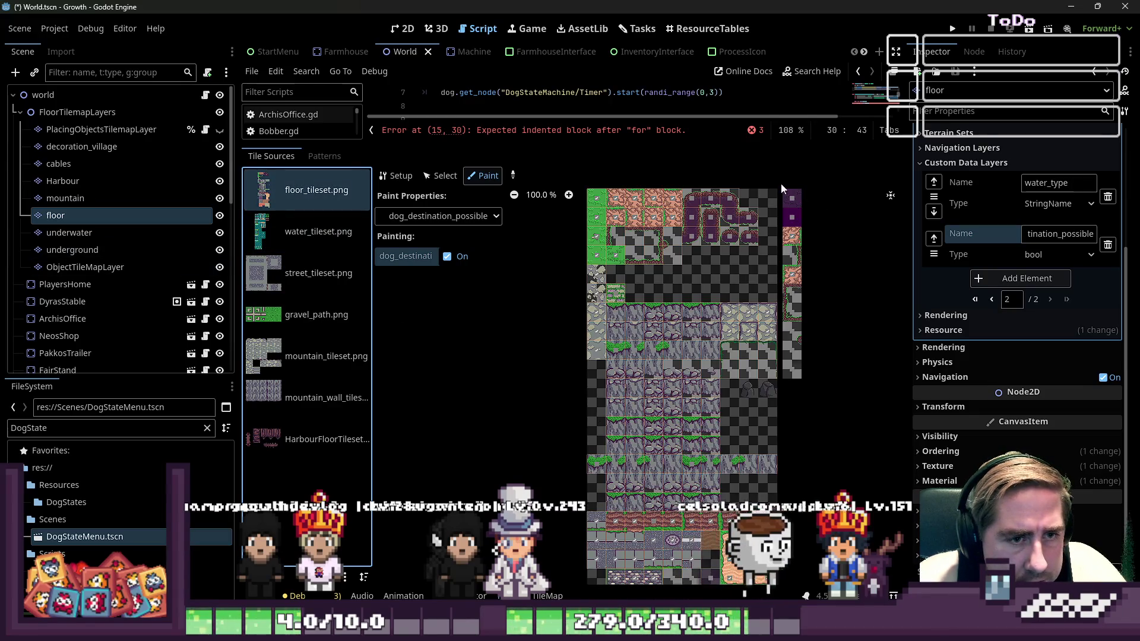
scroll(810, 205, up, 3)
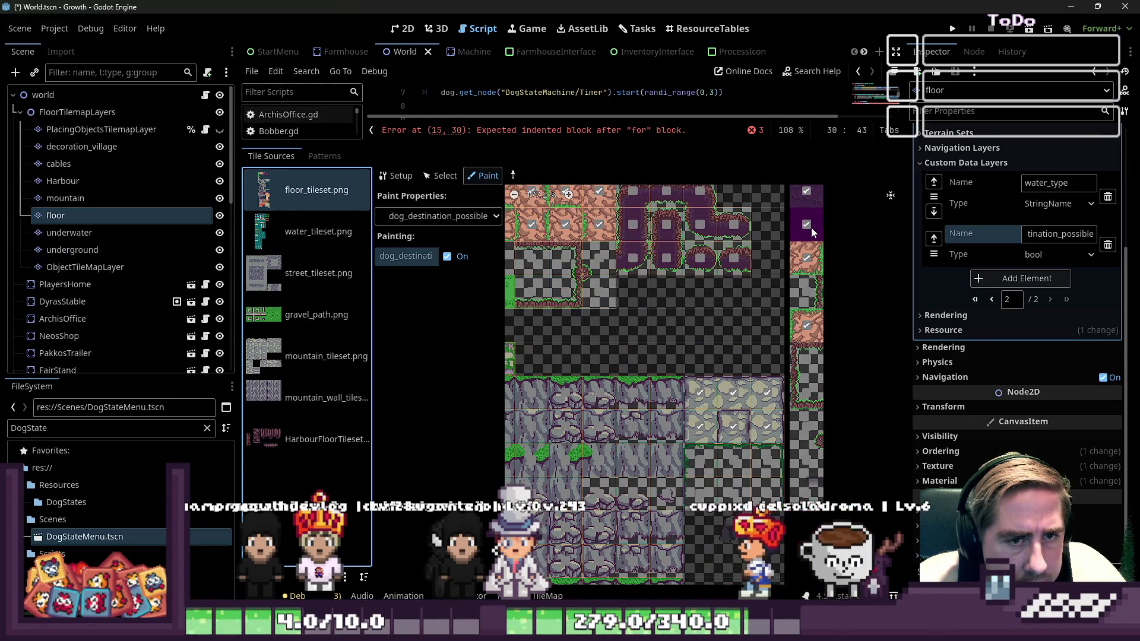
scroll(777, 289, down, 6)
scroll(776, 290, up, 8)
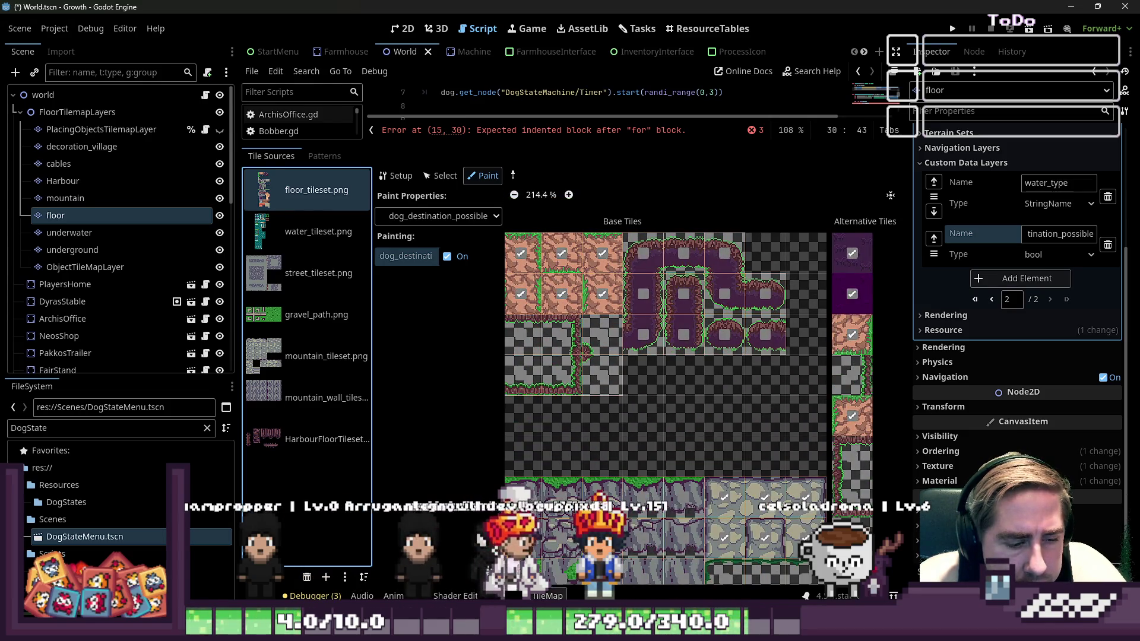
click(429, 175)
click(852, 254)
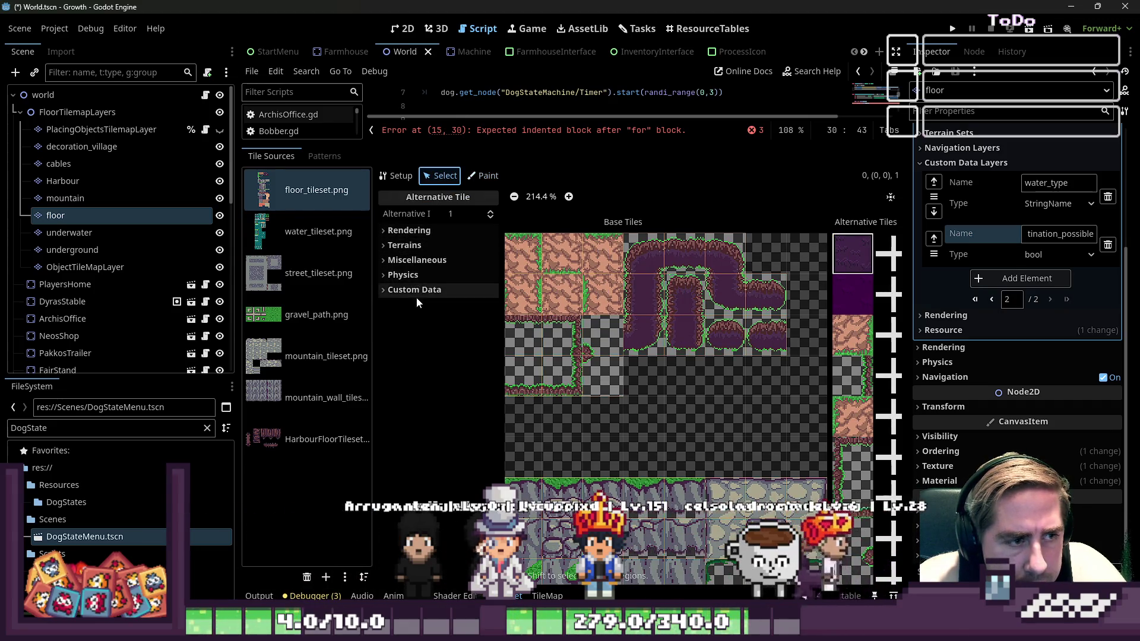
Set the first alternative floor tile's Modulate colour from magenta to white
click(410, 230)
click(453, 353)
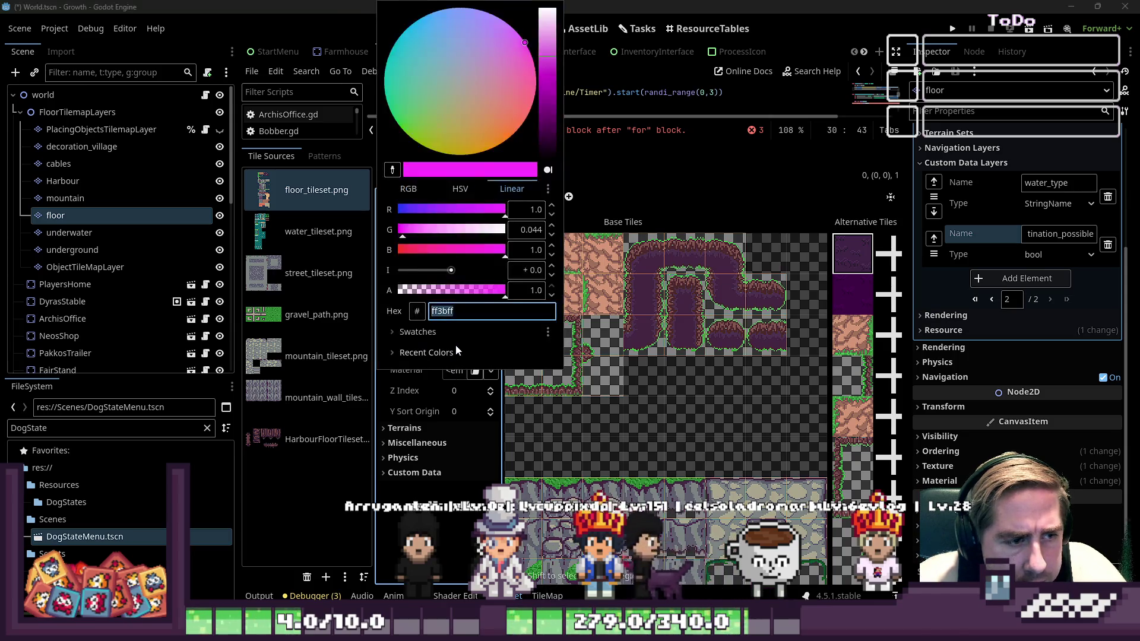
click(429, 372)
click(452, 356)
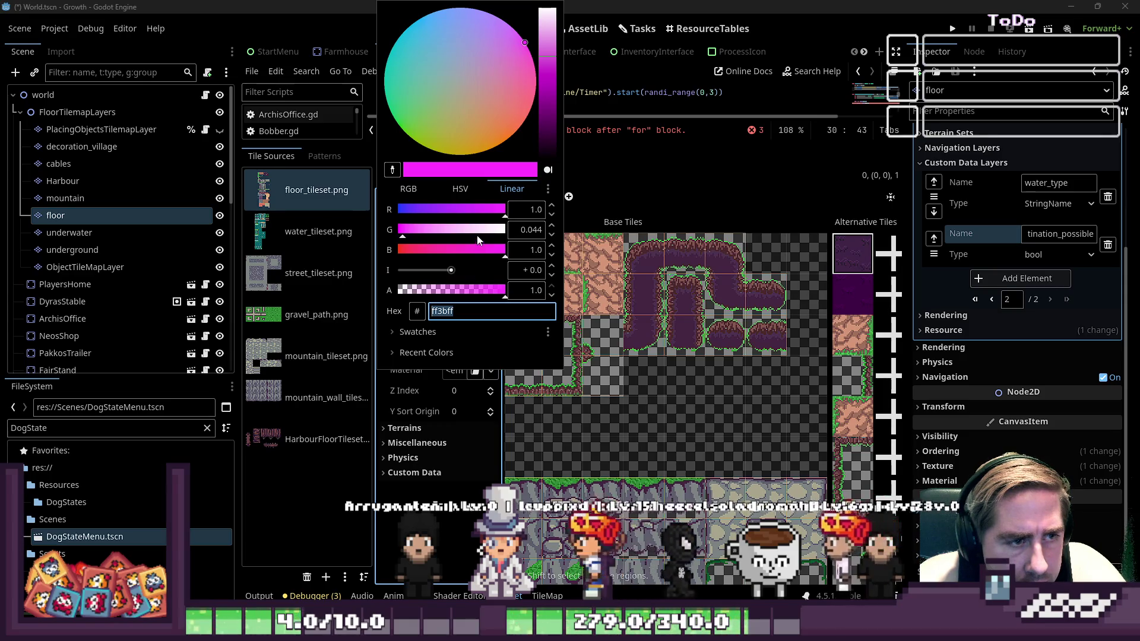
drag(415, 230, 551, 249)
click(843, 286)
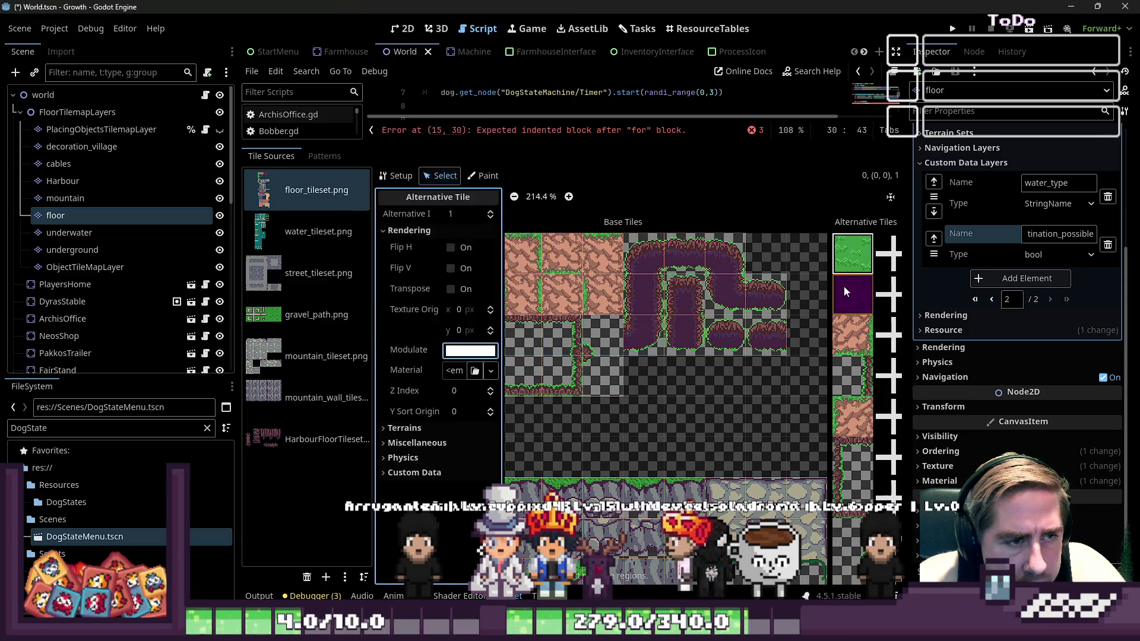
Set the purple alternative floor tile's Modulate colour to white as well
click(843, 286)
click(453, 354)
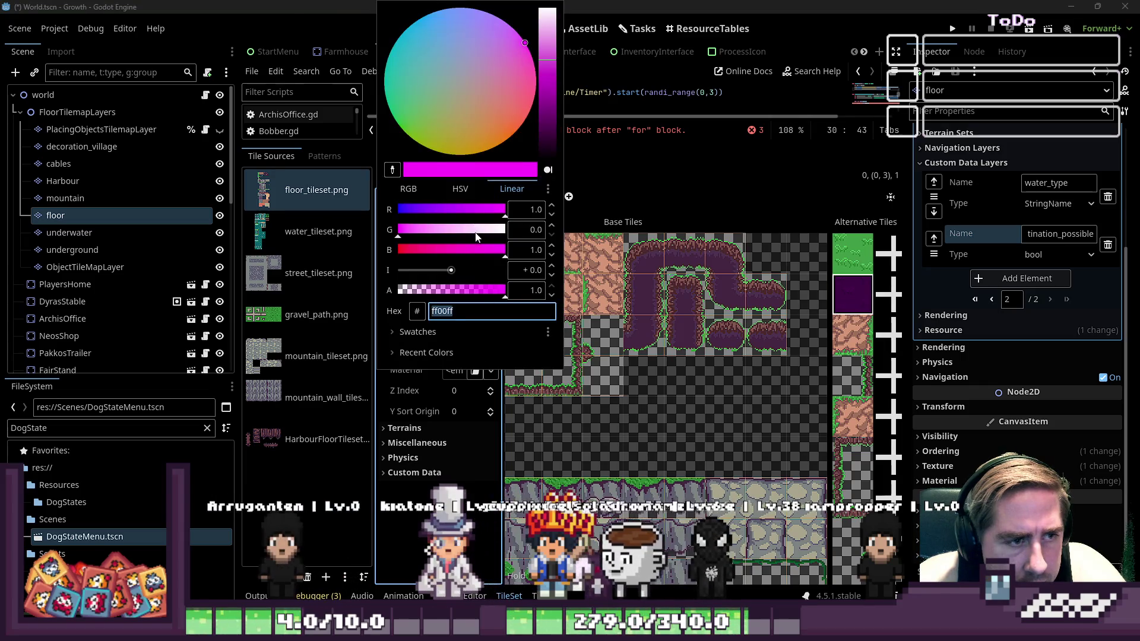
drag(451, 229, 736, 233)
click(789, 242)
scroll(735, 316, down, 3)
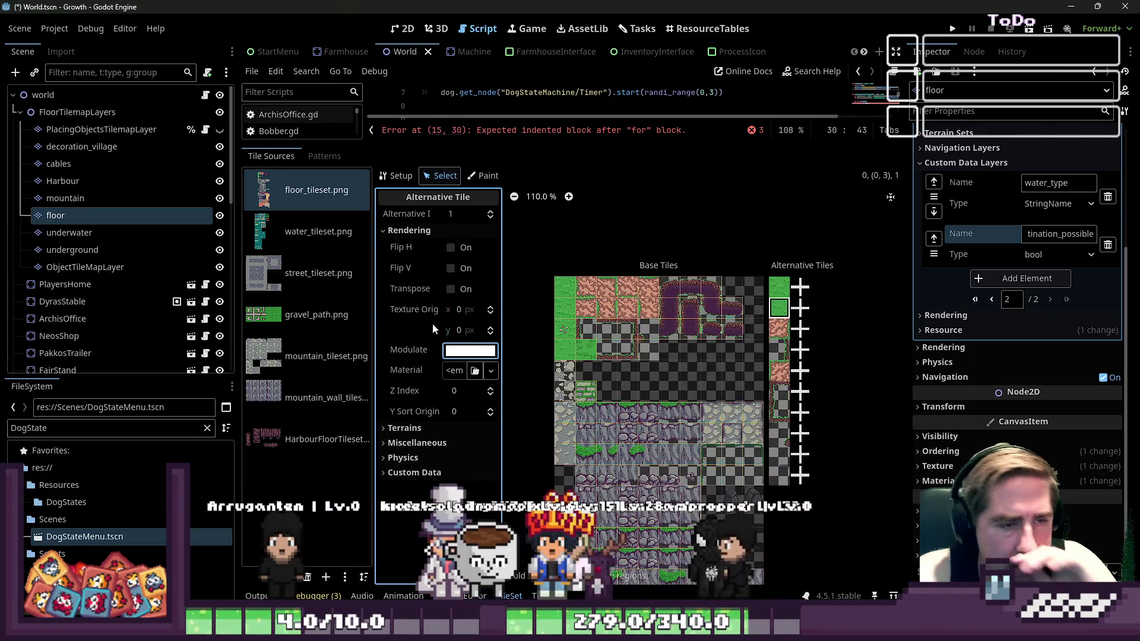
click(294, 228)
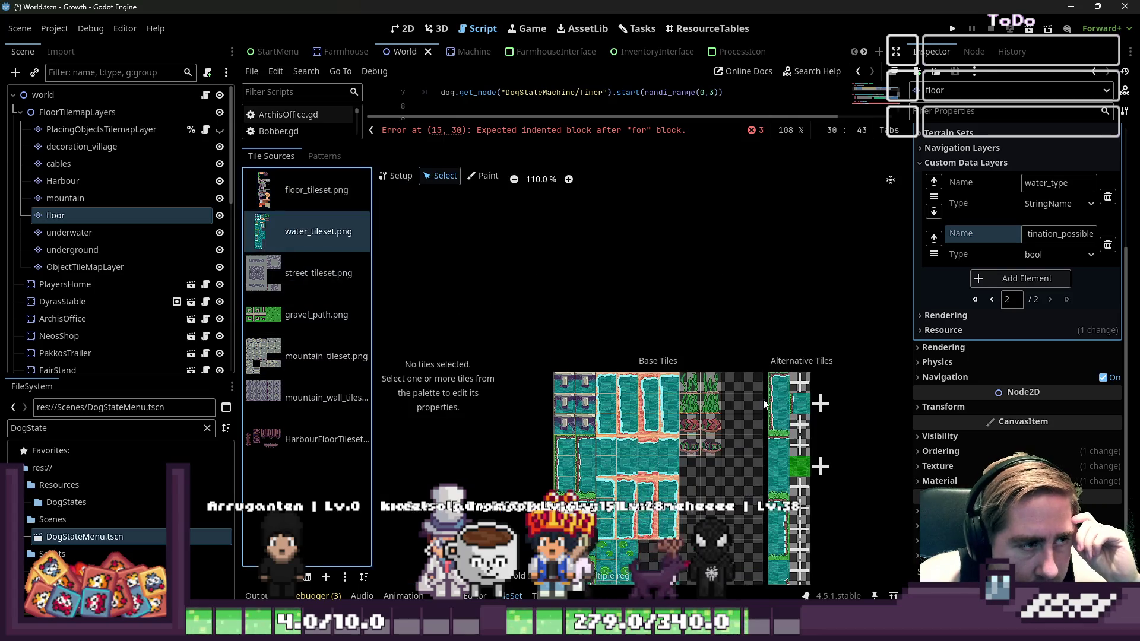
Set the green alternative water tile's Modulate colour to white
scroll(794, 480, up, 8)
click(776, 374)
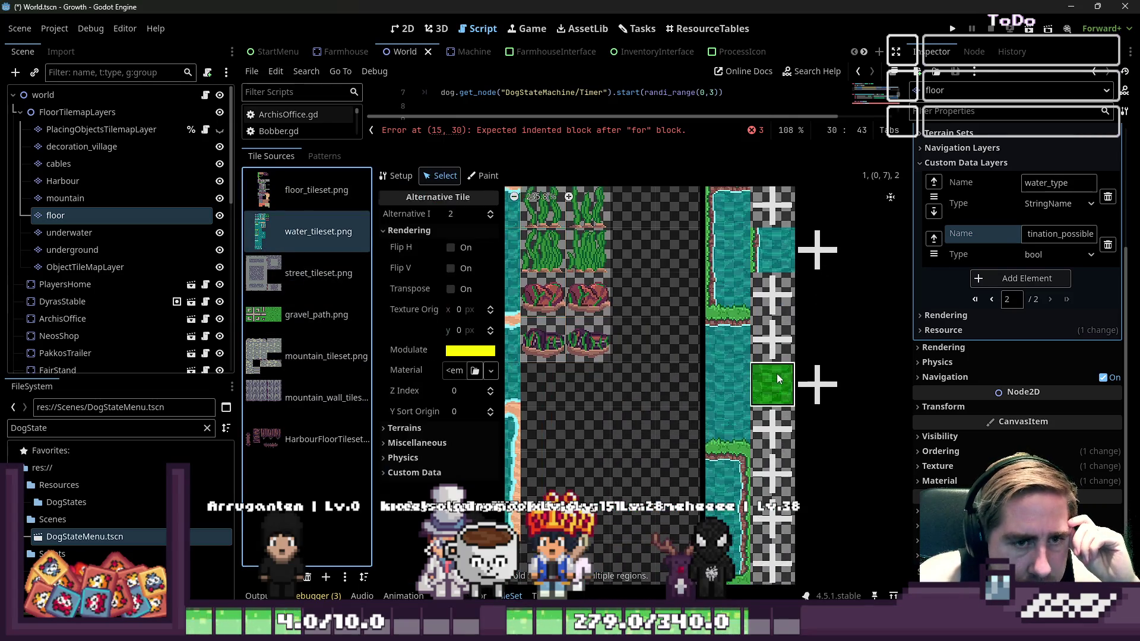
click(482, 177)
click(443, 175)
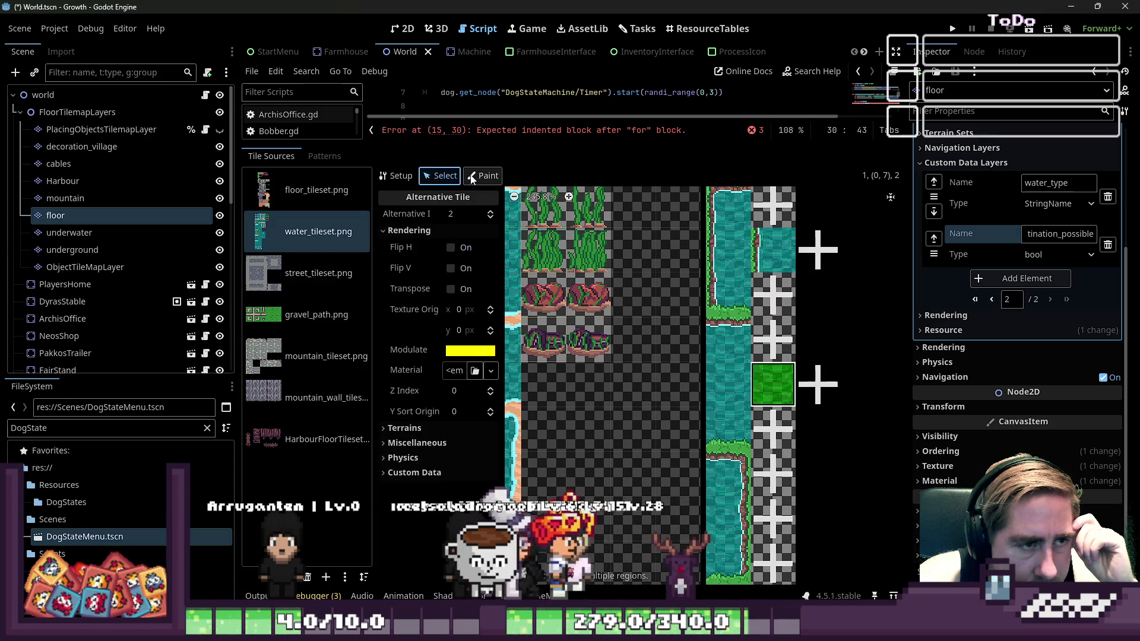
click(472, 350)
drag(474, 248, 661, 248)
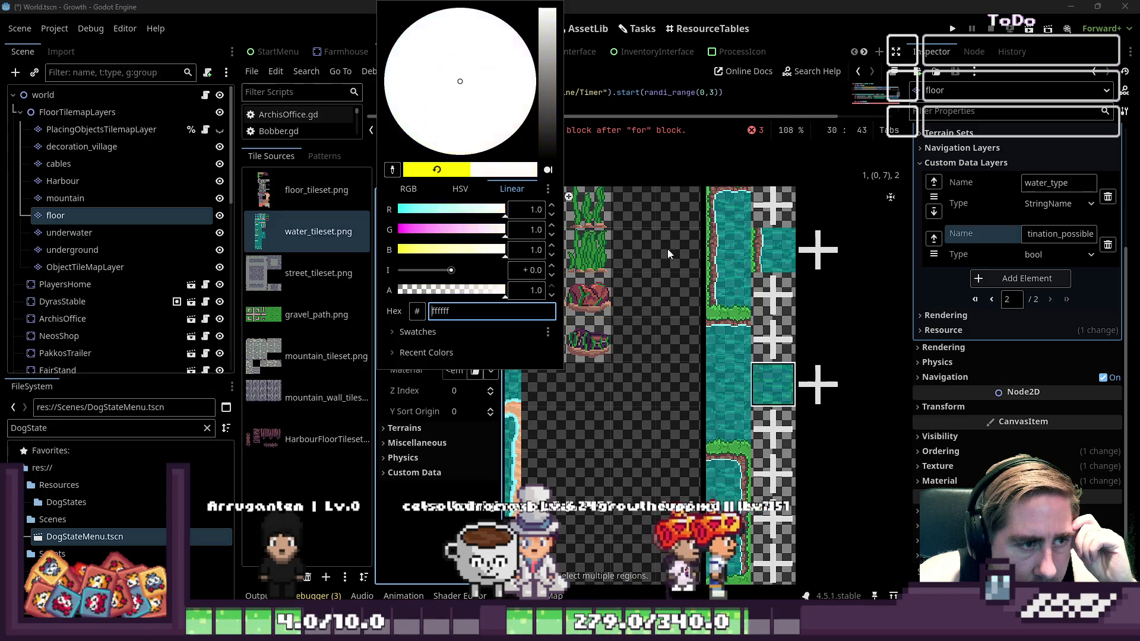
click(689, 259)
scroll(804, 291, down, 3)
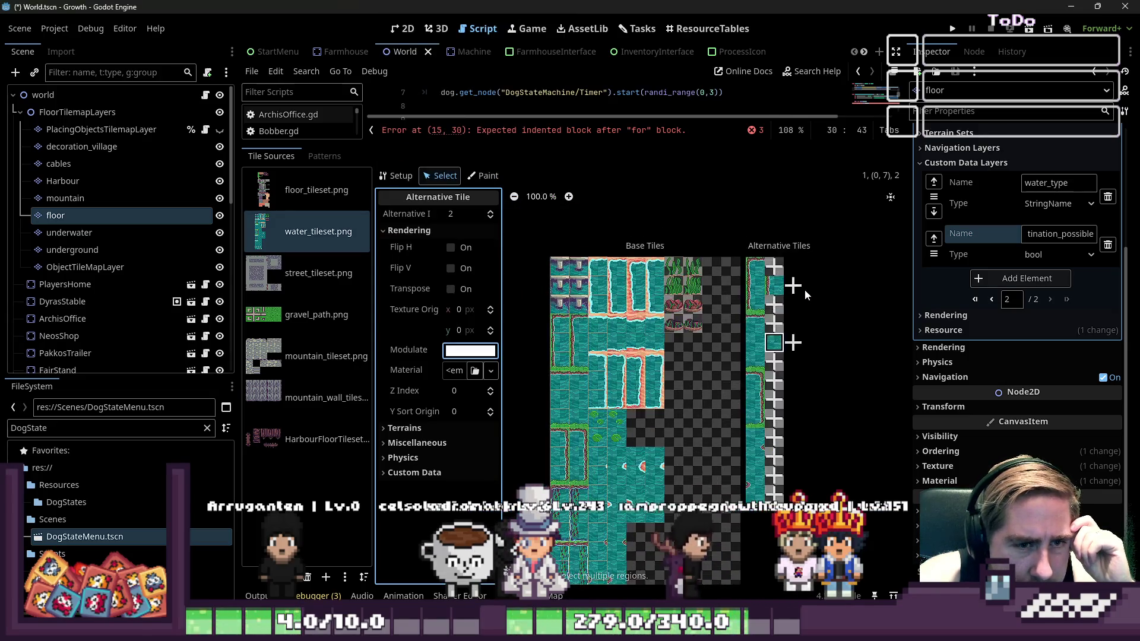
scroll(608, 385, up, 6)
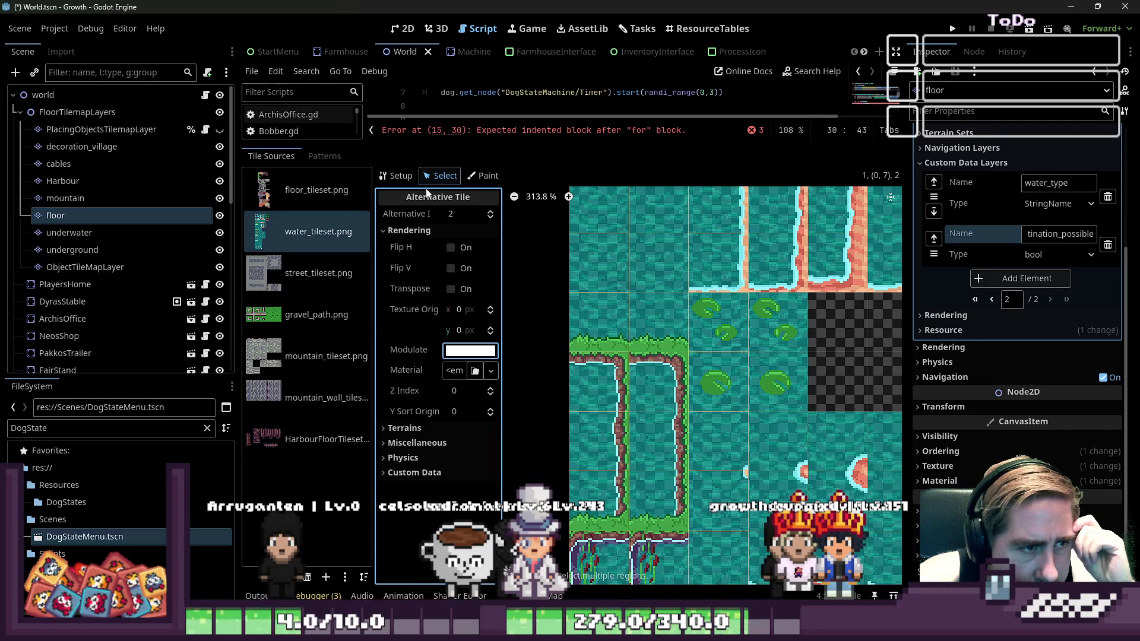
Add the default collision polygon to riverbank tile (0,9) on Physics Layer 0
click(600, 390)
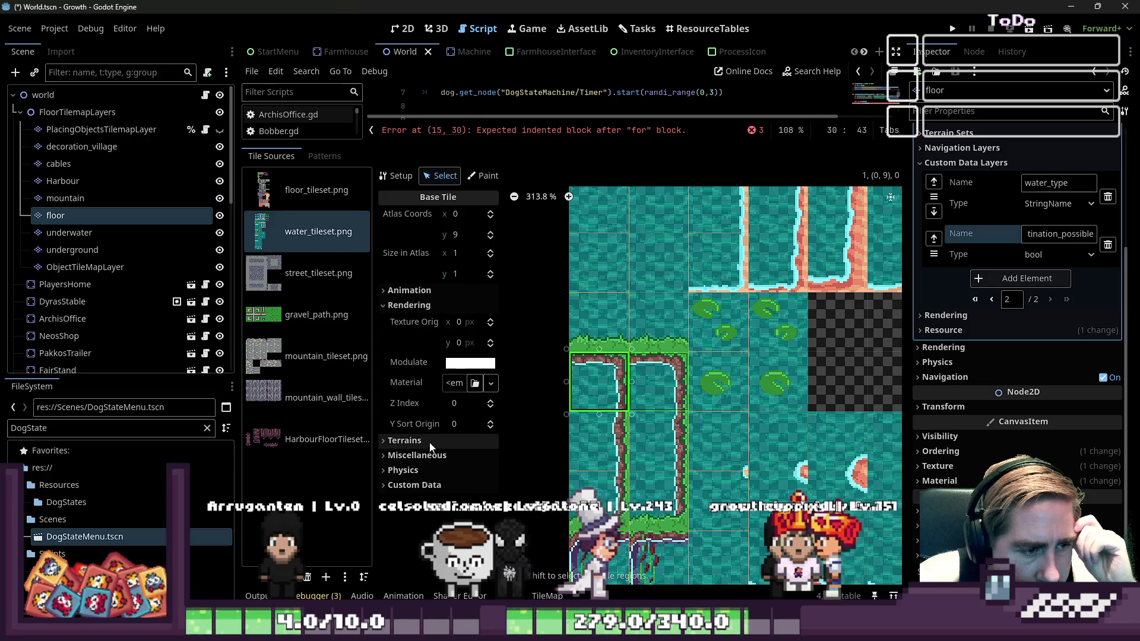
click(418, 471)
click(423, 486)
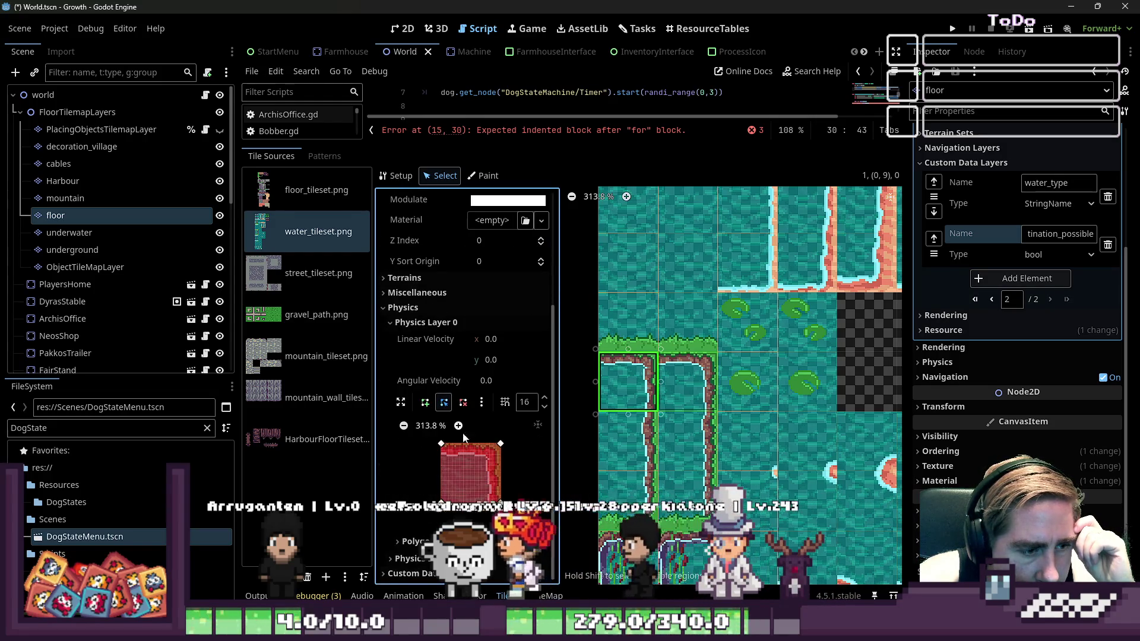
click(464, 469)
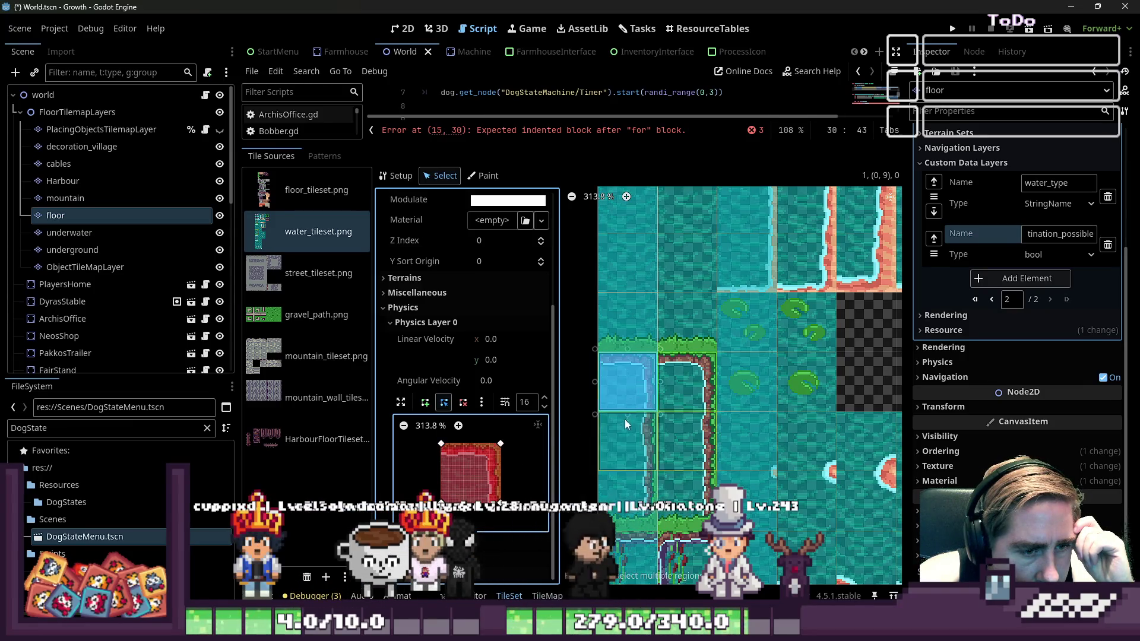
scroll(632, 425, down, 5)
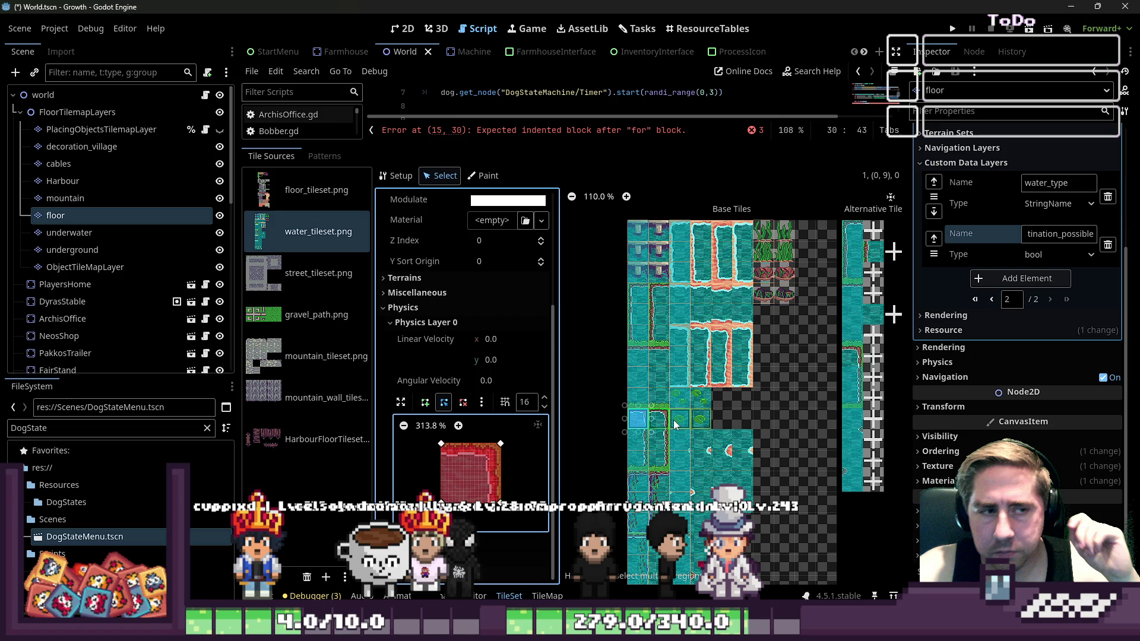
Check alternative tiles (0,8) and (0,10), then save the World scene
click(908, 212)
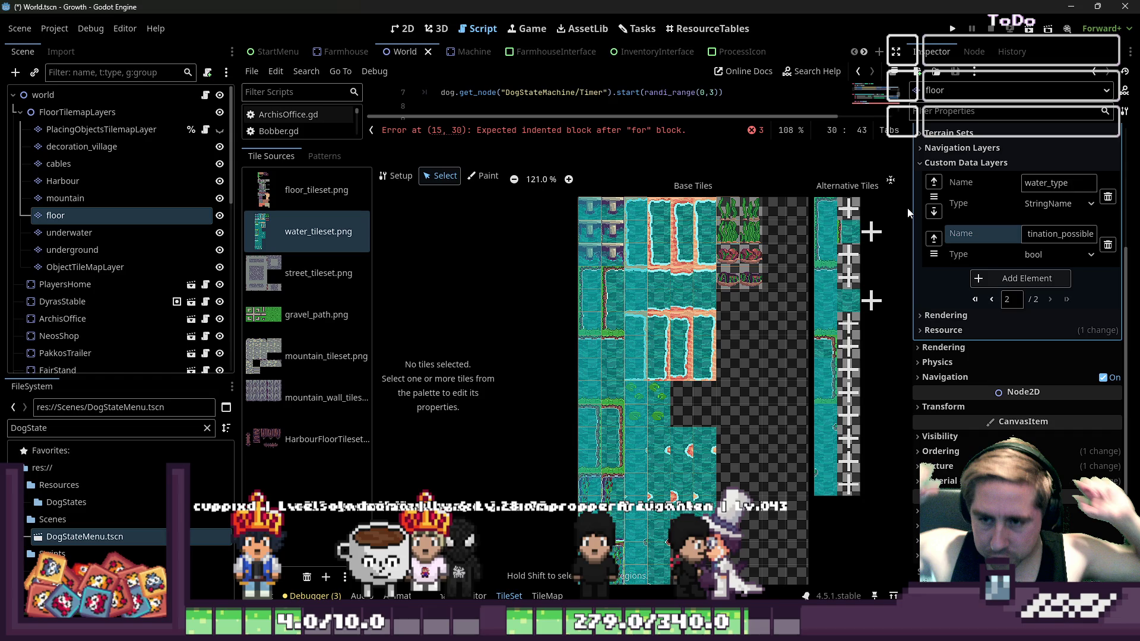
click(824, 346)
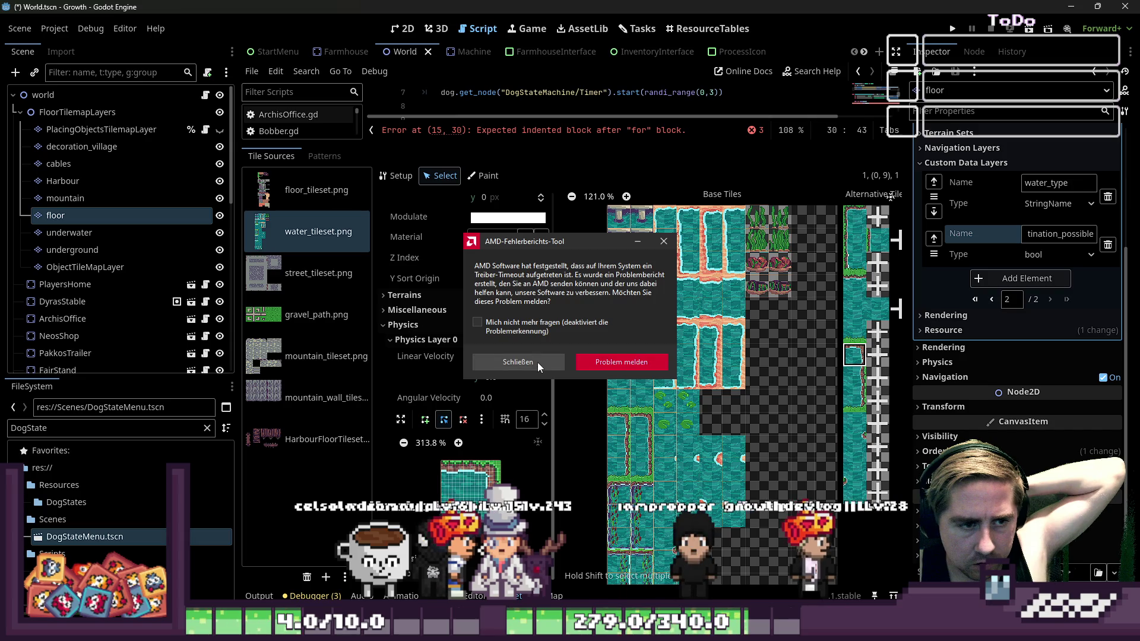
click(536, 363)
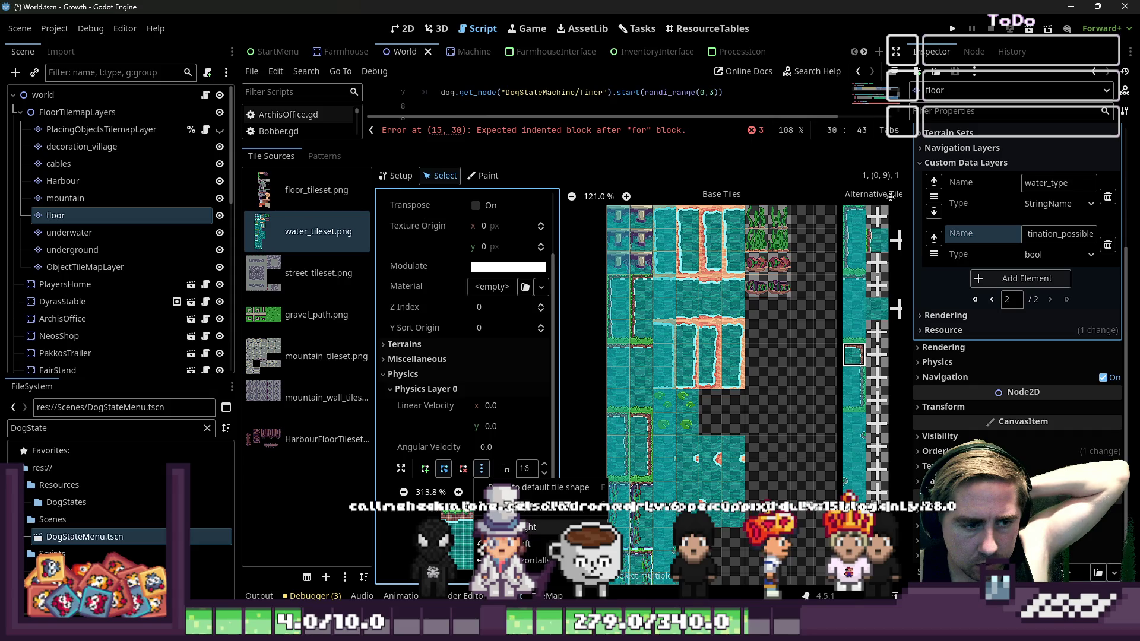
scroll(462, 446, down, 2)
click(824, 337)
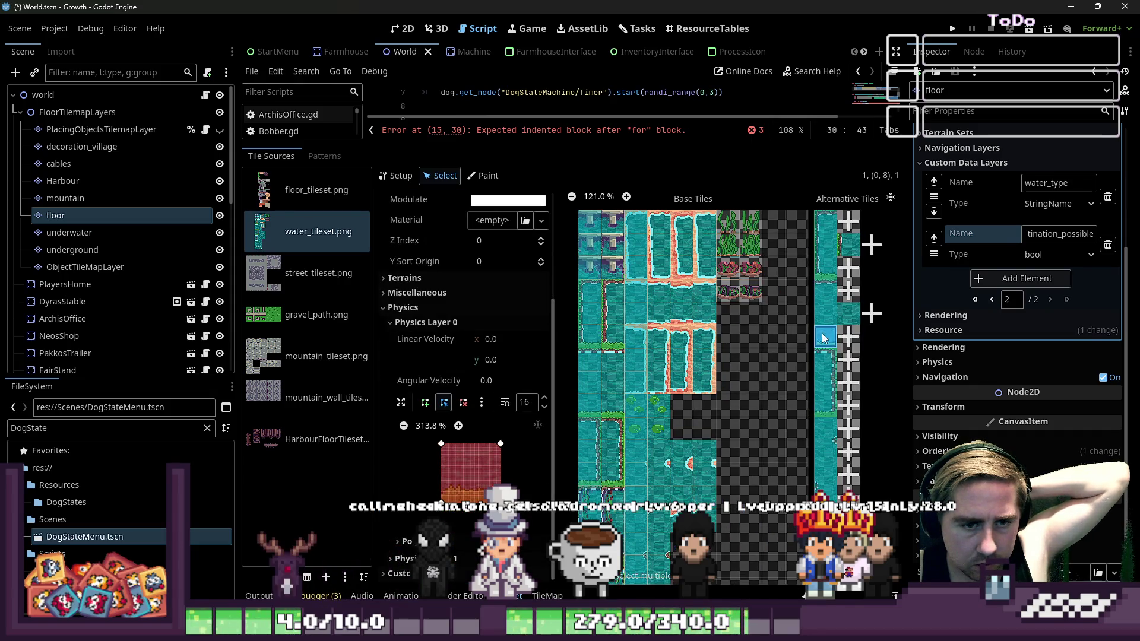
click(823, 382)
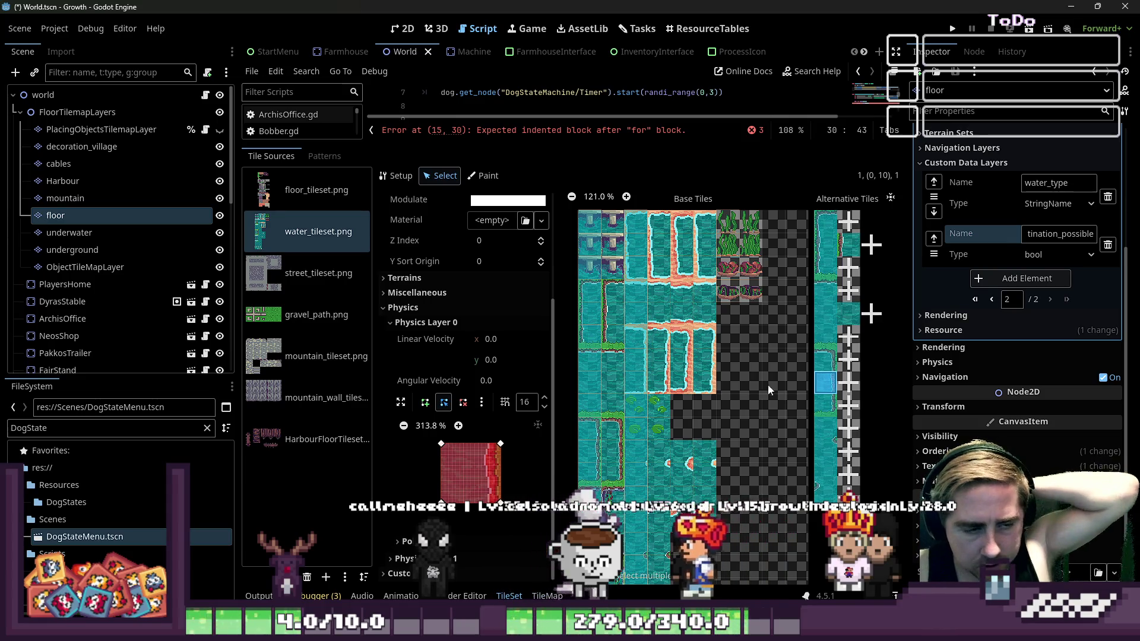
key(ctrl+s)
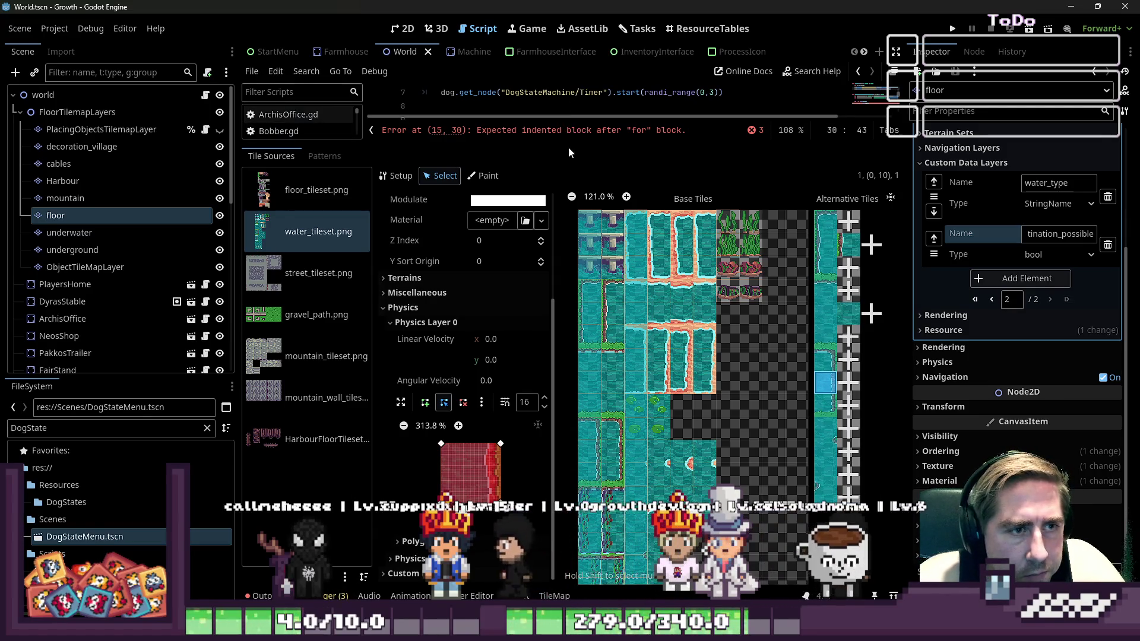
drag(569, 149, 568, 455)
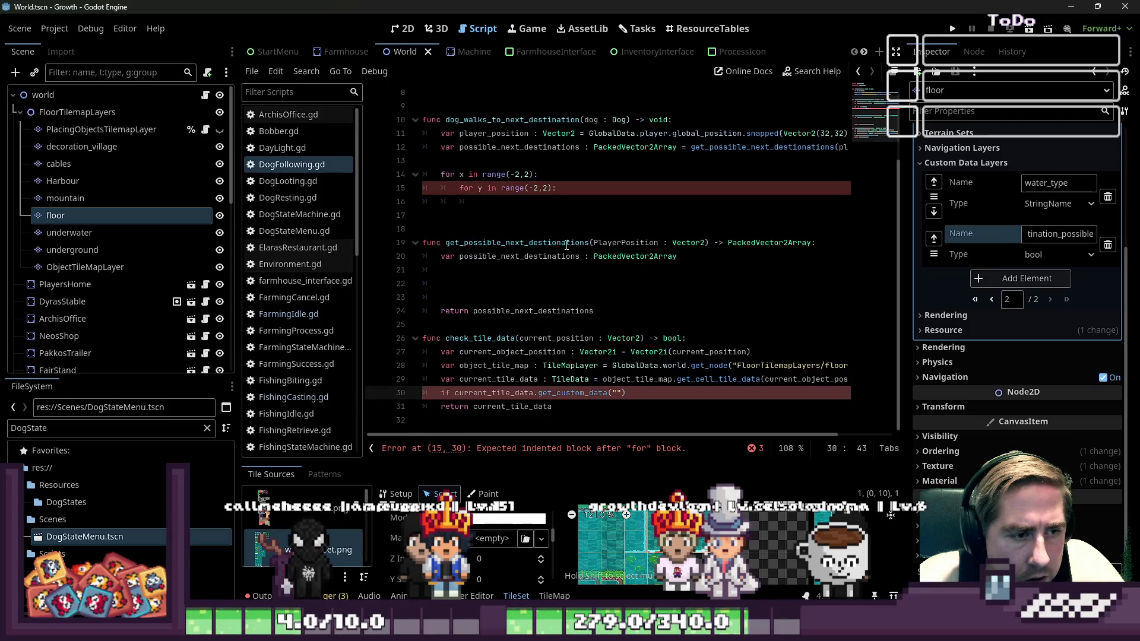
Make the return line use current_tile_data.get_custom_data("dog_destination_possible")
mouse_move(659, 392)
mouse_down()
mouse_move(535, 406)
mouse_move(412, 392)
mouse_up()
click(454, 393)
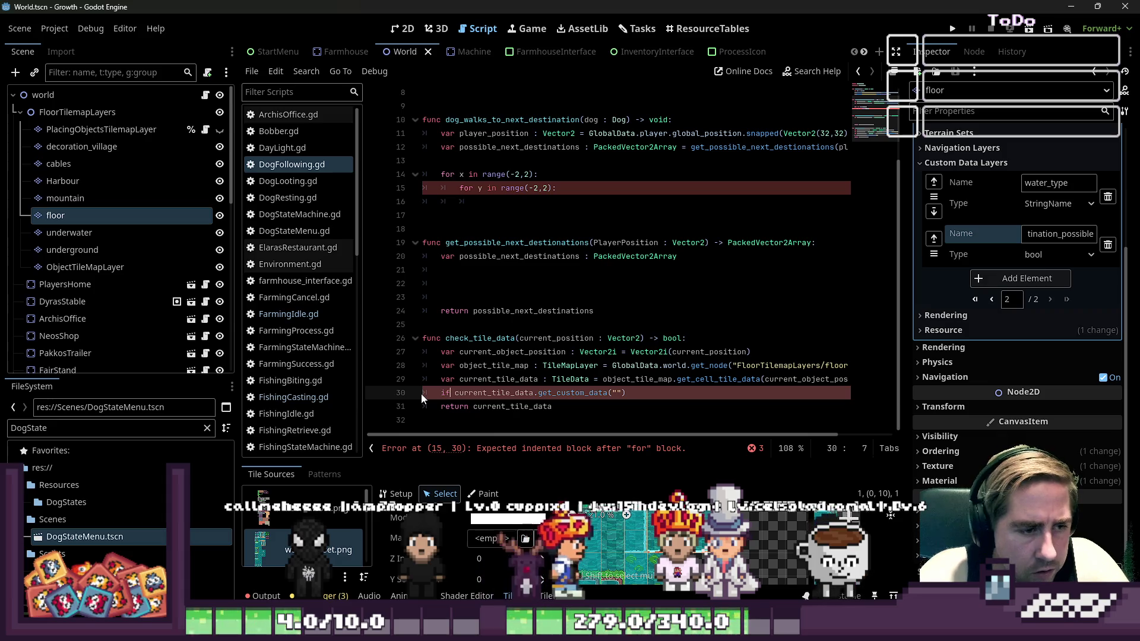
key(shift+End)
key(ctrl+c)
key(Down)
key(shift+End)
key(ctrl+v)
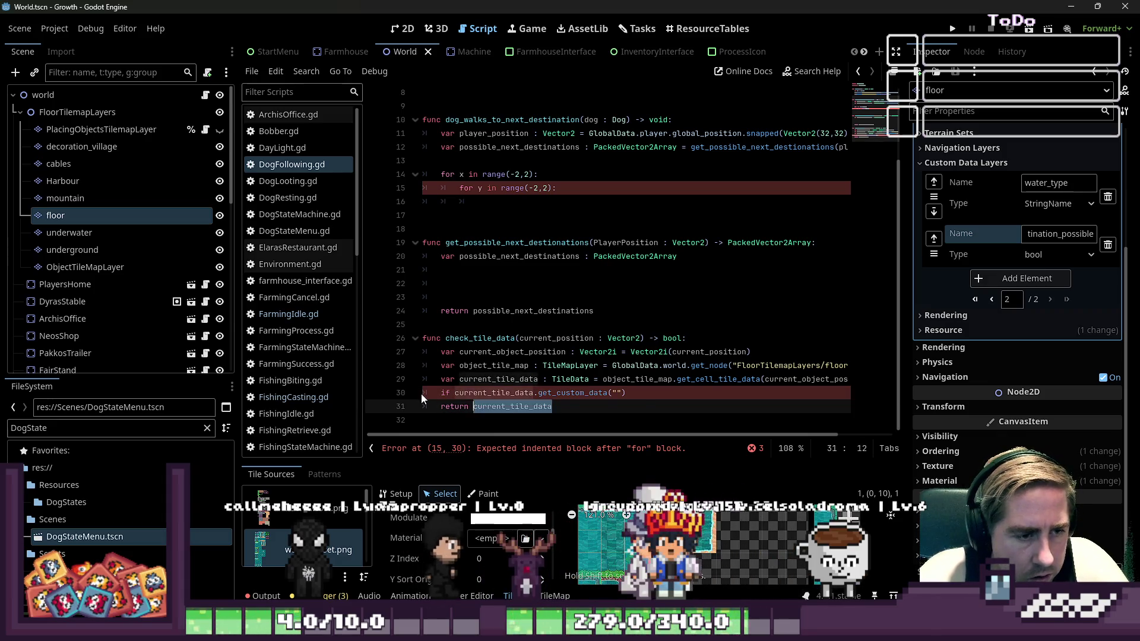
key(Left)
click(1046, 234)
double_click(1046, 235)
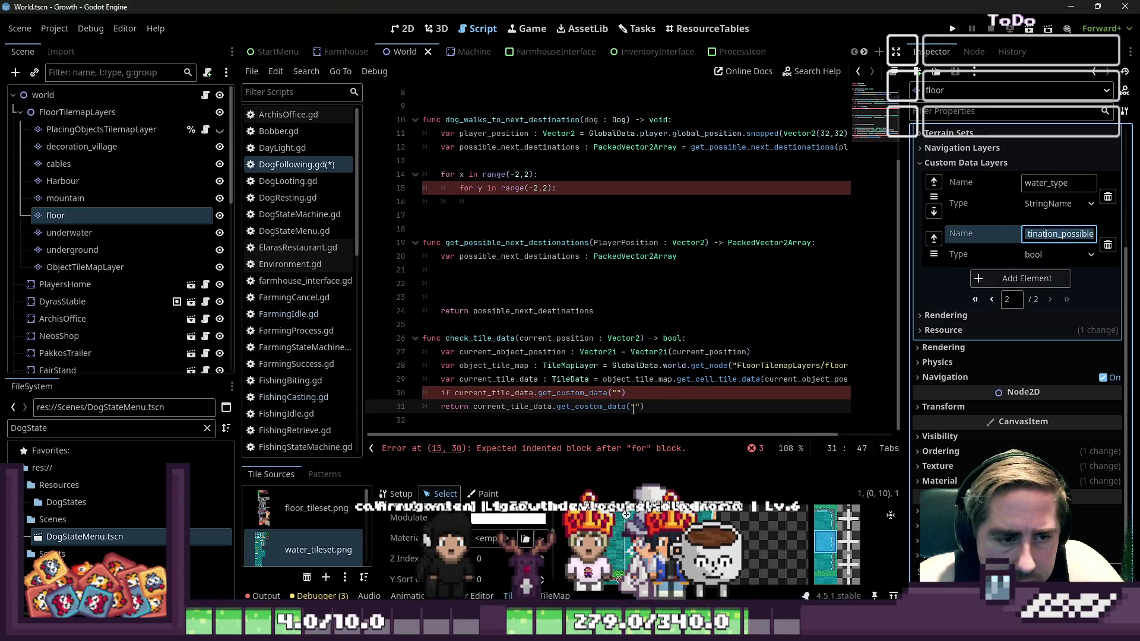
Delete the leftover if line and the blank line above it
click(654, 382)
click(656, 388)
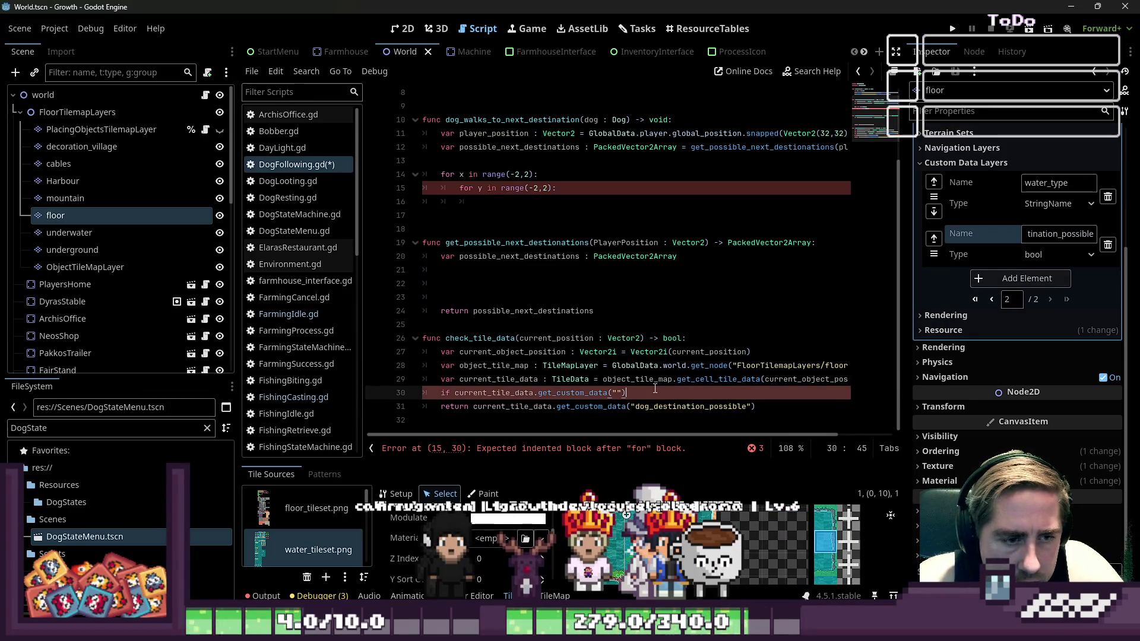
key(shift+Home)
key(shift+Home)
key(BackSpace)
key(BackSpace)
click(453, 338)
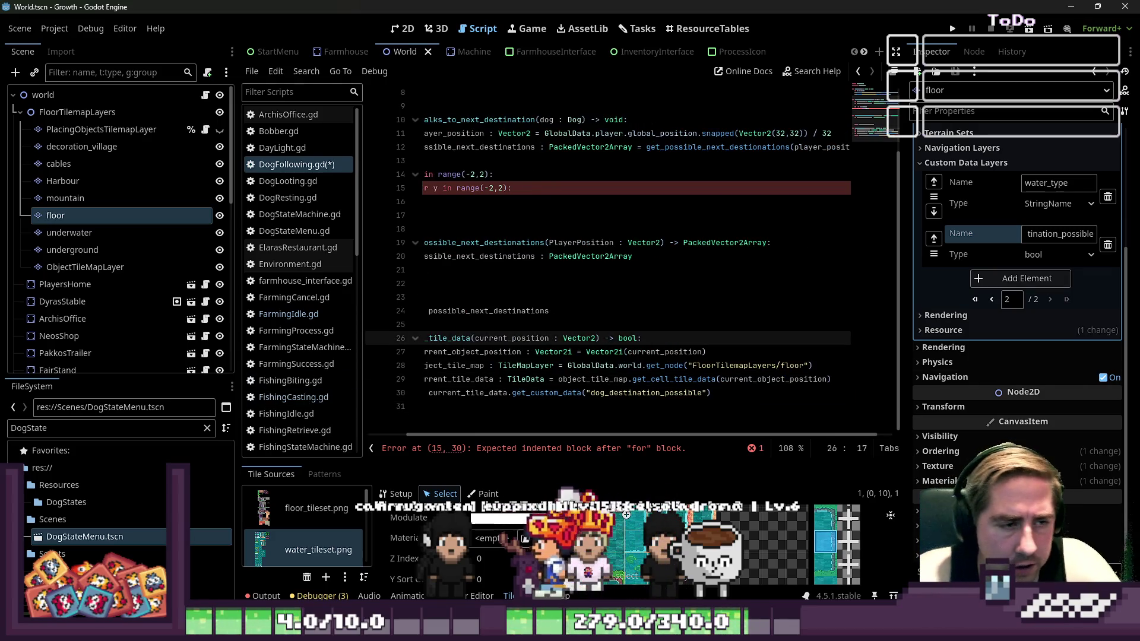
Rename check_tile_data to check_if_destination_is_possible
click(492, 352)
key(BackSpace)
key(BackSpace)
key(BackSpace)
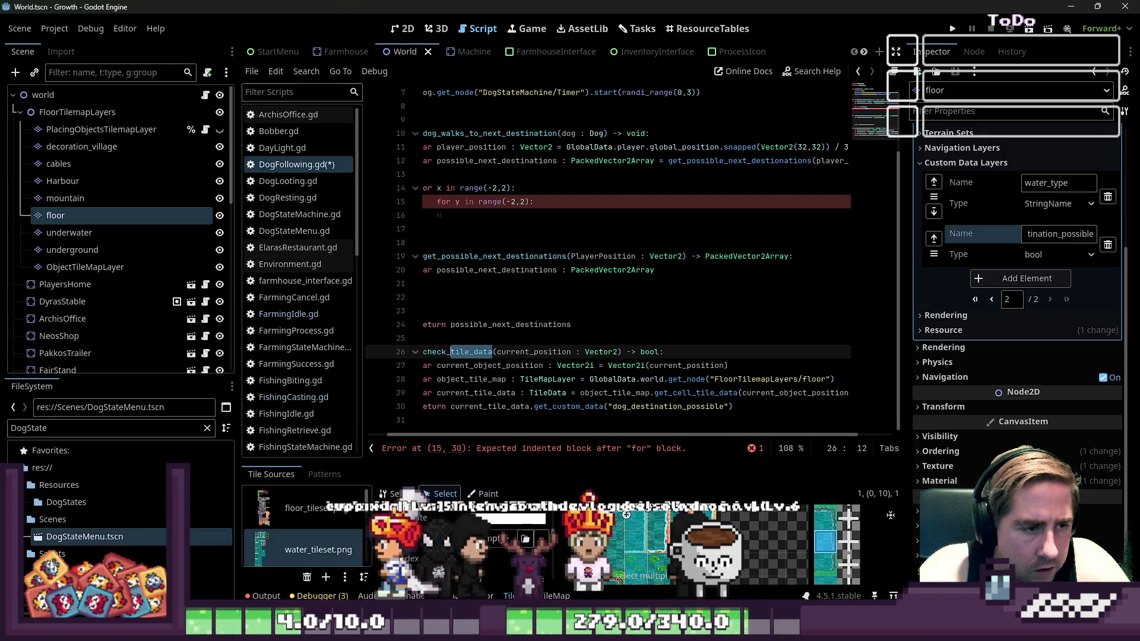
text(if_destion)
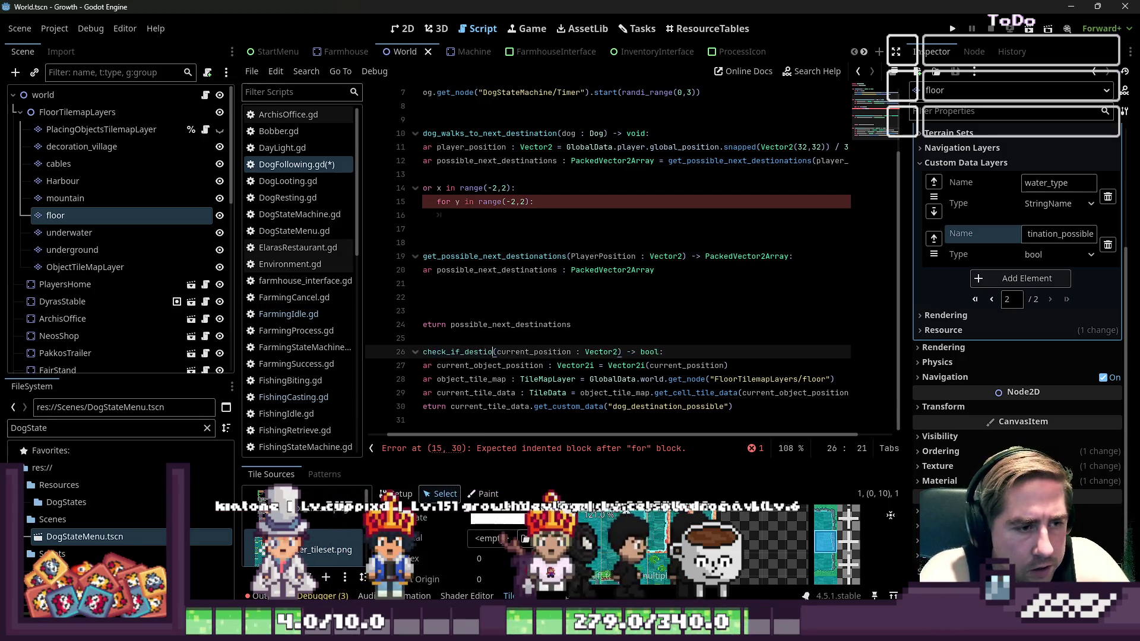
key(BackSpace)
key(BackSpace)
text(ination)
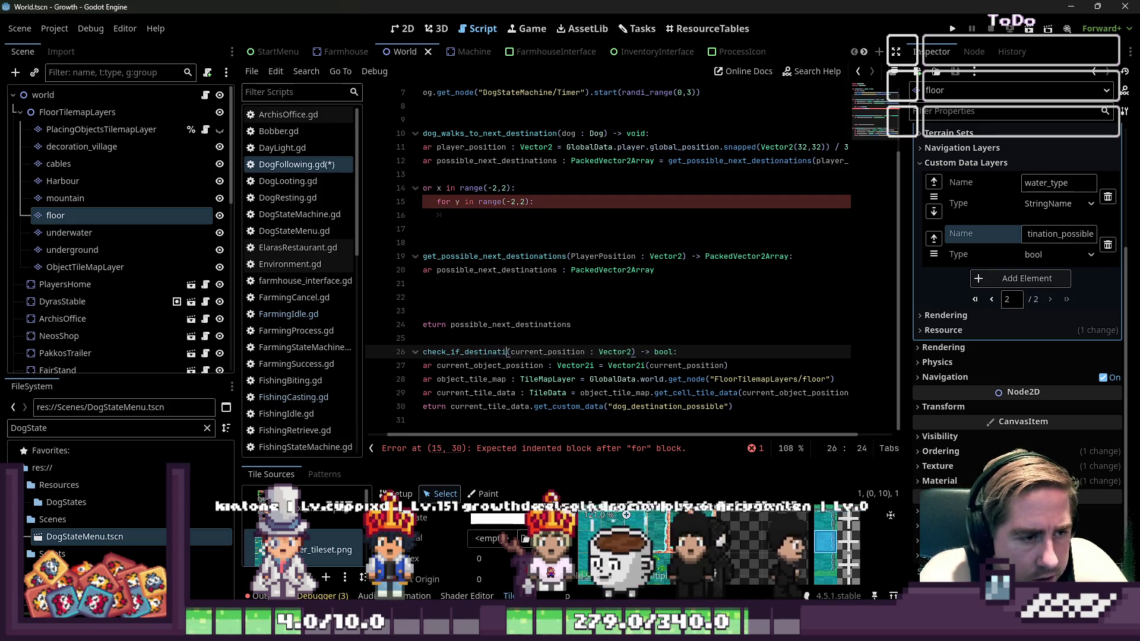
text(_is_possi)
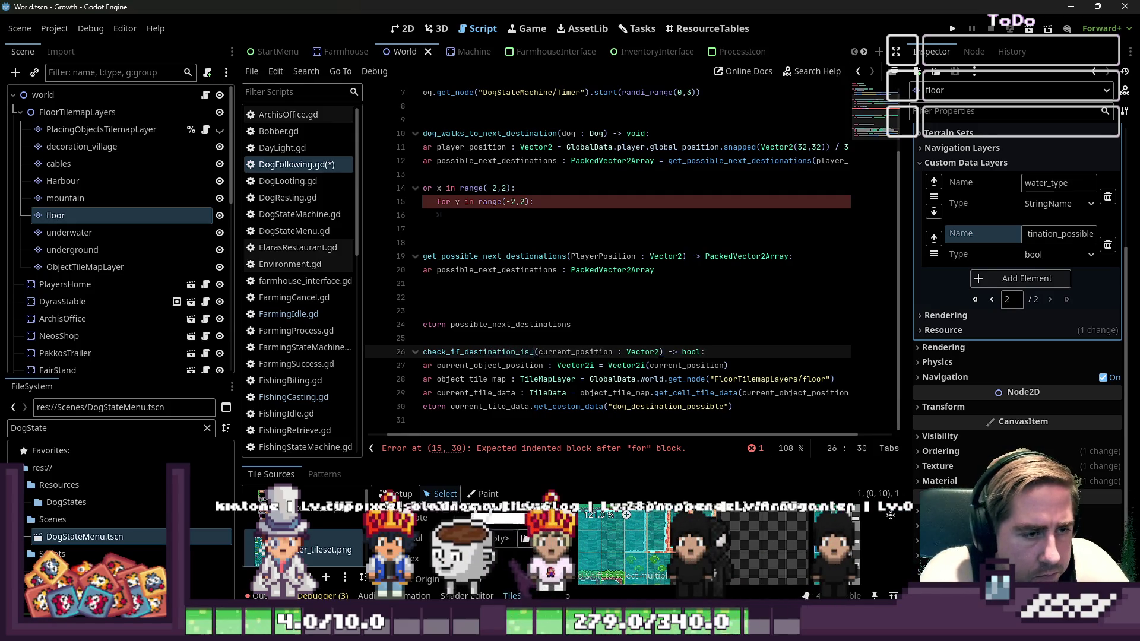
text(ble)
key(Home)
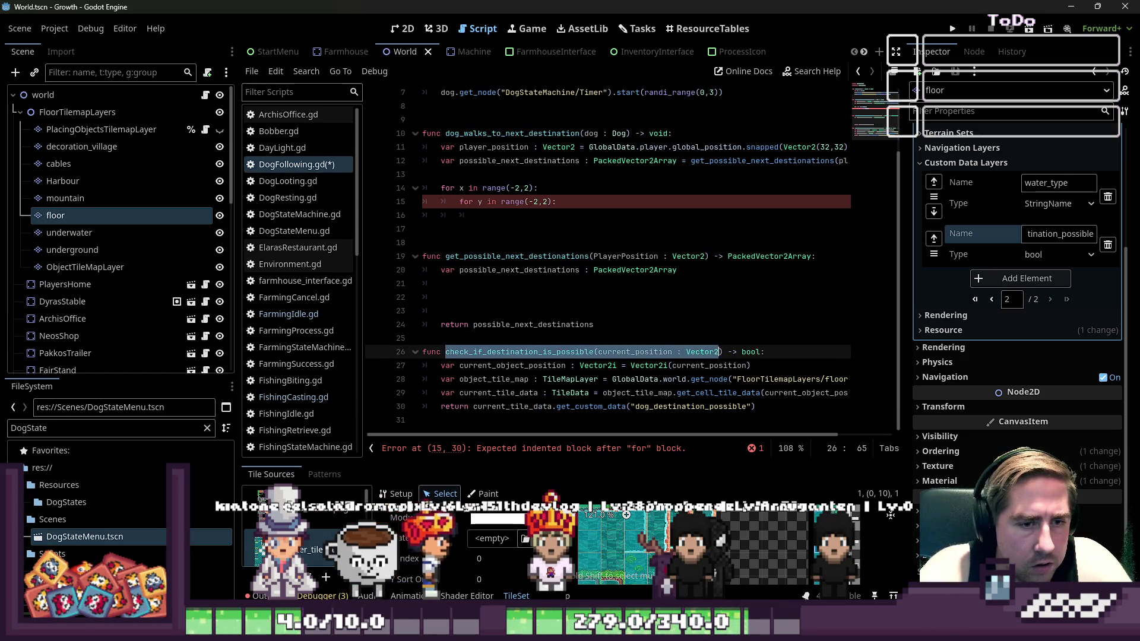
key(Up)
key(Up)
key(Up)
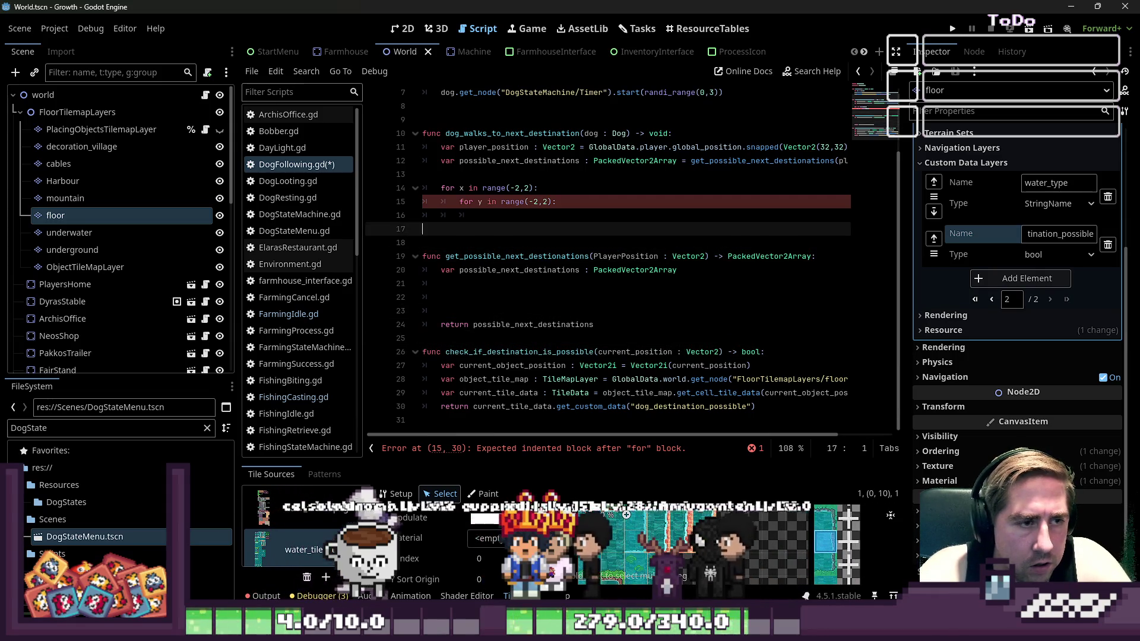
Paste the check call and give it the argument Vector2(player_position.x + x, player_position.y + y)
key(ctrl+v)
key(ctrl+shift+Left)
key(ctrl+shift+Left)
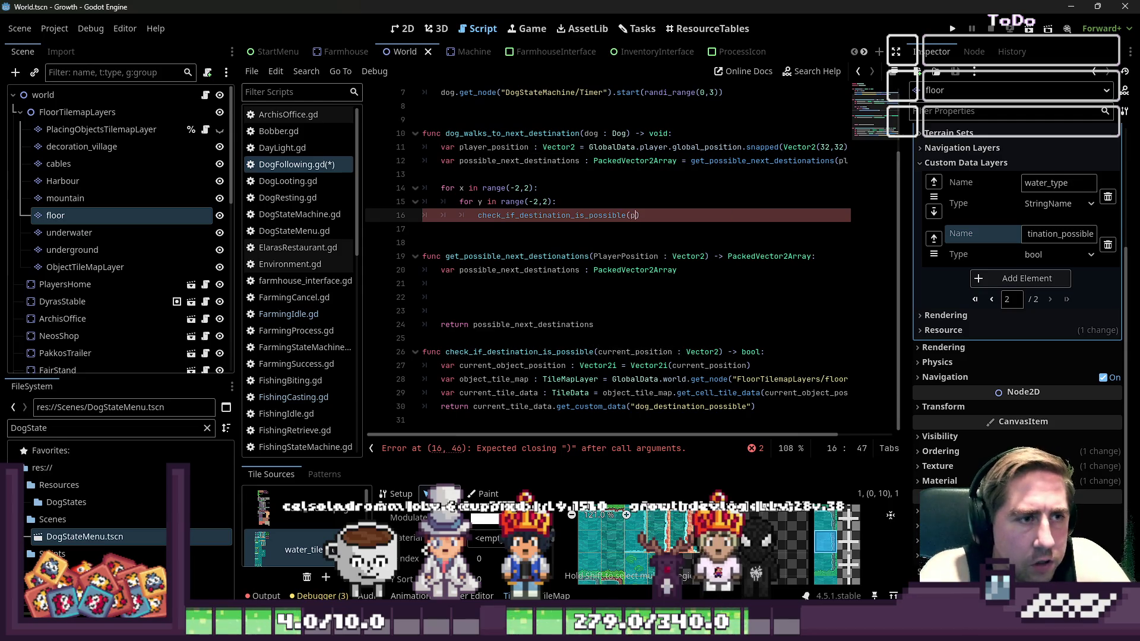
text(laye)
key(Return)
text(+ x)
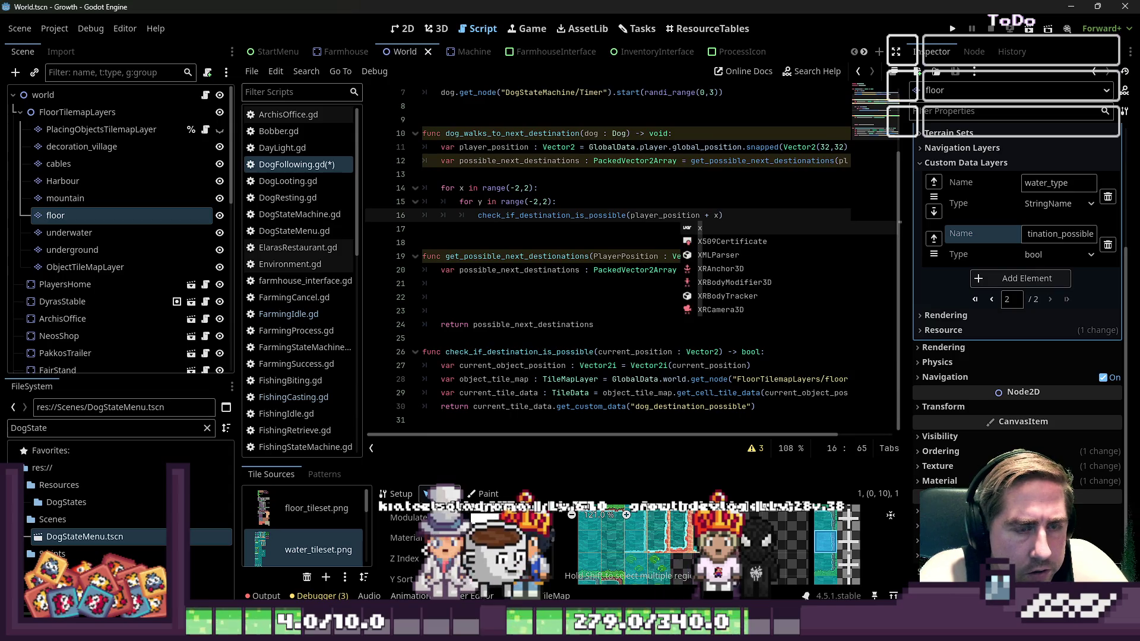
key(BackSpace)
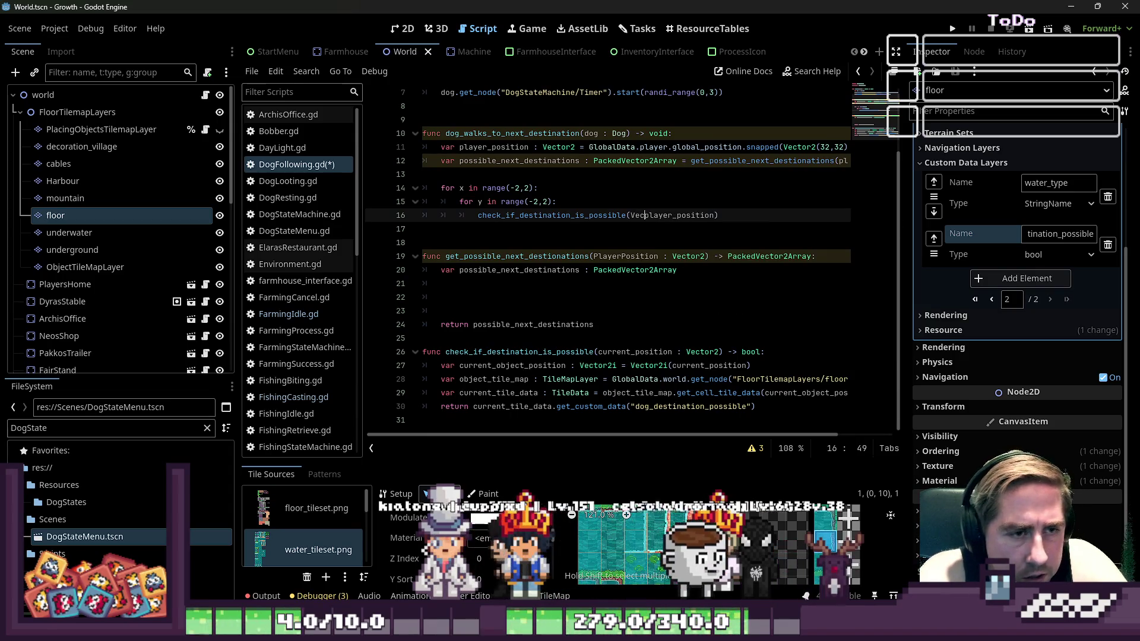
text(tor2()
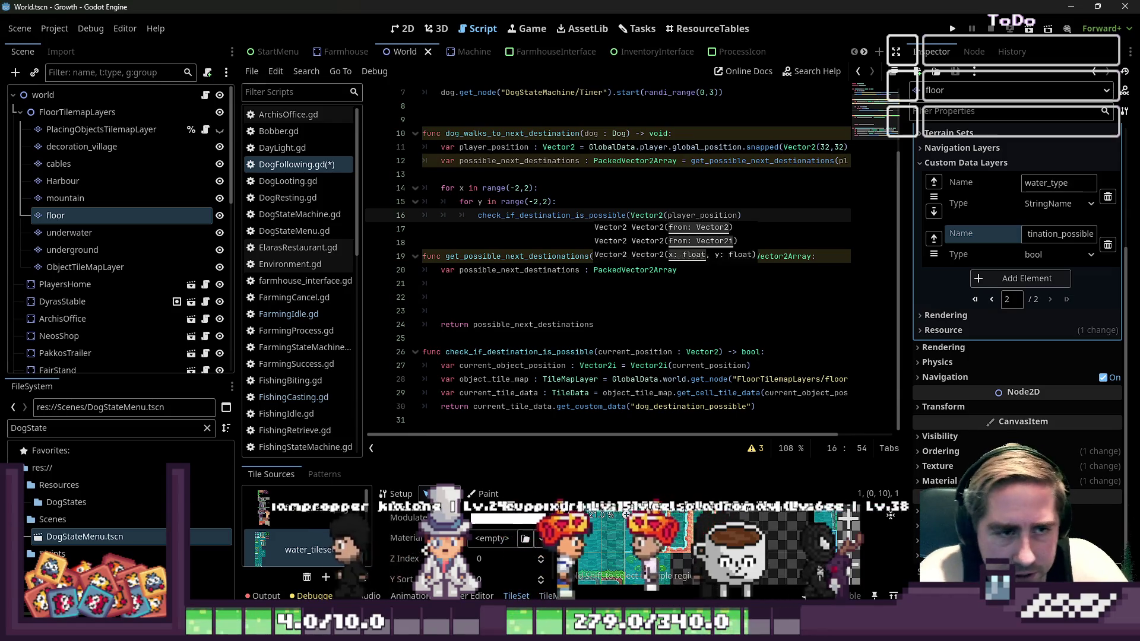
key(ctrl+Right)
text(.x )
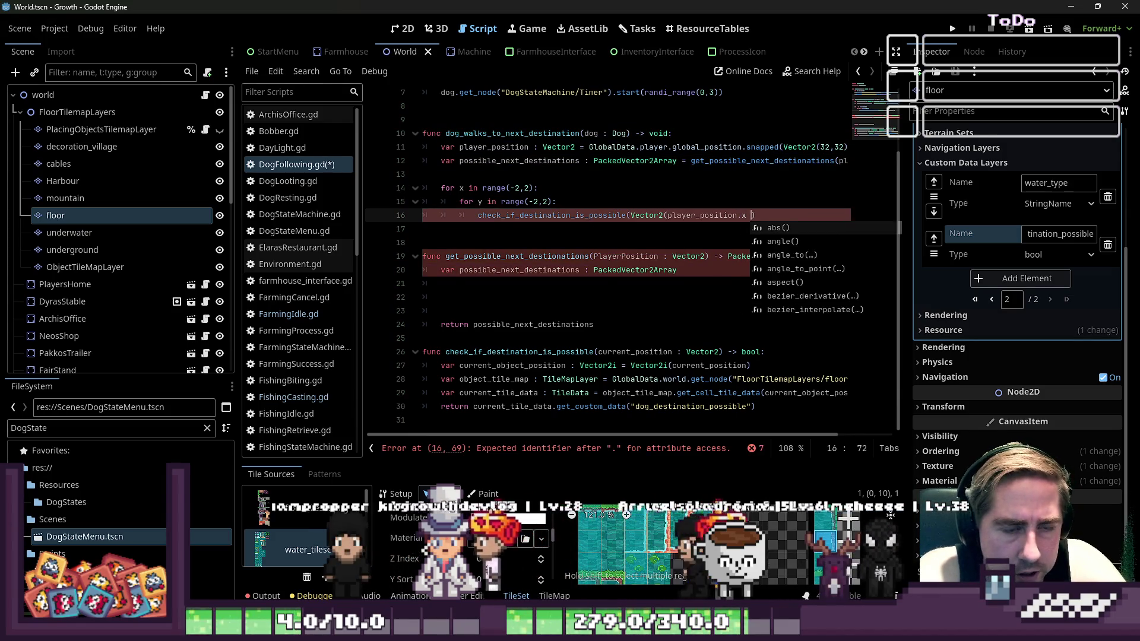
text(+ x, )
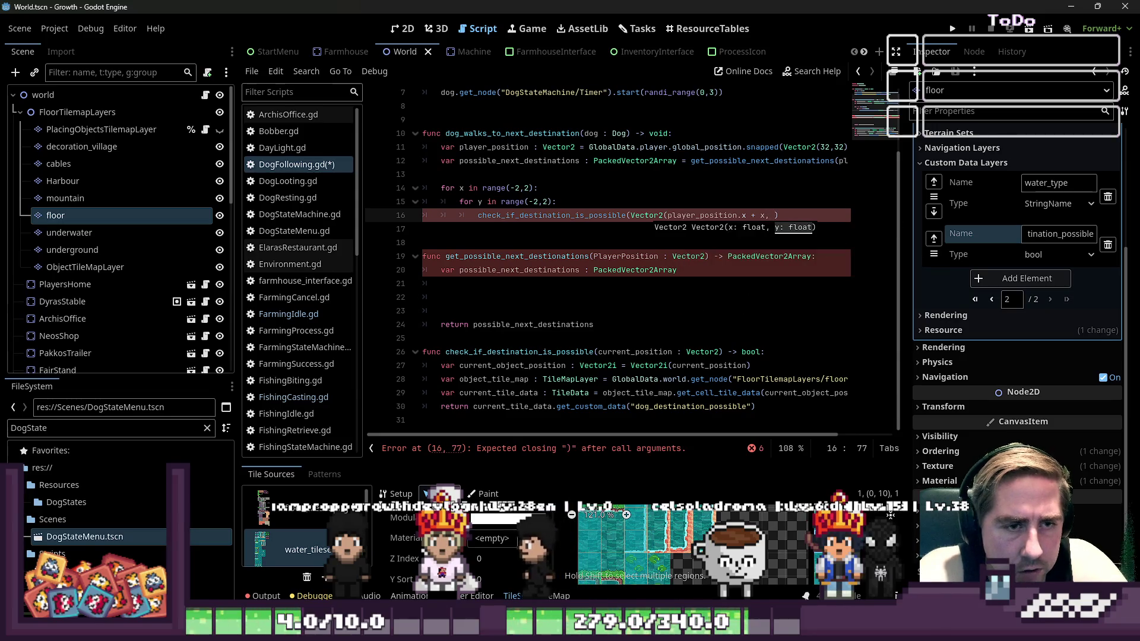
text(V)
text(player_position.x)
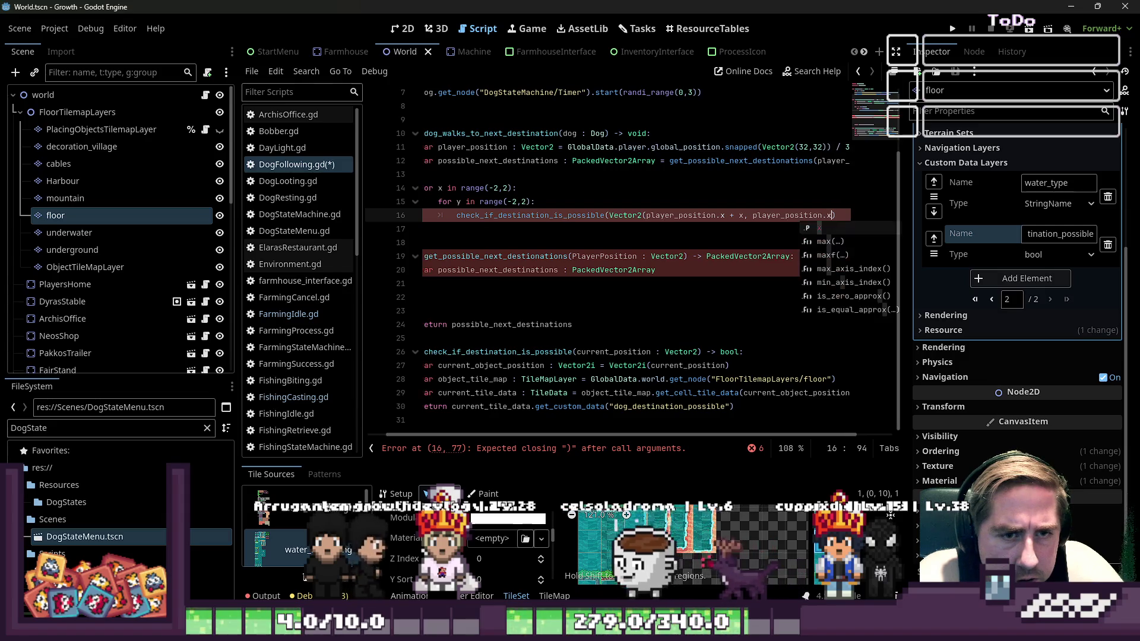
key(BackSpace)
text(y) + y)
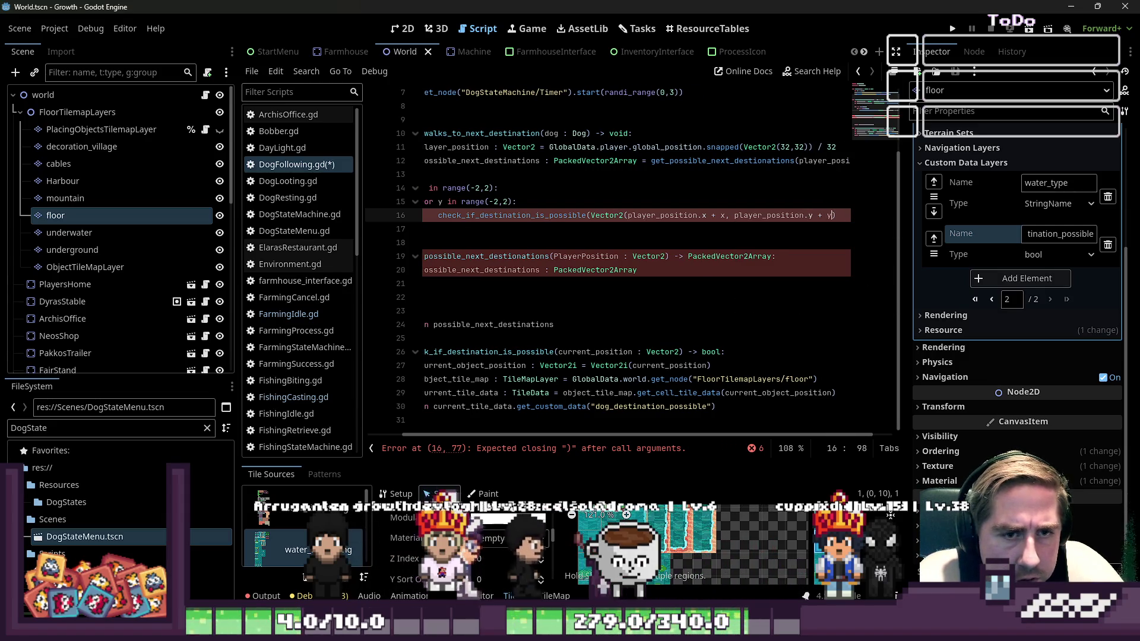
Close the call's parentheses and turn line 16 into an if statement ending with a colon
key(Home)
key(Home)
key(Down)
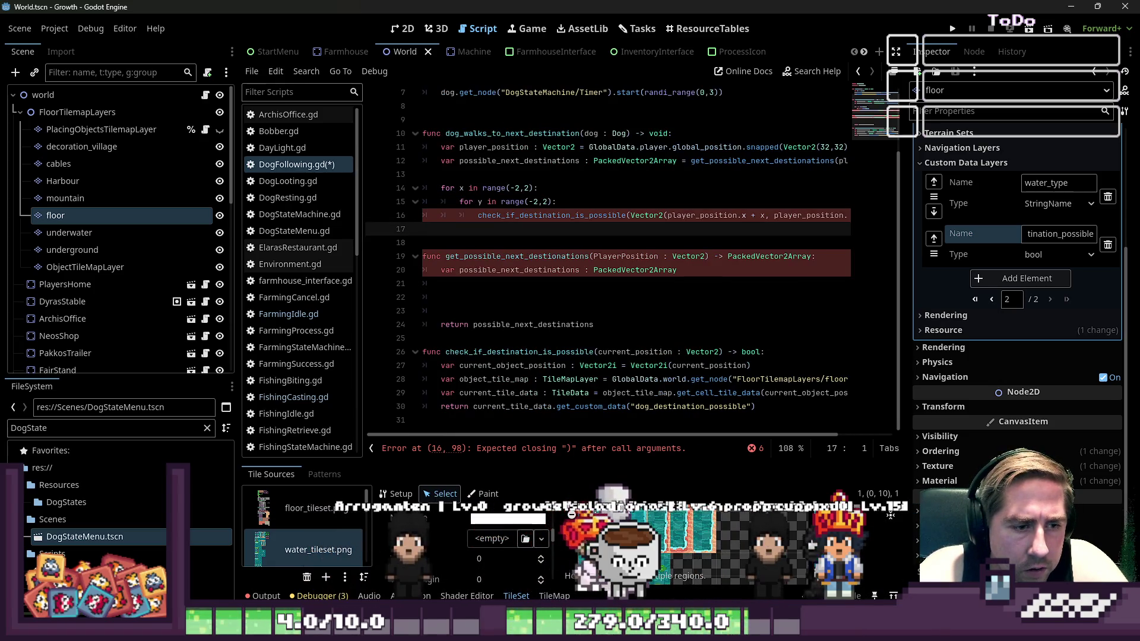
key(Up)
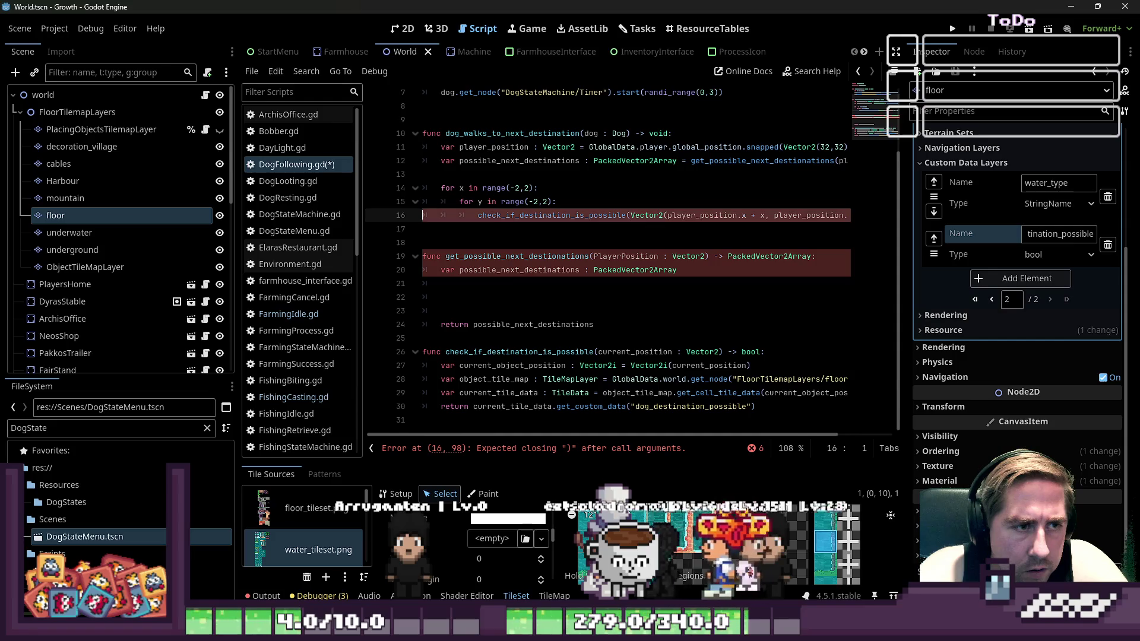
key(End)
text())
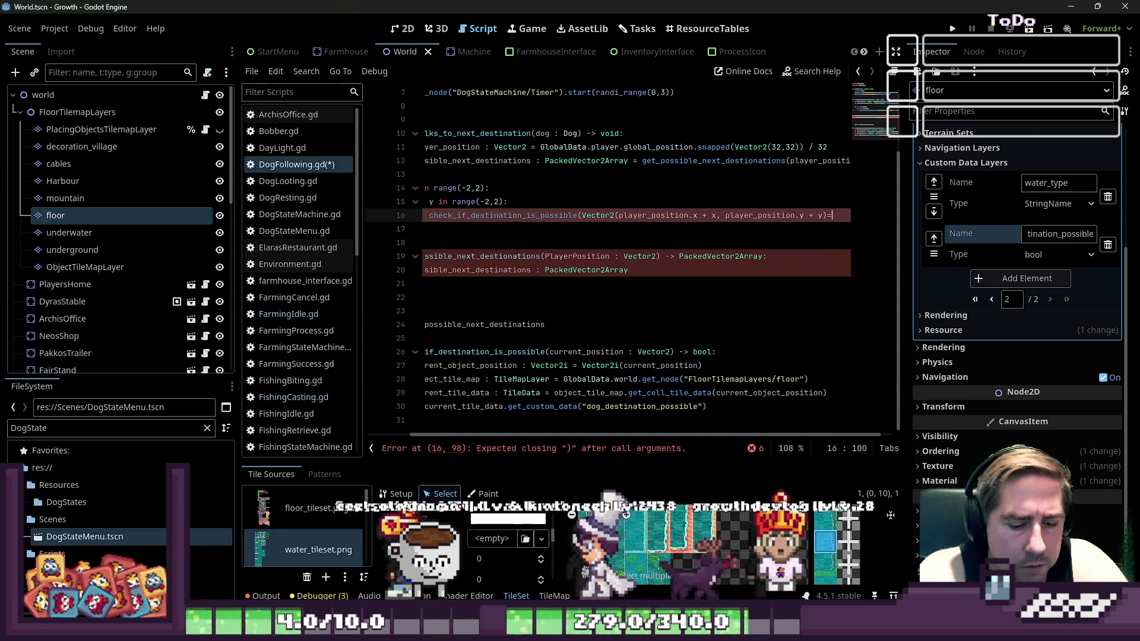
text())
key(Home)
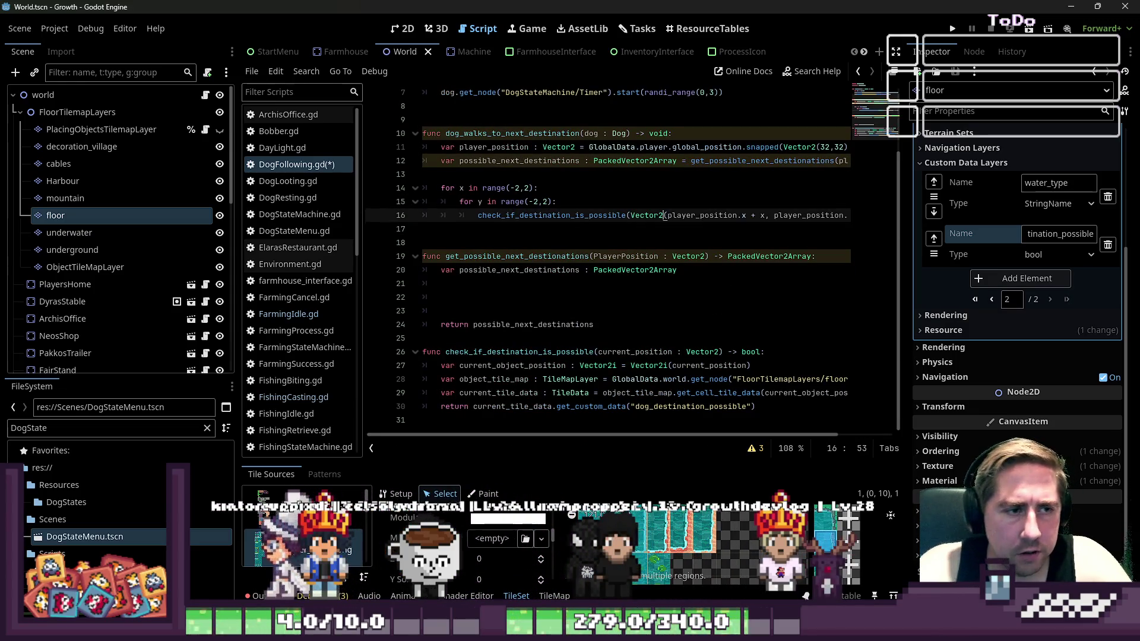
key(Home)
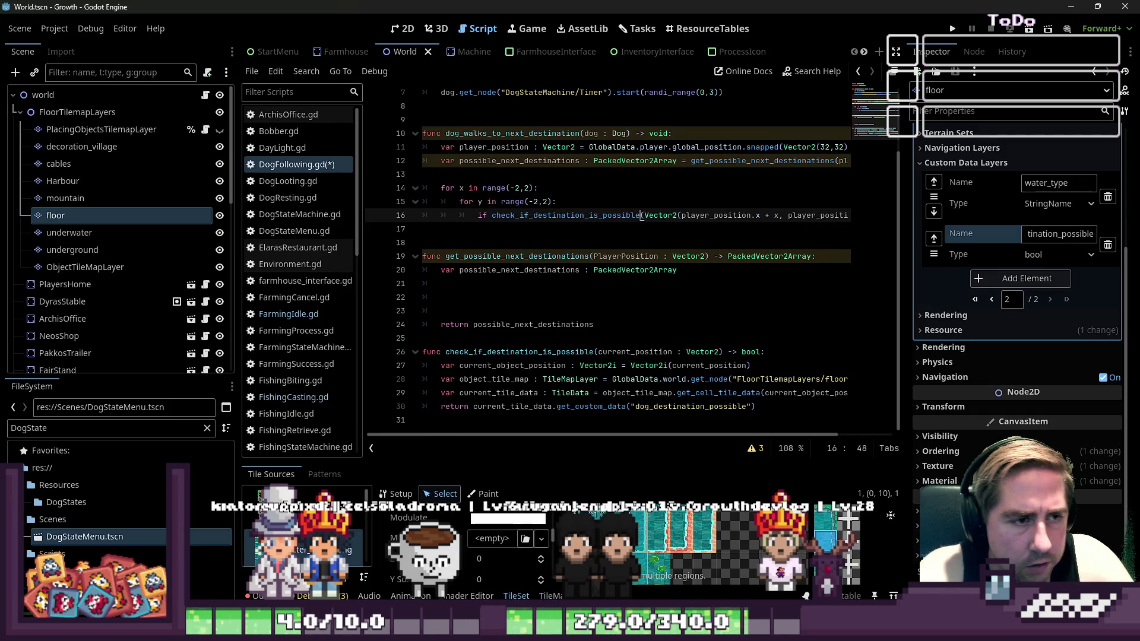
key(End)
text(:)
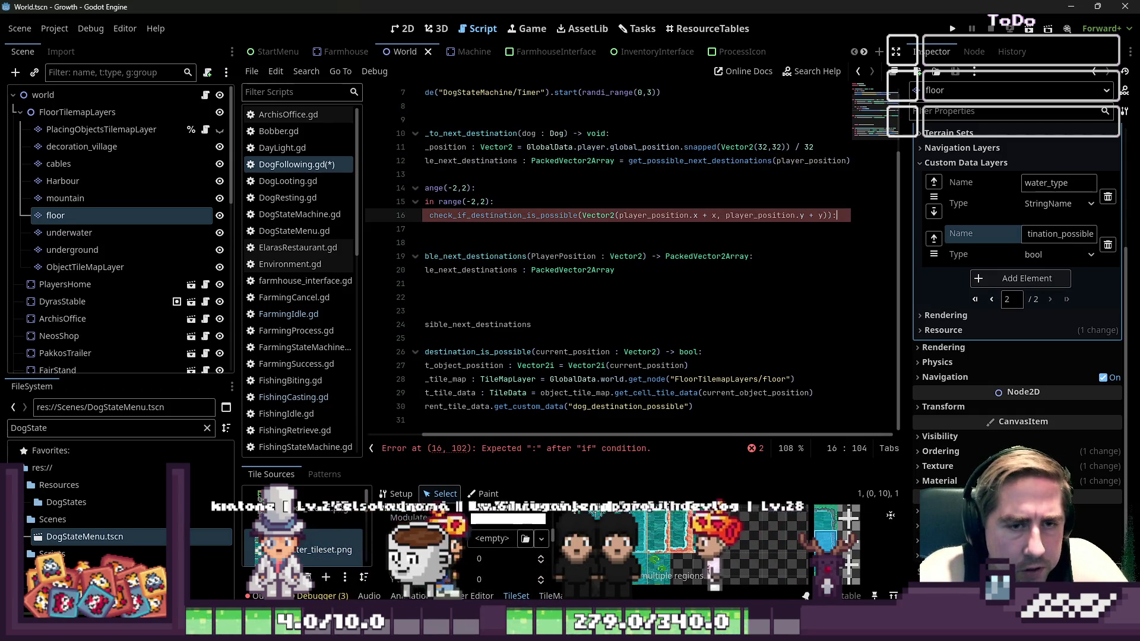
key(Return)
Start selecting the nested x/y loop block in dog_walks_to_next_destination
click(439, 202)
key(Up)
key(Up)
click(533, 160)
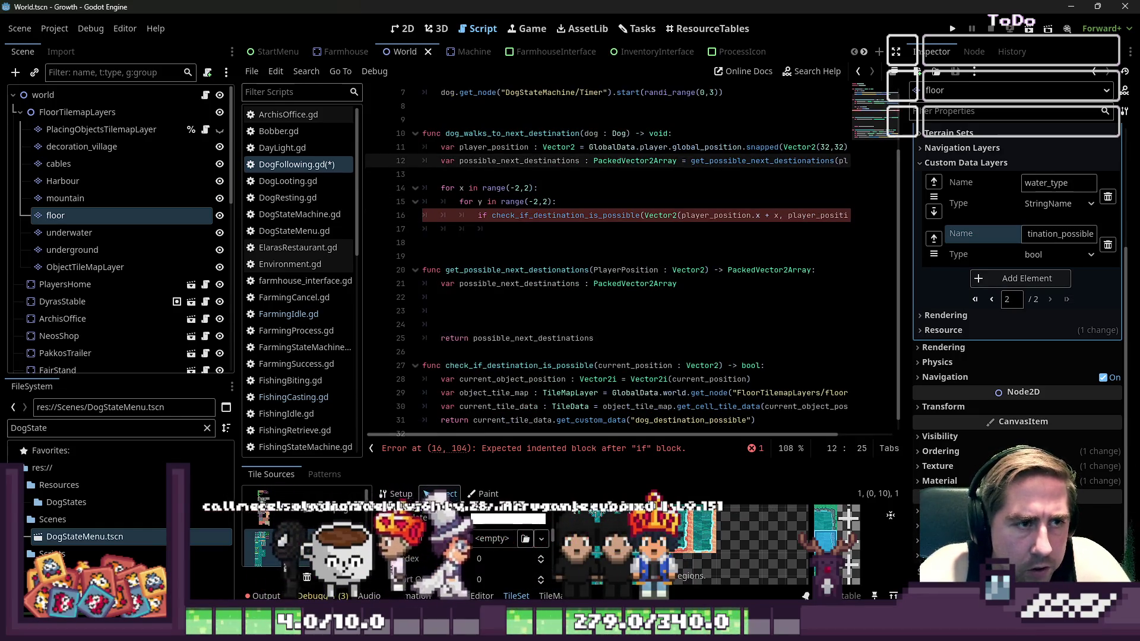
click(459, 270)
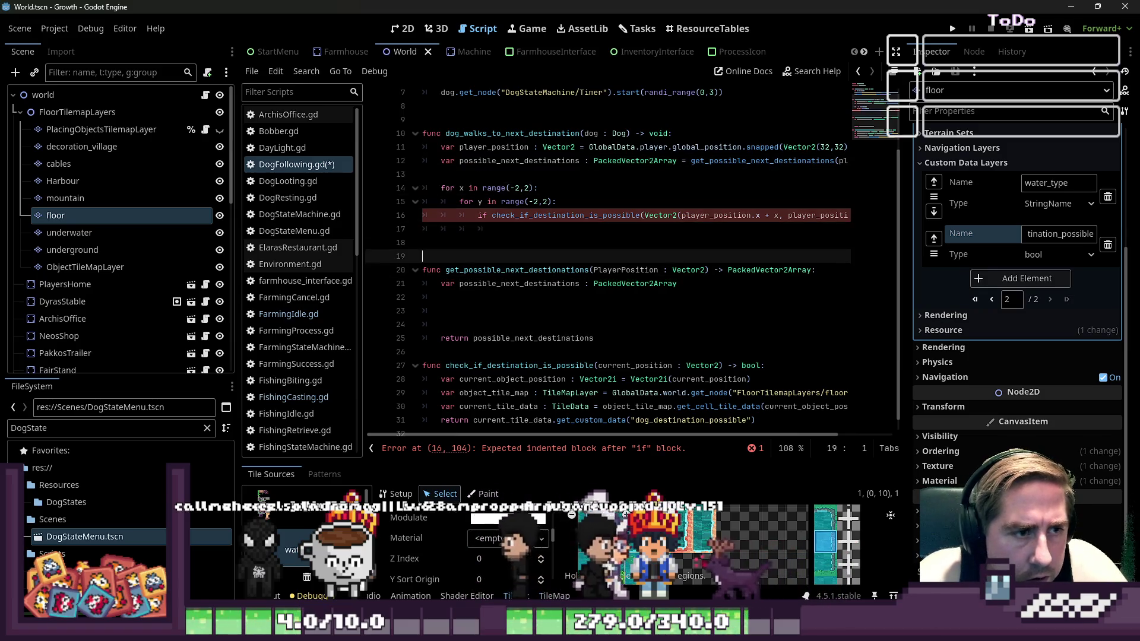
key(Up)
key(Up)
key(Up)
key(End)
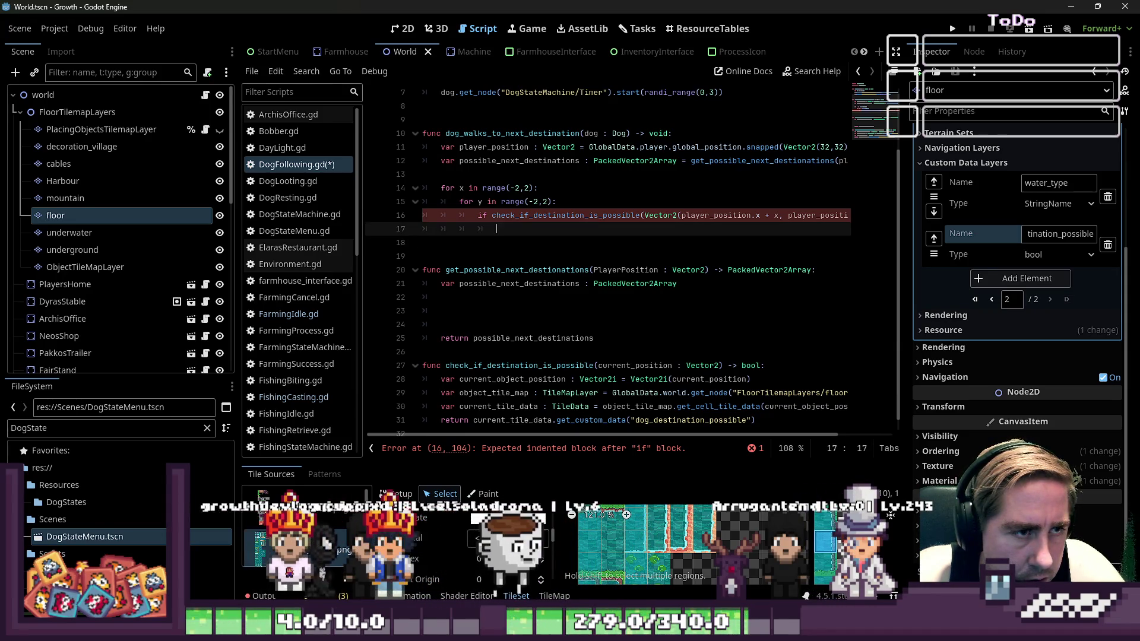
key(shift+Up)
key(shift+Up)
key(shift+Up)
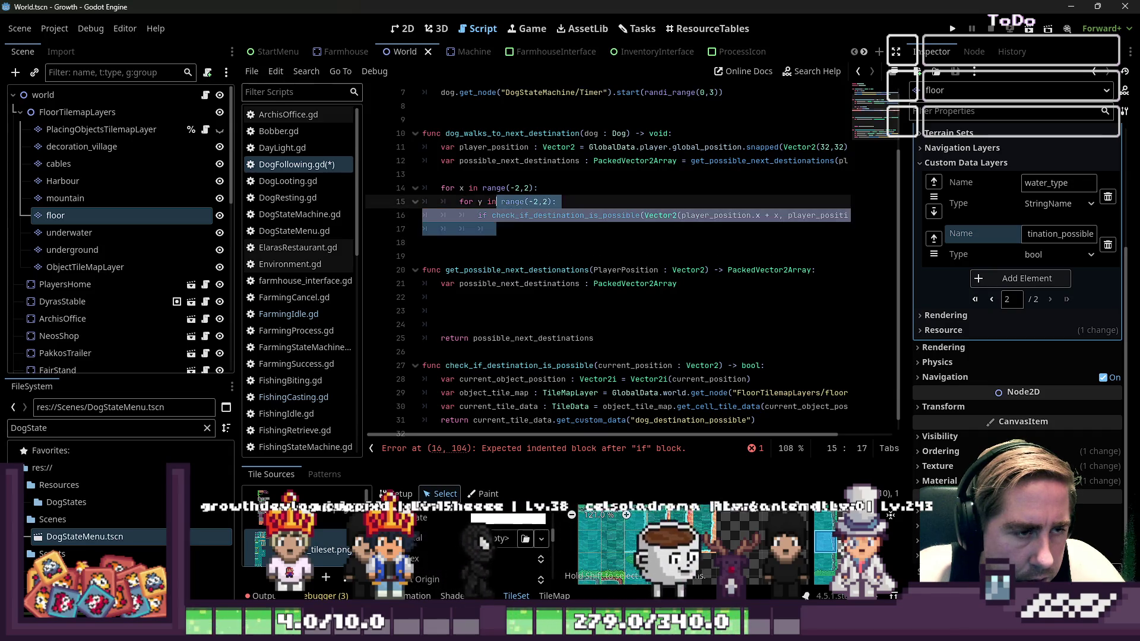
Delete the loop block and retype the x/y range(-2,2) loops with the check inside get_possible_next_destinations
key(shift+Home)
key(shift+Home)
key(Delete)
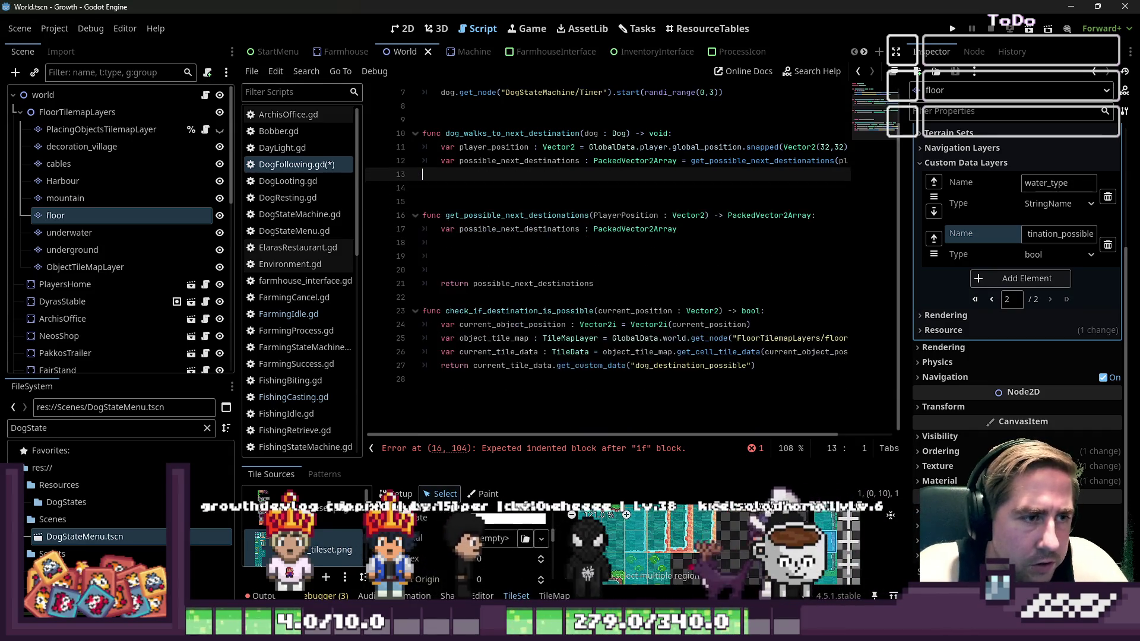
key(Delete)
key(Delete)
key(Down)
key(Down)
text(for x in range(-2,2): for y in range(-2,2): if check_if_destination_is_possible(Vector2(player_position.x + x, player_position.y + y)):)
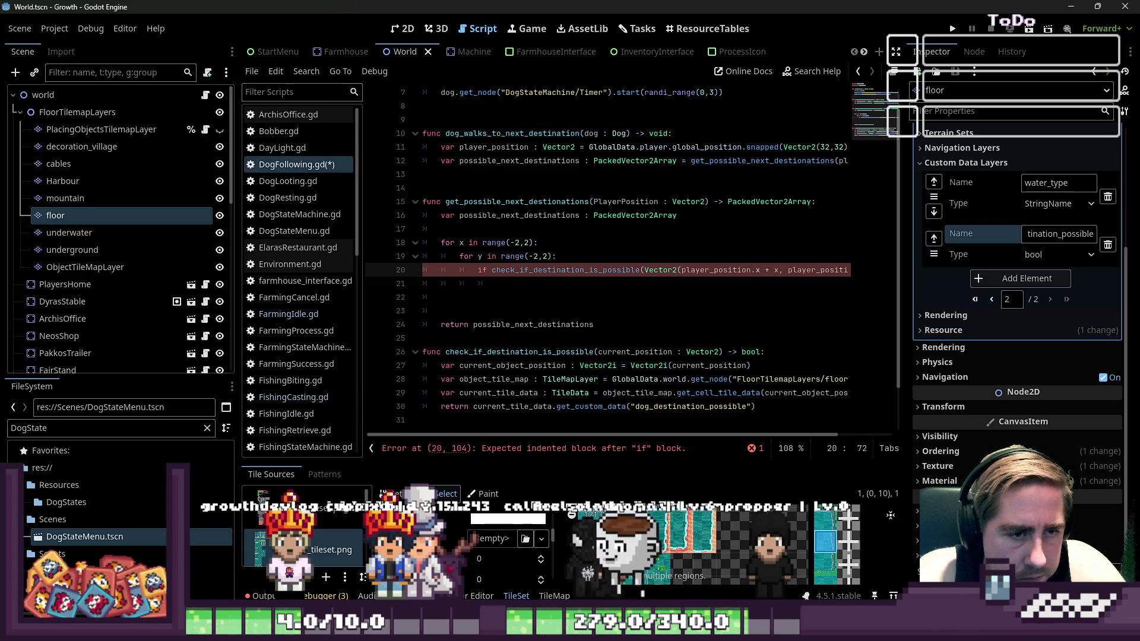
Replace player_position with the PlayerPosition parameter inside the Vector2 argument
key(ctrl+shift+Left)
text(Pl)
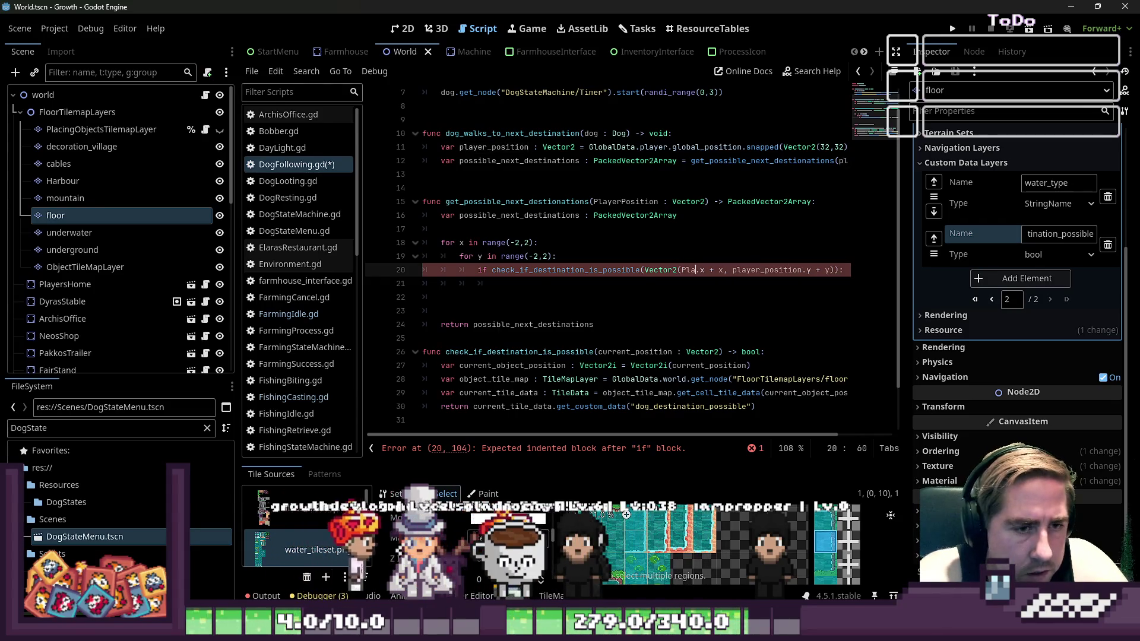
key(BackSpace)
text(erPo)
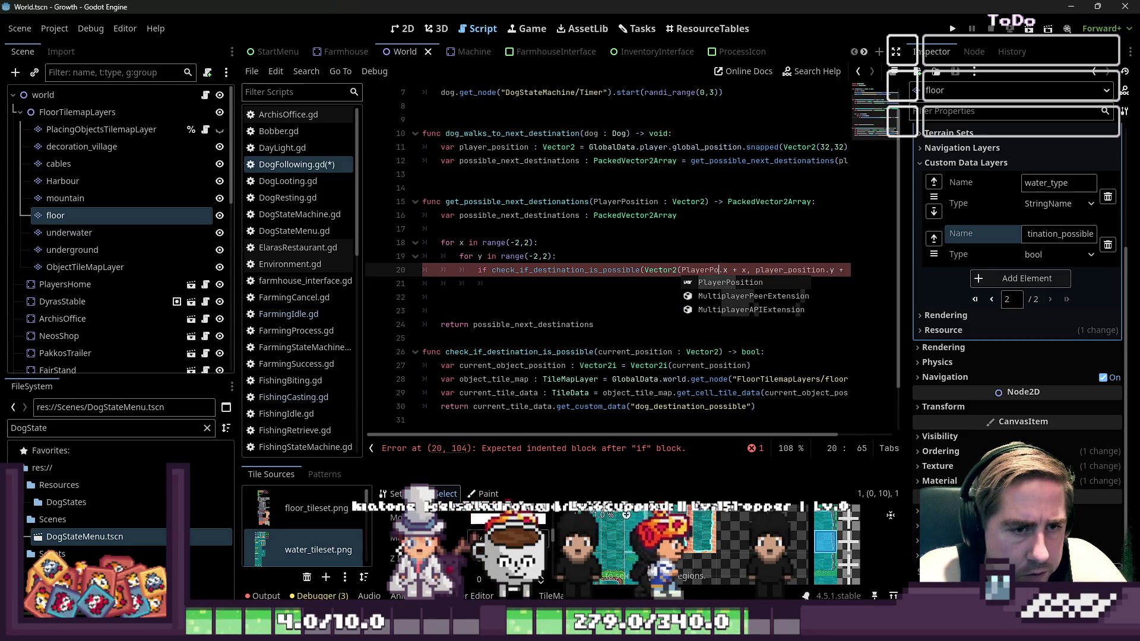
key(Return)
click(778, 270)
key(ctrl+shift+Right)
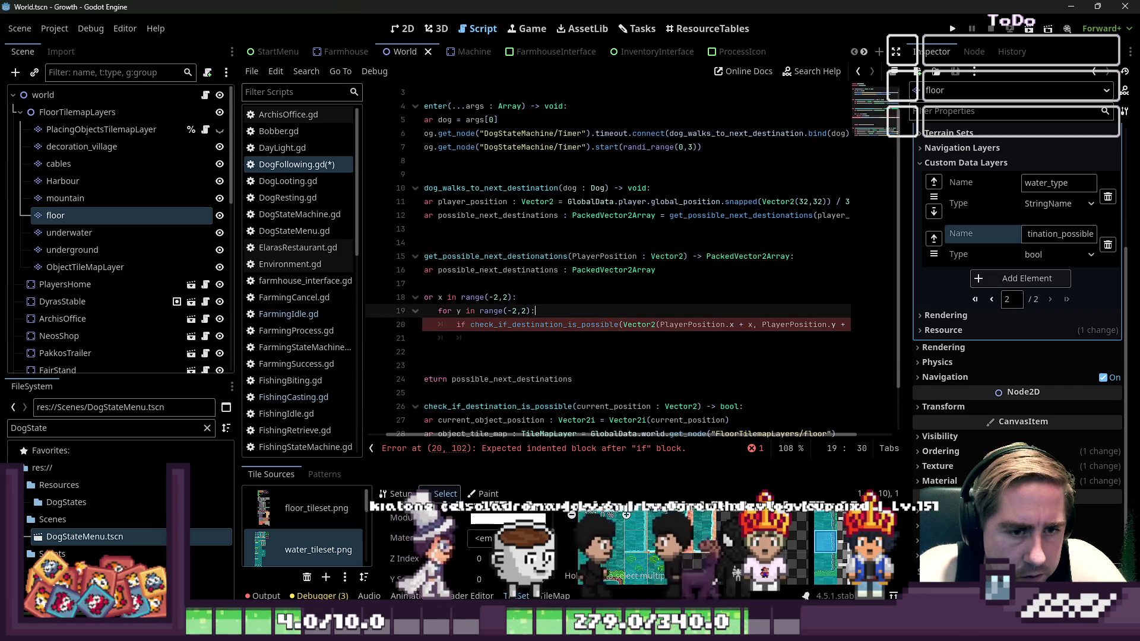
Begin a possible_next_destinations.apped( call in the if body
click(475, 338)
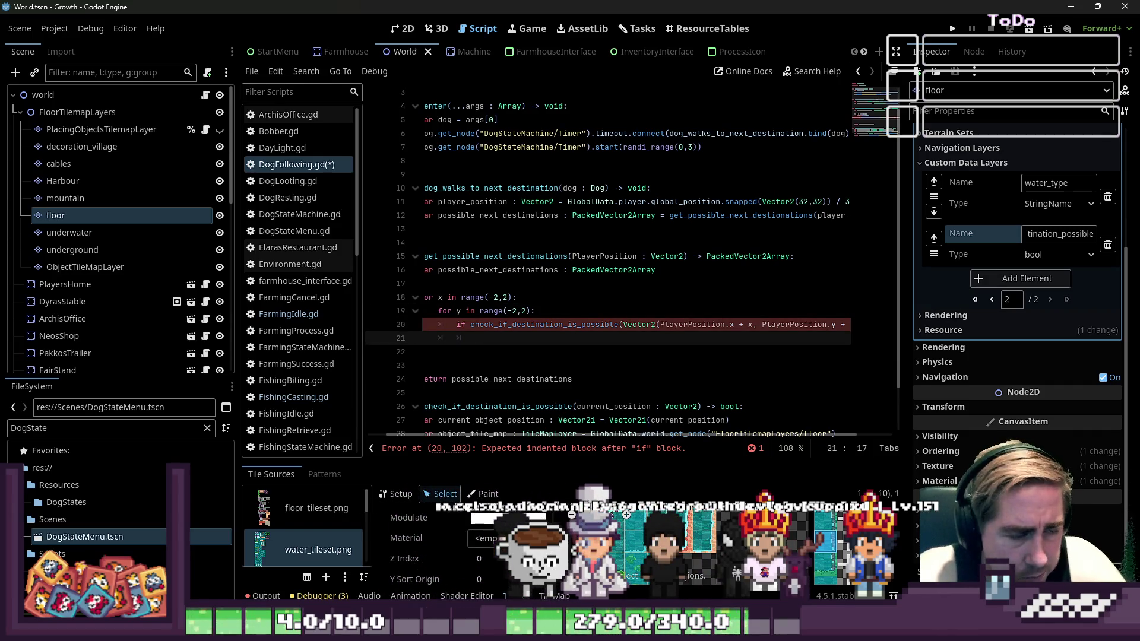
text(pos)
key(Return)
text(.)
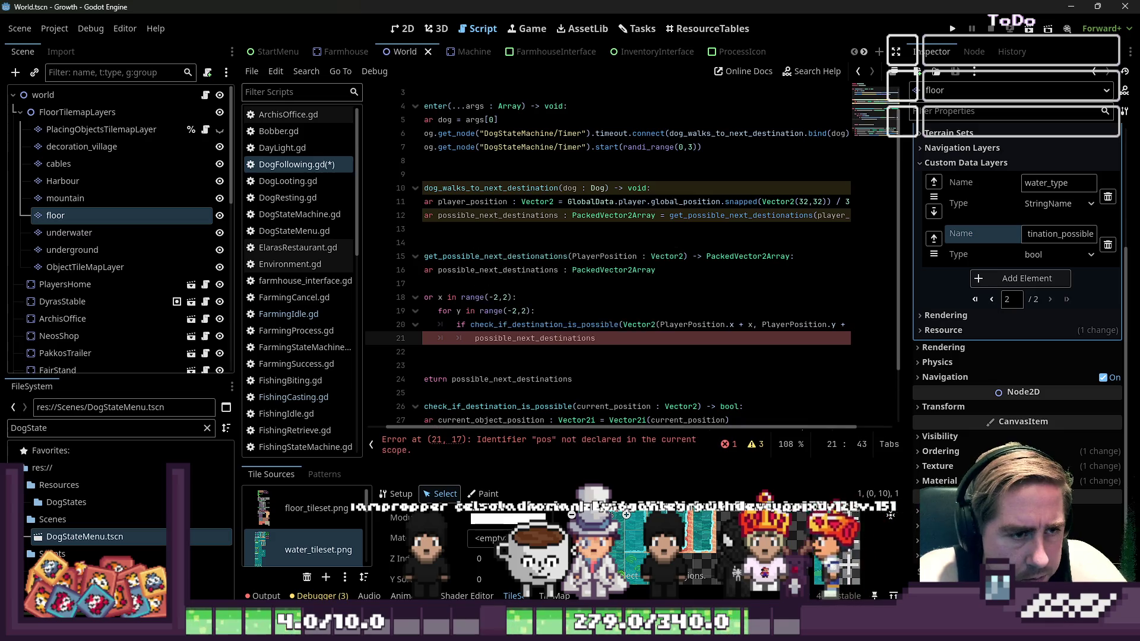
text(apped()
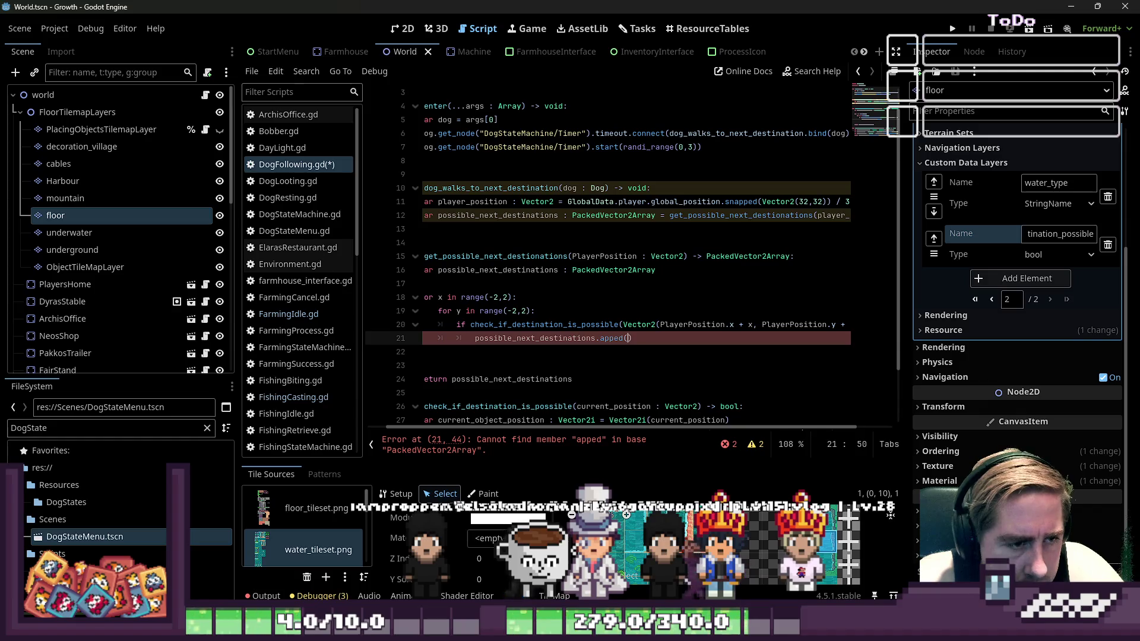
Add a current_position variable above the if, holding the offset Vector2 expression
key(Up)
key(Up)
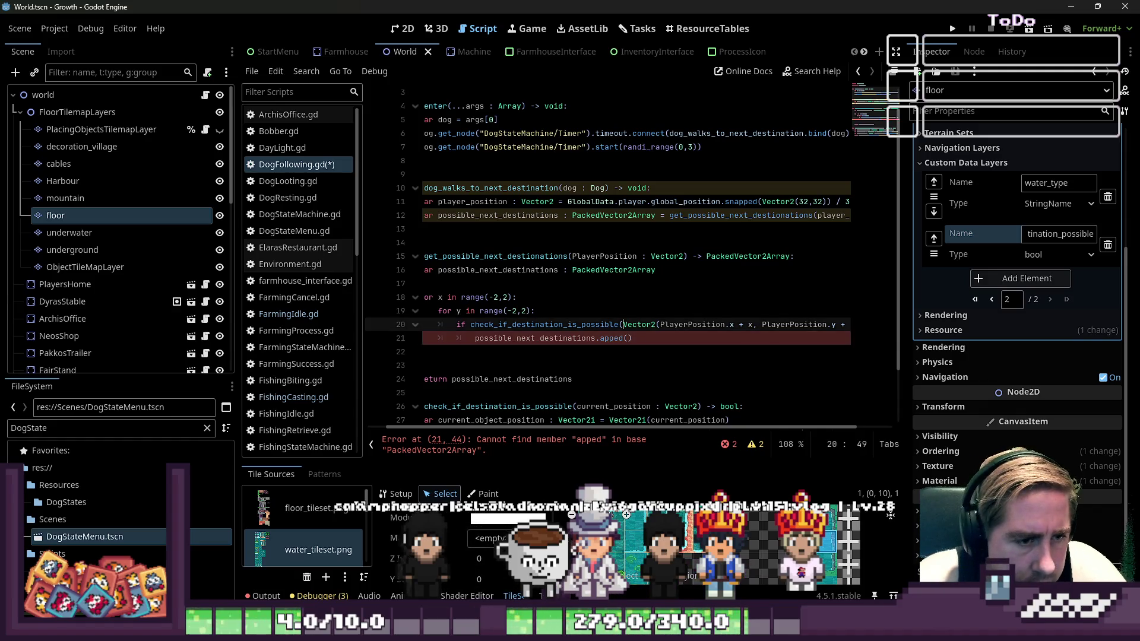
key(Return)
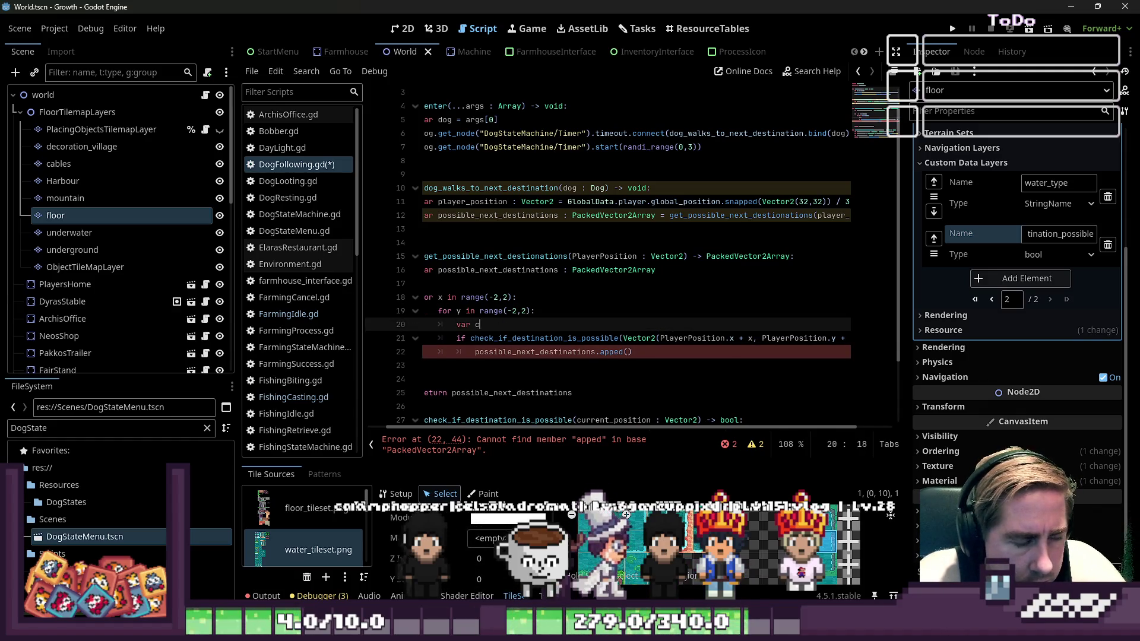
text(var current_p)
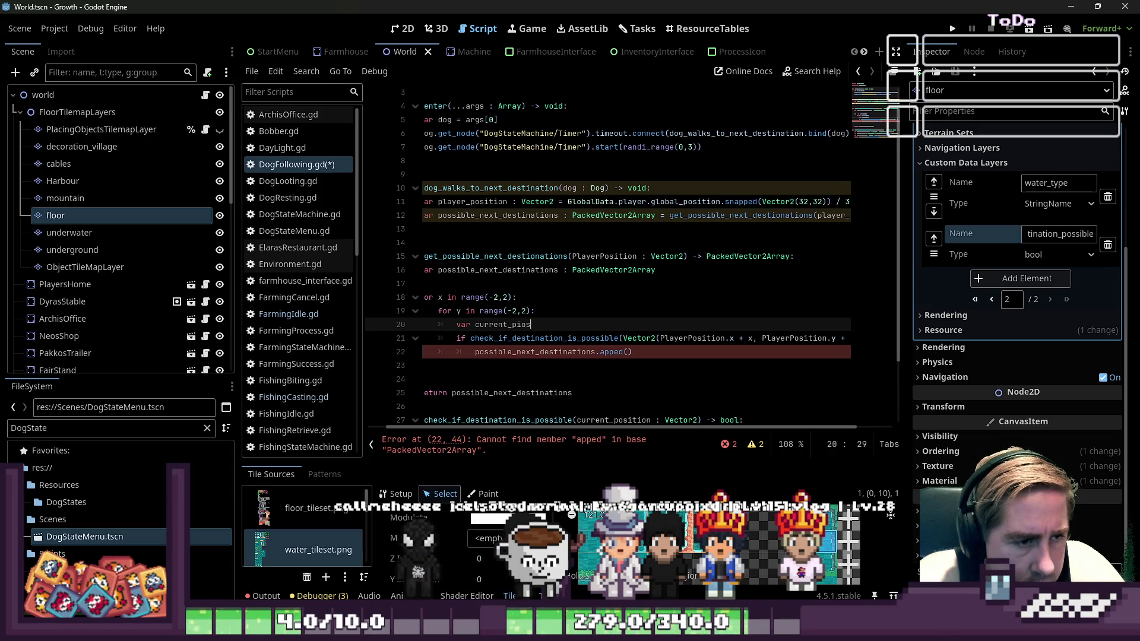
text(osition )
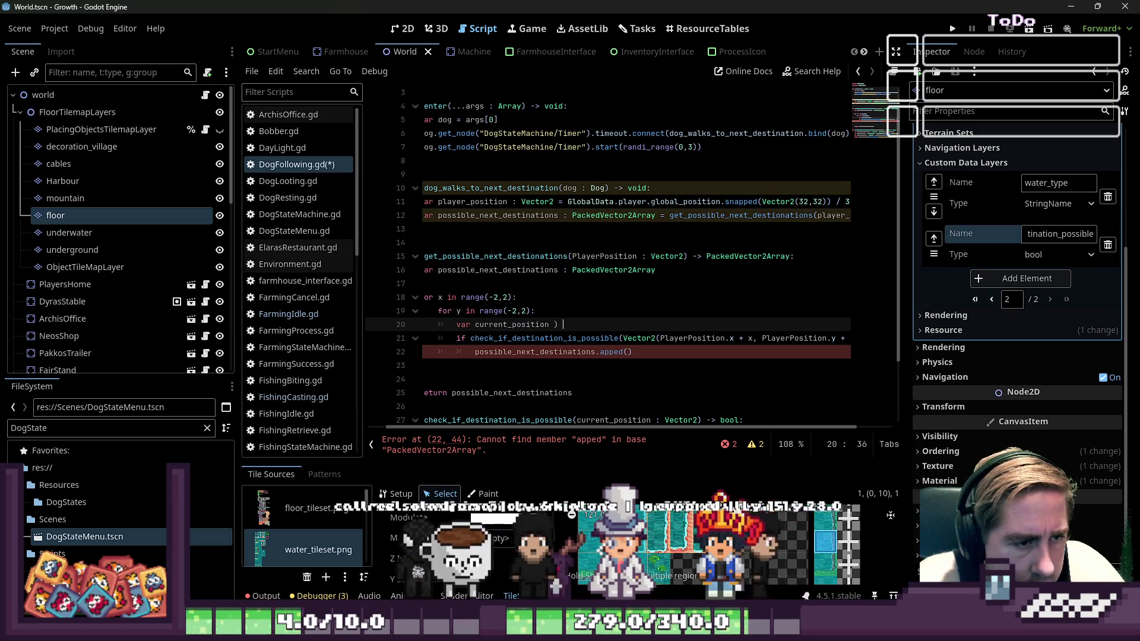
text(=)
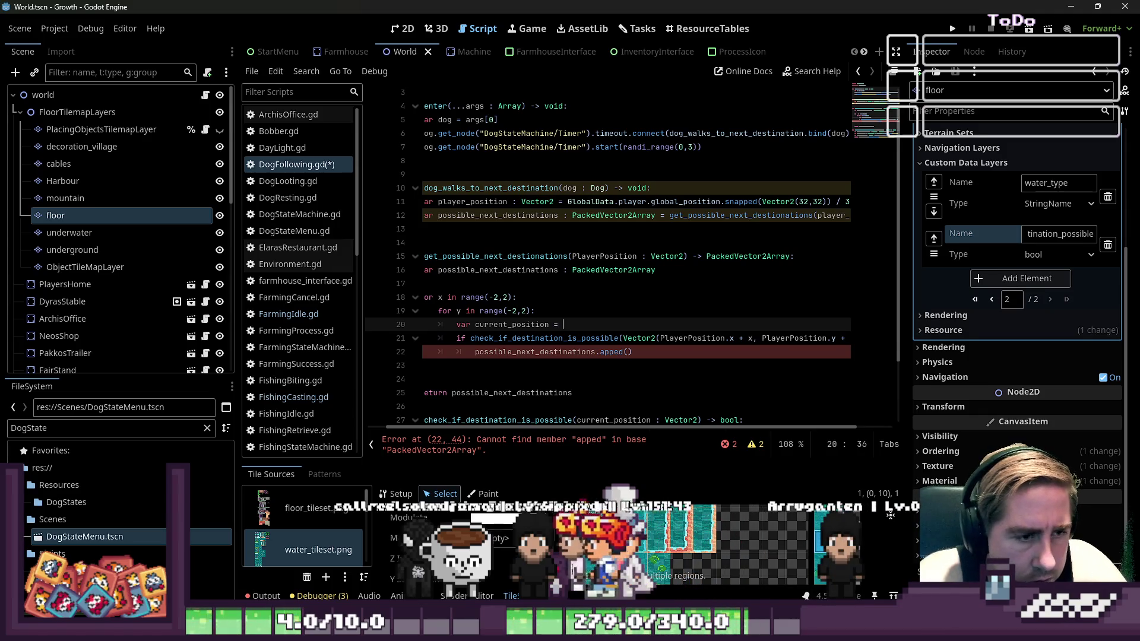
click(622, 338)
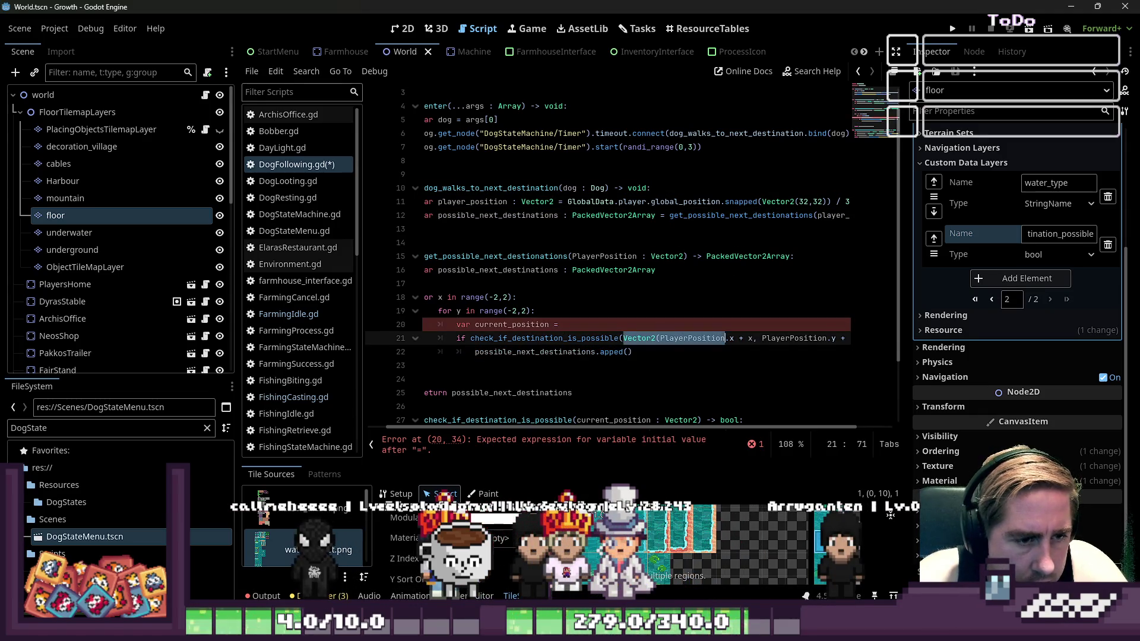
key(shift+End)
key(ctrl+c)
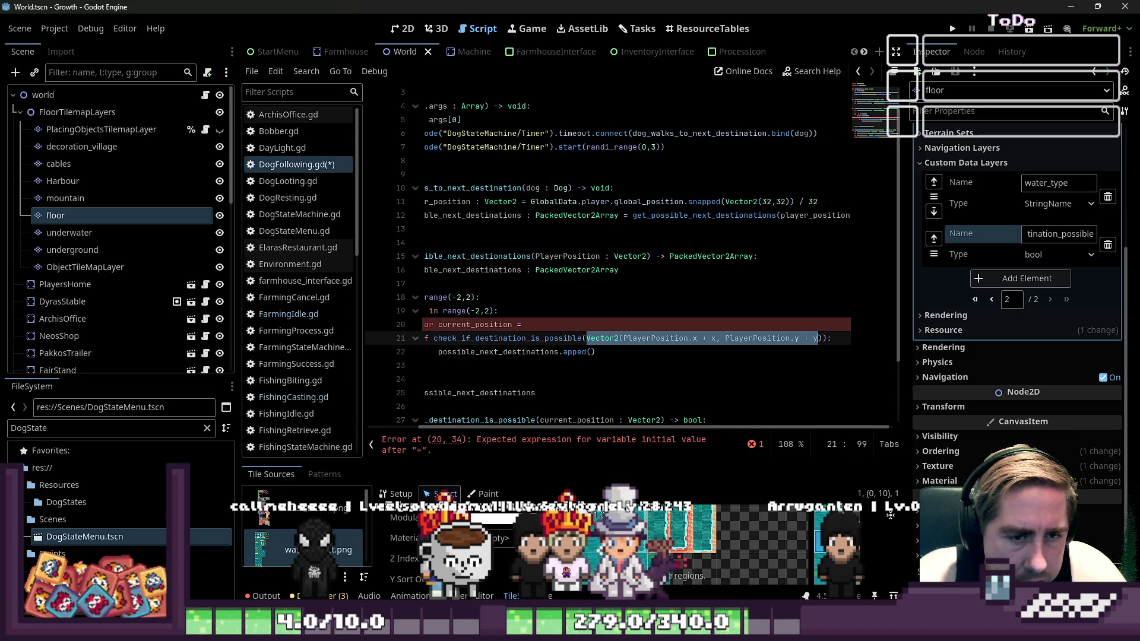
key(Up)
key(ctrl+v)
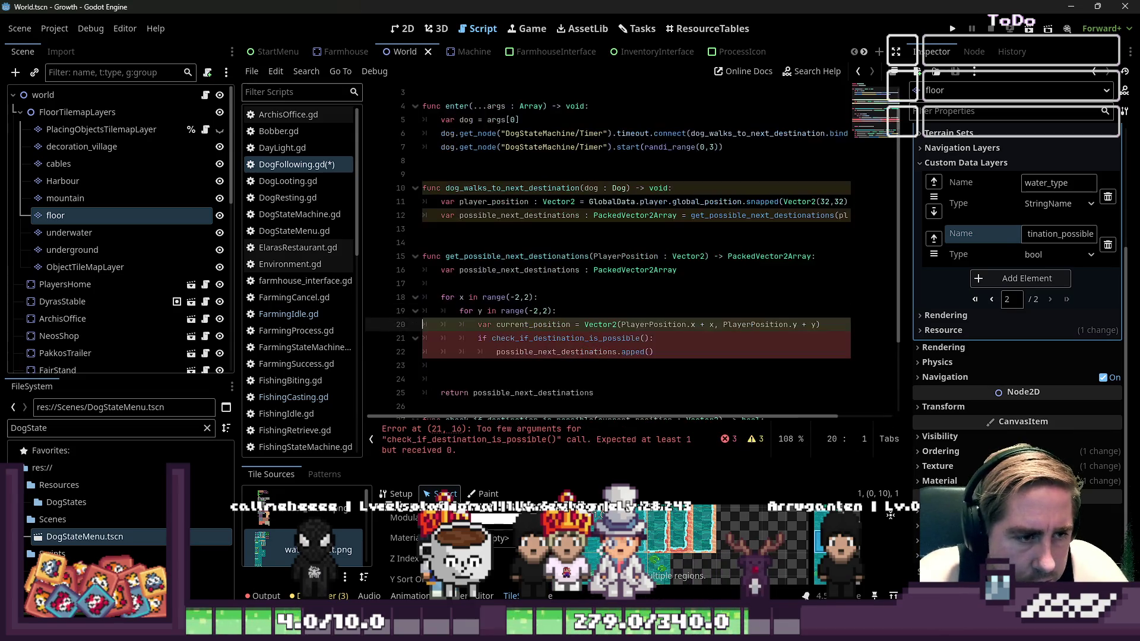
Pass current_position to the check call and into the append call
click(641, 337)
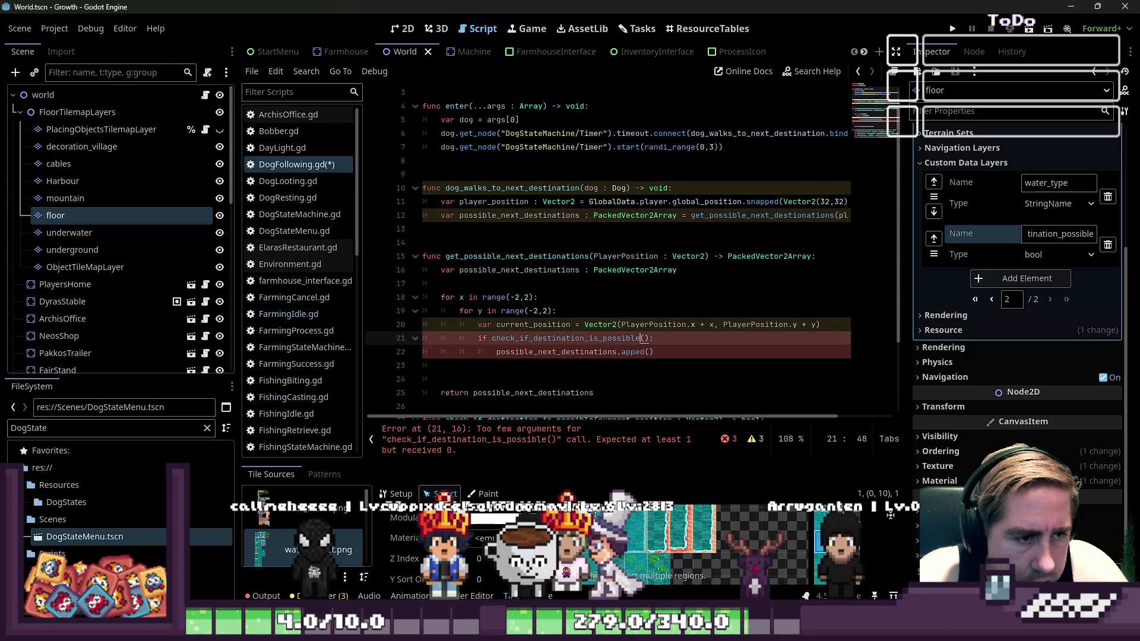
text(current_position)
click(649, 352)
text(current_position)
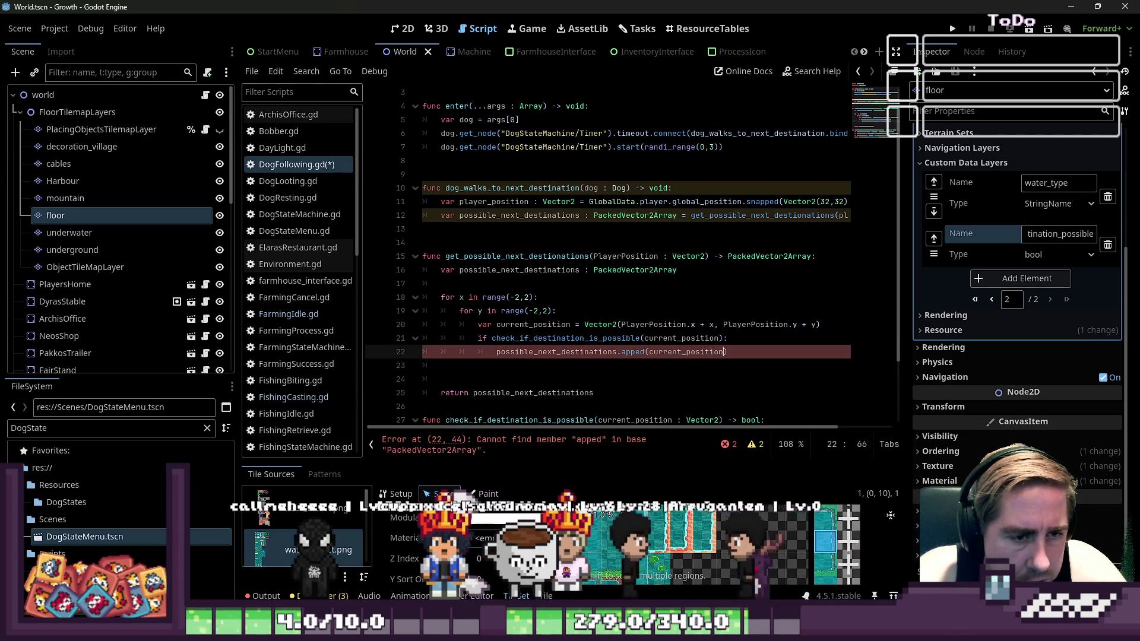
text( + )
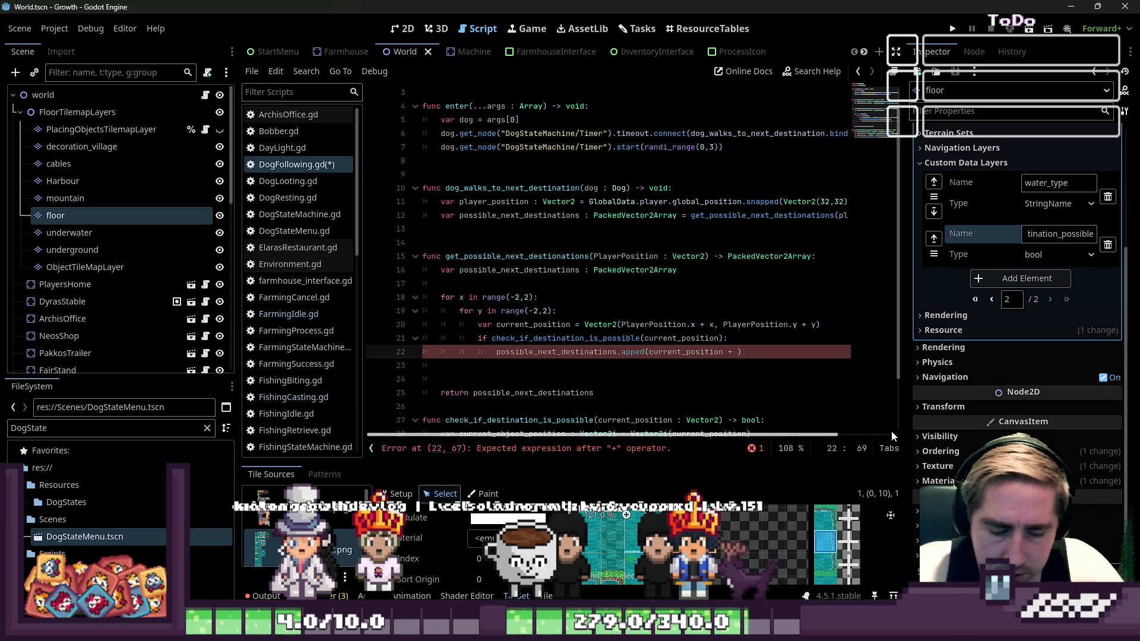
text(Vector)
Make the appended value current_position * 32 + Vector2(16,16)
key(Return)
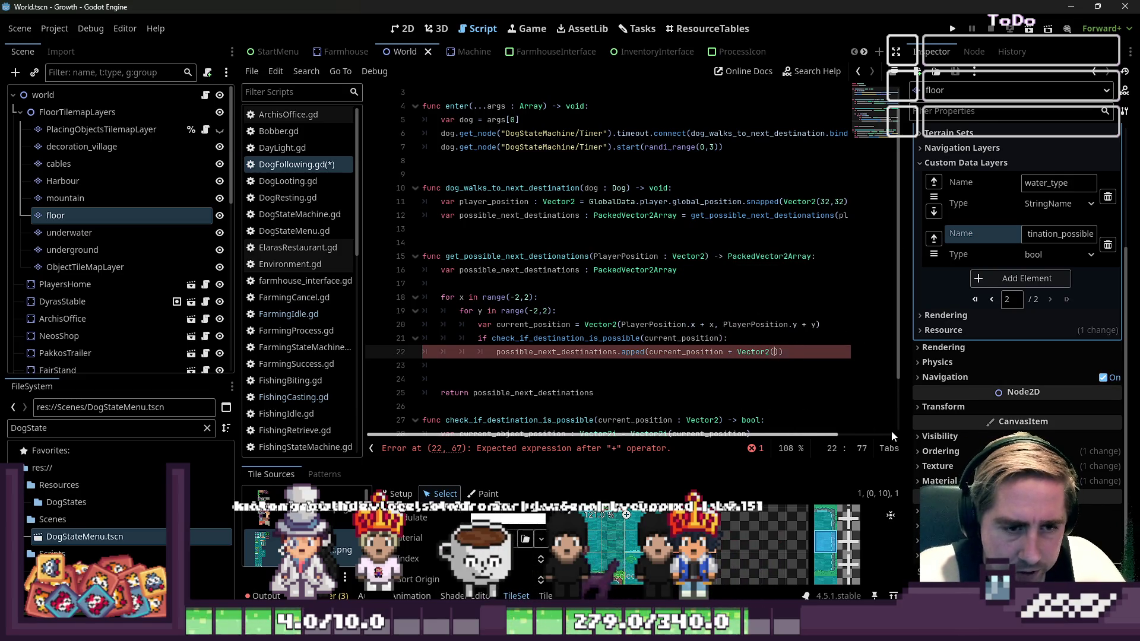
text(16,16)
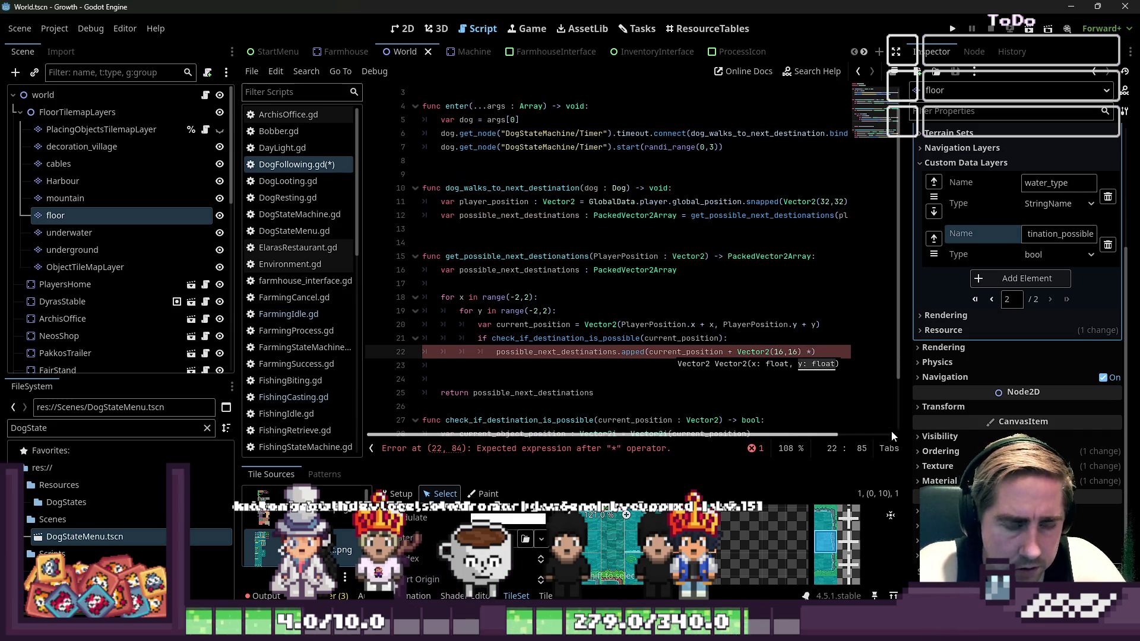
key(BackSpace)
key(Left)
key(Left)
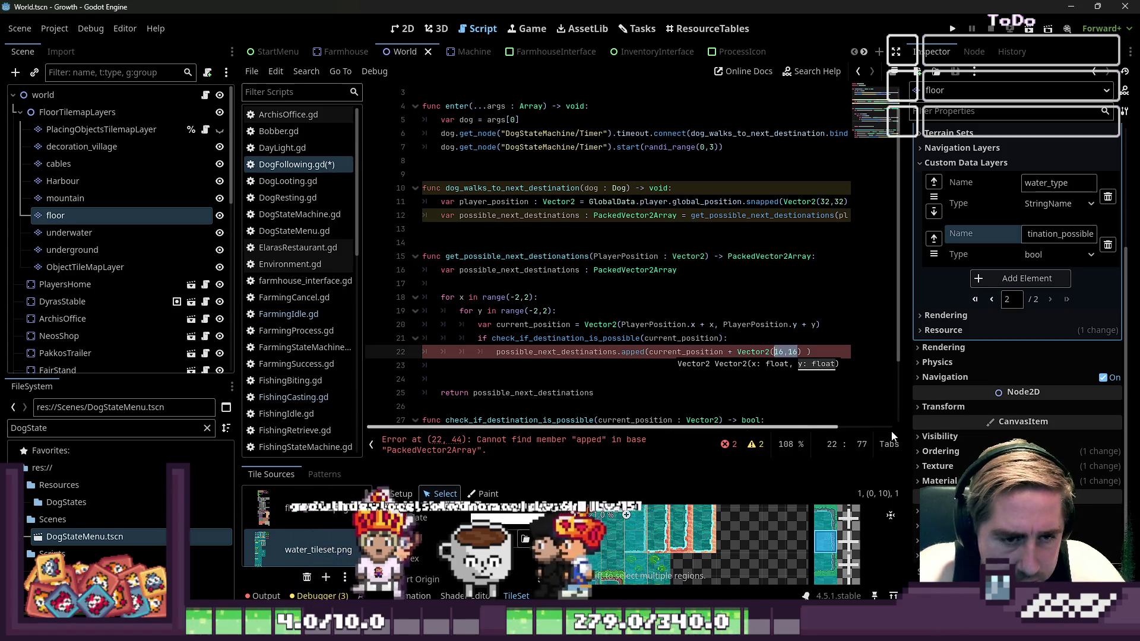
key(BackSpace)
key(BackSpace)
key(BackSpace)
key(BackSpace)
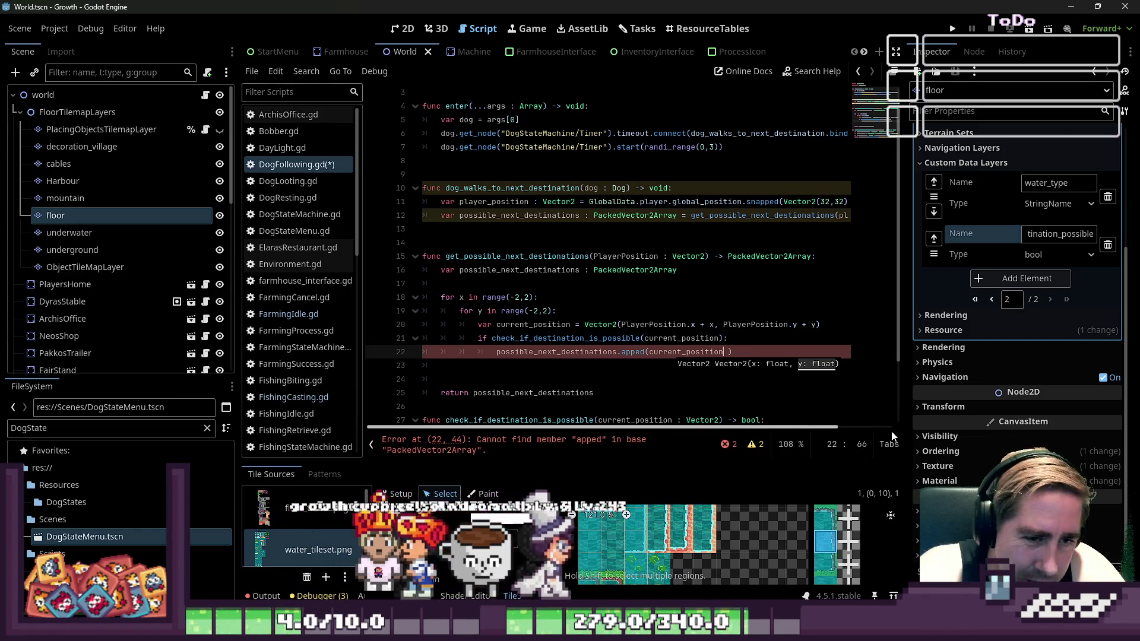
text(* 32 +)
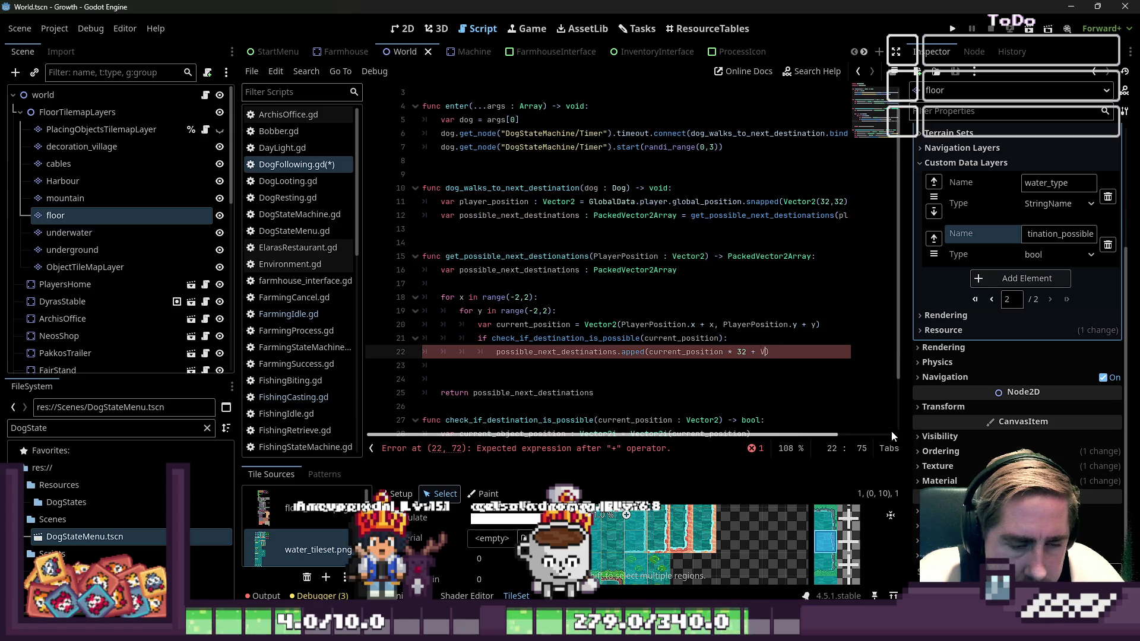
text(Vector2(16,16)))
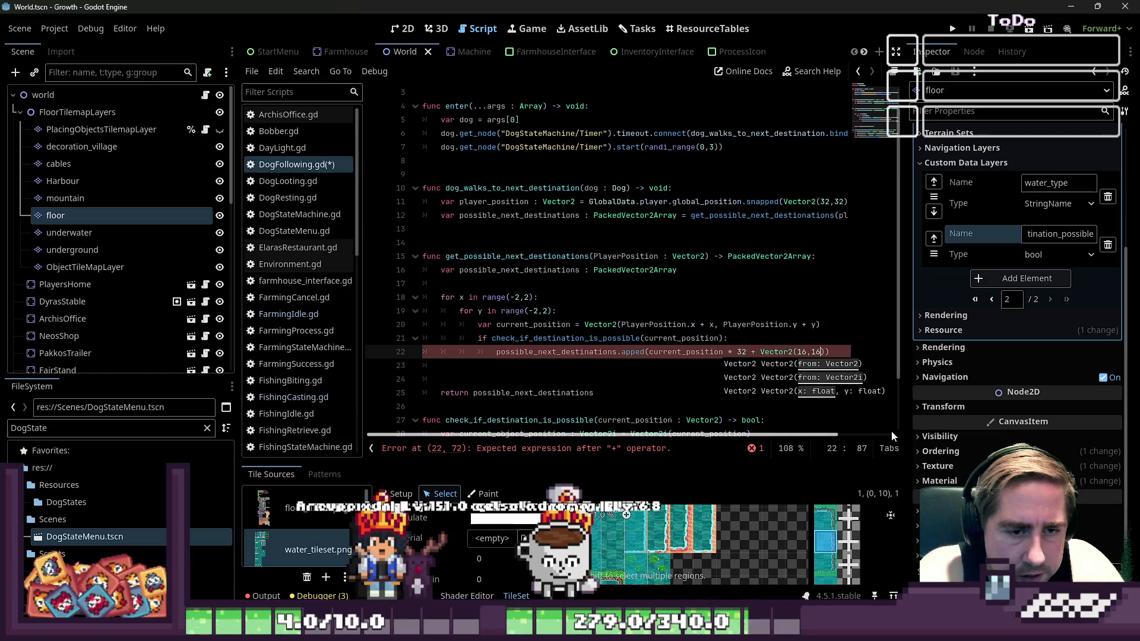
Correct 'apped' to 'append', delete the blank lines before return, and switch to the 2D view
key(Down)
key(Down)
key(Down)
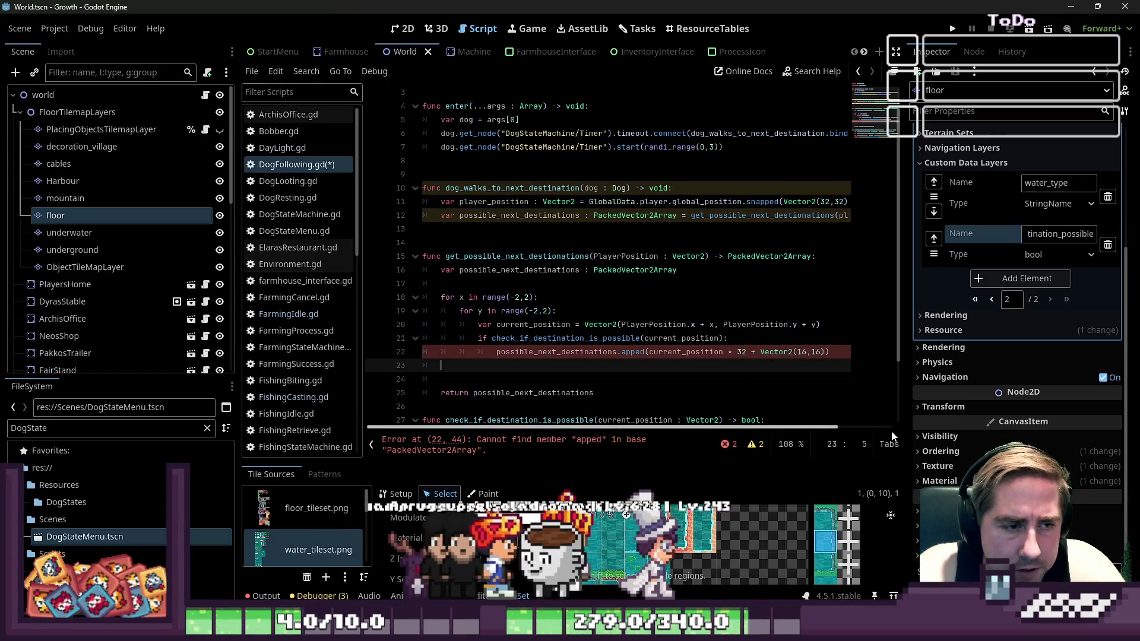
key(Up)
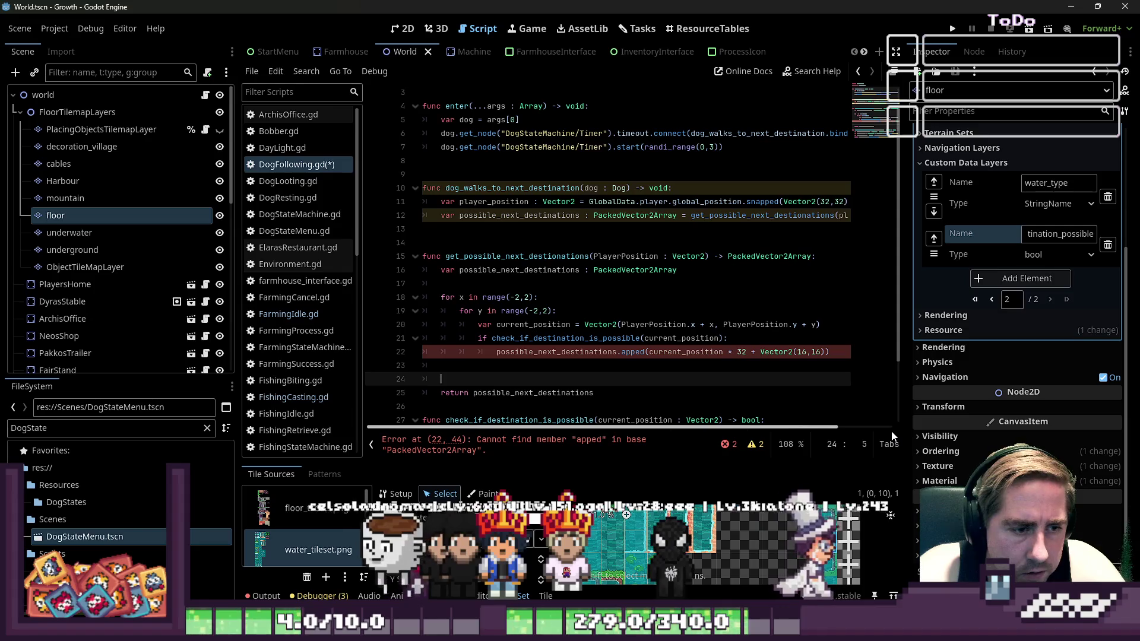
key(Up)
key(Up)
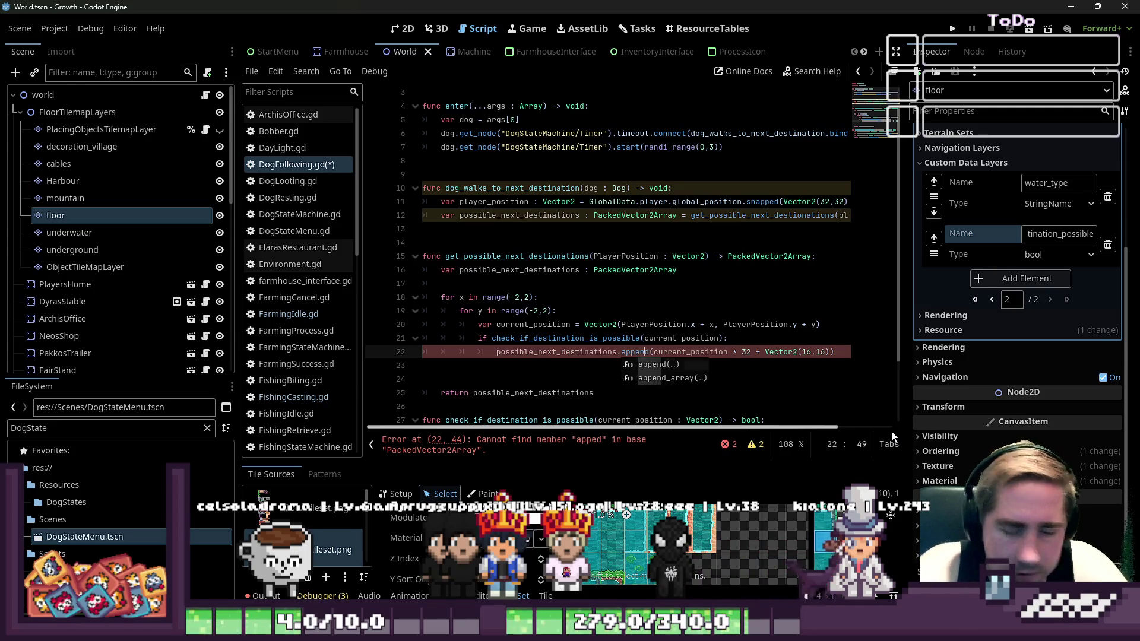
key(Escape)
key(Down)
key(Down)
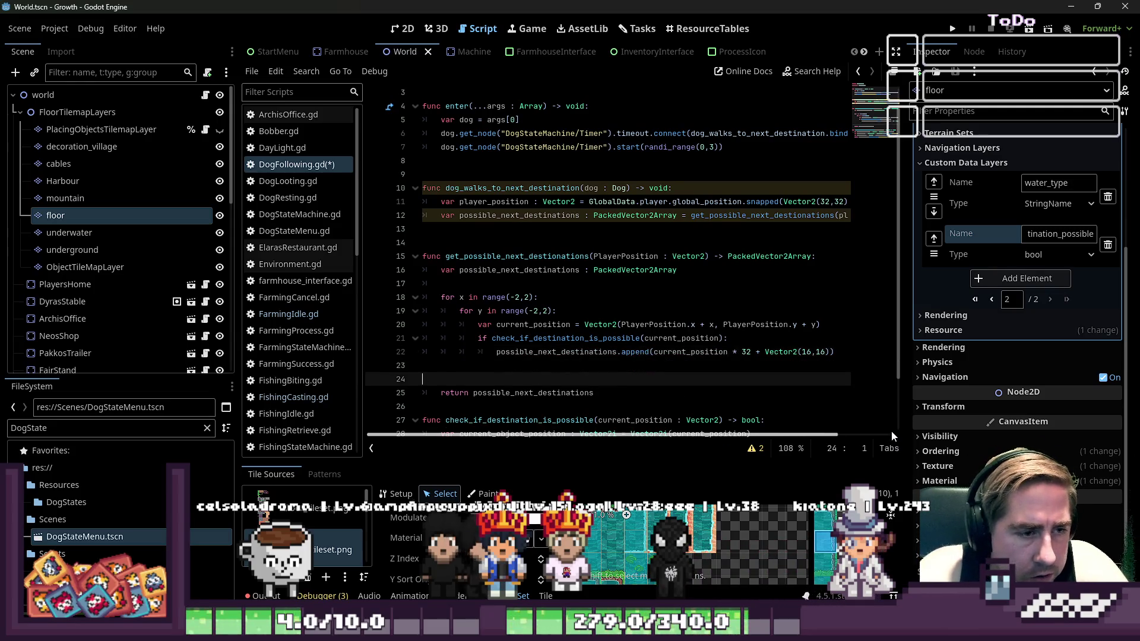
key(BackSpace)
key(BackSpace)
key(Up)
key(Up)
key(Up)
key(Down)
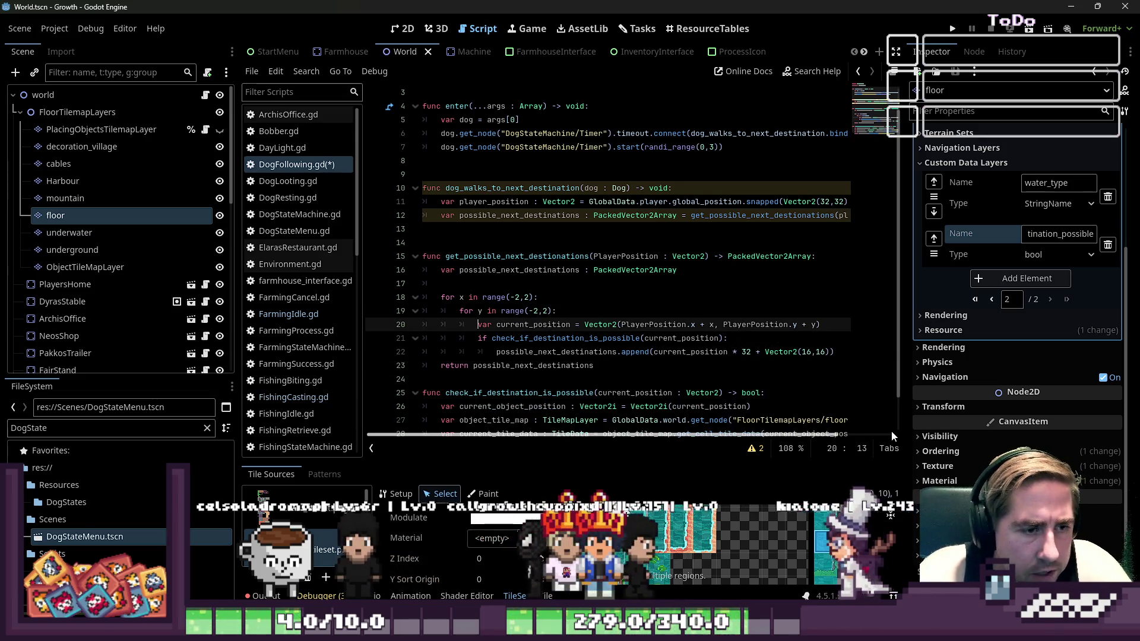
key(Down)
key(Down)
key(Down)
key(End)
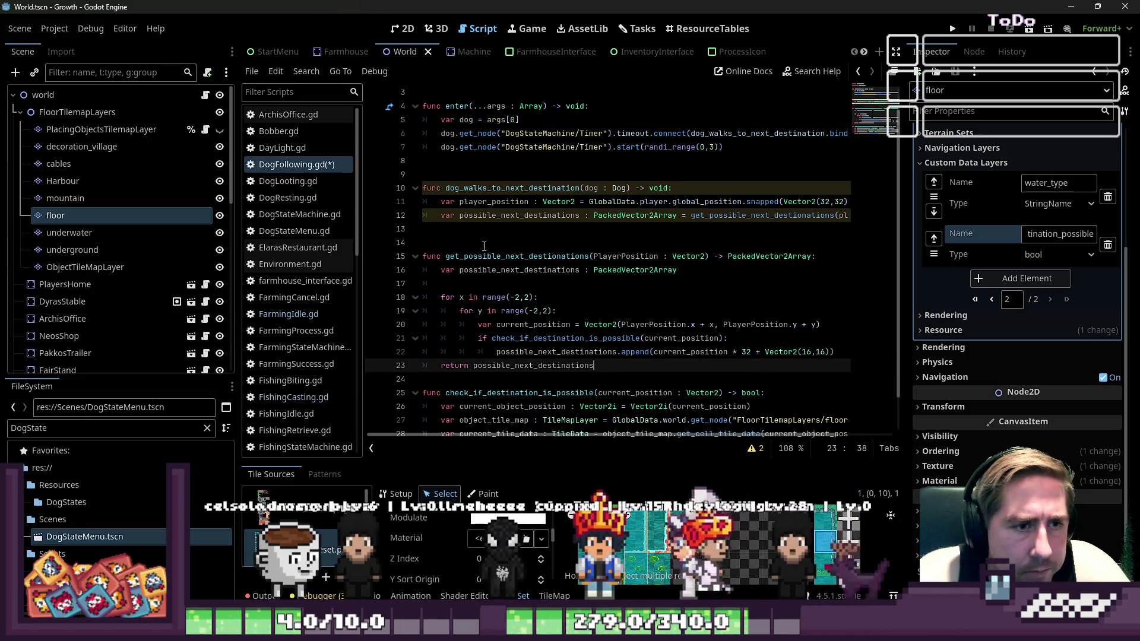
click(467, 224)
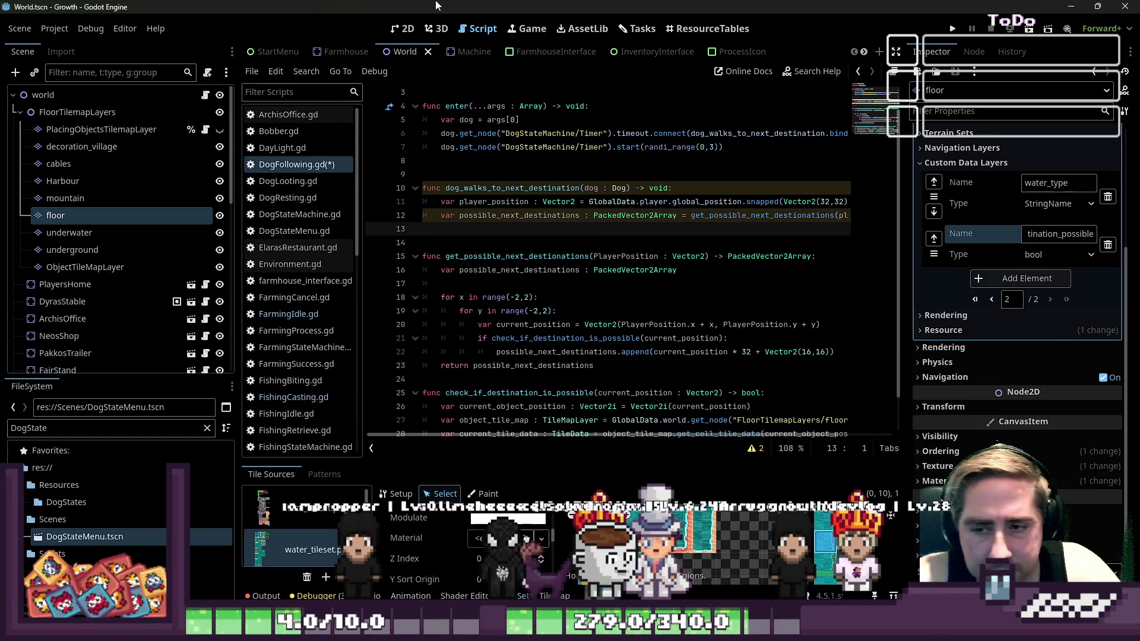
click(404, 28)
scroll(463, 140, up, 10)
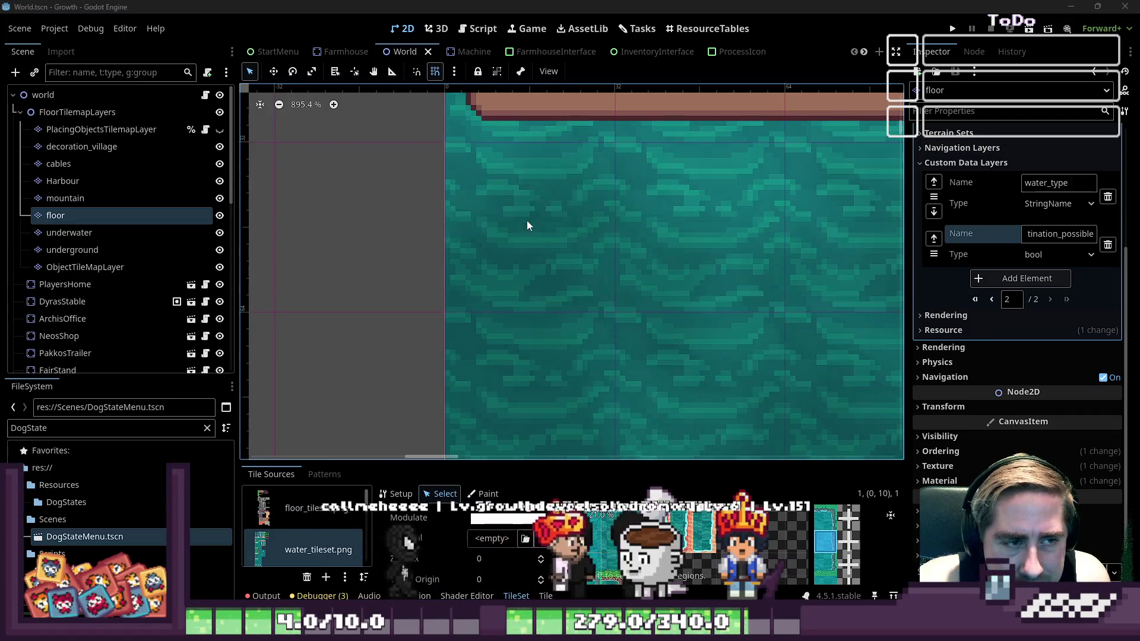
scroll(447, 147, down, 2)
scroll(478, 147, down, 3)
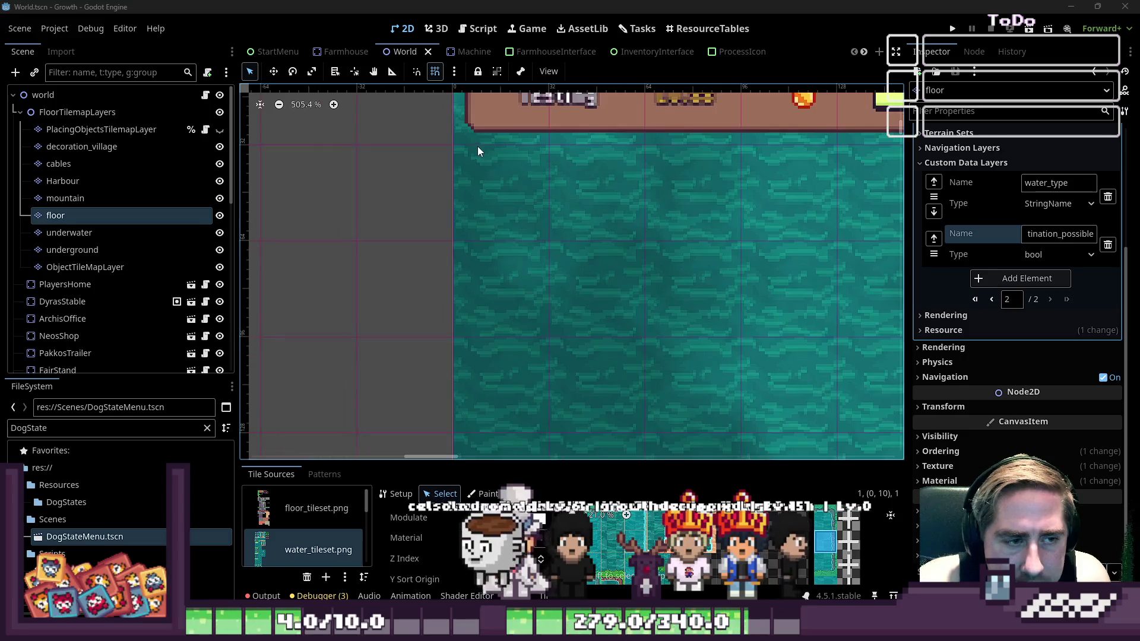
click(489, 34)
scroll(657, 193, down, 1)
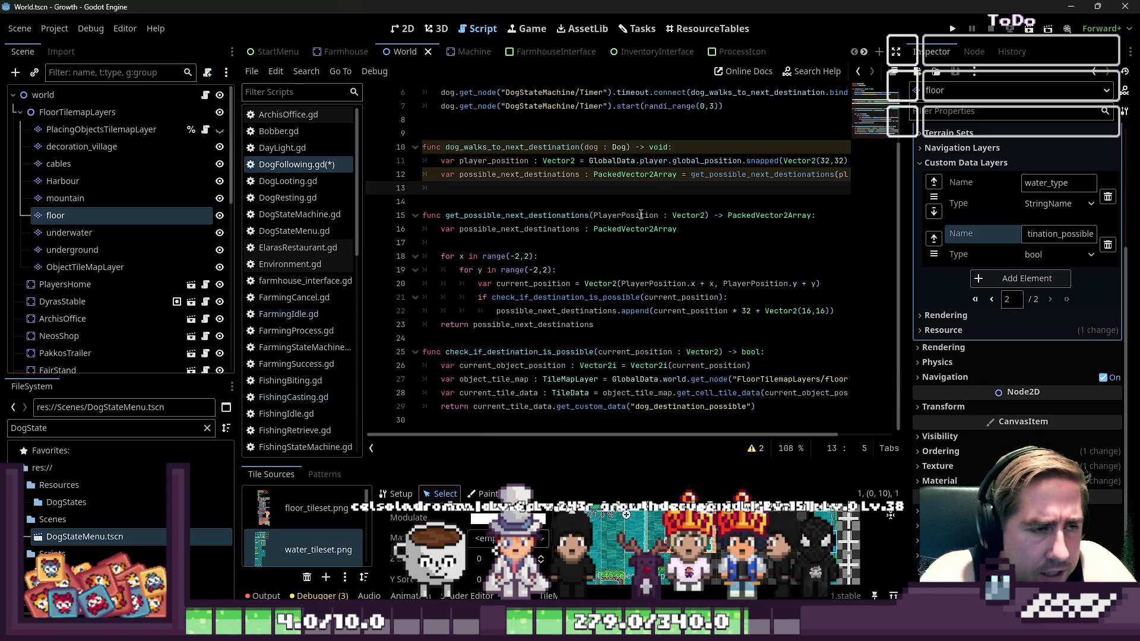
On line 13, set dog.next_destination = possible_next_destinations.pick_randon()
scroll(522, 198, up, 1)
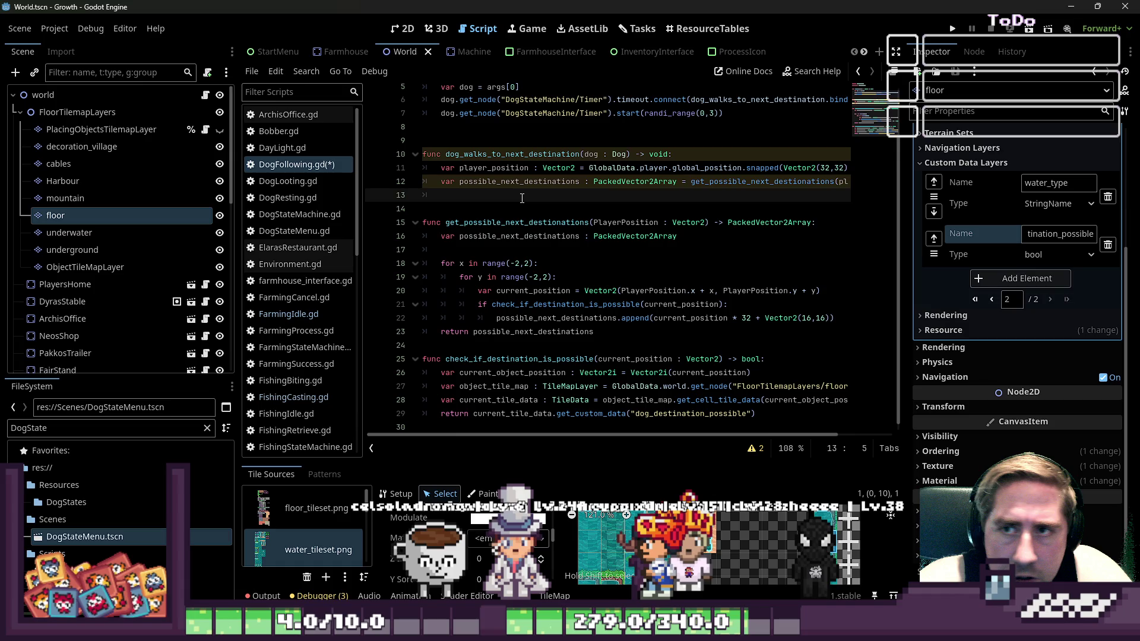
scroll(522, 198, up, 1)
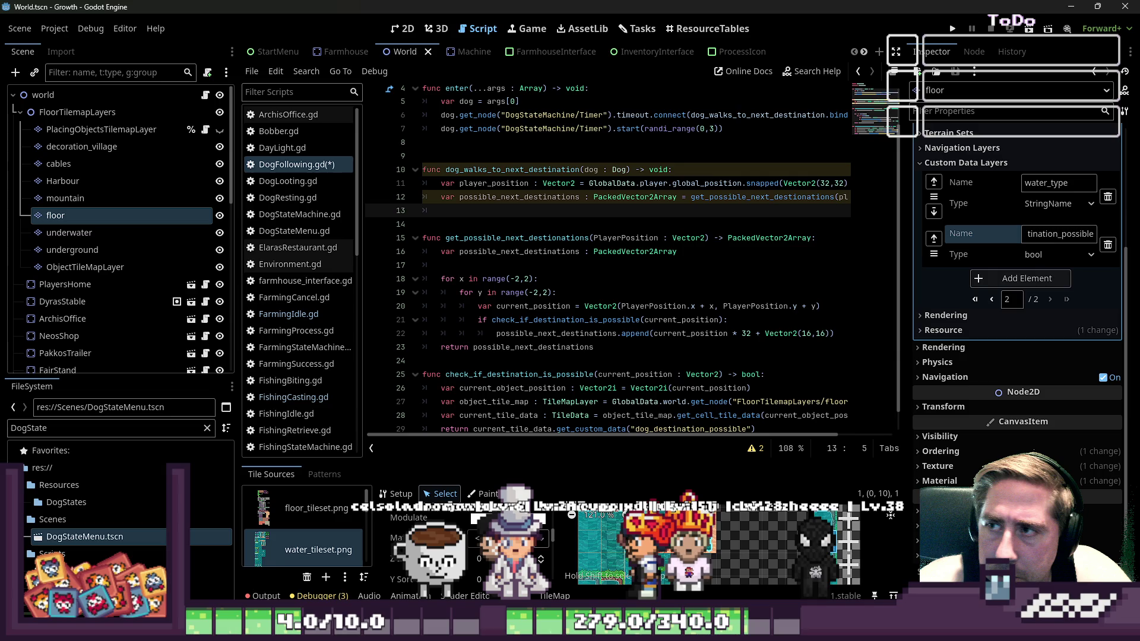
scroll(535, 266, up, 3)
text(dog.next_pos)
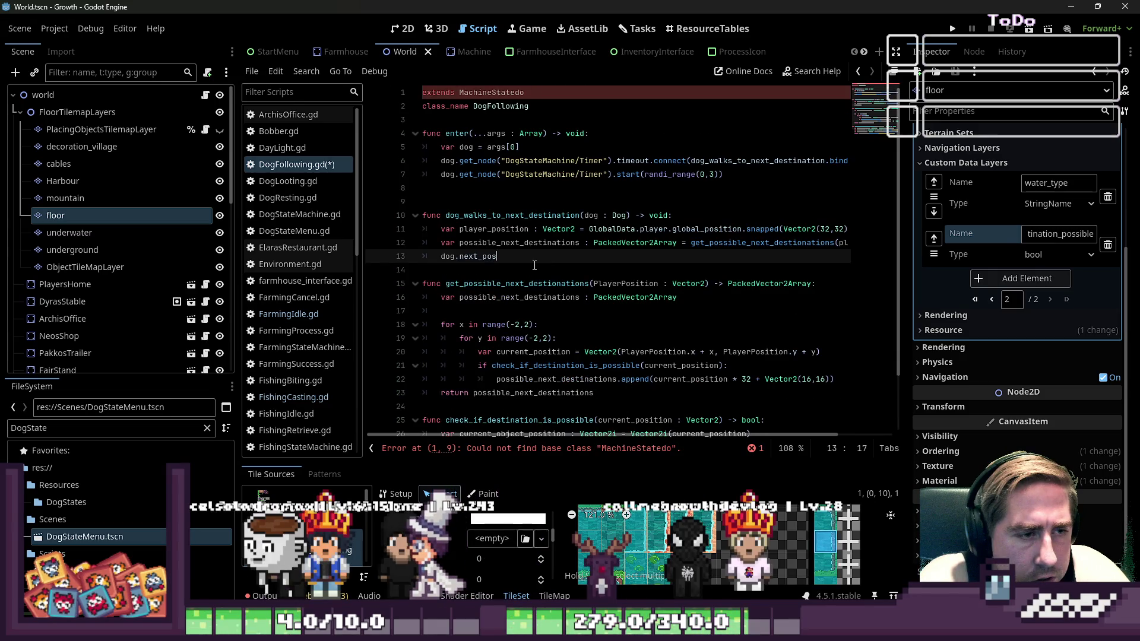
text(i)
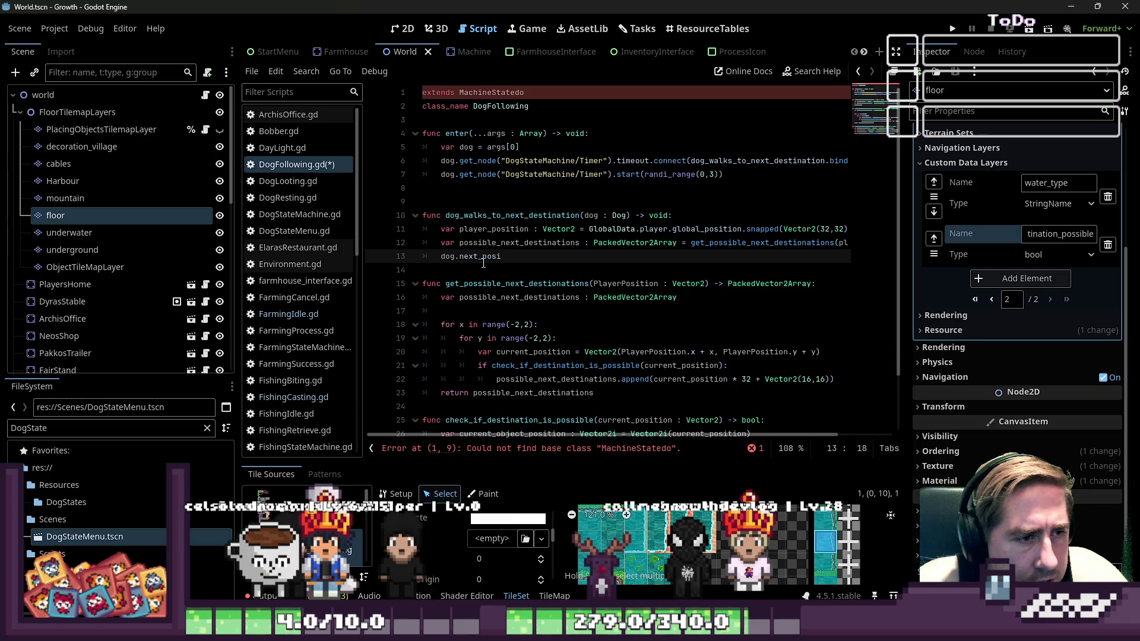
text(stination 0?)
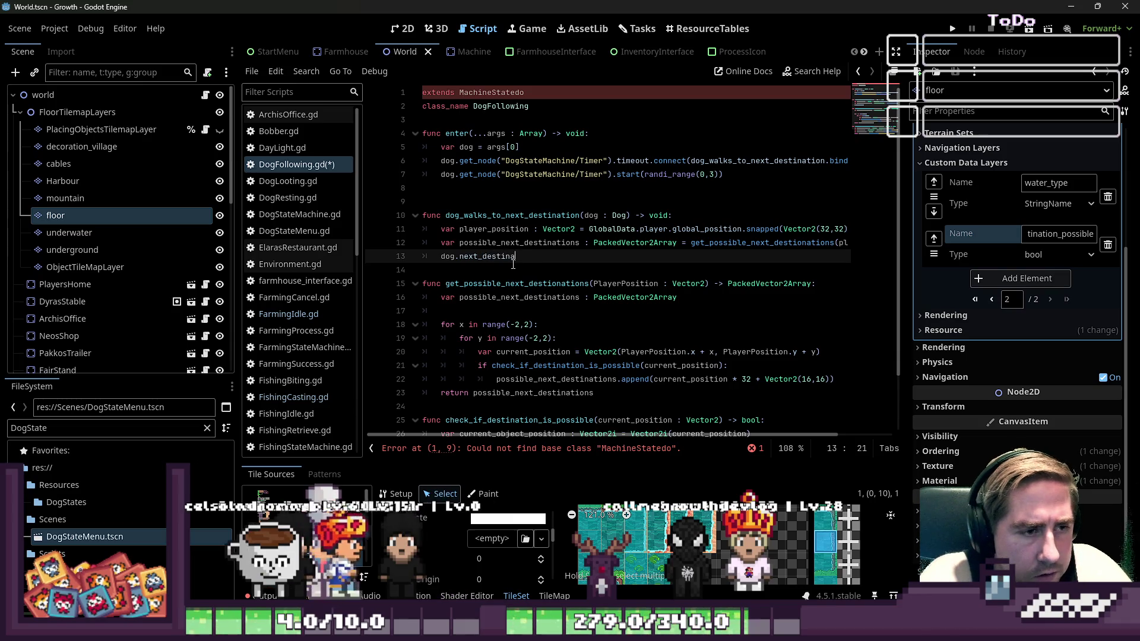
key(BackSpace)
key(BackSpace)
key(BackSpace)
text(= p)
key(Return)
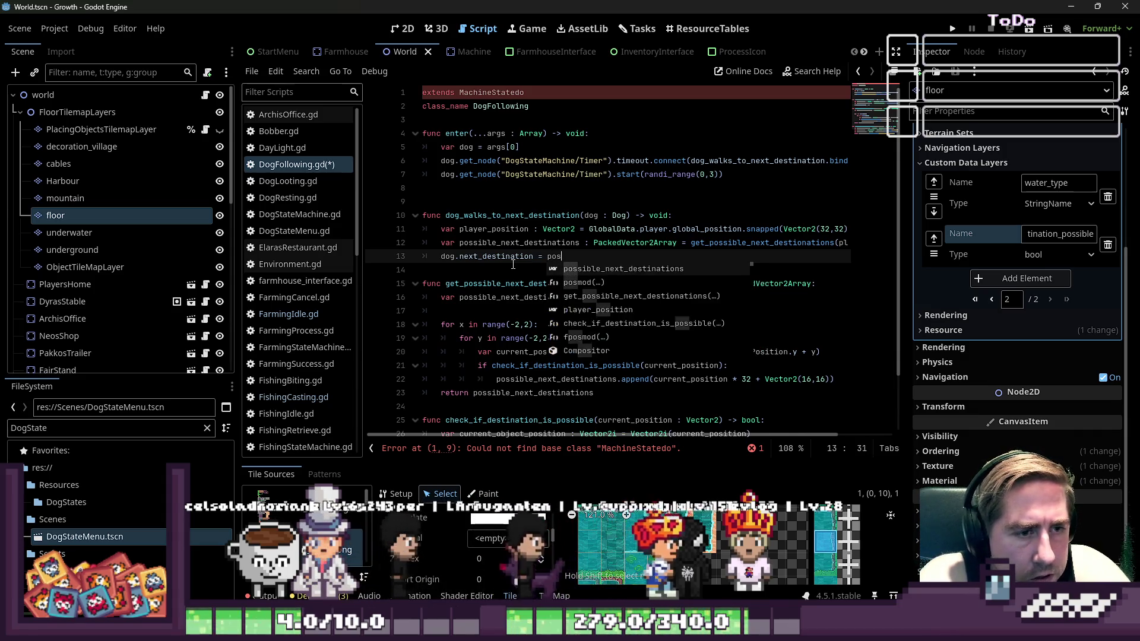
text(.pick)
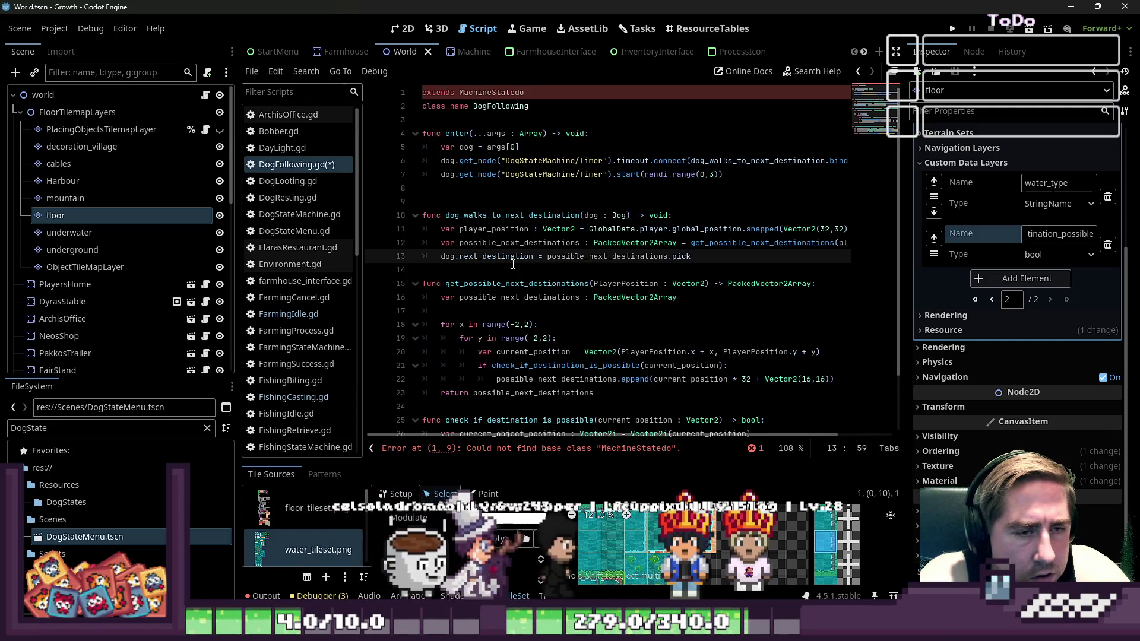
text(_randon()
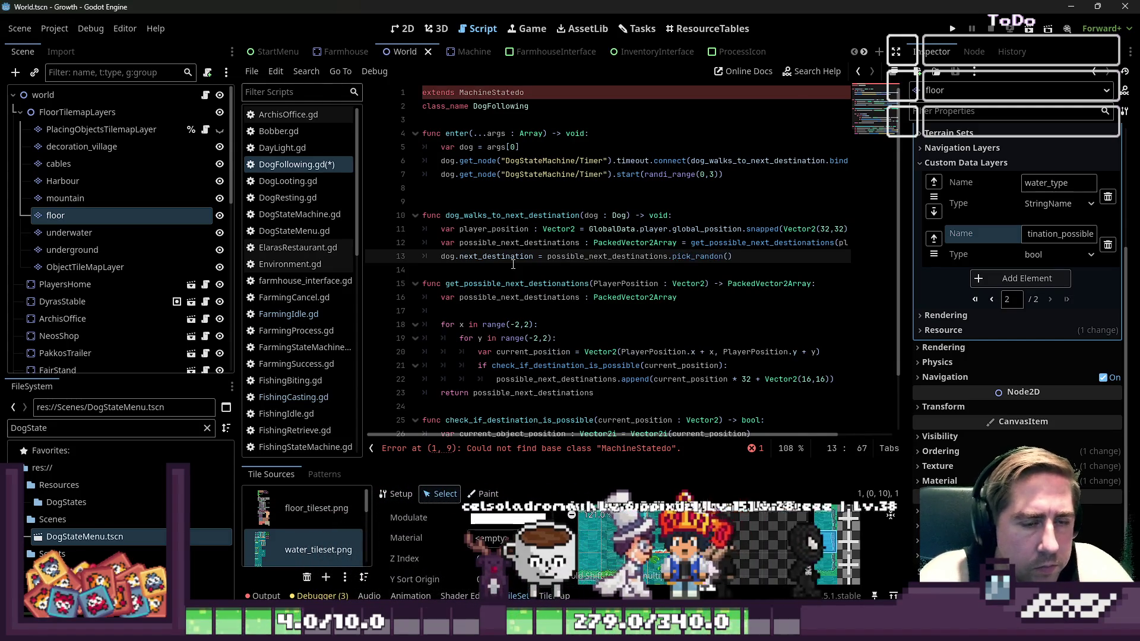
Remove the extra empty line after the assignment and save DogFollowing.gd
key(Down)
key(Return)
key(Up)
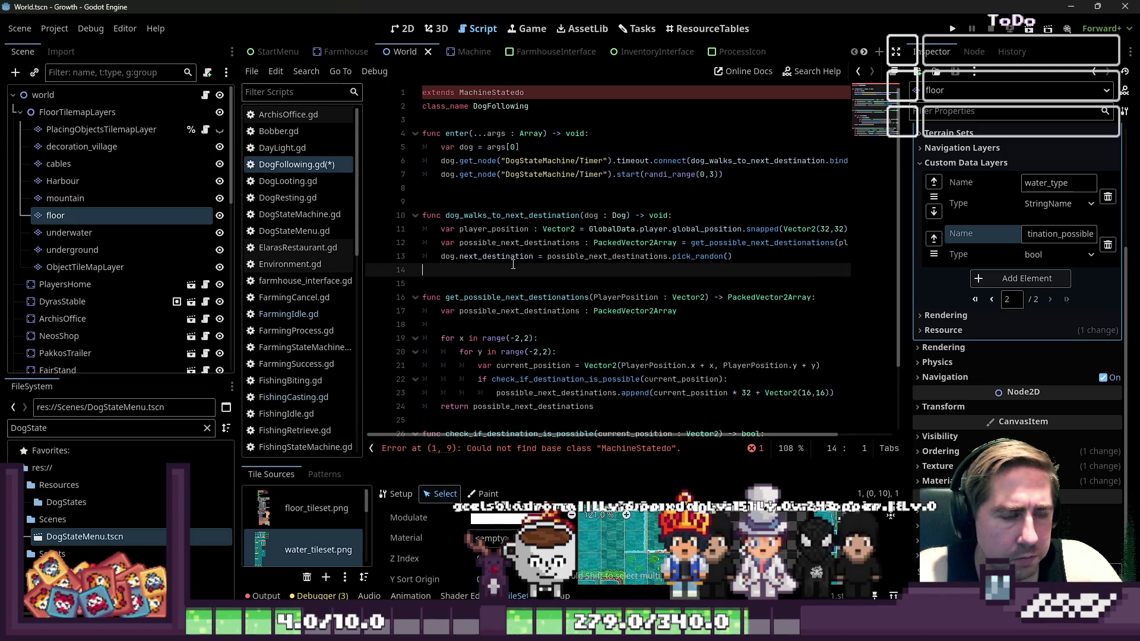
key(Down)
key(Up)
key(Down)
key(Up)
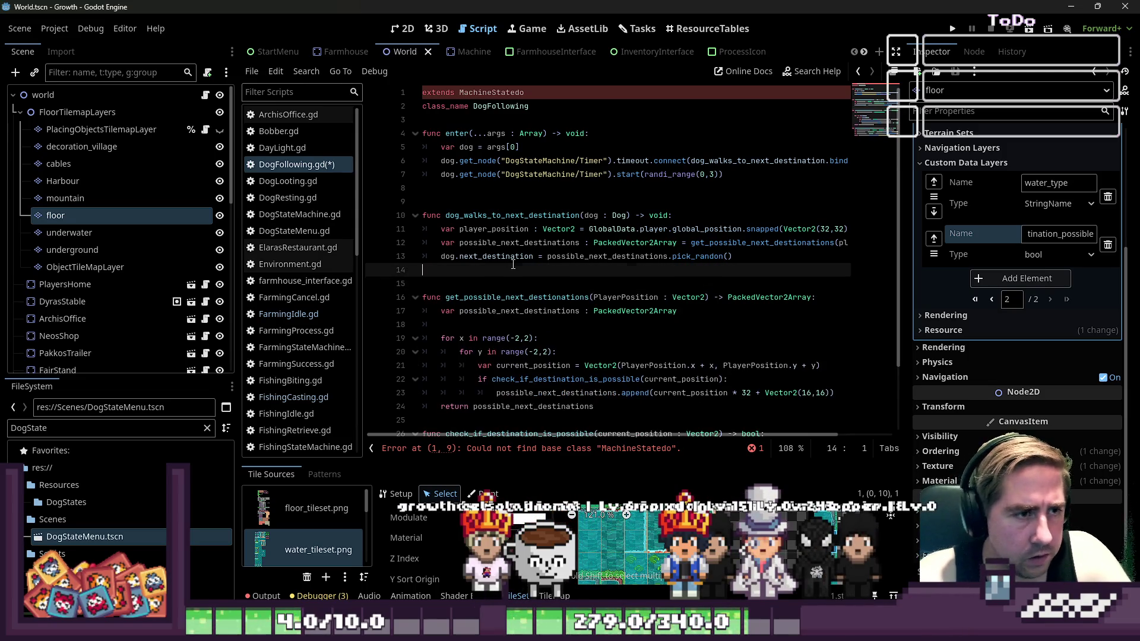
key(Delete)
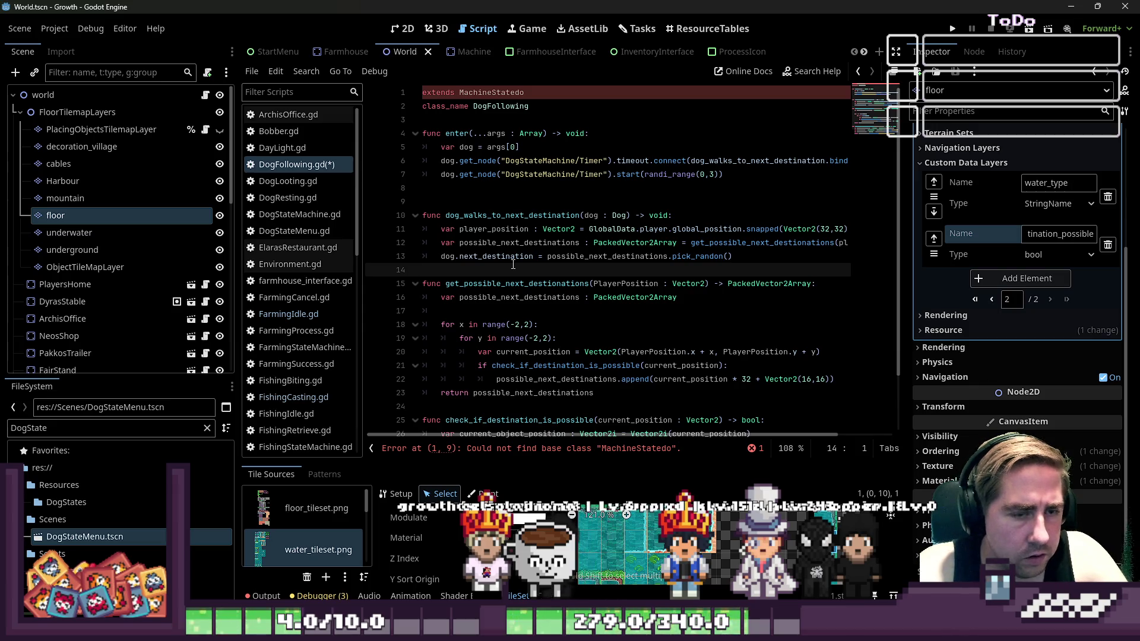
key(ctrl+s)
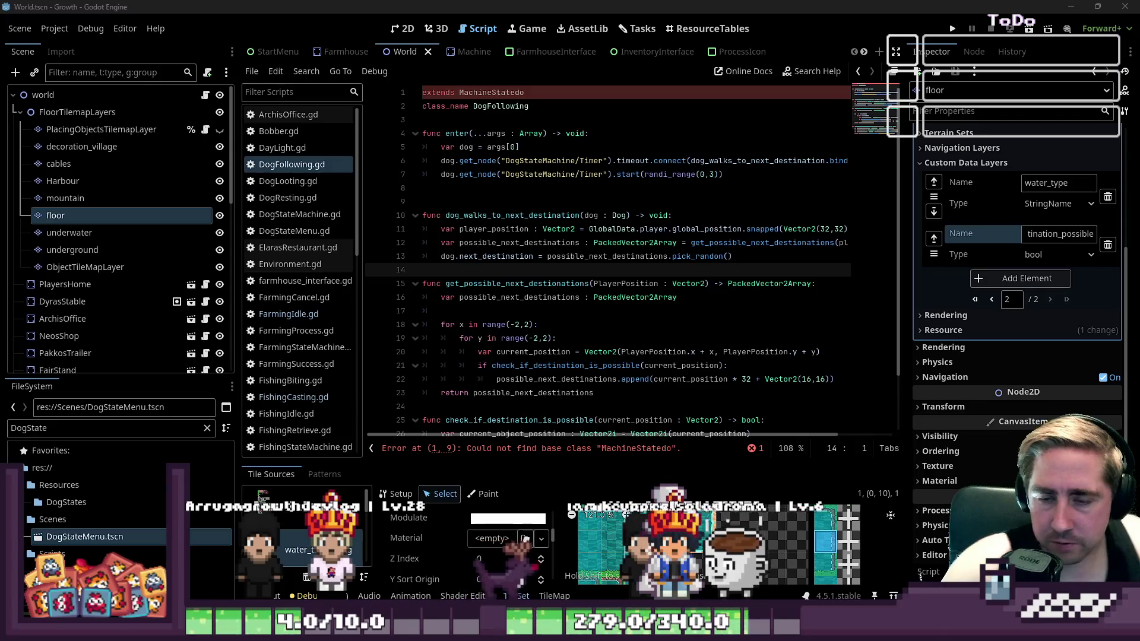
Change pick_randon to pick_random() on line 13, then select line 12's PackedVector2Array type
click(574, 95)
key(BackSpace)
key(BackSpace)
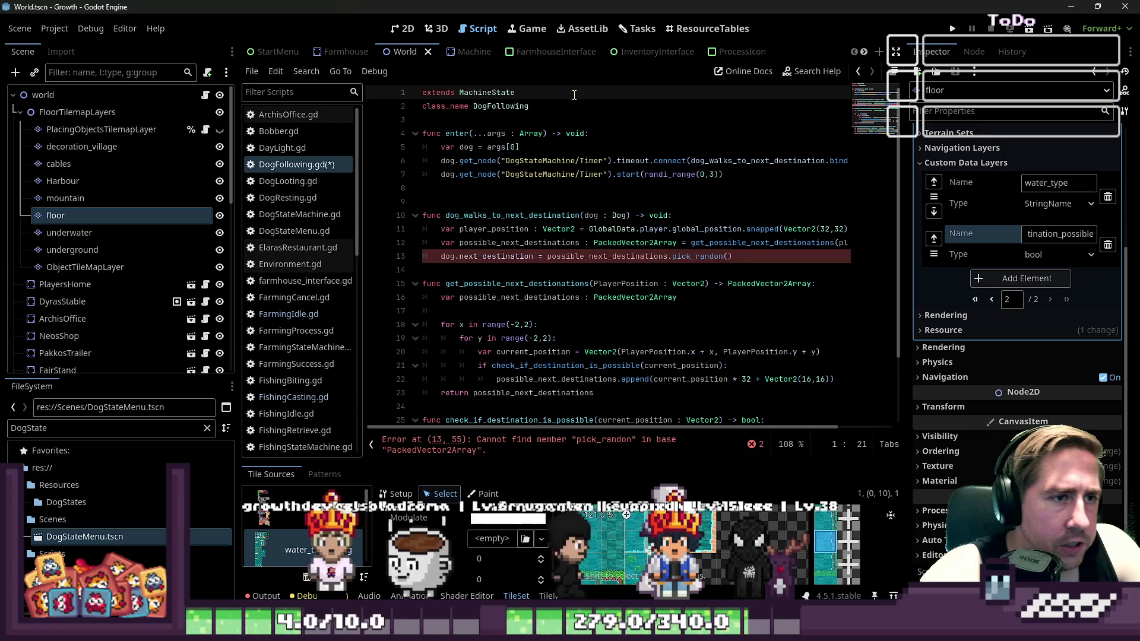
click(765, 258)
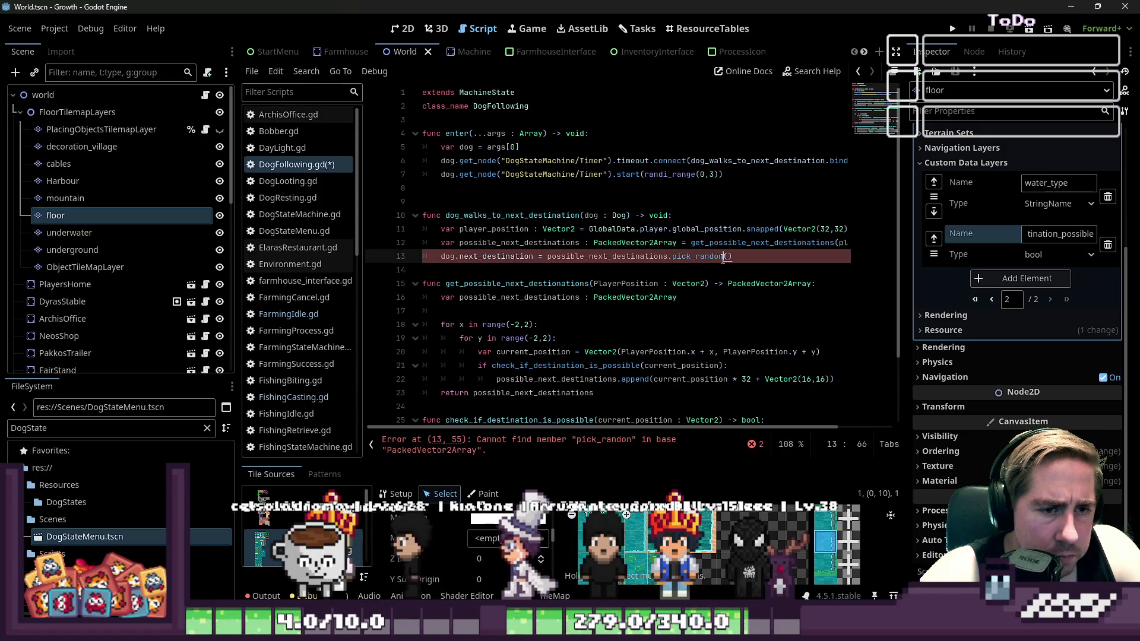
key(Left)
key(Left)
key(BackSpace)
text(m)
key(Down)
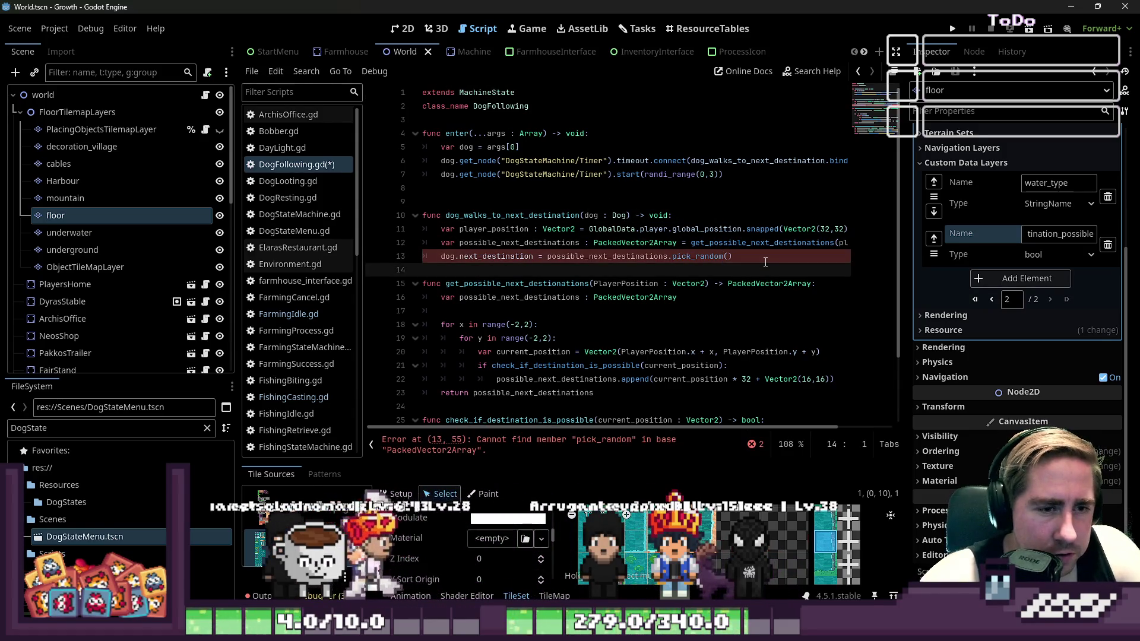
click(631, 215)
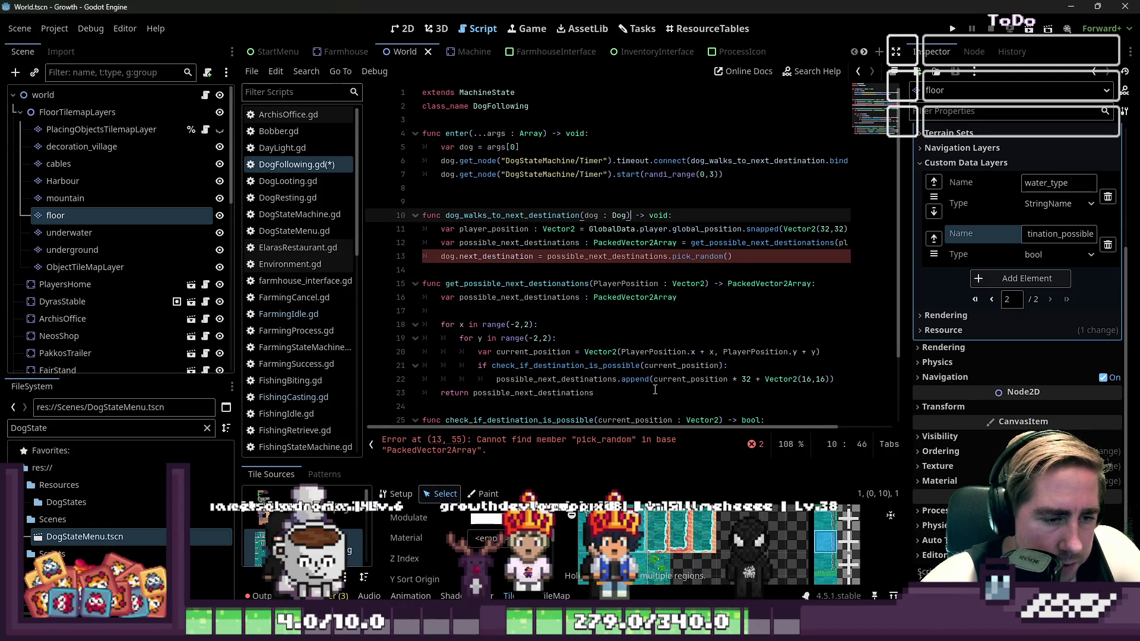
click(674, 257)
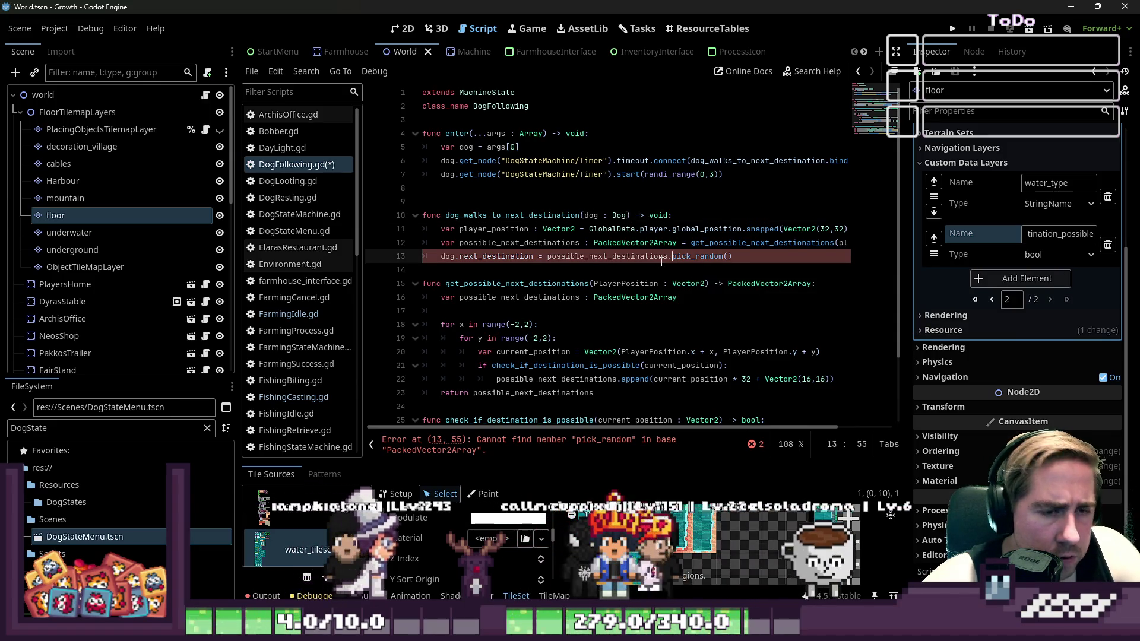
double_click(630, 244)
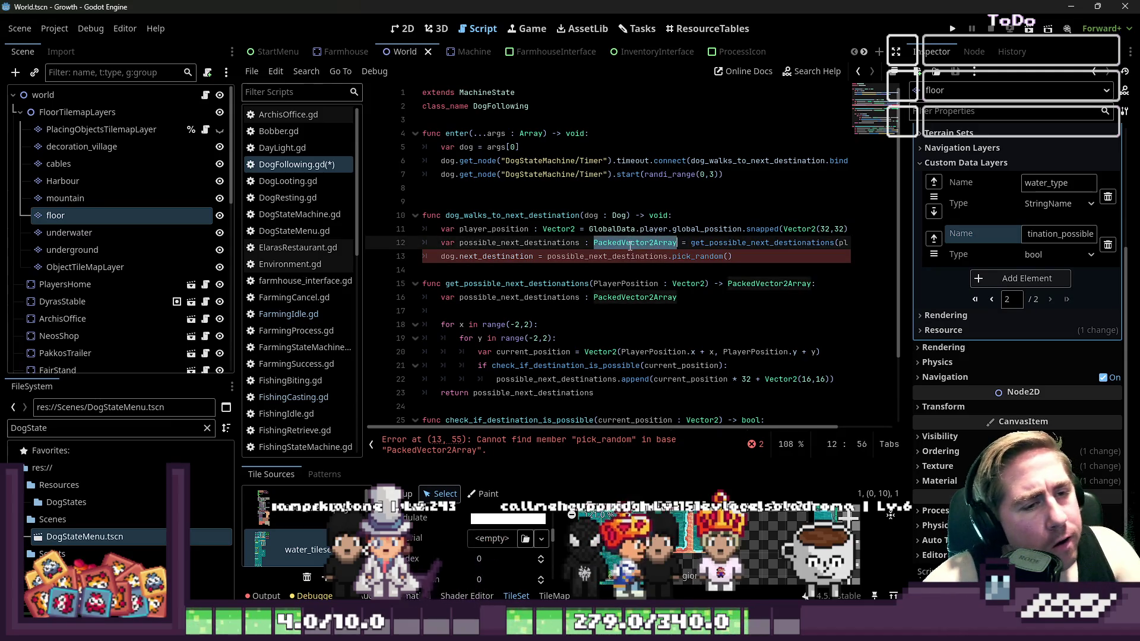
Retype line 12's type as Array and set line 25's return type to bool
text(Array)
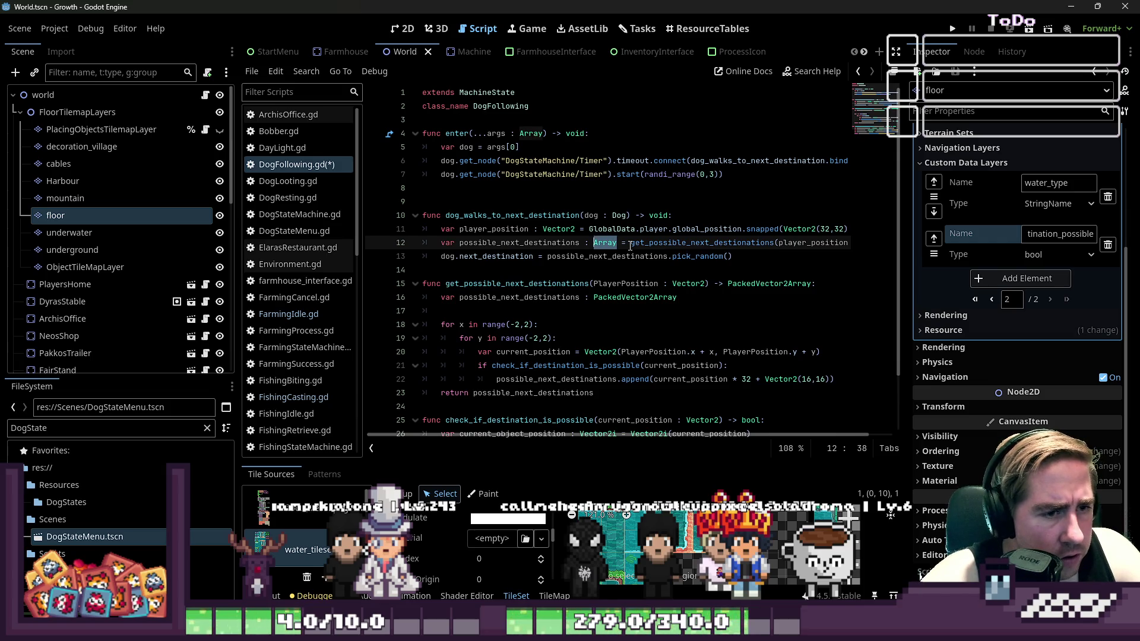
key(ctrl+End)
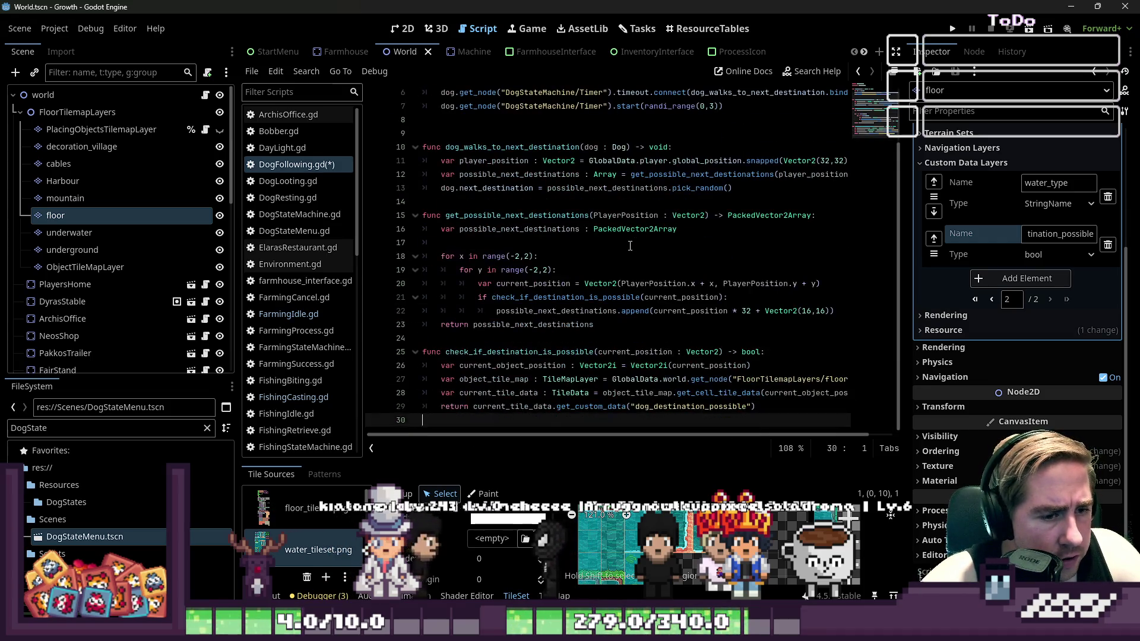
key(Up)
key(Up)
key(Up)
key(End)
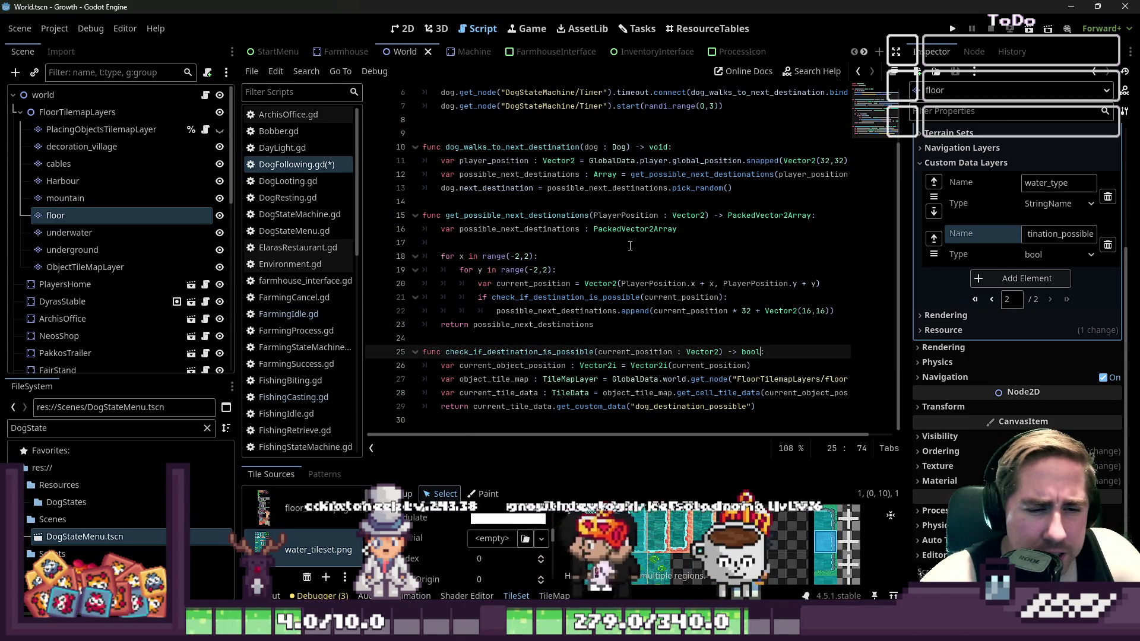
key(BackSpace)
key(BackSpace)
key(BackSpace)
text(bool)
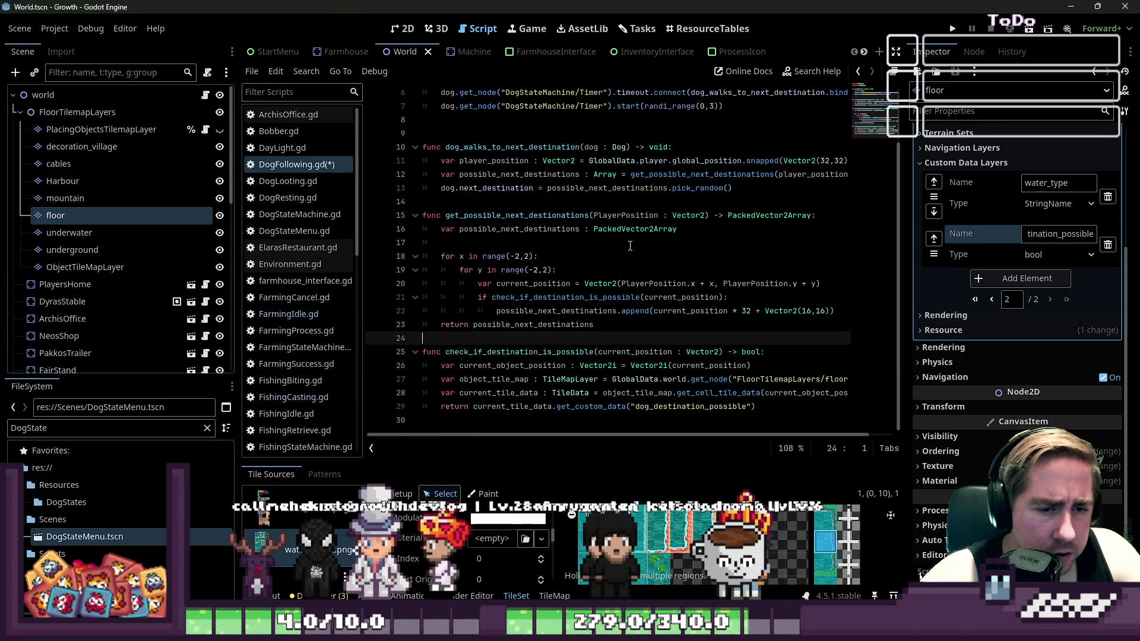
Change PackedVector2Array to Array on lines 15 and 16, then save the script
key(Up)
key(Up)
key(Up)
key(Up)
key(Up)
key(Up)
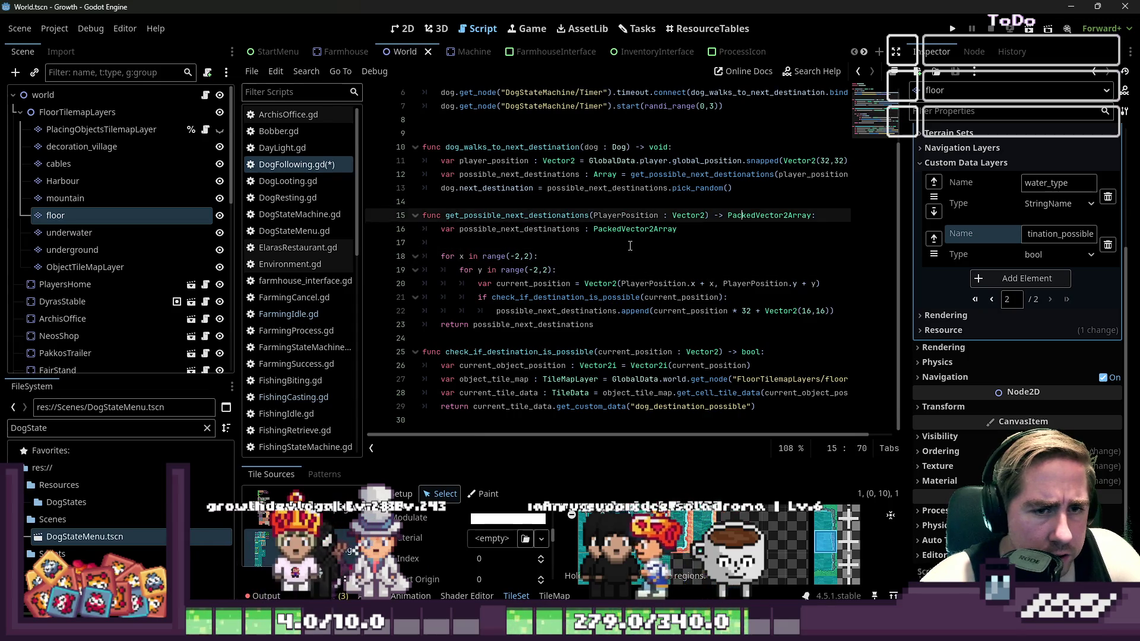
key(ctrl+shift+Right)
text(Array)
key(Down)
key(ctrl+shift+Left)
text(Array)
key(Down)
key(Down)
key(ctrl+s)
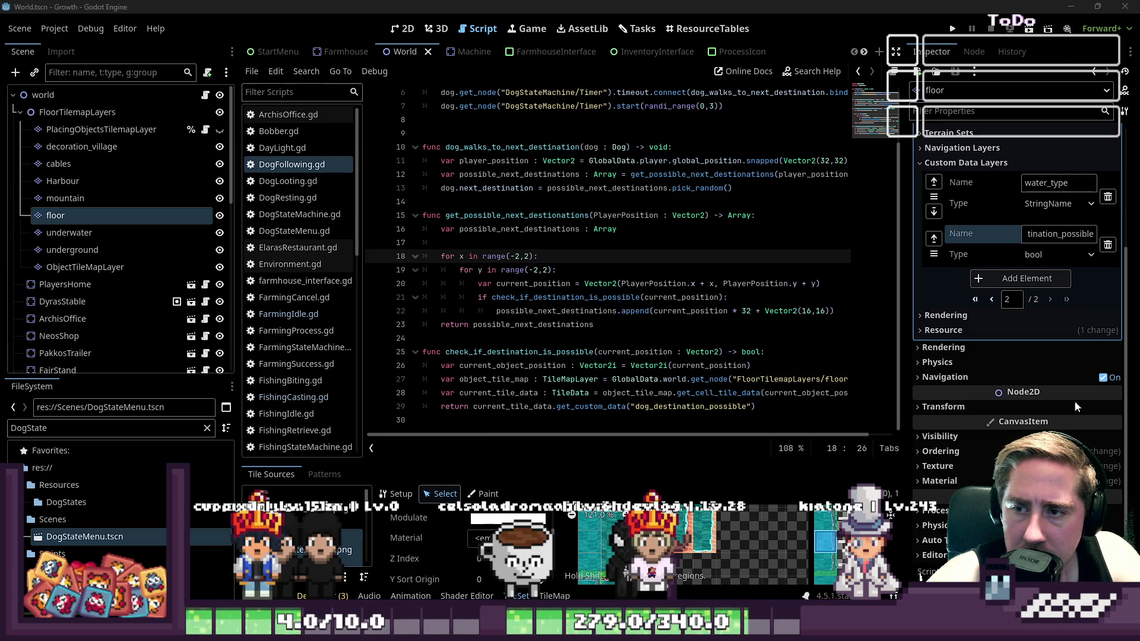
Review the blank lines throughout DogFollowing.gd and save the script
click(493, 297)
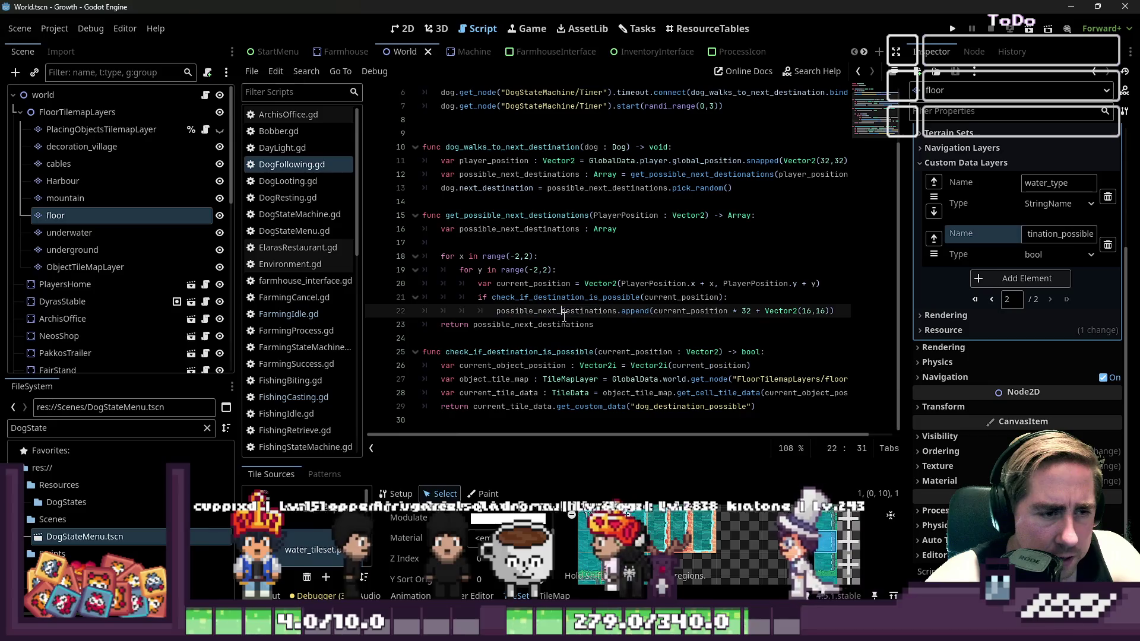
click(536, 338)
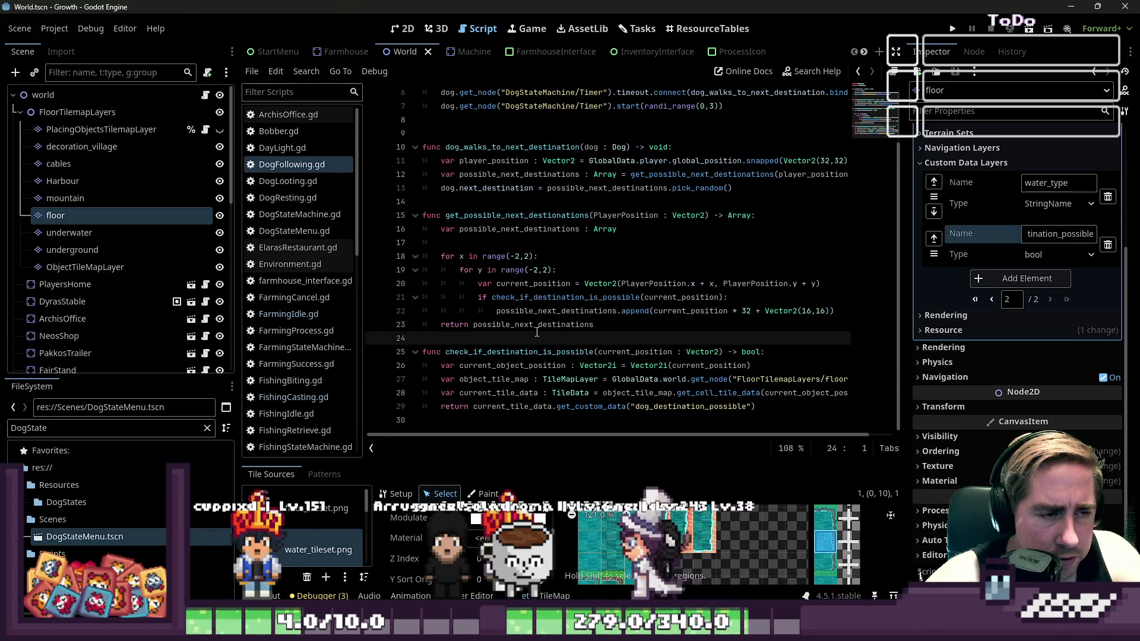
click(545, 255)
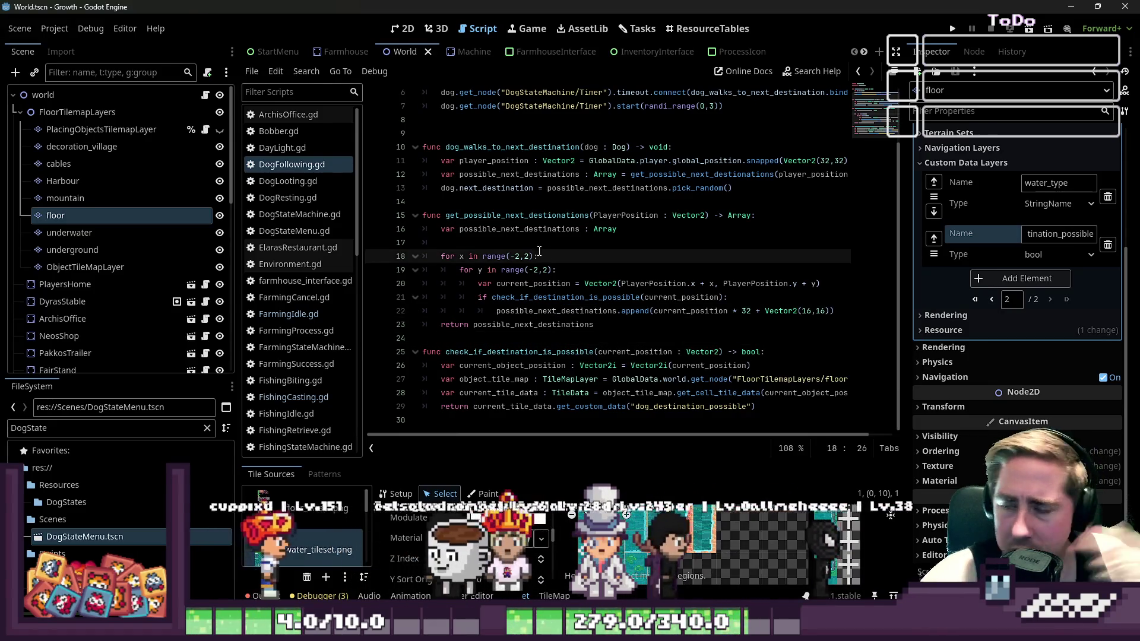
click(512, 244)
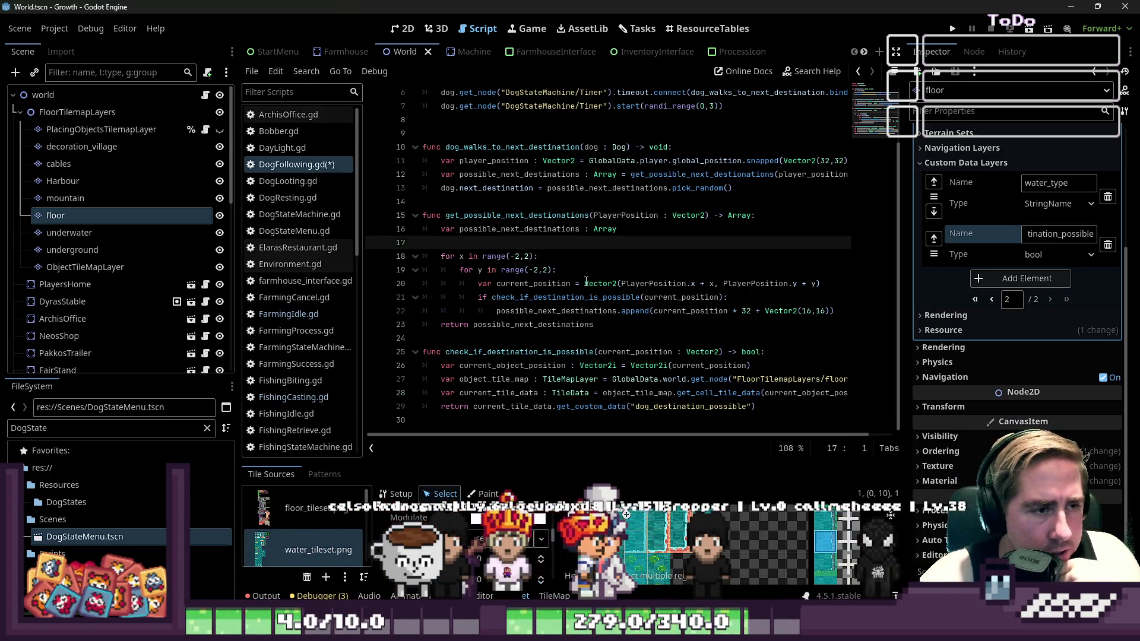
click(474, 215)
scroll(548, 291, up, 2)
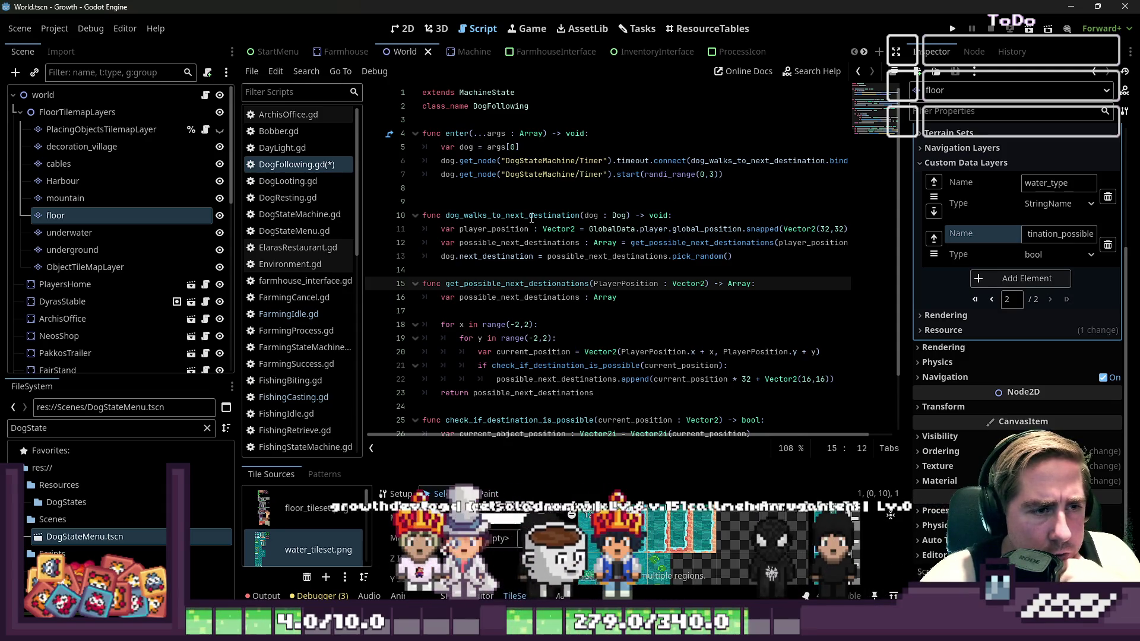
click(535, 269)
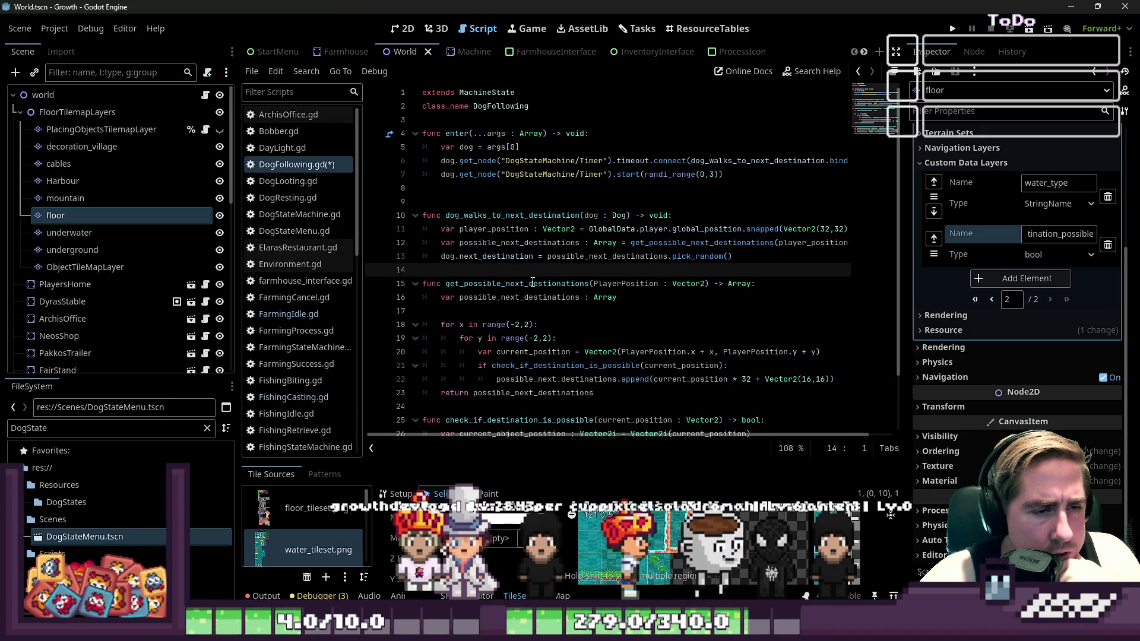
click(530, 297)
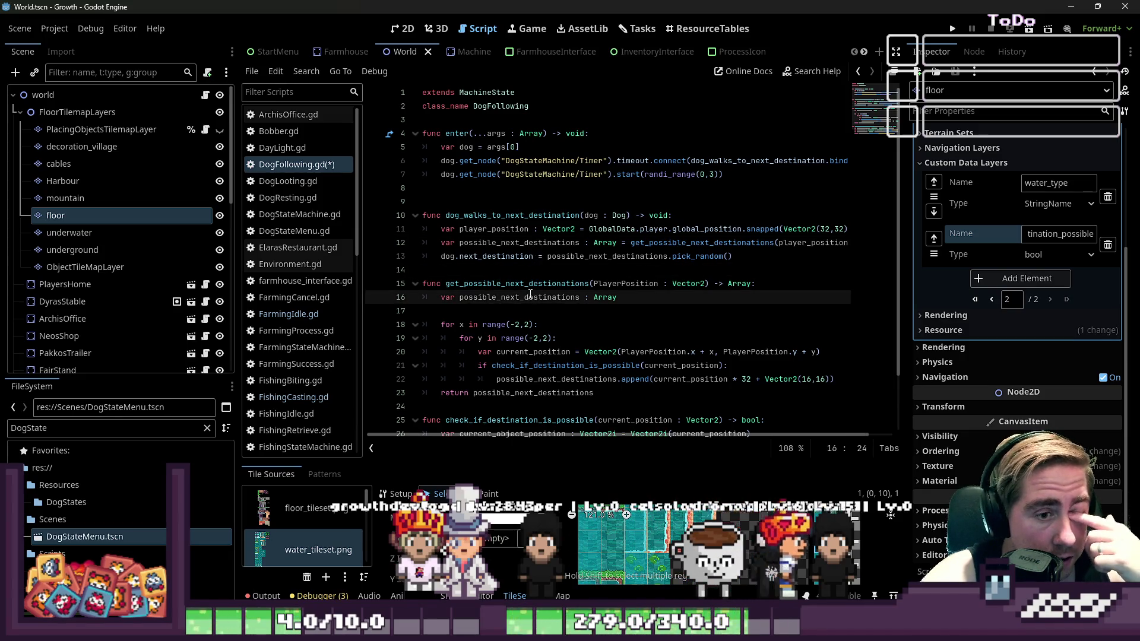
click(692, 257)
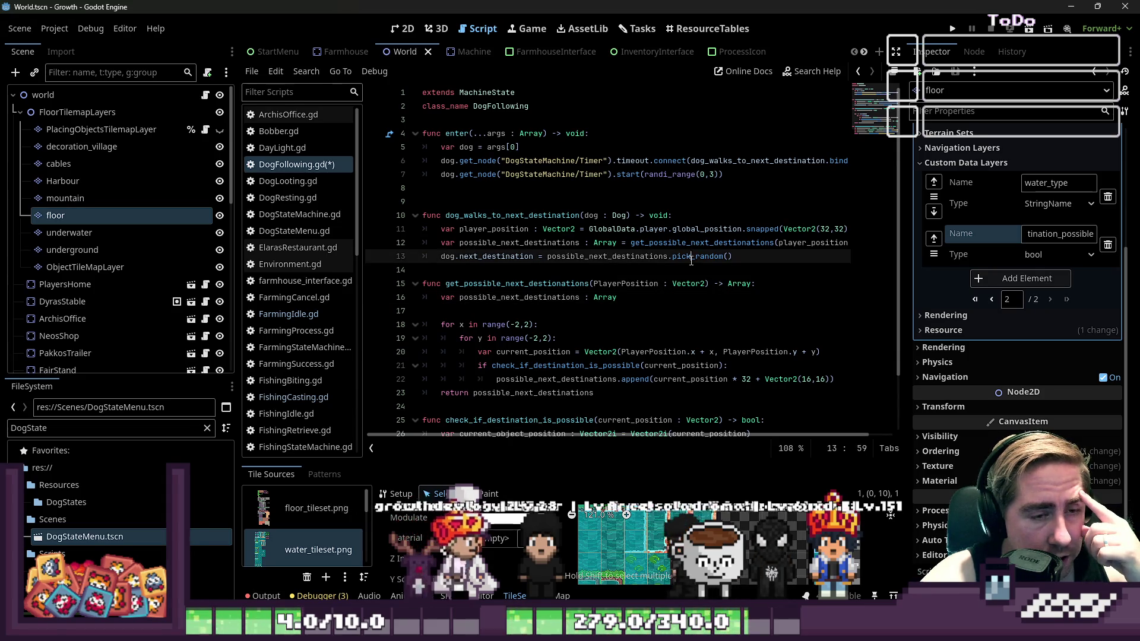
click(629, 270)
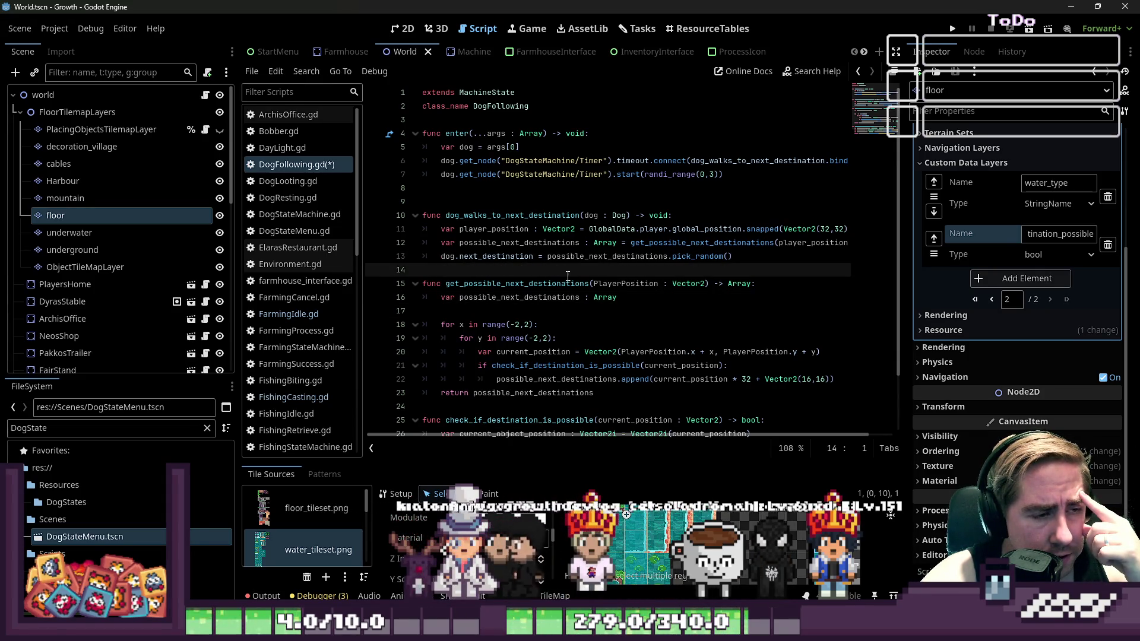
click(478, 201)
key(ctrl+s)
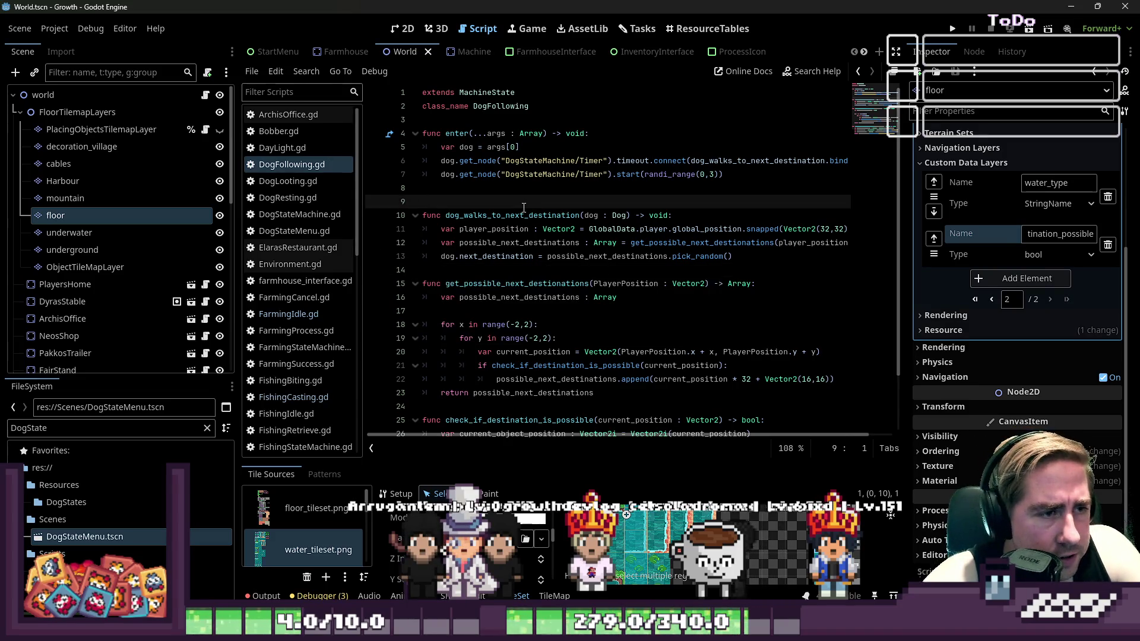
Delete the extra blank line before dog_walks_to_next_destination
click(542, 162)
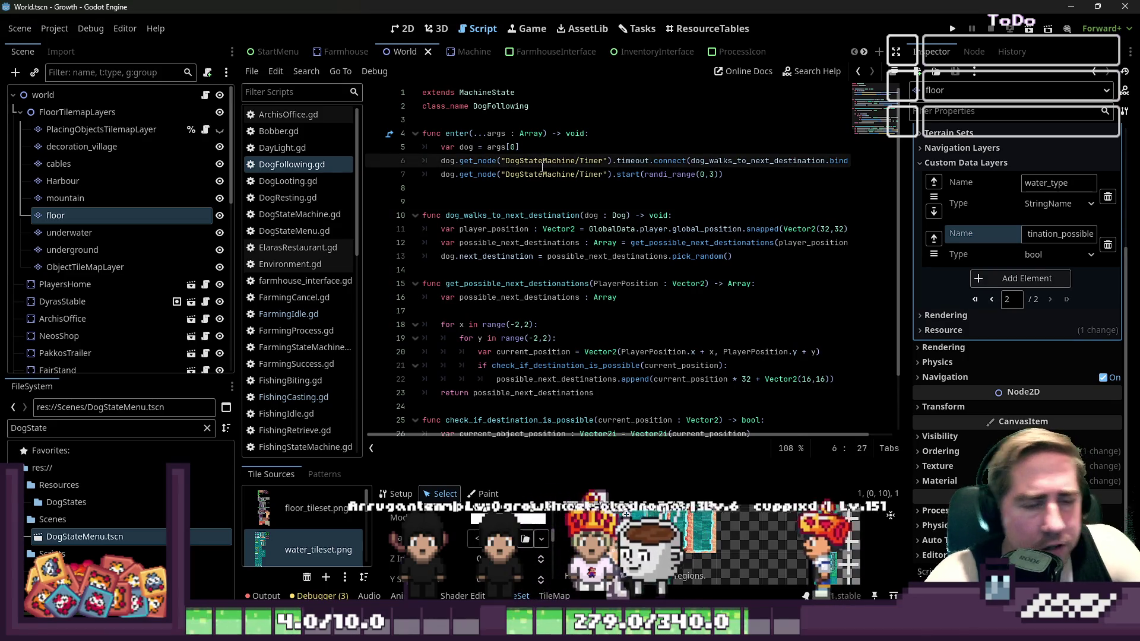
click(542, 188)
key(BackSpace)
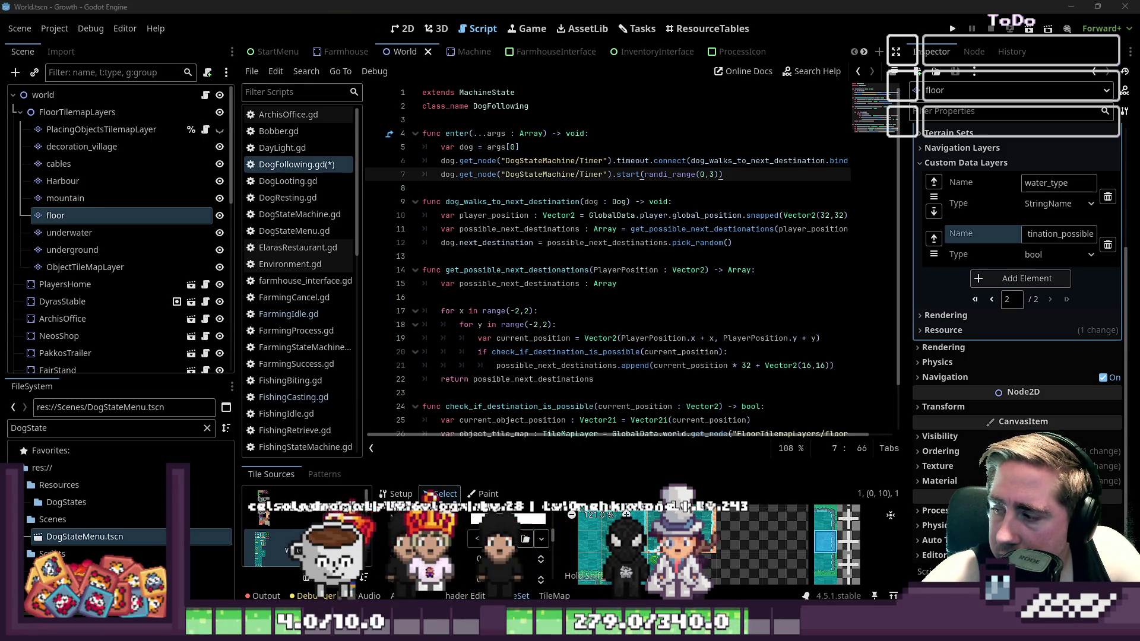
click(461, 263)
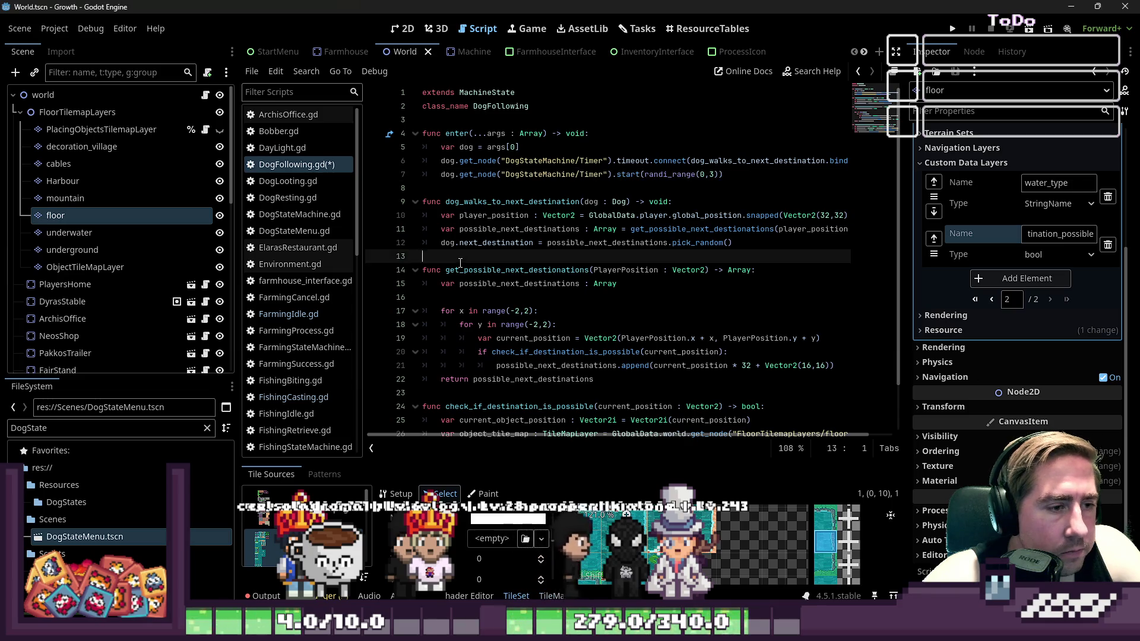
Save DogFollowing.gd, look over its code, and open the script editor's File menu
key(ctrl+s)
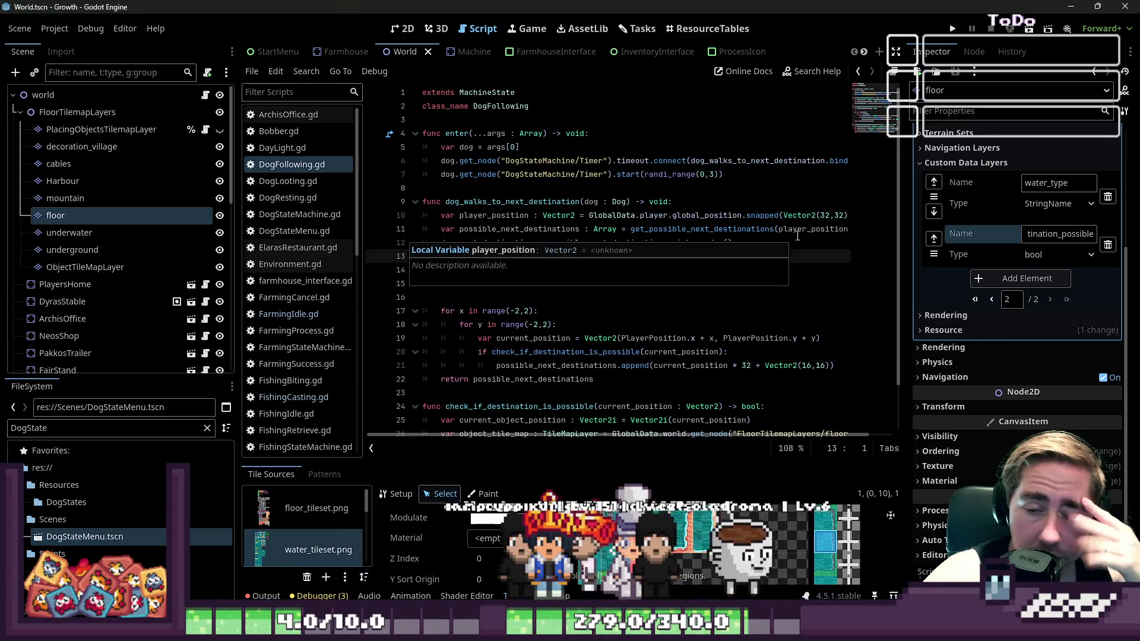
click(516, 217)
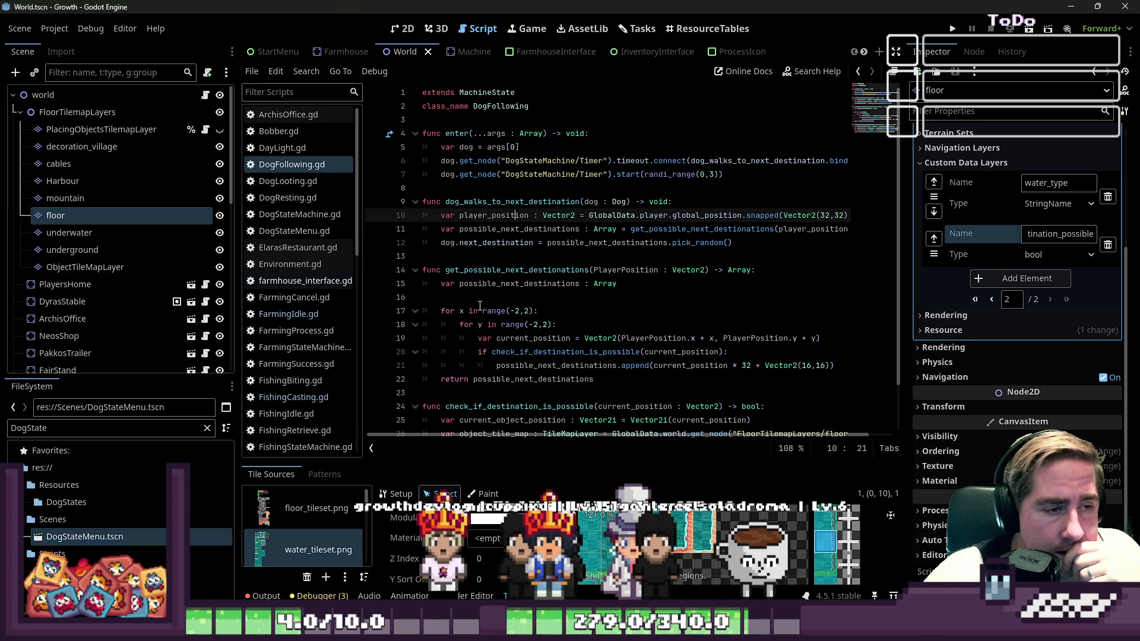
click(490, 256)
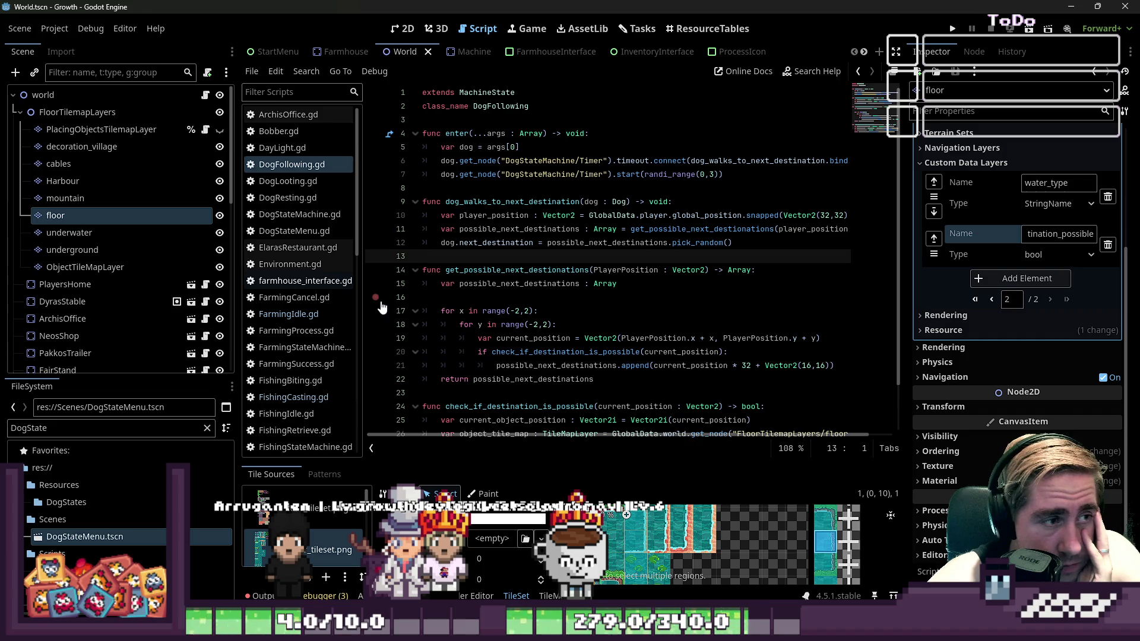
click(475, 299)
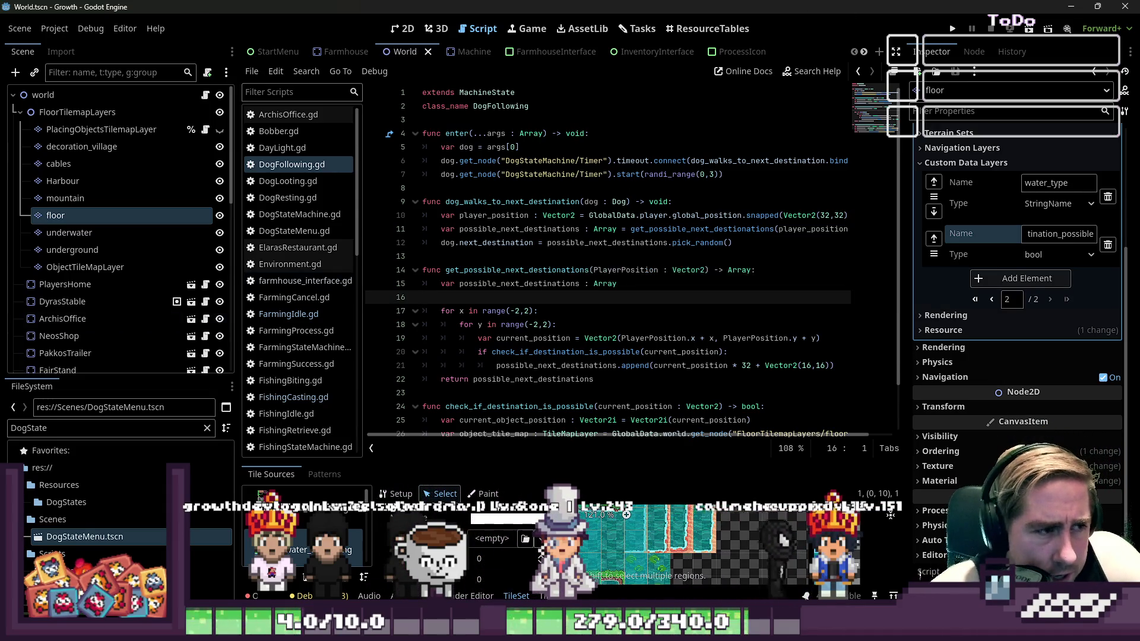
click(251, 71)
Create a new script at Scripts/DogMoving.gd that inherits MachineState
click(264, 92)
key(BackSpace)
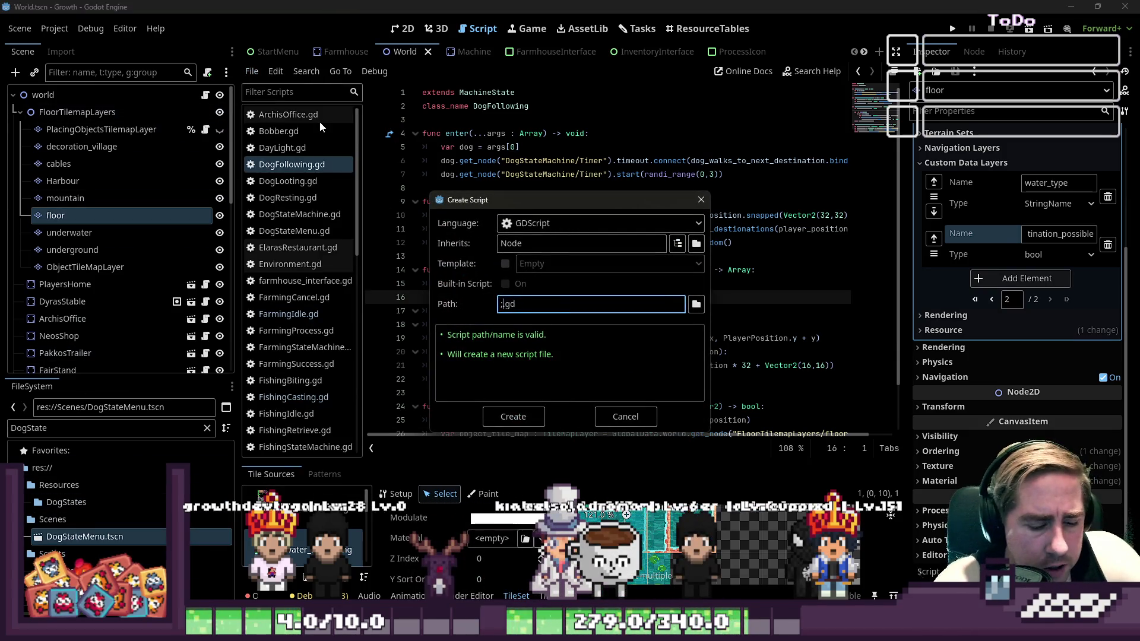
click(565, 252)
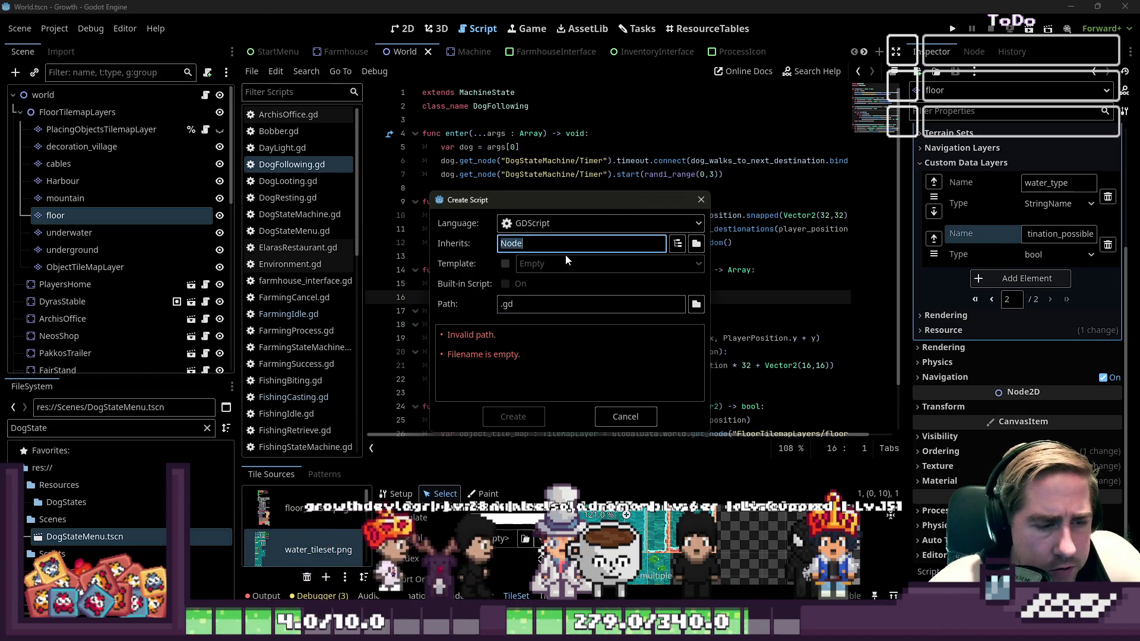
text(MachineStat)
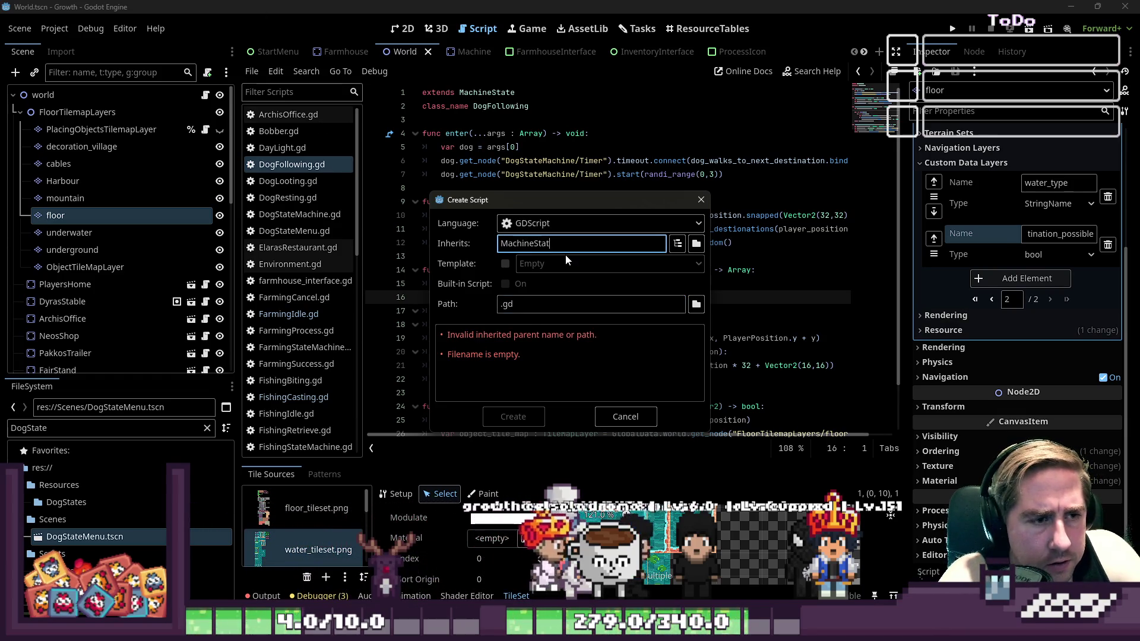
text(e)
click(502, 304)
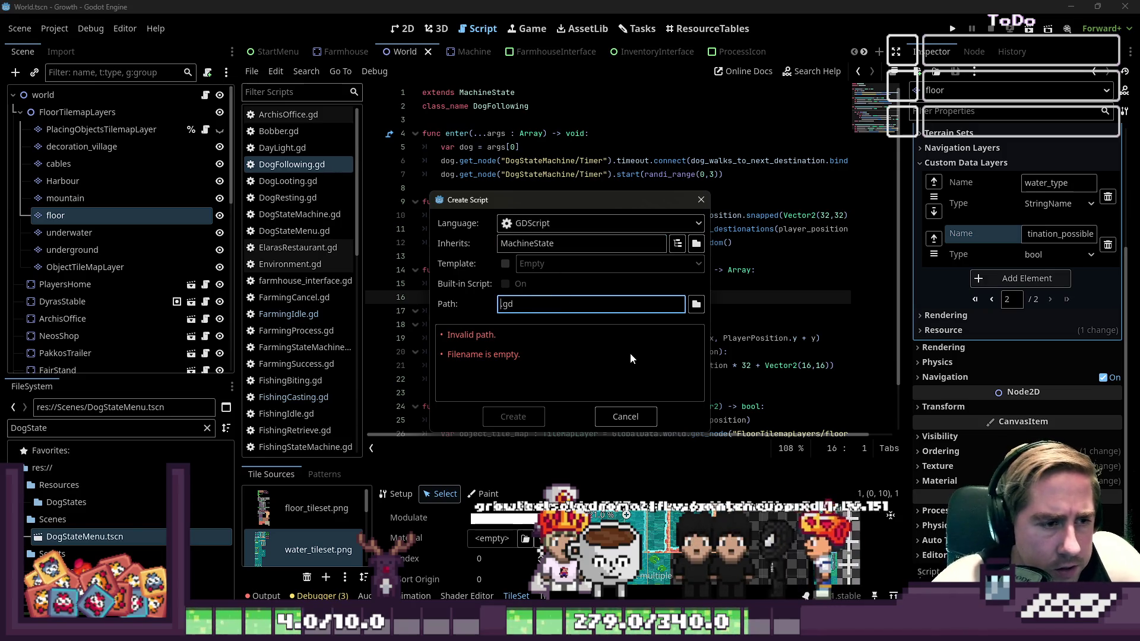
text(Dog)
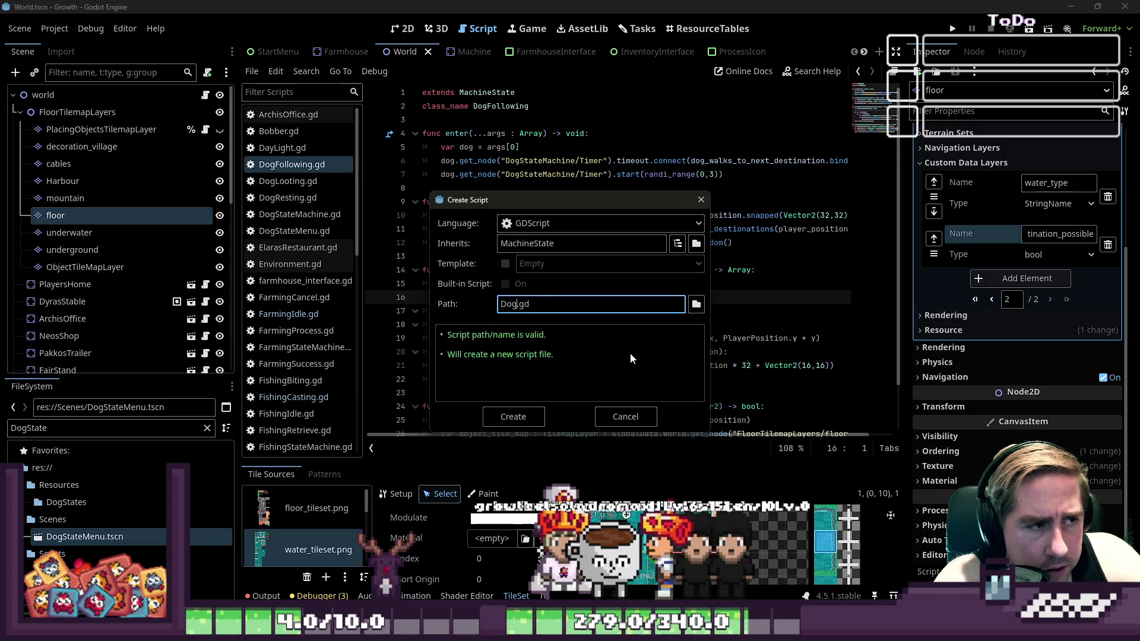
text(MovingState)
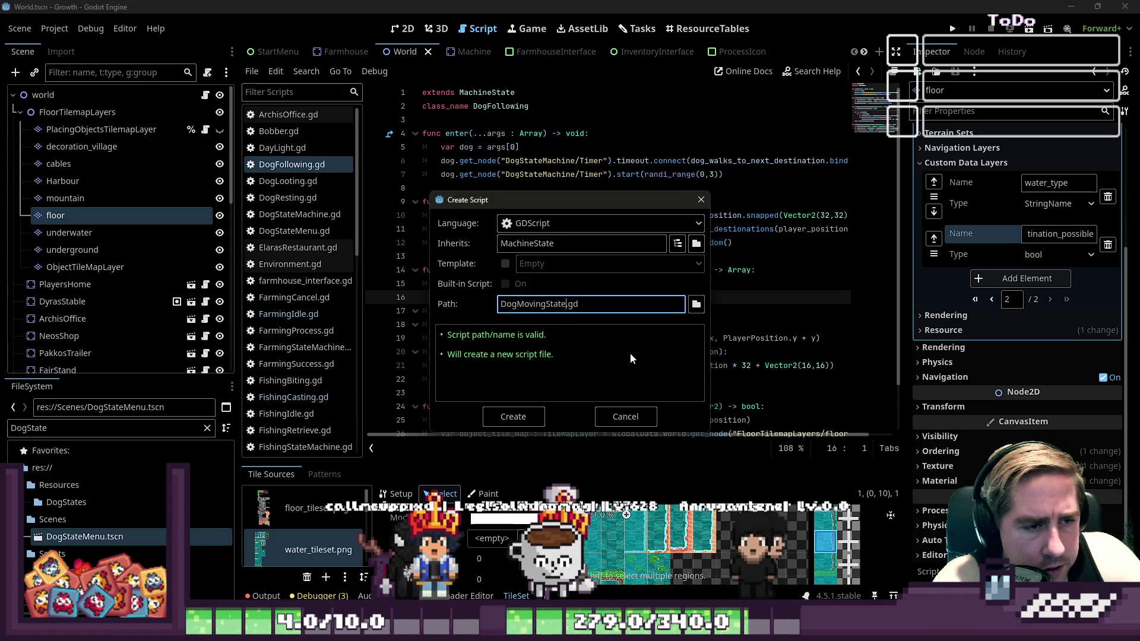
key(BackSpace)
key(BackSpace)
key(BackSpace)
key(ctrl+a)
key(Home)
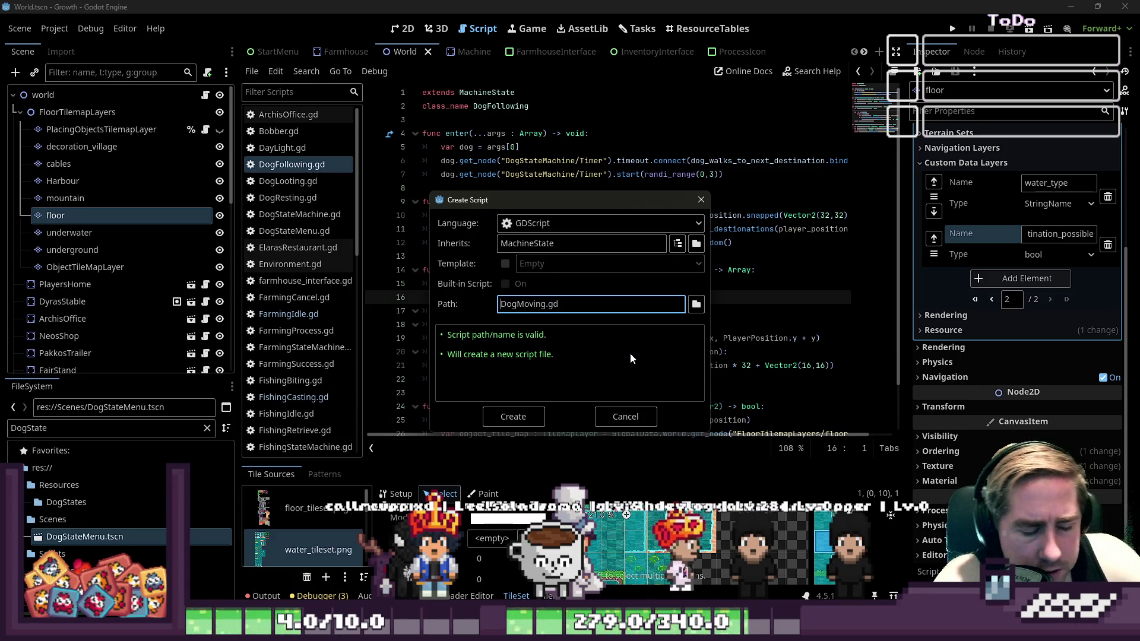
text(Script)
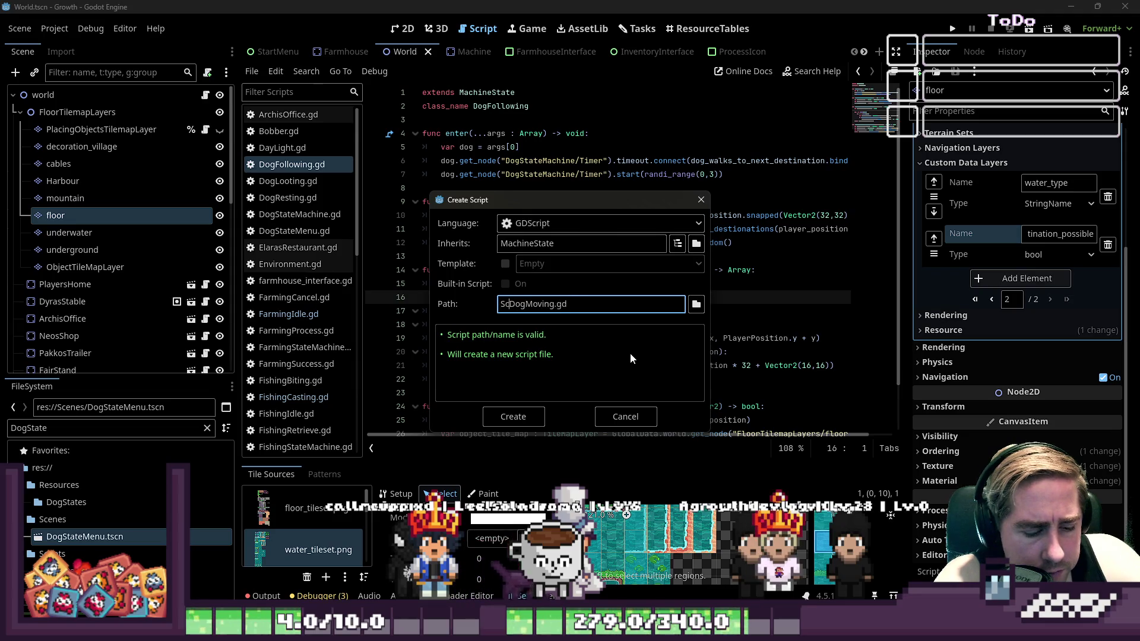
text(s/)
key(ctrl+a)
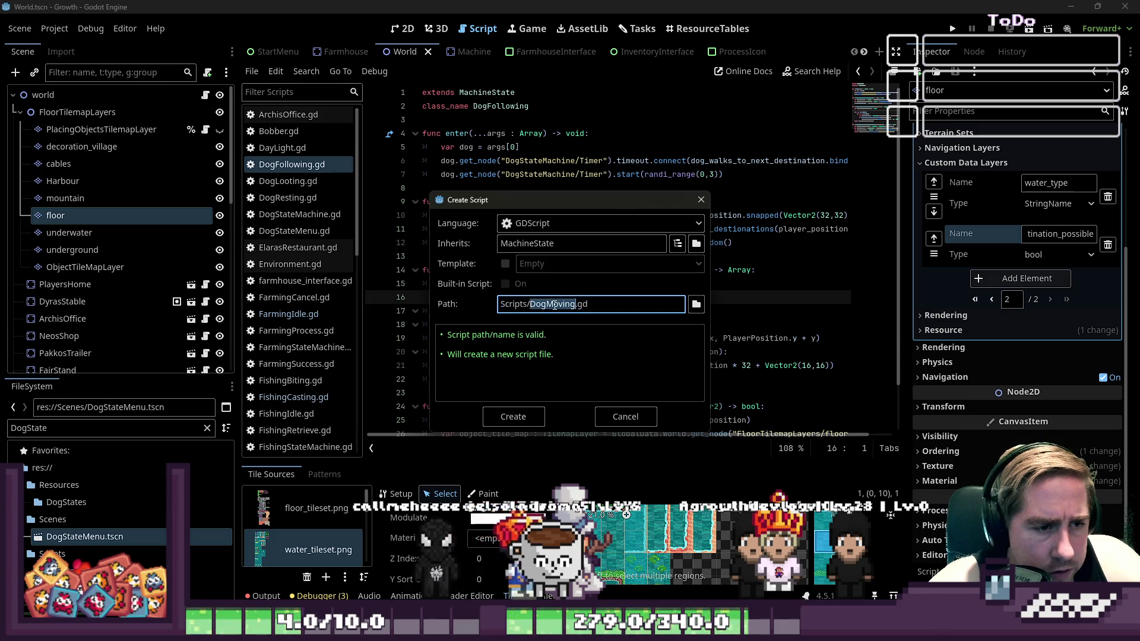
click(528, 418)
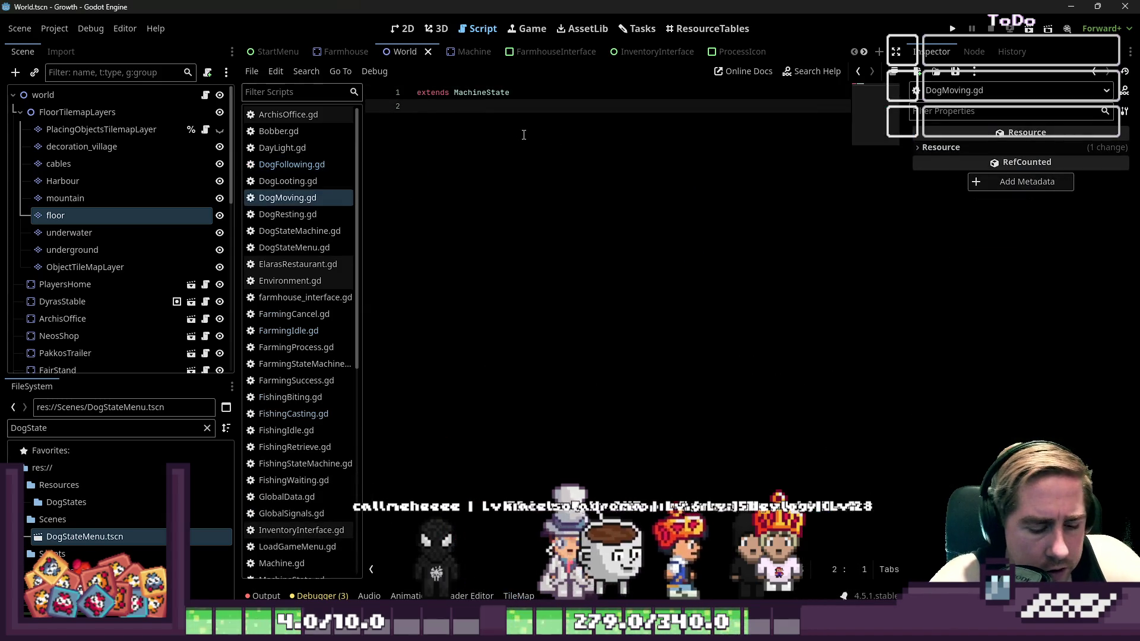
Add 'class_name DogMoving' to the new script and save it
text(class)
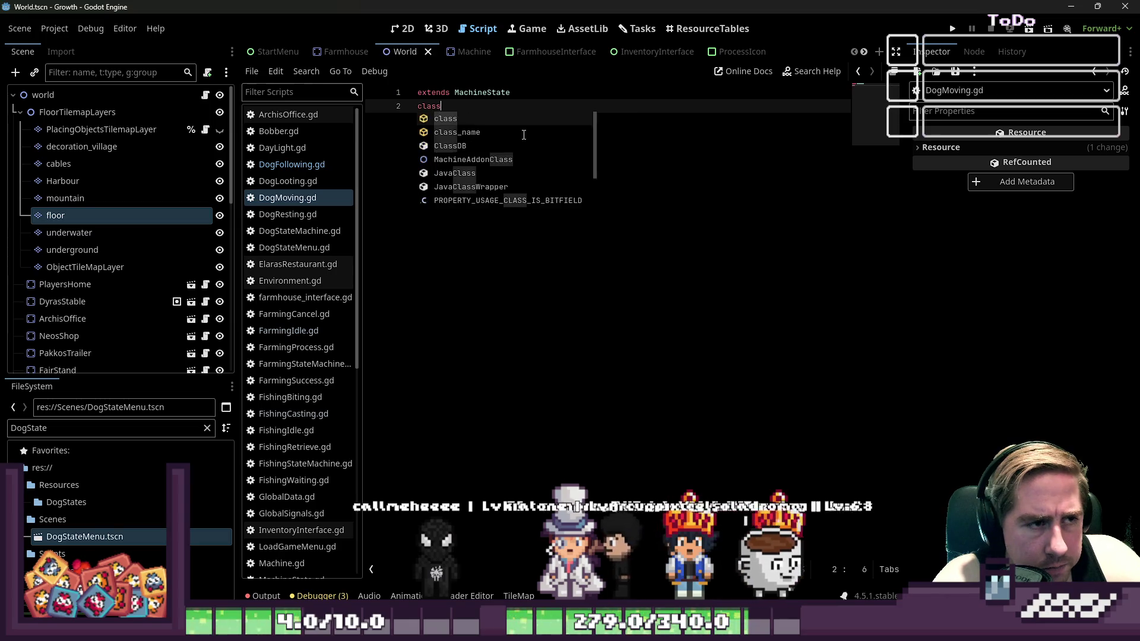
text(_name DogMoving)
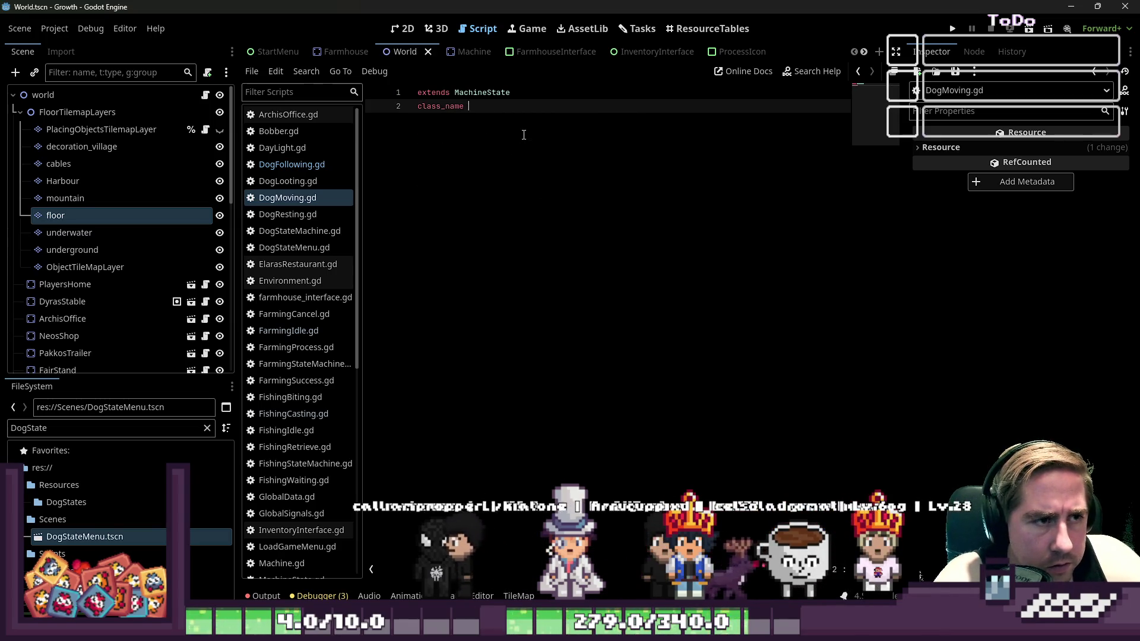
key(Return)
key(ctrl+s)
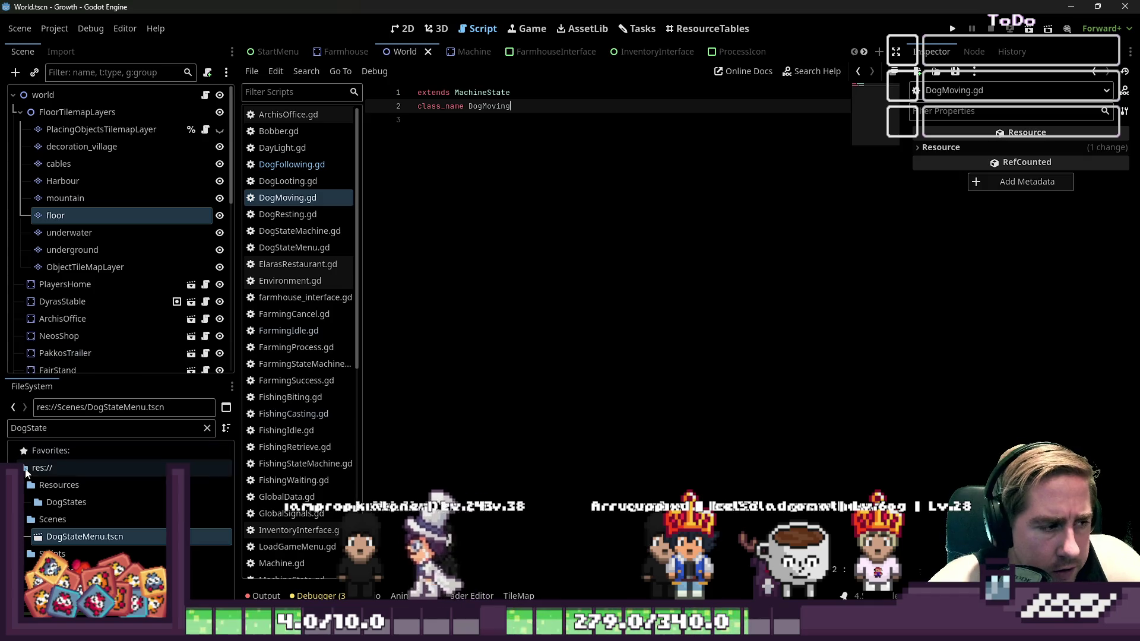
click(55, 504)
Begin a DogInteracting script in the DogStates folder, then close the prompt
right_click(56, 504)
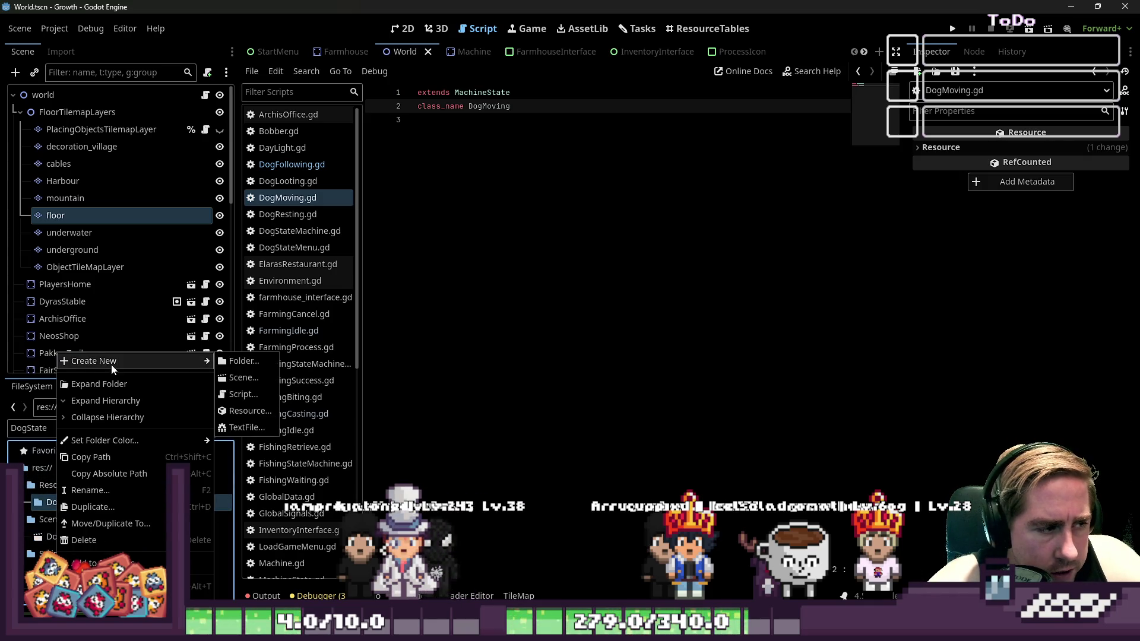
click(245, 394)
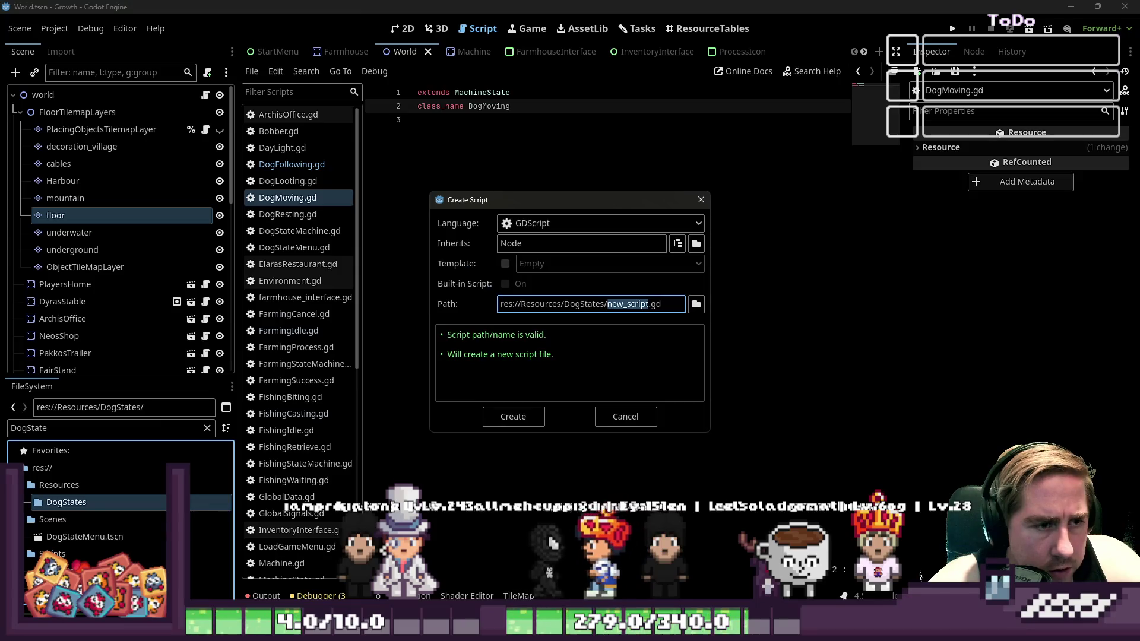
text(DogInteracting)
key(Return)
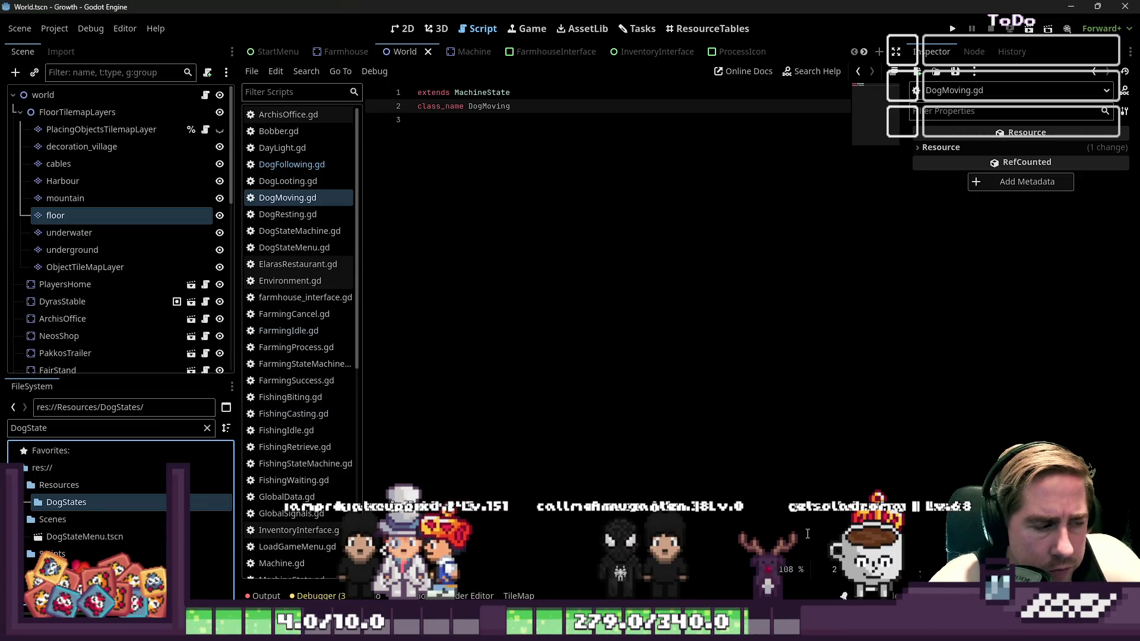
Create a DogMoving-based resource and save it in the DogStates folder
right_click(66, 502)
mouse_move(201, 364)
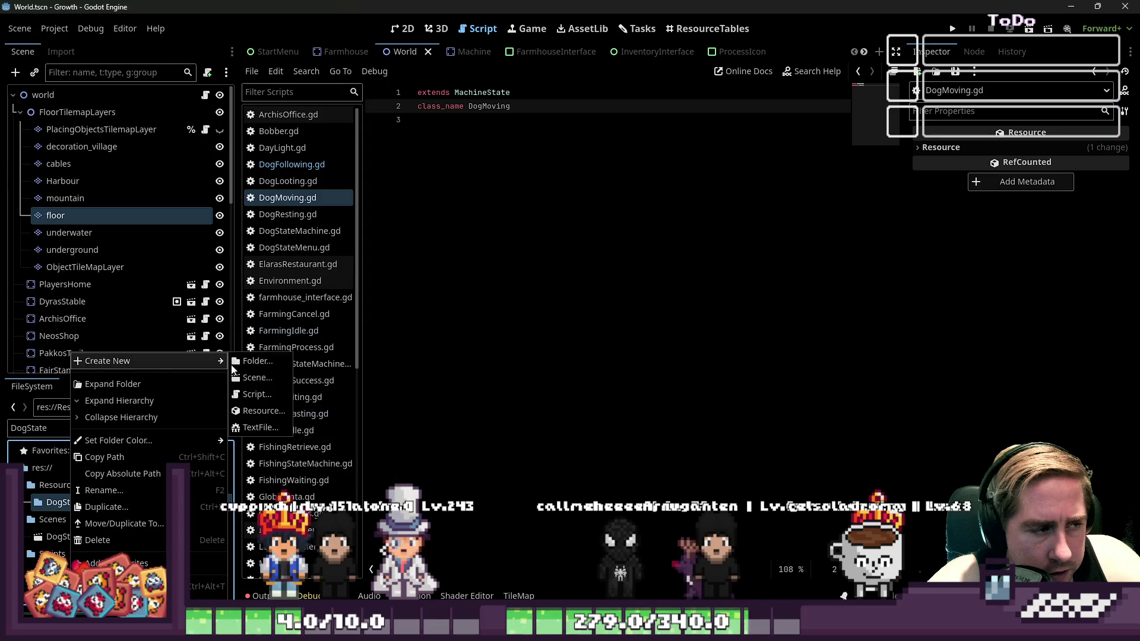
click(261, 411)
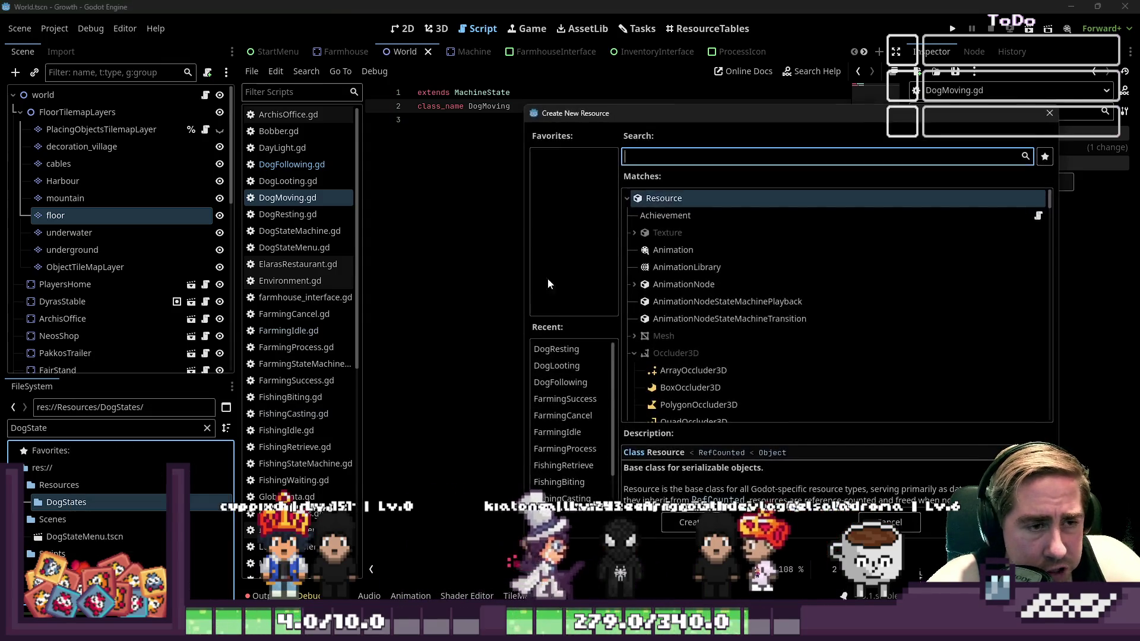
text(DogMoving)
key(Return)
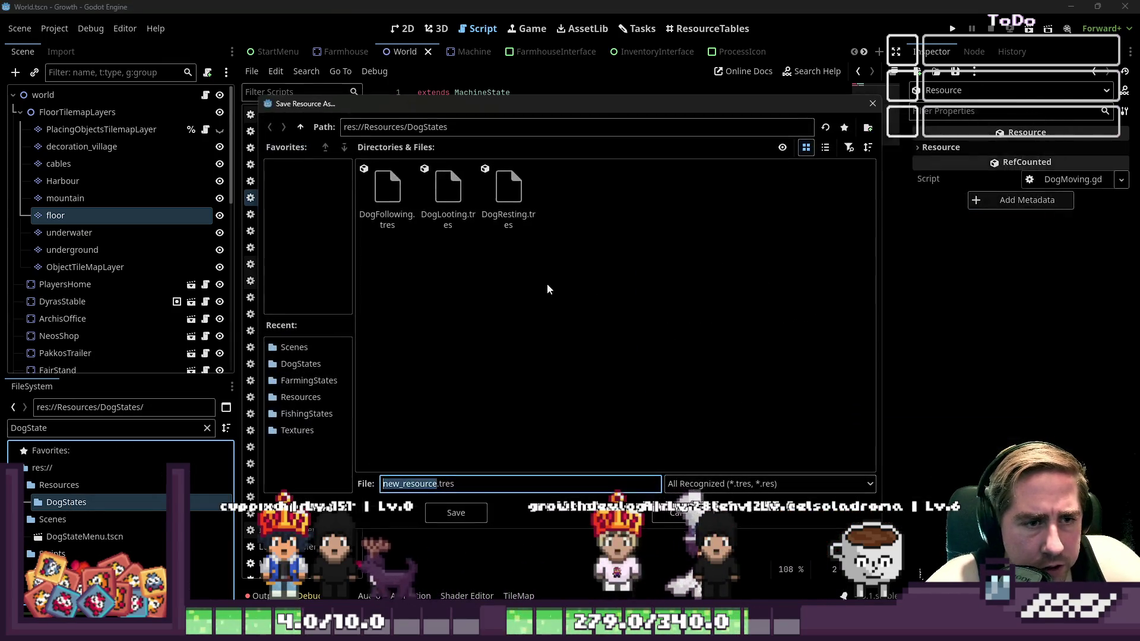
key(Right)
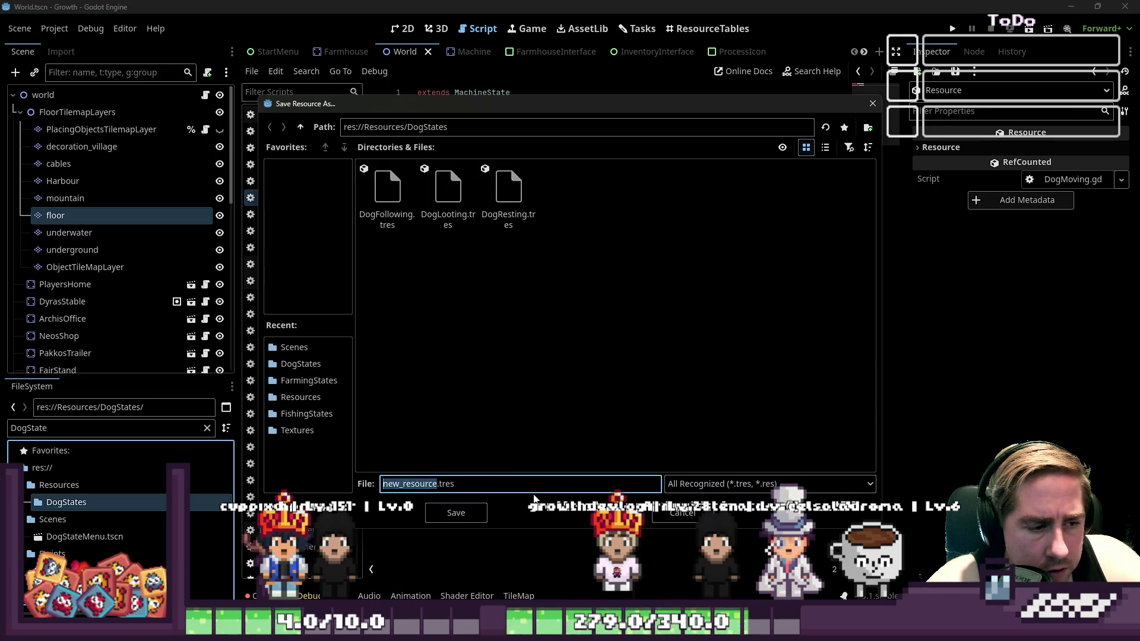
key(Escape)
Save the DogMoving script and switch to DogFollowing.gd
click(616, 183)
key(ctrl+s)
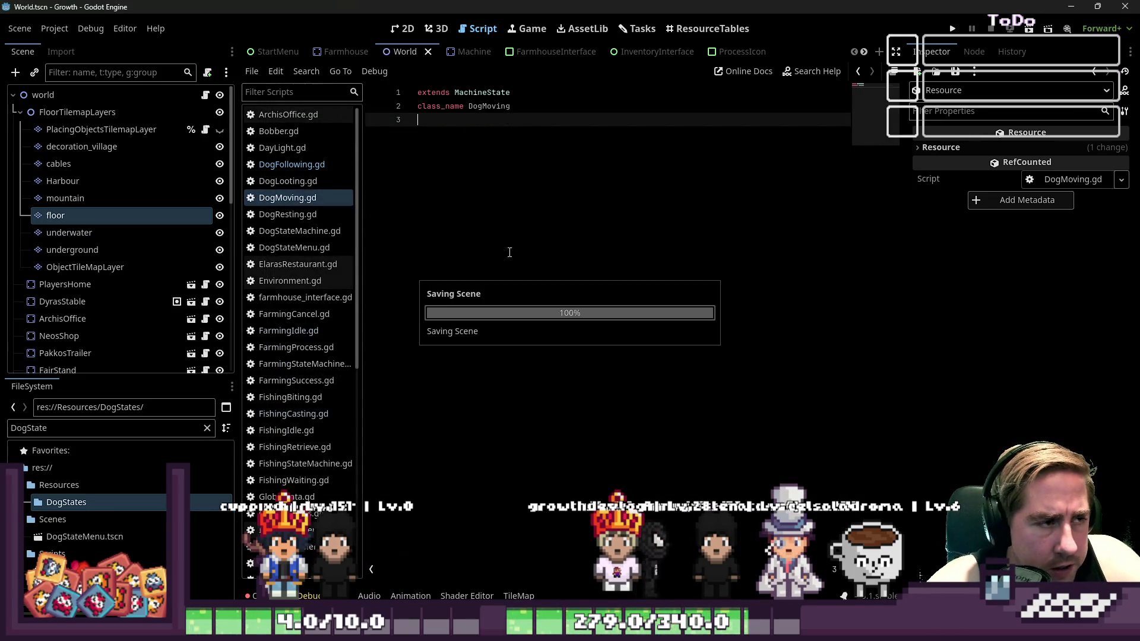
click(300, 169)
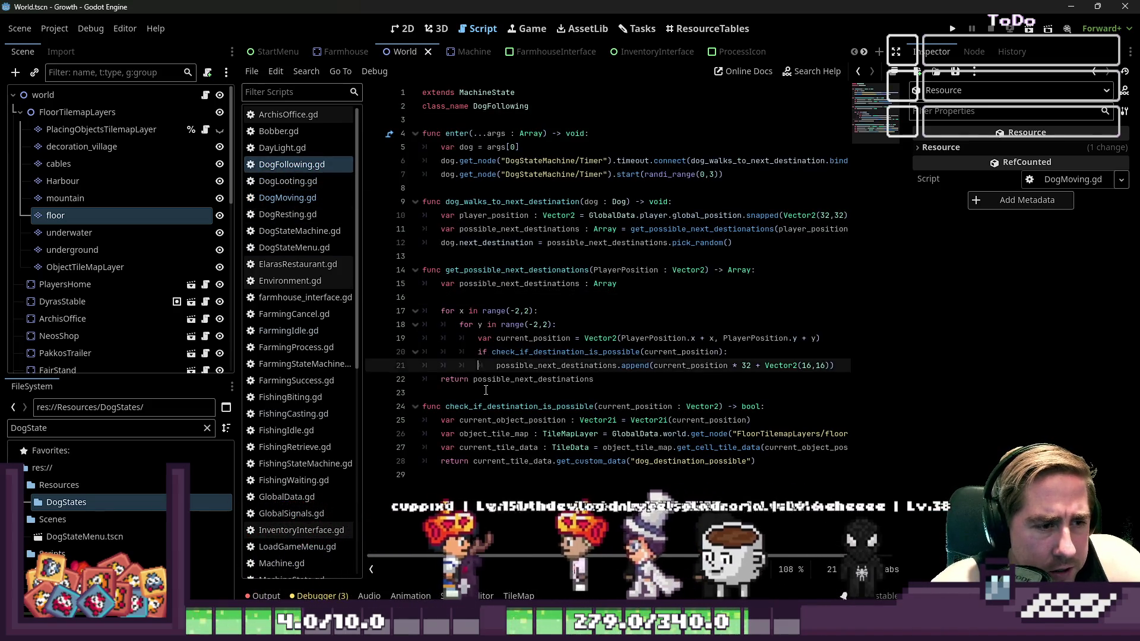
In DogFollowing.gd, insert a blank line 13 after the pick_random line
click(313, 203)
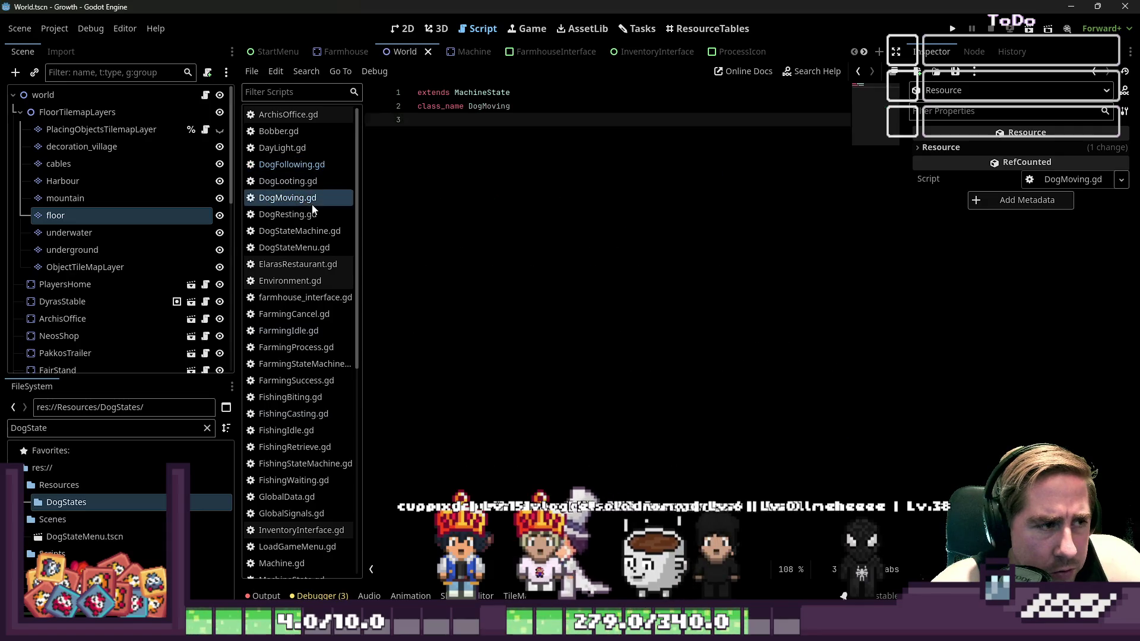
click(291, 165)
click(544, 254)
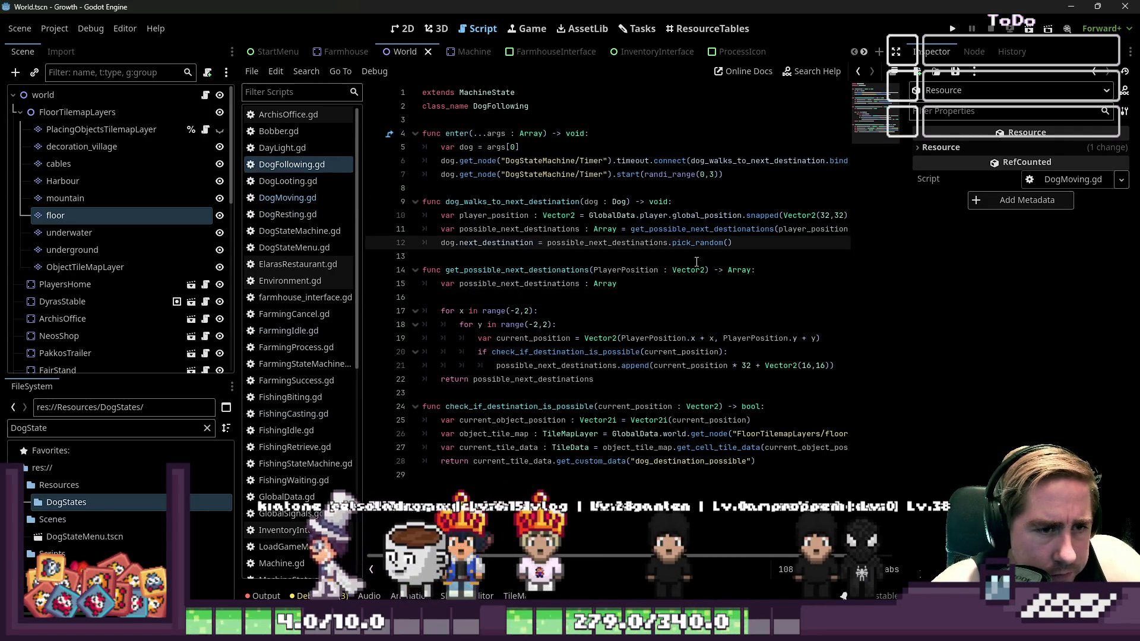
key(Return)
key(Up)
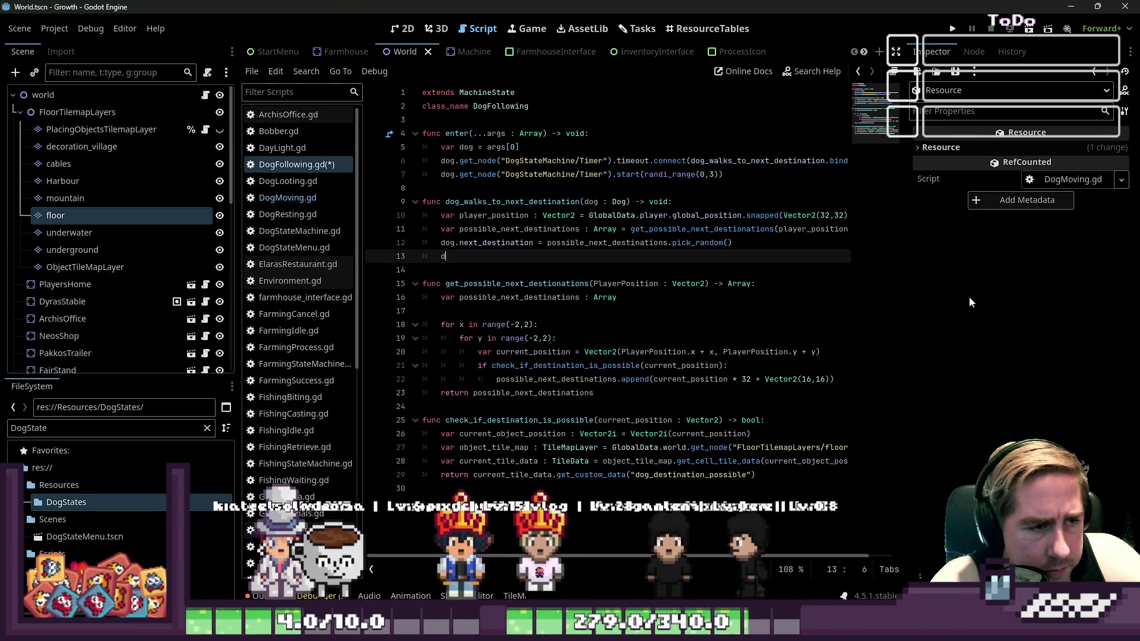
Write RequestTransition(&"DogMoving") on line 13 and save the script
text(og.)
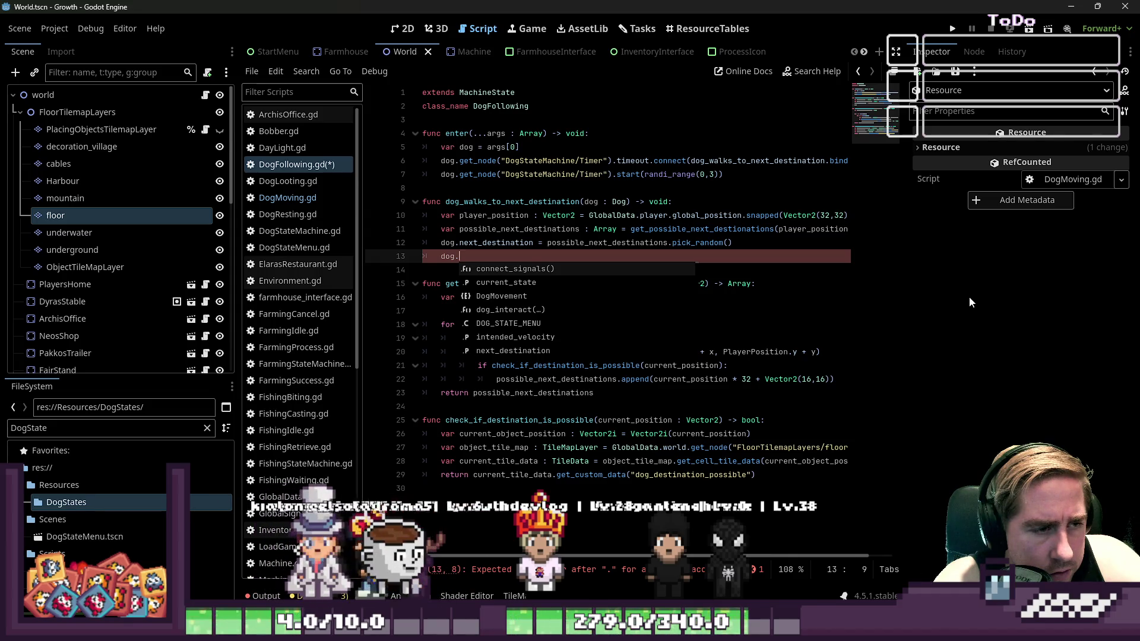
key(BackSpace)
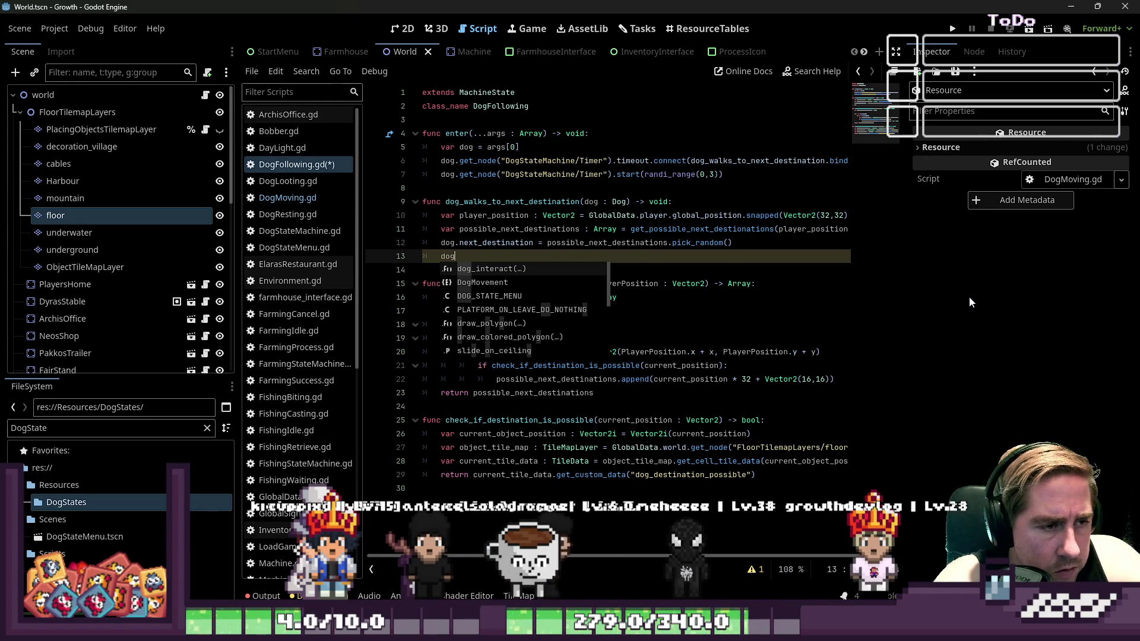
text(.)
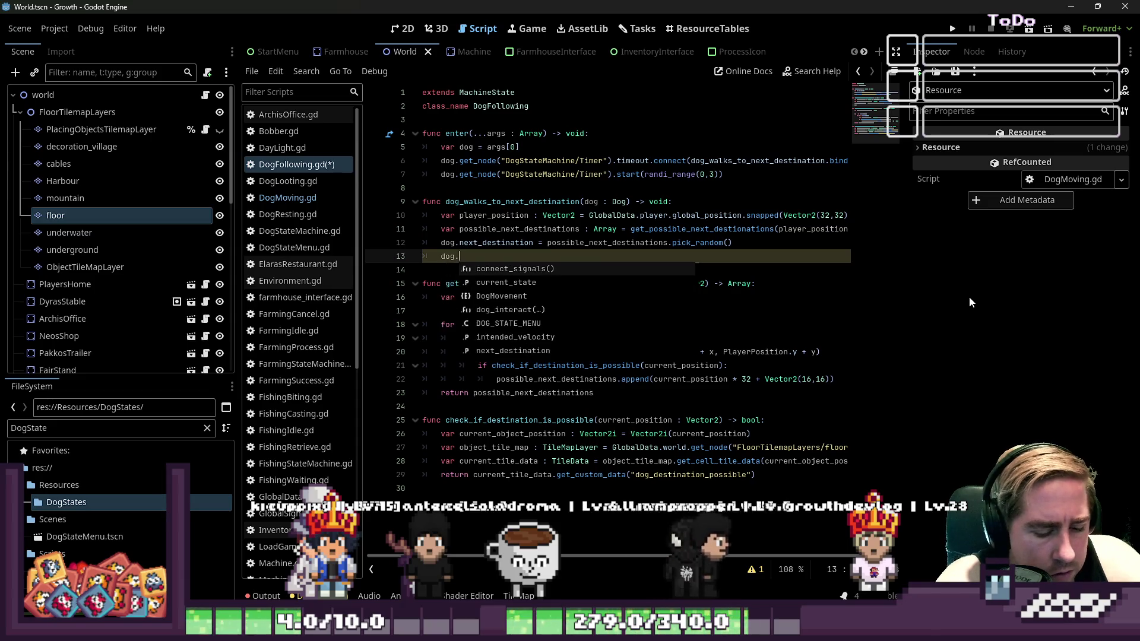
key(BackSpace)
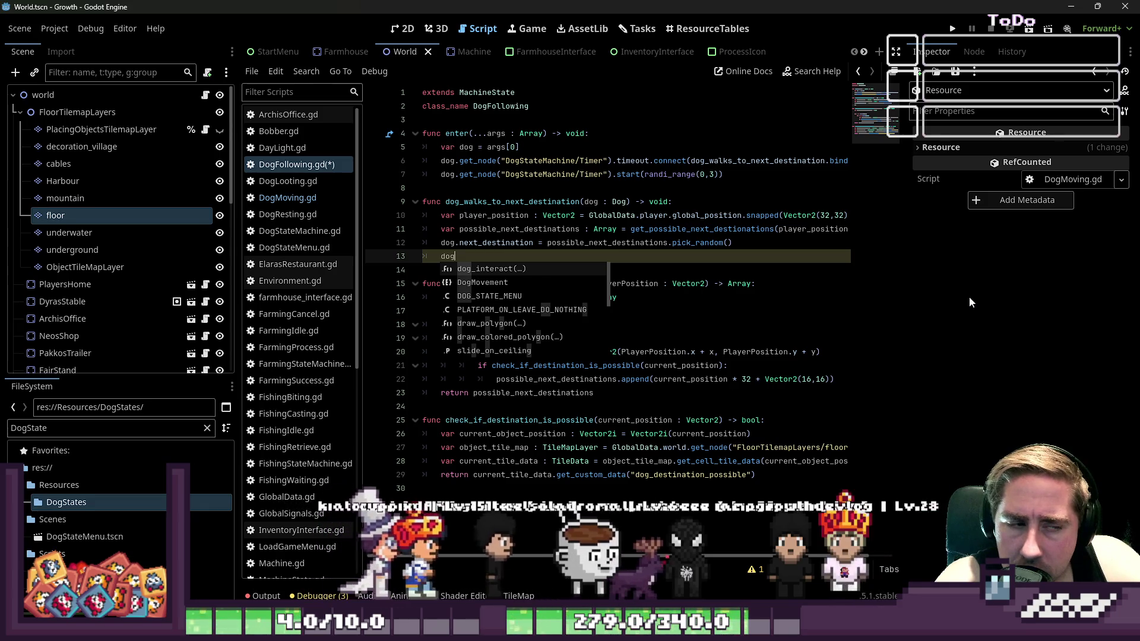
text(.movi)
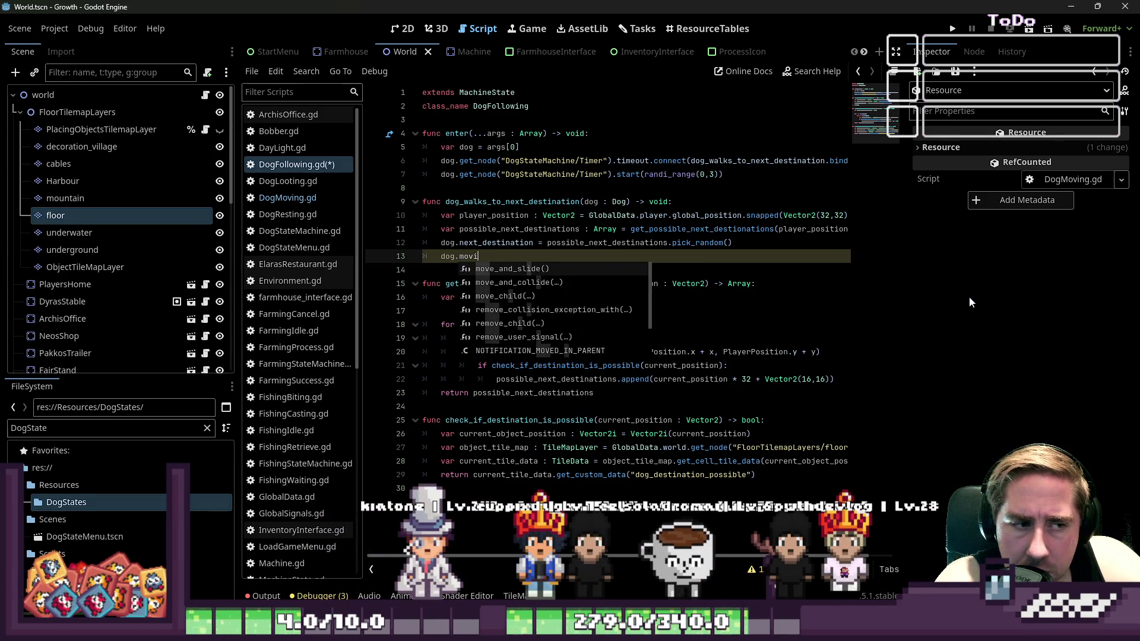
key(BackSpace)
key(BackSpace)
key(BackSpace)
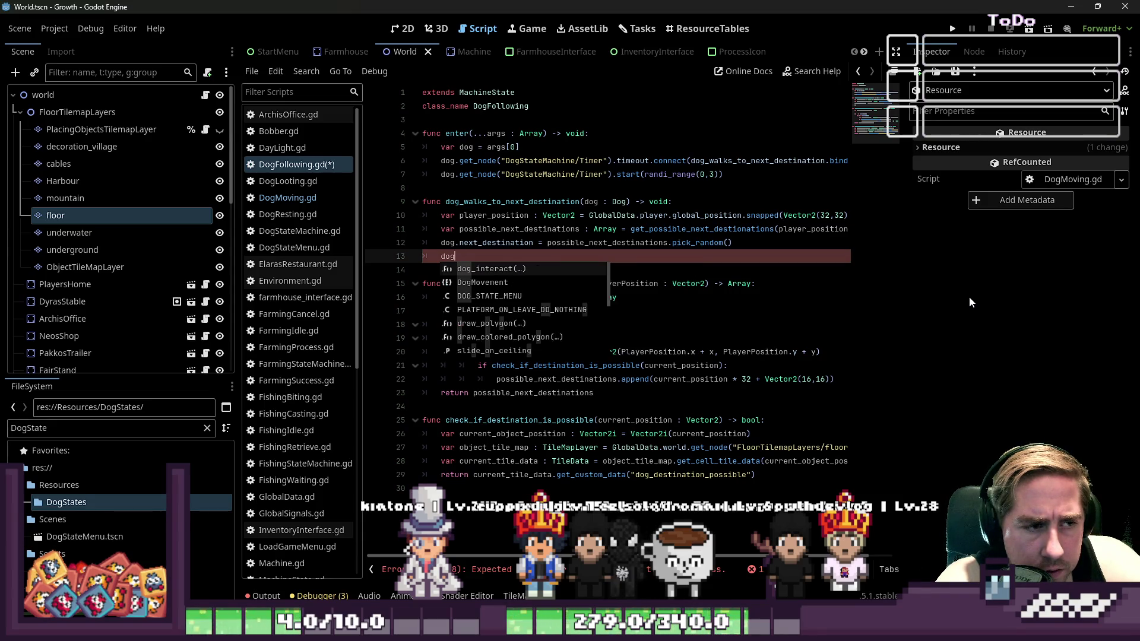
key(BackSpace)
key(BackSpace)
key(BackSpace)
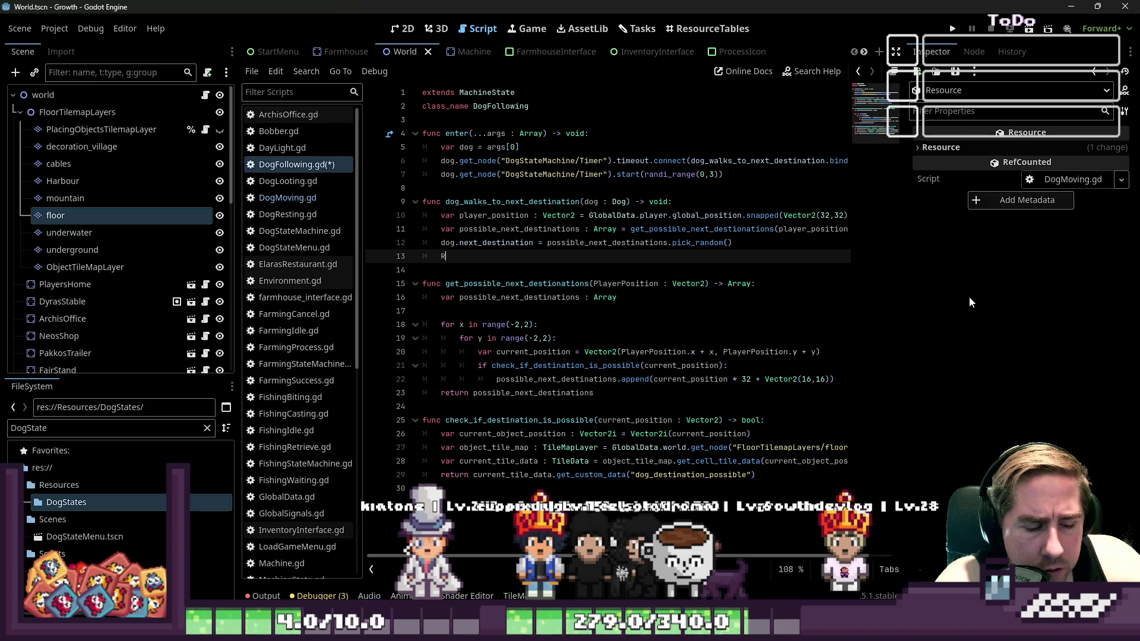
text(equestTransition())
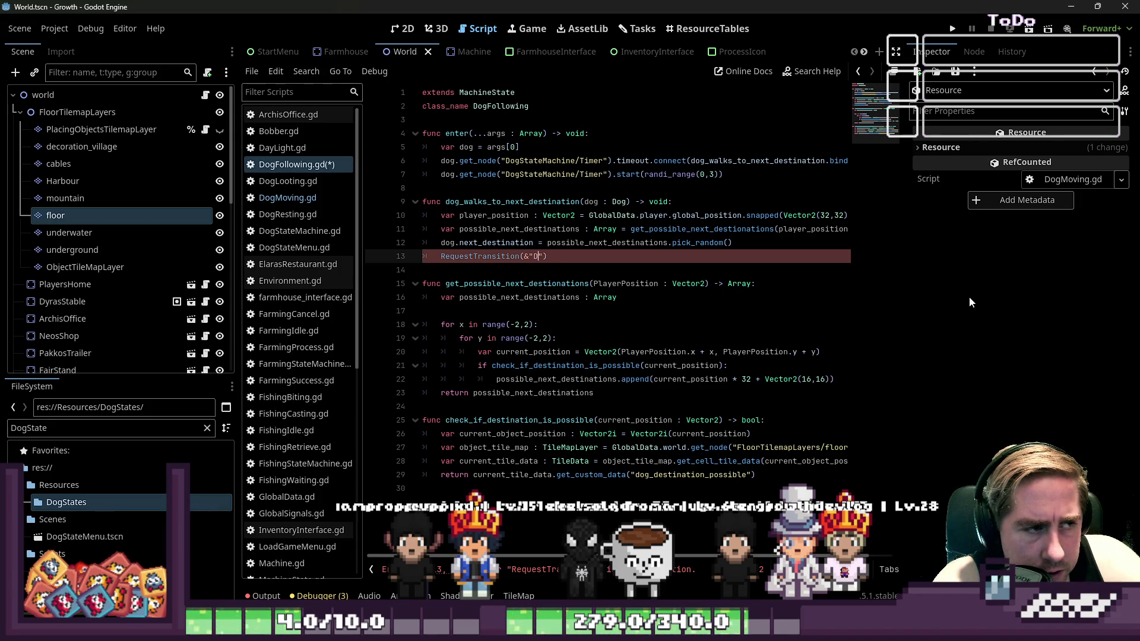
text(Moving)
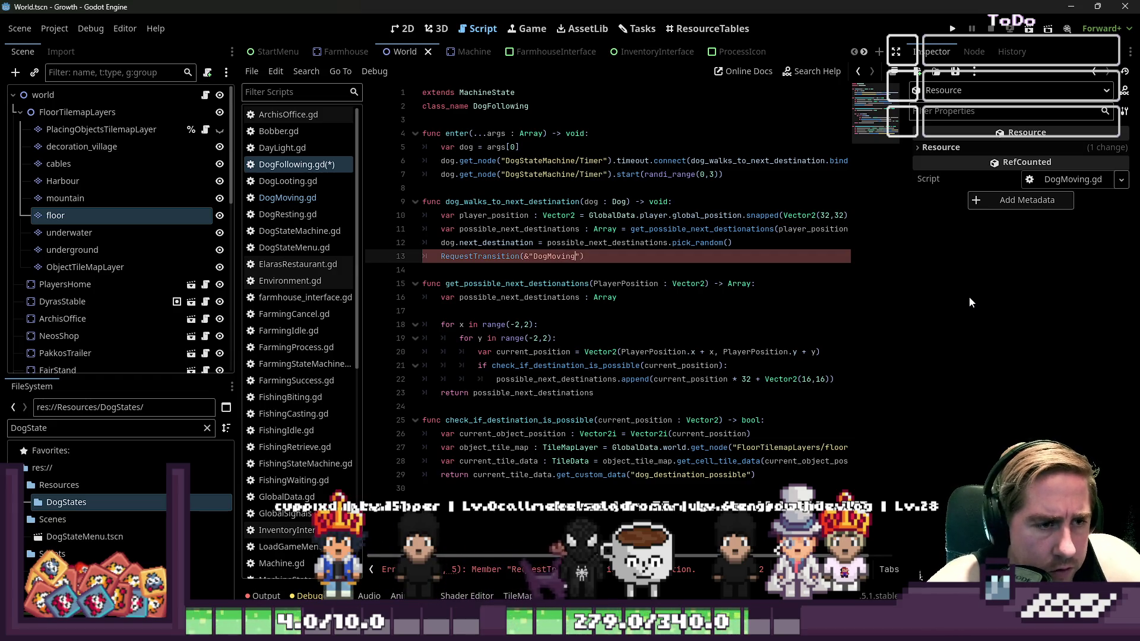
key(Down)
key(ctrl+s)
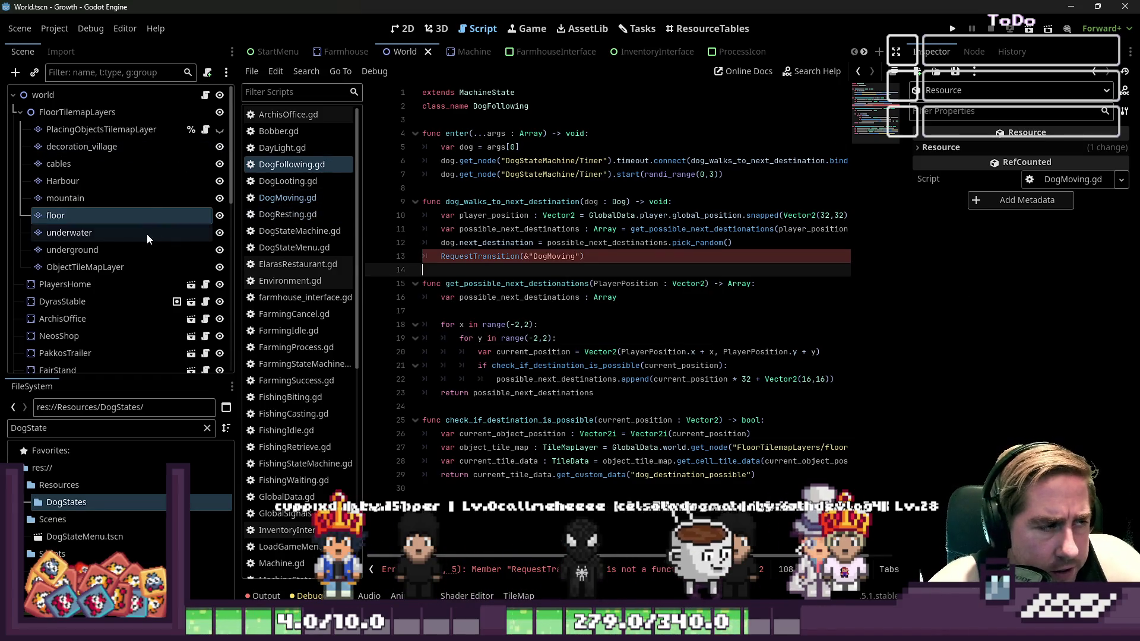
scroll(323, 45, down, 2)
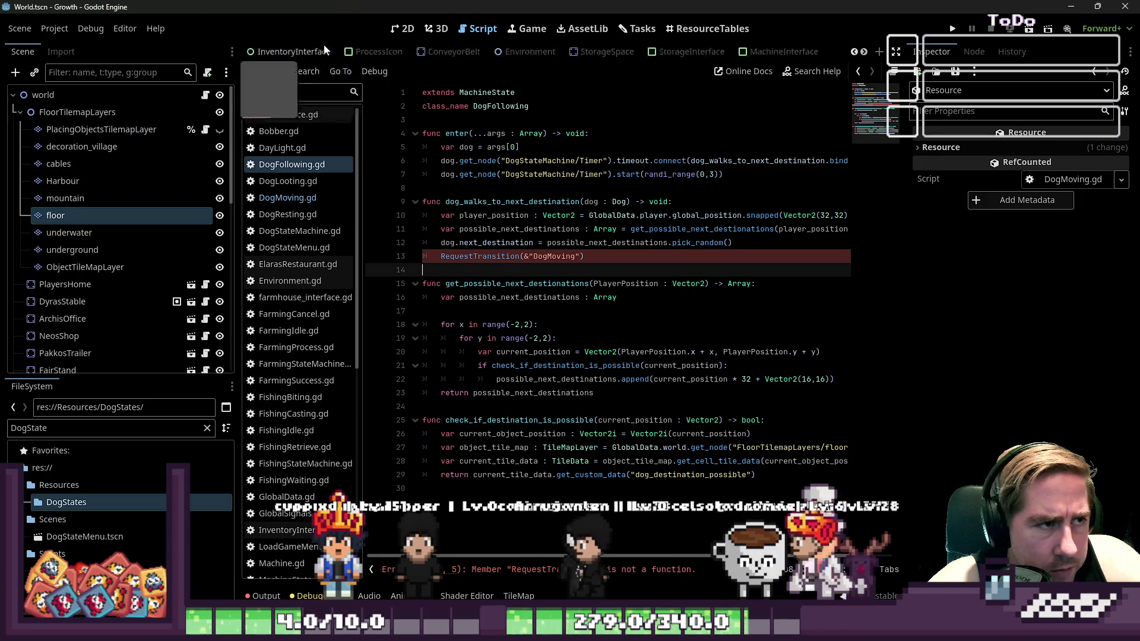
In the PlayersDog scene, enter DogMoving as a new DogStateMachine States key
scroll(744, 48, down, 5)
click(750, 53)
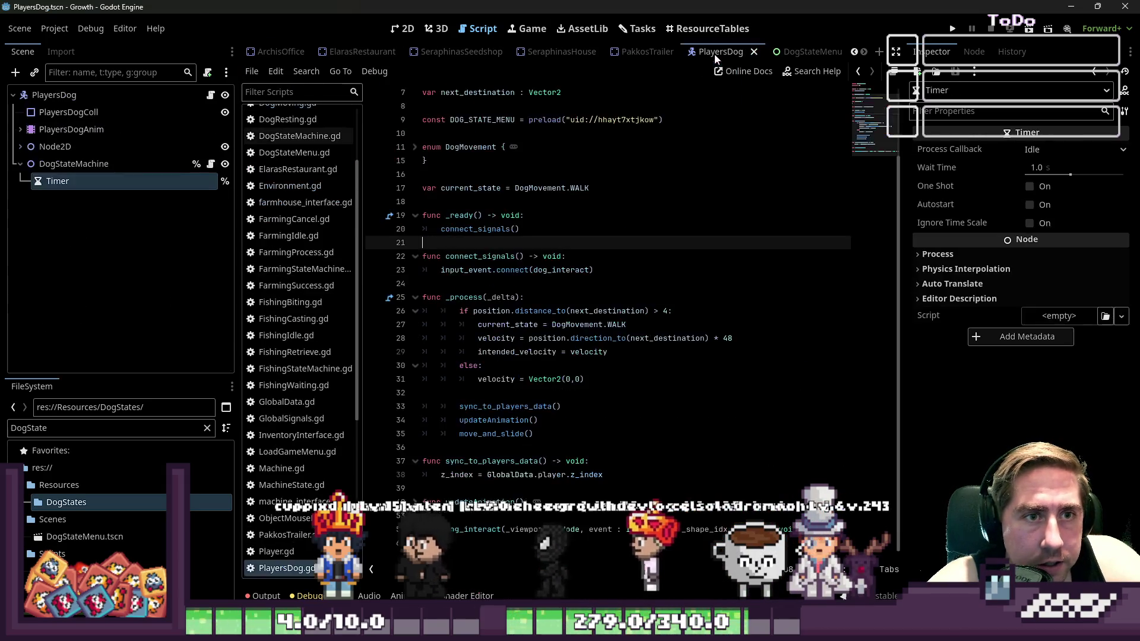
click(73, 164)
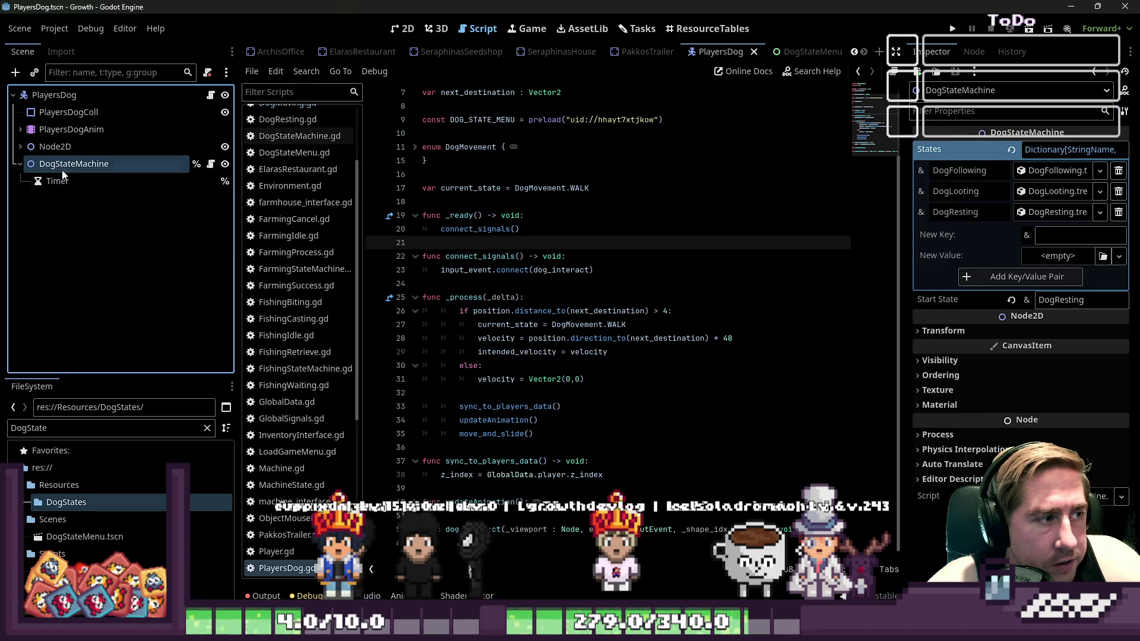
click(1058, 235)
text(DogMoving)
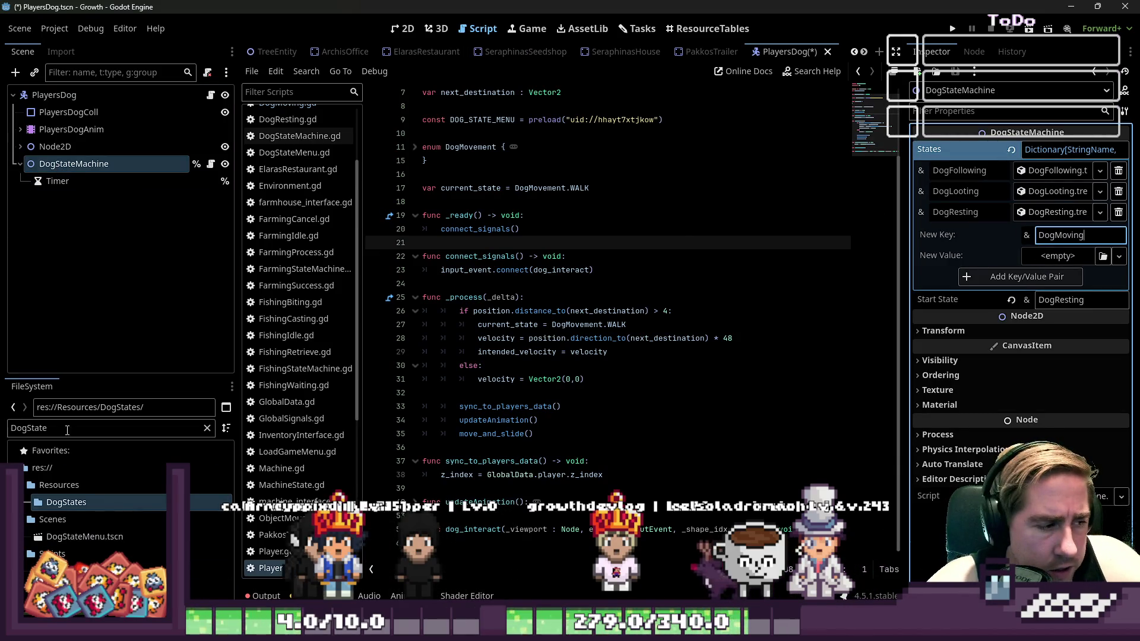
Set DogMoving.tres as the key's value, add the pair, and save the scene
click(51, 442)
text(DogMoving)
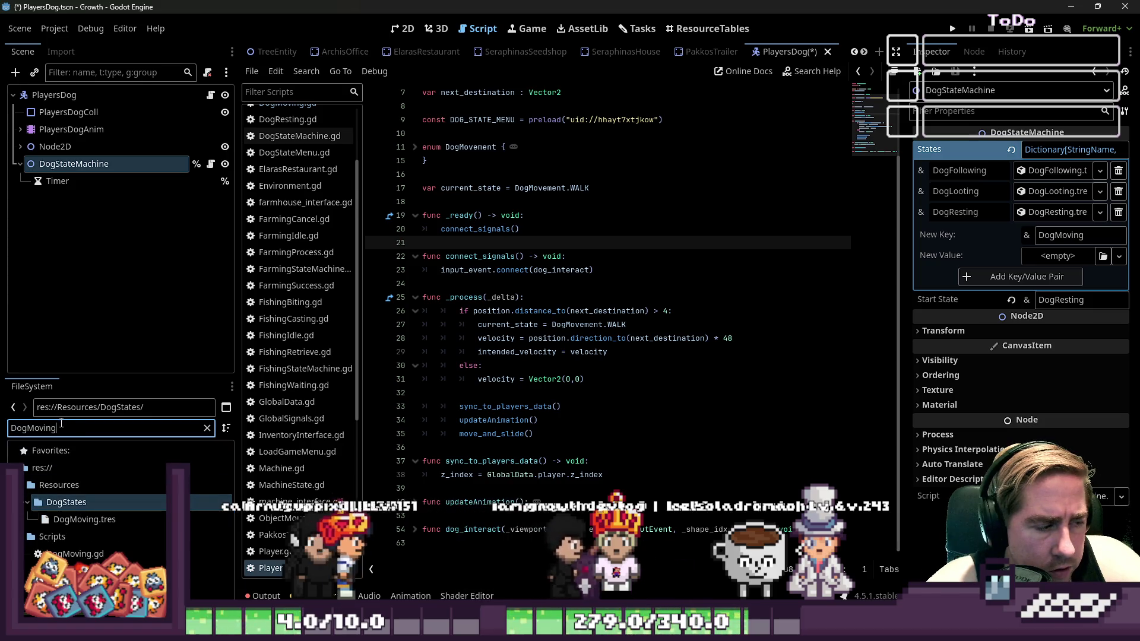
mouse_move(71, 520)
mouse_down()
mouse_move(912, 339)
mouse_move(1058, 256)
mouse_up()
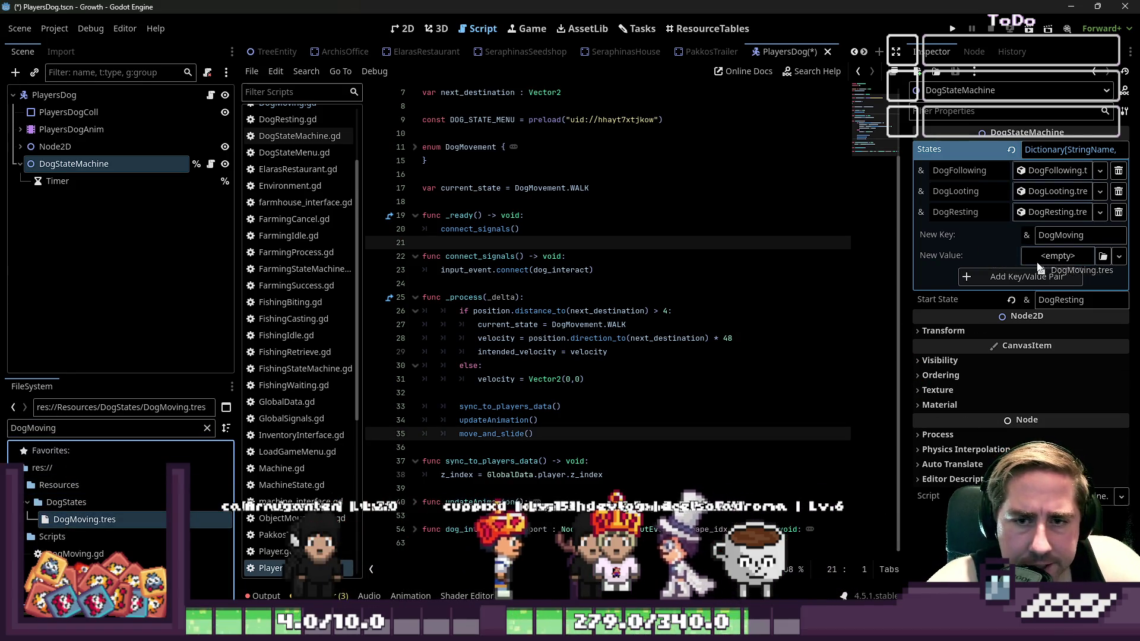
click(1020, 276)
click(772, 257)
key(ctrl+s)
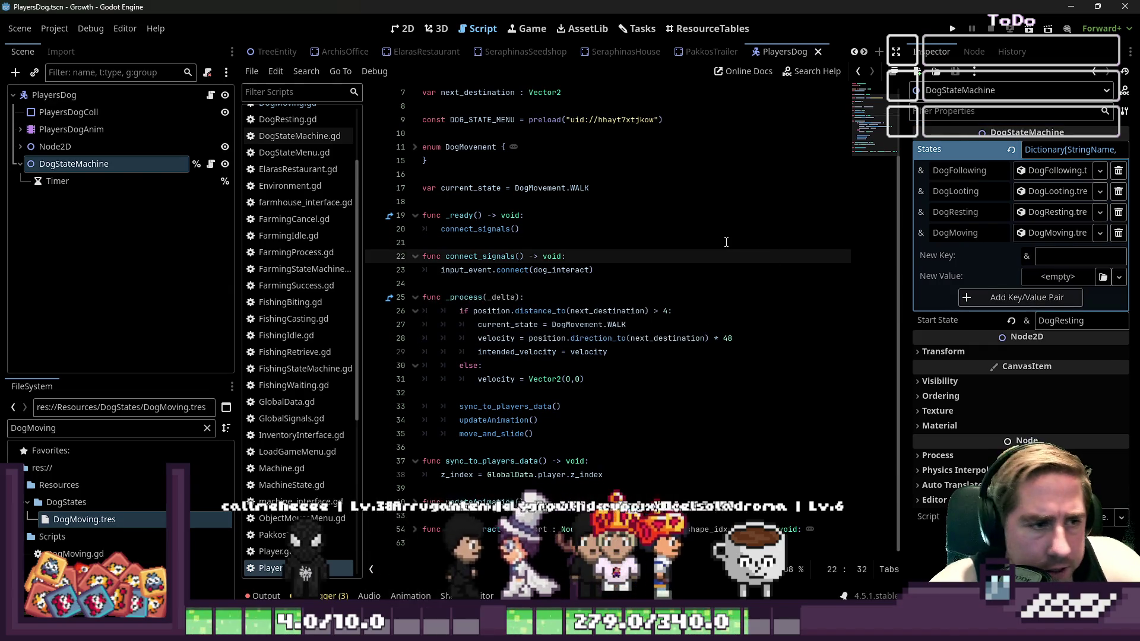
scroll(300, 176, up, 3)
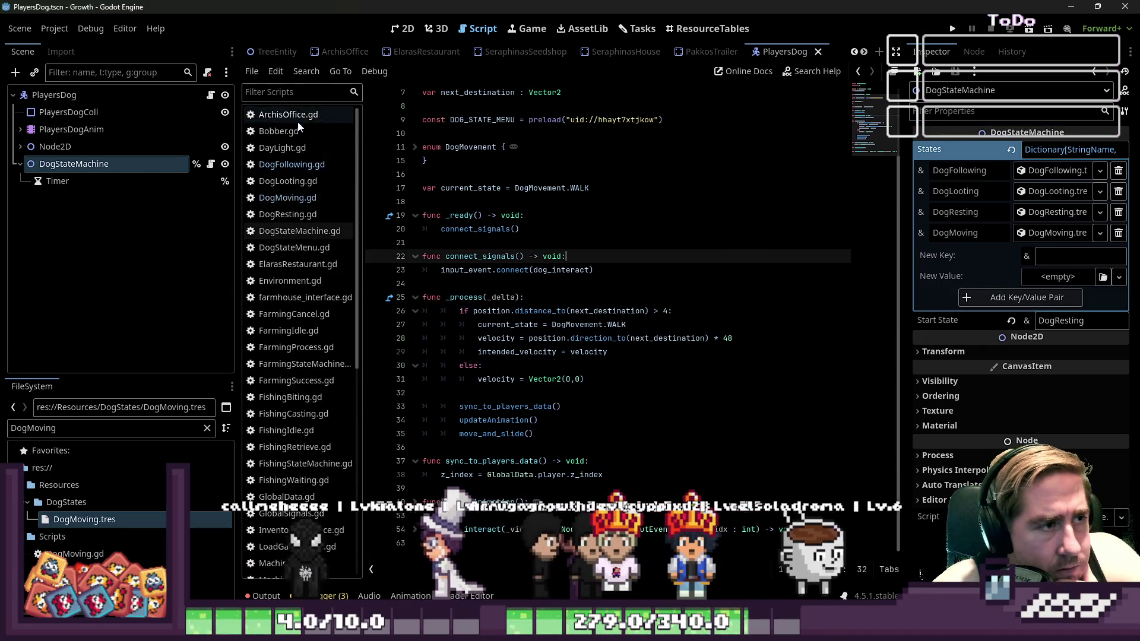
Copy the enter(...args : Array) function from DogFollowing.gd into DogMoving.gd below class_name
click(288, 199)
key(Return)
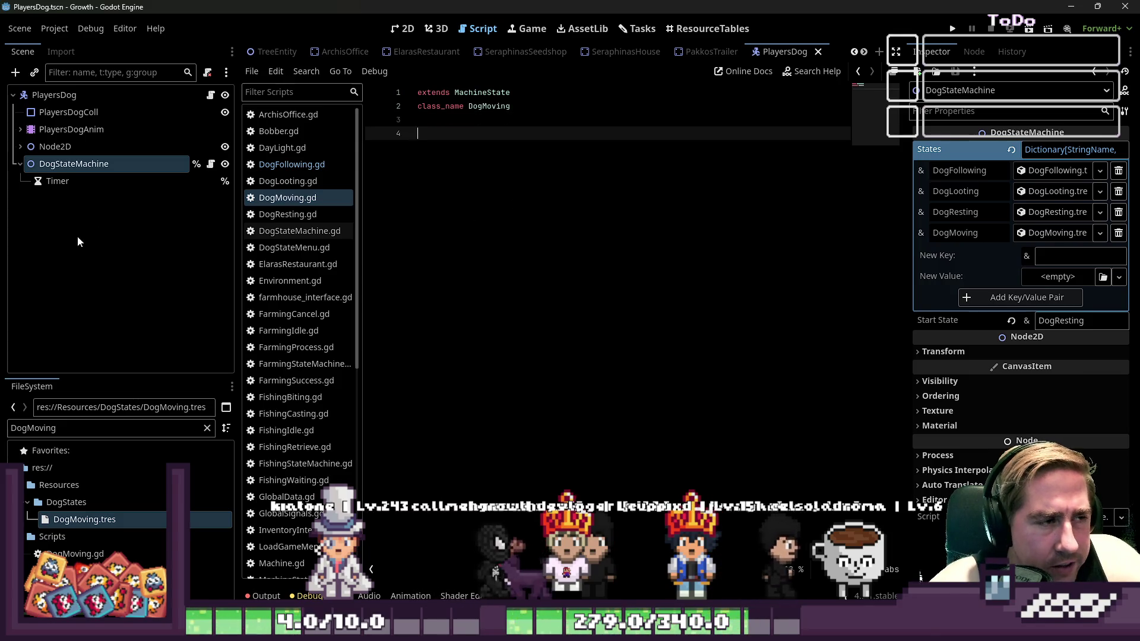
click(297, 164)
click(547, 215)
click(547, 242)
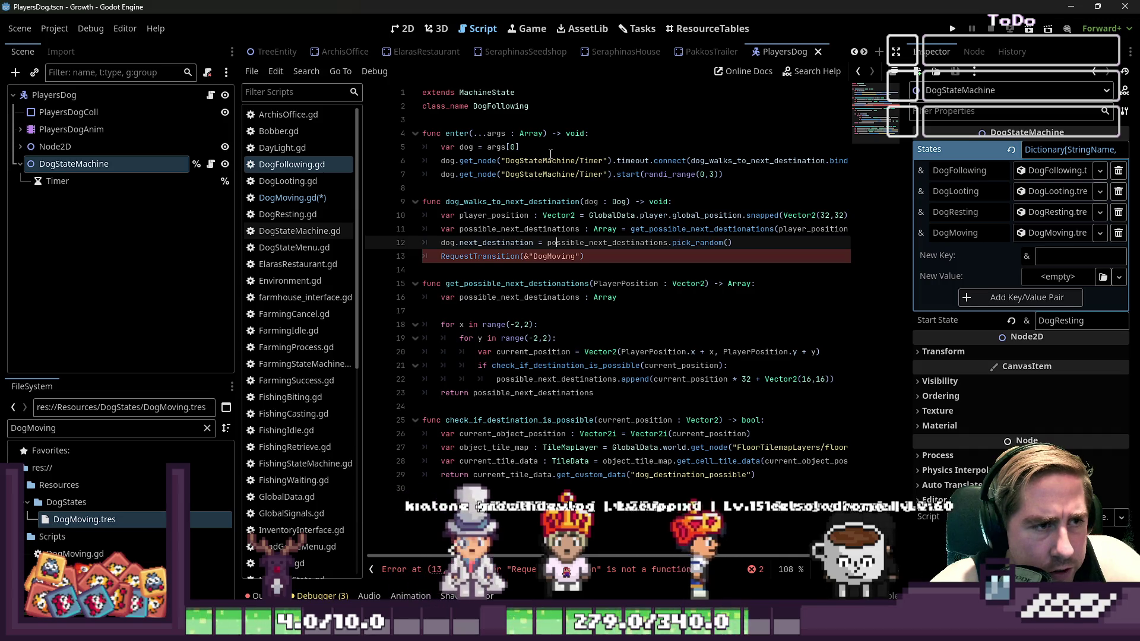
drag(523, 148, 430, 140)
click(287, 199)
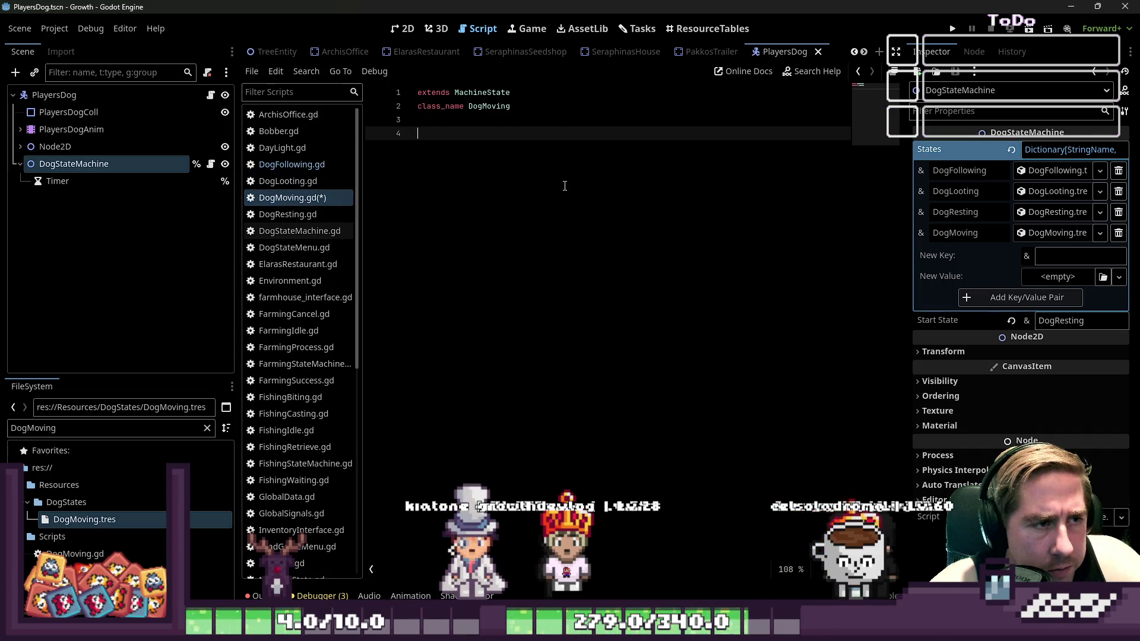
text(func enter(...args : Array) -> void: 	var dog = args[0])
key(Return)
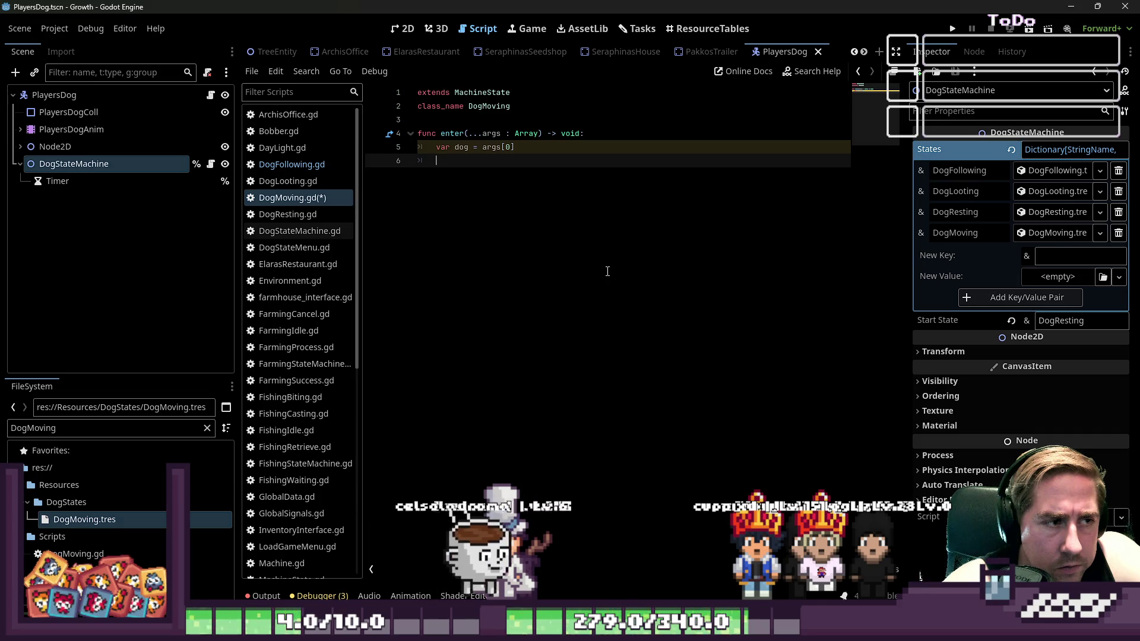
click(286, 202)
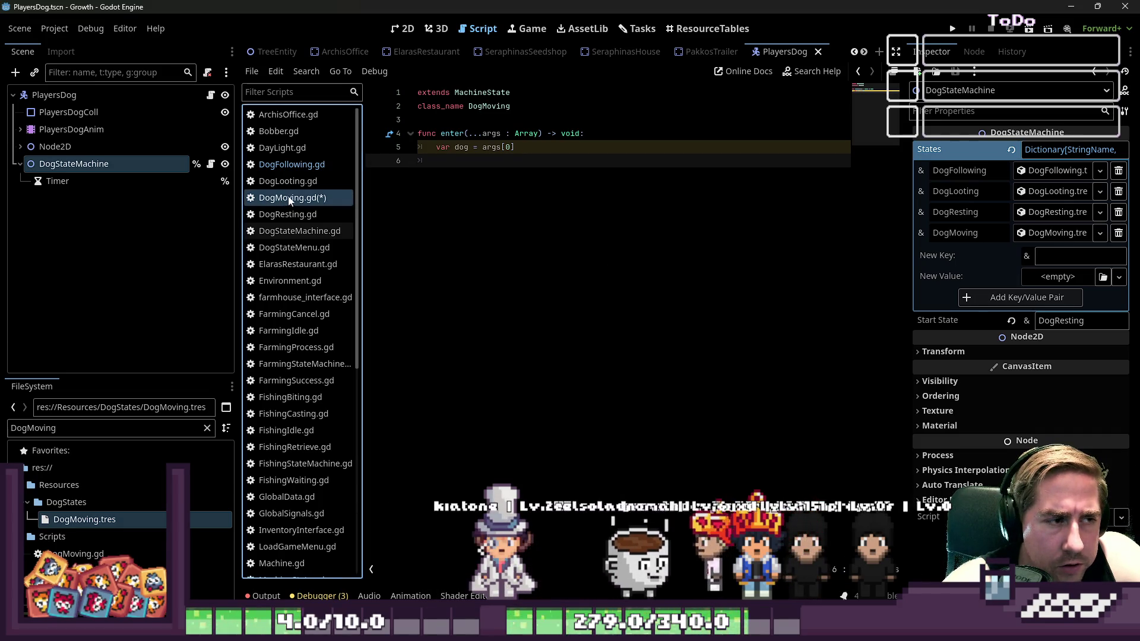
Return to DogMoving.gd and save it
click(325, 168)
click(314, 168)
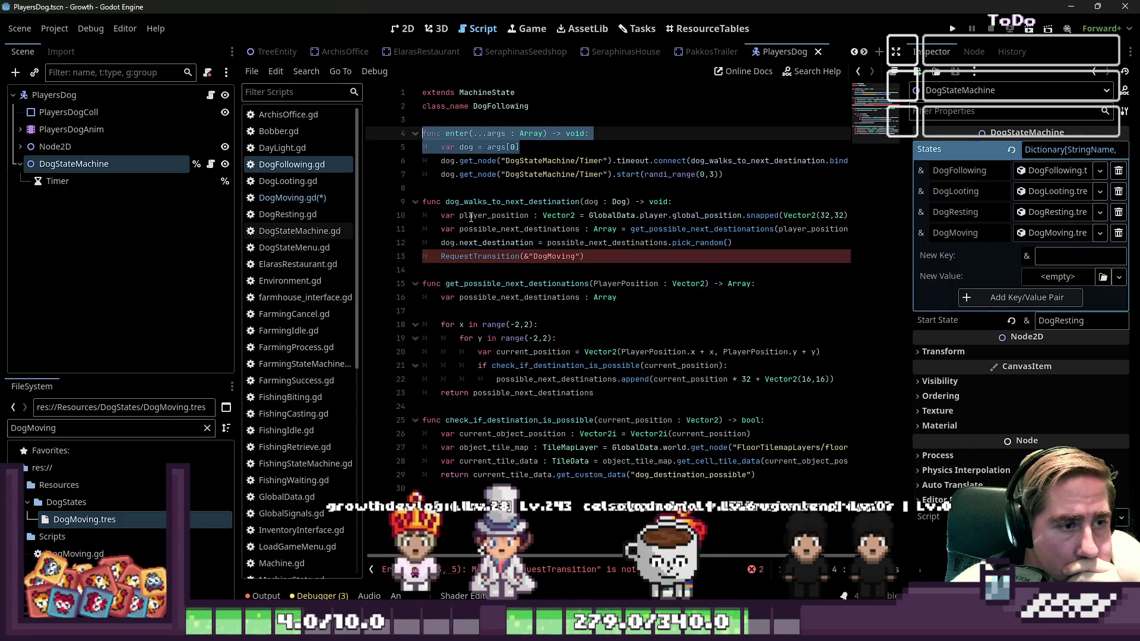
key(Up)
key(alt+Left)
key(alt+Left)
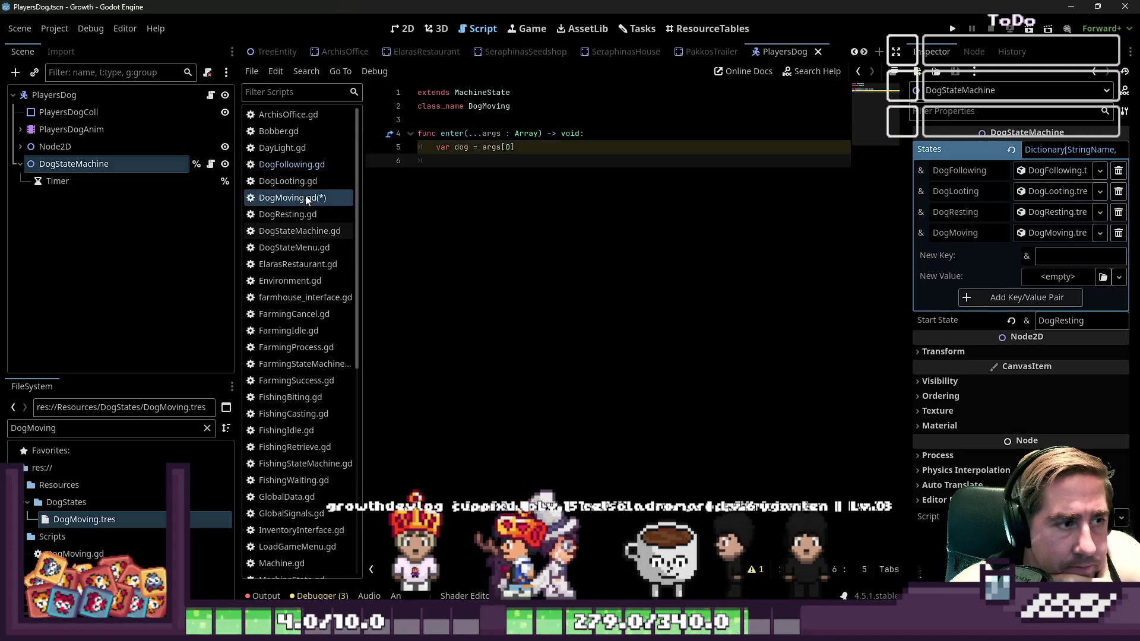
click(297, 200)
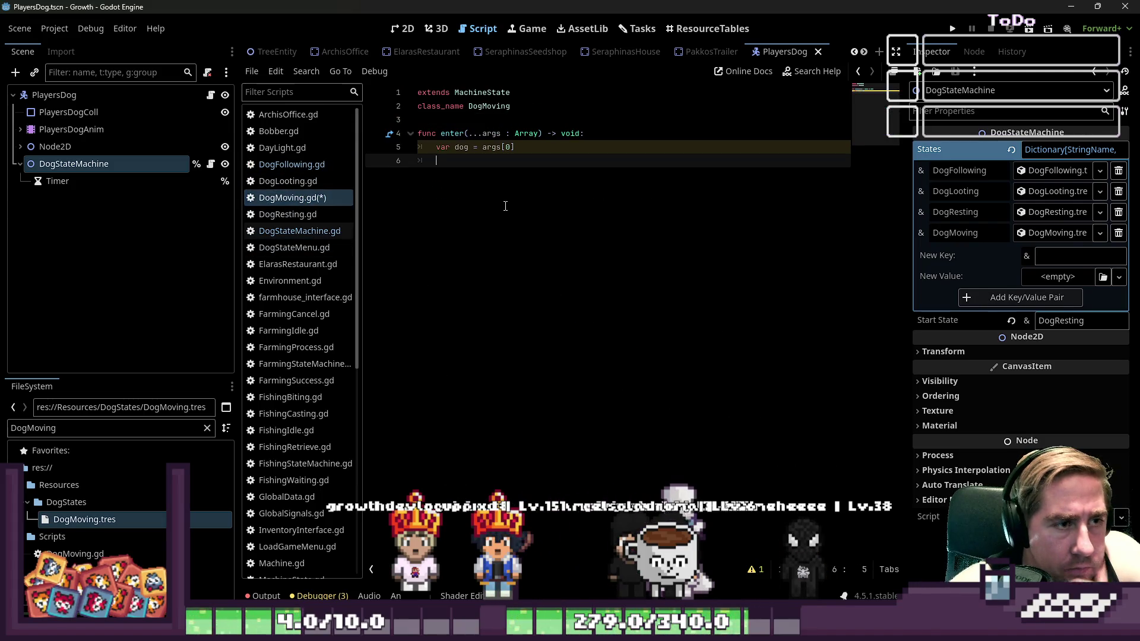
key(ctrl+s)
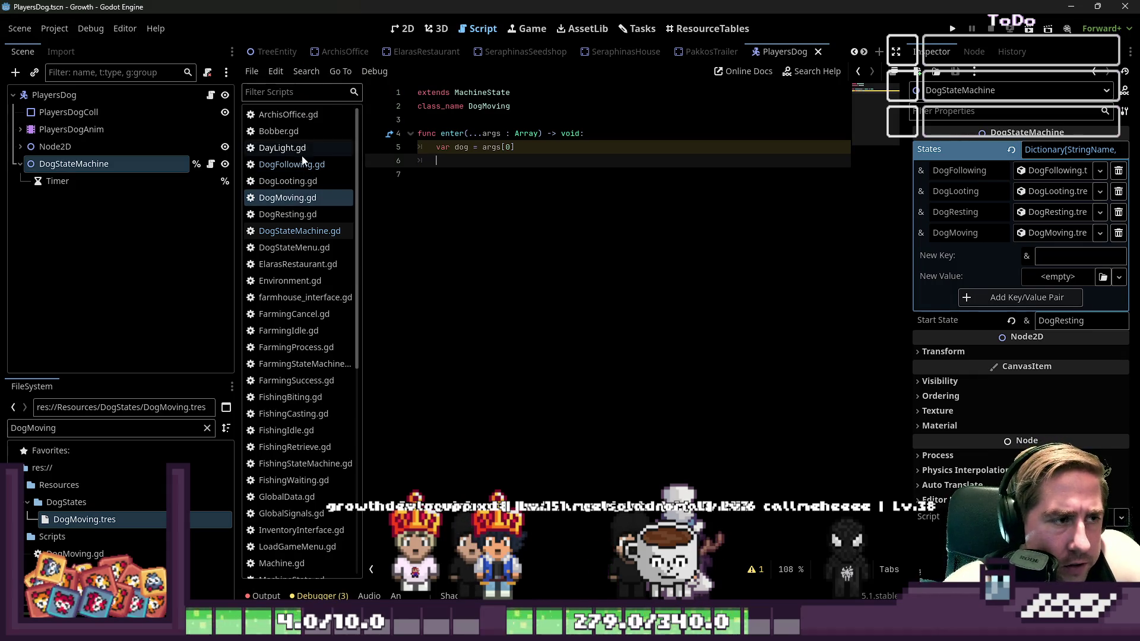
Open DogStateMachine.gd and inspect its connect_signals function
click(294, 231)
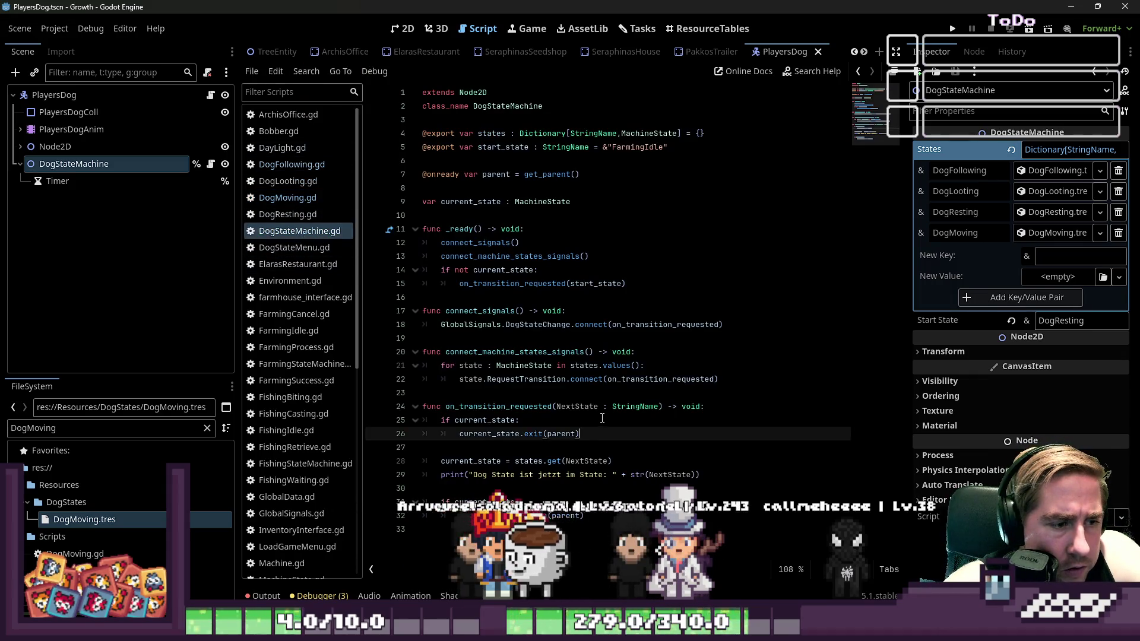
click(464, 311)
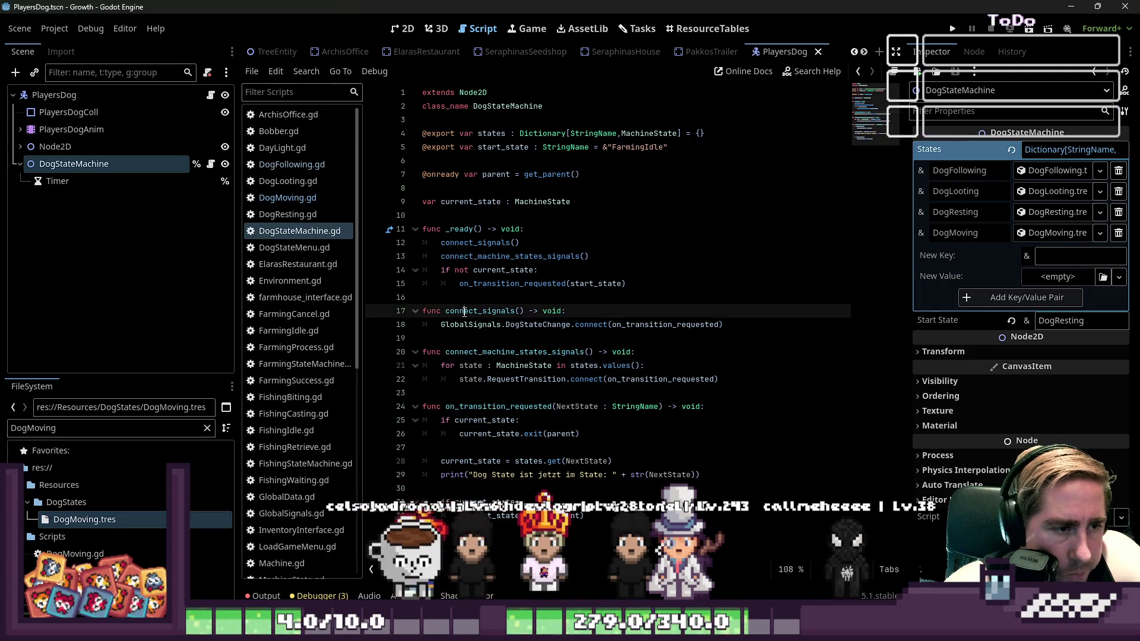
double_click(480, 313)
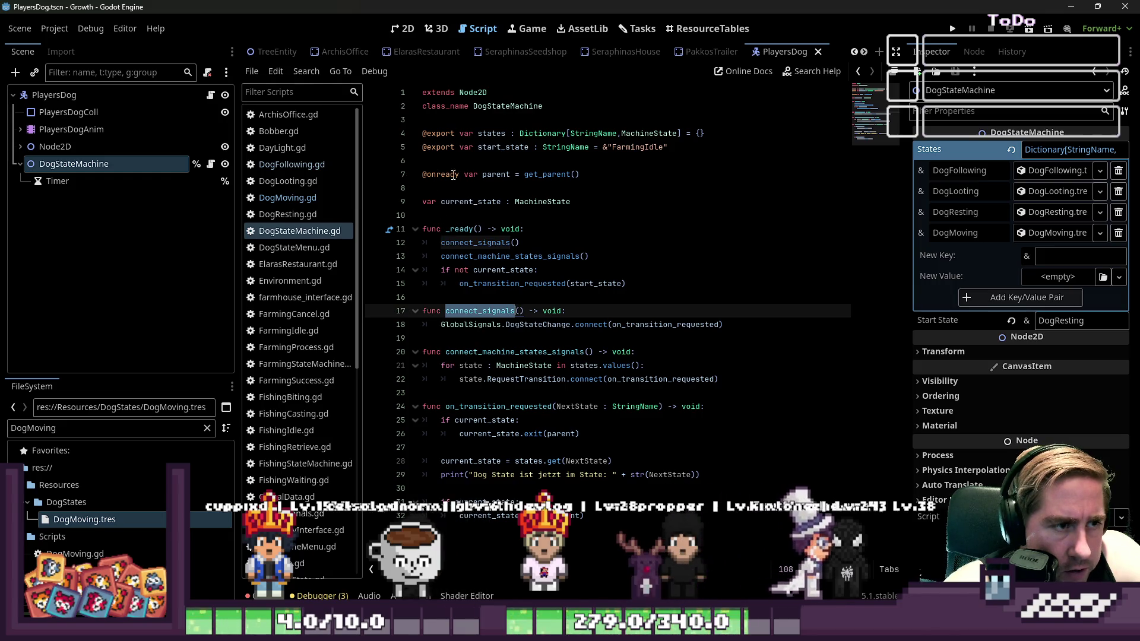
click(482, 175)
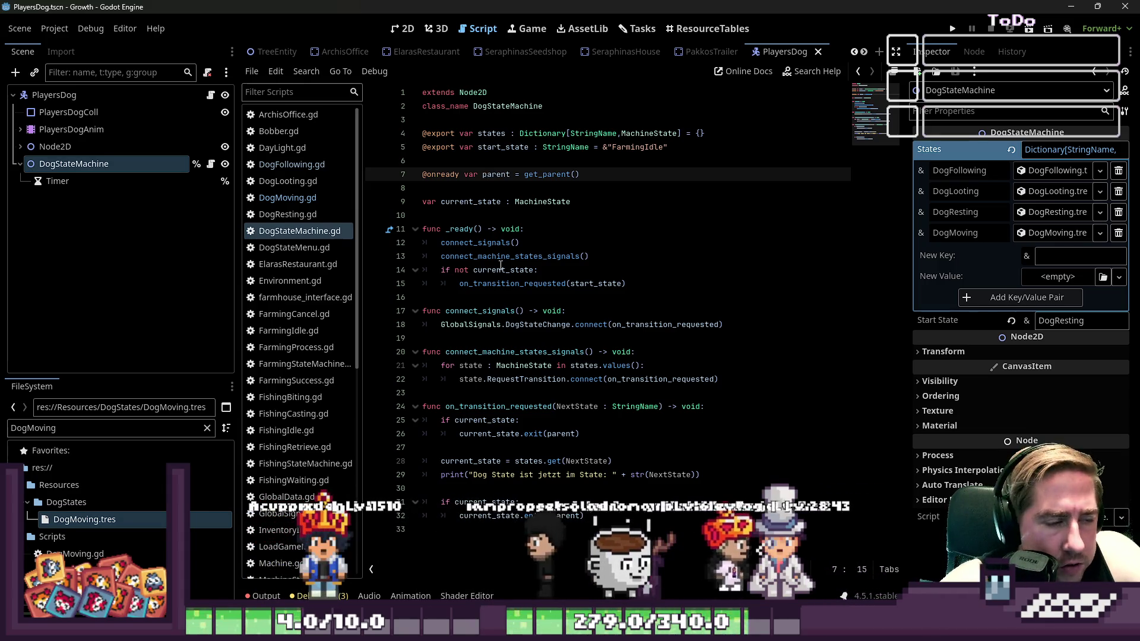
click(508, 309)
click(506, 295)
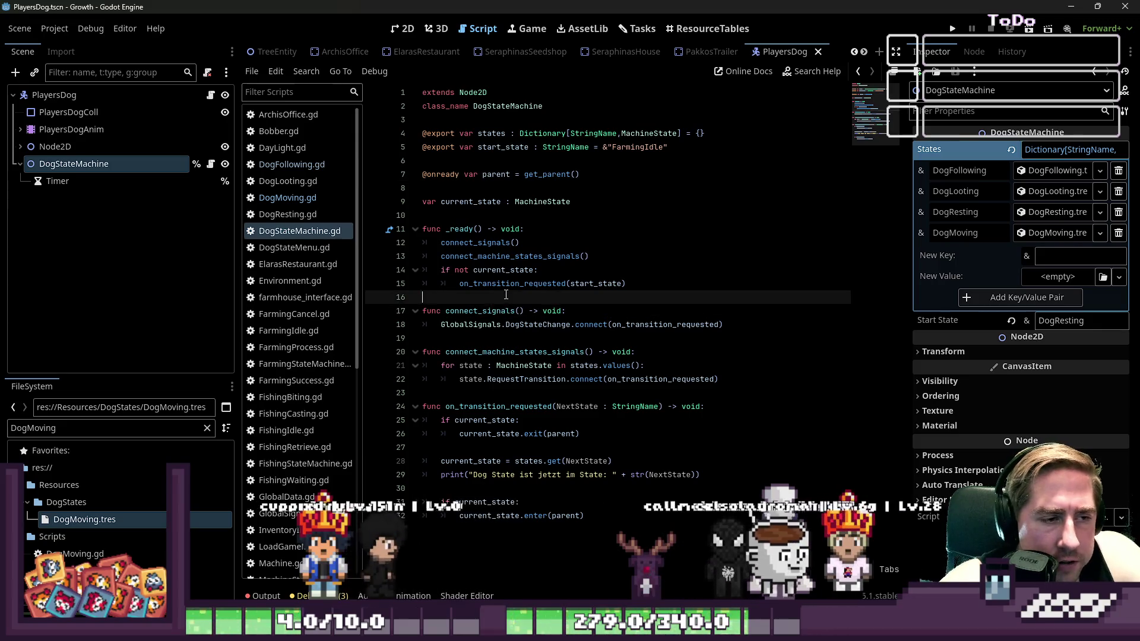
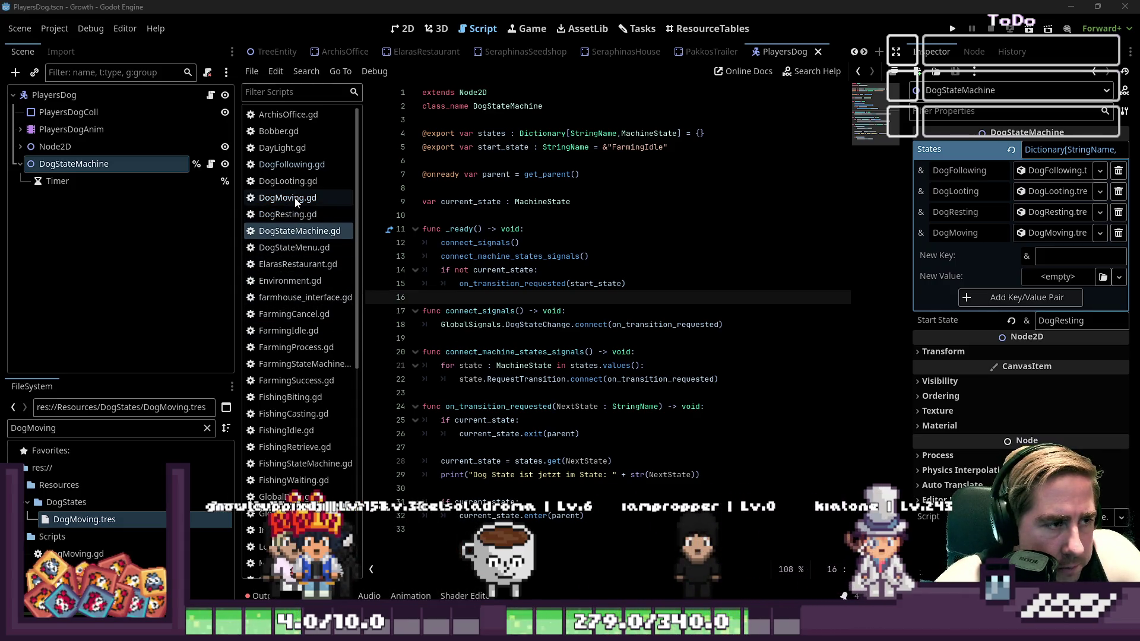
Browse the dog state scripts and open DogFollowing.gd
click(290, 165)
click(291, 181)
click(292, 214)
click(306, 247)
click(300, 230)
click(295, 181)
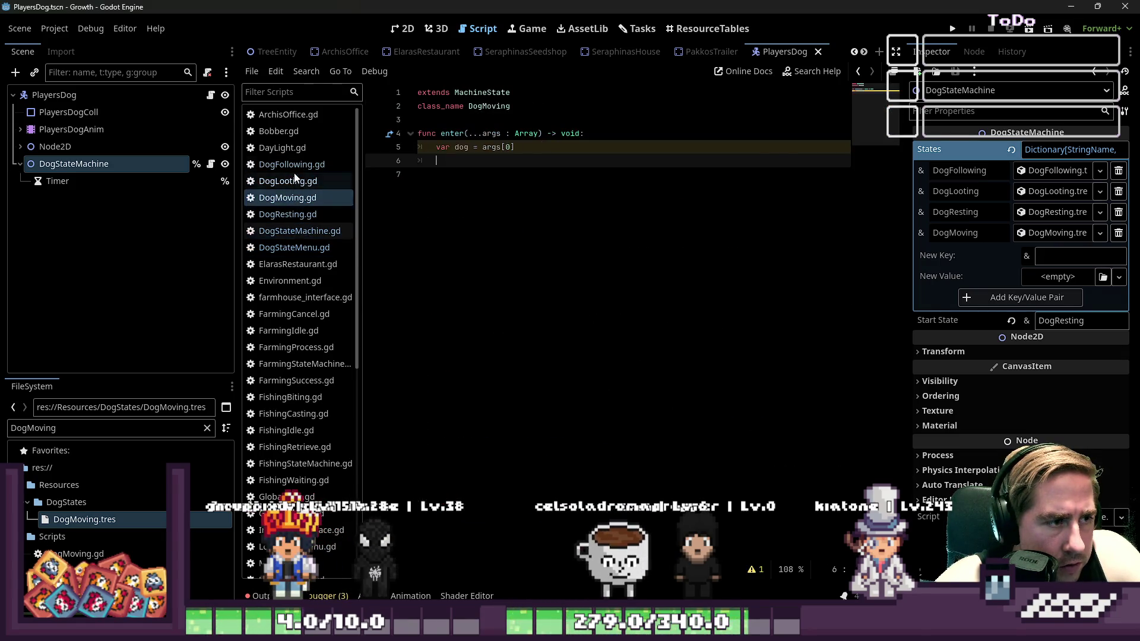
click(295, 166)
Change line 13 to RequestTransition.emit(&"DogMoving"), save, and switch to PlayersDog.gd
click(475, 246)
key(Down)
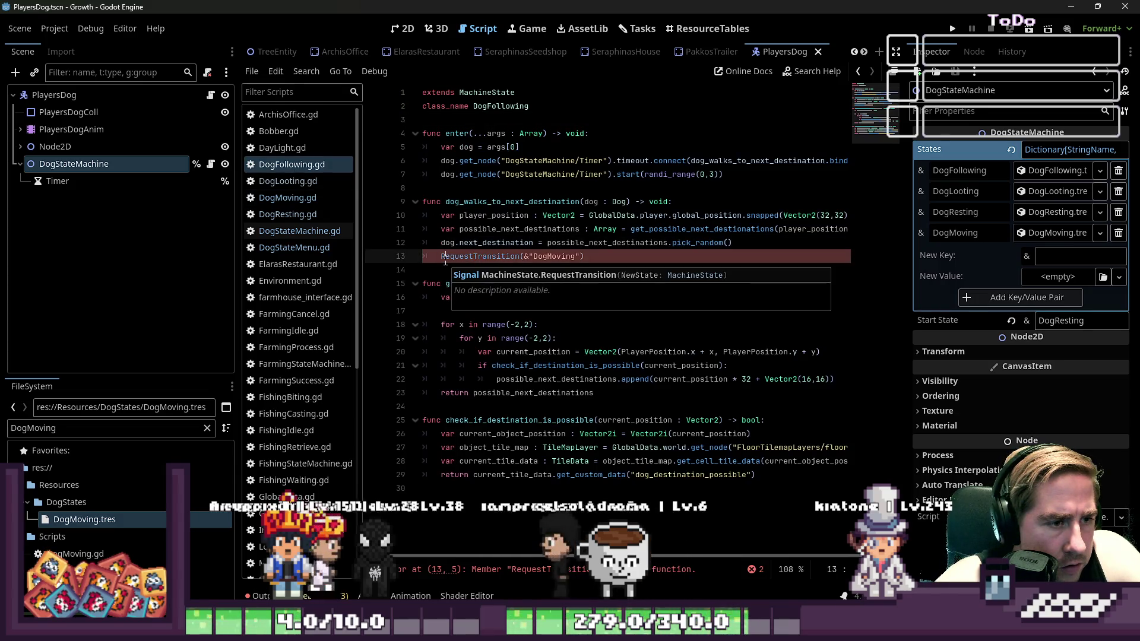
click(432, 261)
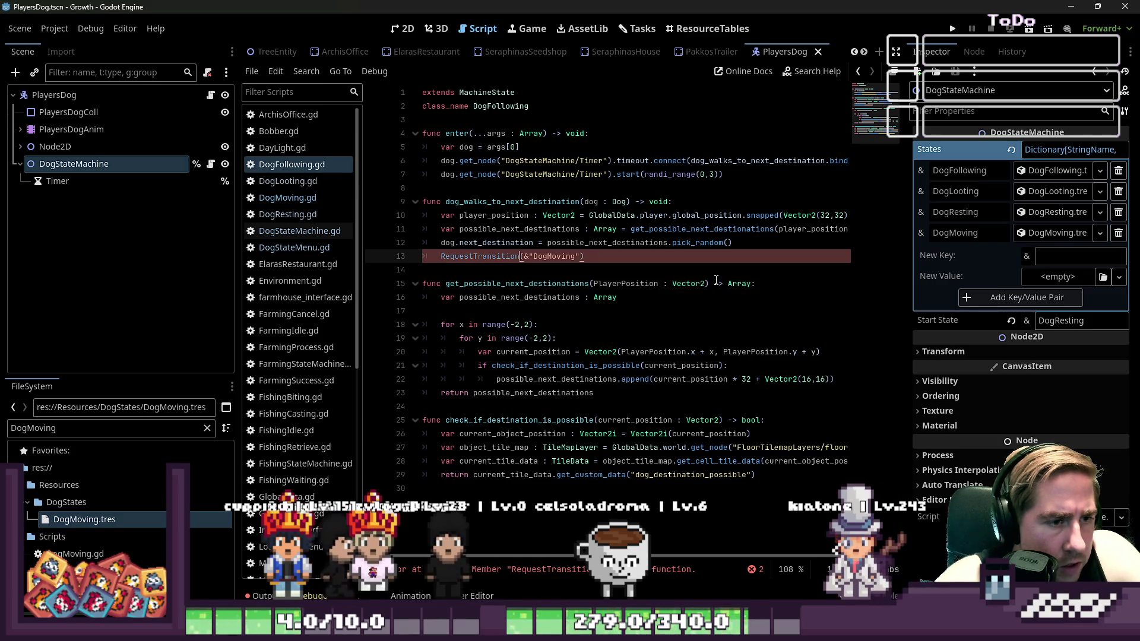
text(.emit)
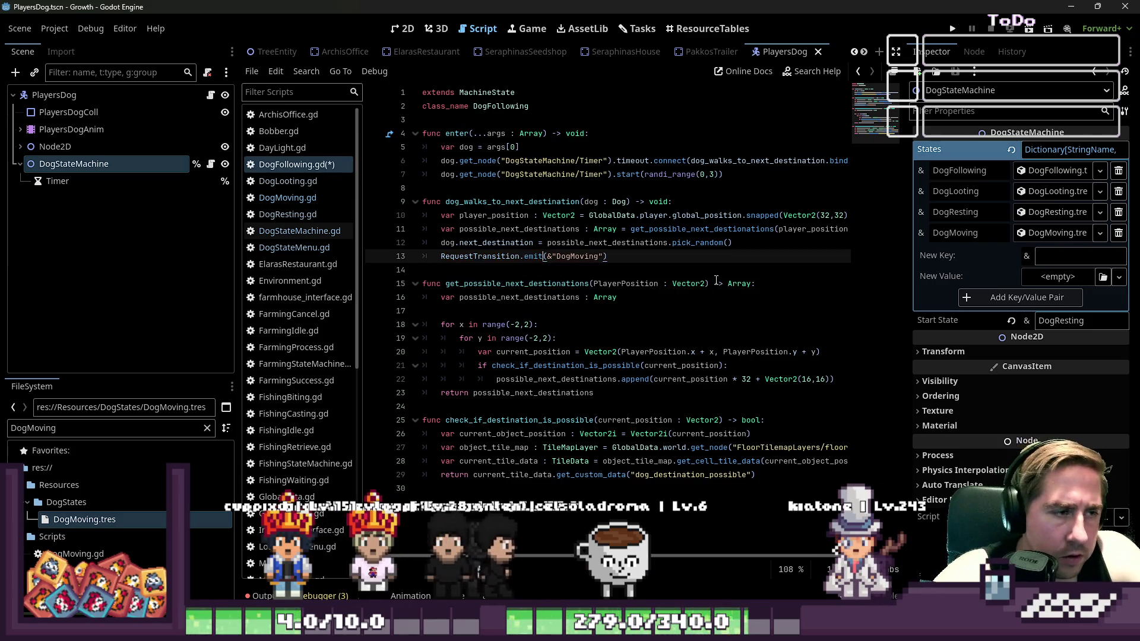
key(ctrl+s)
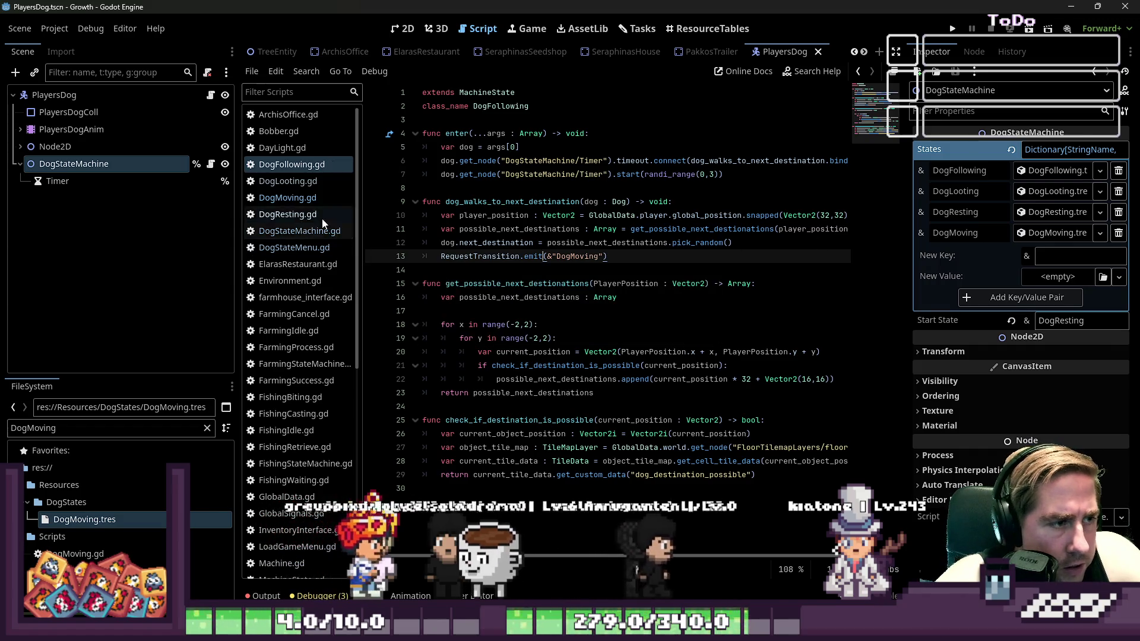
scroll(322, 222, down, 6)
click(317, 369)
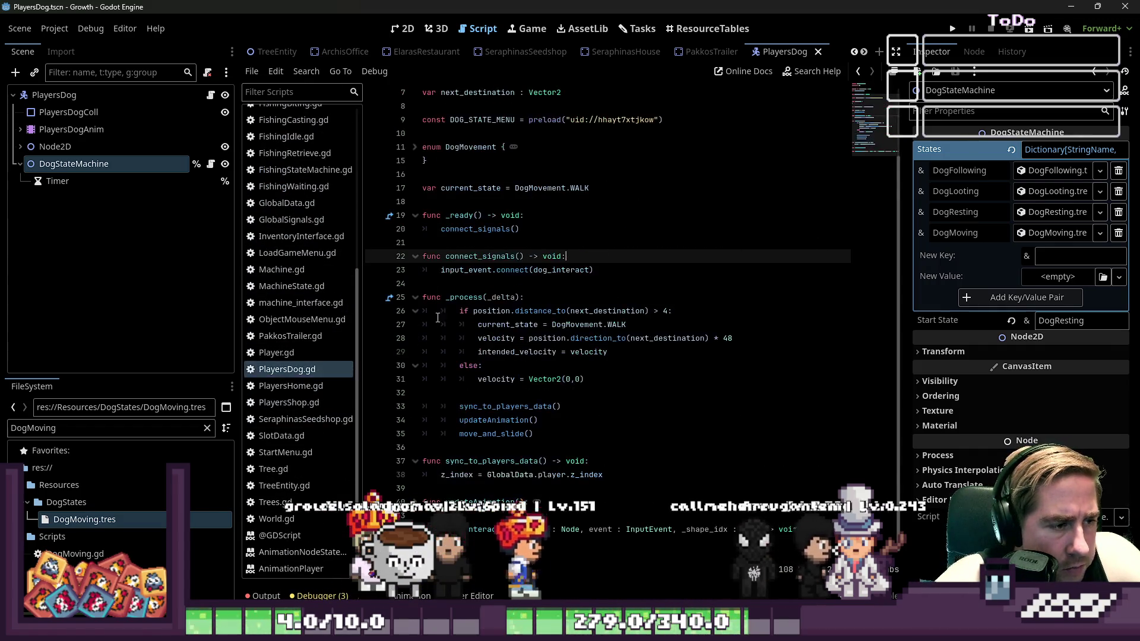
Unfold the DogMovement enum in PlayersDog.gd and inspect its IDLE and WALK entries
scroll(437, 326, up, 2)
click(408, 230)
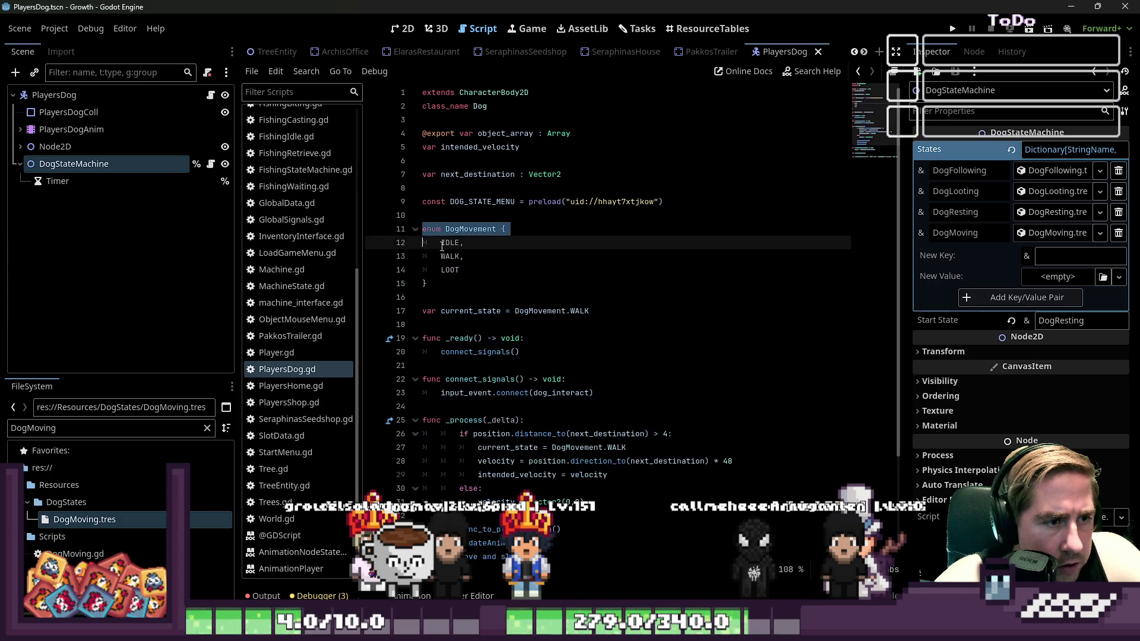
click(505, 270)
click(504, 243)
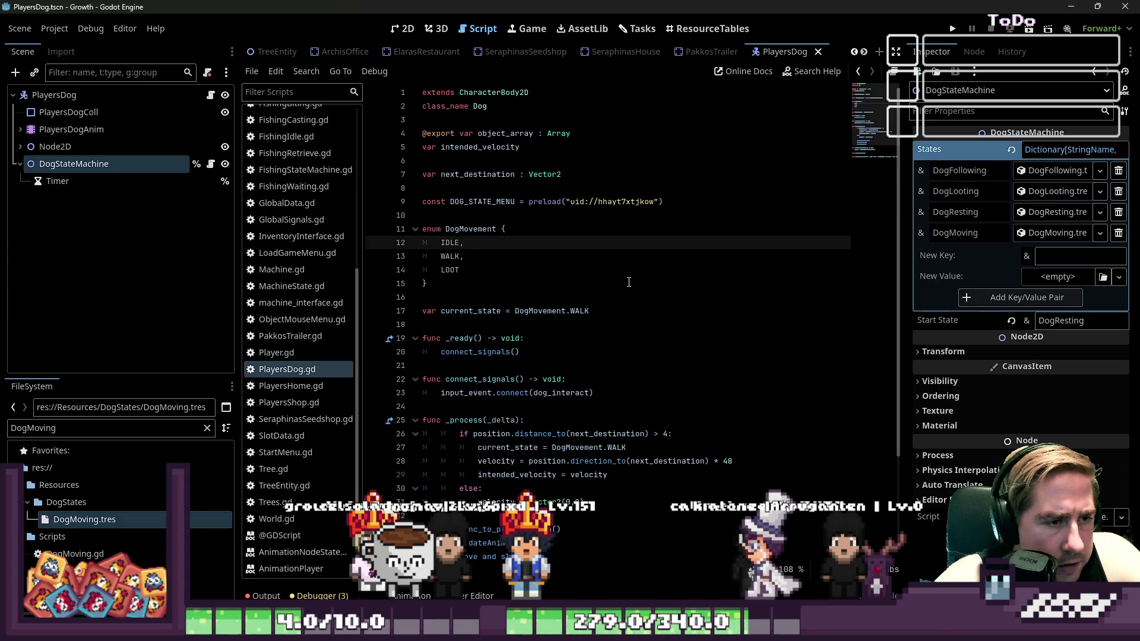
click(508, 270)
click(489, 258)
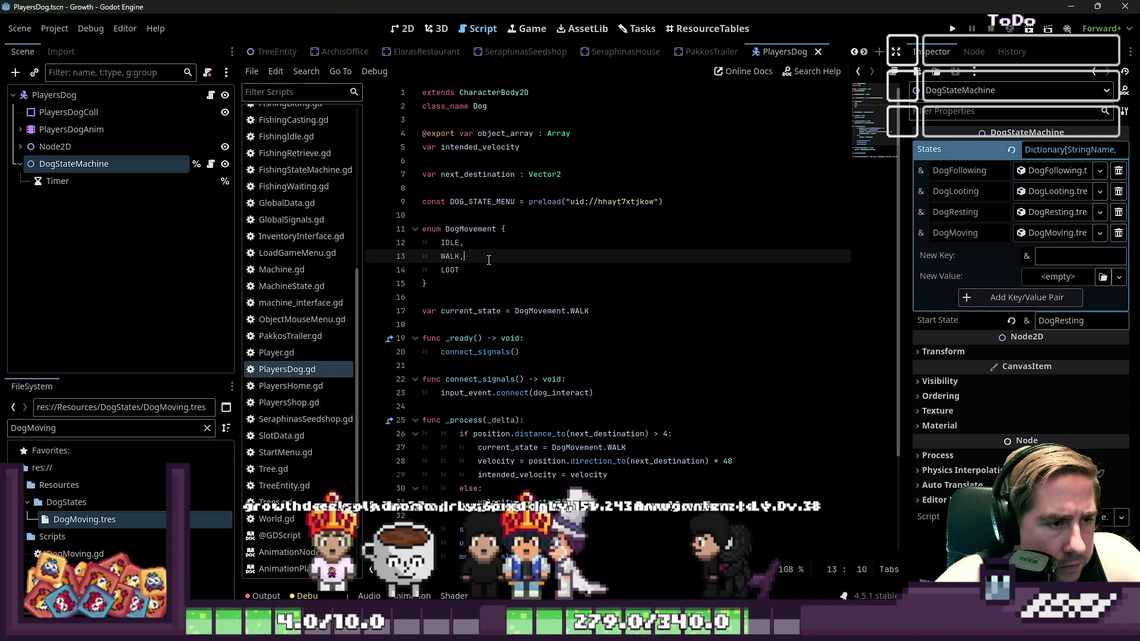
scroll(488, 259, down, 1)
scroll(488, 273, down, 1)
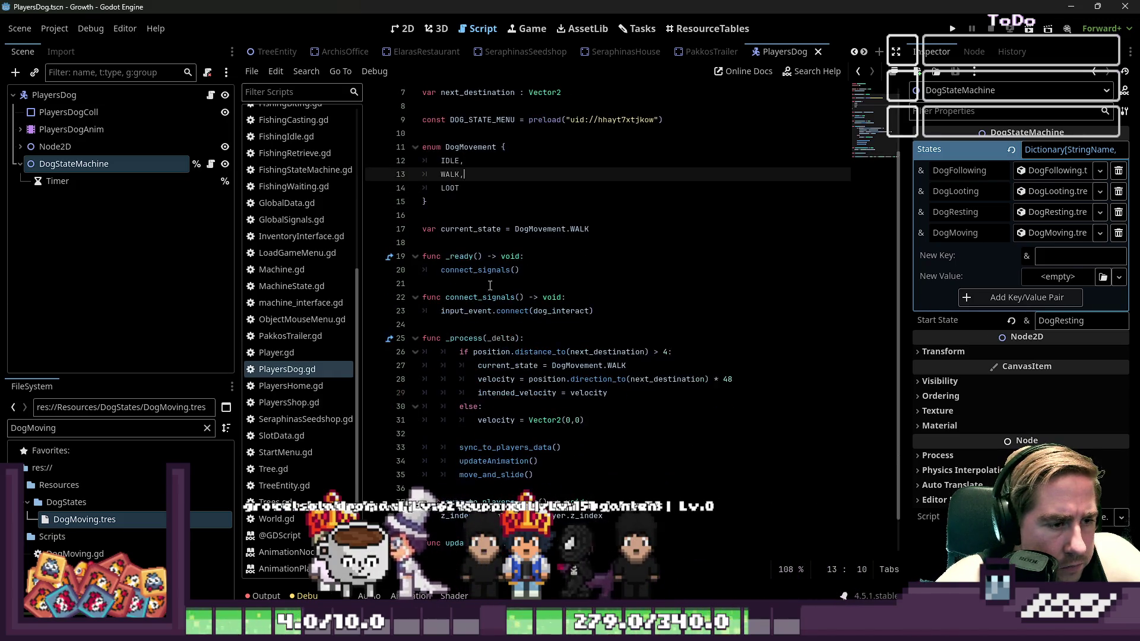
Add the missing colon to the distance check on line 26 and a blank line after the velocity reset
click(508, 406)
click(538, 353)
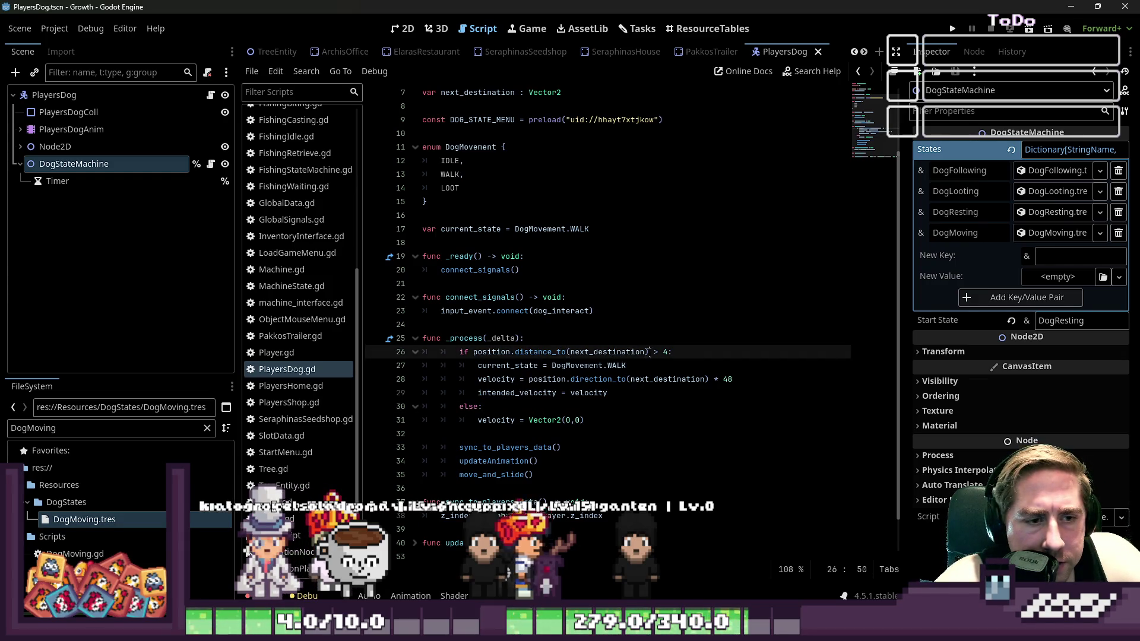
text(:)
key(Down)
key(Down)
key(Down)
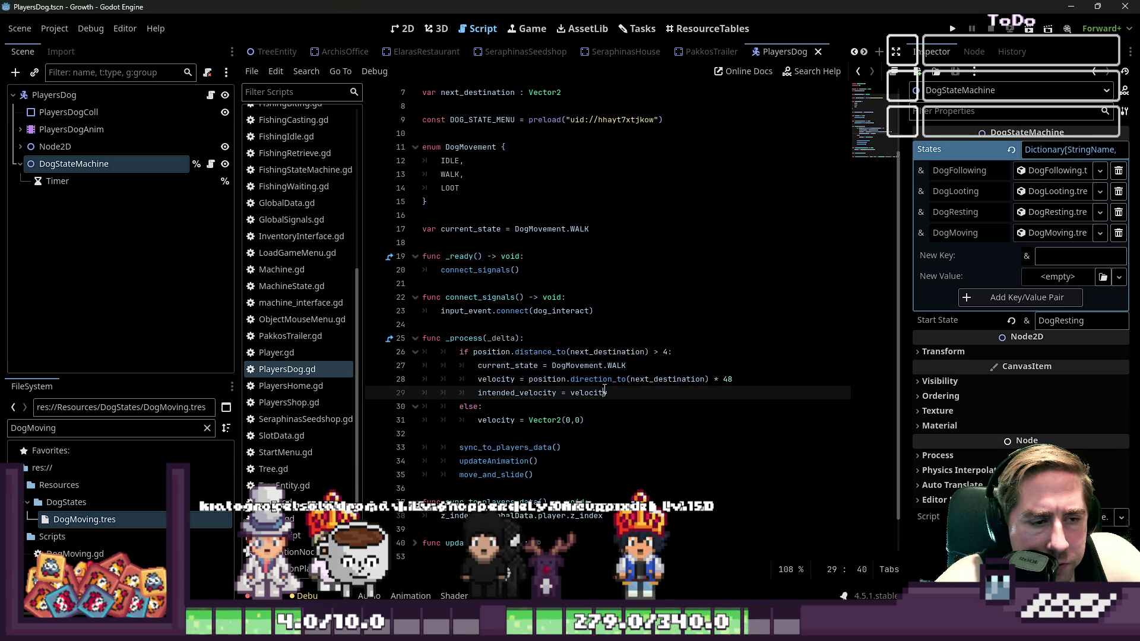
click(614, 420)
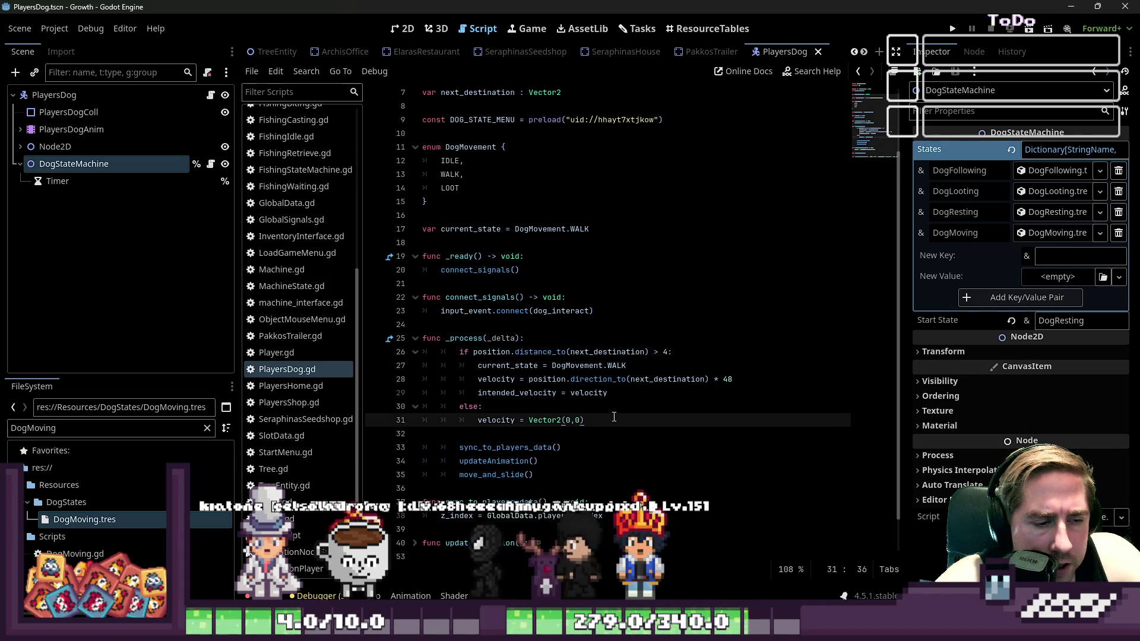
key(Return)
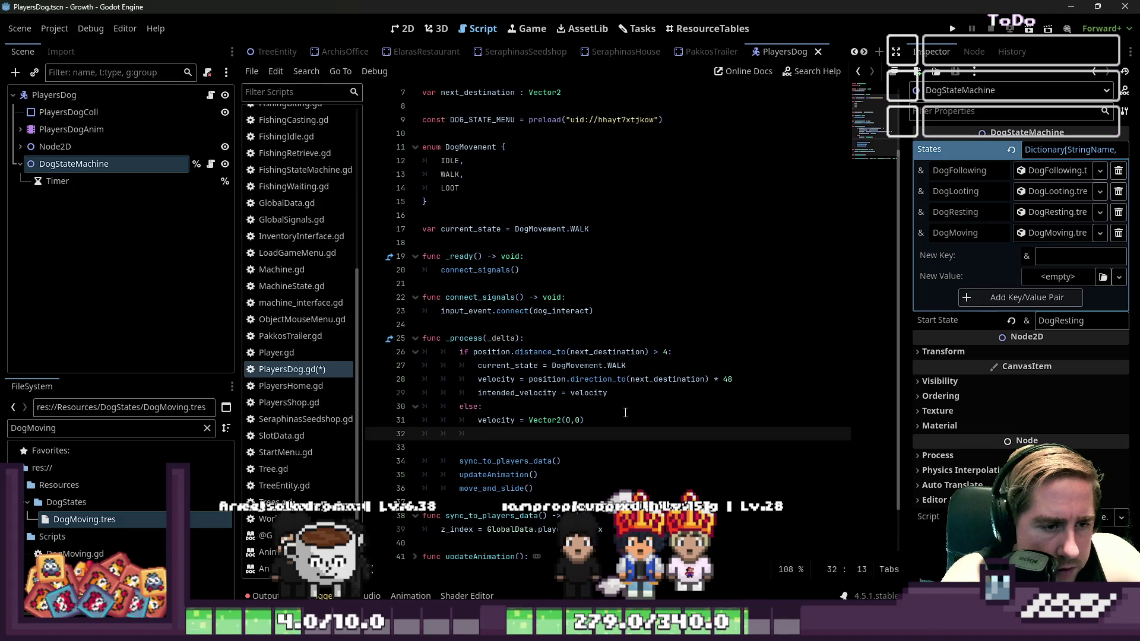
Insert blank lines above func _process for a new function
key(Up)
key(Up)
key(Up)
key(shift+Home)
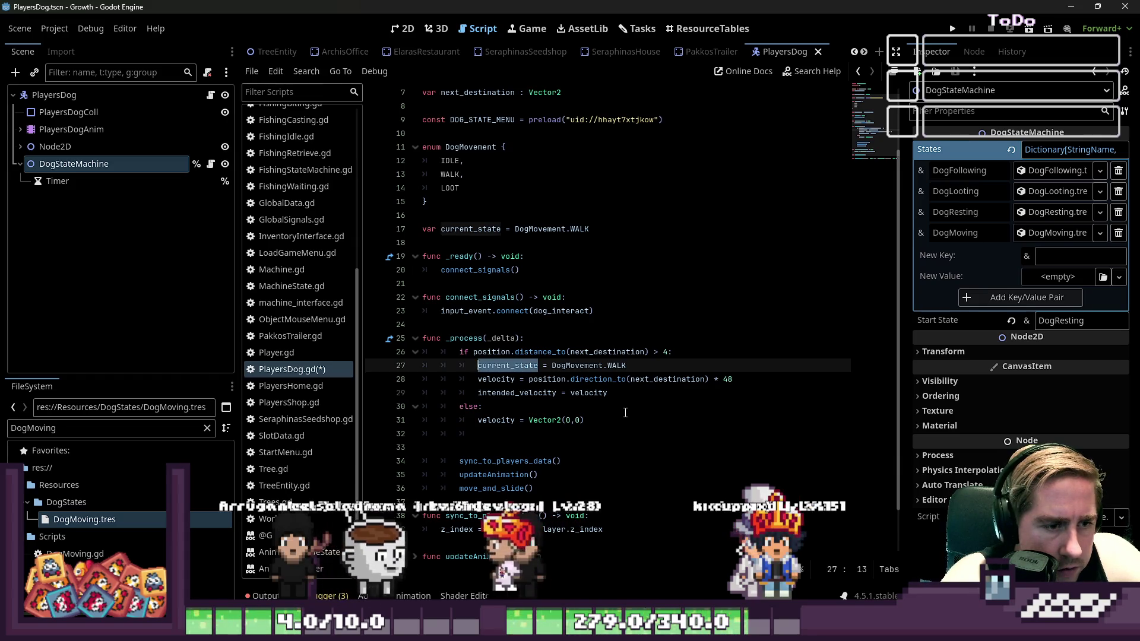
key(Up)
key(Up)
key(Up)
key(Return)
key(Return)
key(Up)
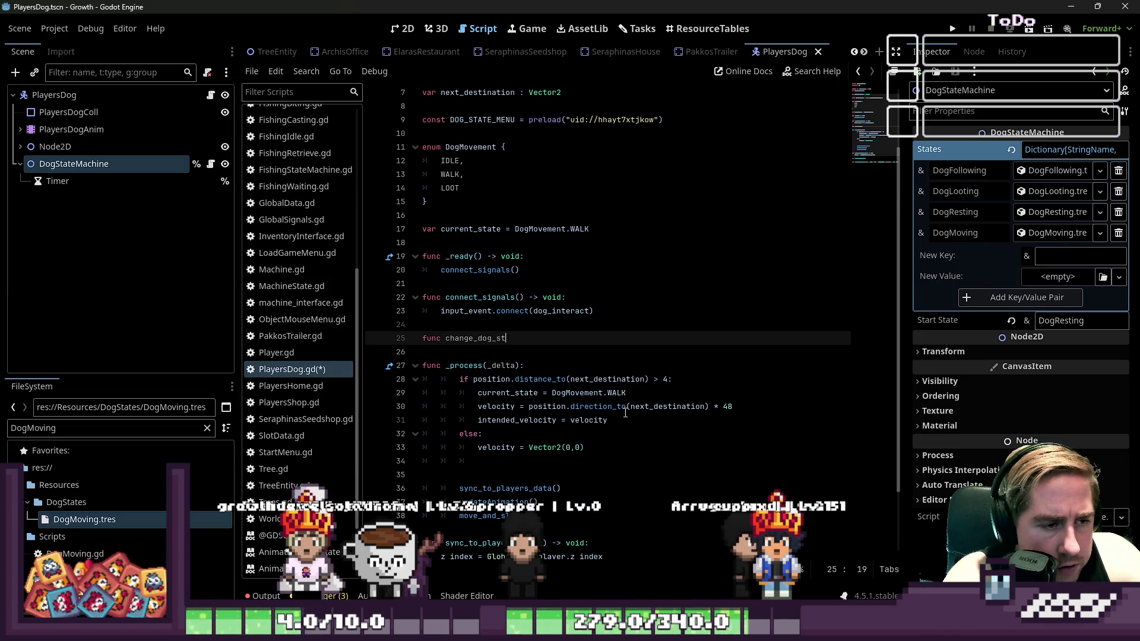
Correct the colon on the change_dog_state signature and return to its parameter list
text(ate() -> void)
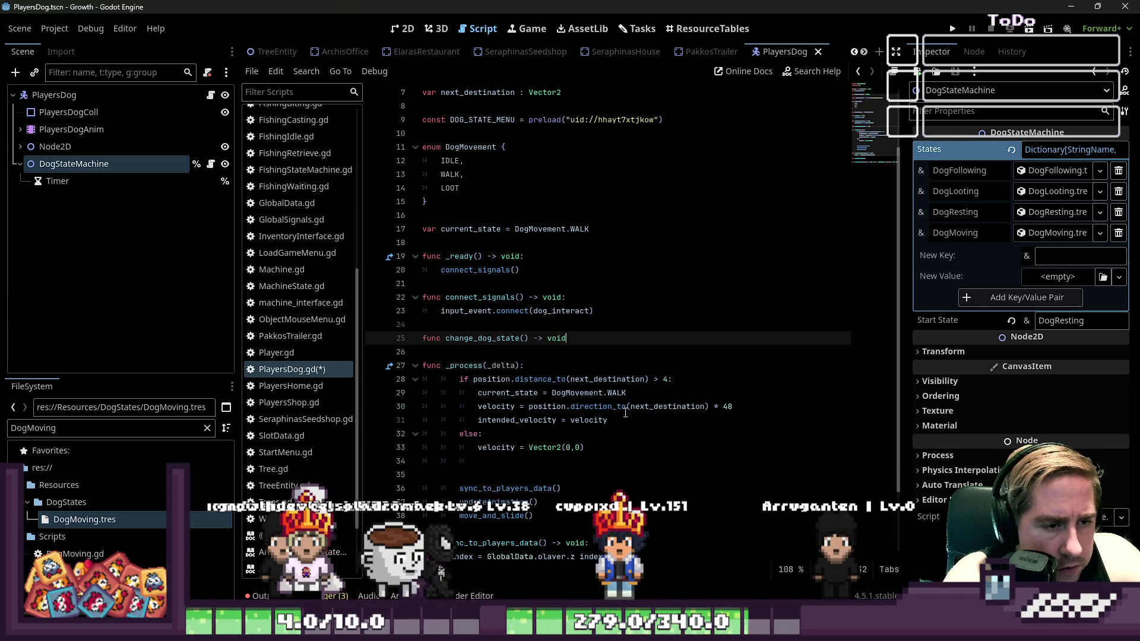
key(BackSpace)
key(BackSpace)
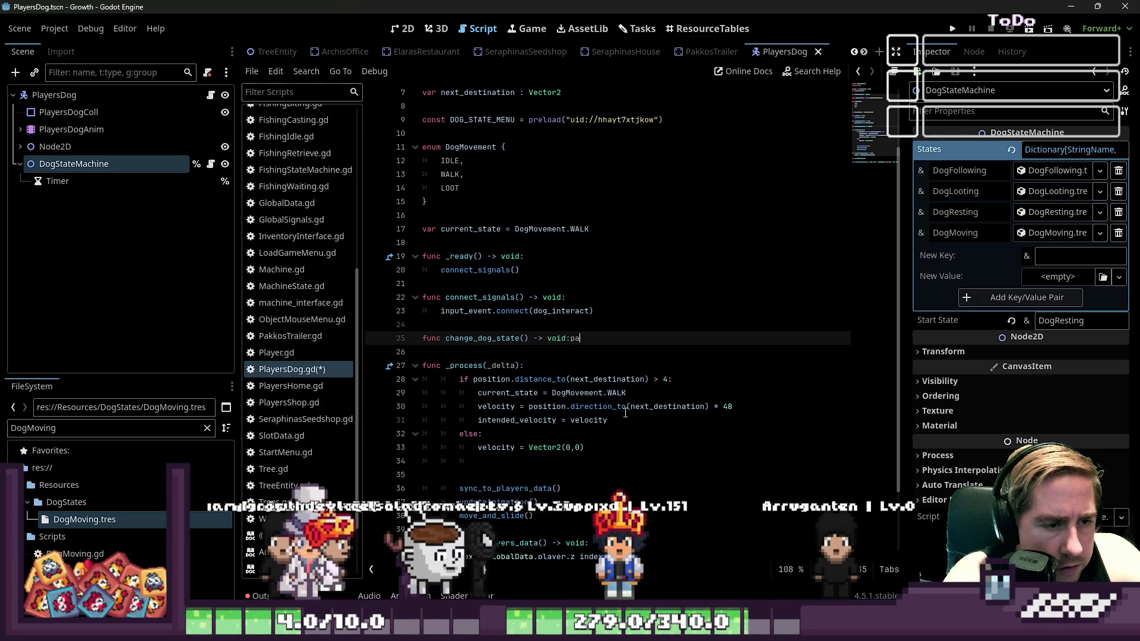
text(:)
key(Return)
text(pa)
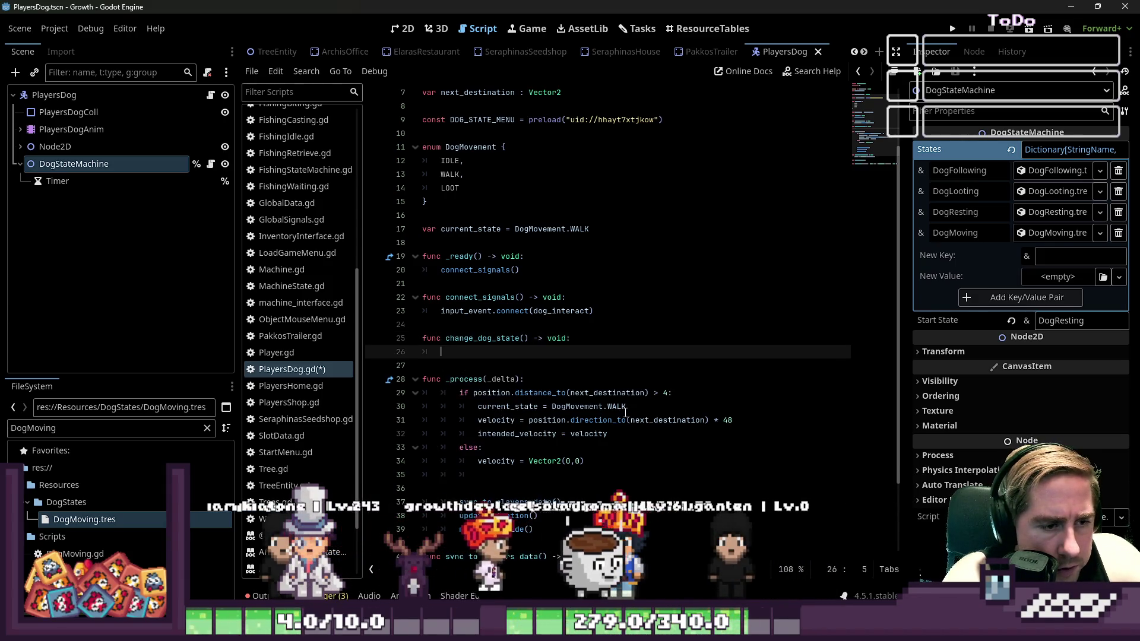
key(BackSpace)
key(BackSpace)
key(Up)
key(ctrl+Right)
key(ctrl+Right)
key(ctrl+Right)
key(Left)
key(Left)
key(Right)
Give change_dog_state a NewState parameter of type DogMovement
text(N)
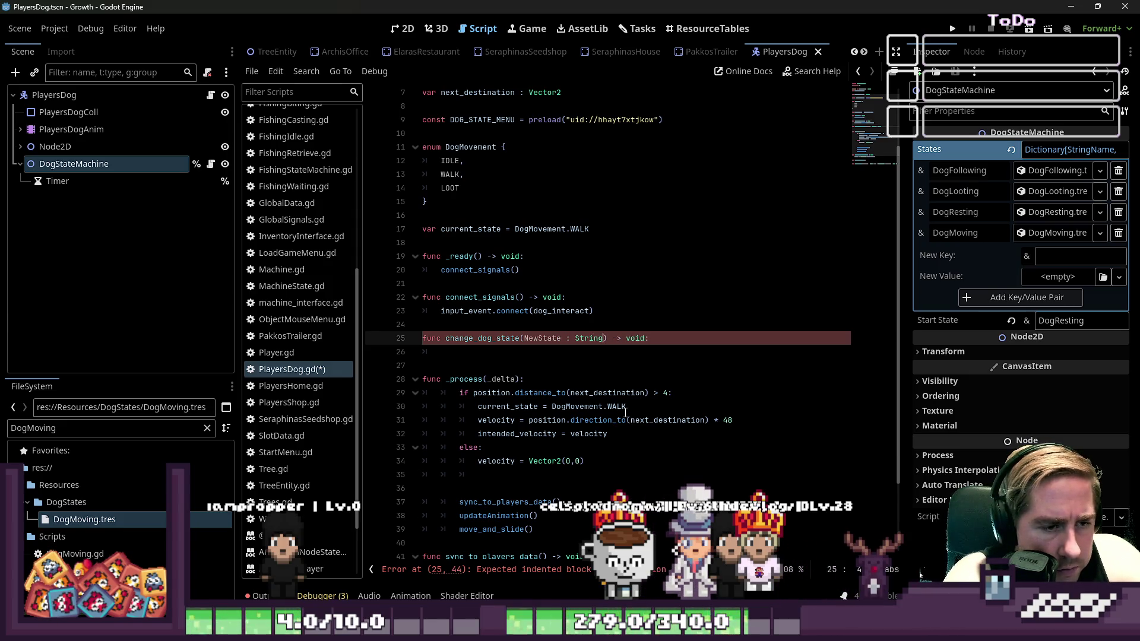
text(Name)
key(End)
key(Return)
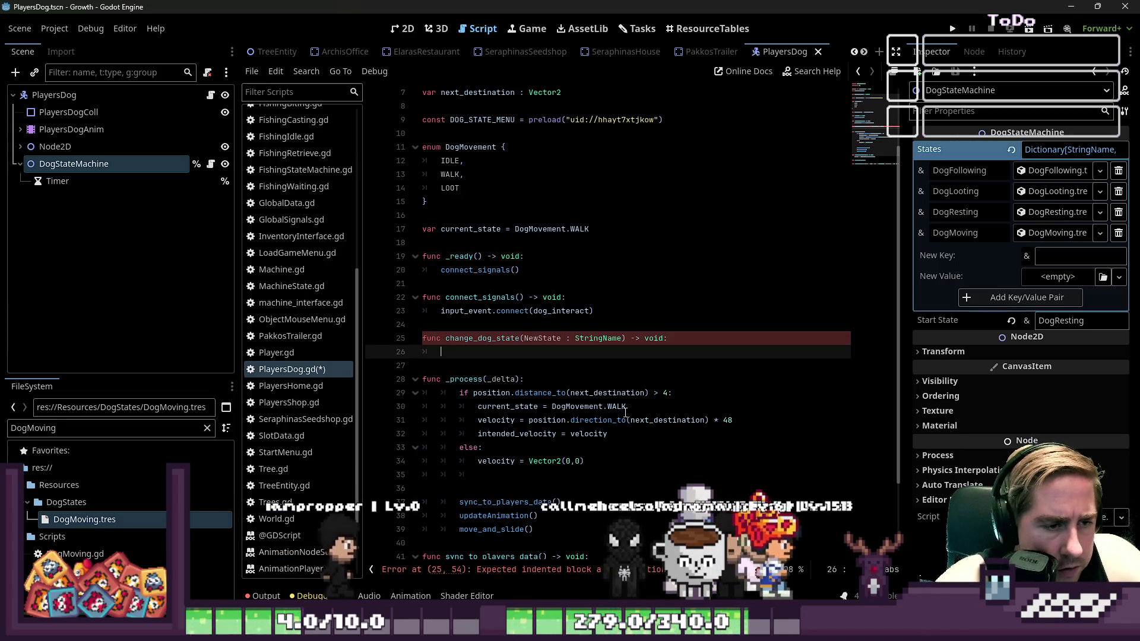
key(Up)
key(ctrl+shift+Left)
text(DogM)
key(Return)
Add 'if current_state == NewState: return' as the function's early exit
key(Down)
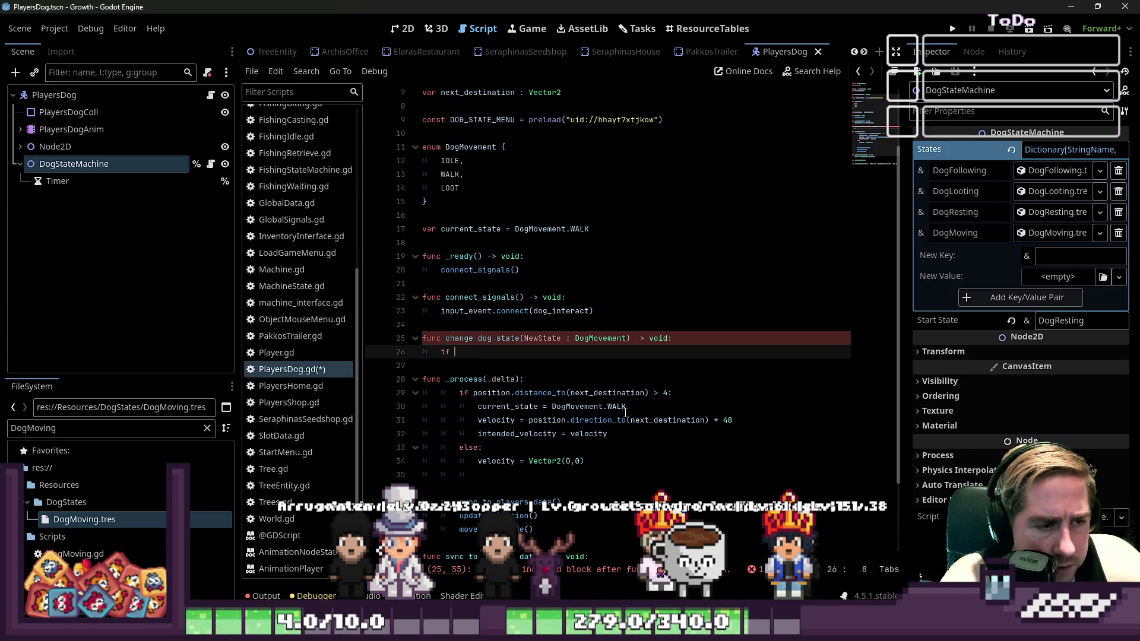
text(NewState)
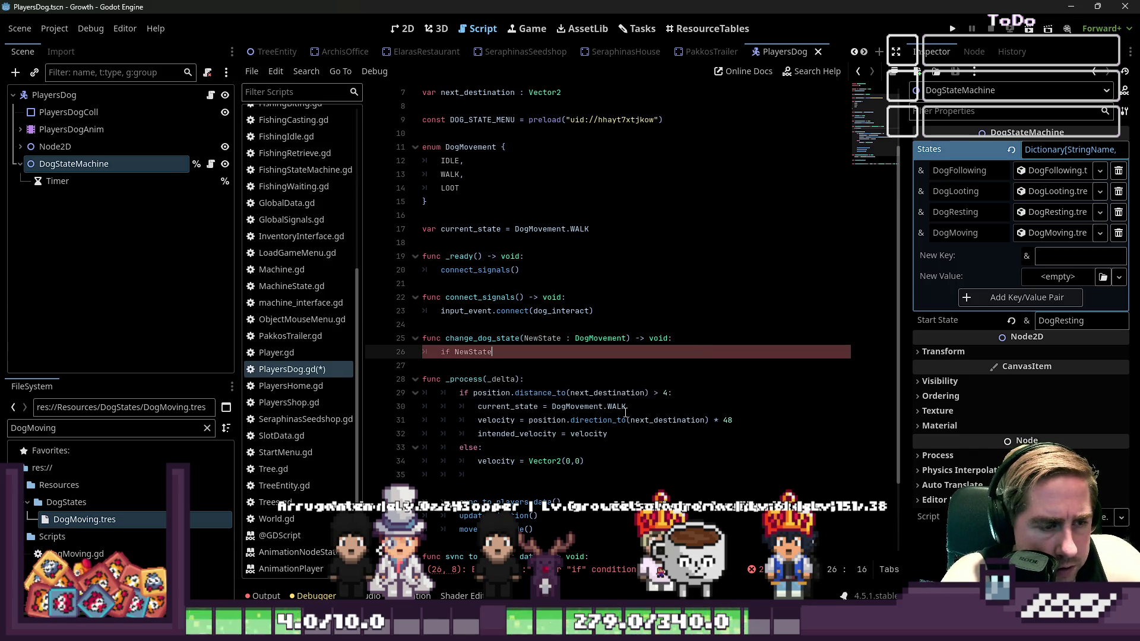
key(ctrl+shift+Left)
text(curre)
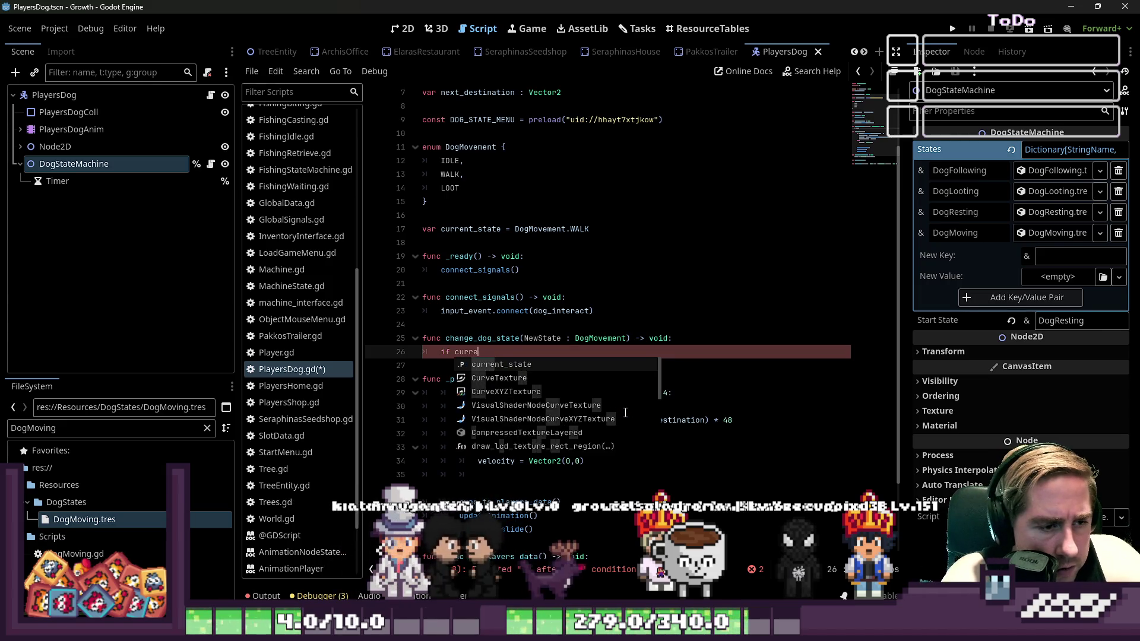
key(Return)
text(=)
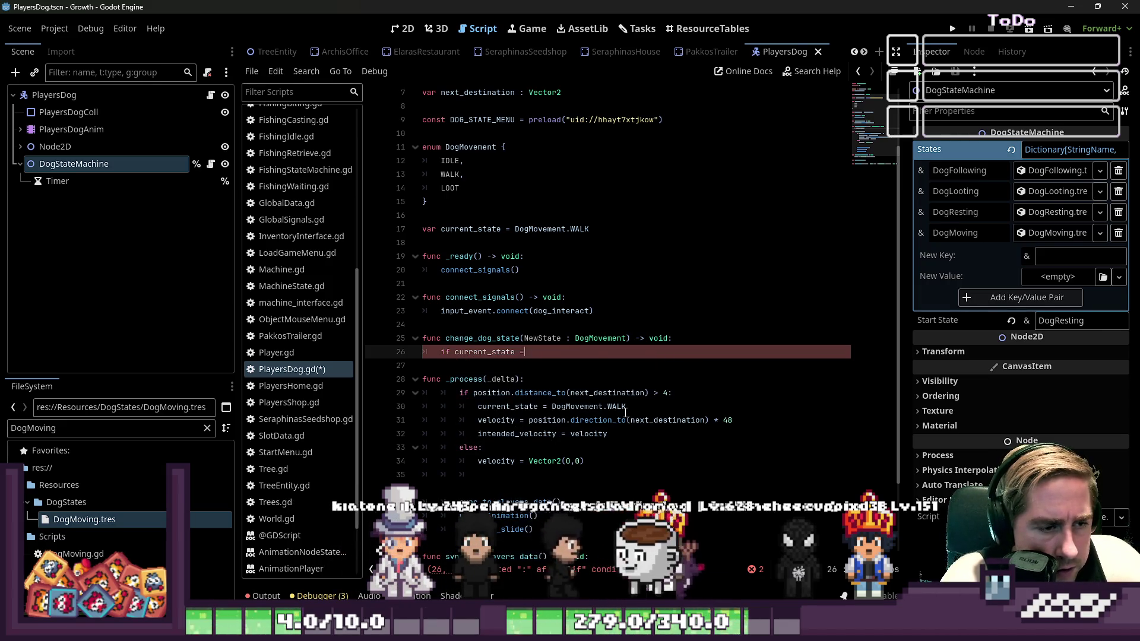
text(= Ne)
key(Return)
text(:)
key(Return)
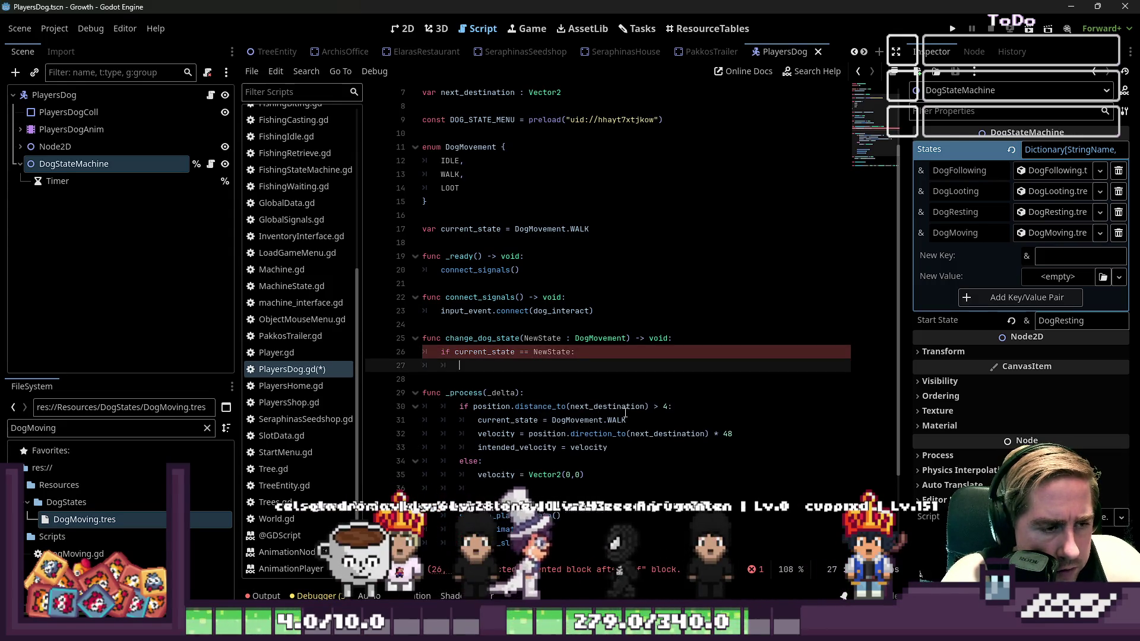
text(return)
key(Return)
Assign current_state = NewState, separated from the early return by blank lines
text(cu)
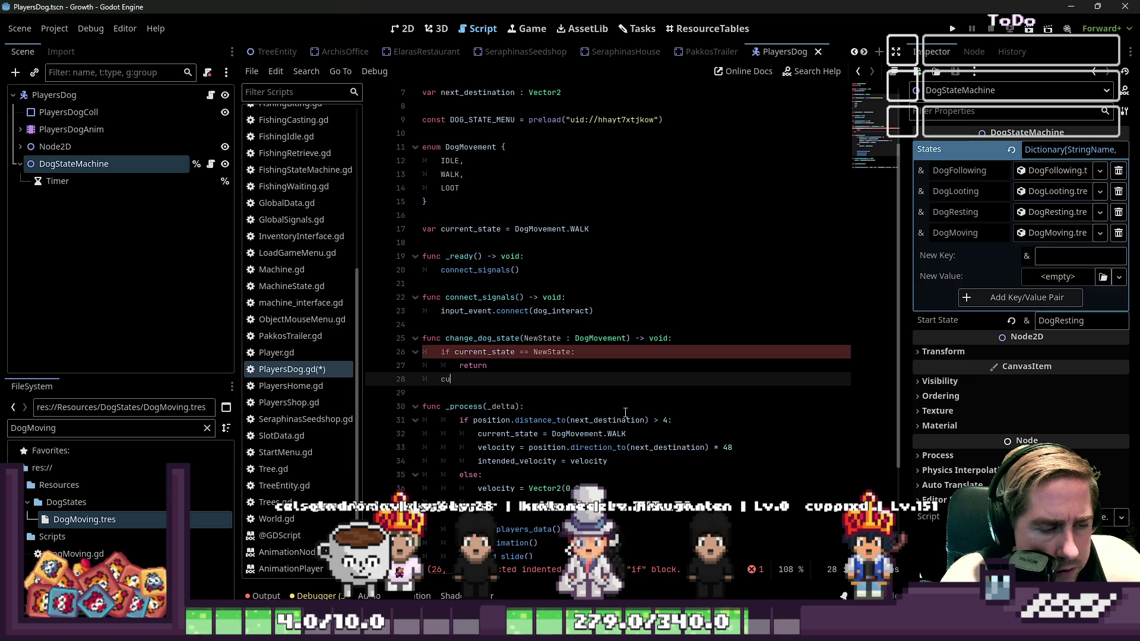
text(rrent)
key(Return)
text(= New)
key(Return)
key(Return)
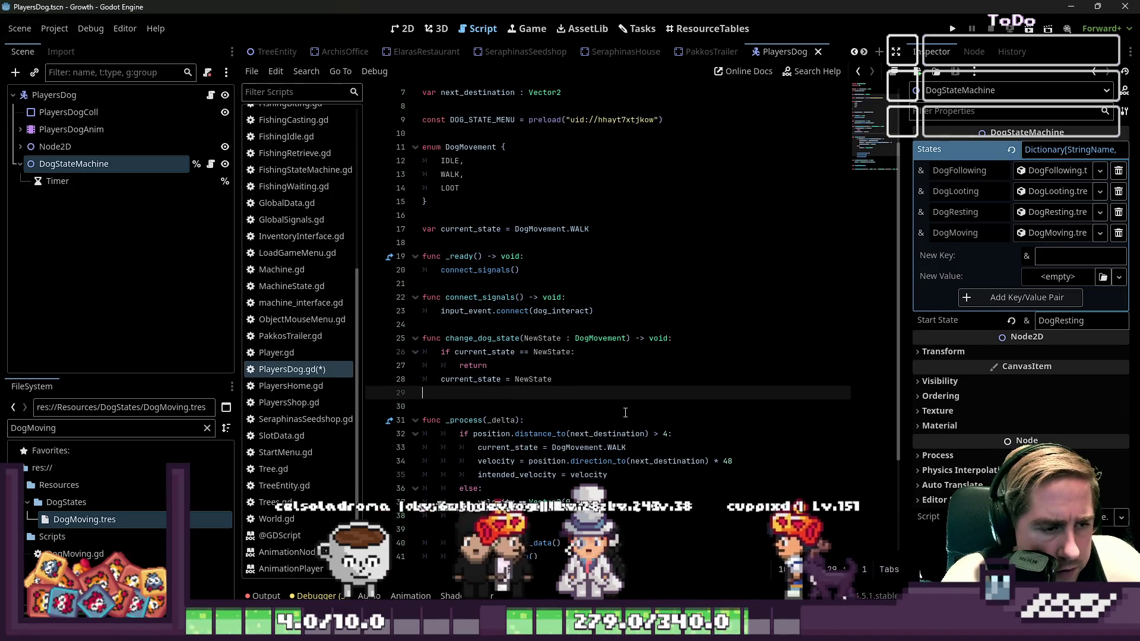
key(BackSpace)
key(Up)
key(Up)
key(Up)
key(ctrl+Left)
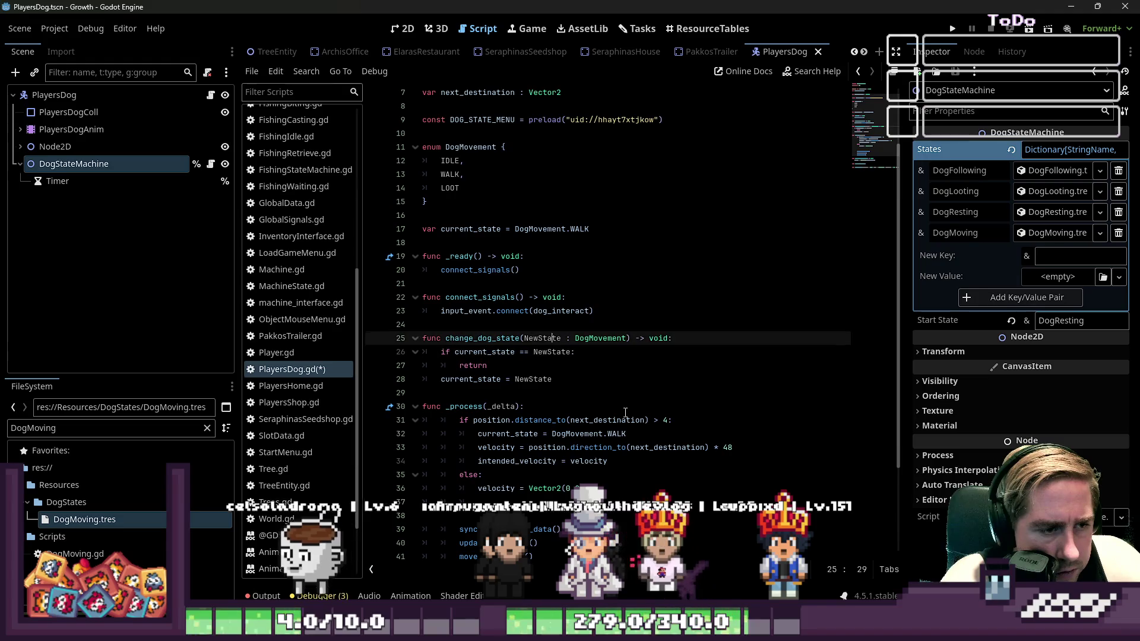
key(Down)
key(Down)
key(Down)
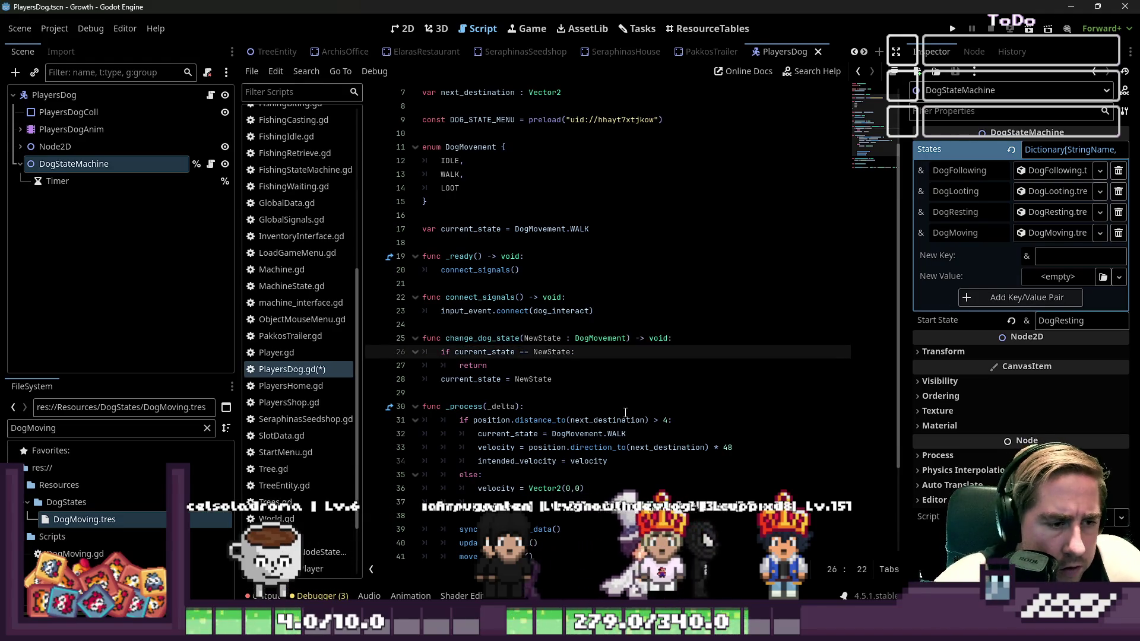
key(Up)
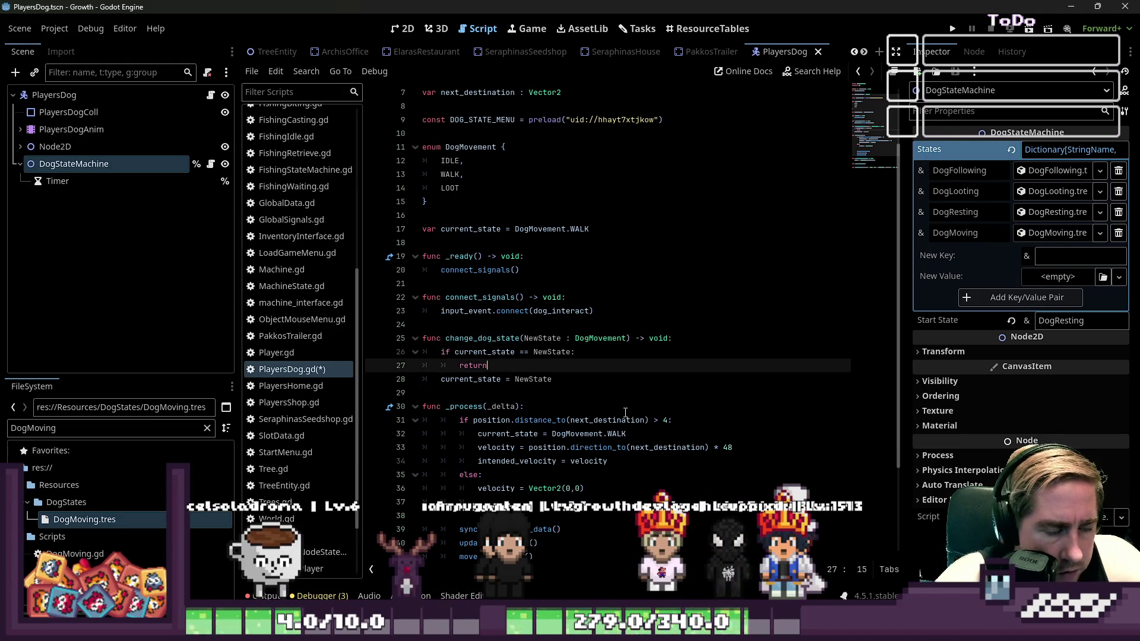
key(Down)
key(Down)
key(Return)
key(Return)
key(Up)
key(Up)
key(Up)
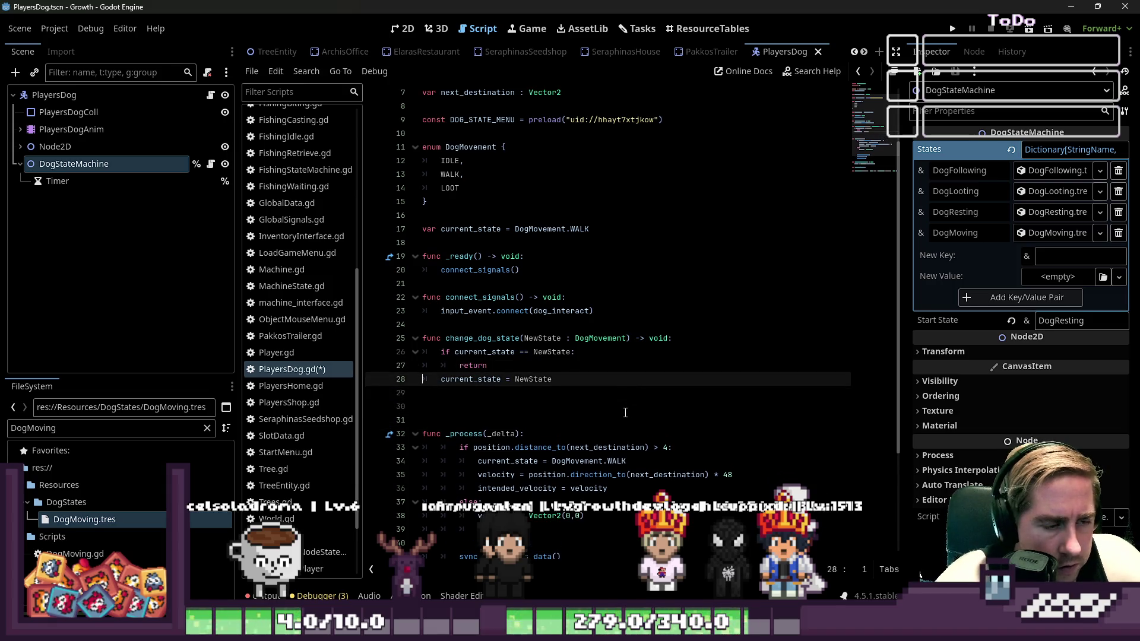
key(Return)
key(Down)
key(Down)
key(Down)
key(Up)
key(Up)
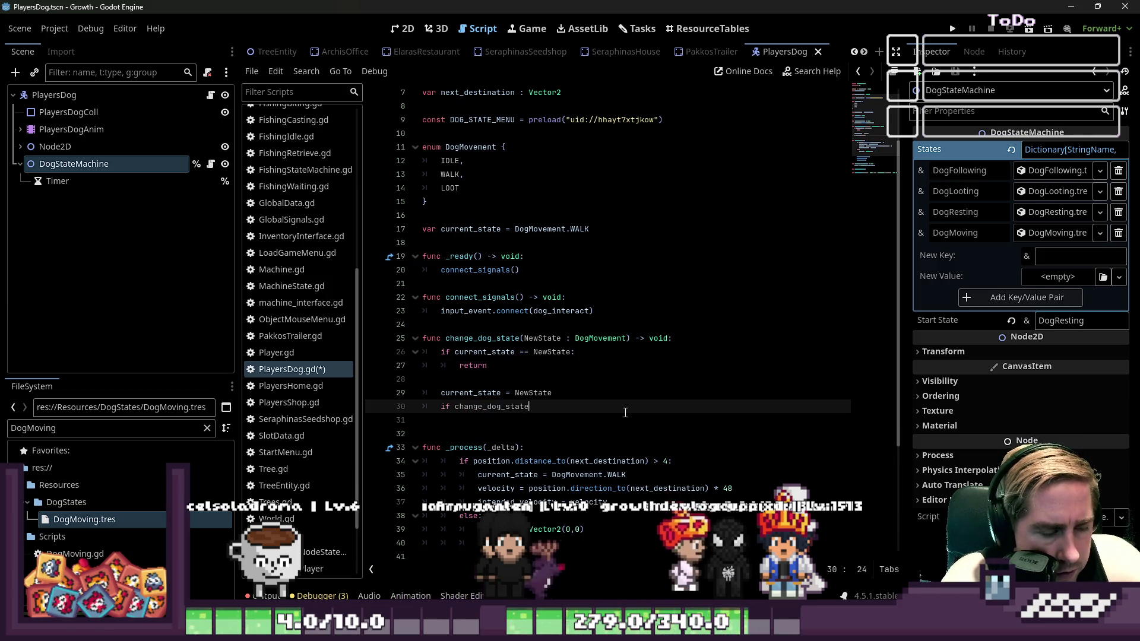
Begin an 'if current_state' check and open a new line in the DogMovement enum
text(current)
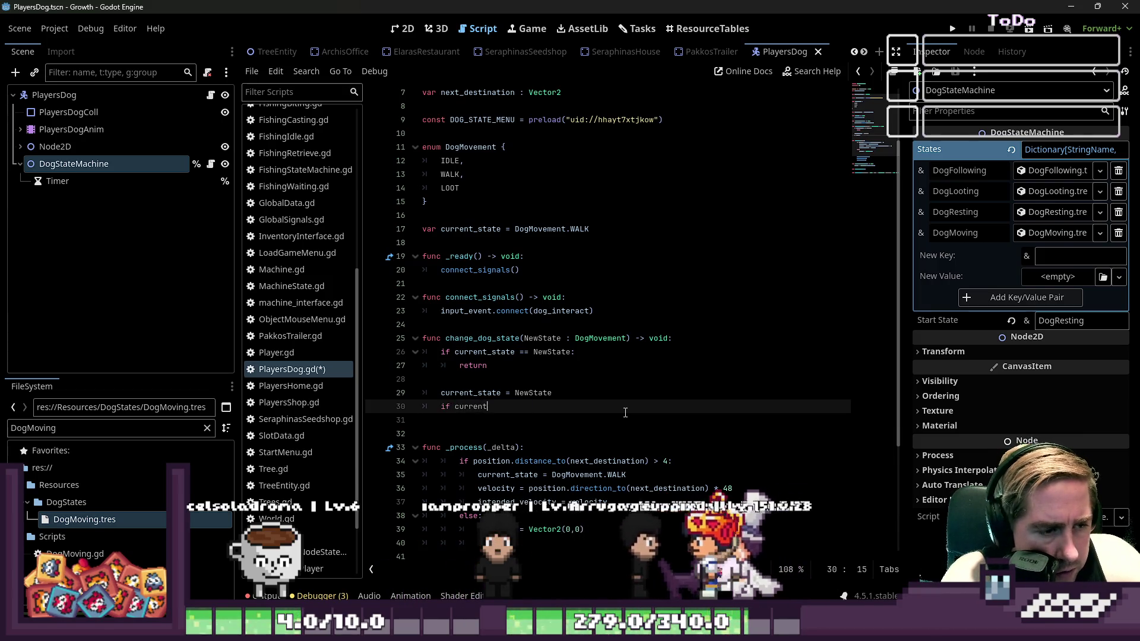
text(_state =)
key(ctrl+space)
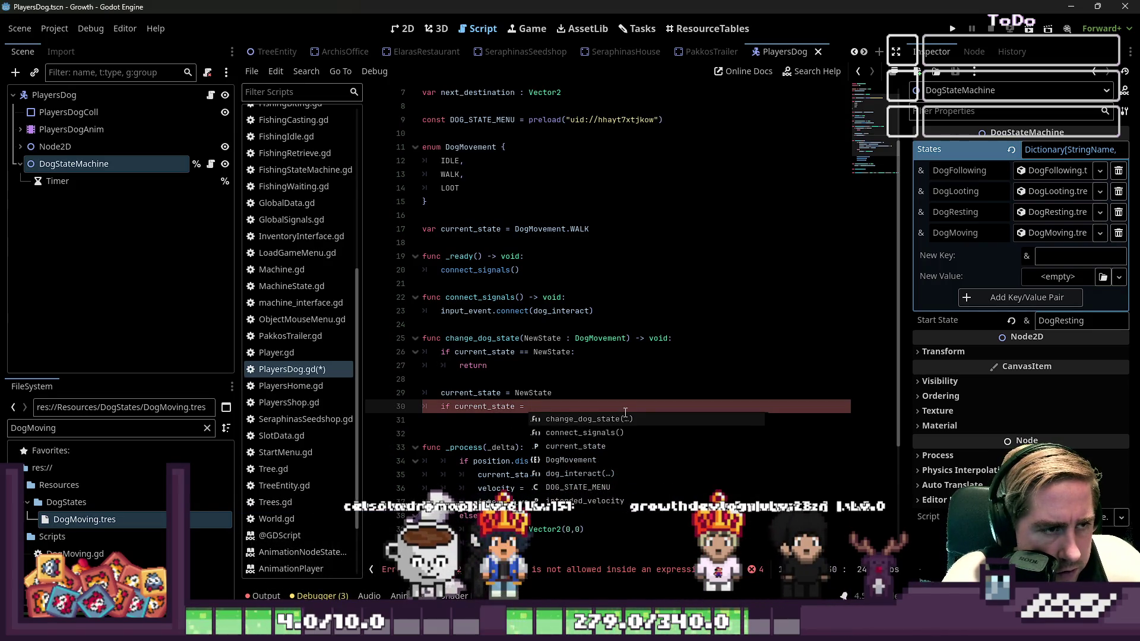
key(Escape)
key(Up)
key(Up)
key(Up)
key(Return)
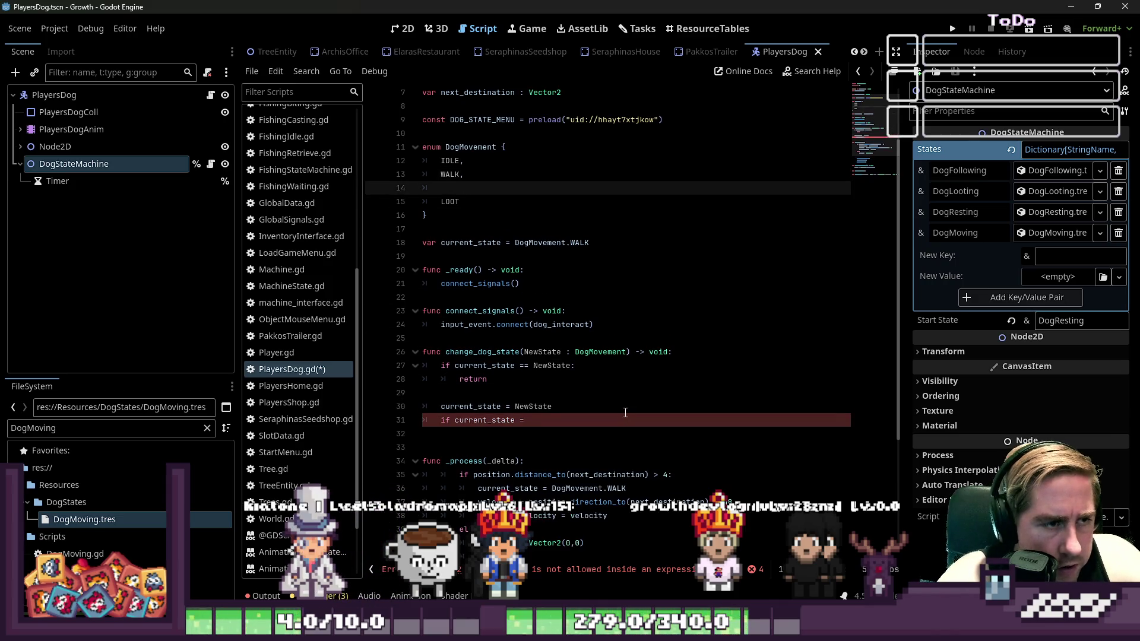
Add ARRIVED to the DogMovement enum and complete the 'current_state = DogMovement.ARRIVED:' condition
key(BackSpace)
text(,)
key(Down)
key(Down)
key(Down)
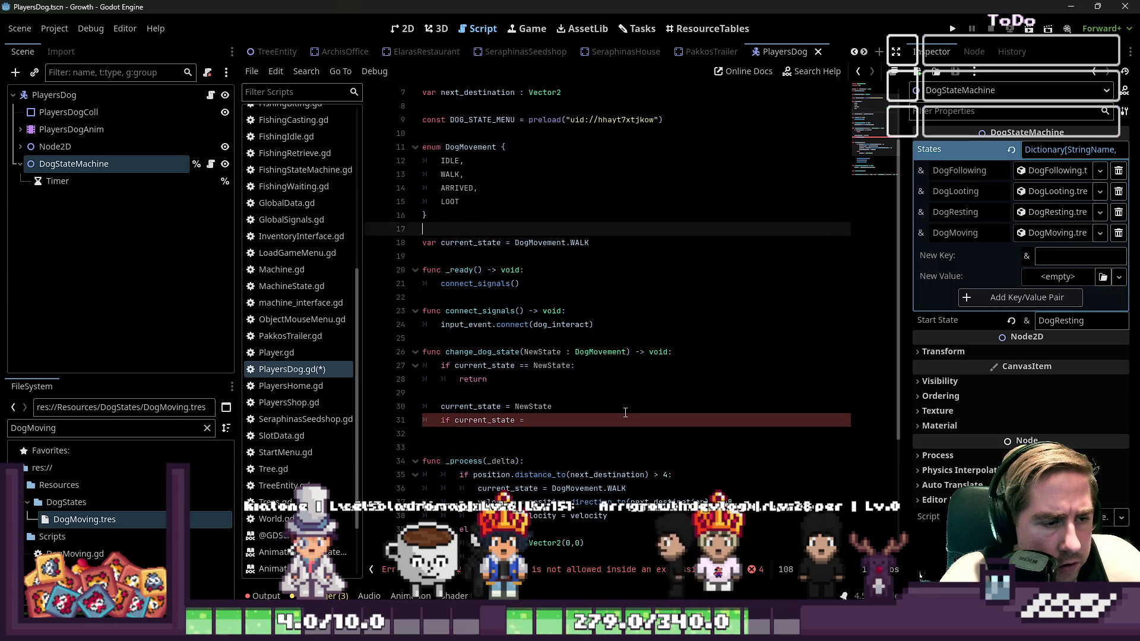
key(Up)
key(Up)
key(End)
text(DogMovement.ARRIVED)
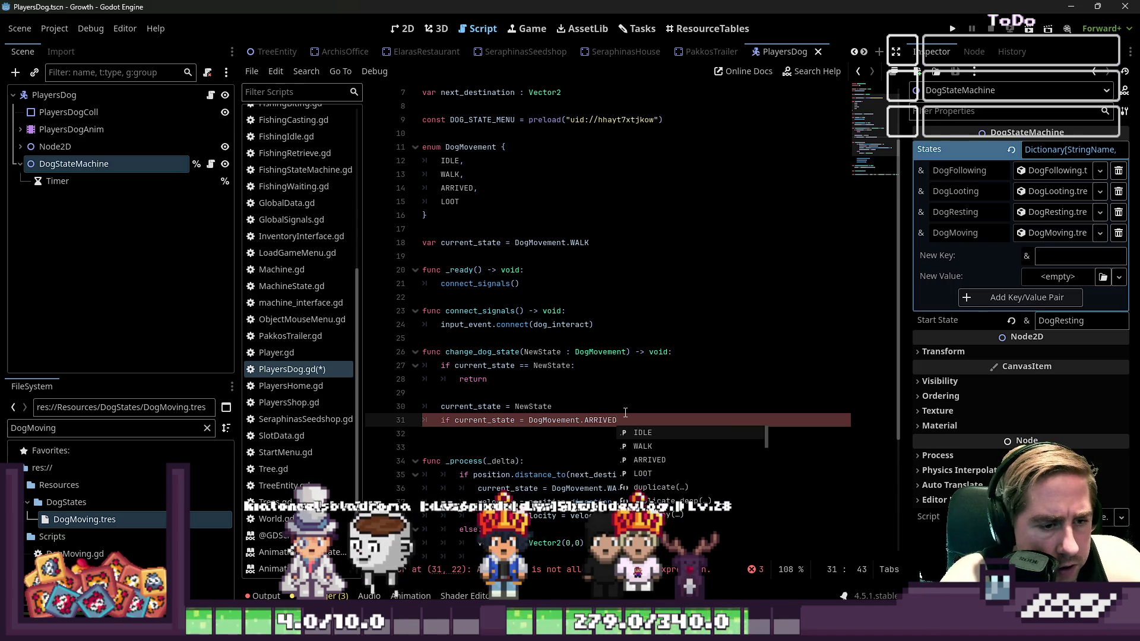
text(:)
key(Return)
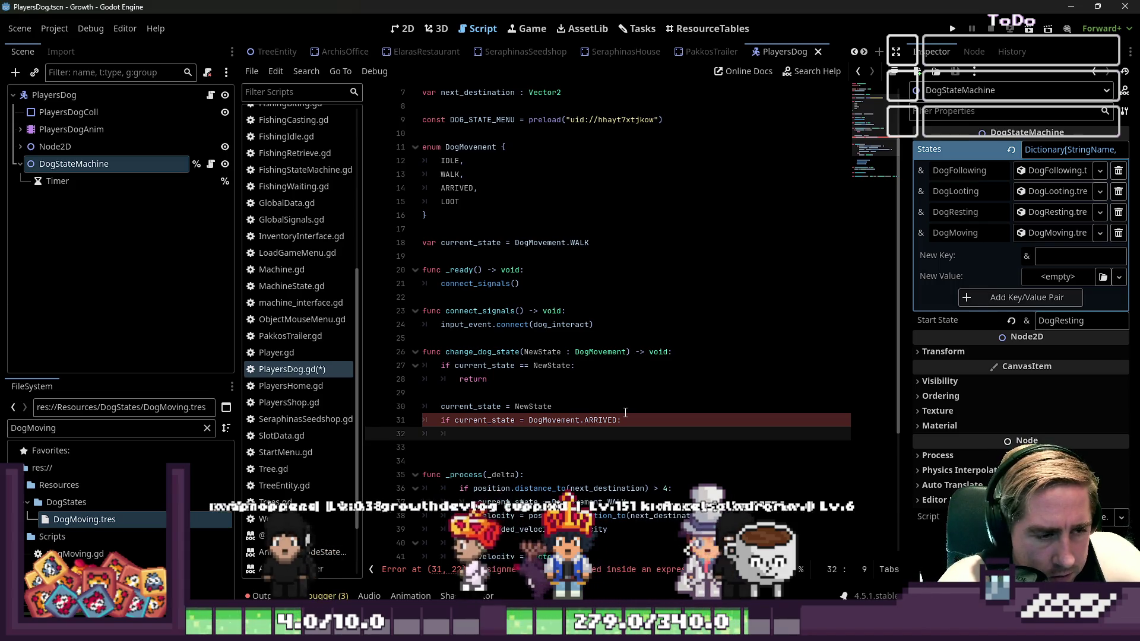
Emit GlobalSignals.DogArrivedAtDestionation in the ARRIVED branch, fixing the 'DOg' typo
text(DGloba)
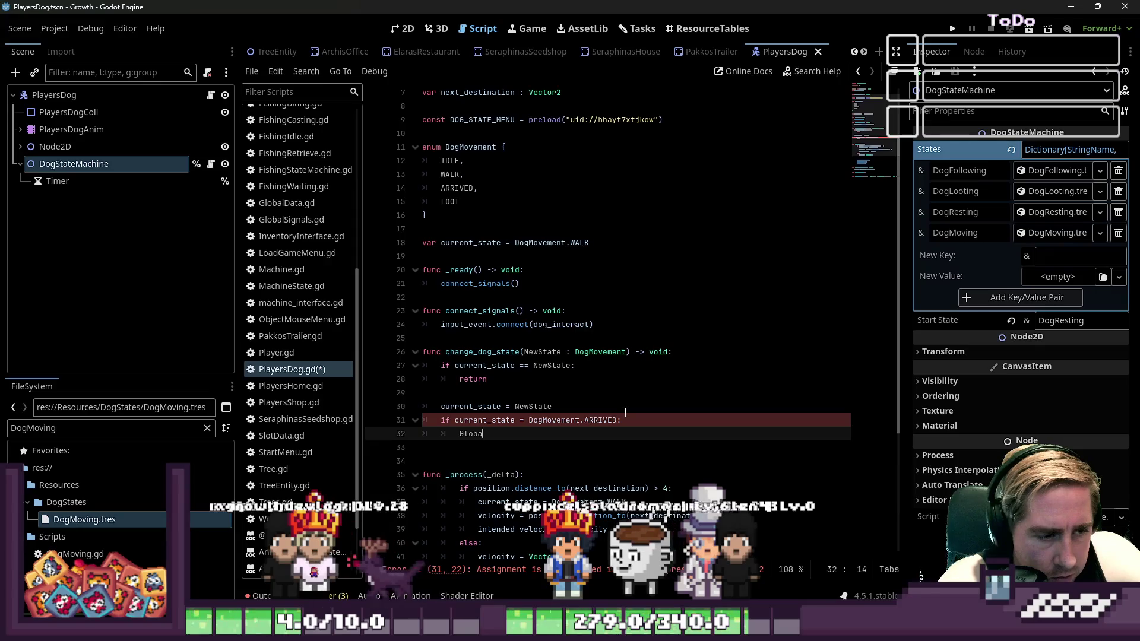
text(lSignals.DOg)
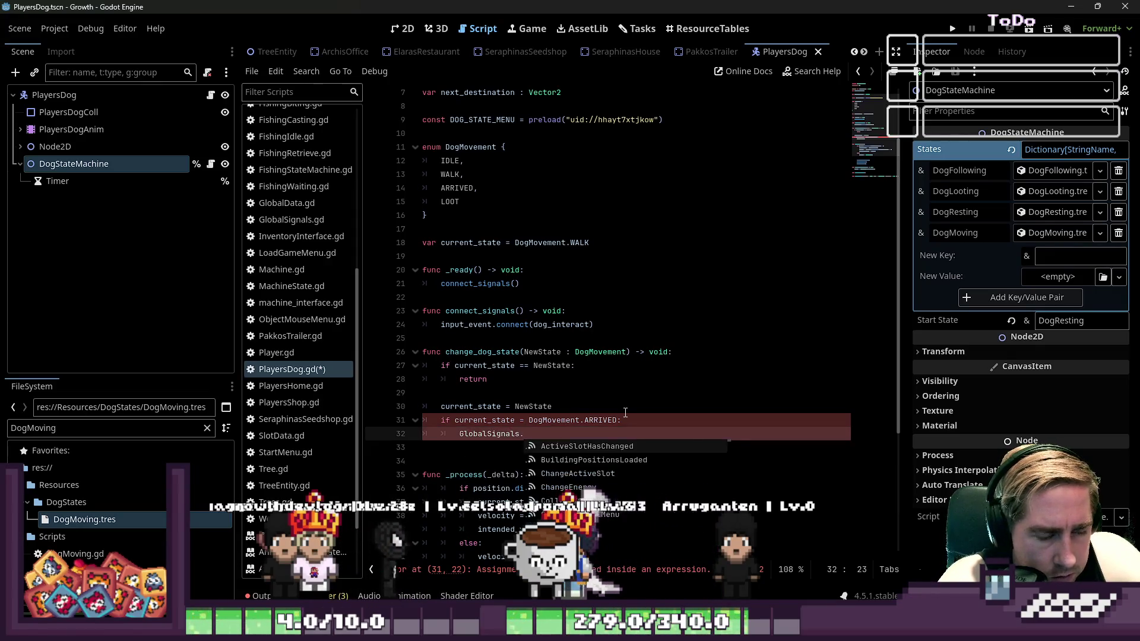
text(Arrive)
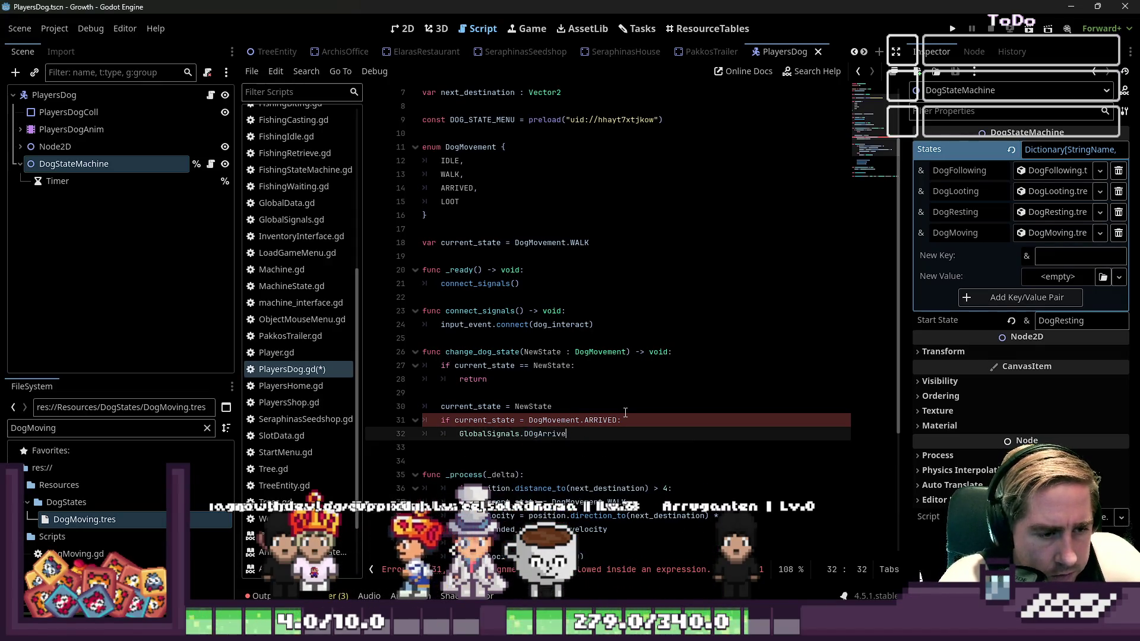
text(dAtDestionation()
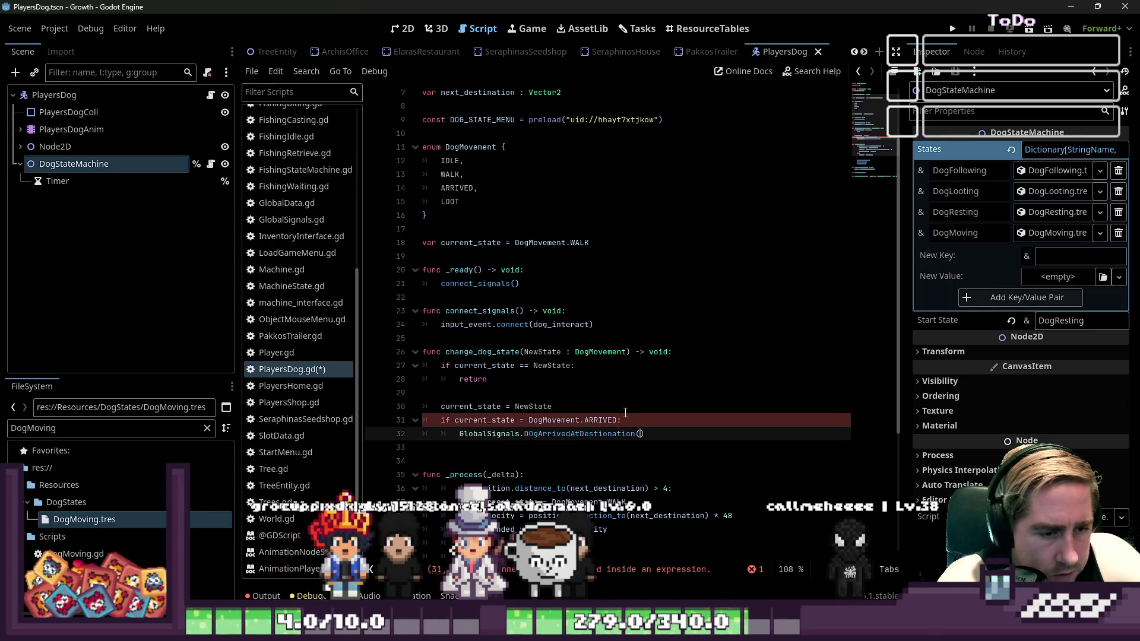
key(BackSpace)
key(ctrl+Left)
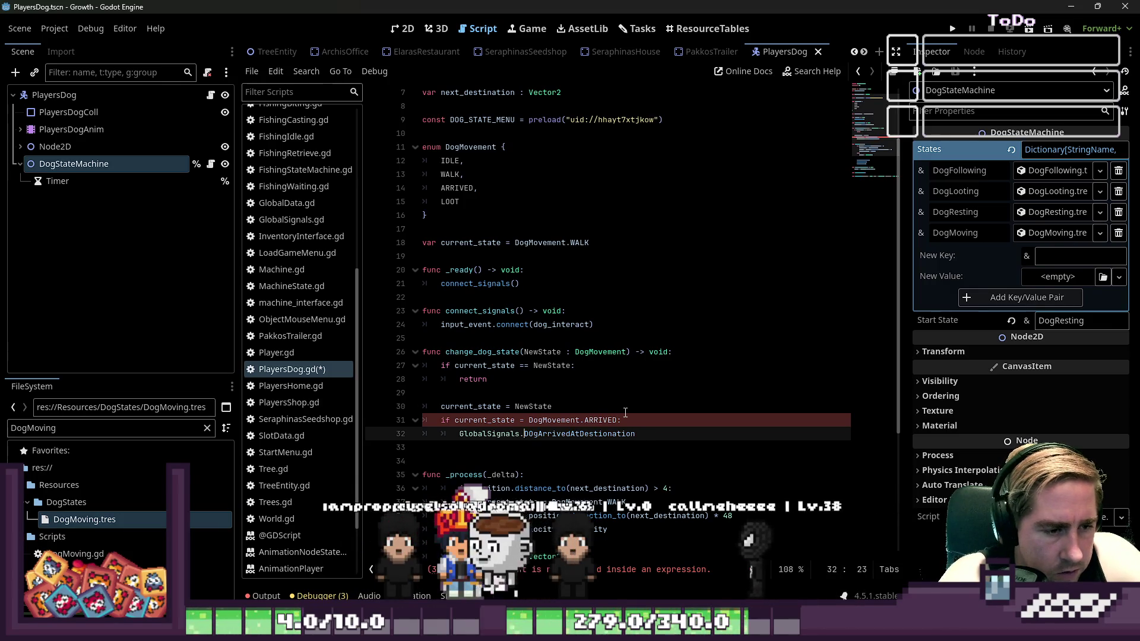
key(Right)
key(Delete)
text(o)
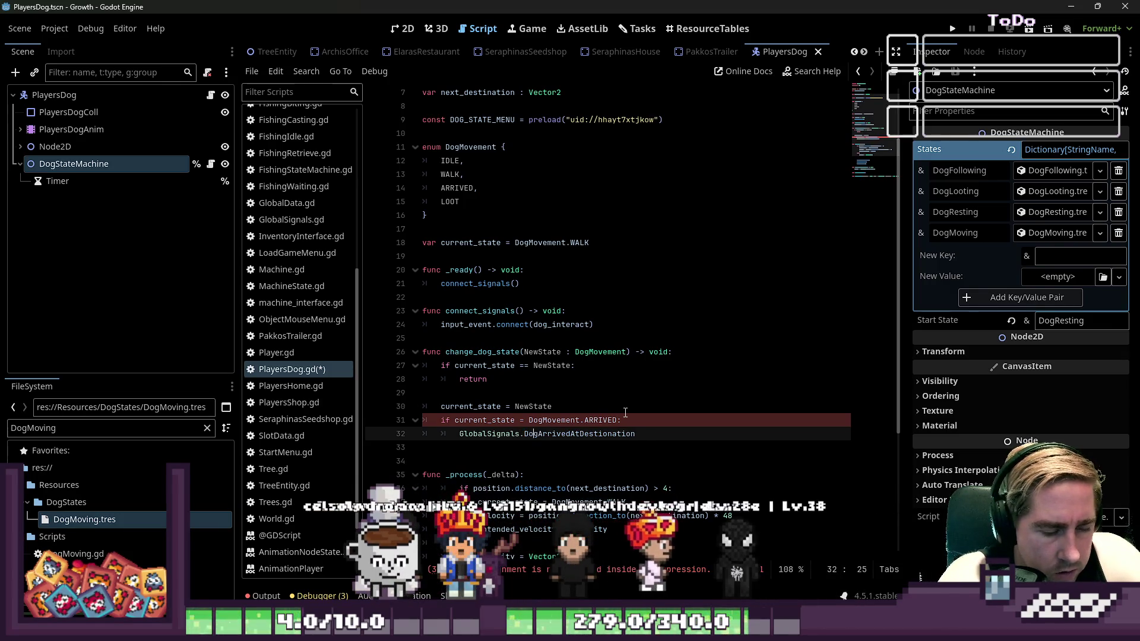
key(End)
text(.)
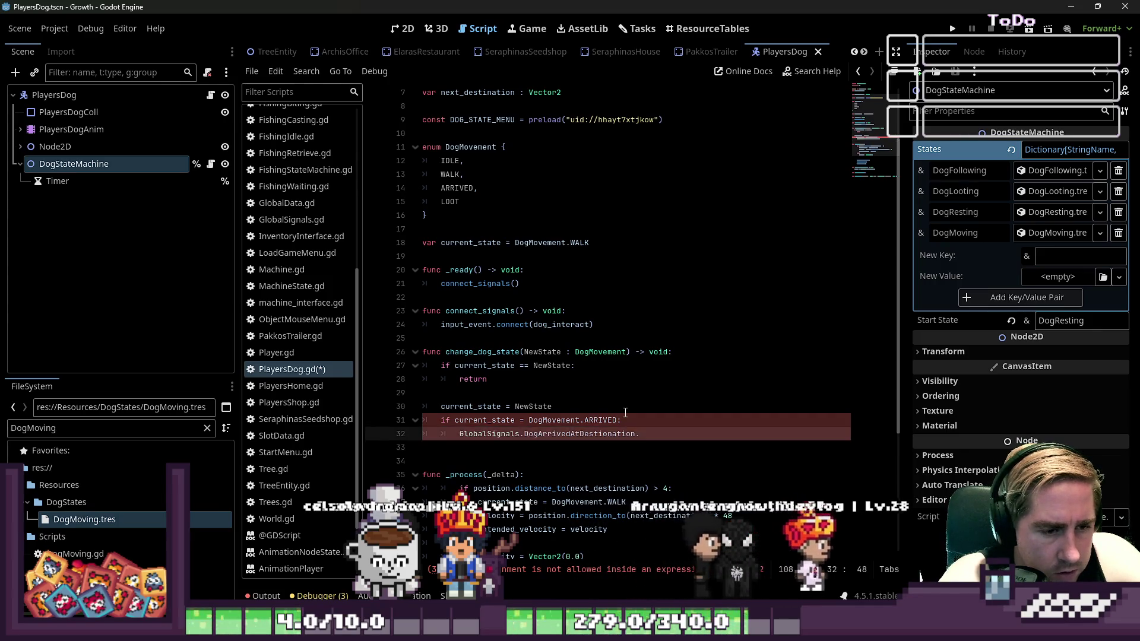
text(emo)
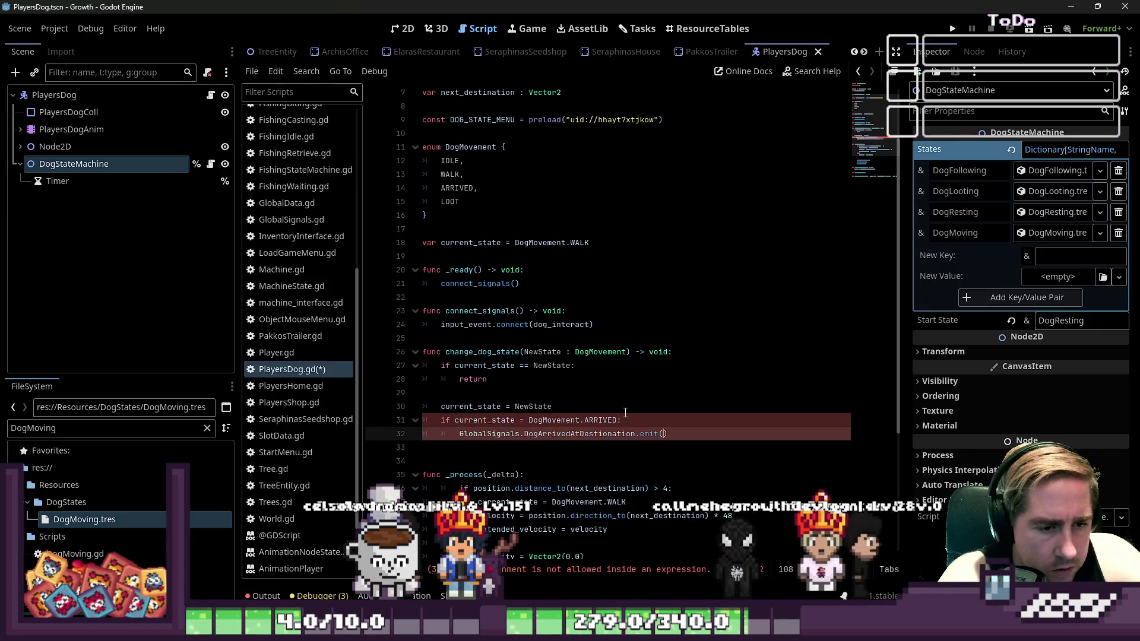
key(ctrl+Left)
key(ctrl+Left)
key(ctrl+Left)
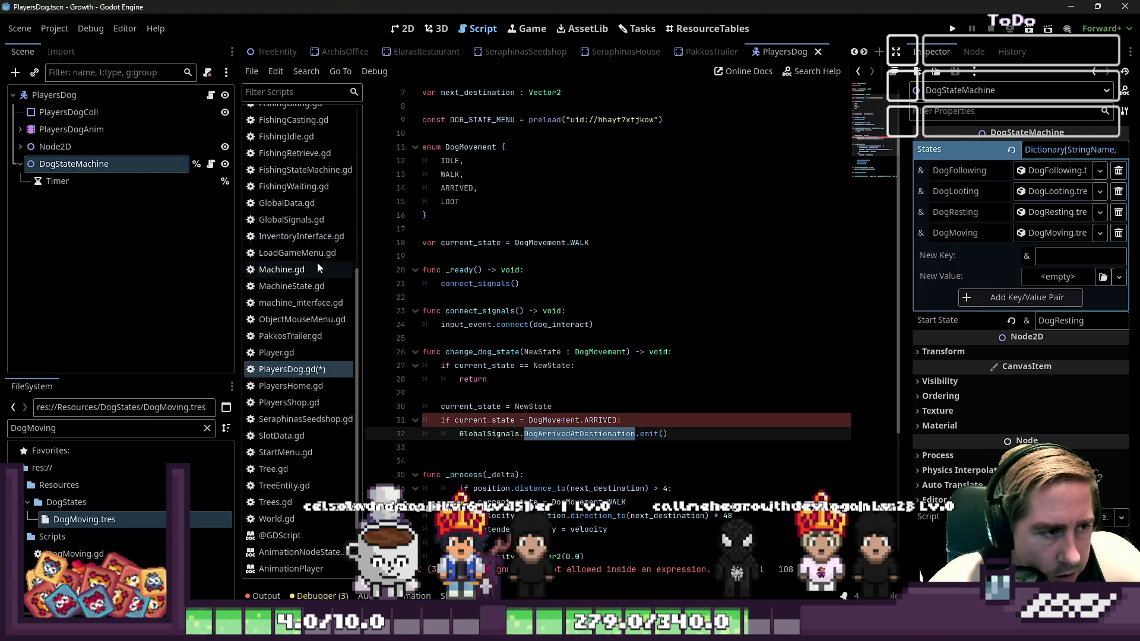
Declare the DogArrivedAtDestionation signal in GlobalSignals.gd and save both scripts
scroll(319, 271, up, 2)
click(308, 277)
click(651, 557)
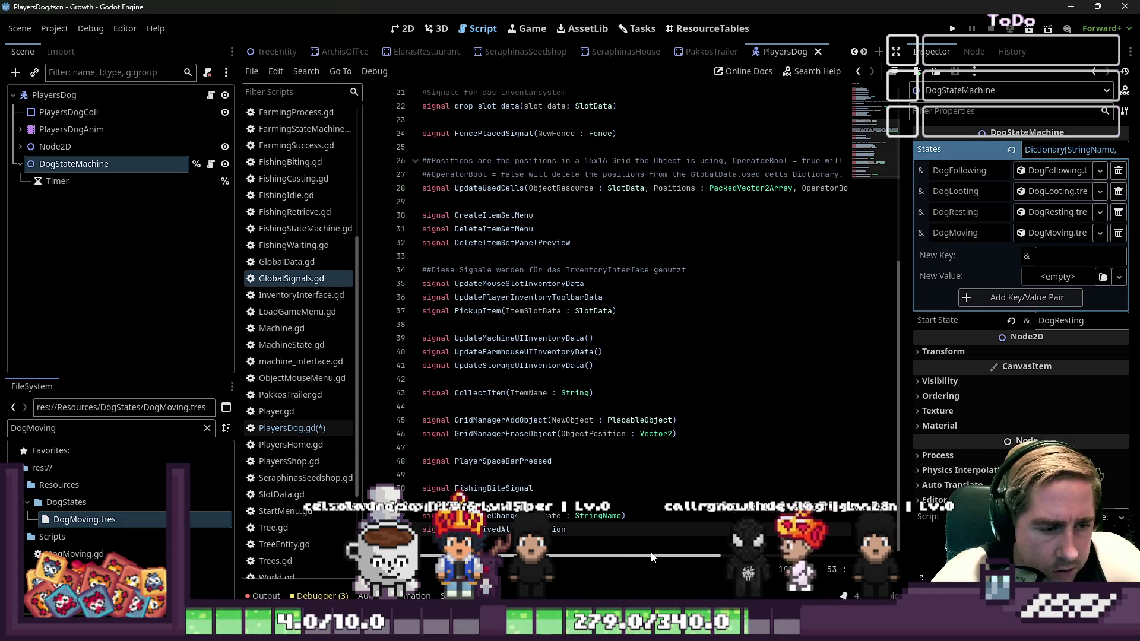
key(ctrl+shift+Left)
key(ctrl+s)
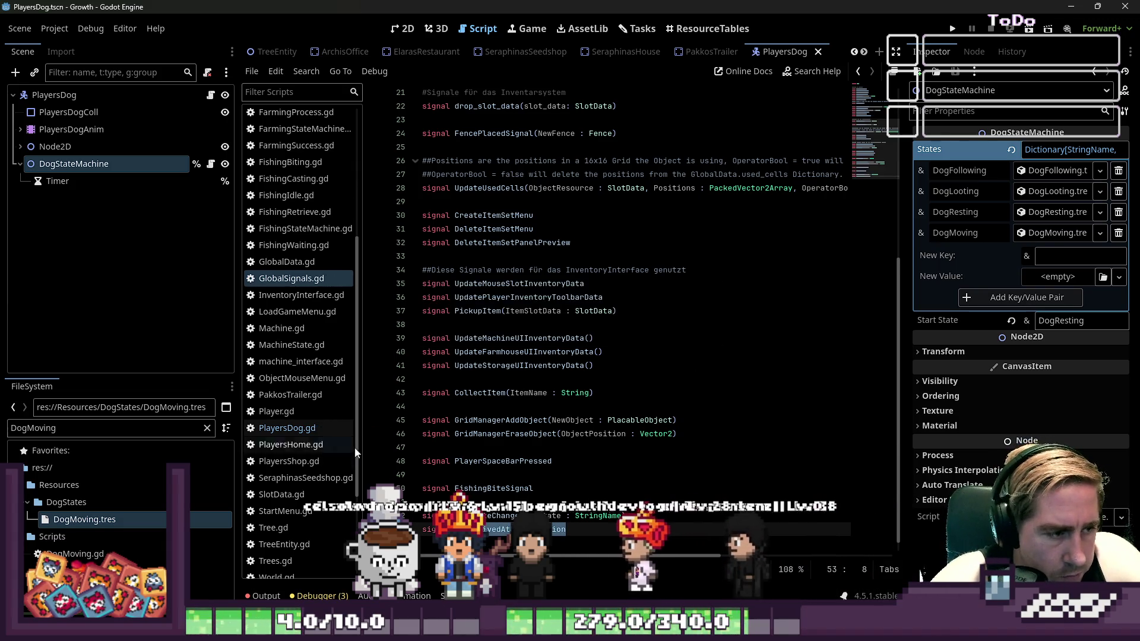
Replace the WALK assignment on line 37 of PlayersDog.gd with a change_dog_state call
click(286, 428)
click(581, 446)
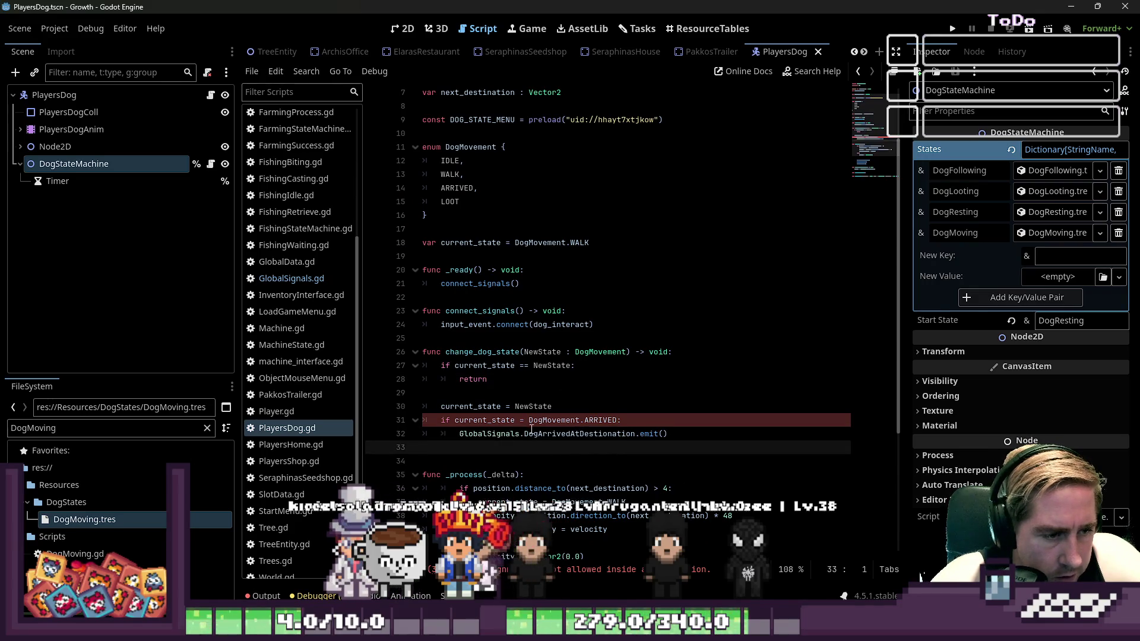
scroll(581, 442, down, 2)
click(491, 338)
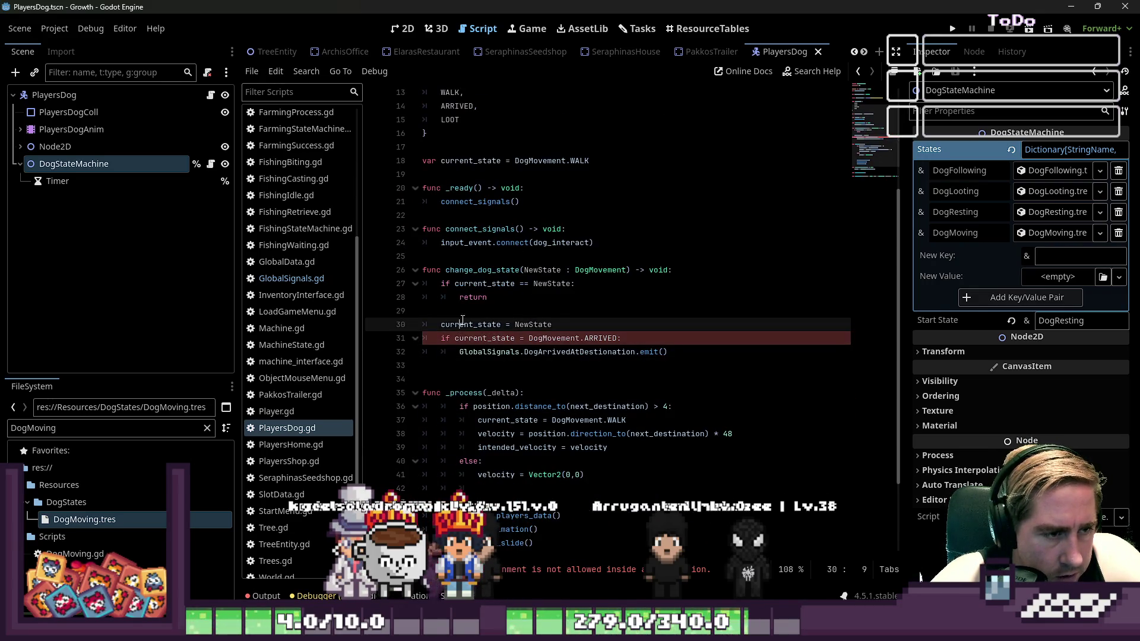
double_click(473, 271)
scroll(542, 311, down, 3)
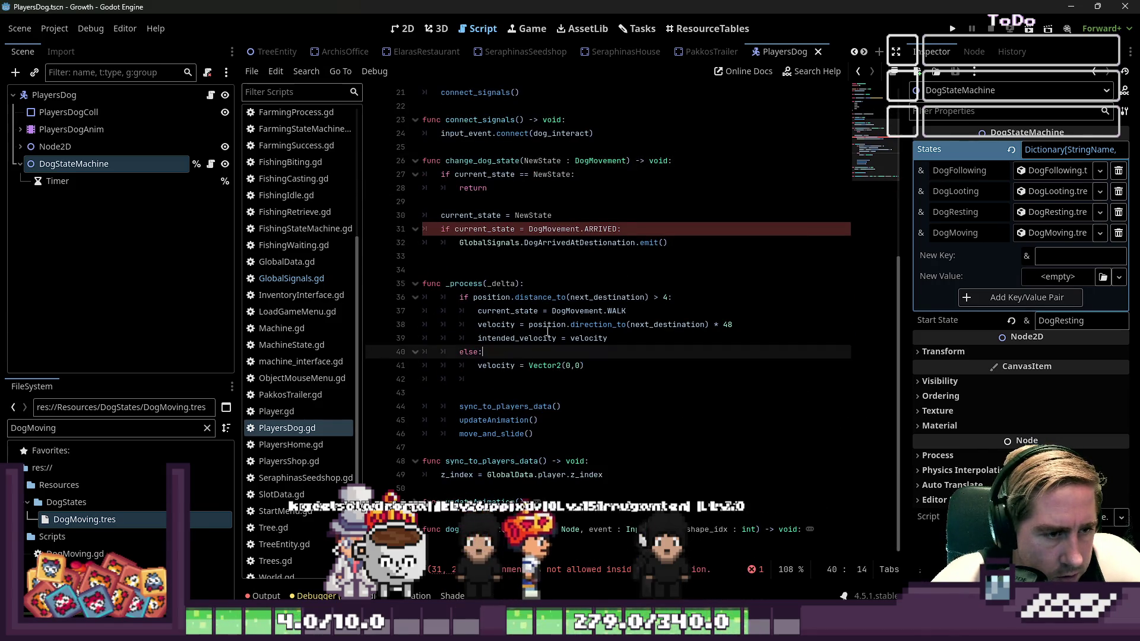
drag(557, 310, 557, 297)
drag(478, 311, 603, 311)
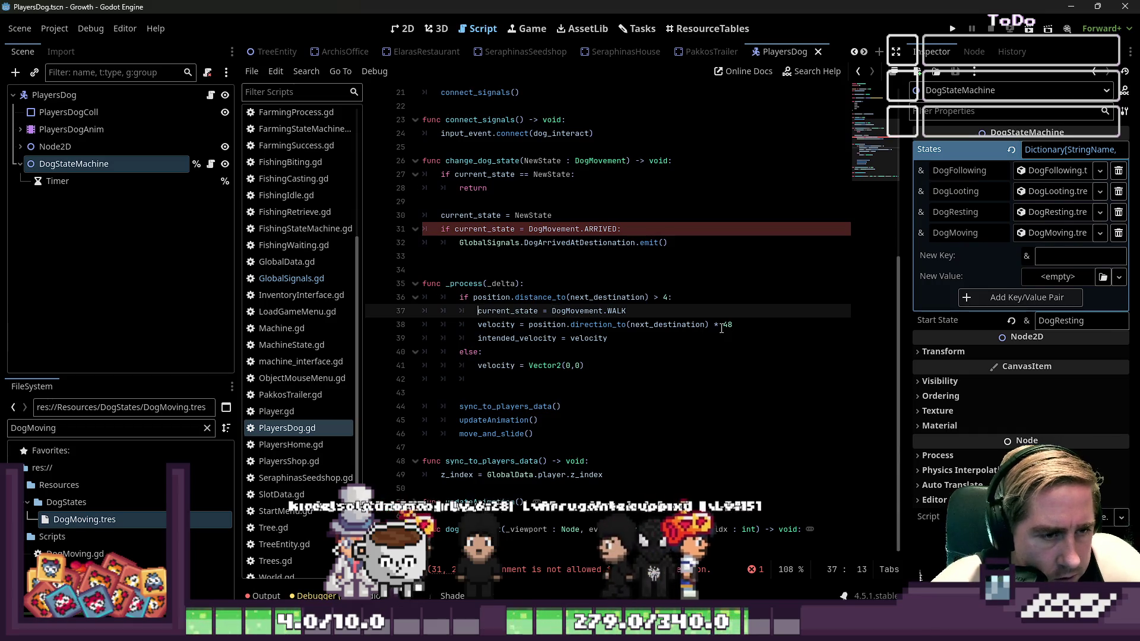
text(change_dog_state)
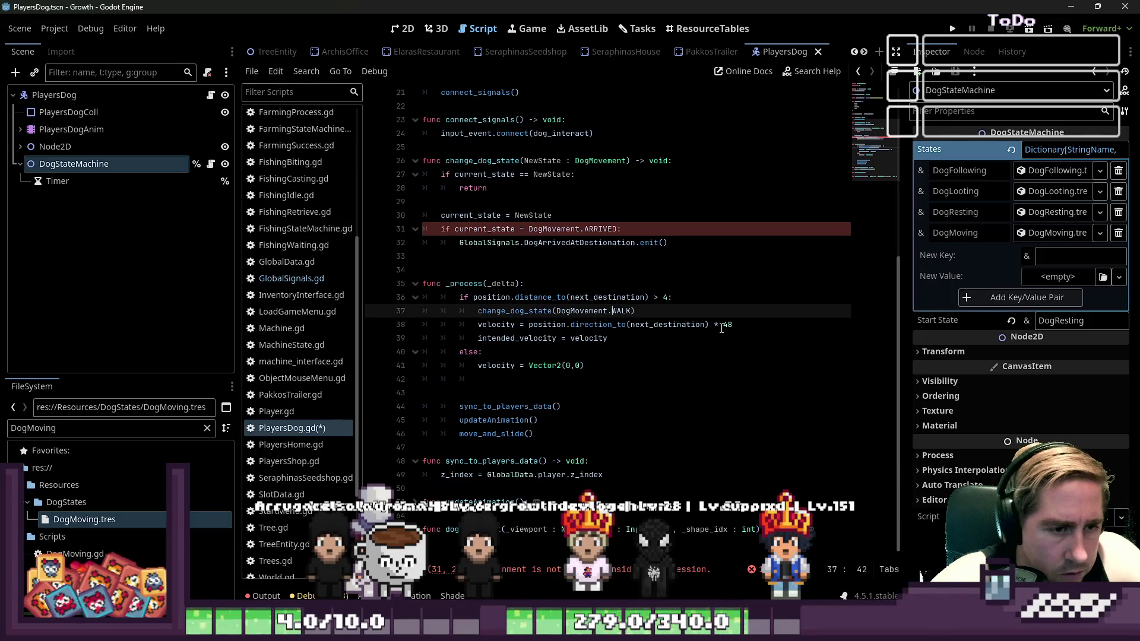
Call change_dog_state(DogMovement.ARRIVED) in the else branch after the zero velocity
key(Down)
key(Down)
key(Down)
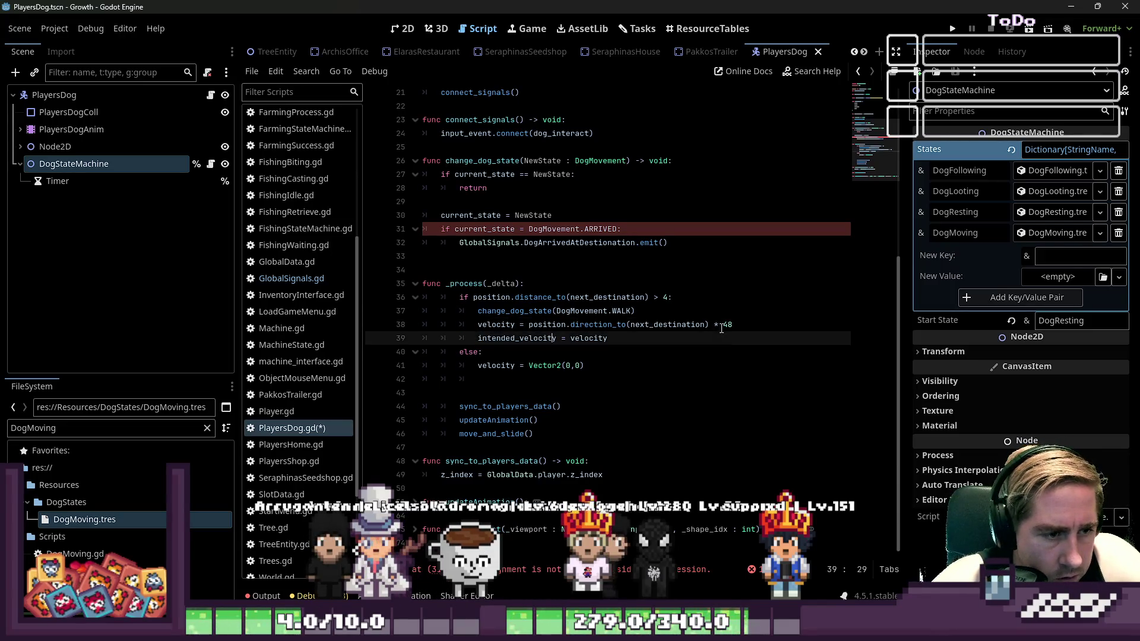
key(Down)
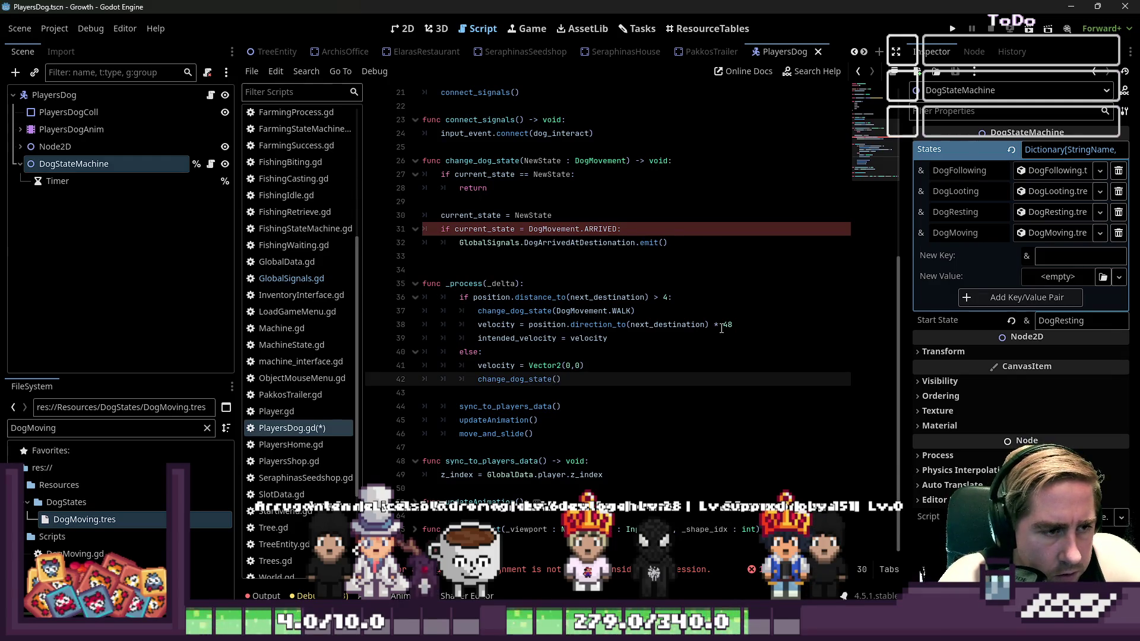
text(DogMovement.A)
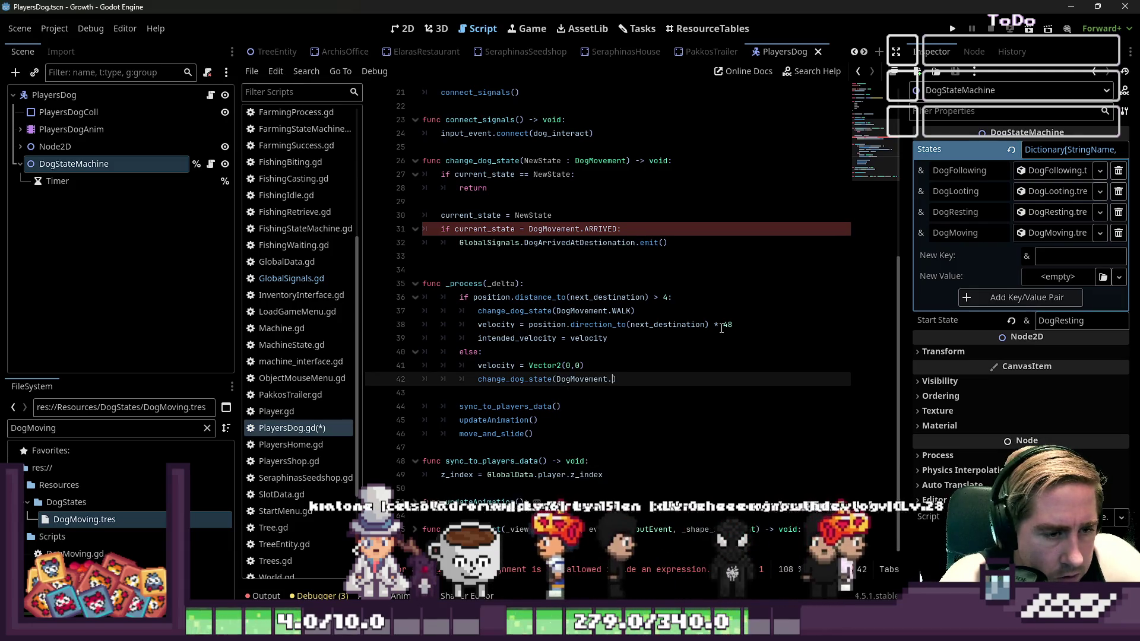
key(Return)
Make the ARRIVED check a == comparison, remove the extra empty line, and open DogMoving.gd
key(Up)
key(Up)
key(Up)
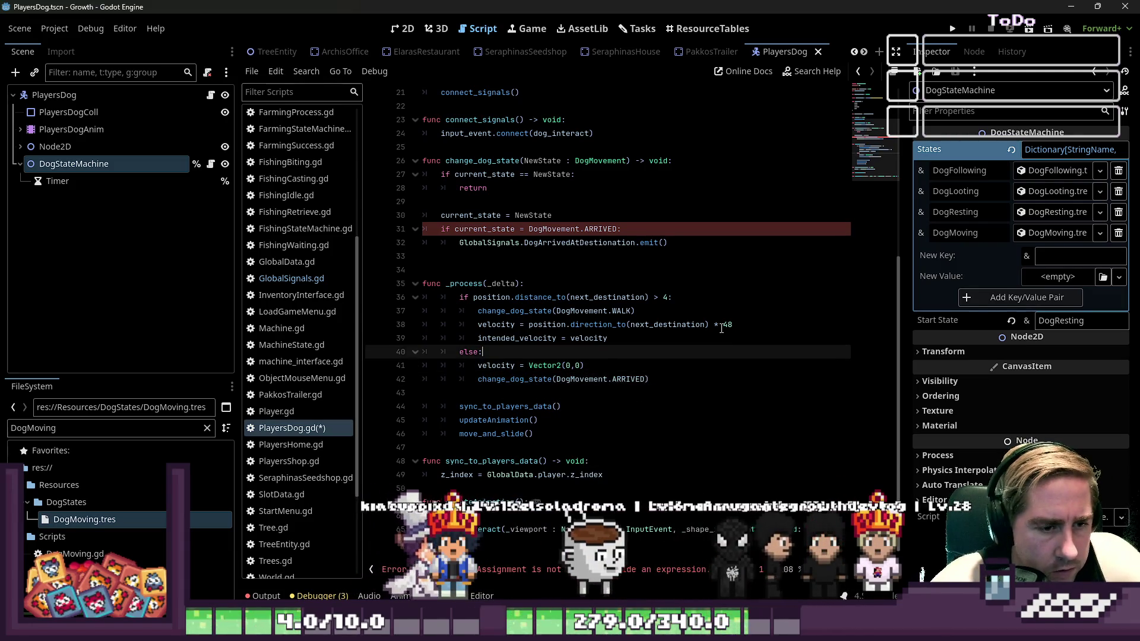
key(Up)
key(Up)
key(Up)
key(ctrl+Right)
key(ctrl+Right)
key(ctrl+Right)
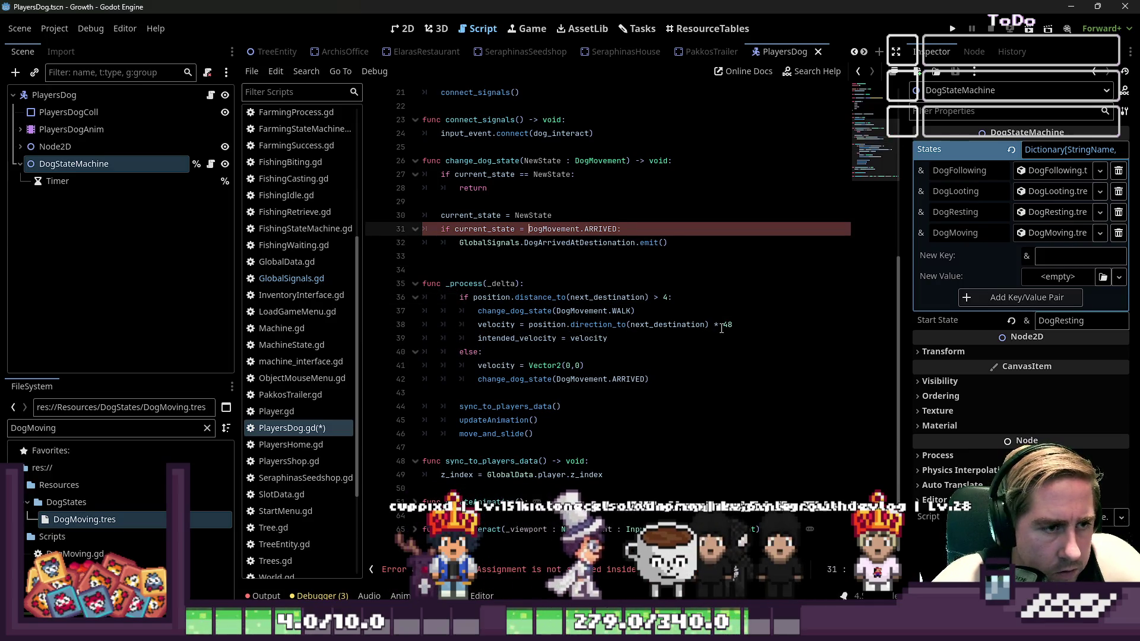
key(Down)
key(Down)
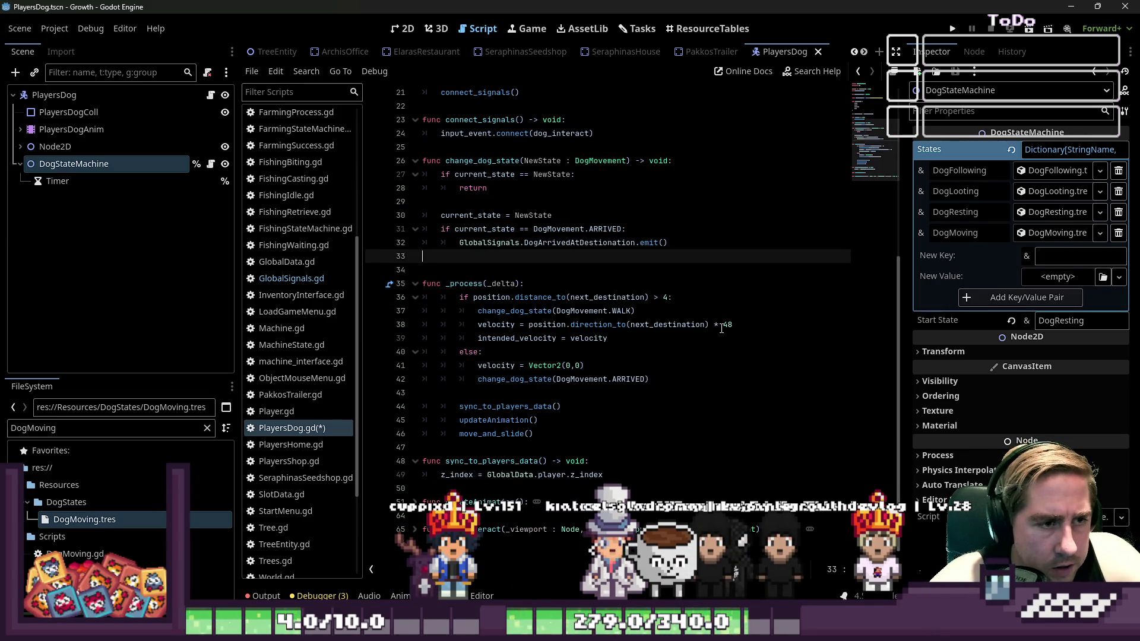
key(BackSpace)
scroll(317, 251, up, 5)
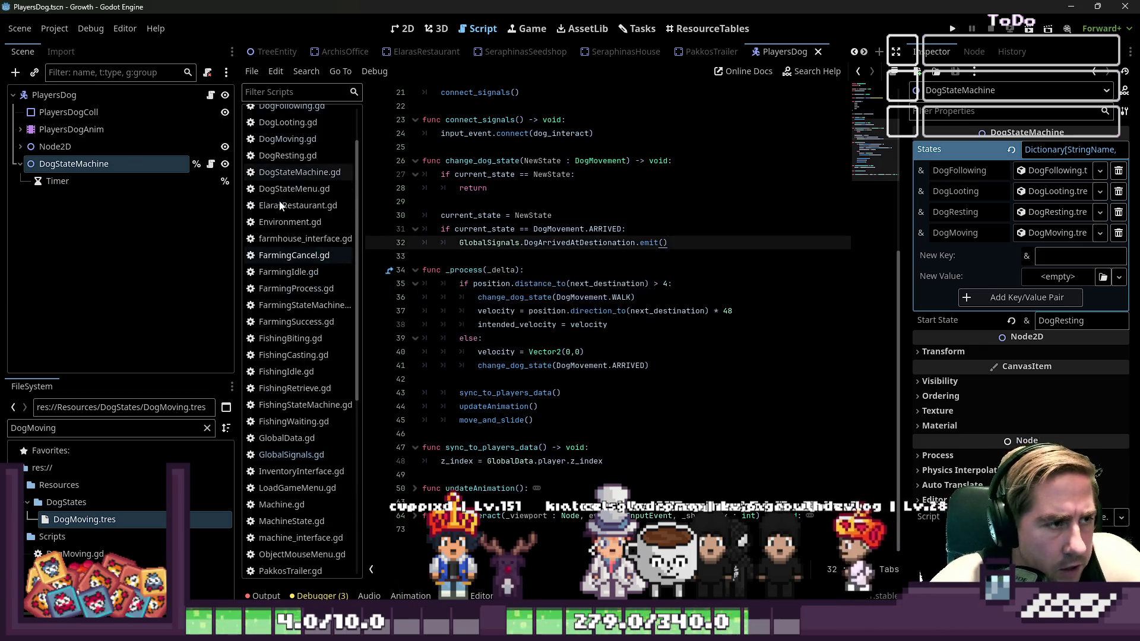
click(287, 198)
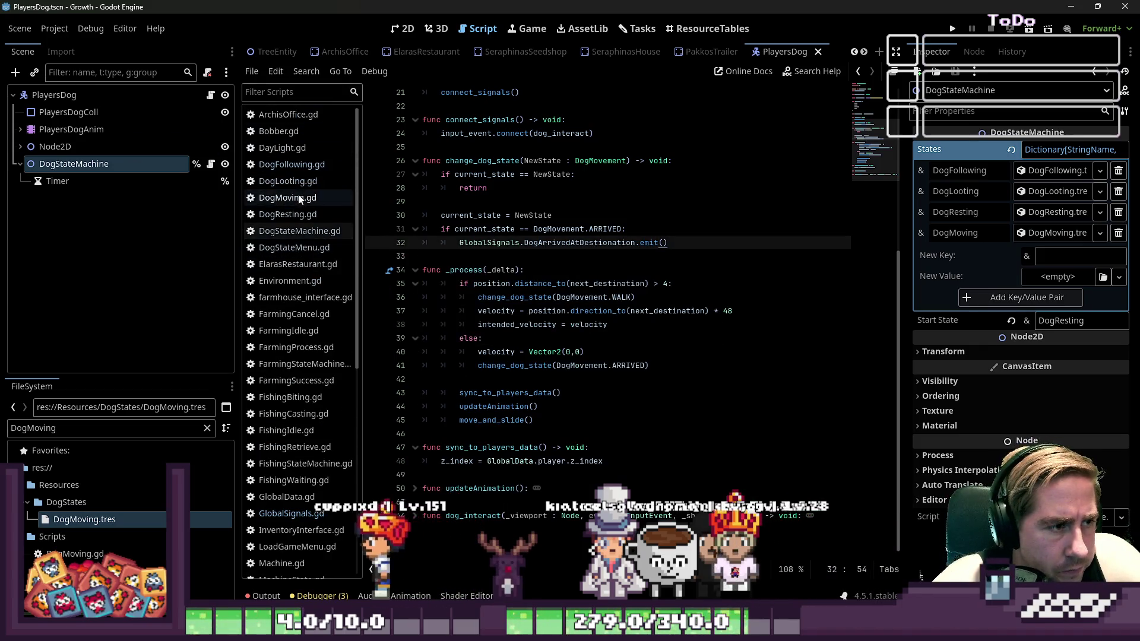
In enter(), connect GlobalSignals.DogArrivedAtDestionation to dog_arrived_at_destination
click(507, 177)
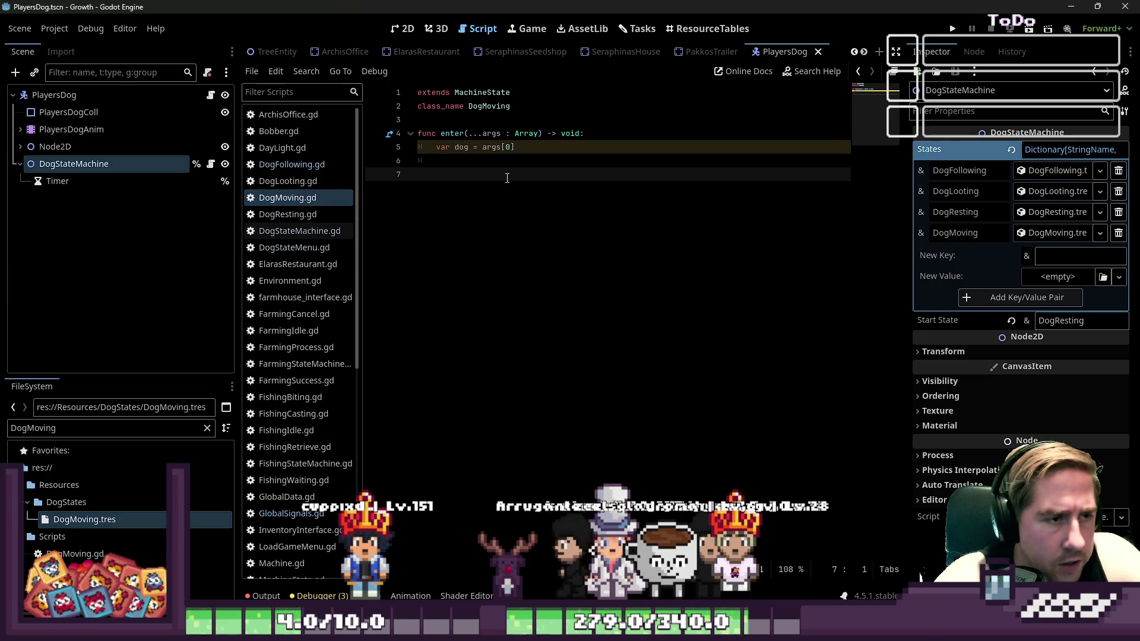
key(BackSpace)
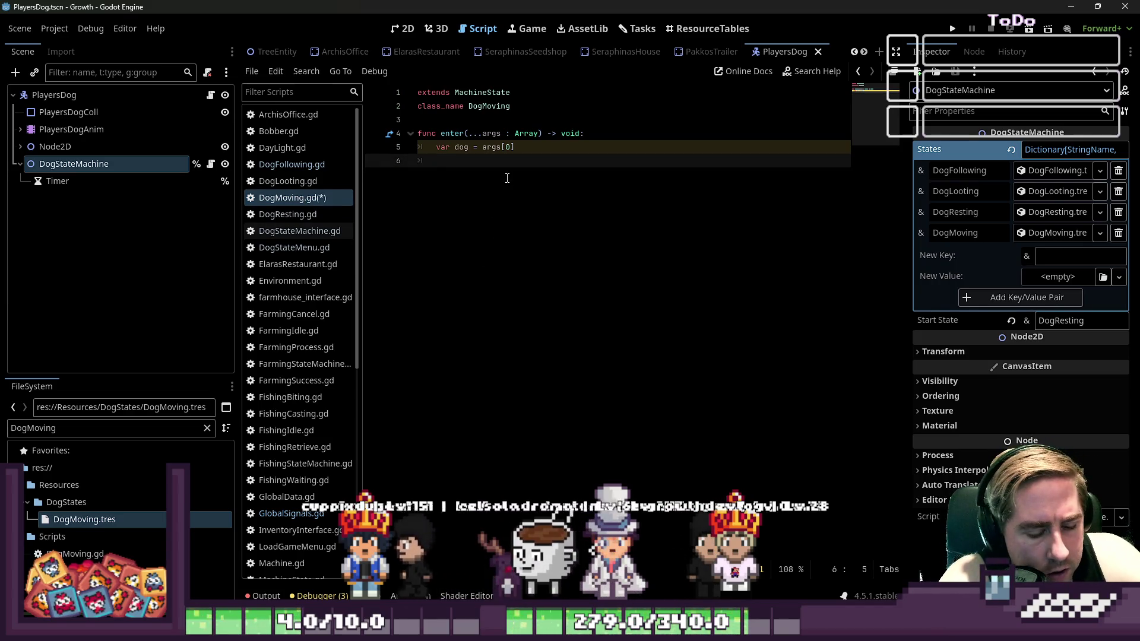
text(Glob)
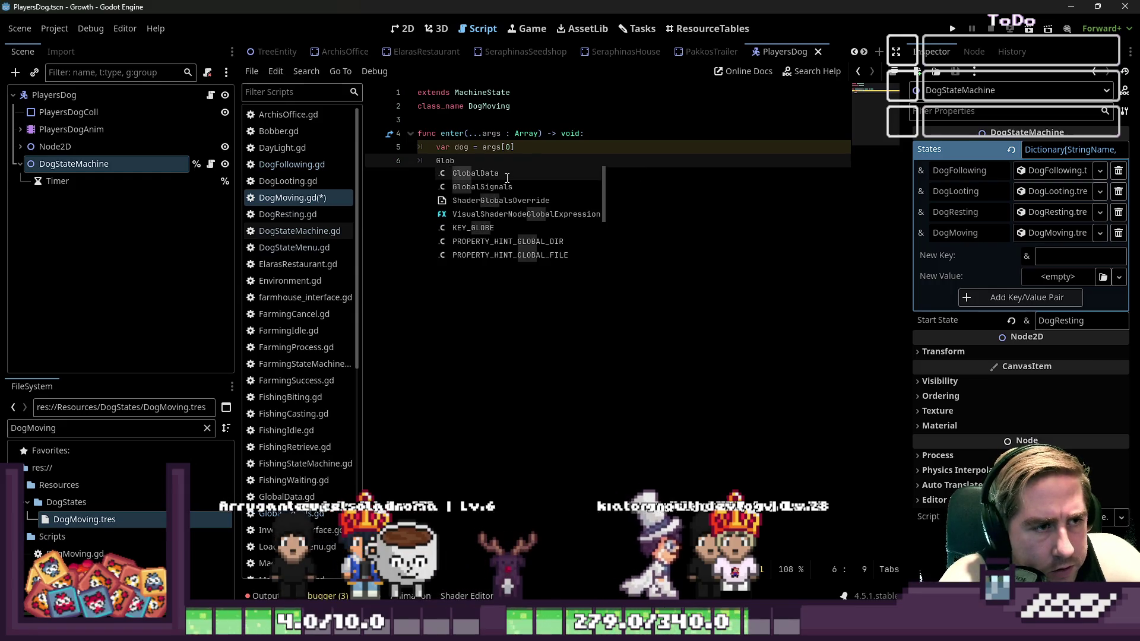
text(alSignals.)
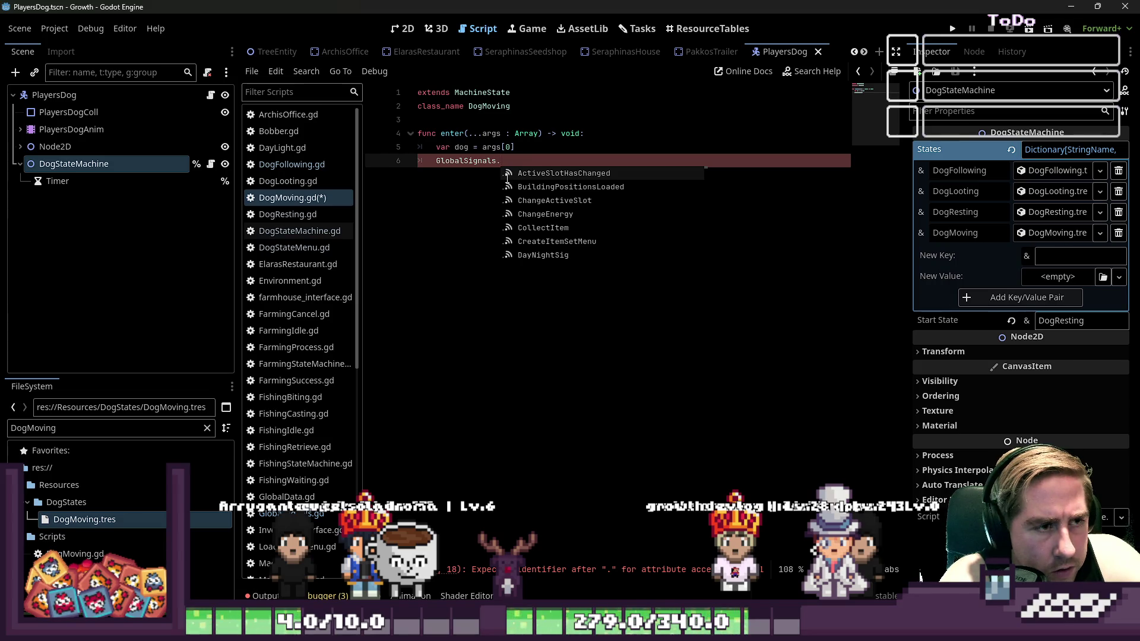
text(Dog)
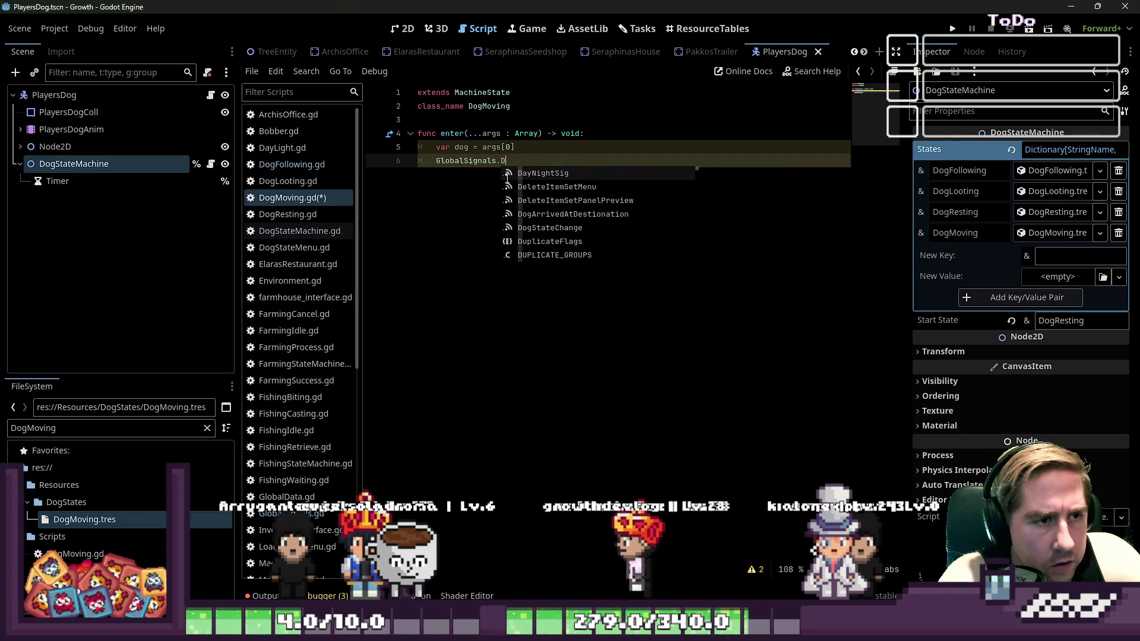
key(Return)
text(.em)
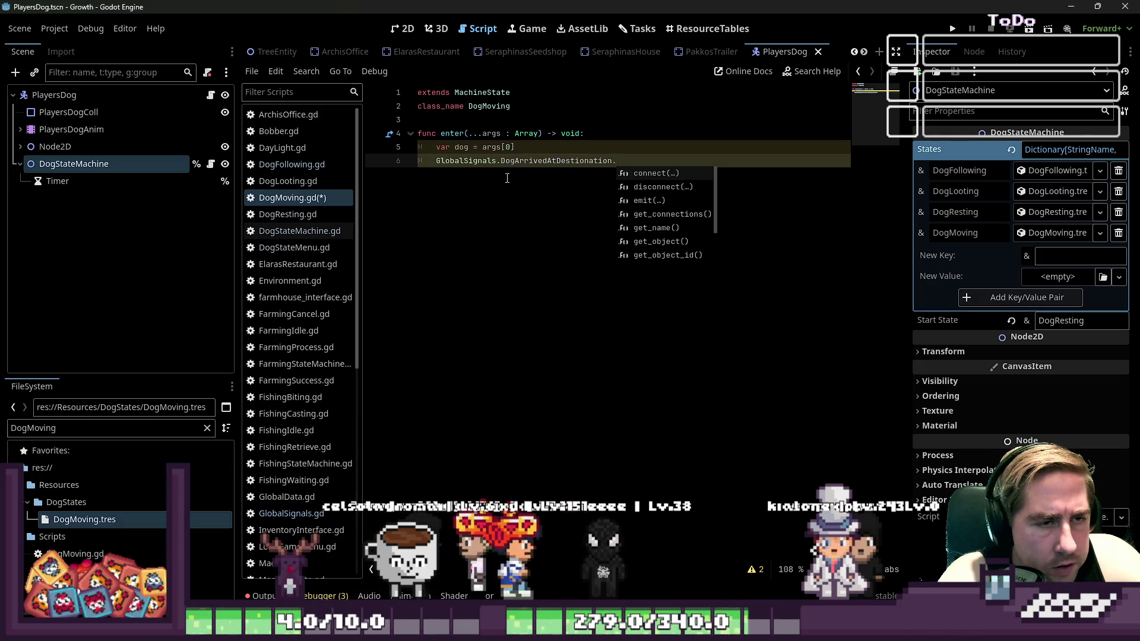
key(BackSpace)
key(BackSpace)
text(con)
key(Return)
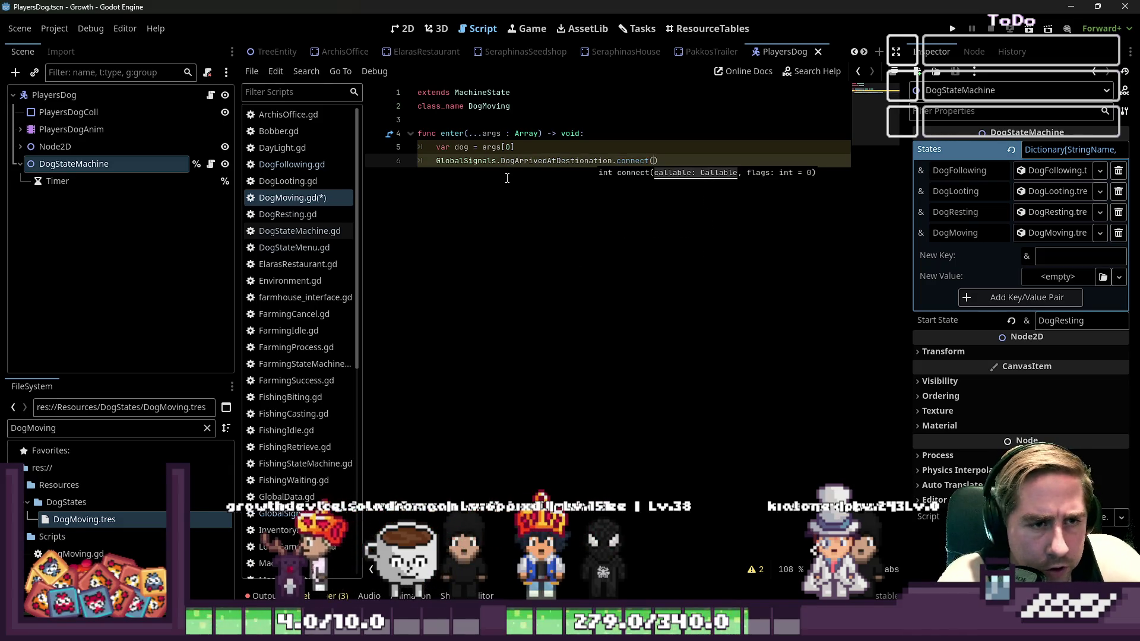
text(dog_arrived_at_desti)
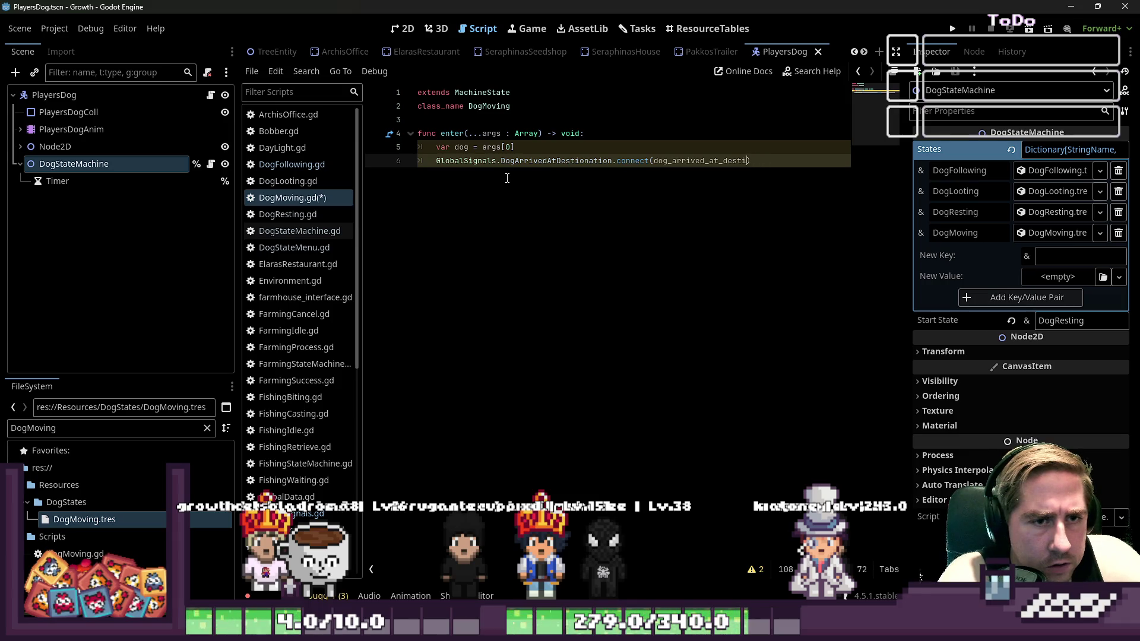
text(nation)
key(ctrl+c)
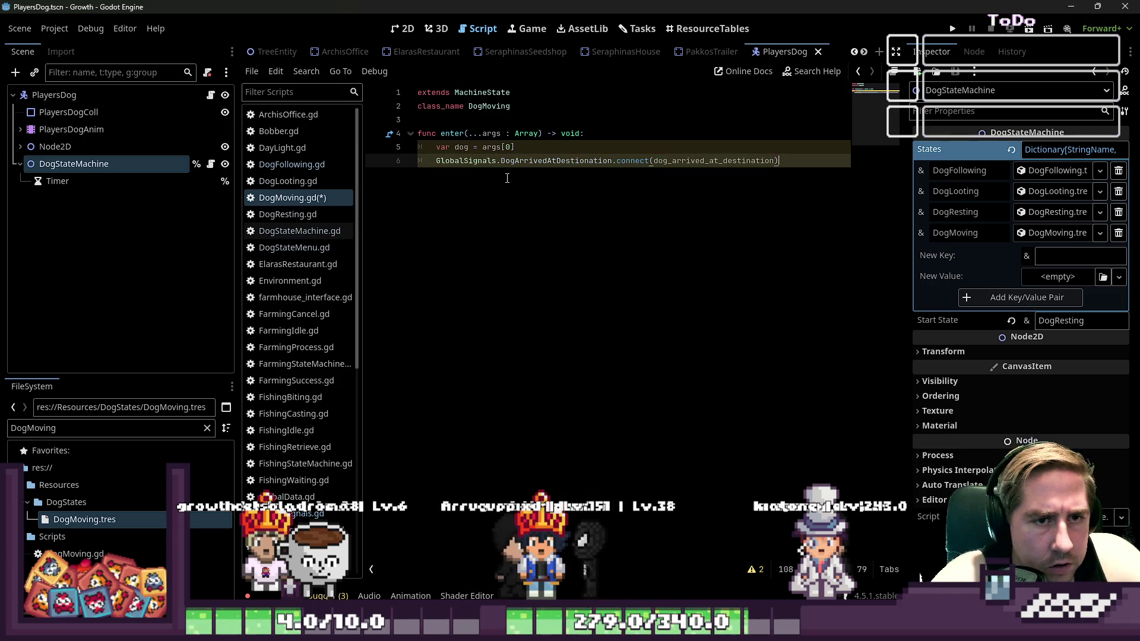
key(End)
key(Return)
key(Return)
Add func dog_arrived_at_destination() -> void that emits RequestTransition with &"DogFollowing"
text(func)
key(ctrl+v)
text(()
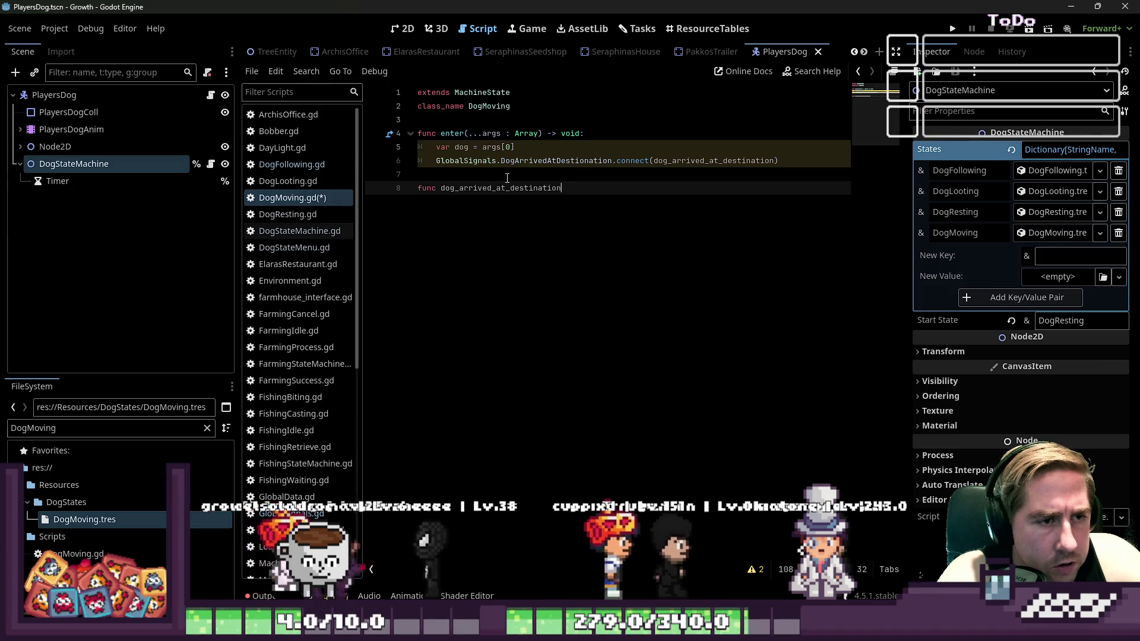
text() -> )
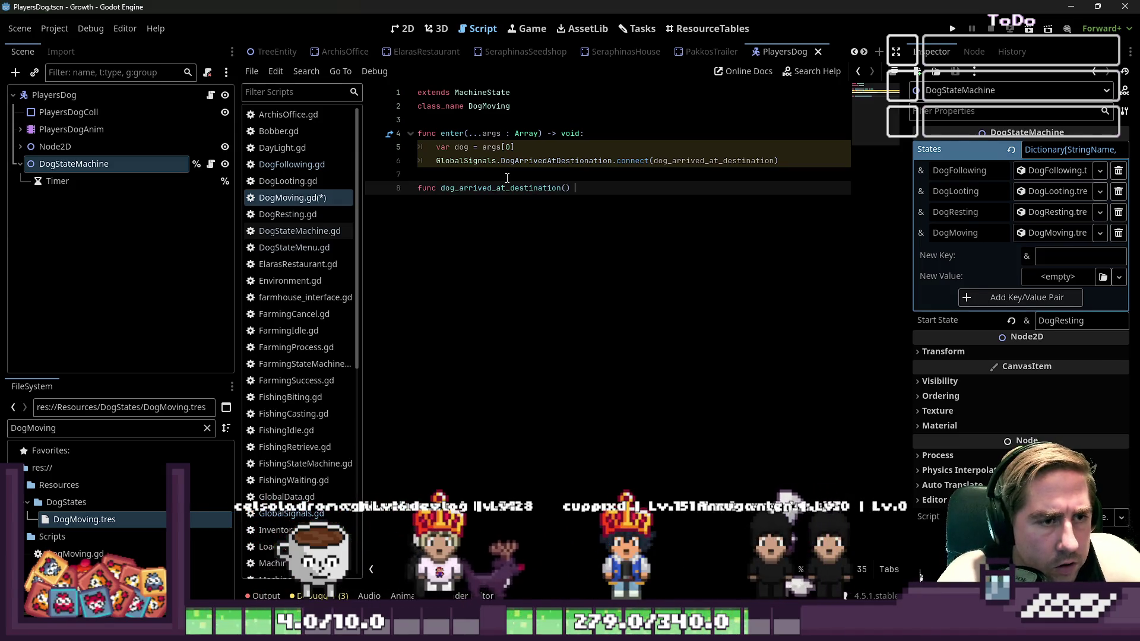
text(void:)
key(Return)
text(p)
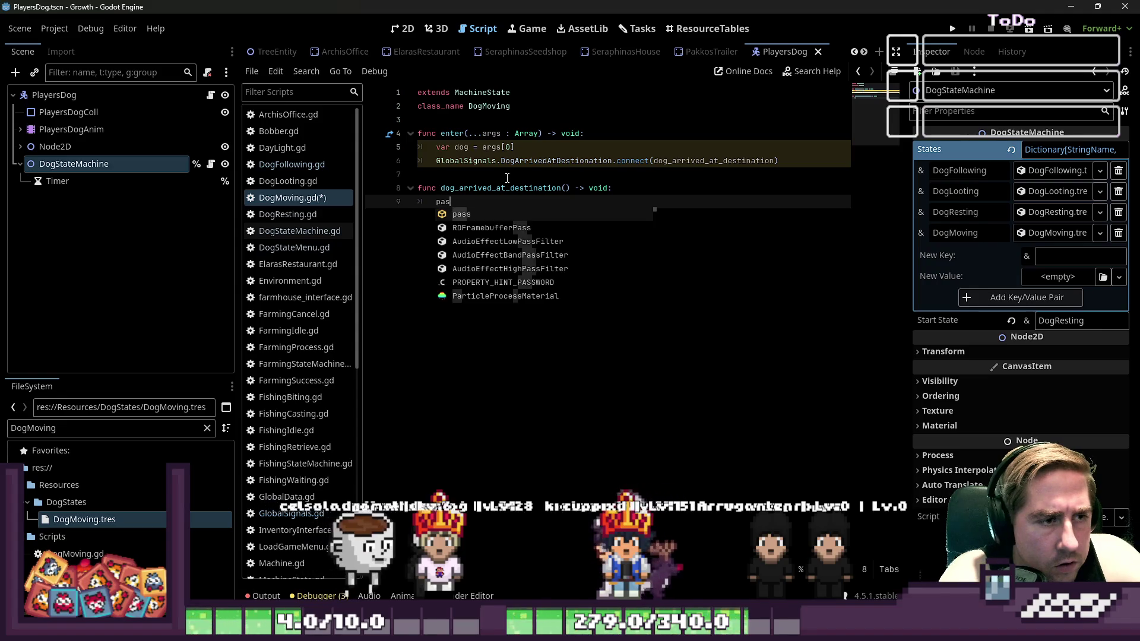
key(BackSpace)
text(Reque)
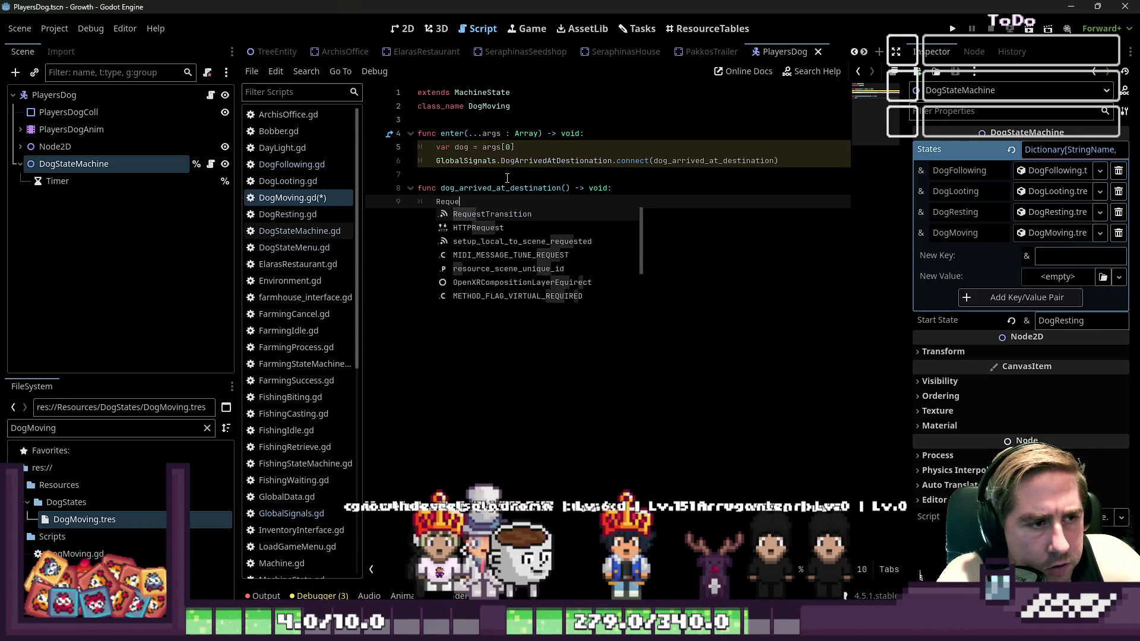
text(stTransition.emit(&"Dog)
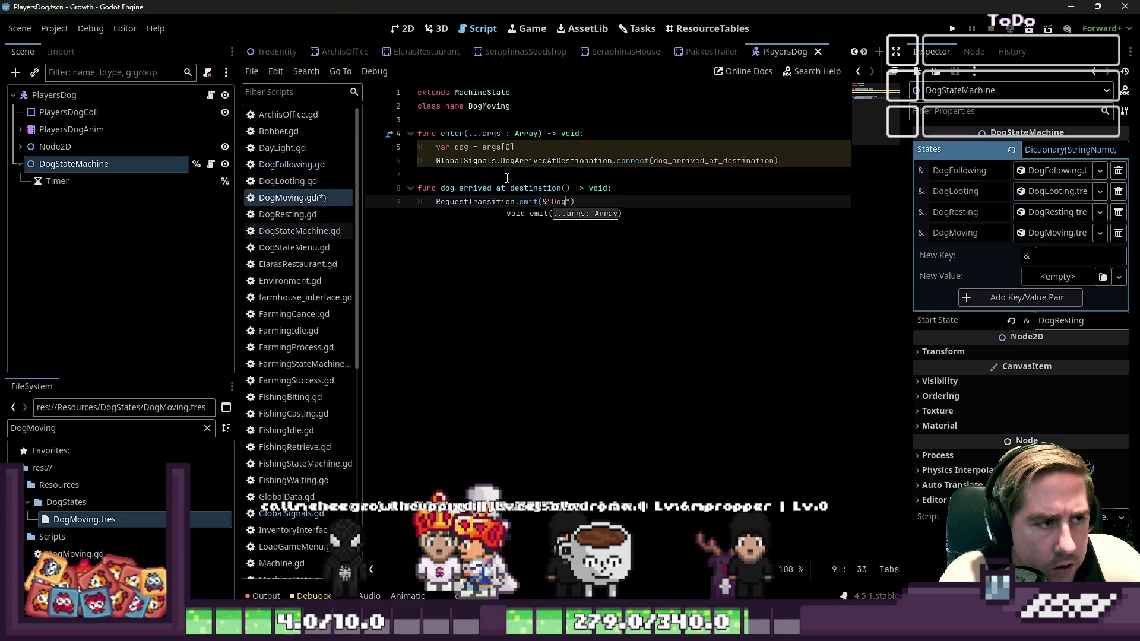
text(ollow)
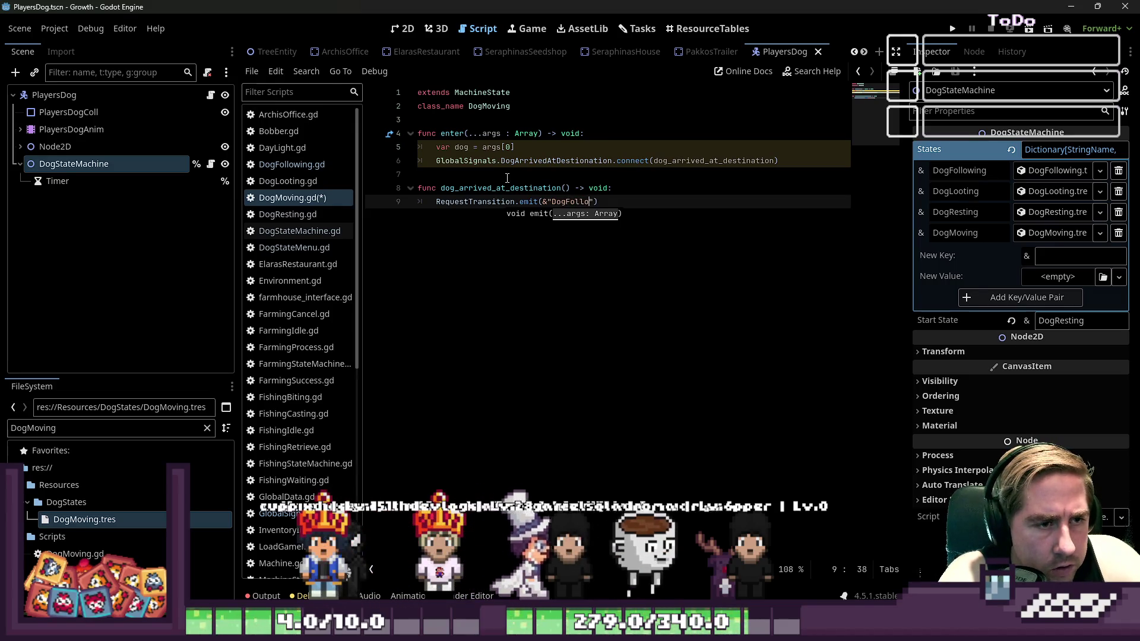
text(ing)
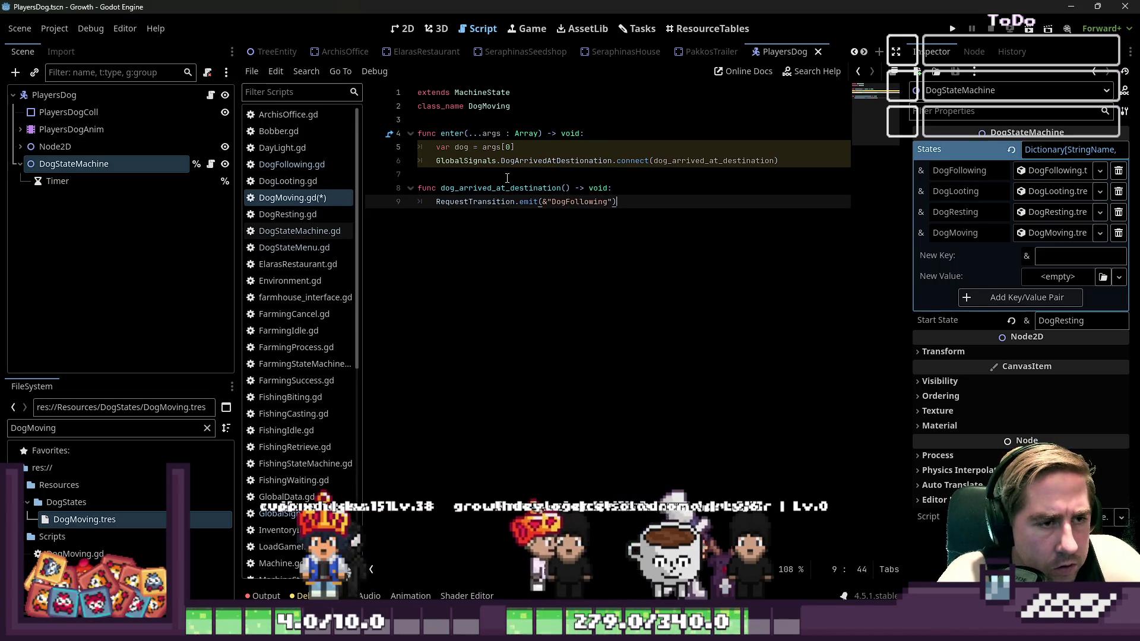
key(End)
key(Return)
key(Return)
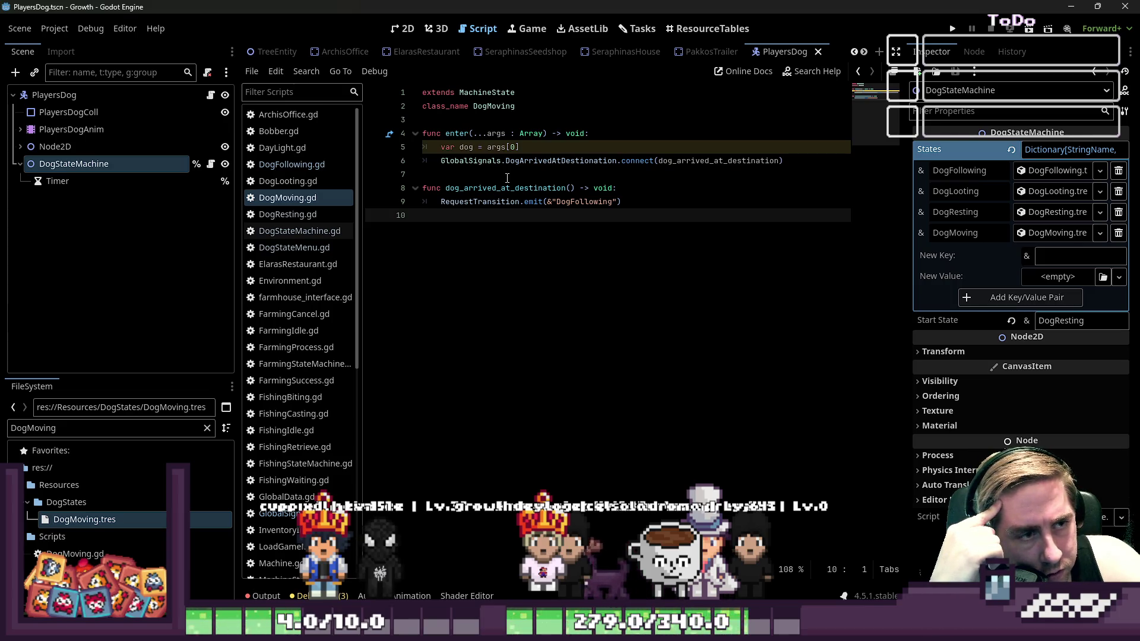
Delete the unused var dog line from enter()
key(Up)
key(Up)
key(Up)
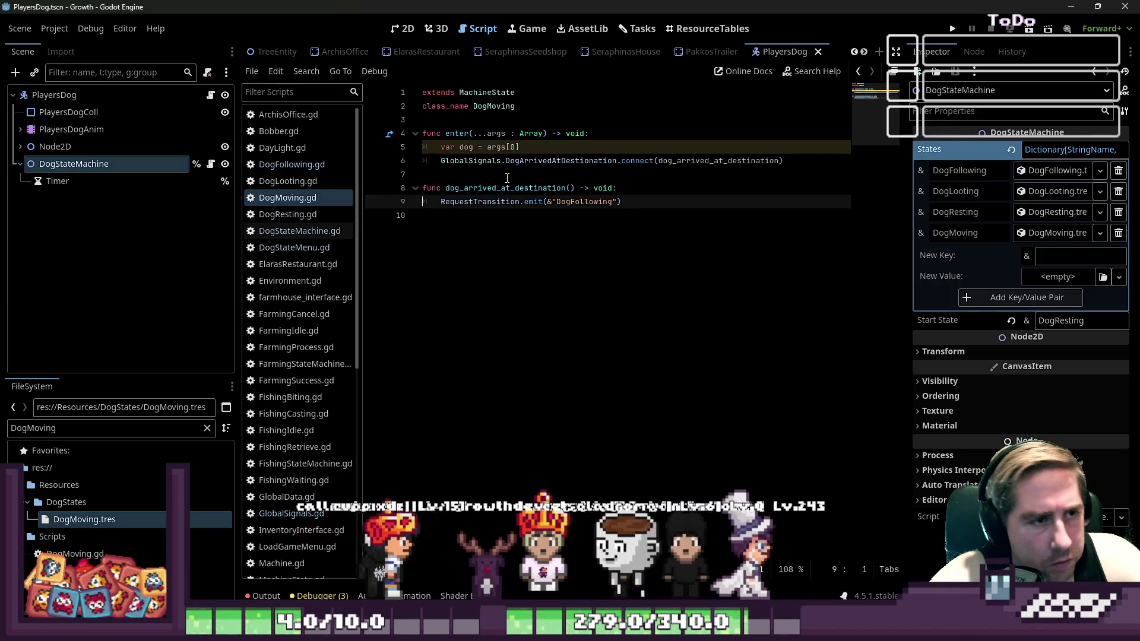
key(shift+End)
key(ctrl+shift+k)
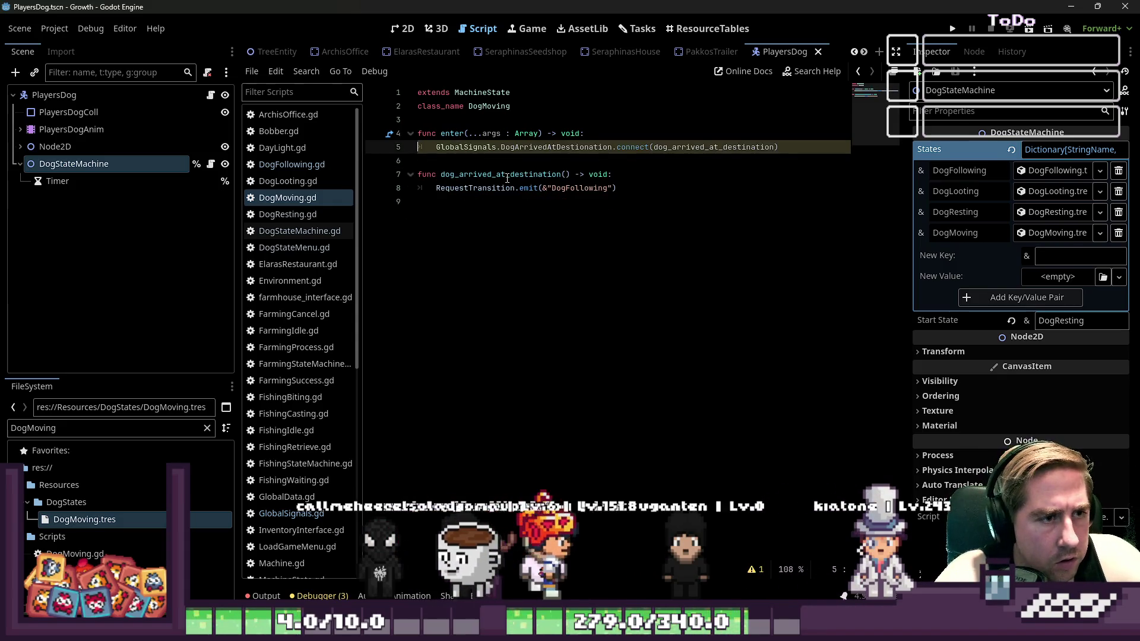
Add an exit(...args : Array) -> void function from the autocomplete template
key(Down)
key(Down)
key(Down)
key(Return)
text(func)
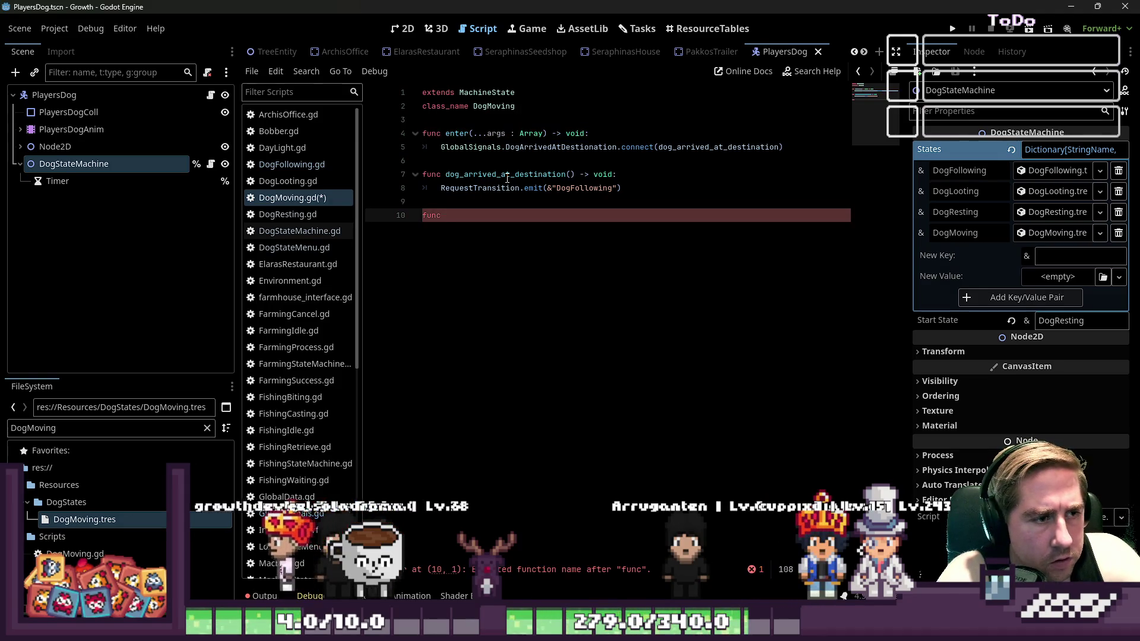
text( ex)
key(Return)
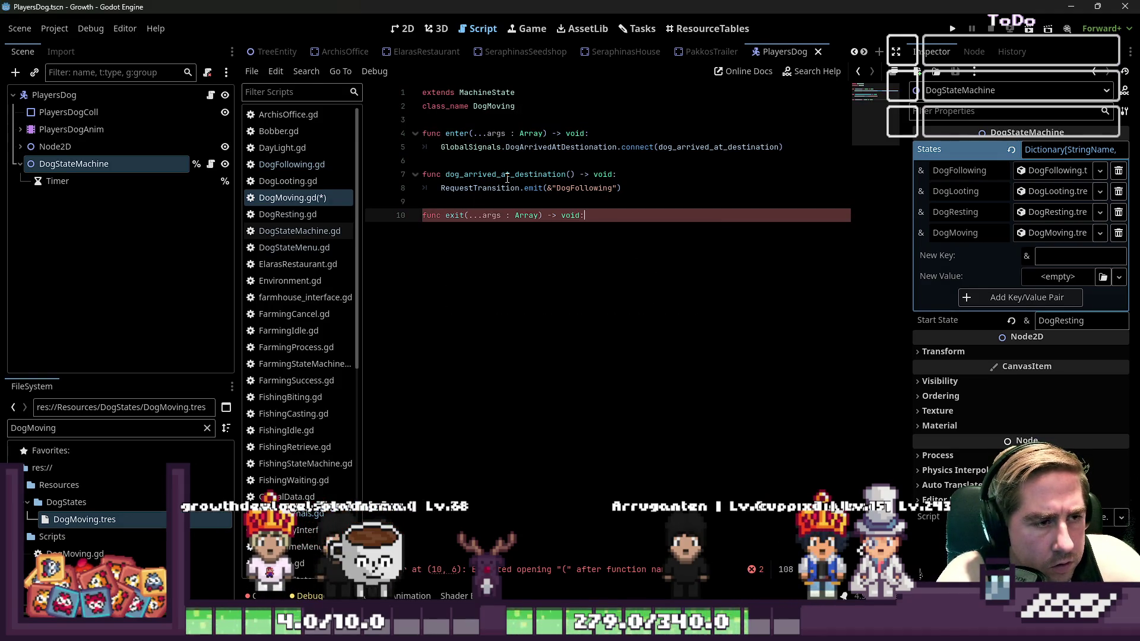
key(Return)
key(Up)
key(Up)
key(Up)
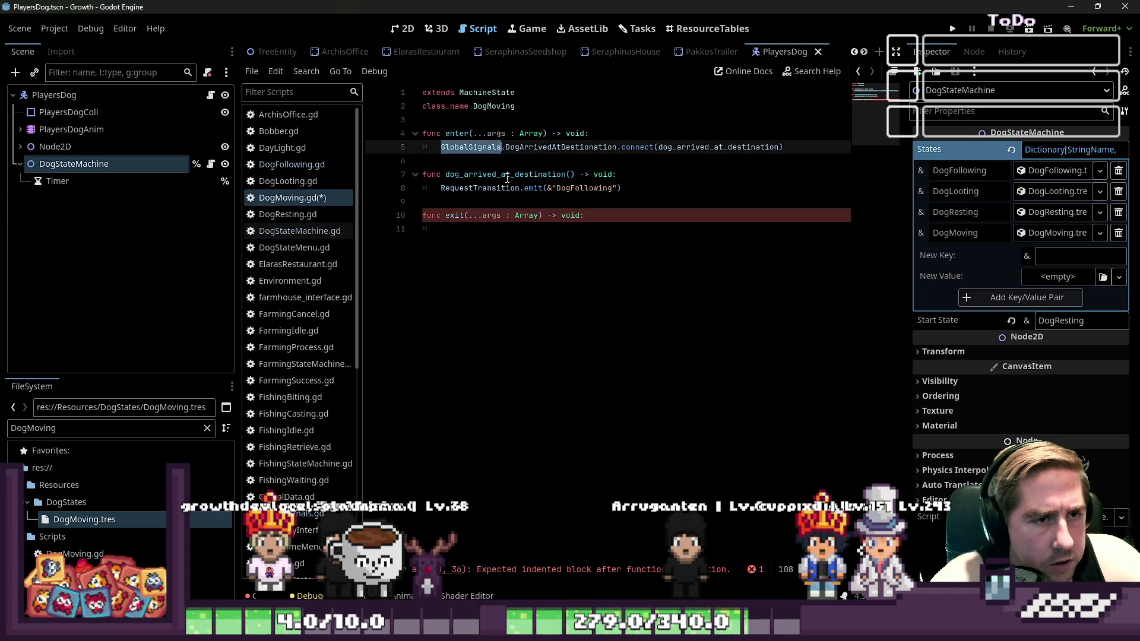
key(Down)
key(Down)
key(Down)
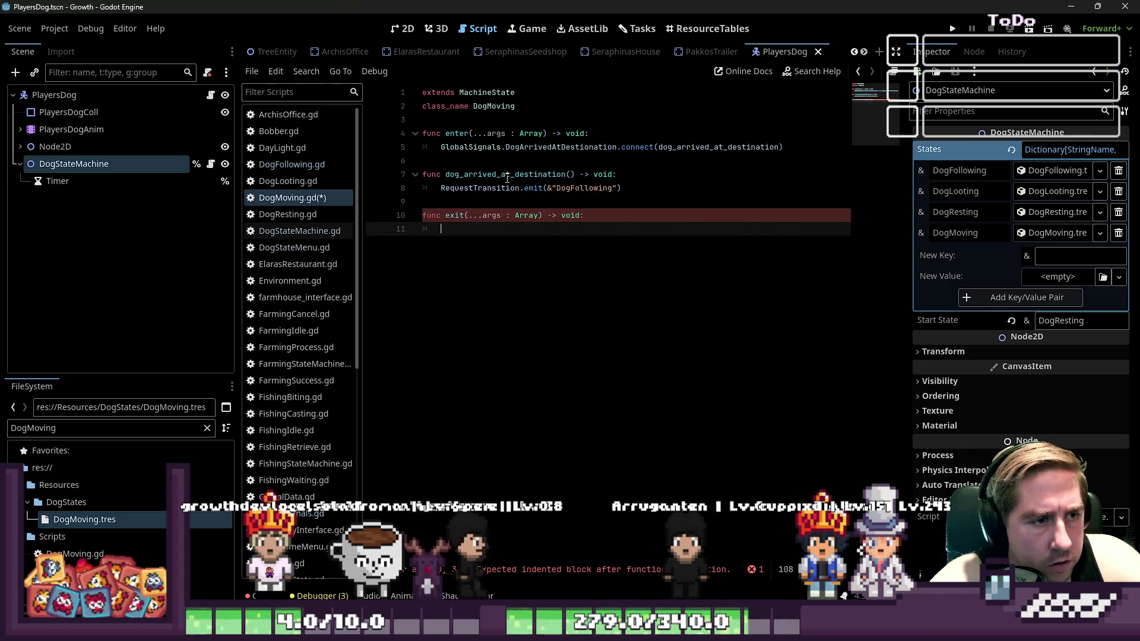
Make exit() disconnect DogArrivedAtDestionation from dog_arrived_at_destination, and save DogMoving.gd
key(ctrl+v)
key(ctrl+Left)
key(ctrl+Left)
key(ctrl+Left)
text(dis)
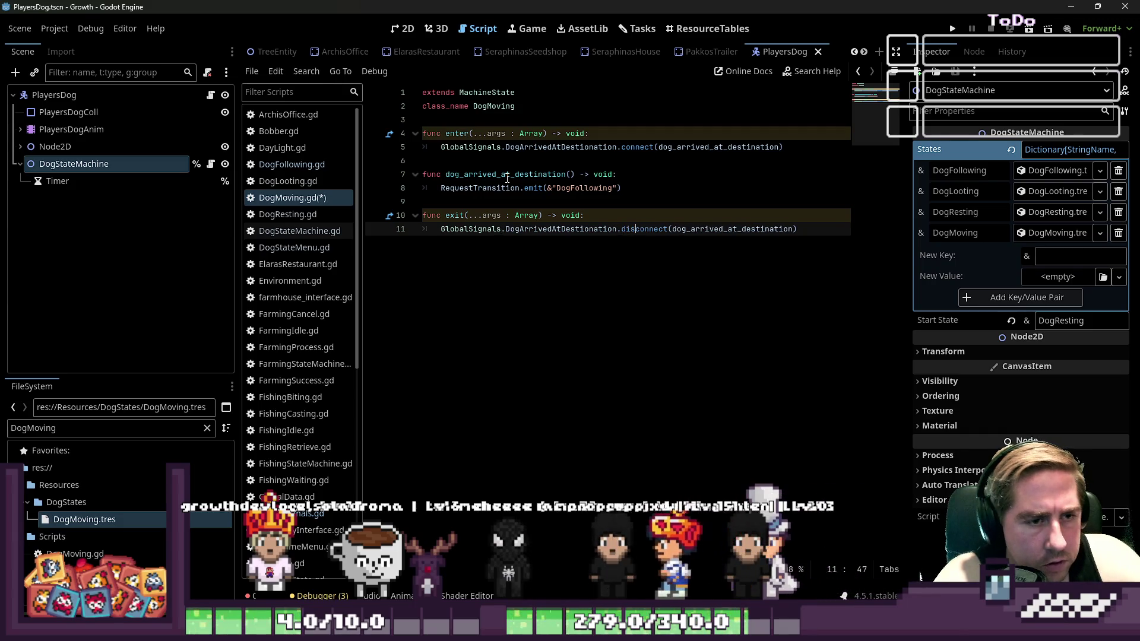
key(End)
key(shift+Up)
key(Right)
key(ctrl+s)
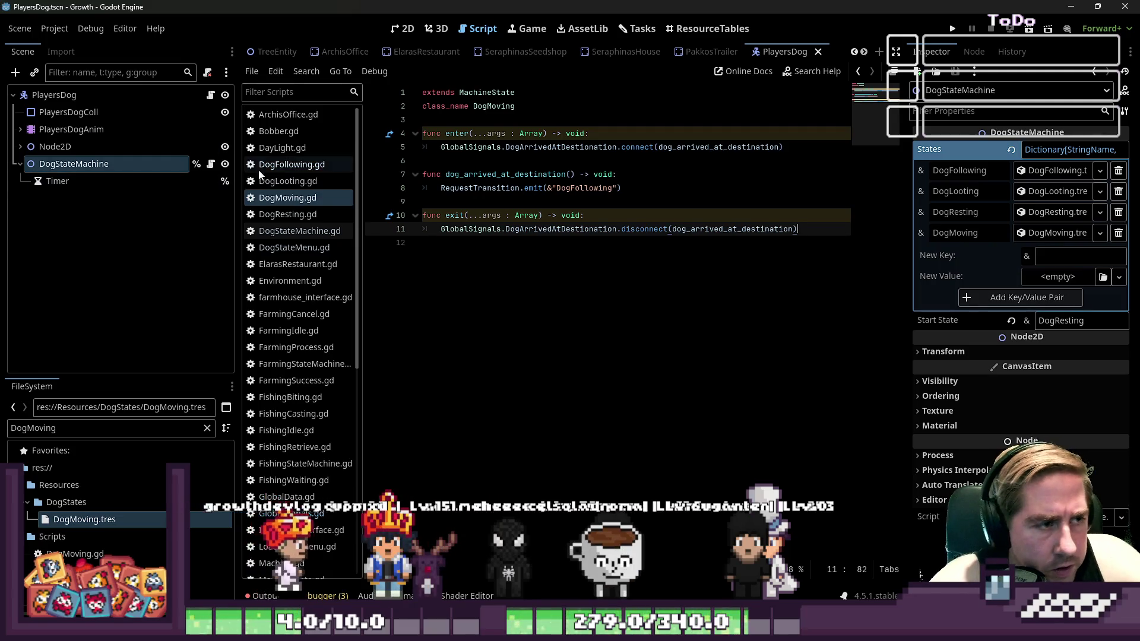
click(251, 167)
Add an exit() function at the end of DogFollowing.gd, pasting in the dog and timer lines from enter()
click(507, 495)
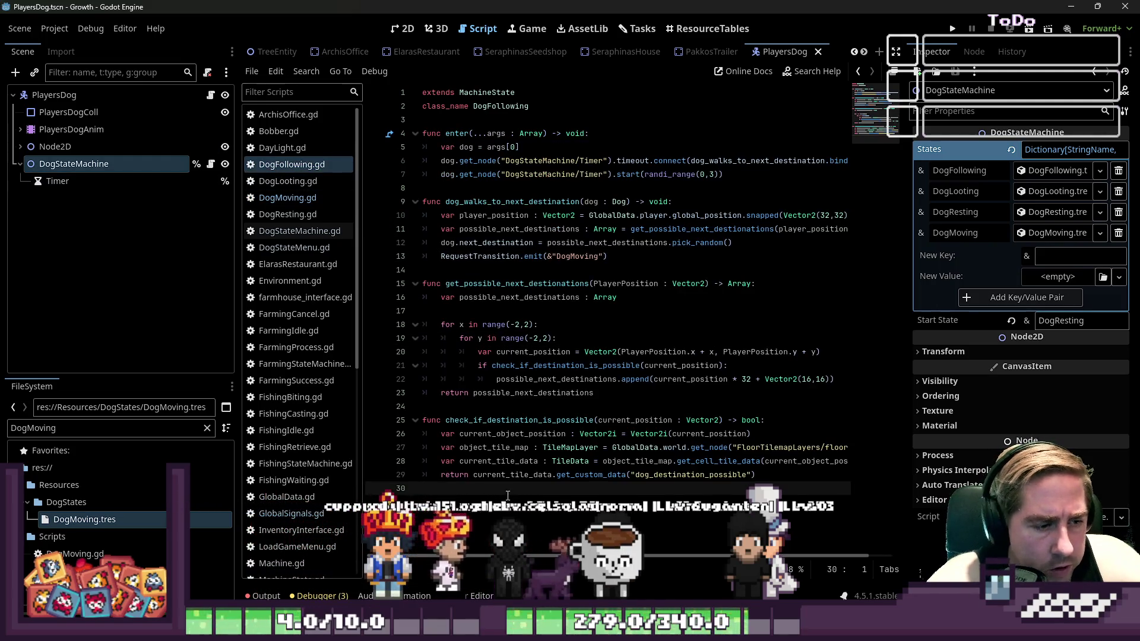
key(Return)
text(fu)
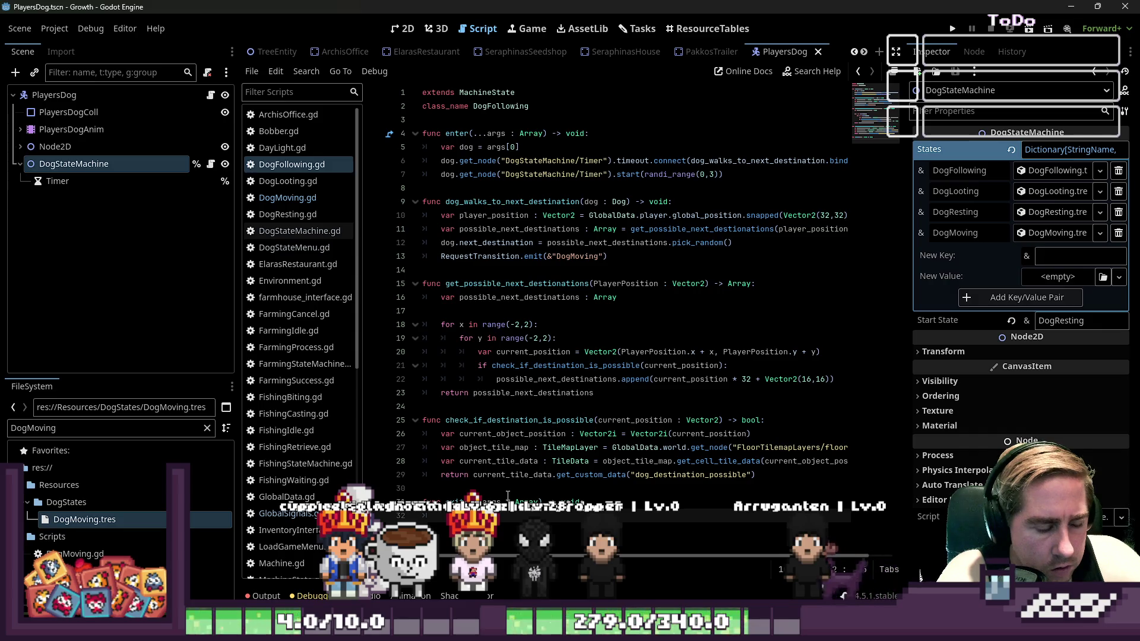
key(Up)
key(Up)
key(Up)
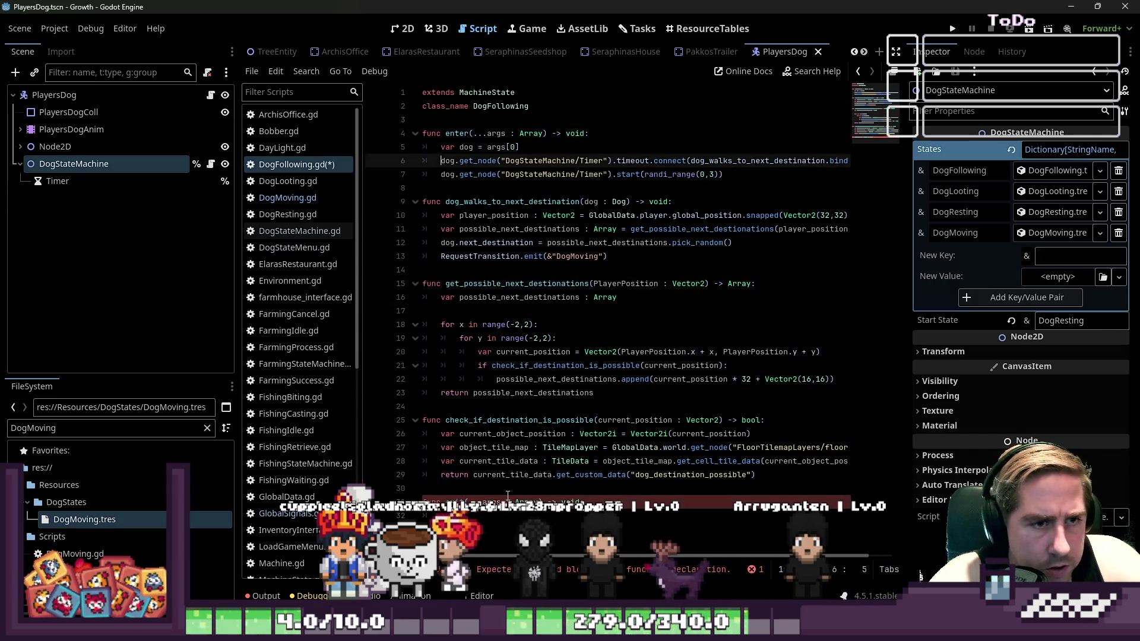
key(Down)
key(Down)
key(Down)
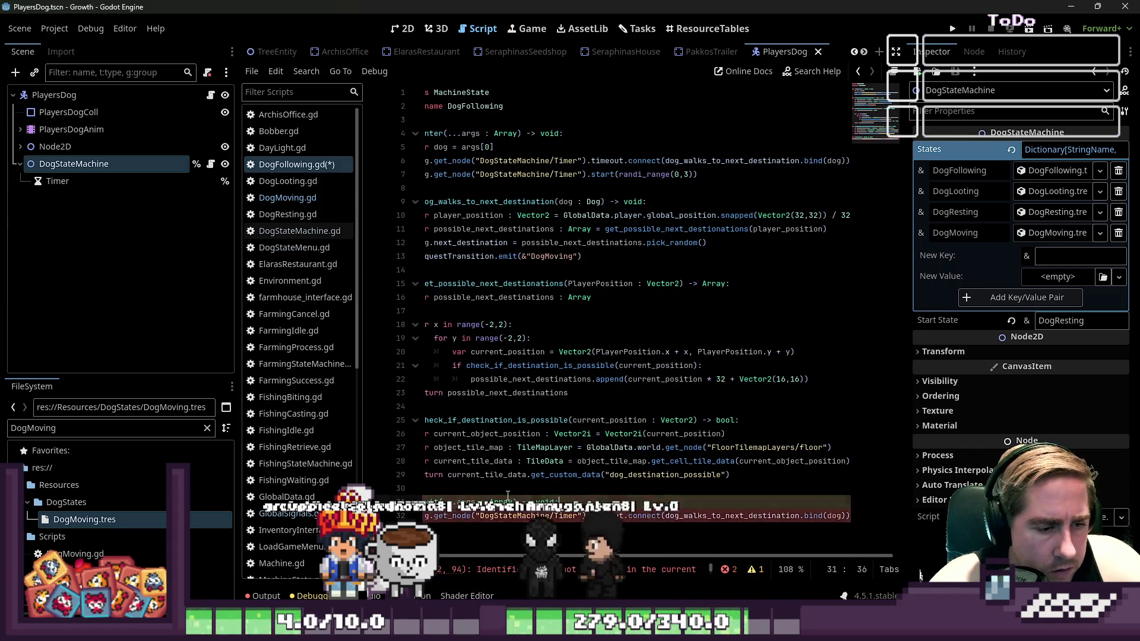
key(ctrl+v)
key(Up)
key(Up)
key(Up)
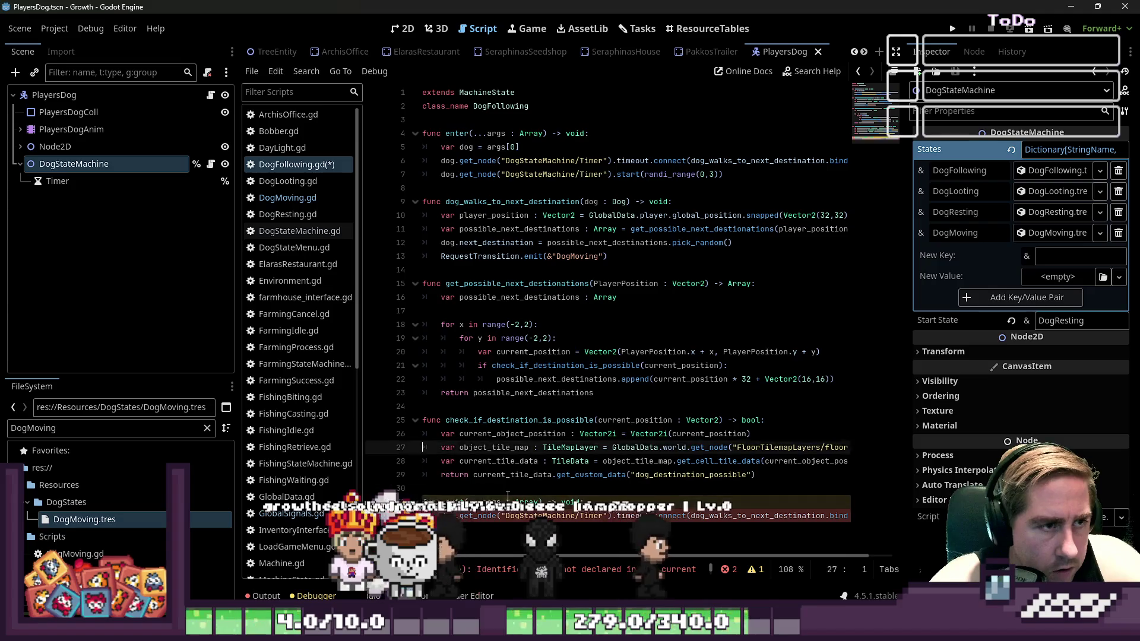
key(Down)
key(Down)
key(Down)
key(ctrl+v)
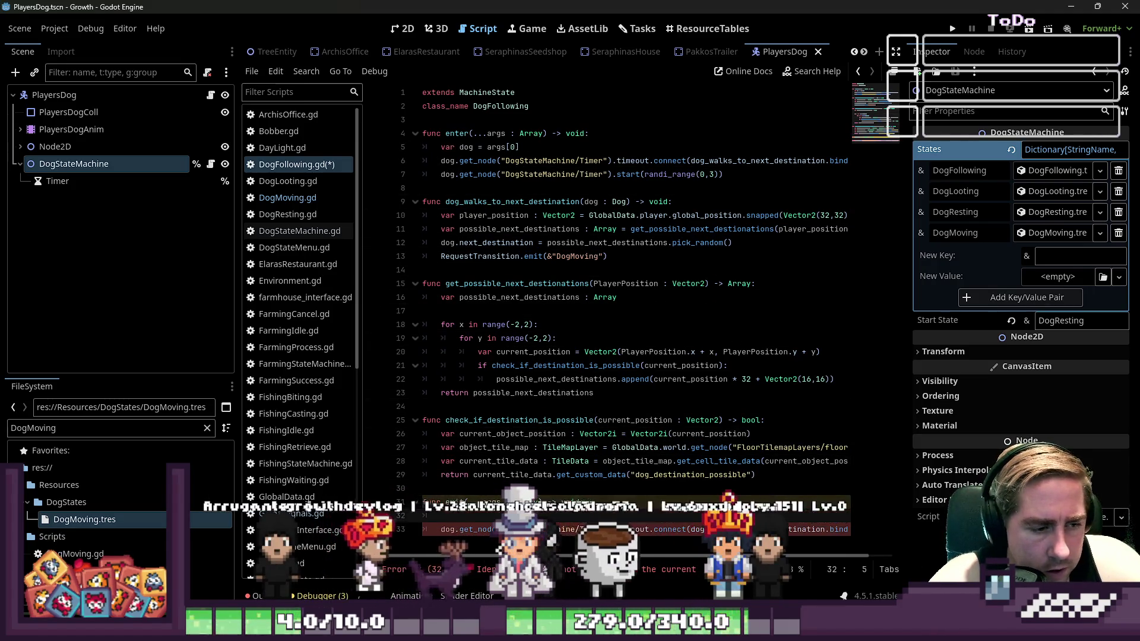
Change the timer call to disconnect dog_walks_to_next_destination, save, and run the game
key(End)
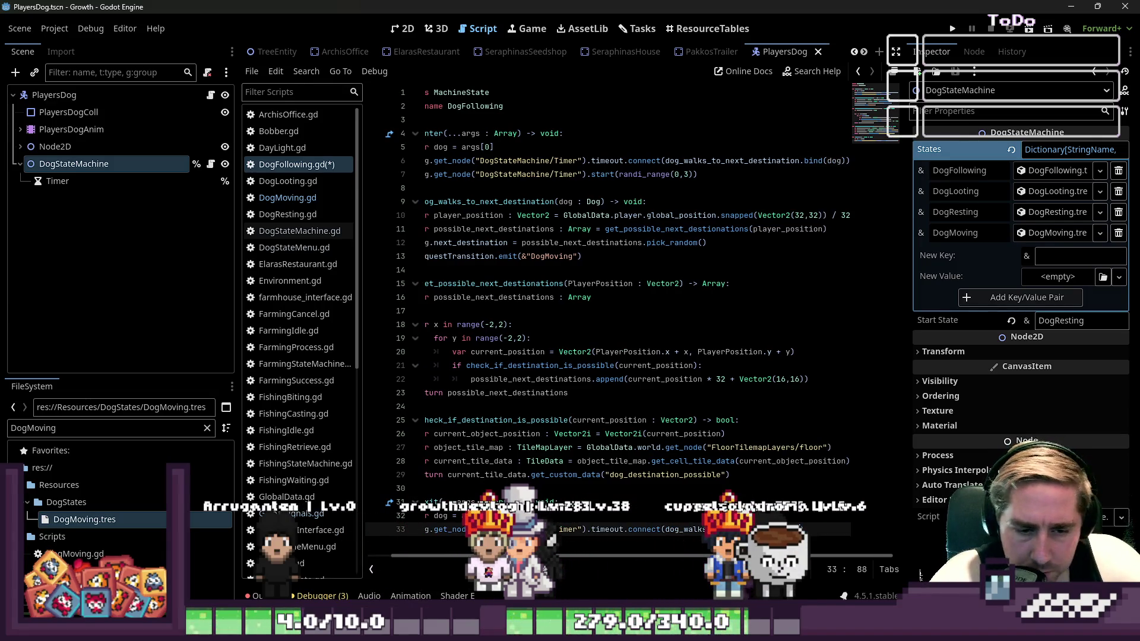
key(Right)
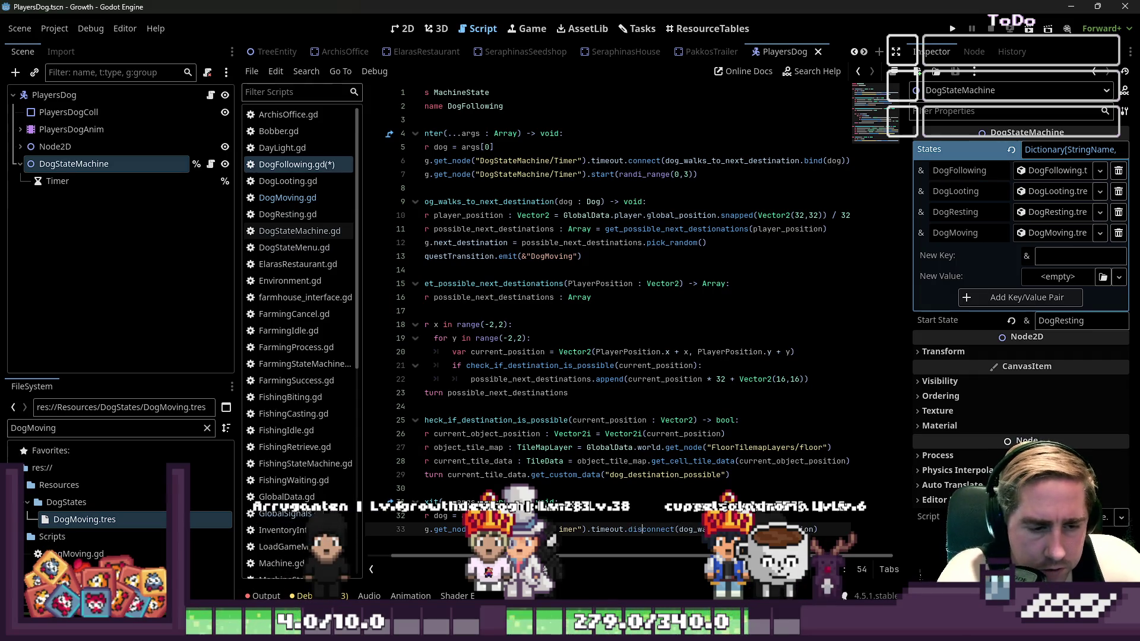
key(Home)
key(ctrl+s)
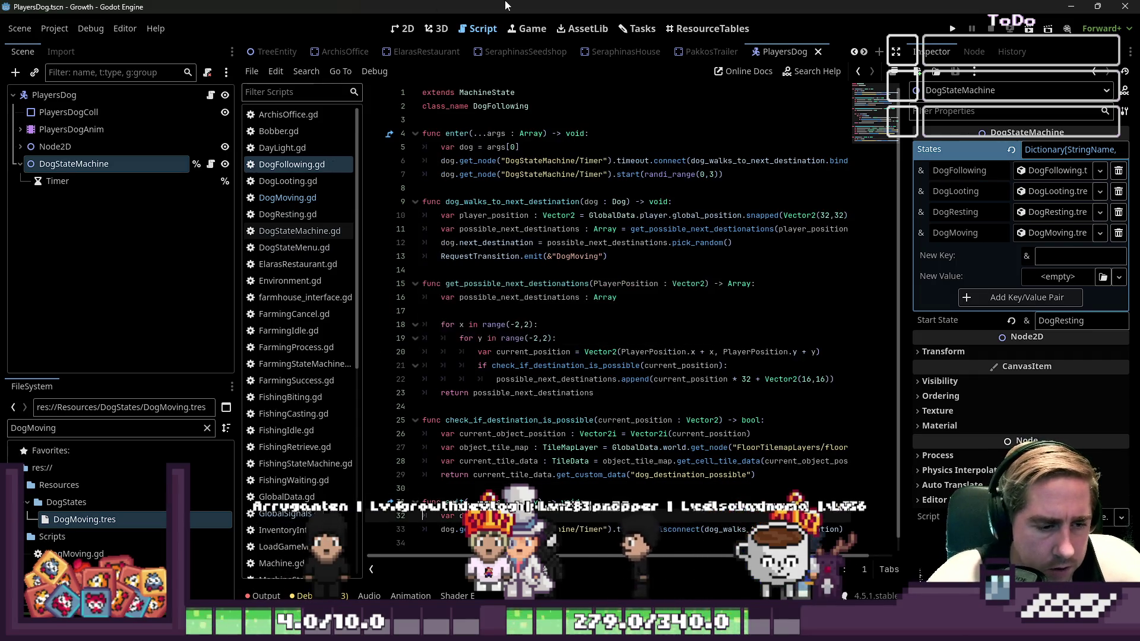
click(650, 267)
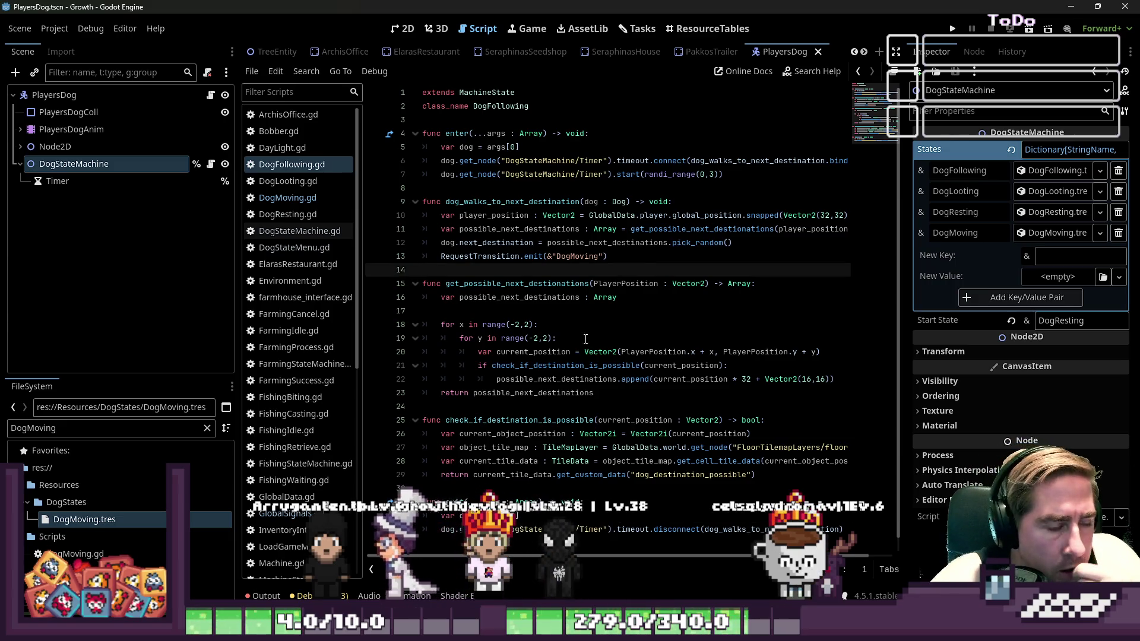
click(952, 29)
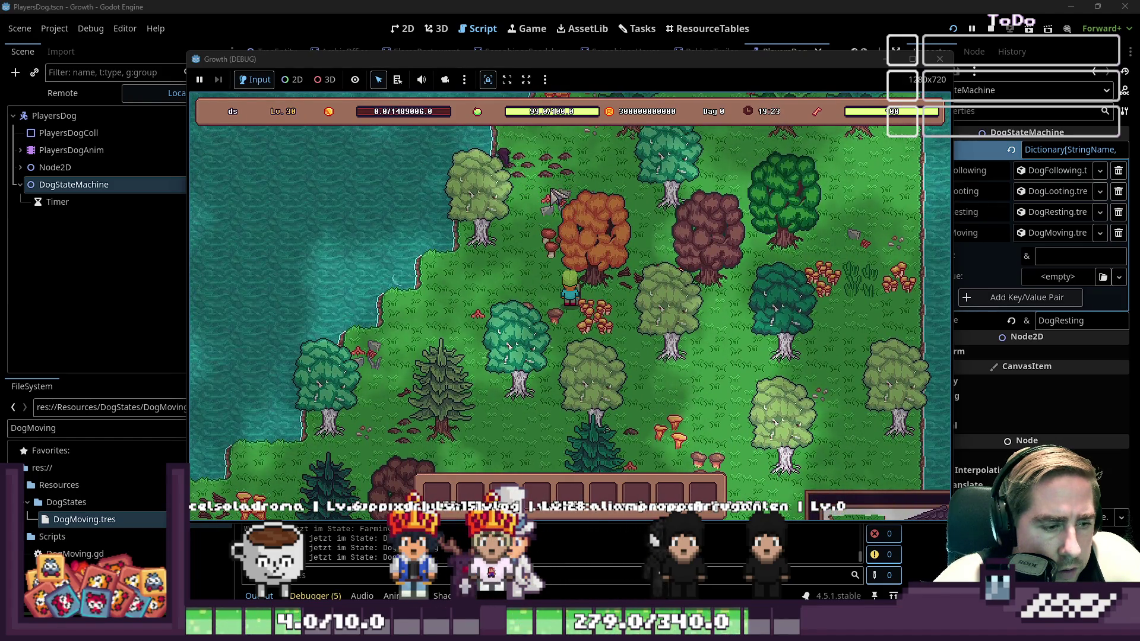
Walk the player around with WASD to test the dog's states, then stop the game
key(s)
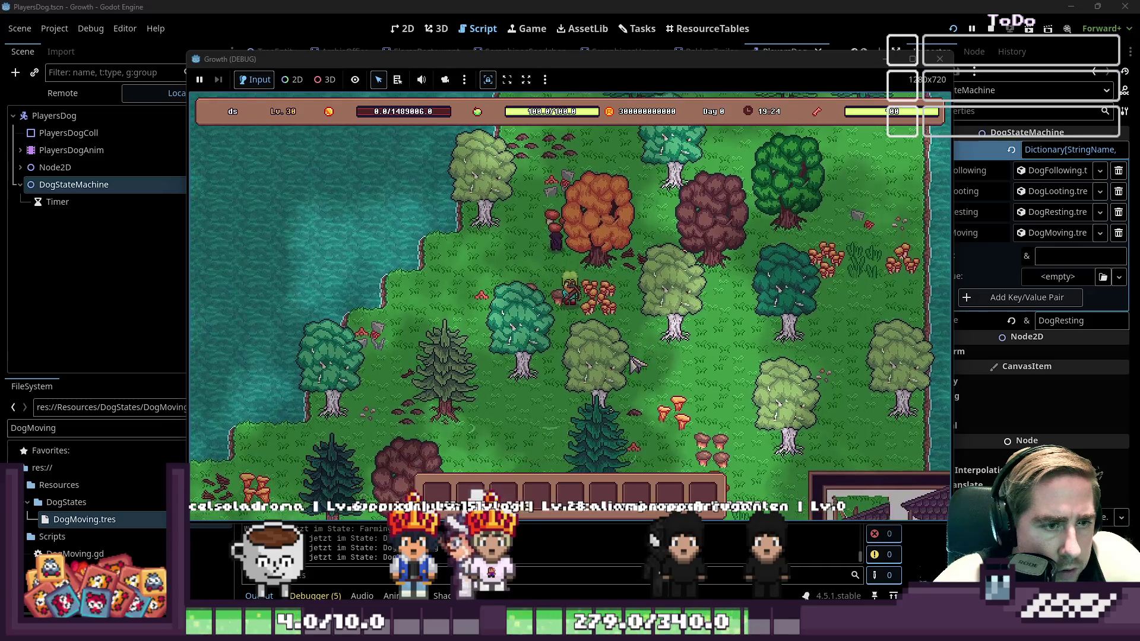
key(a)
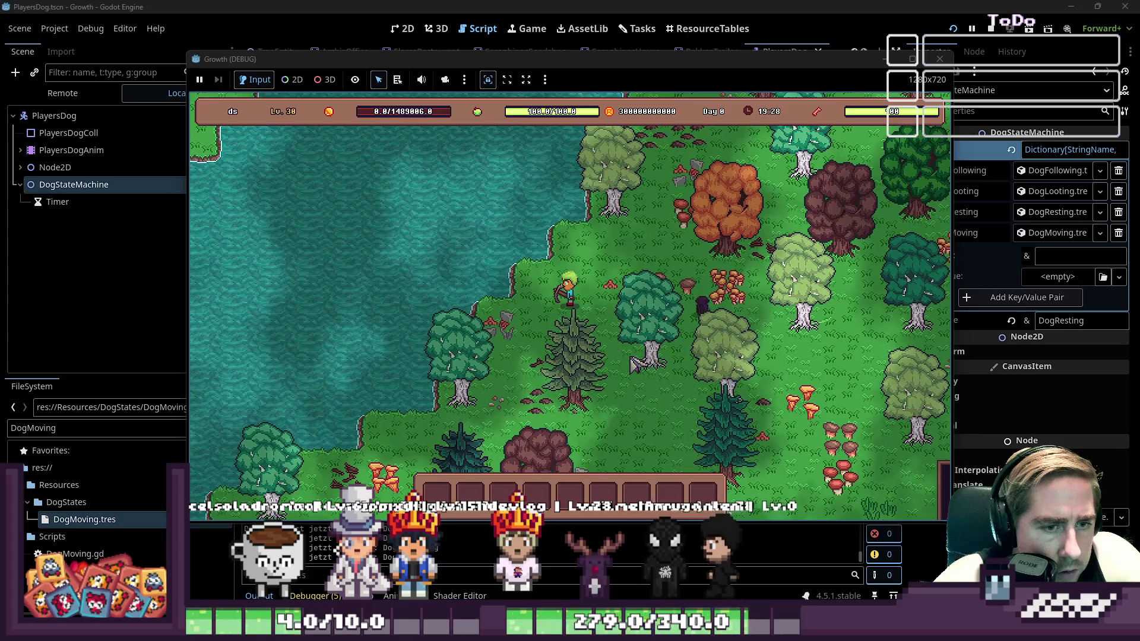
key(s)
key(a)
key(a)
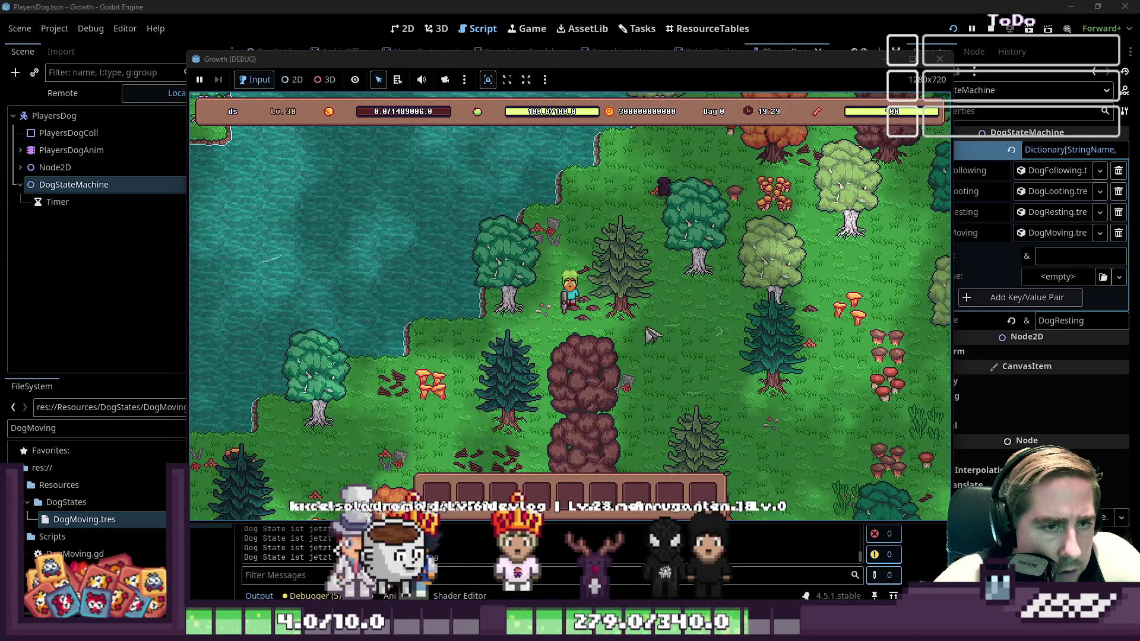
key(s)
key(s)
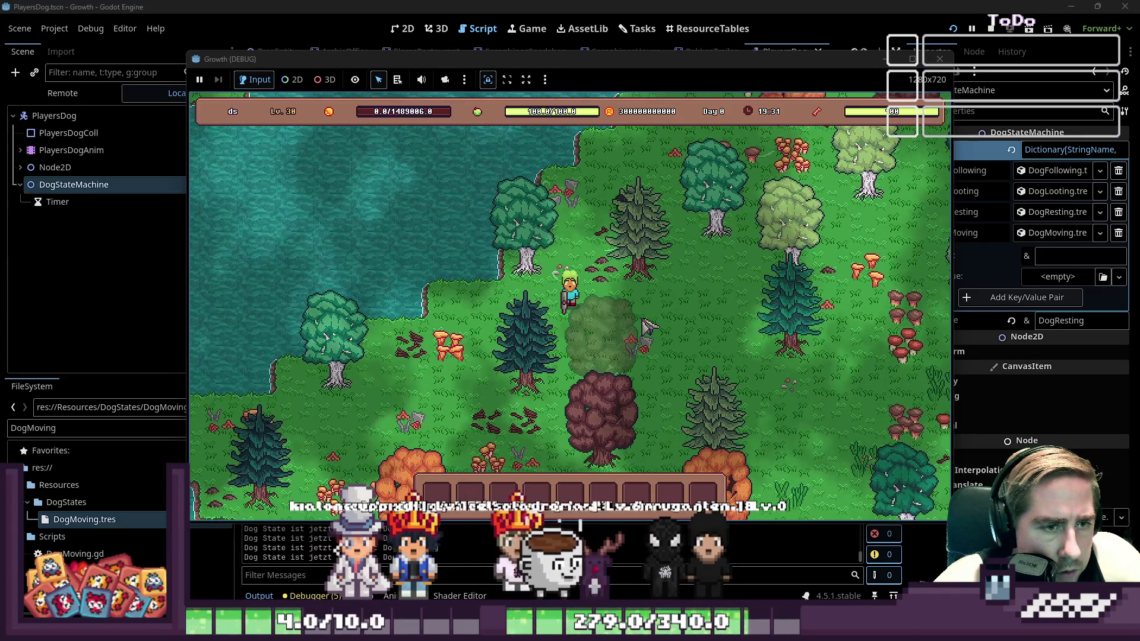
key(d)
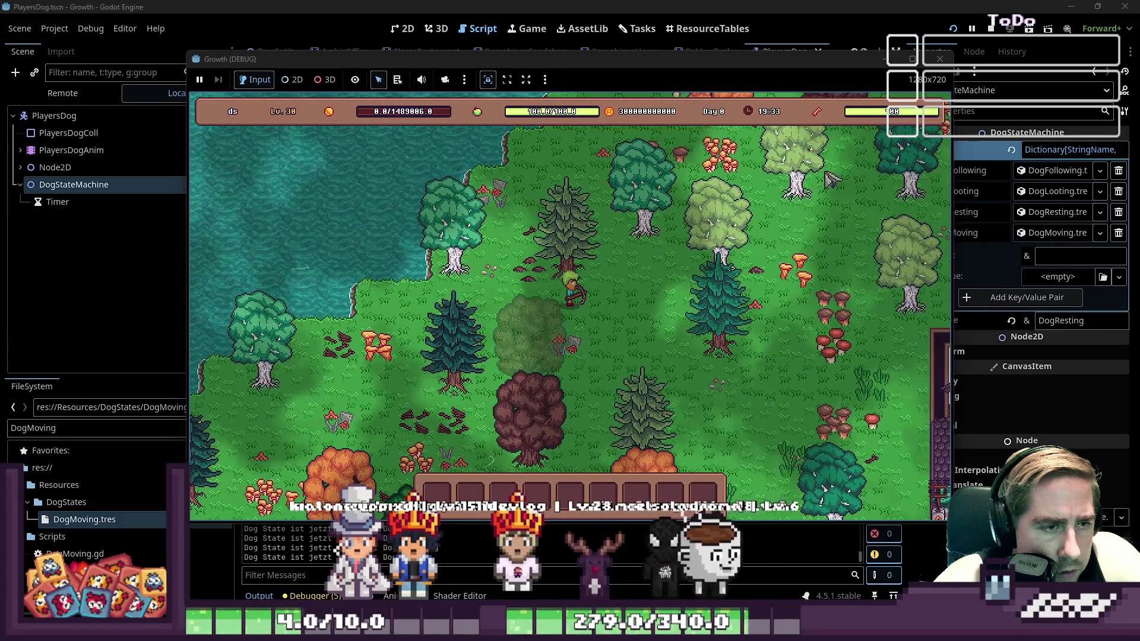
key(F8)
Set the dog's PlayersDogAnim AnimationTree to Active and relaunch the game
click(120, 117)
click(119, 129)
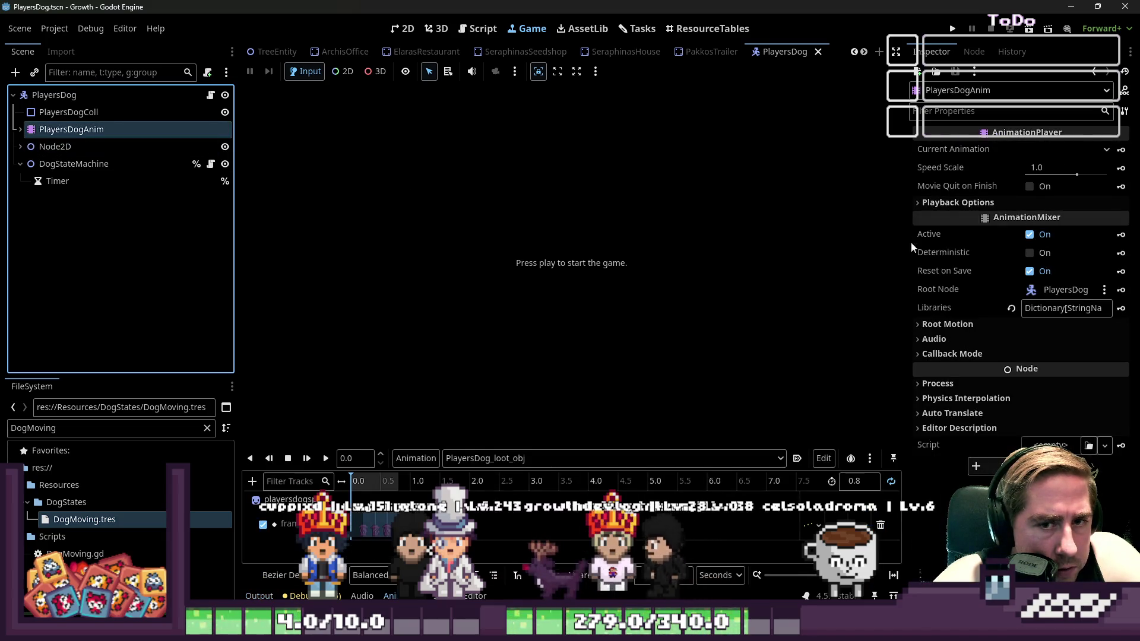
click(53, 146)
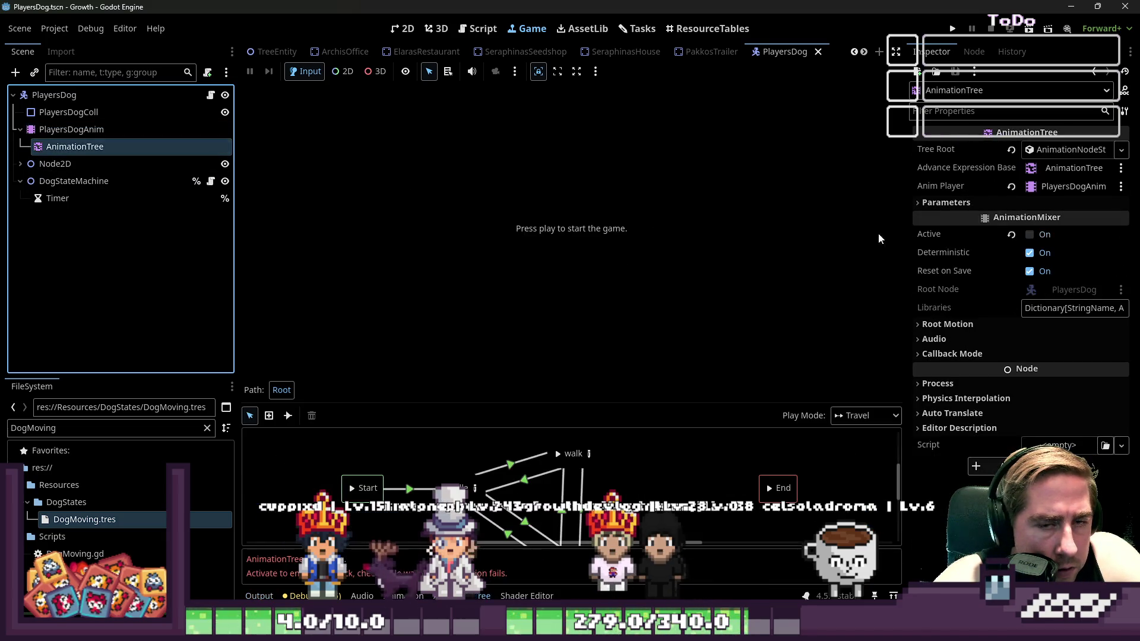
click(1030, 235)
click(952, 28)
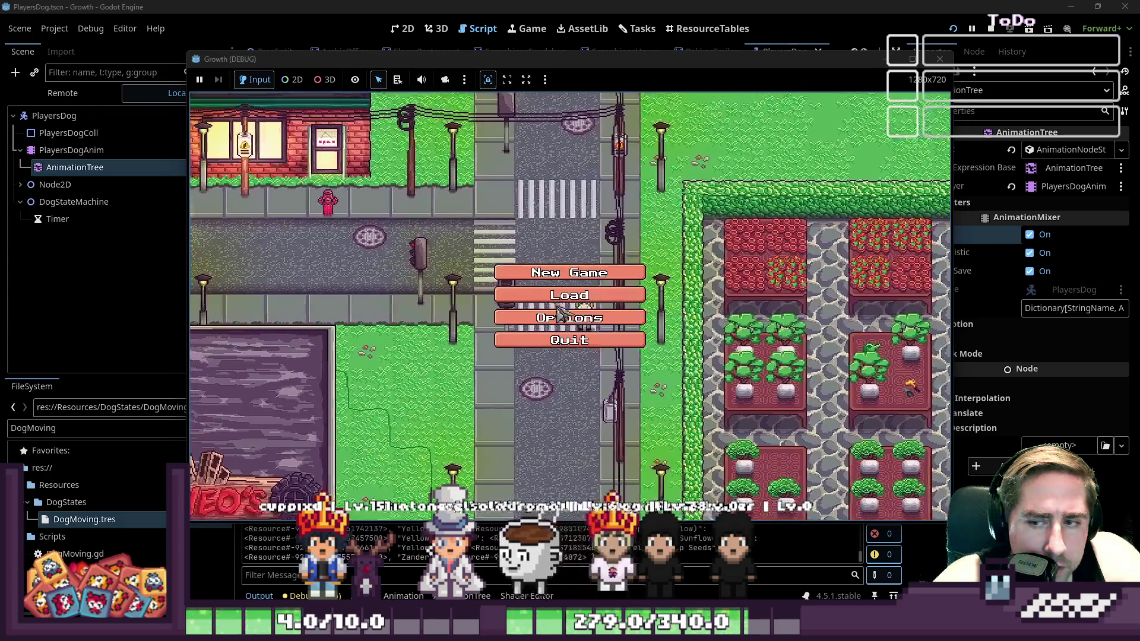
Start a New Game, enter a character name, and begin playing
click(570, 265)
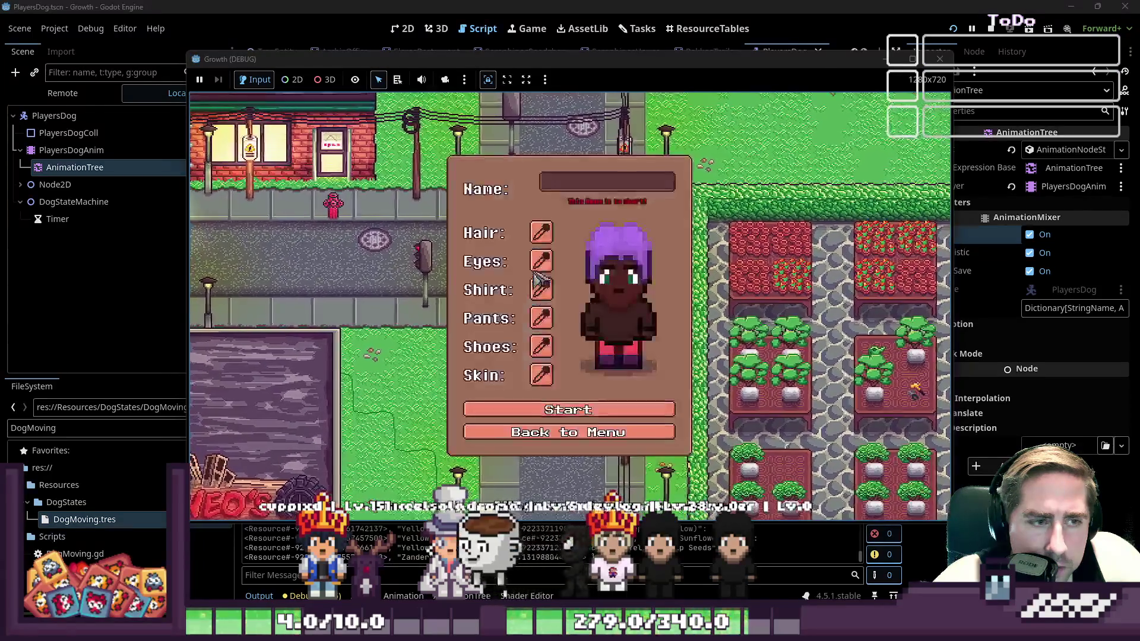
click(568, 190)
text(d)
click(569, 403)
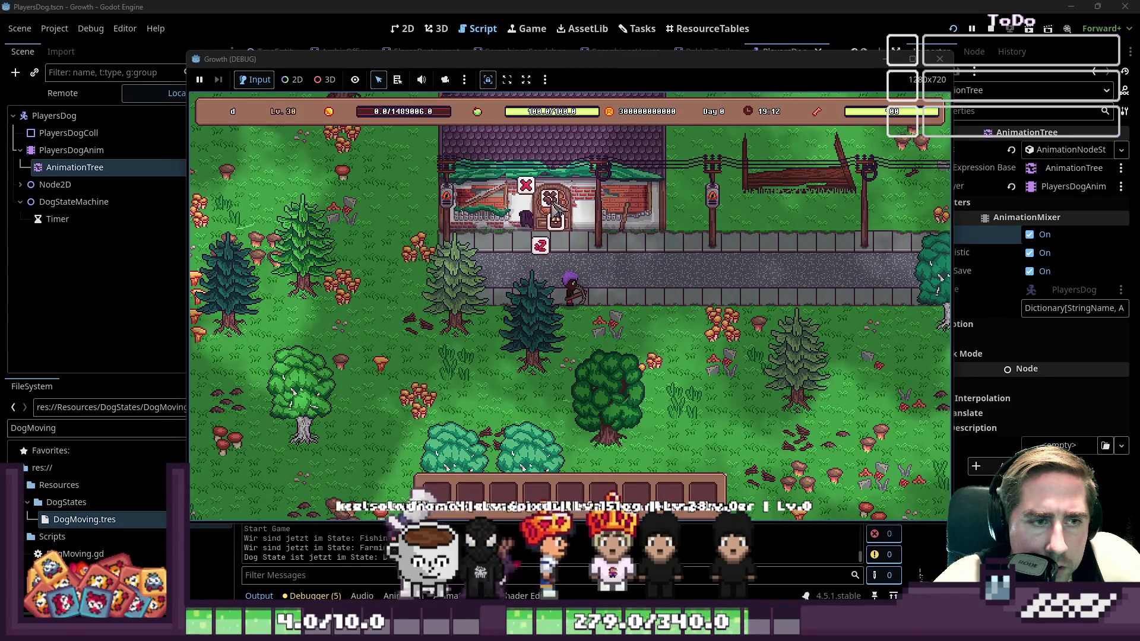
Walk around the house and lake watching the dog switch between following and moving, then close the game
key(a)
key(w)
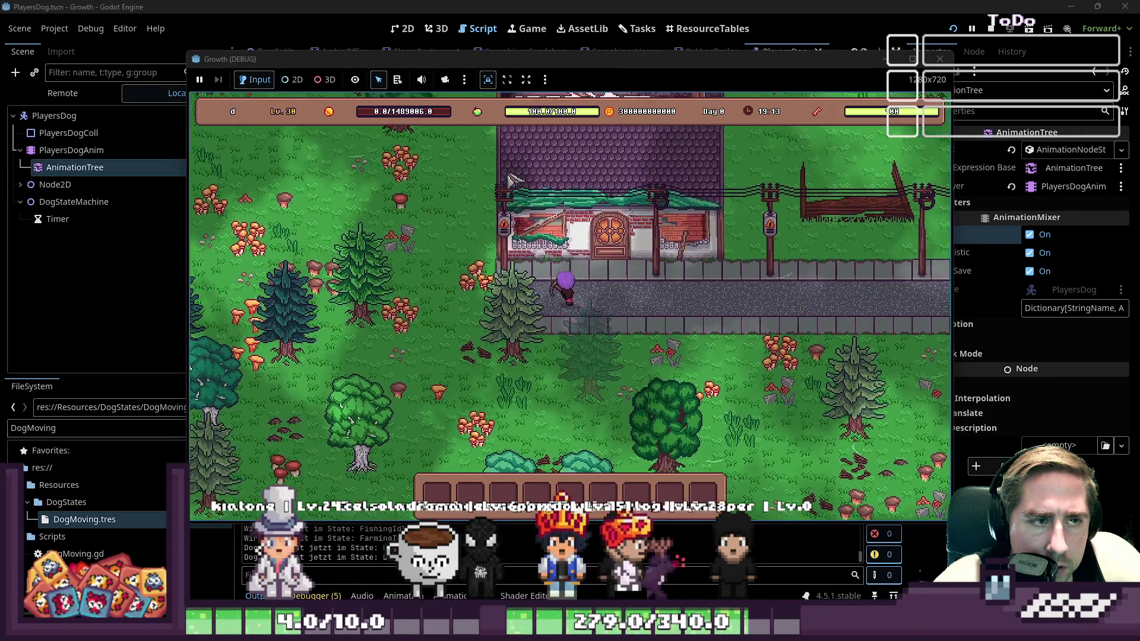
key(a)
key(w)
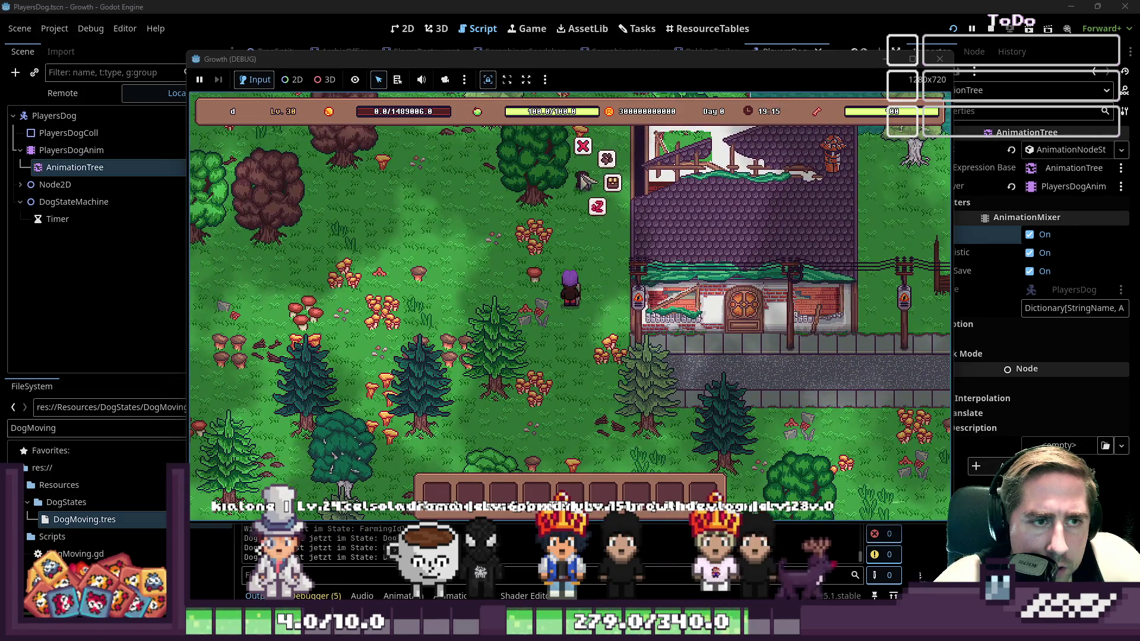
key(a)
key(w)
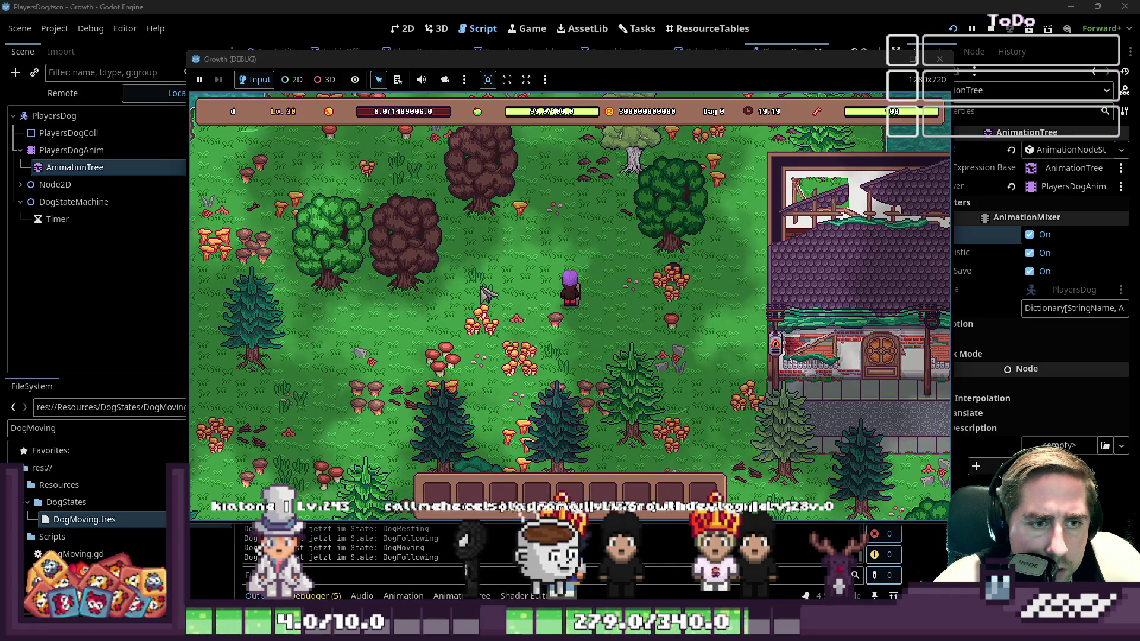
key(a)
key(w)
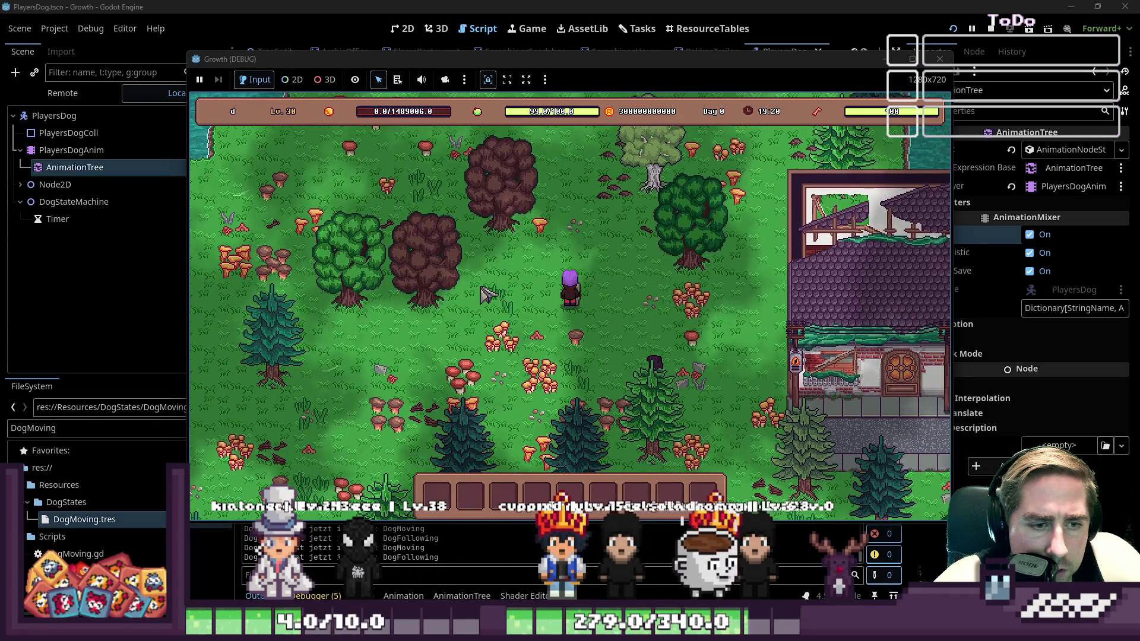
key(a)
key(s)
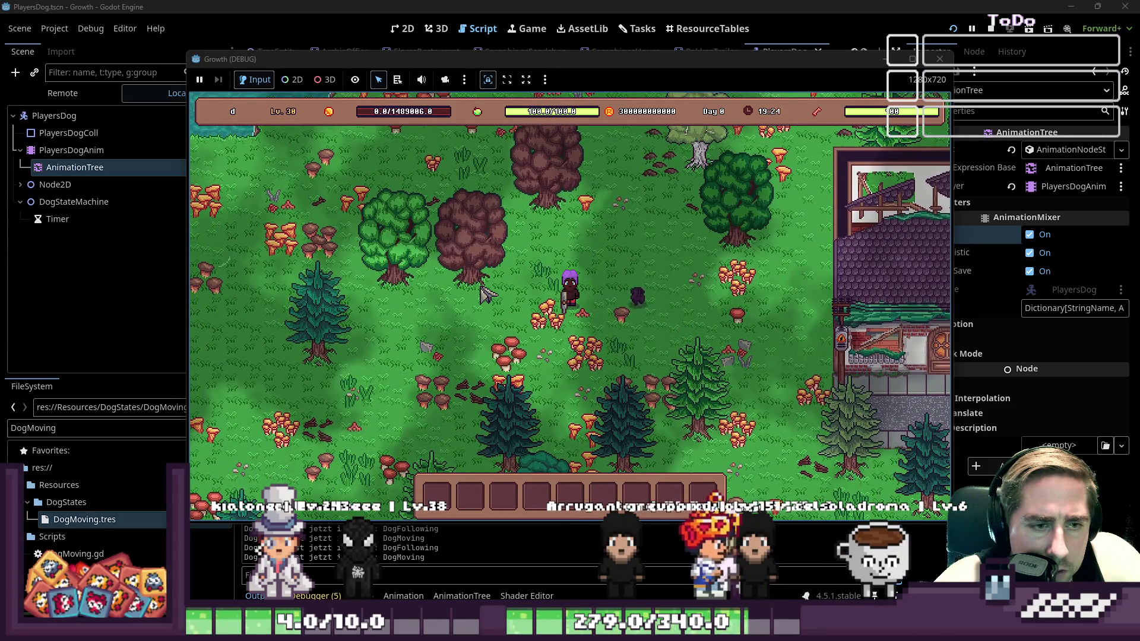
key(a)
key(s)
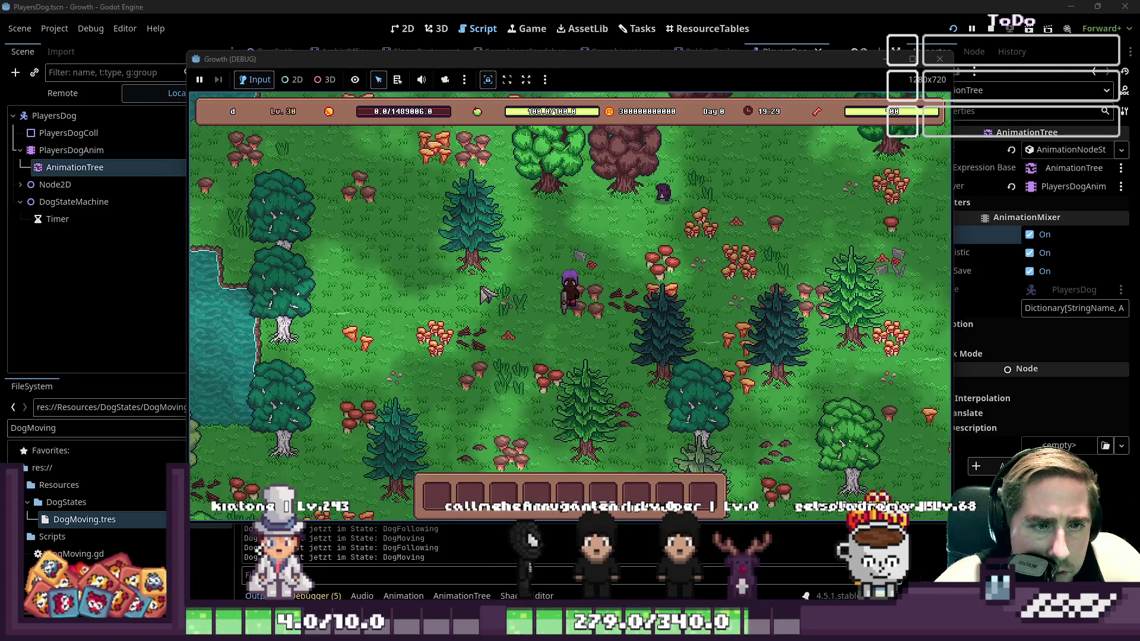
key(s)
key(a)
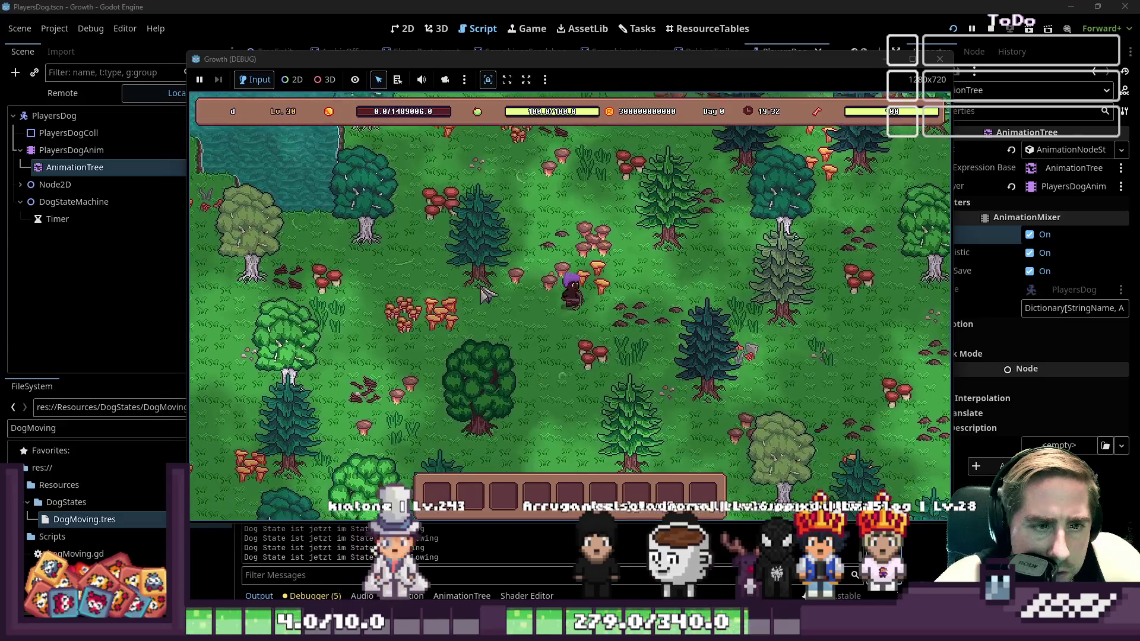
key(w)
key(d)
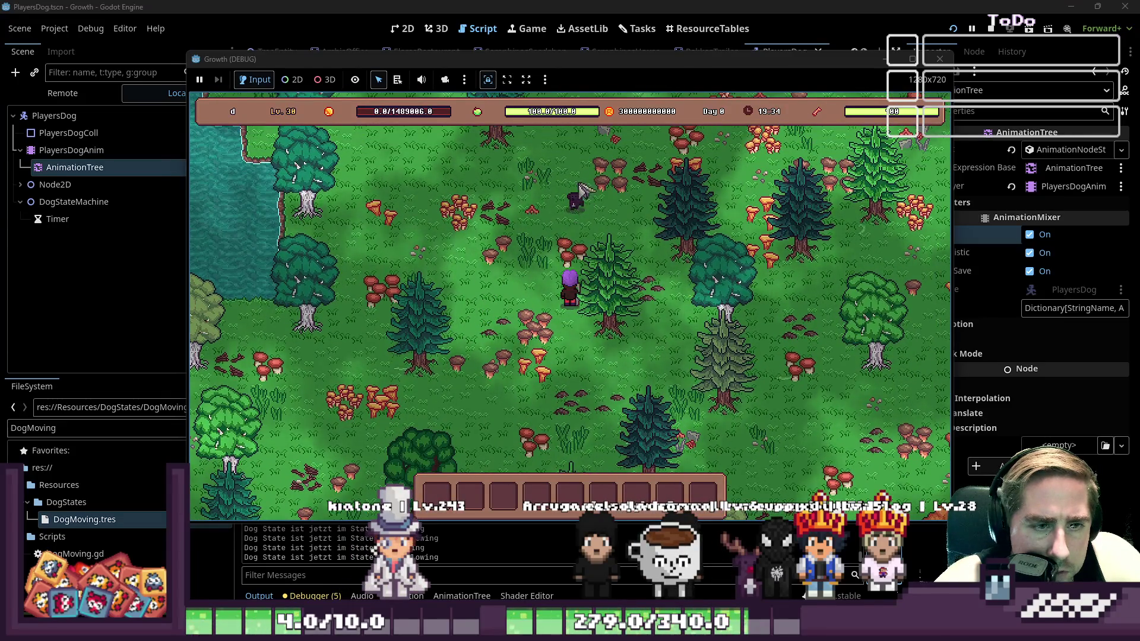
key(s)
key(a)
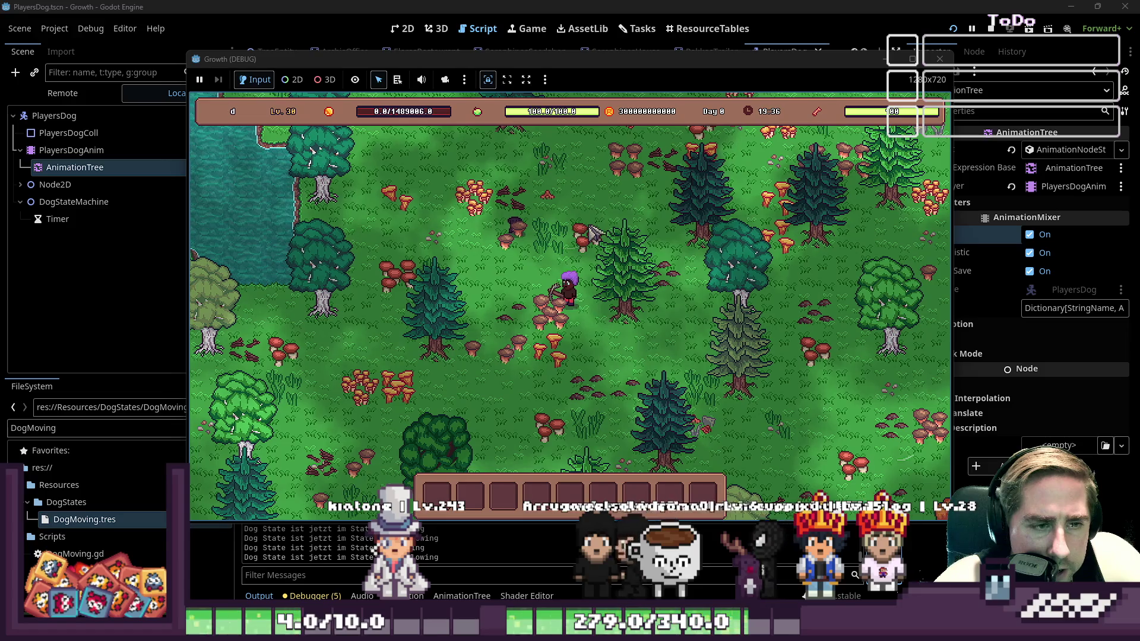
key(w)
key(a)
key(s)
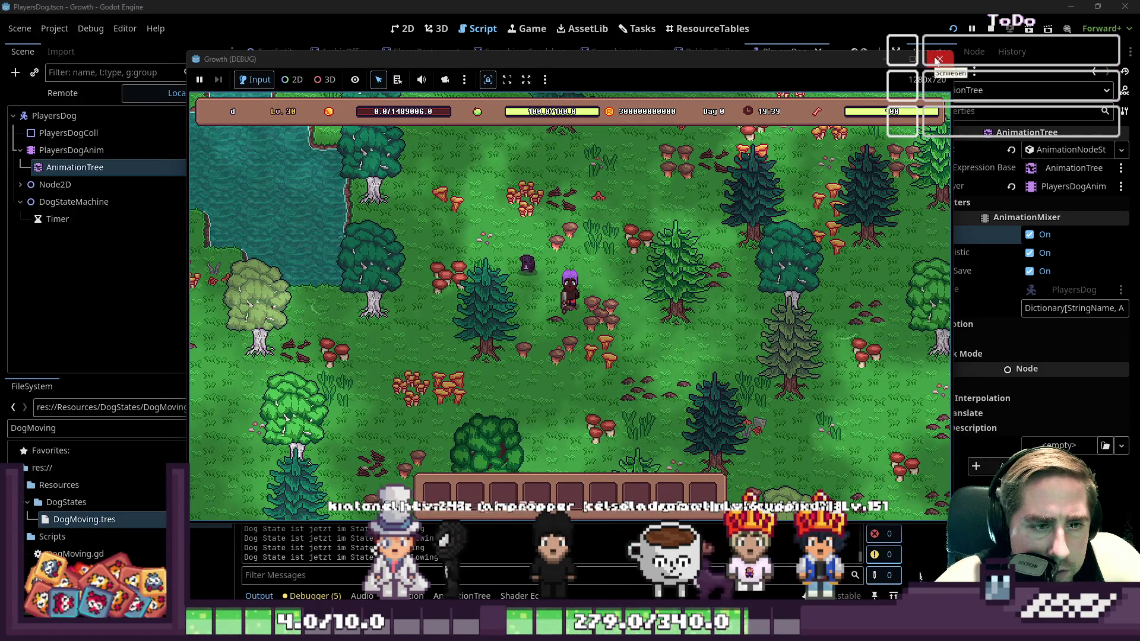
click(938, 60)
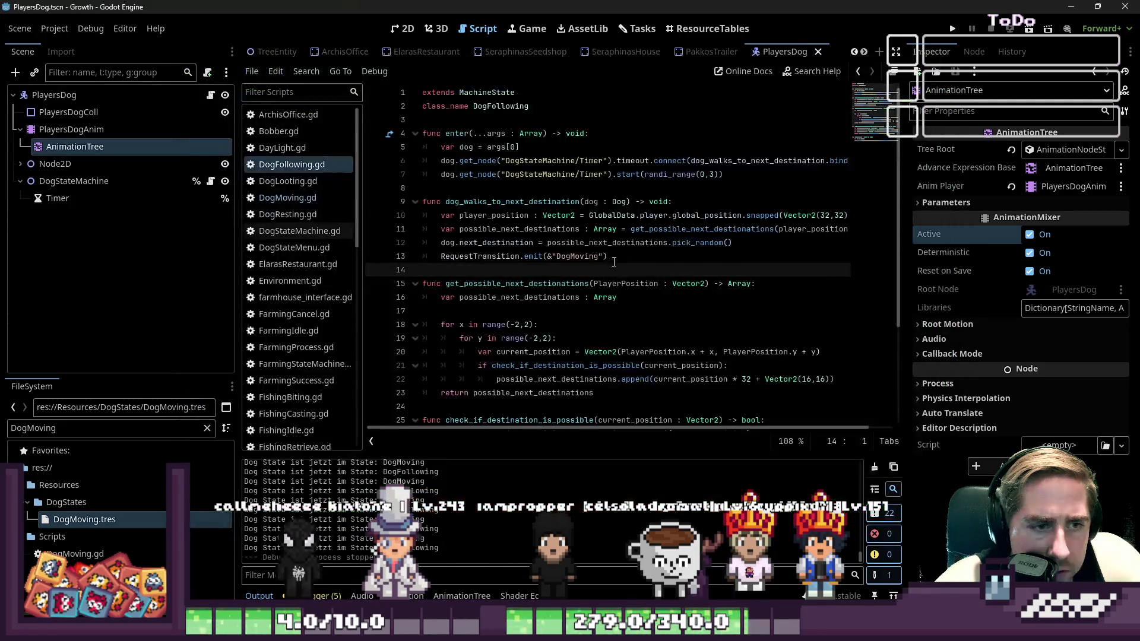
Compare the DogMoving.gd and DogFollowing.gd state scripts
scroll(600, 263, down, 3)
scroll(612, 255, up, 3)
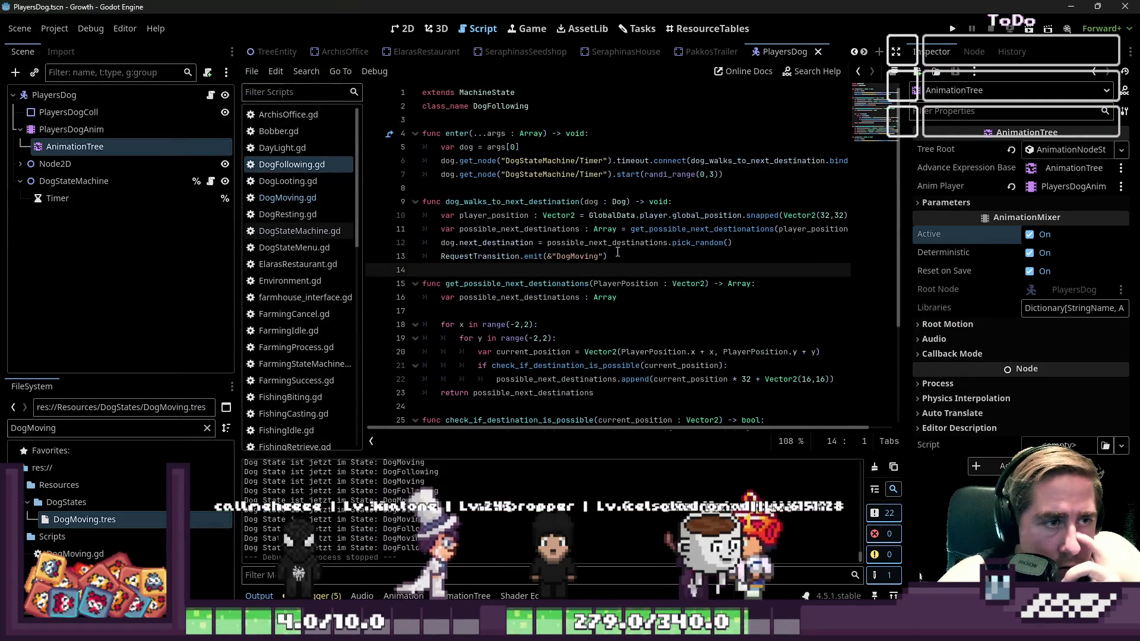
scroll(618, 253, down, 5)
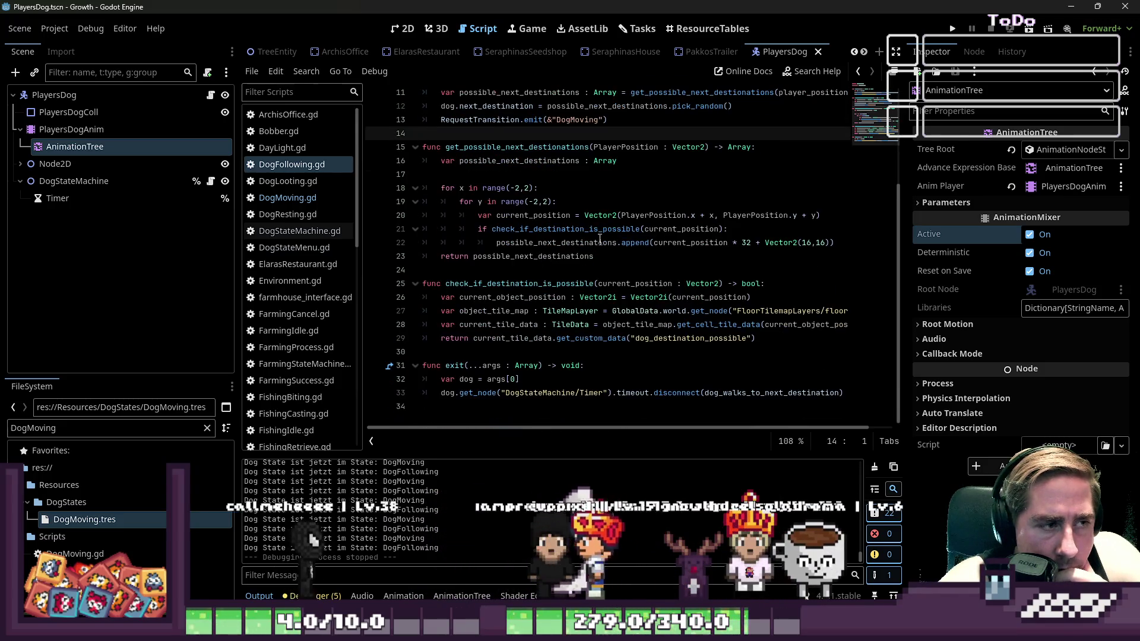
click(319, 199)
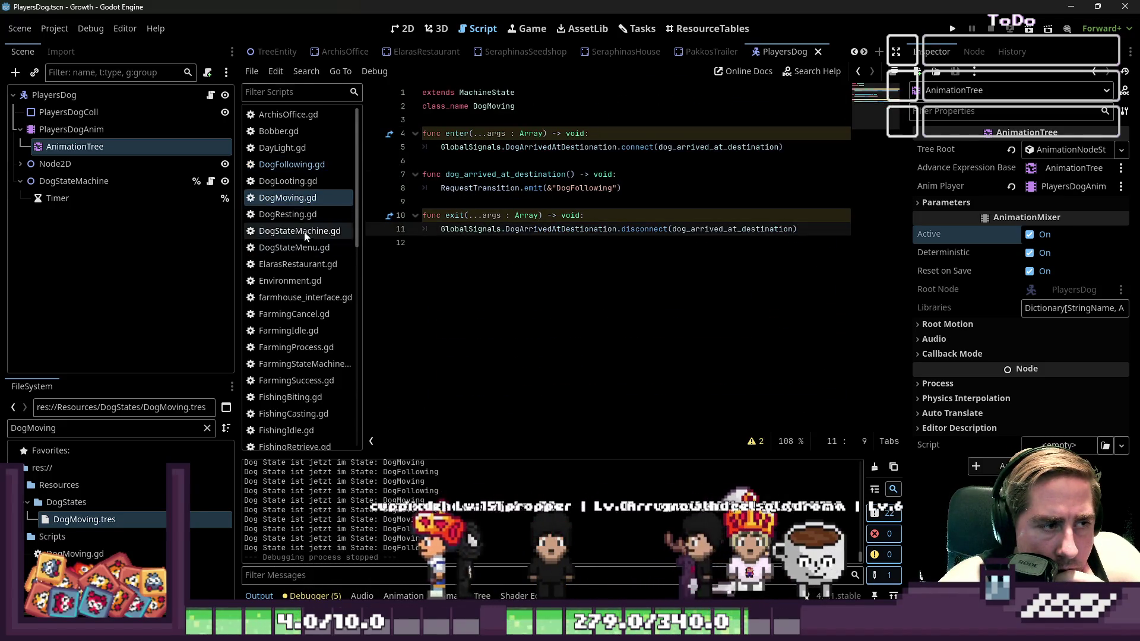
click(296, 169)
scroll(454, 205, up, 3)
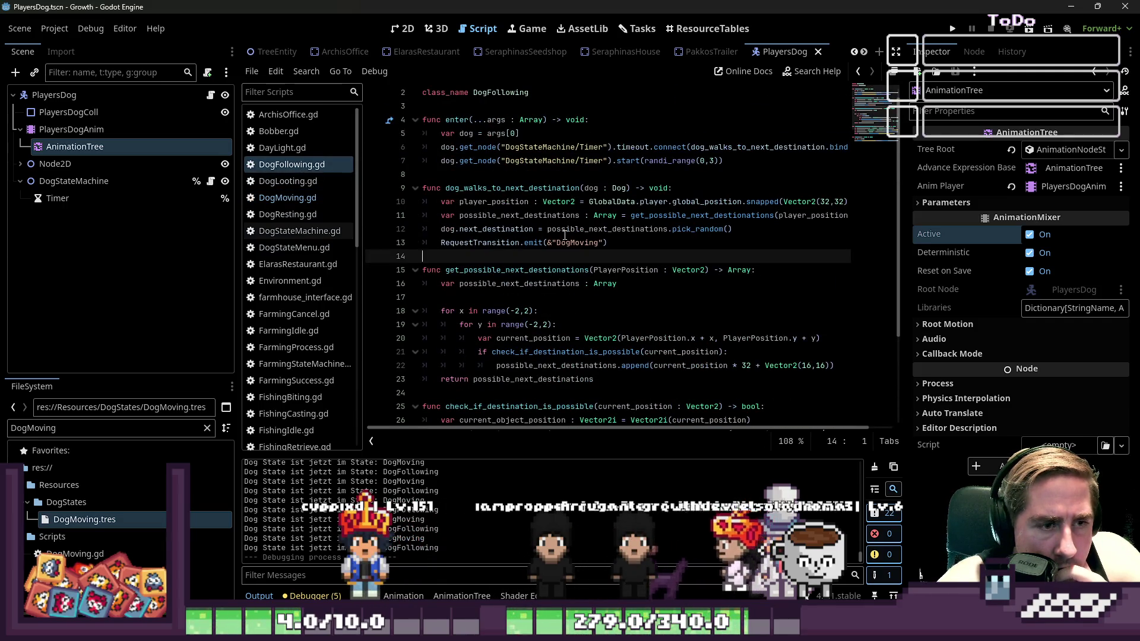
click(289, 198)
click(290, 168)
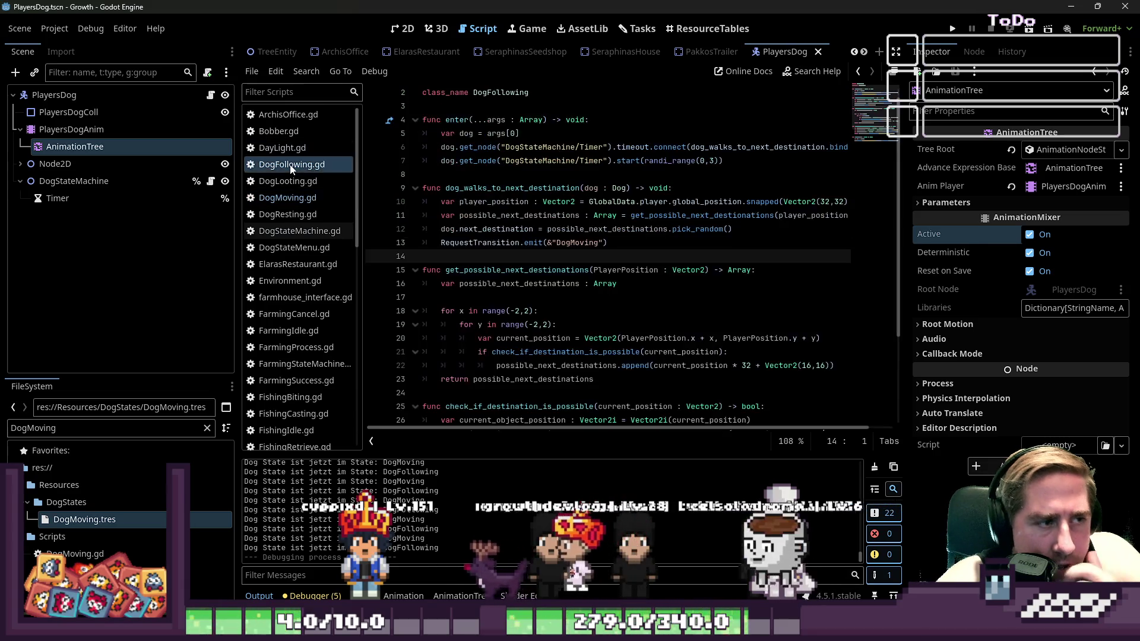
scroll(308, 209, down, 3)
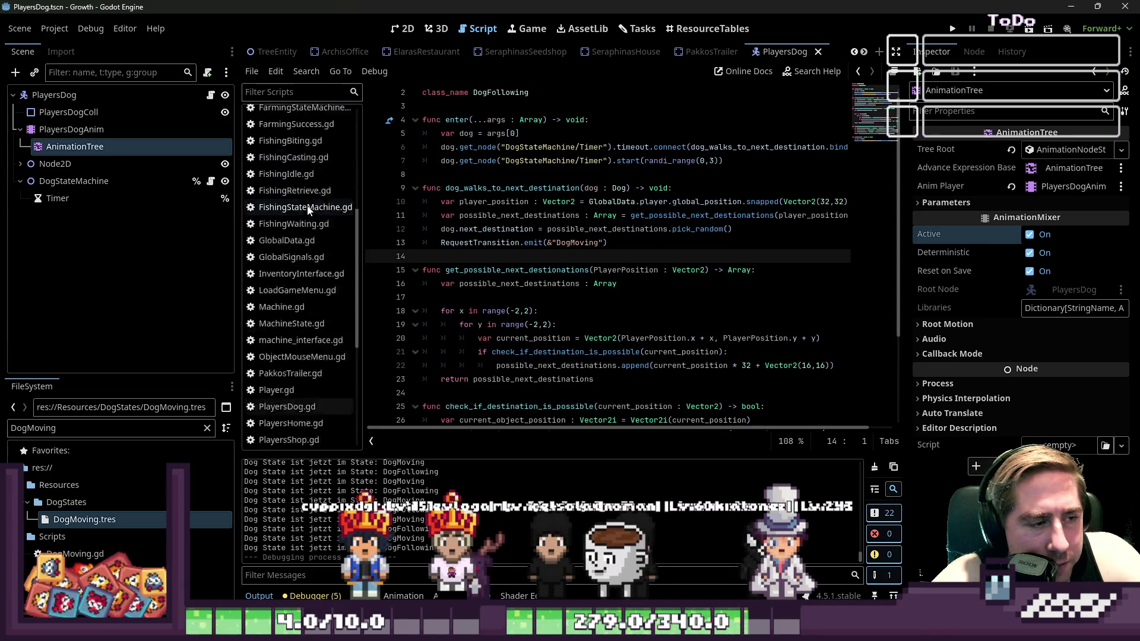
scroll(308, 209, down, 2)
Open PlayersDog.gd and place the caret after the next_destination declaration at the top
click(287, 277)
click(500, 232)
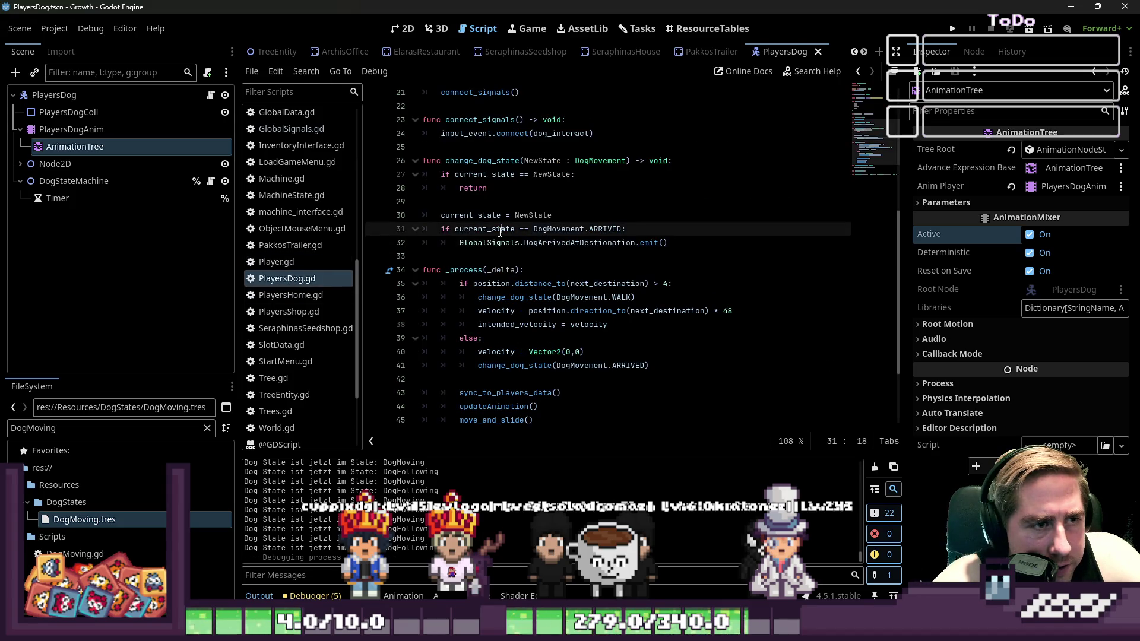
key(Up)
key(Up)
key(Up)
scroll(629, 193, up, 2)
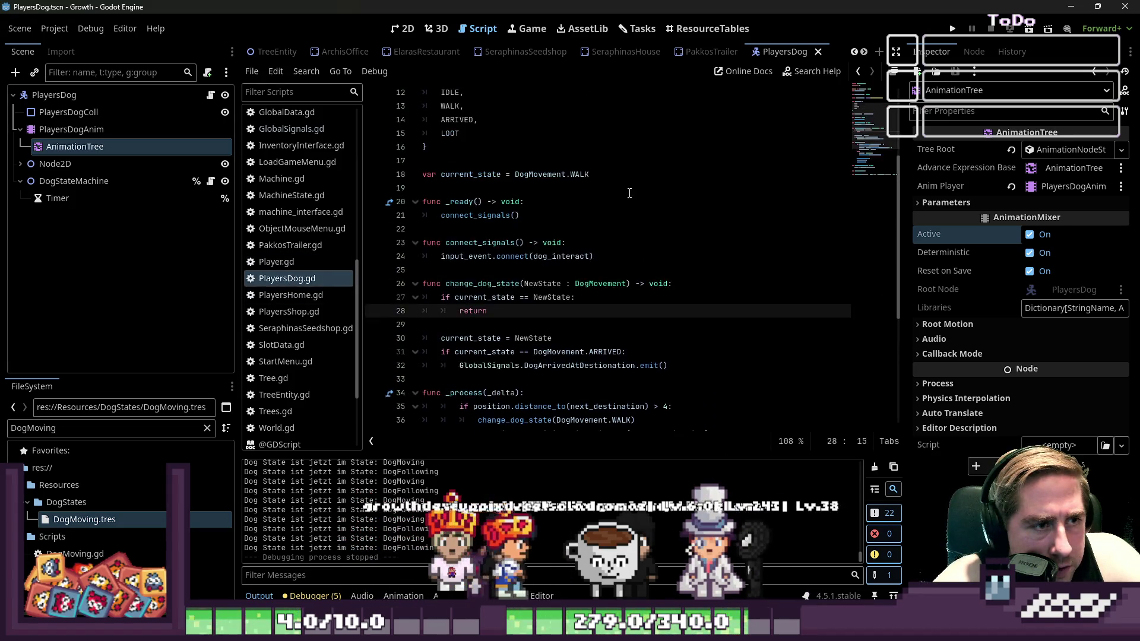
scroll(629, 193, up, 3)
click(641, 174)
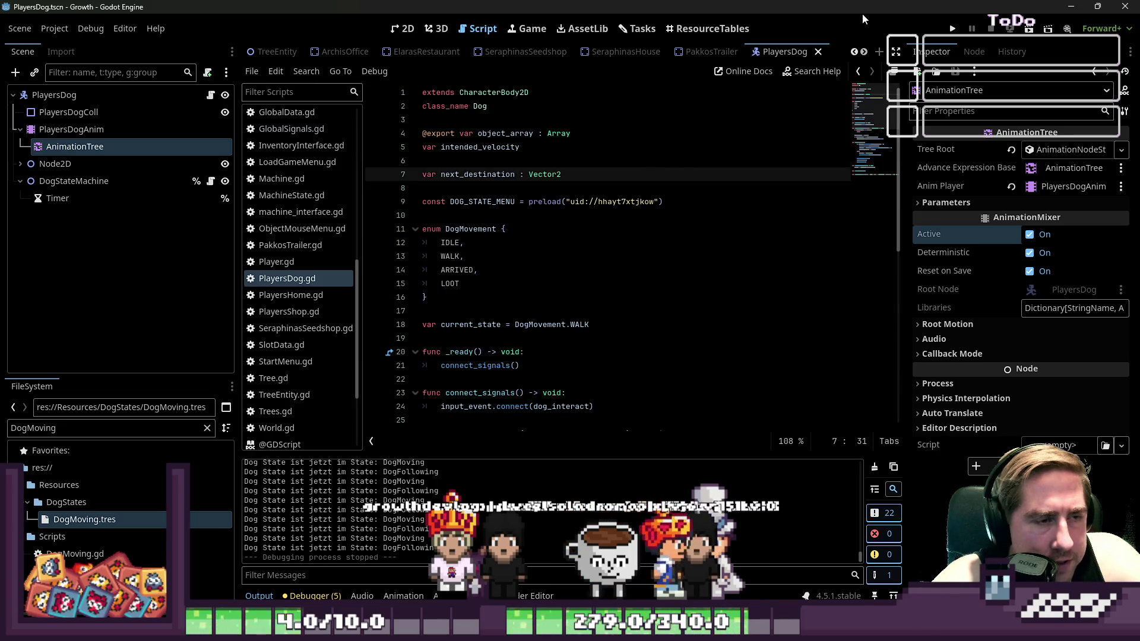
Initialise next_destination to global_position
text( =)
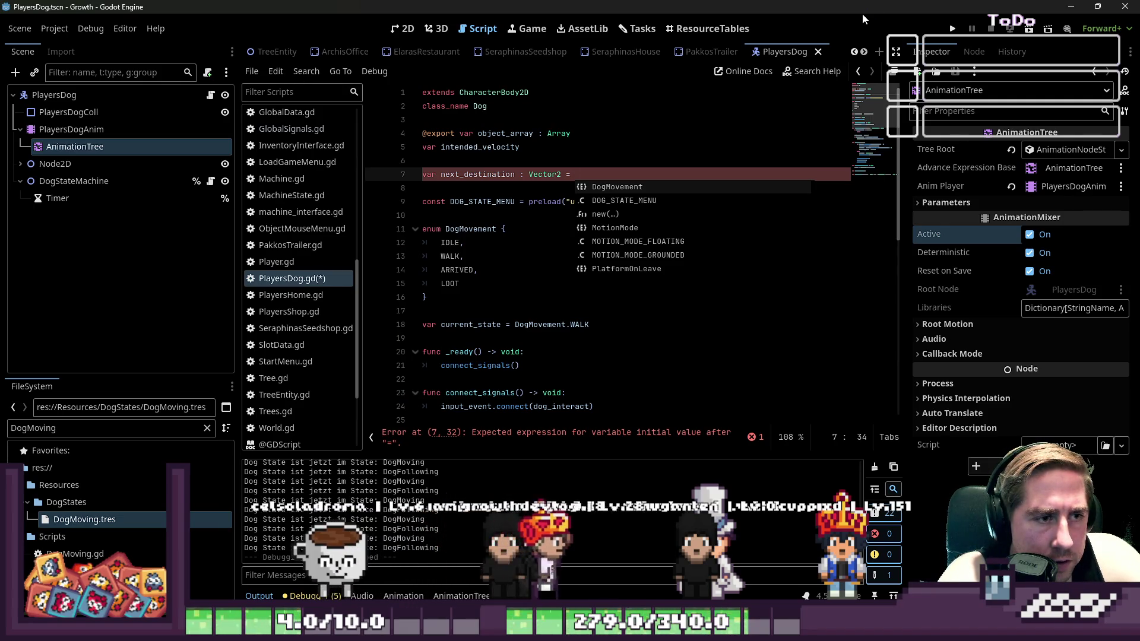
text(po)
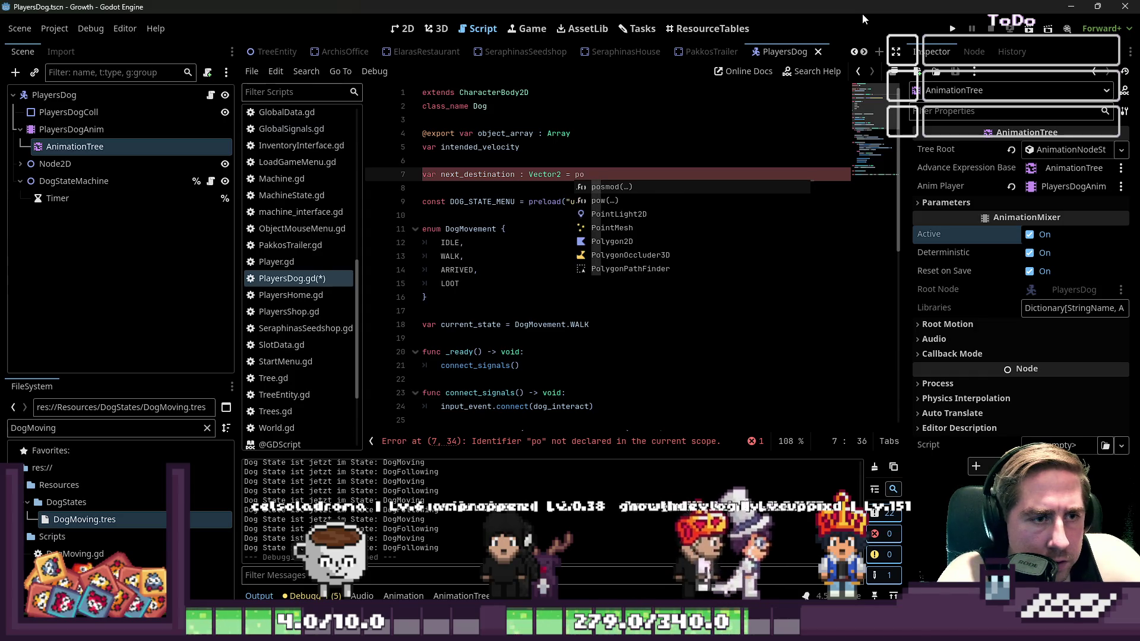
key(BackSpace)
key(BackSpace)
text(global_)
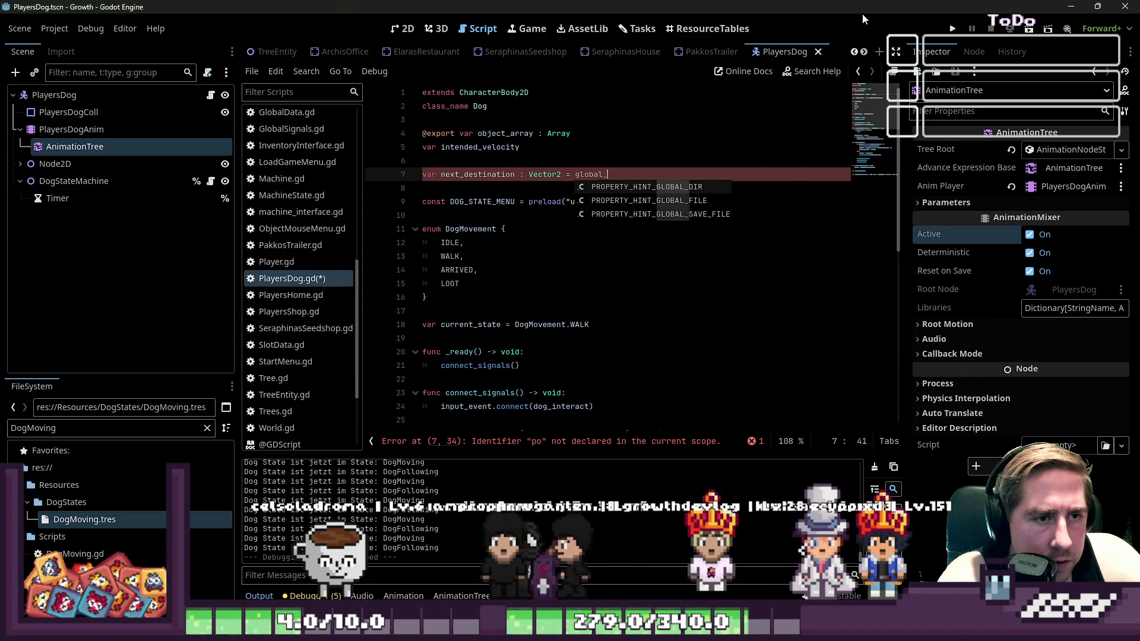
text(position)
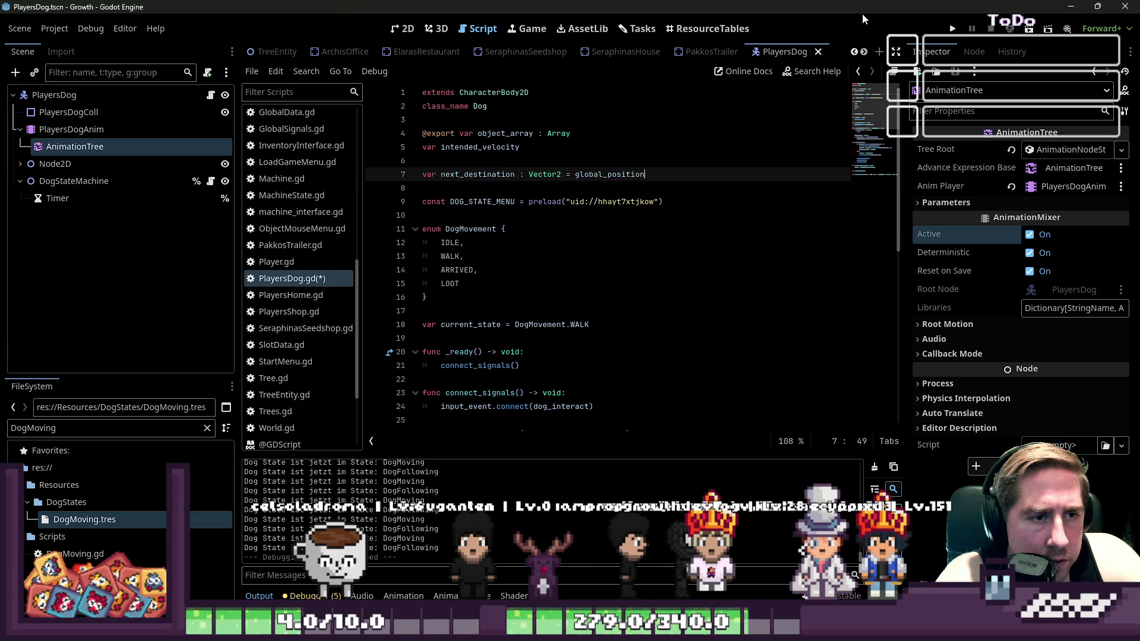
key(Down)
key(Down)
key(Down)
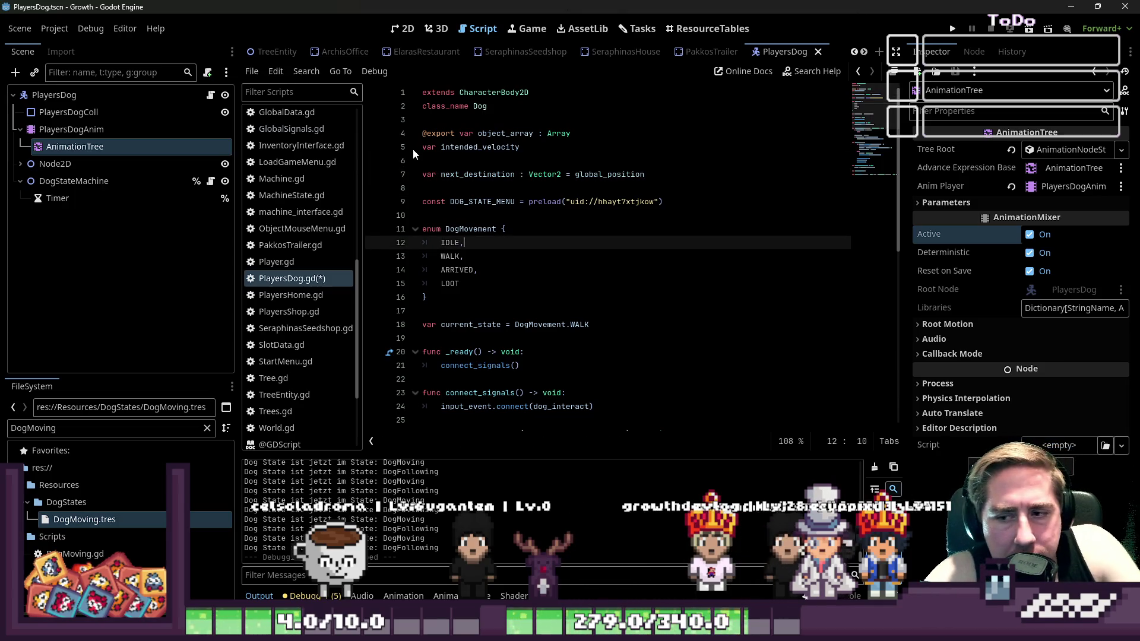
Replace ARRIVED with IDLE in the dog's stop state change in _process, and save
scroll(651, 236, down, 2)
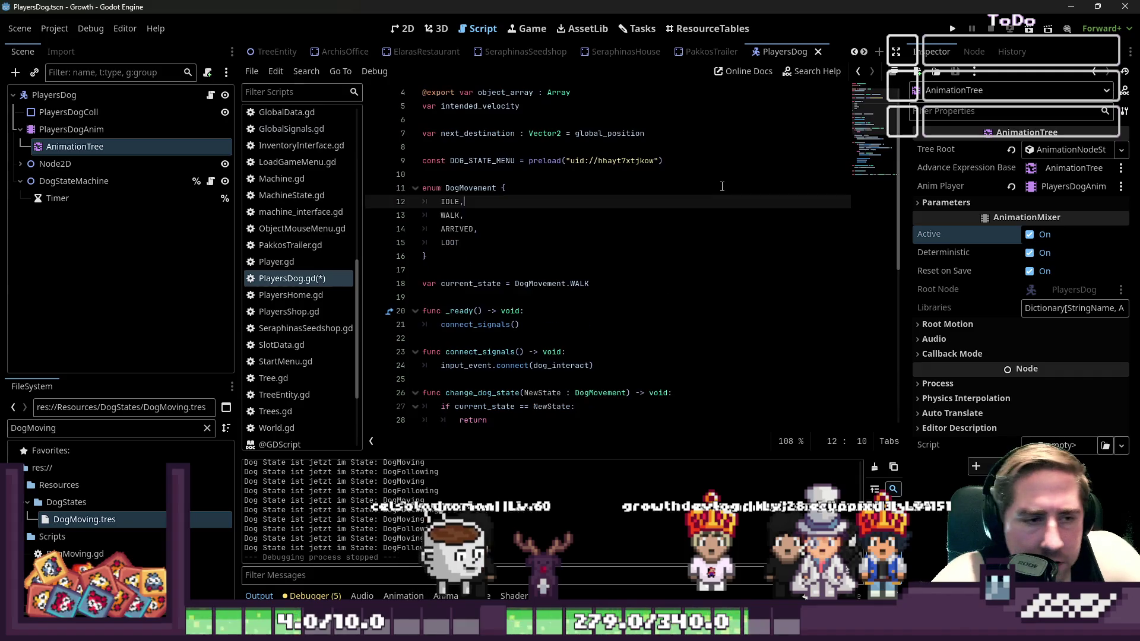
scroll(651, 235, down, 5)
click(612, 240)
scroll(612, 238, down, 1)
double_click(628, 311)
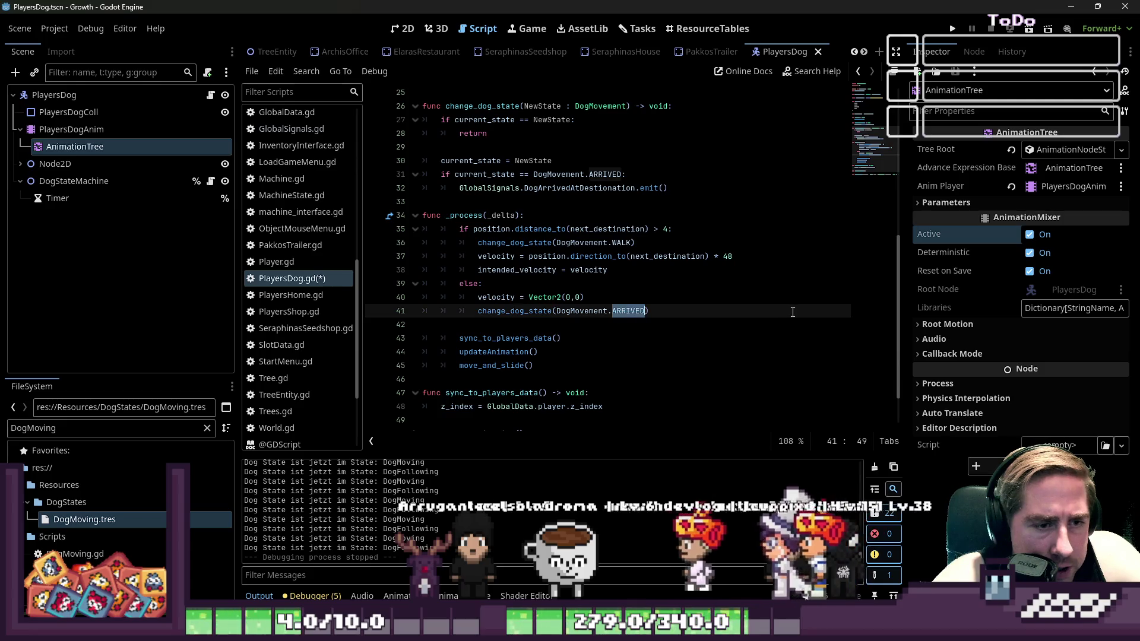
text(IDLE)
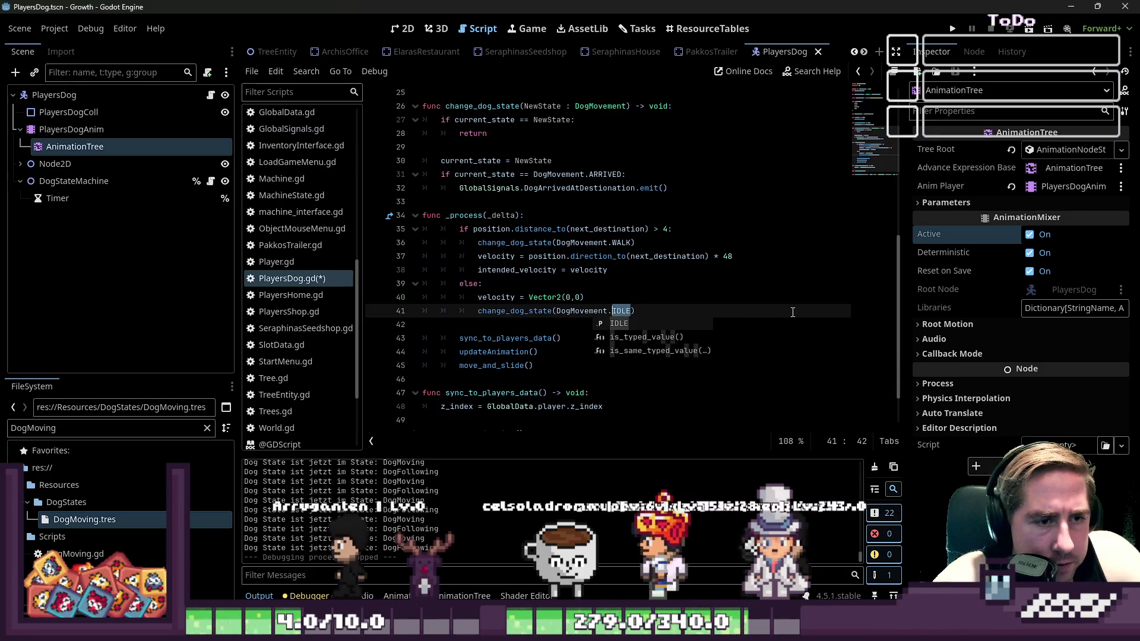
key(Up)
key(Up)
key(Up)
key(Up)
key(Down)
key(Down)
key(Up)
key(Home)
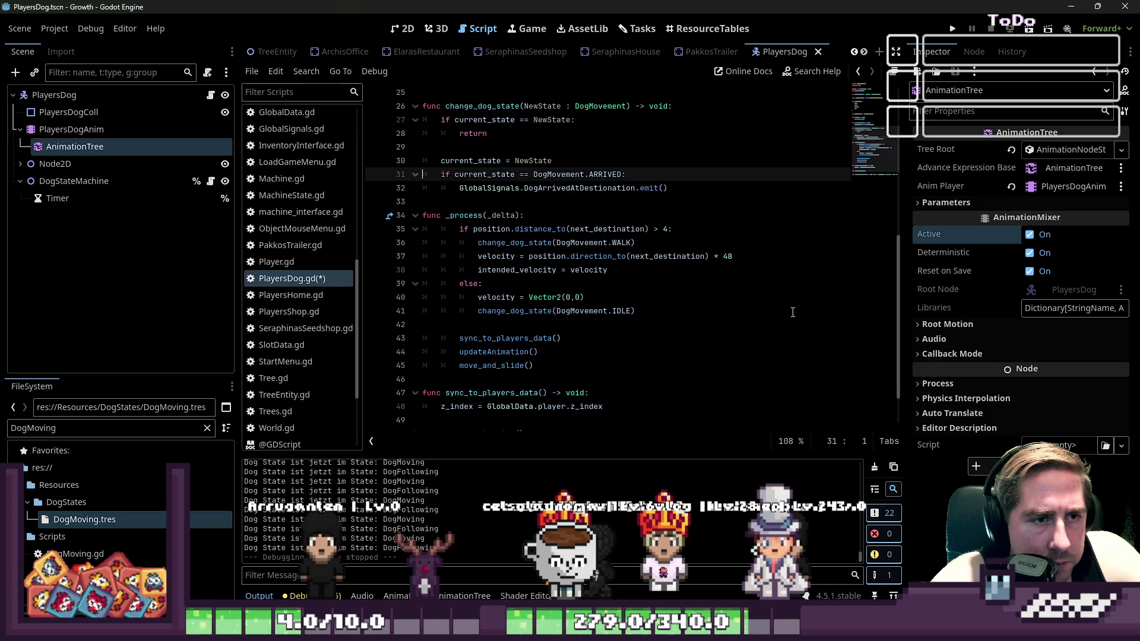
key(ctrl+s)
Remove ARRIVED from the DogMovement enum and run the game
scroll(578, 215, up, 8)
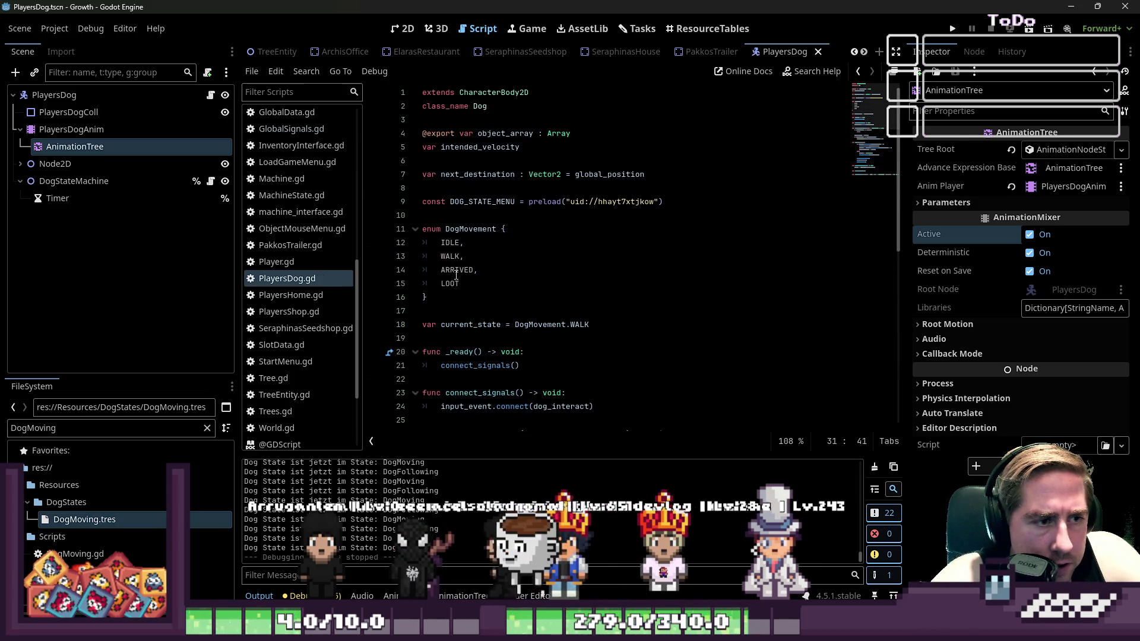
triple_click(494, 269)
key(BackSpace)
key(BackSpace)
key(F5)
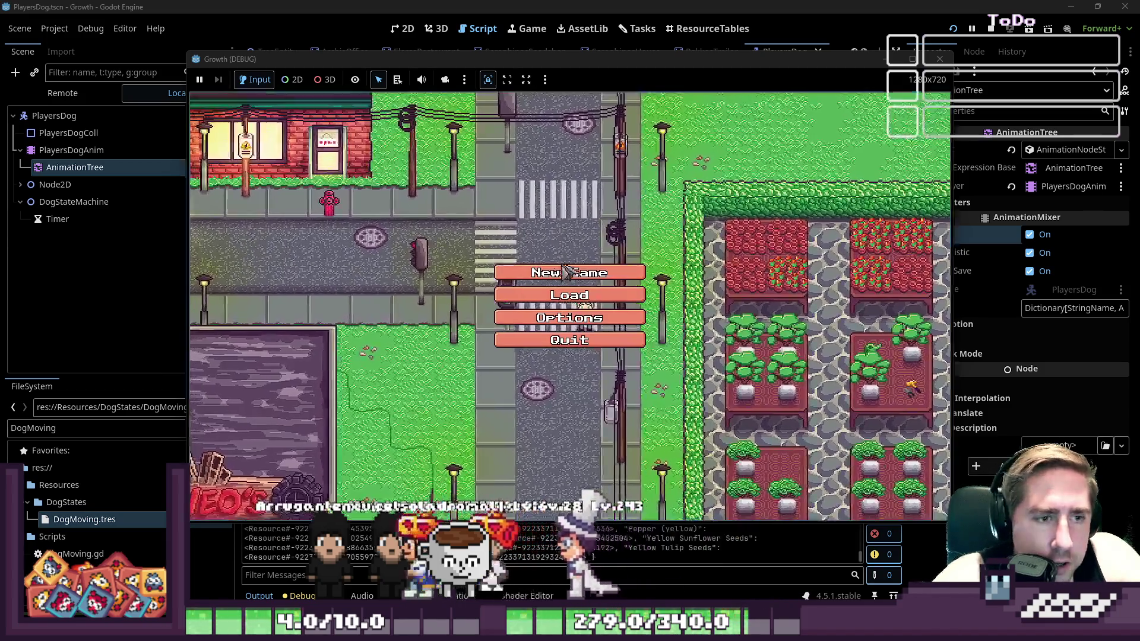
Start a new game with a character named 'dsa'
click(547, 279)
text(dsal)
key(BackSpace)
click(665, 402)
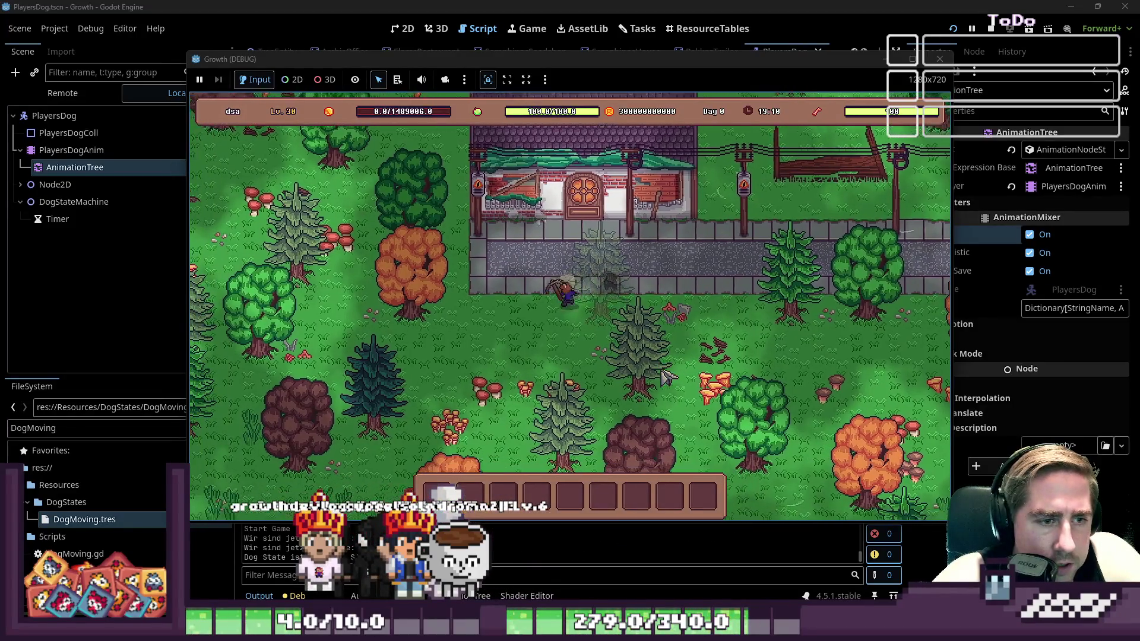
Walk the player left, up-left, then down-left through the forest while the dog follows
key(a)
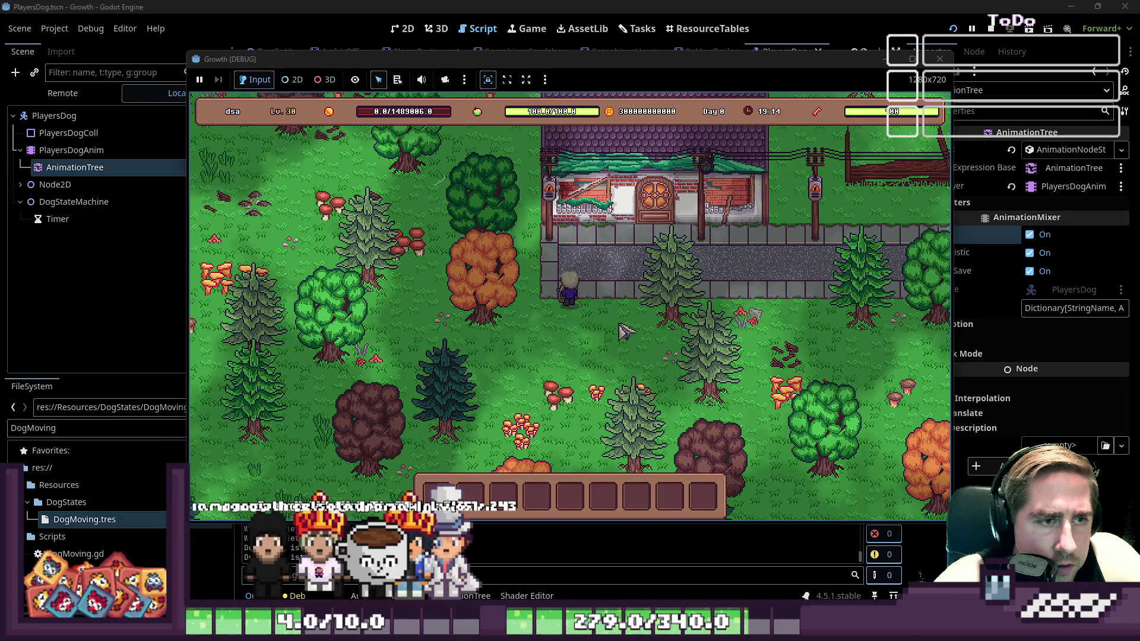
key(w+a)
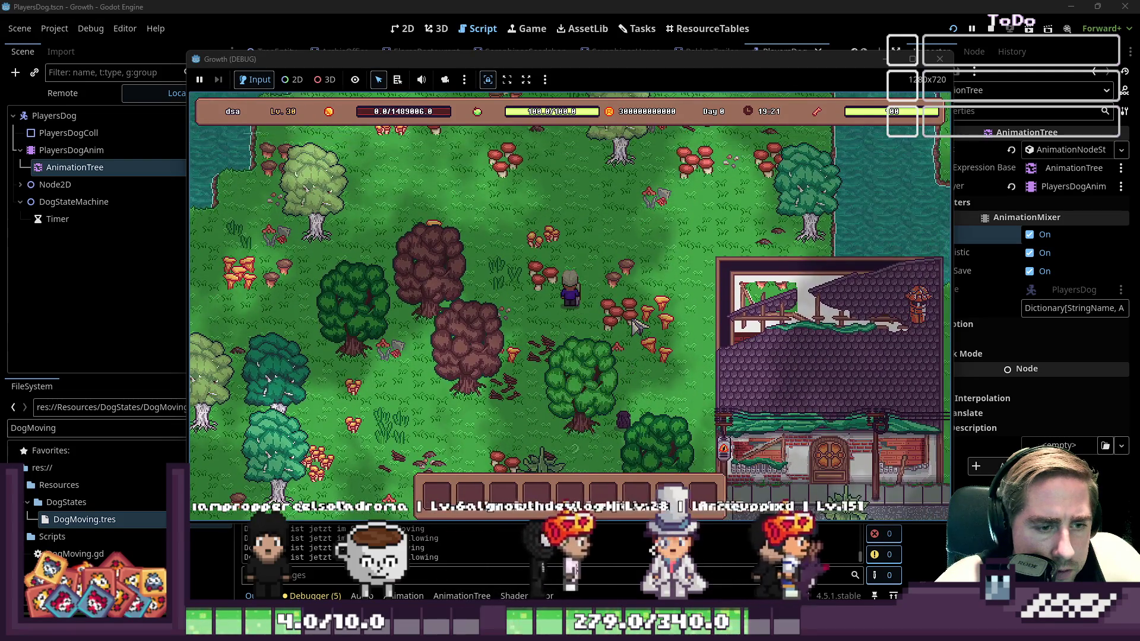
key(w)
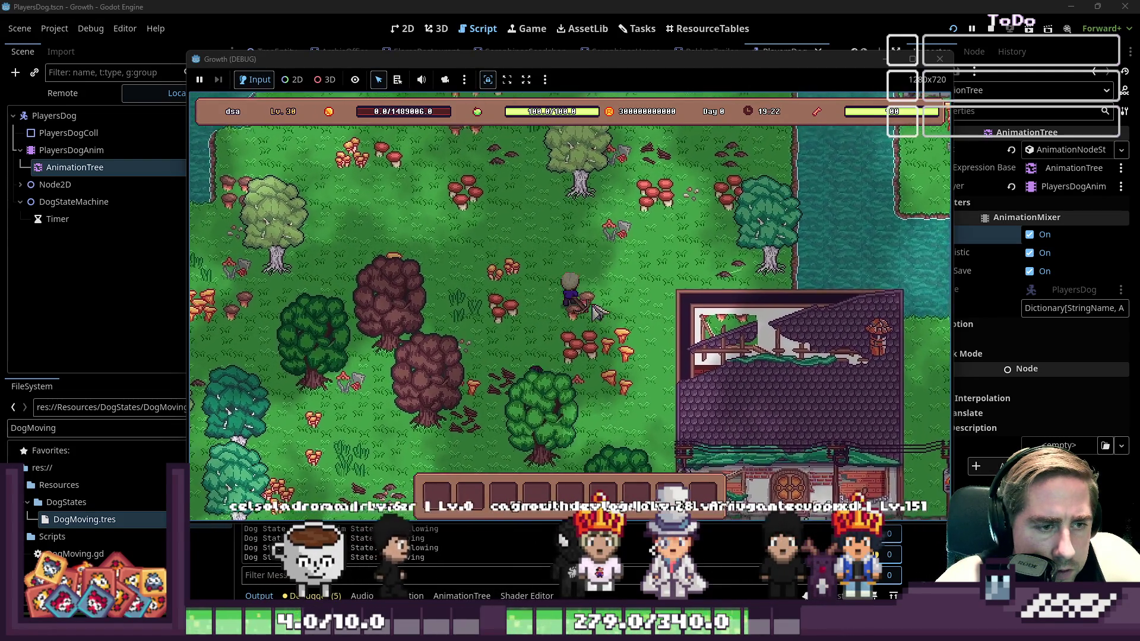
key(a)
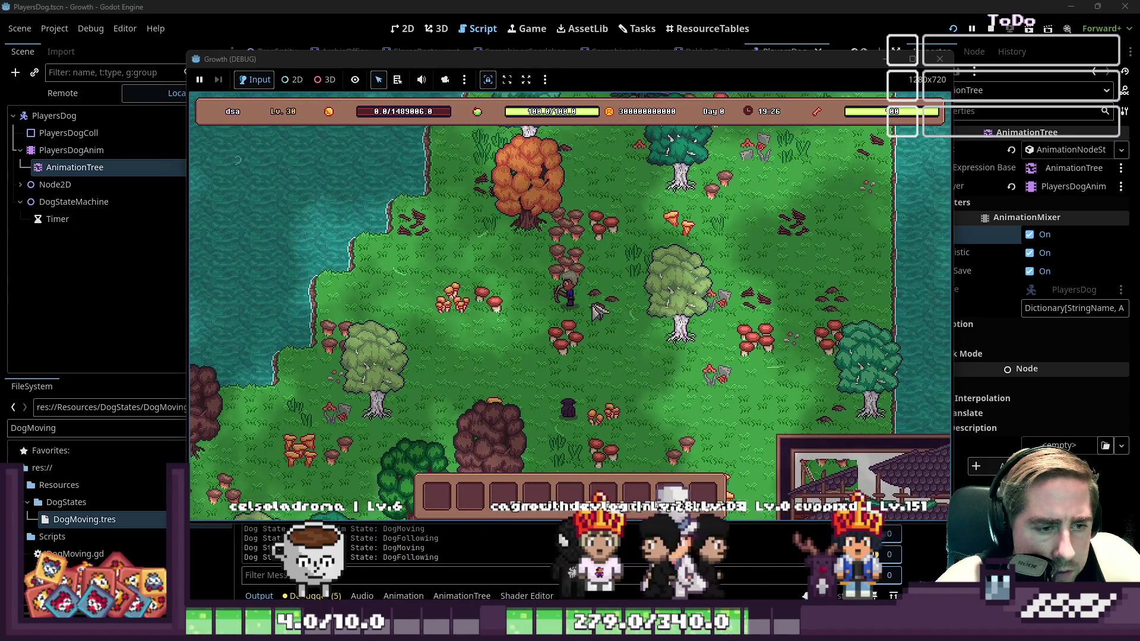
key(a)
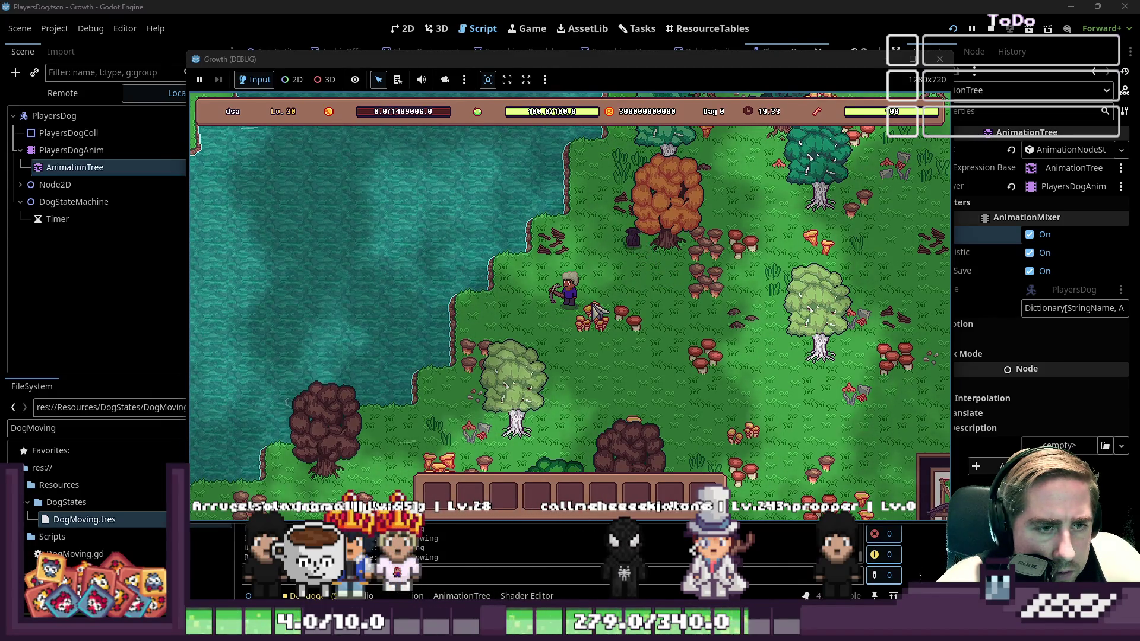
key(s)
key(a)
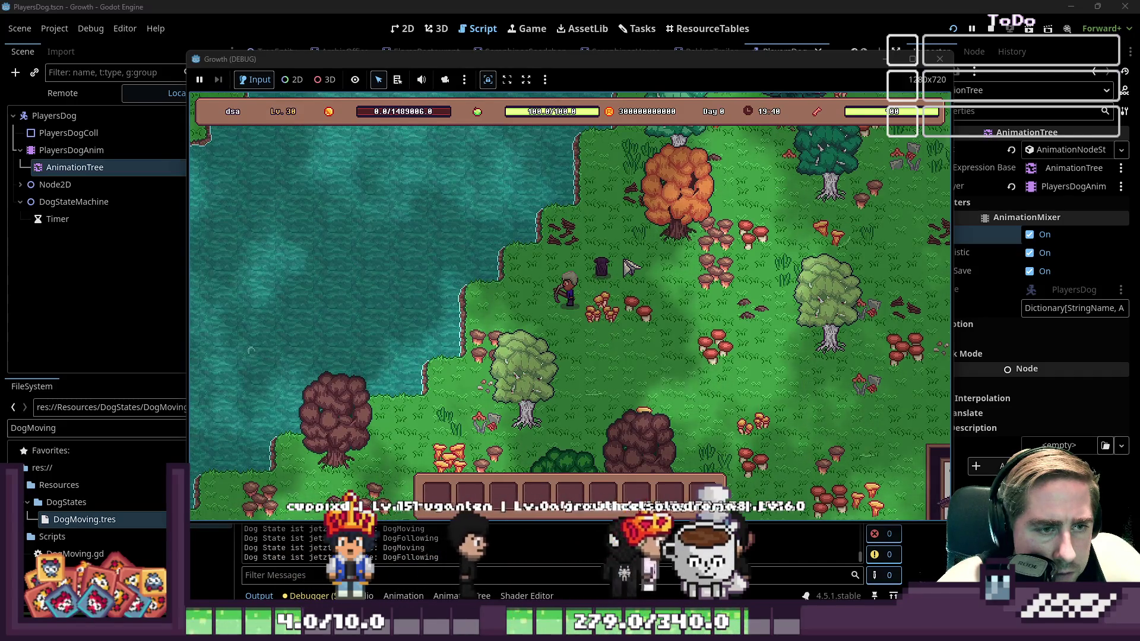
key(s)
key(a)
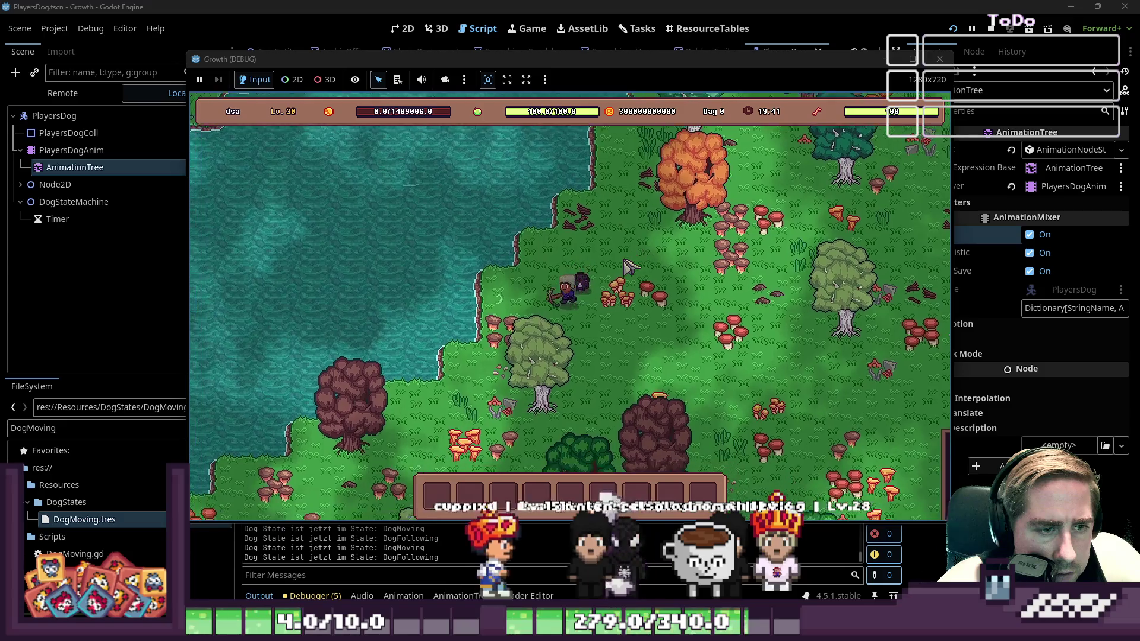
key(s)
key(a)
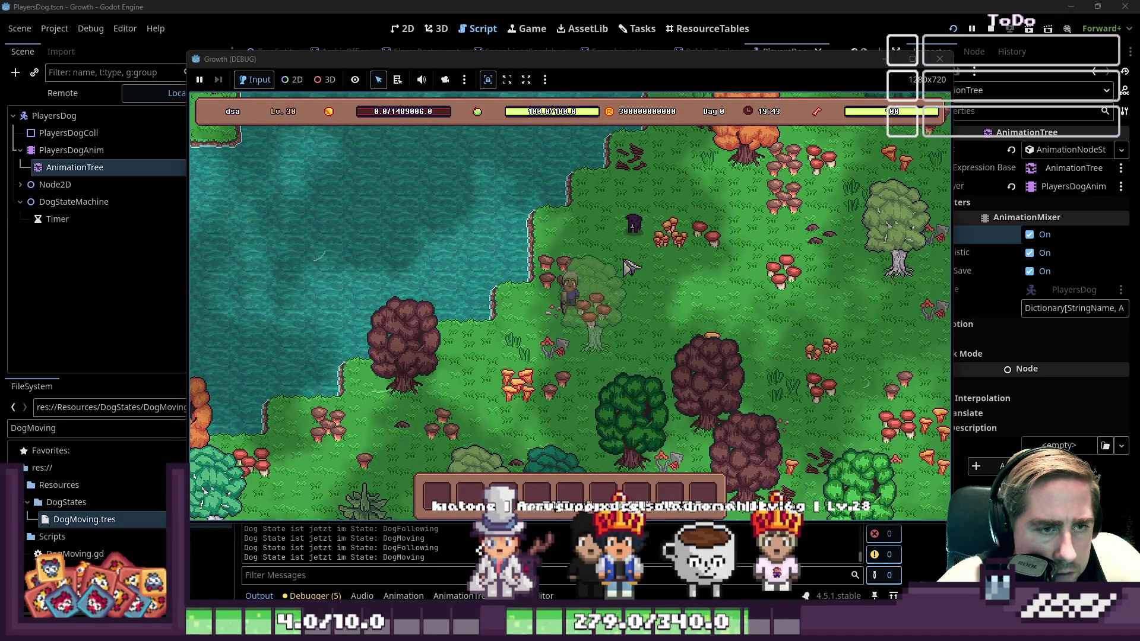
key(s)
key(a)
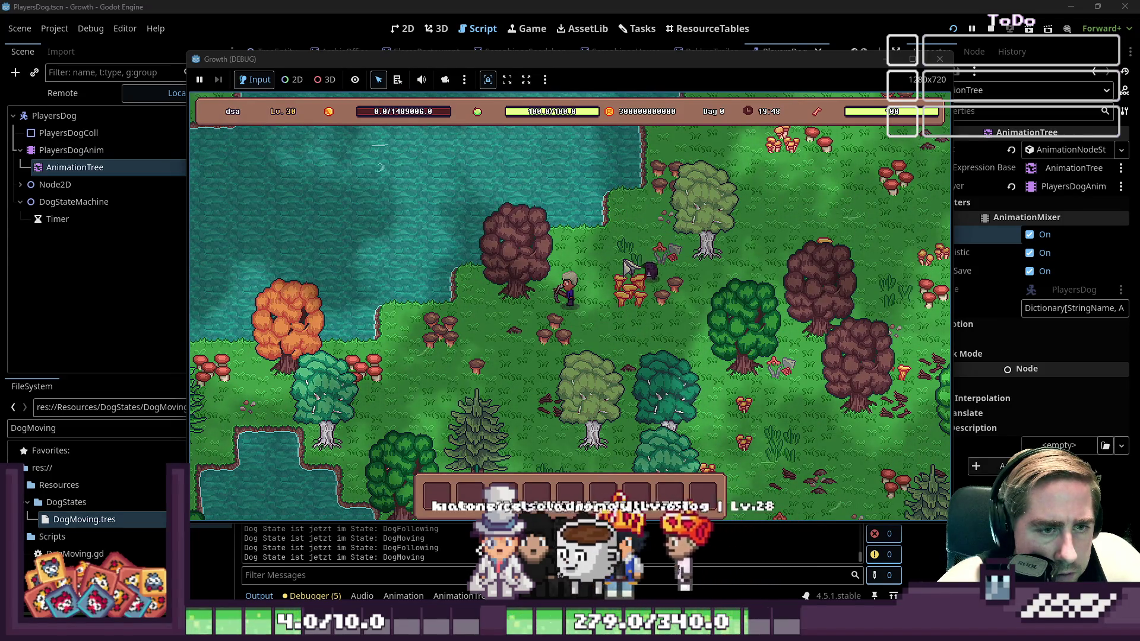
key(s)
key(a)
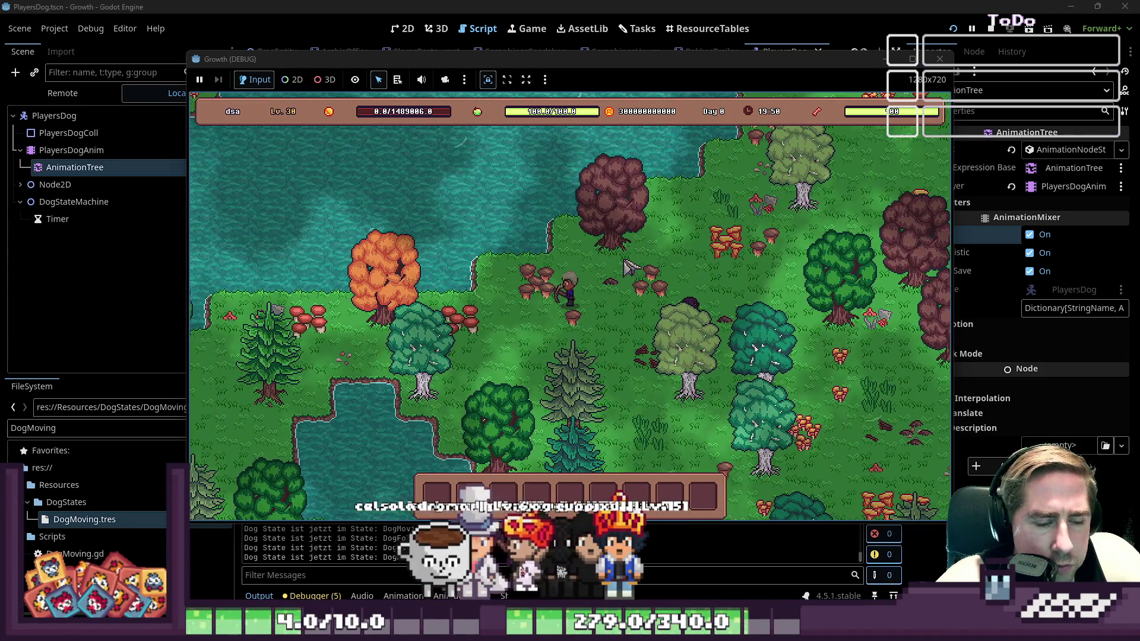
key(w)
key(d)
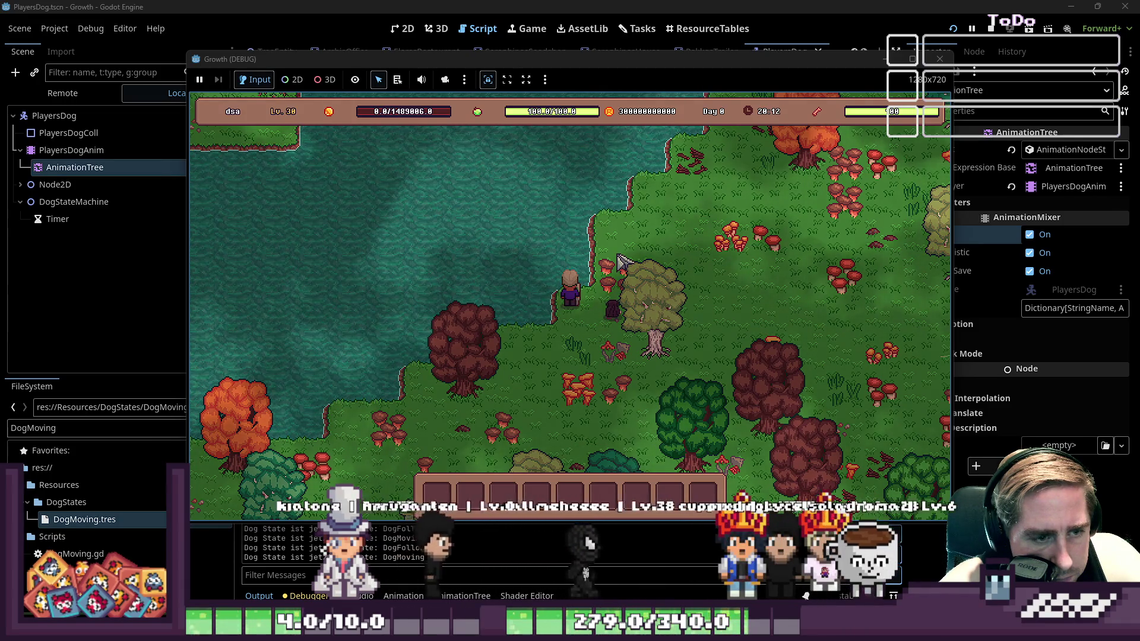
Walk the player down-left, then up and up-right while the log shows DogMoving and DogFollowing
key(s+a)
key(s)
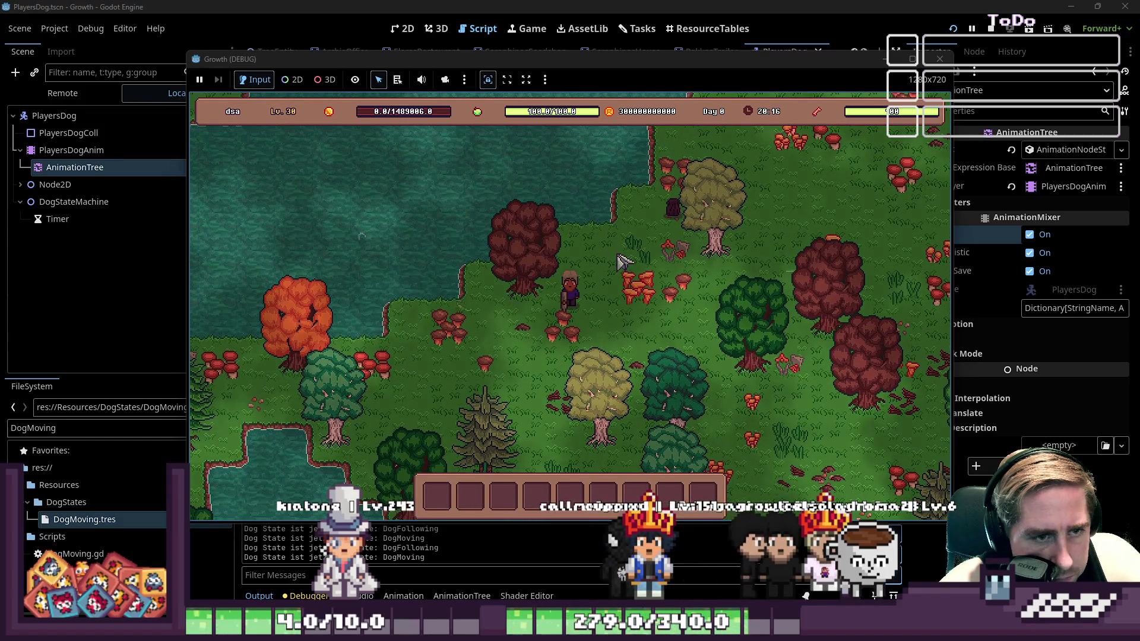
key(w+d)
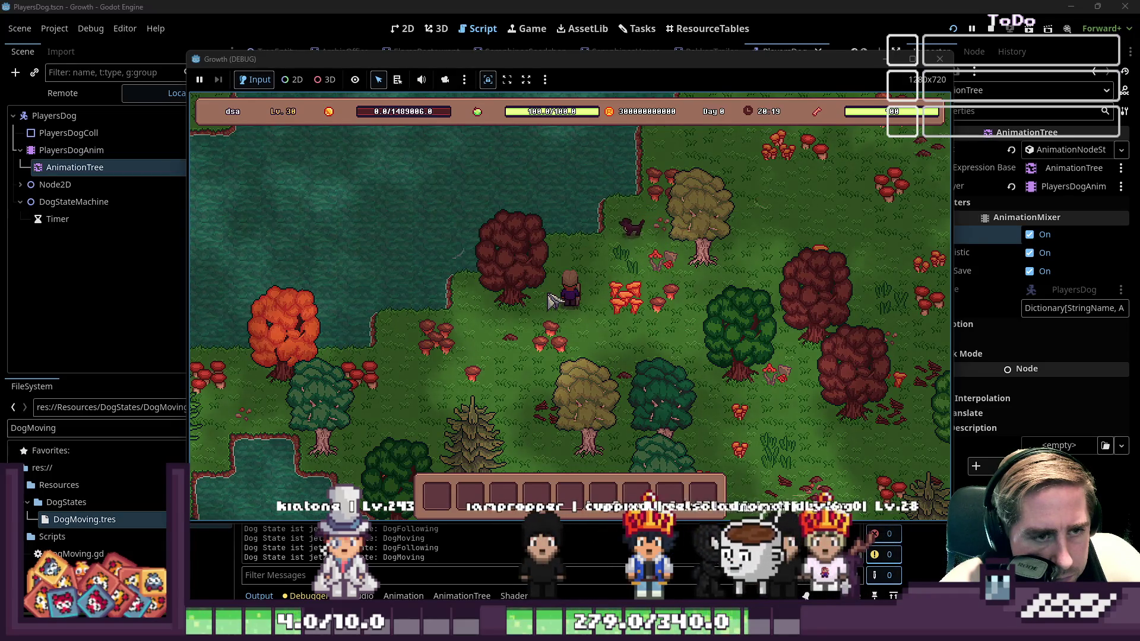
key(w+d)
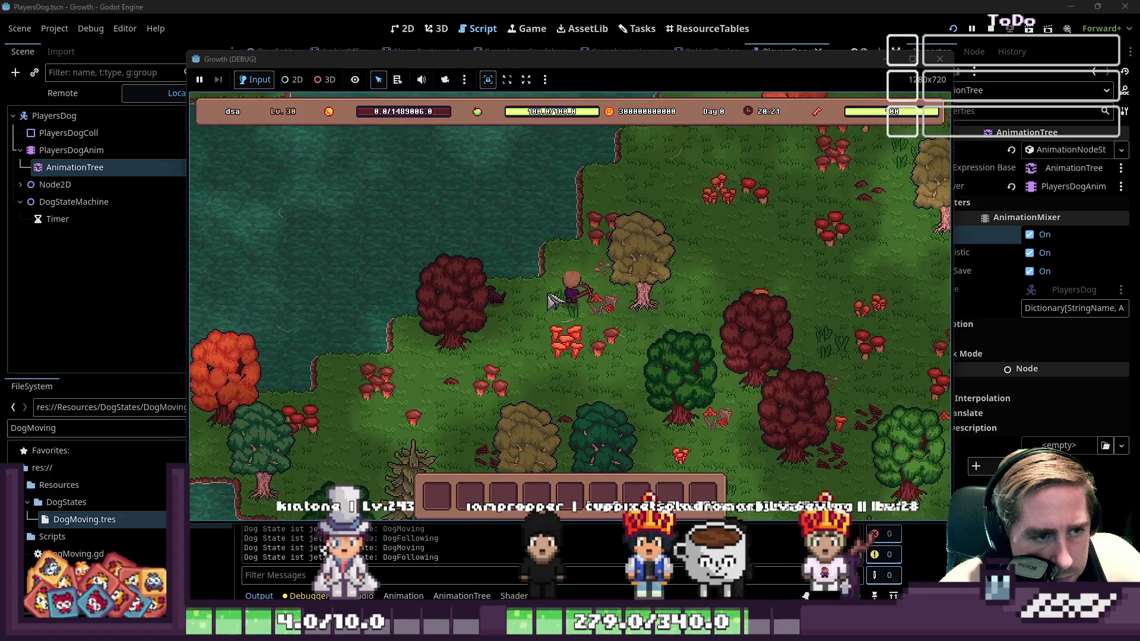
key(w)
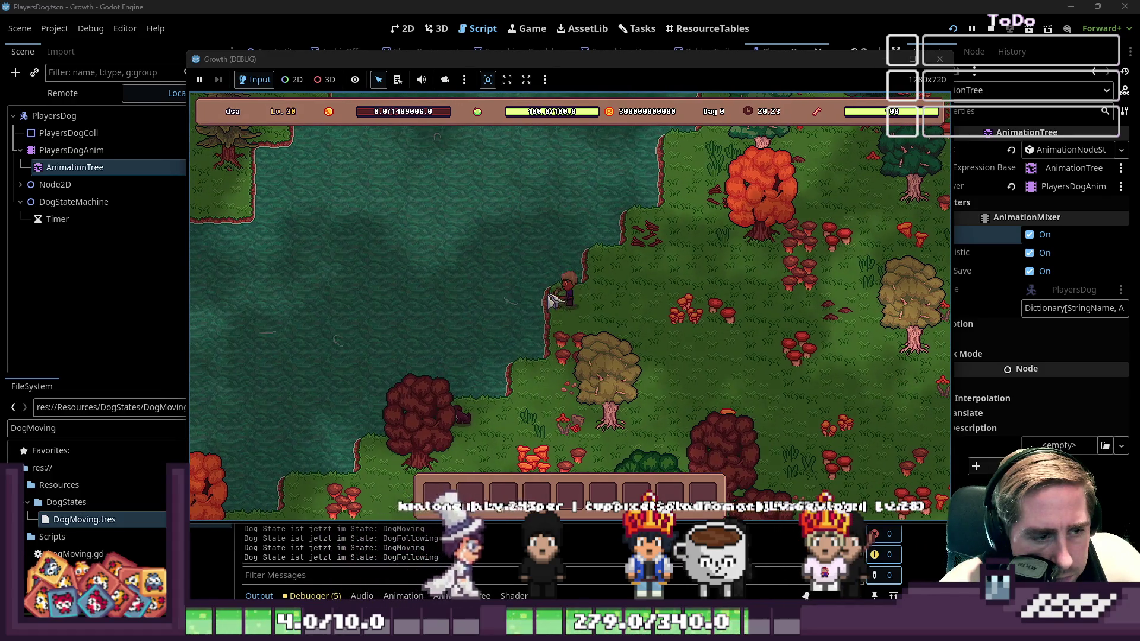
key(w)
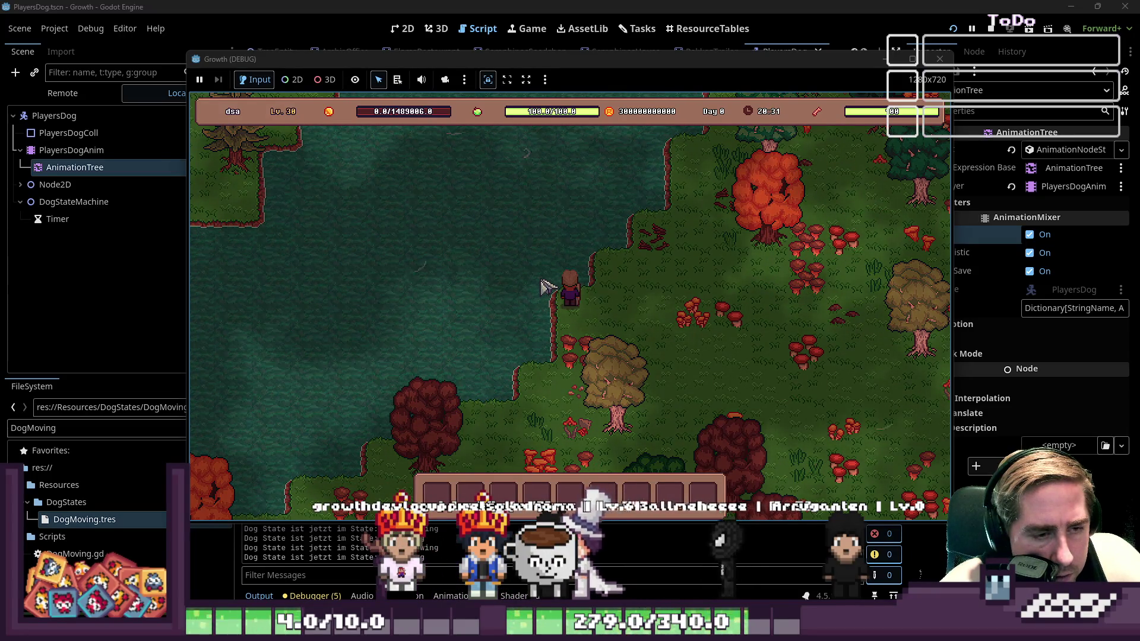
key(w+d)
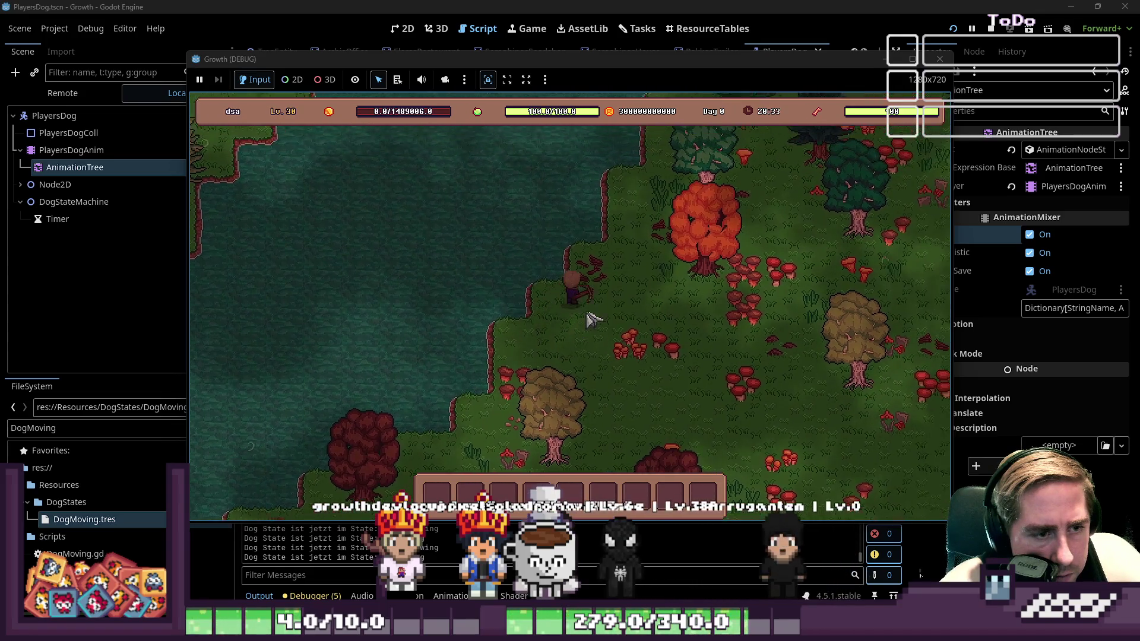
key(w+d)
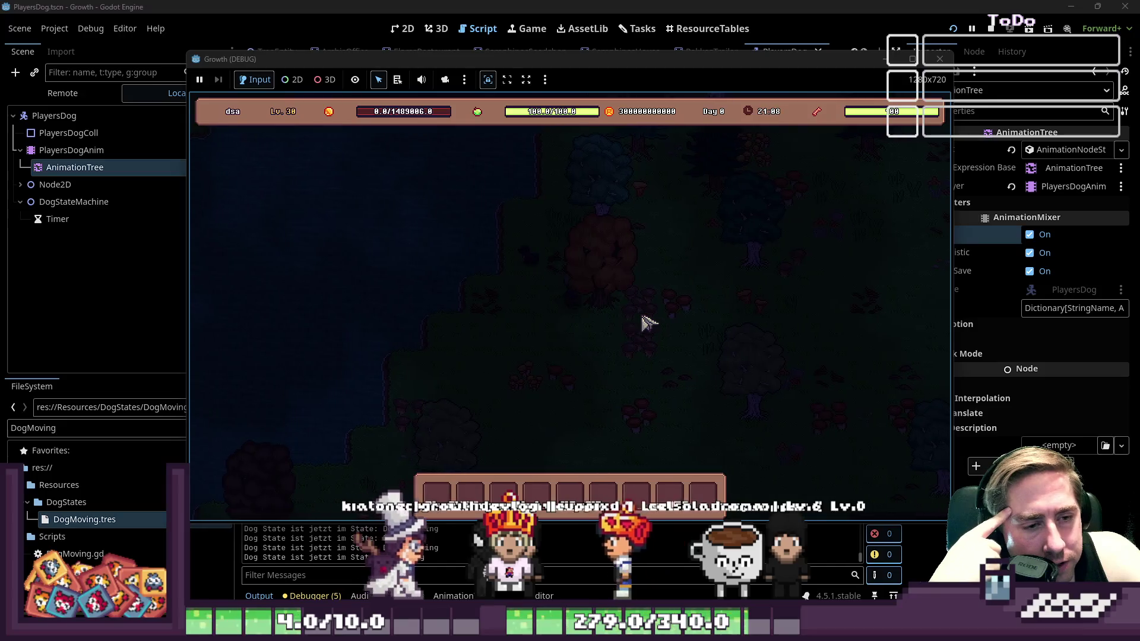
Stop the game, enable collision layer 1 on PlayersDog alongside layer 11, and rerun the project
click(941, 59)
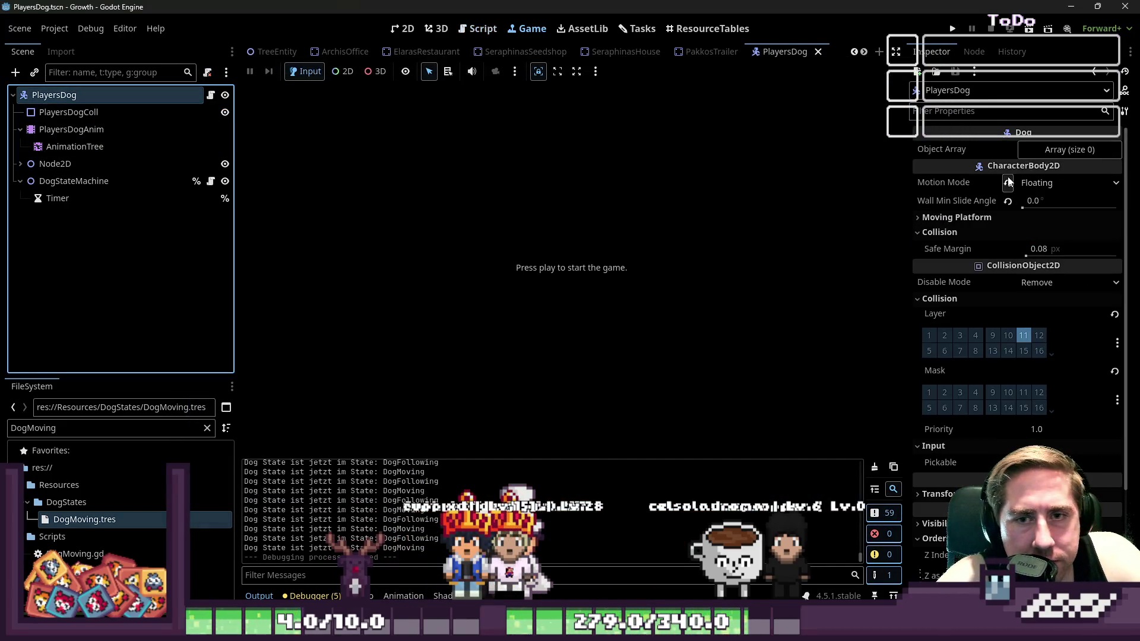
click(929, 336)
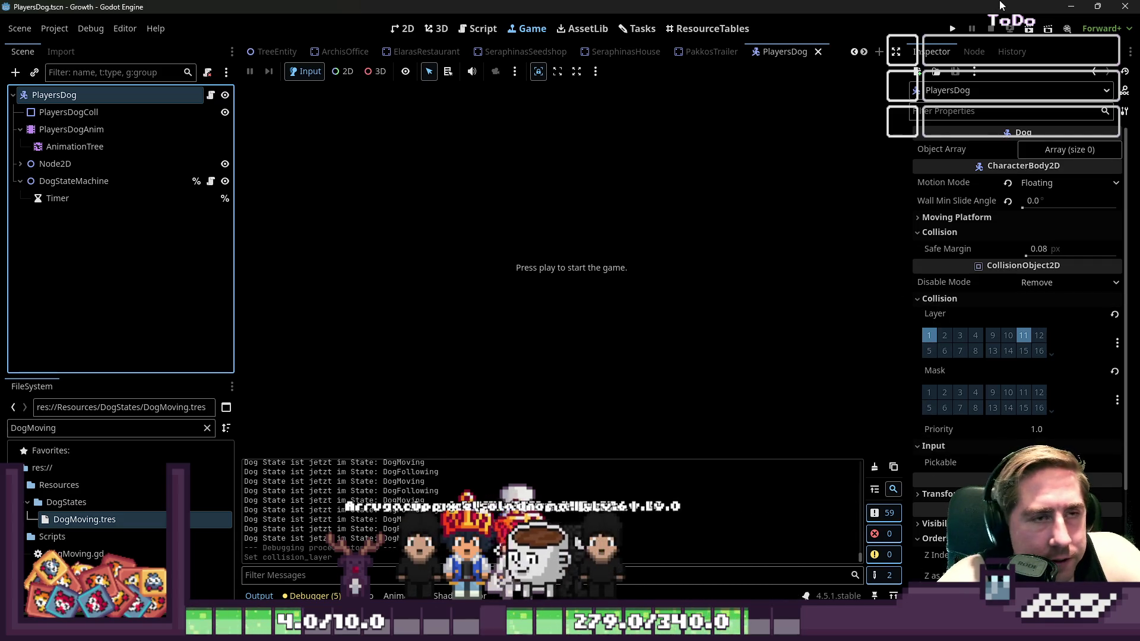
click(952, 28)
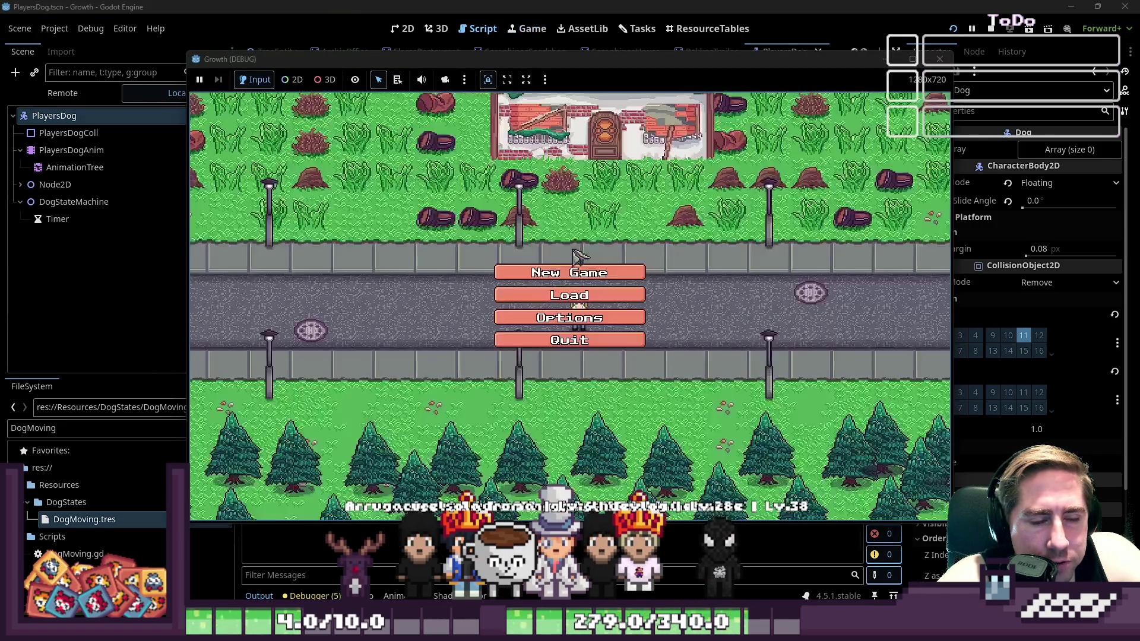
Start a new game with a character named 'qew'
click(569, 270)
text(qew)
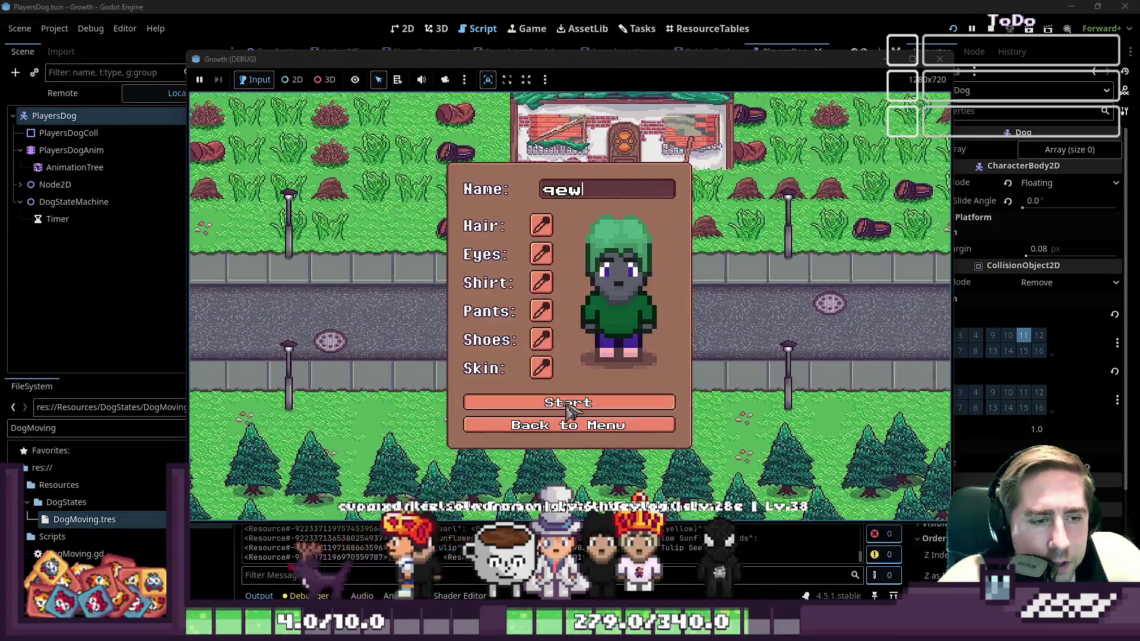
click(559, 397)
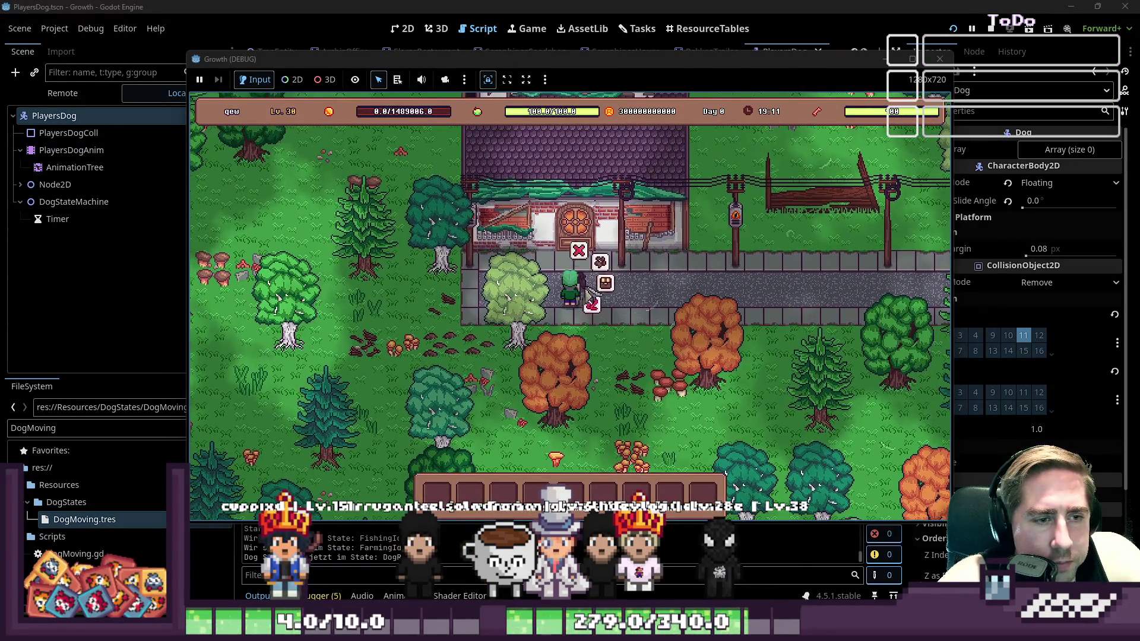
Walk the player away from the house, down and left along the water to the pond
key(a)
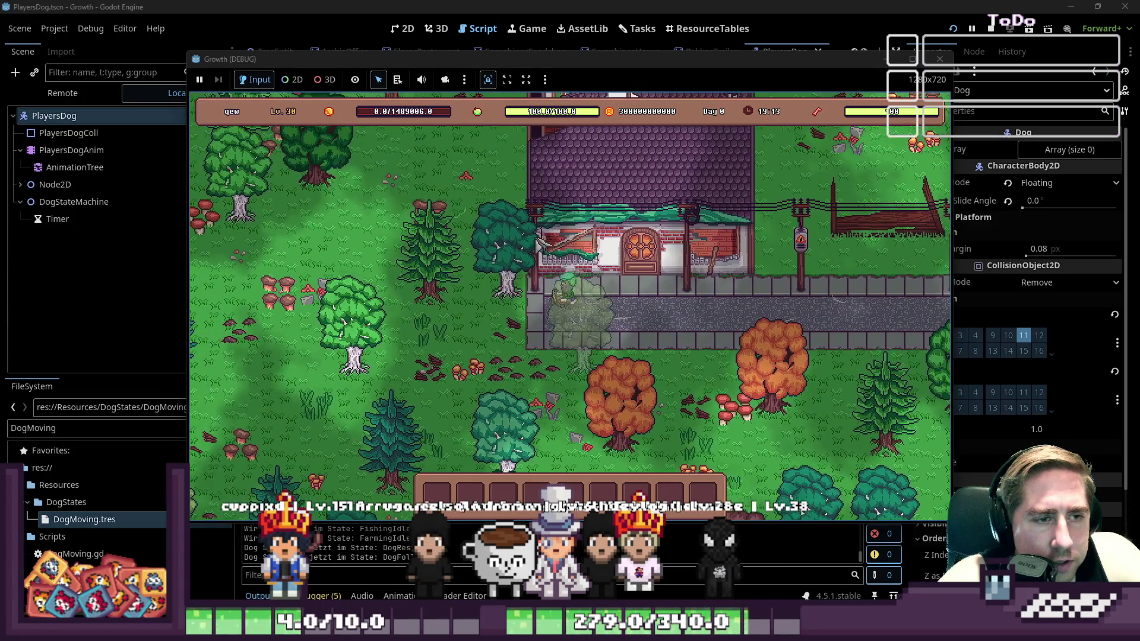
key(s)
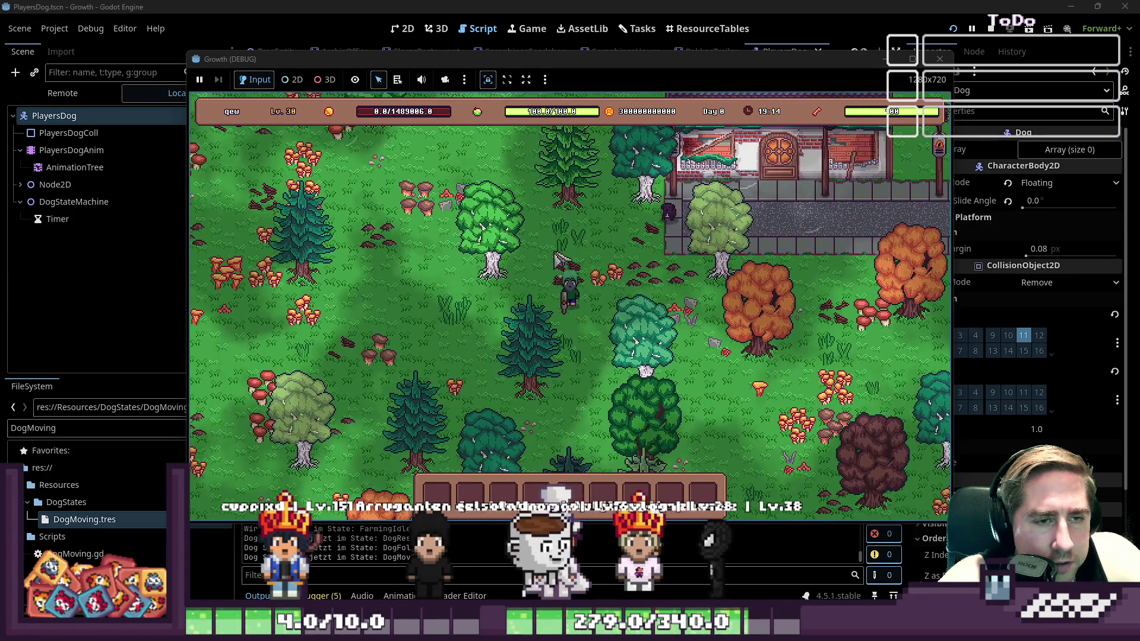
key(w)
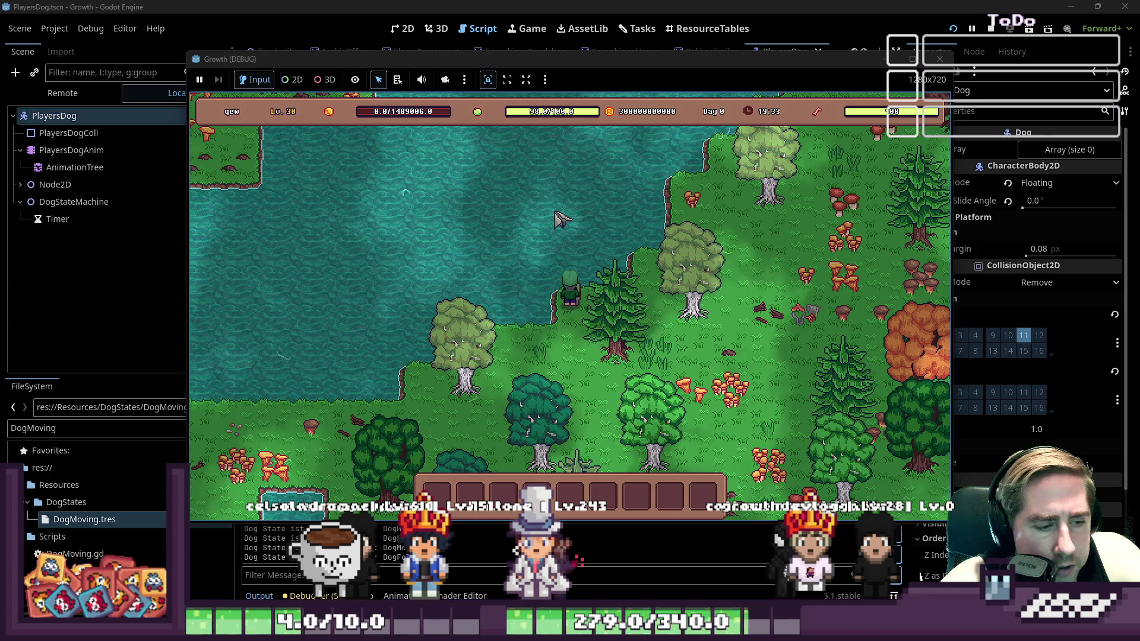
key(a)
key(s)
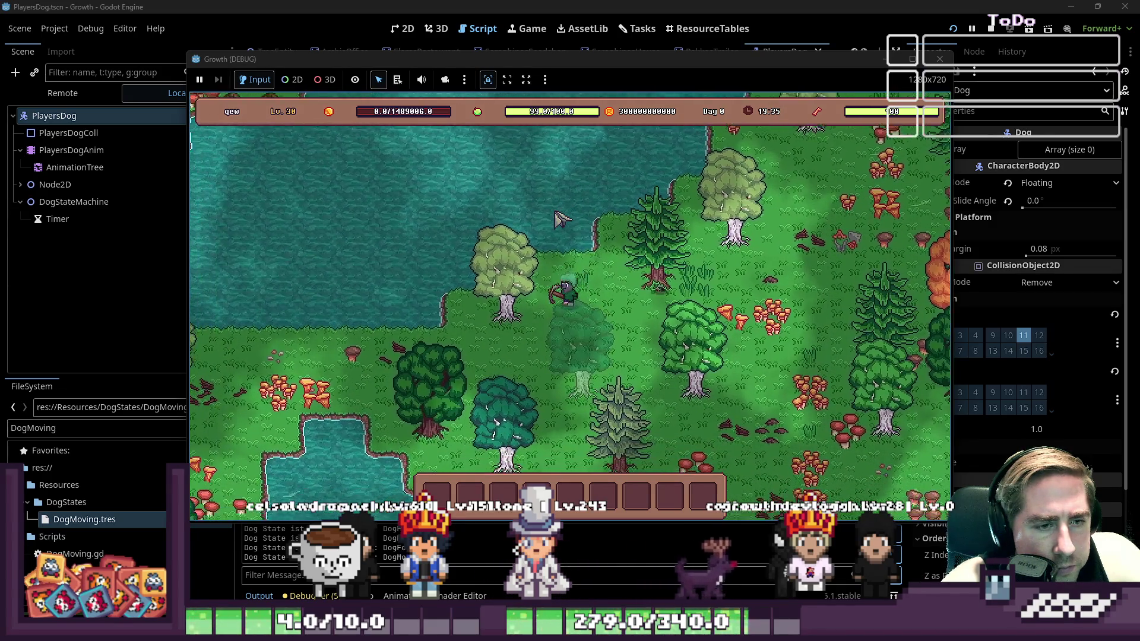
key(a)
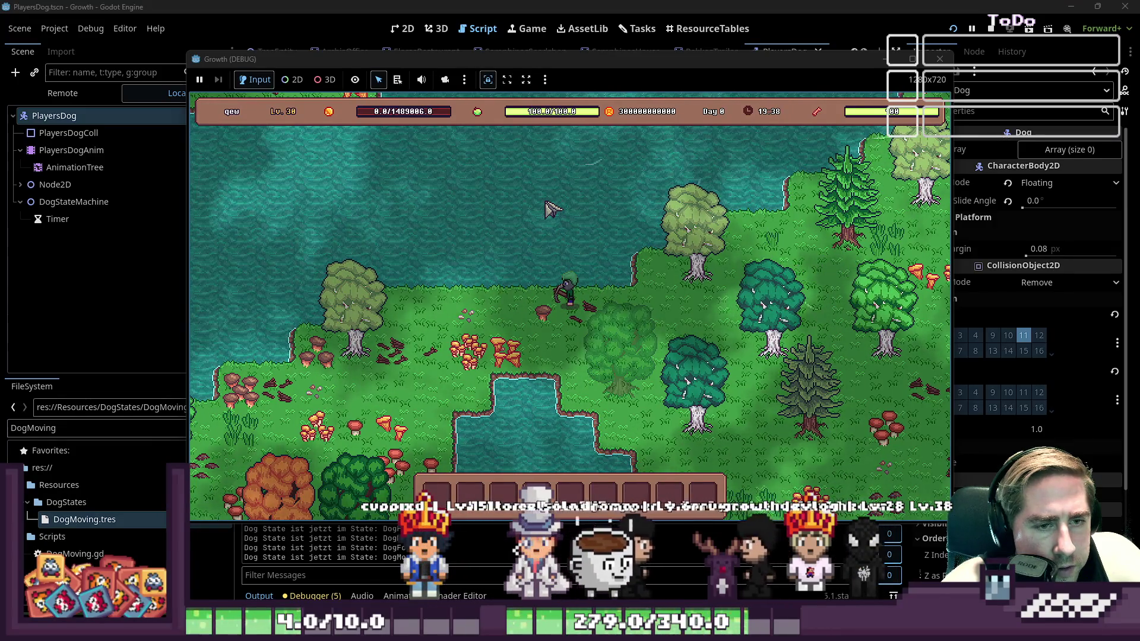
key(a)
key(s)
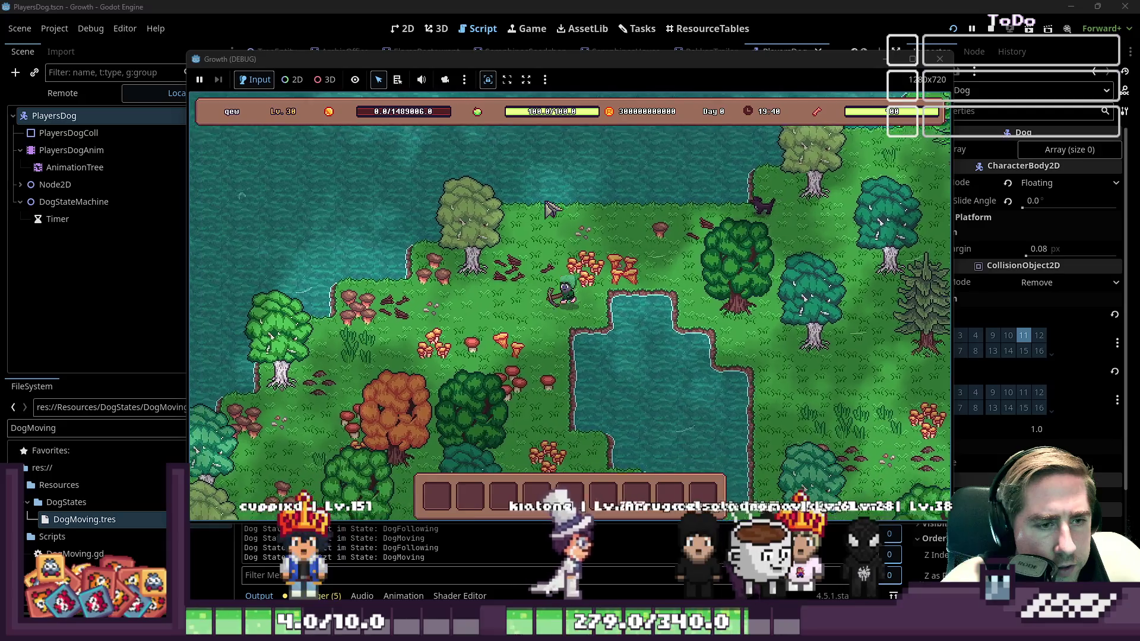
key(s)
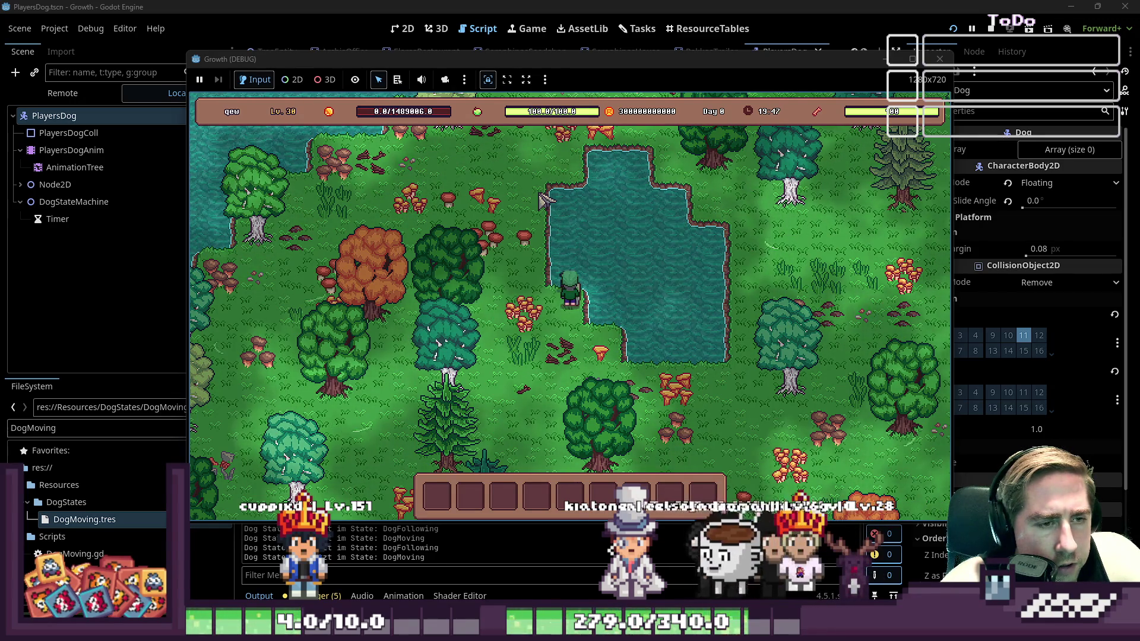
Walk around and up past the pond, then stop the game with F8
key(s)
key(a)
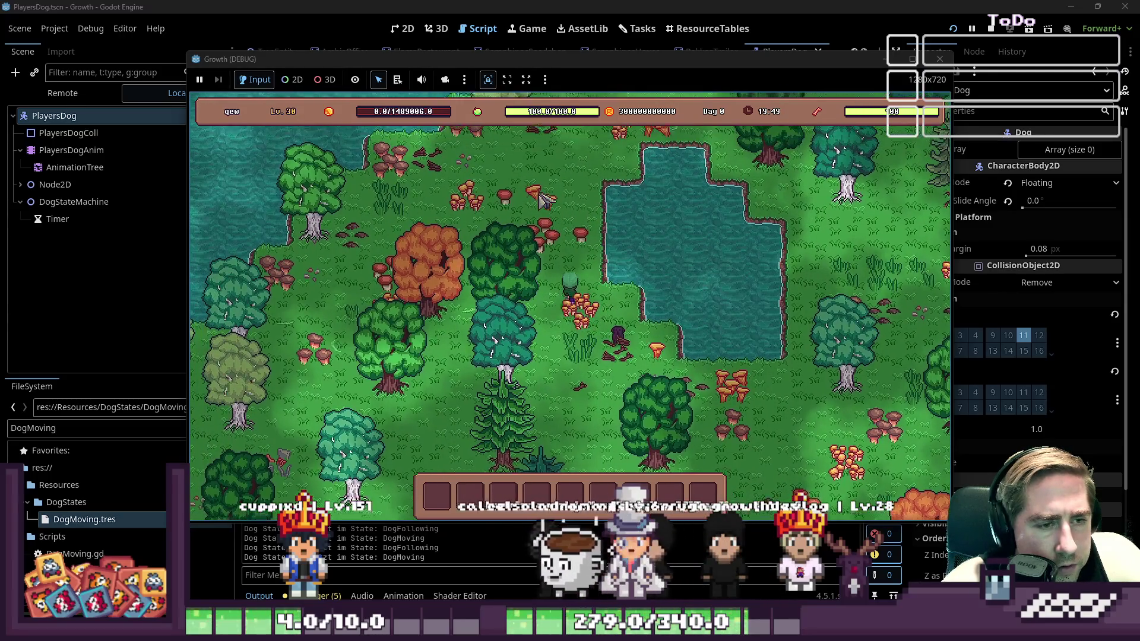
key(d)
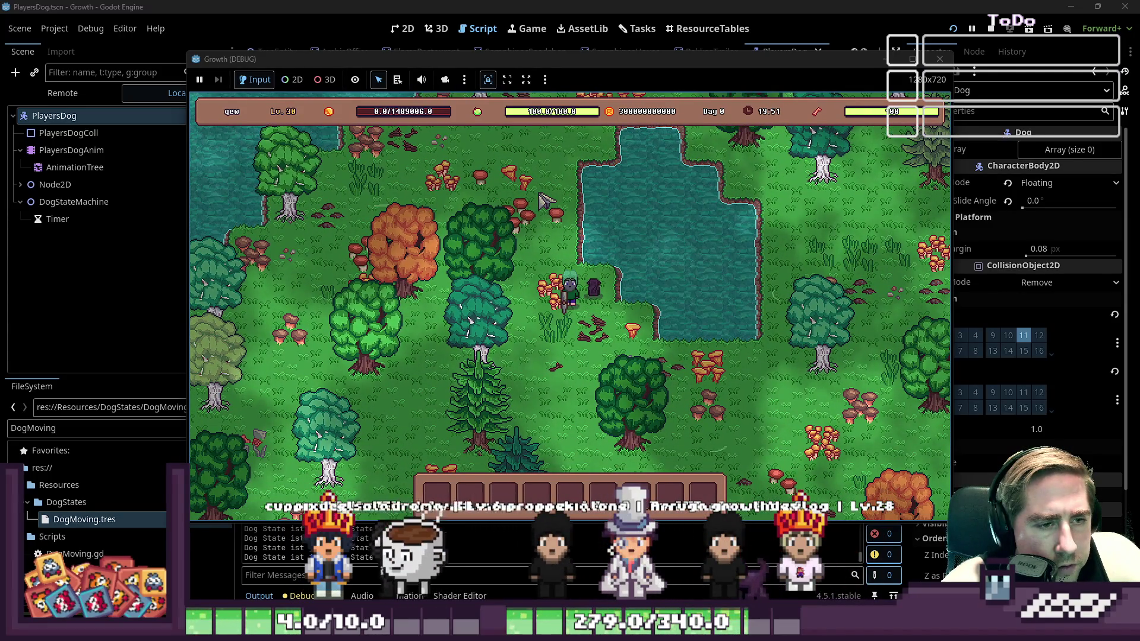
key(a)
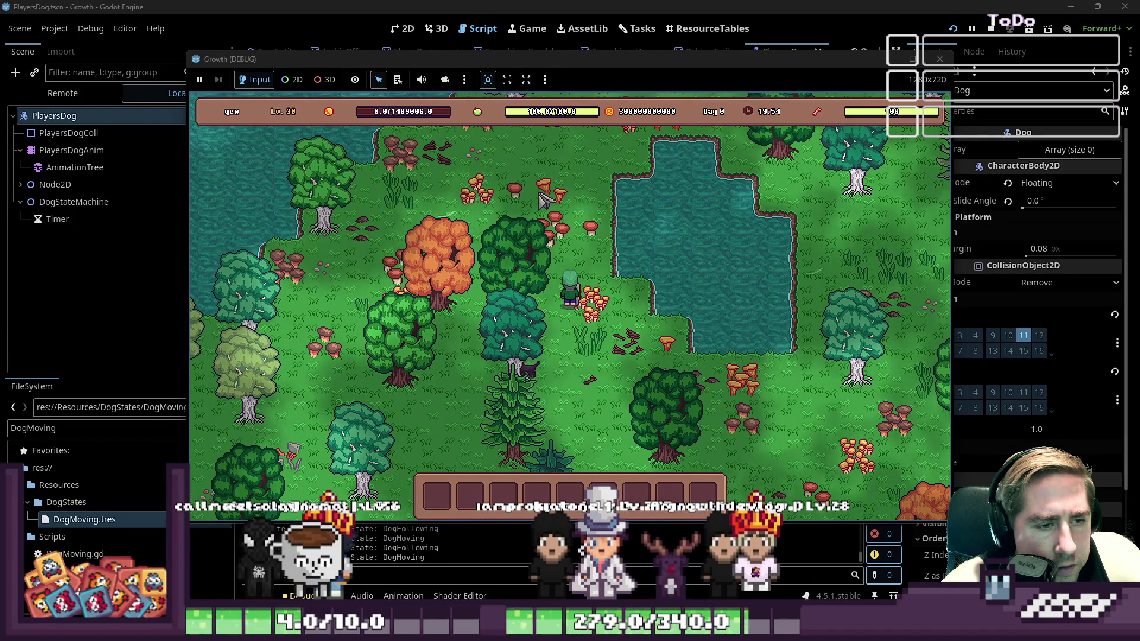
key(w)
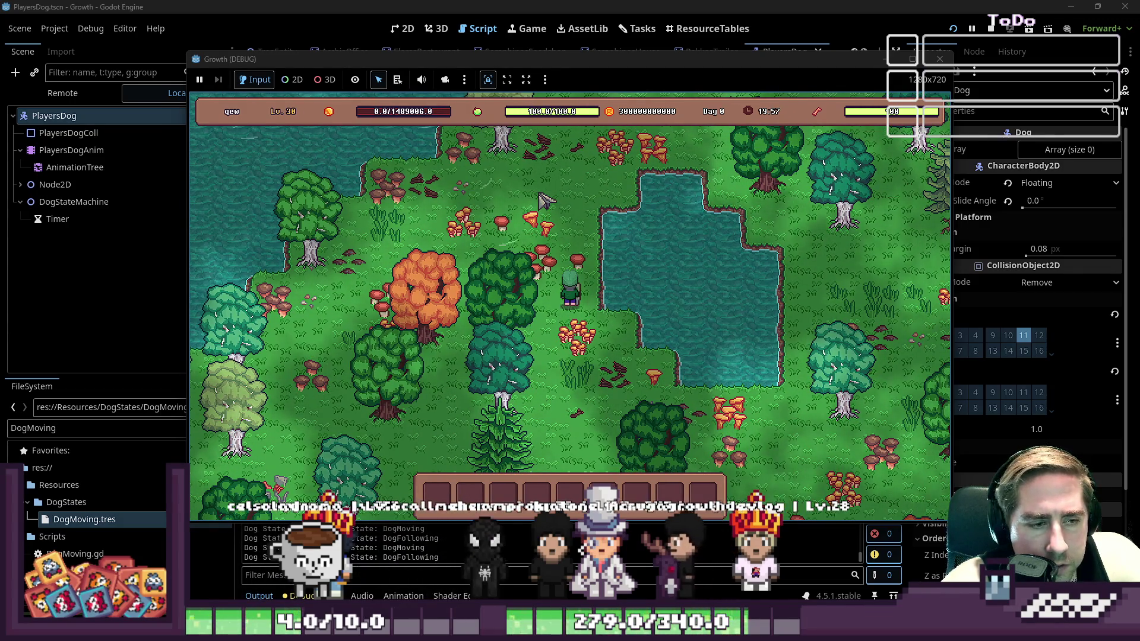
key(w)
key(a)
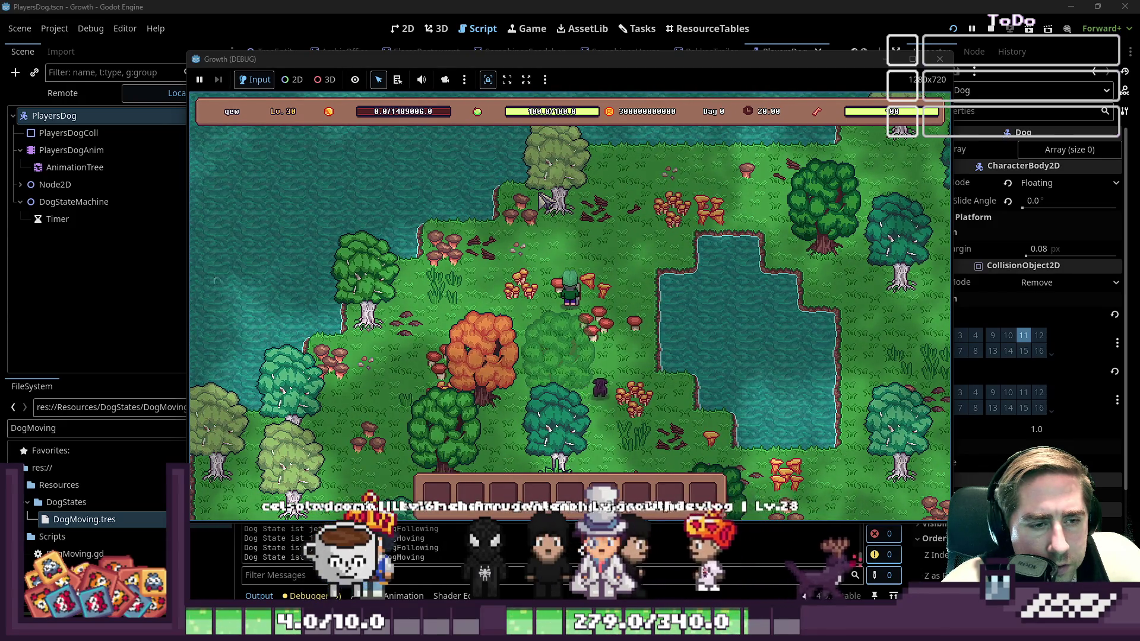
key(w)
key(d)
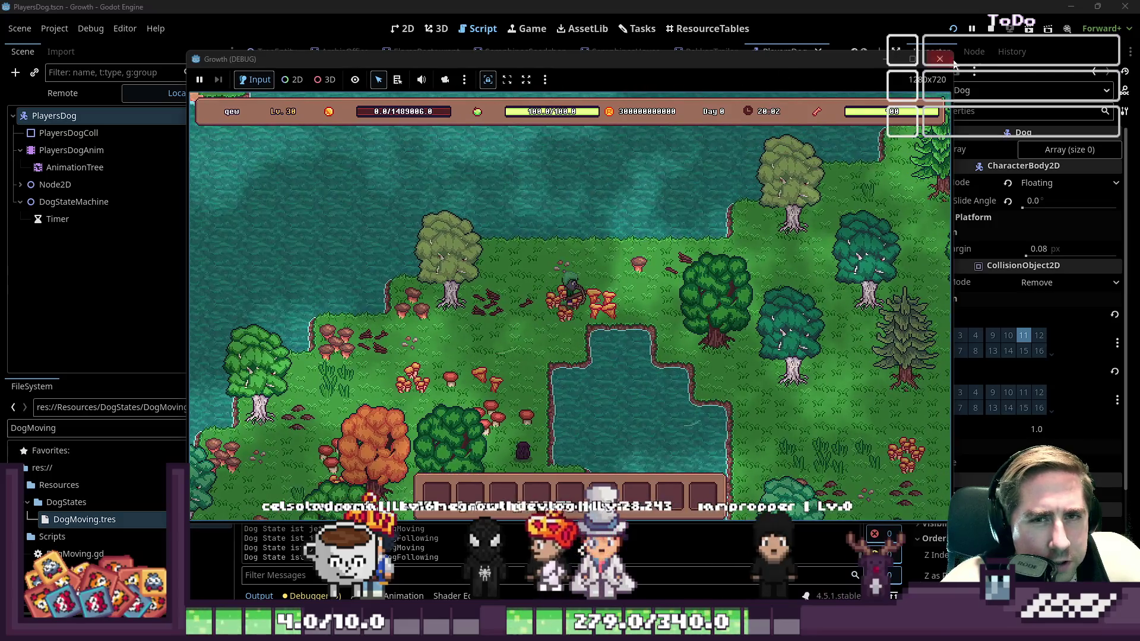
key(F8)
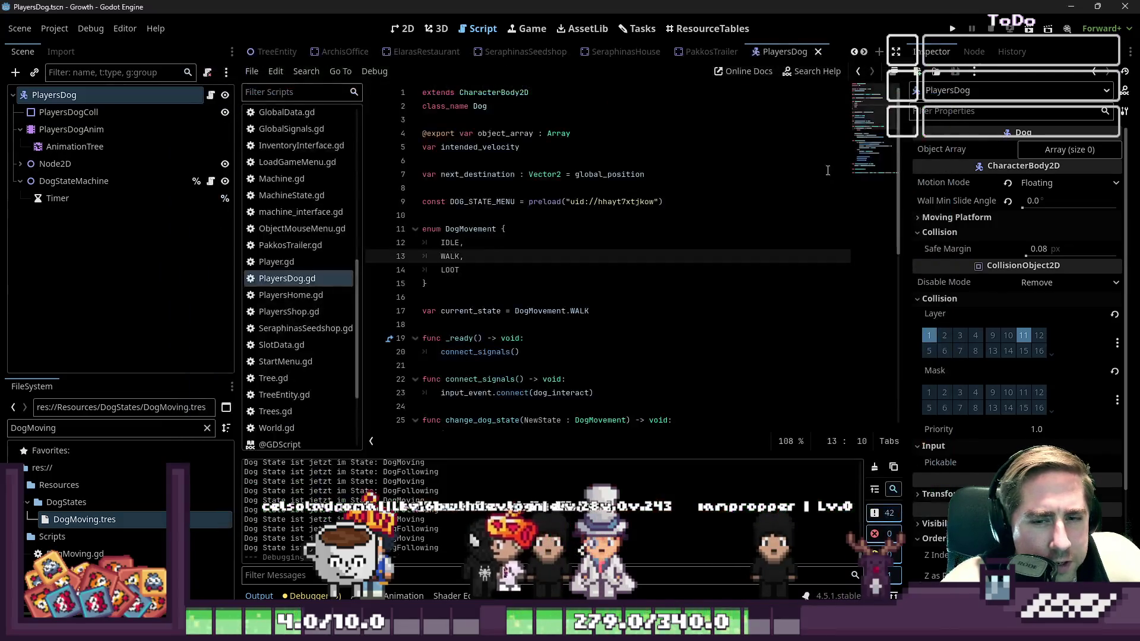
Check the dog's collision shape, then switch to the 2D view and open the World scene
click(68, 112)
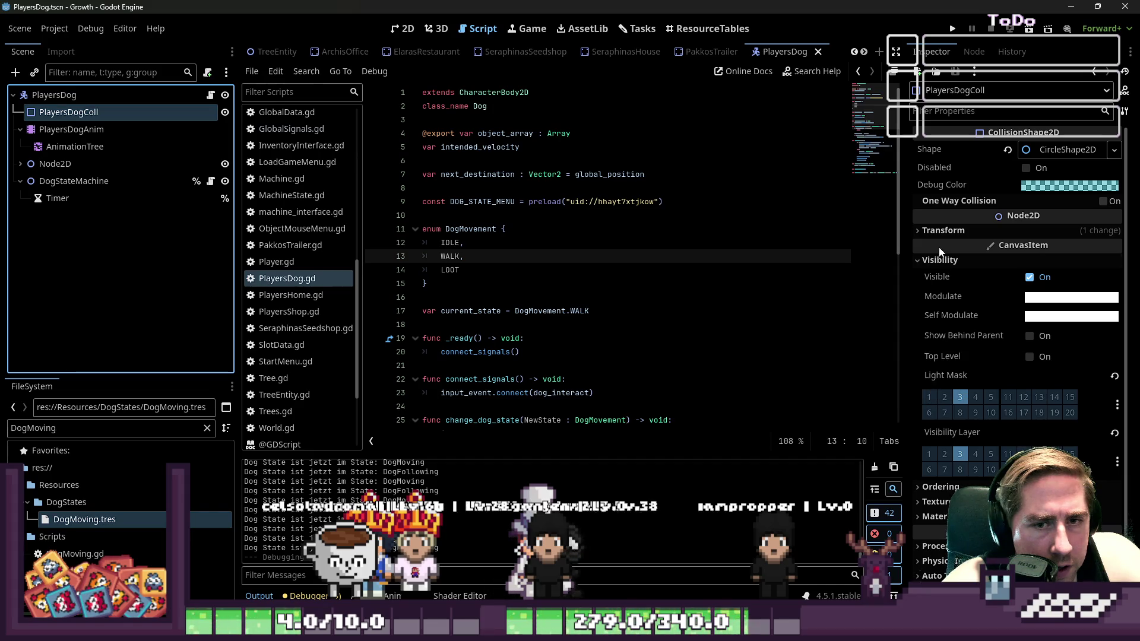
click(110, 100)
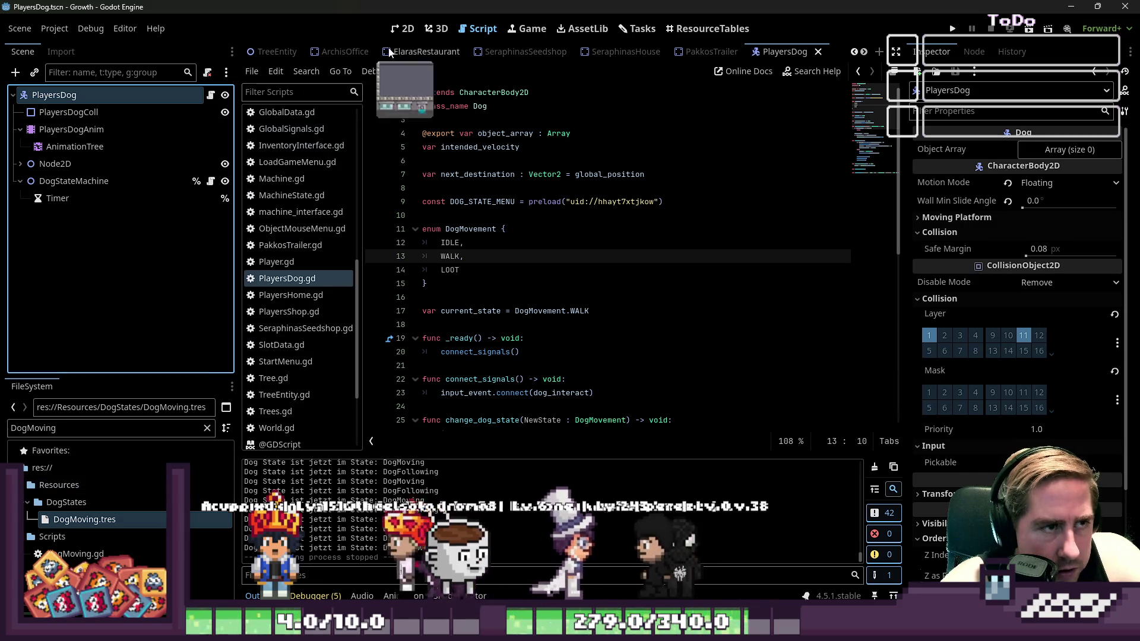
click(402, 31)
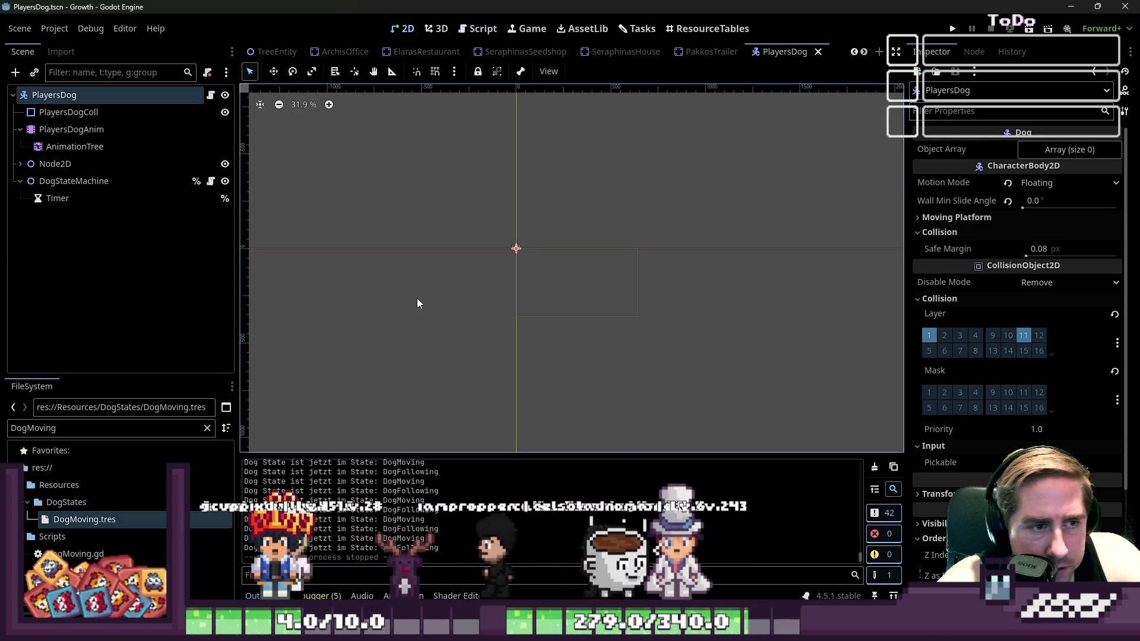
scroll(454, 225, up, 2)
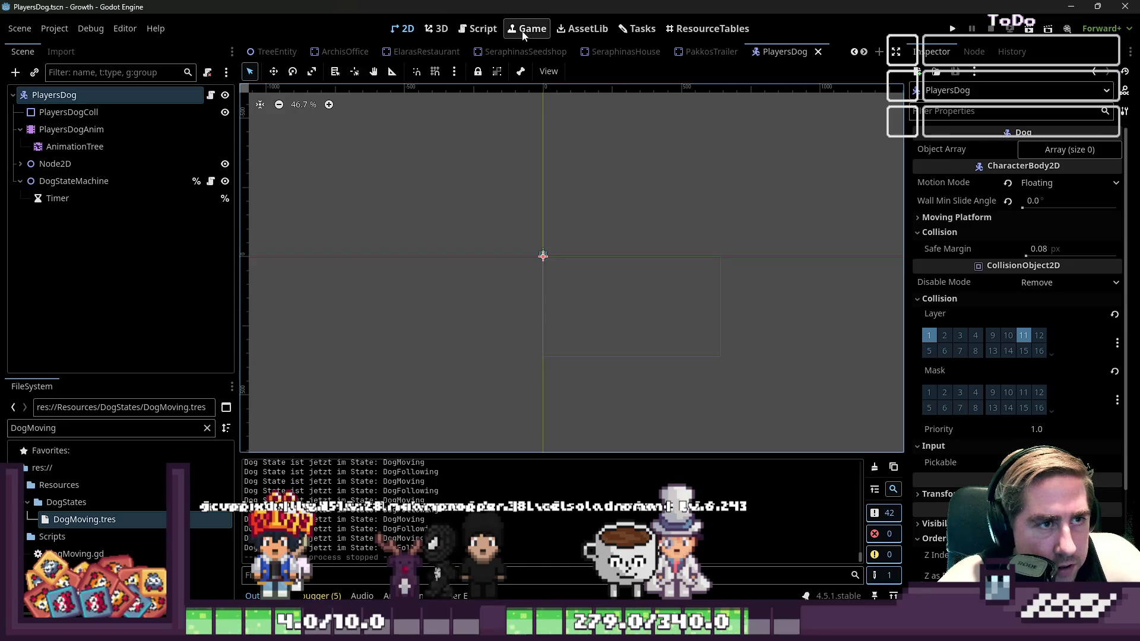
scroll(535, 53, up, 8)
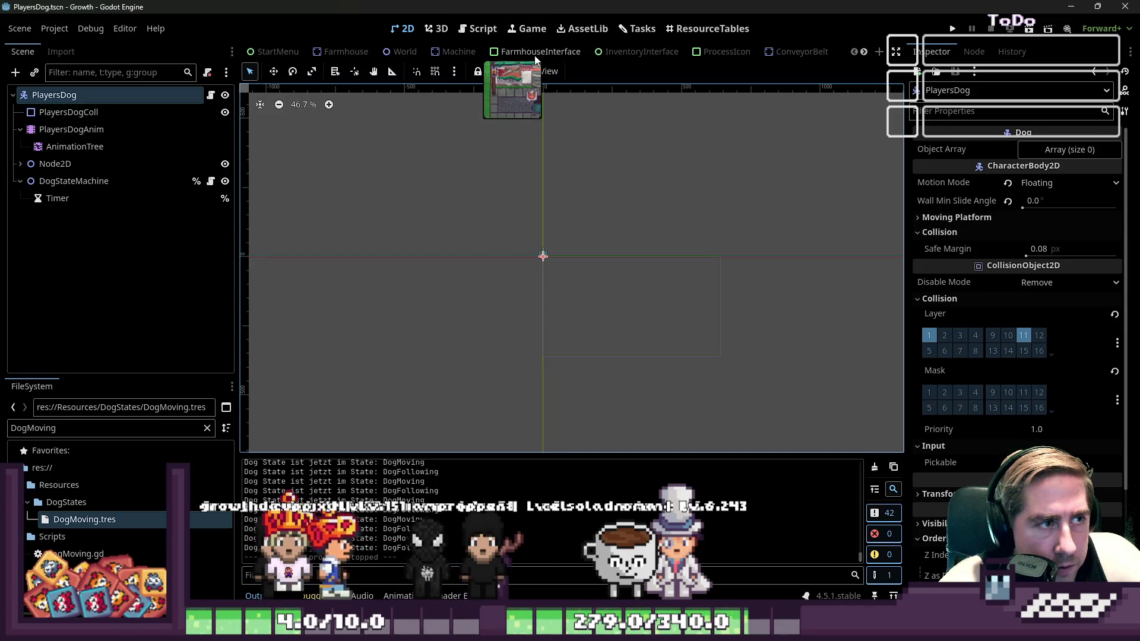
click(347, 54)
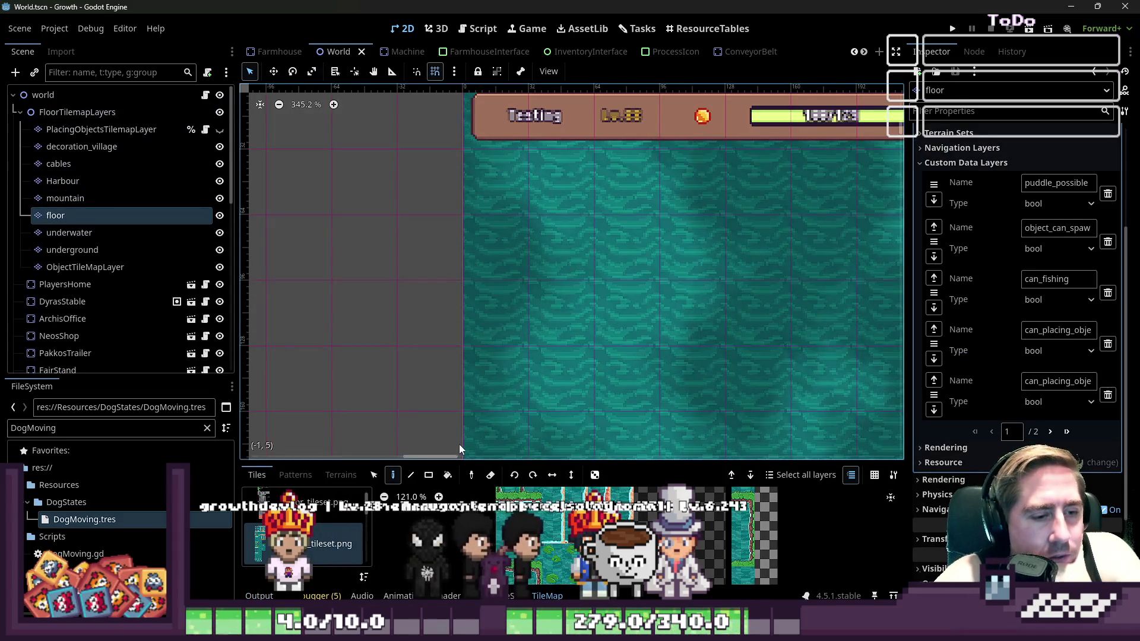
Enlarge the bottom panel, expand the floor layer's Physics Layers, and open its TileSet for editing
drag(454, 467, 454, 174)
scroll(963, 337, down, 3)
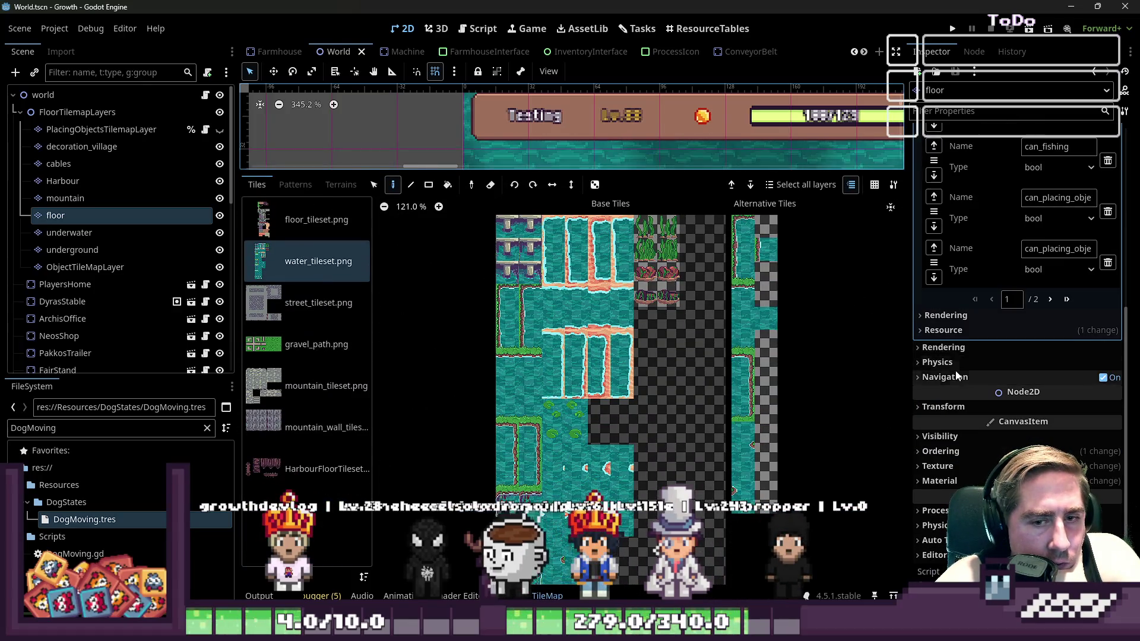
click(954, 363)
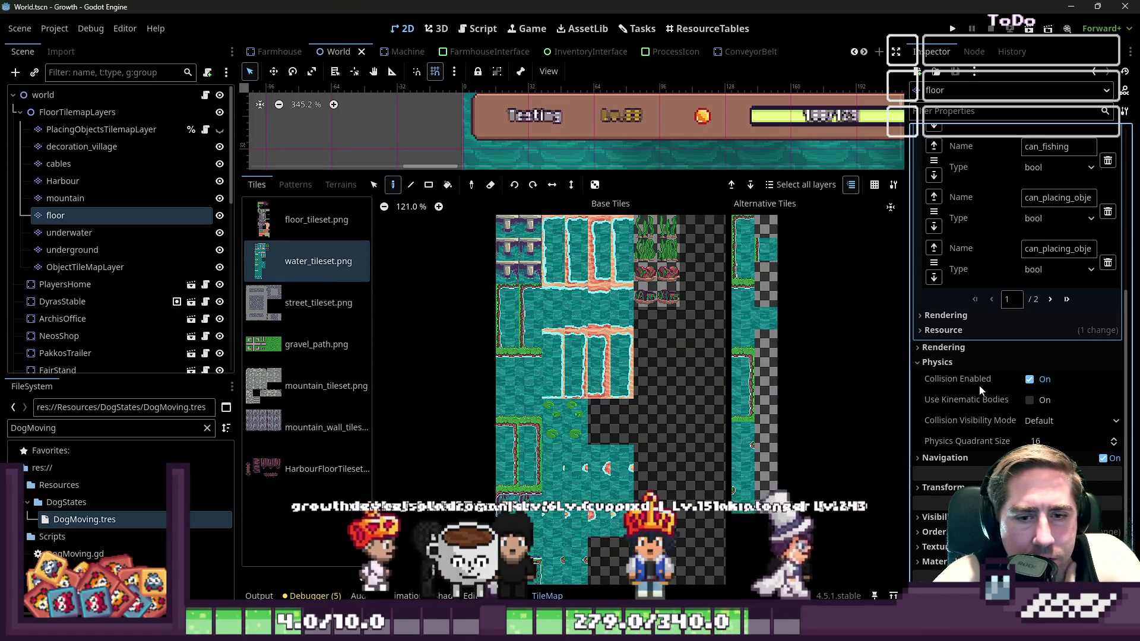
scroll(993, 359, up, 5)
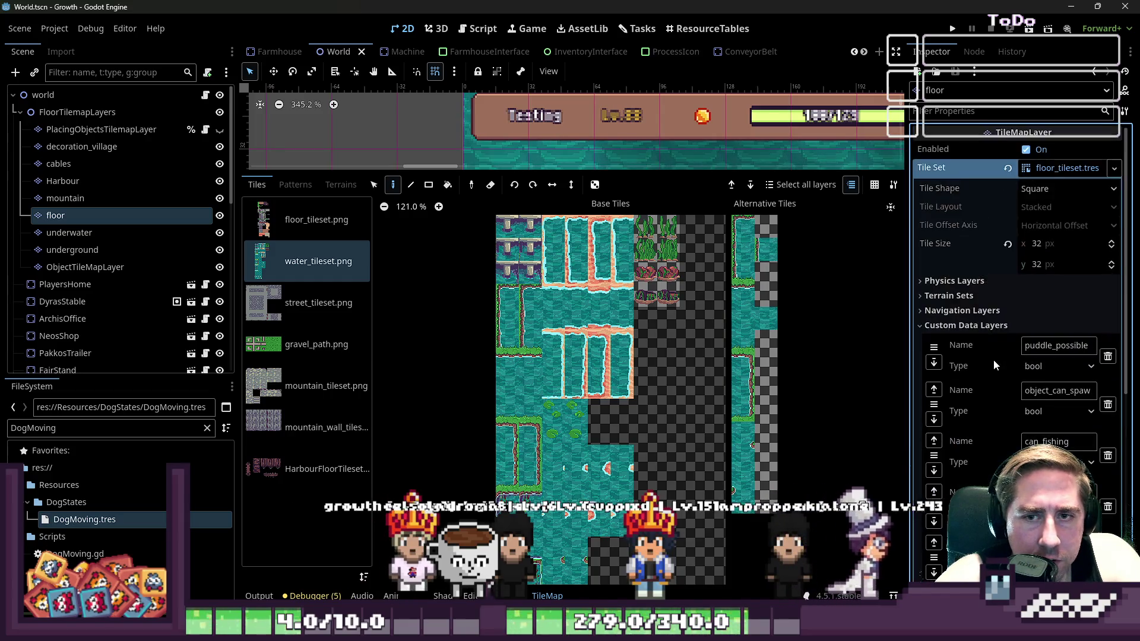
click(977, 282)
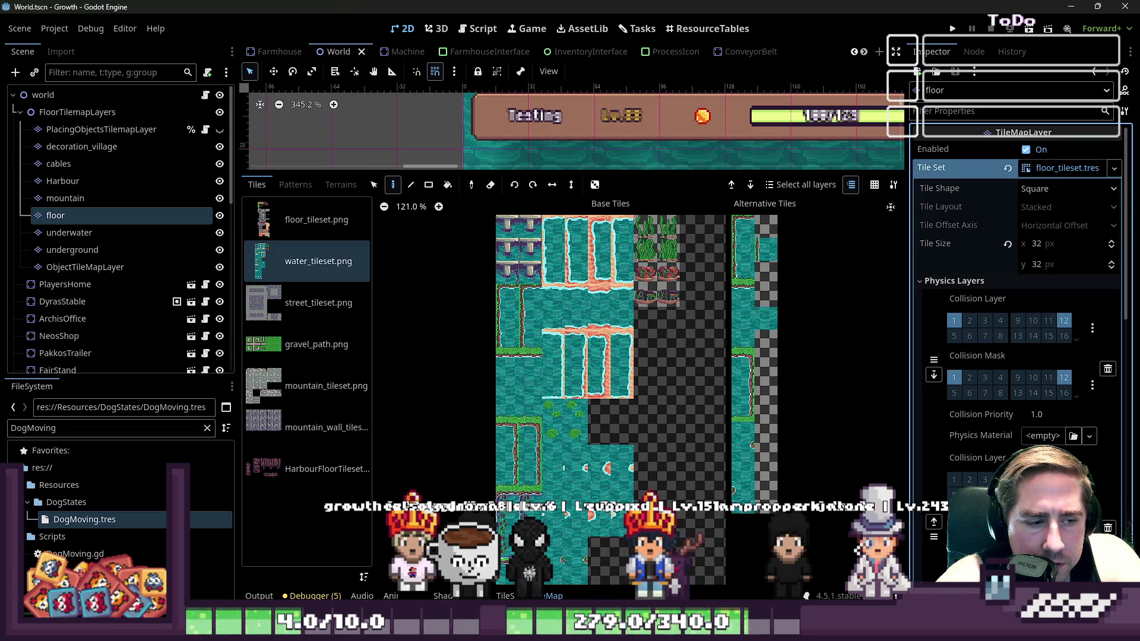
click(505, 596)
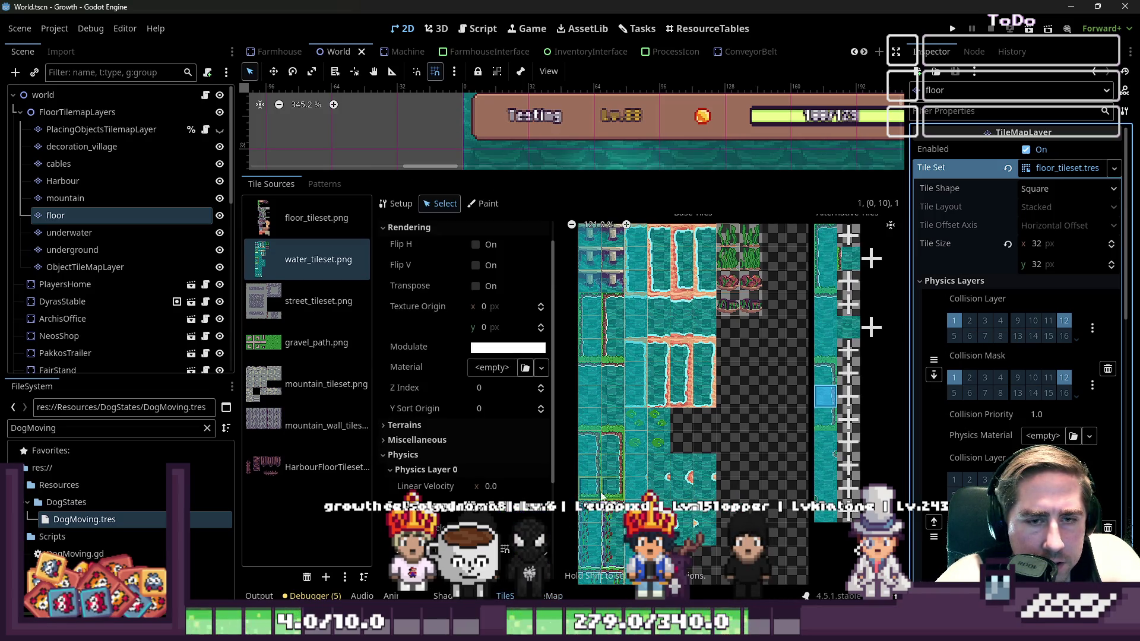
Expand and collapse the water tile's Physics Layer 0 and 1 to review their properties
scroll(601, 303, up, 5)
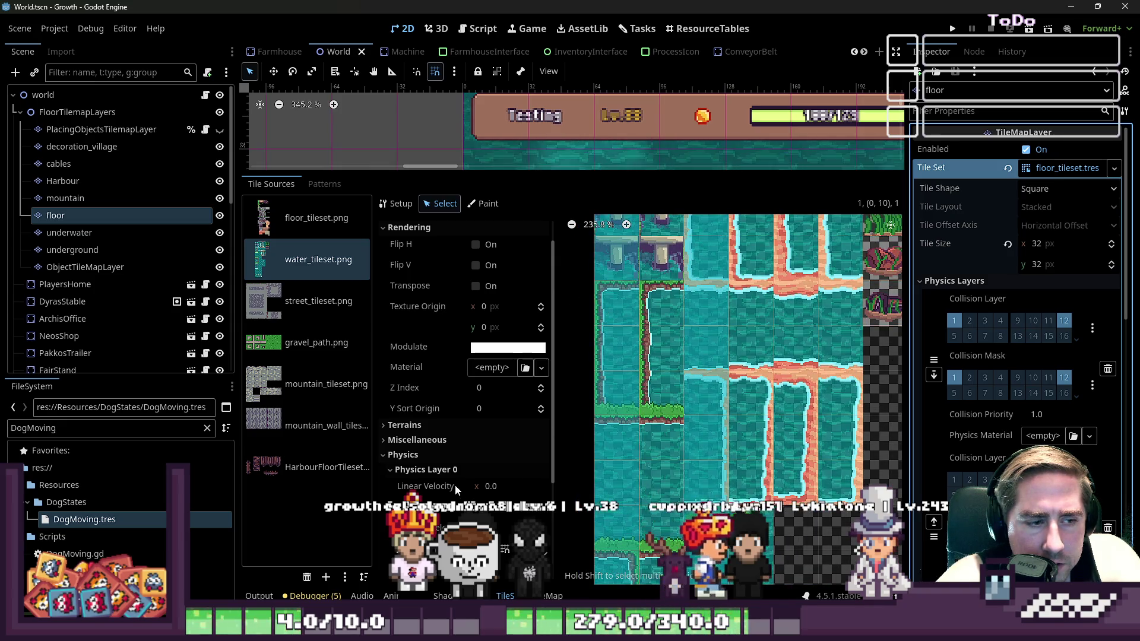
scroll(454, 416, down, 2)
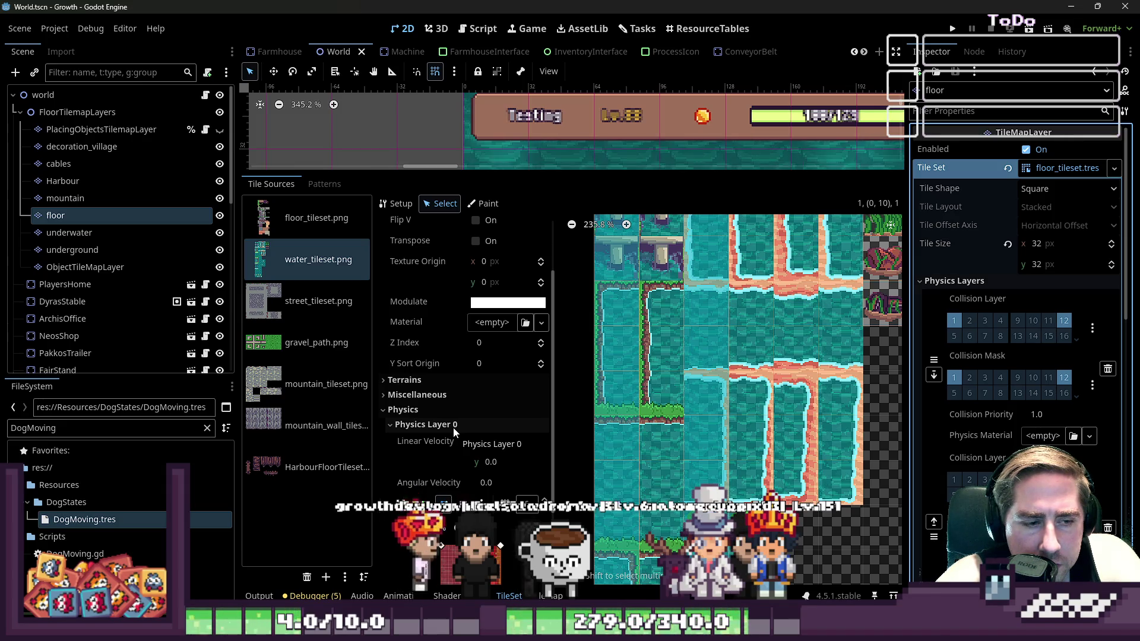
click(469, 443)
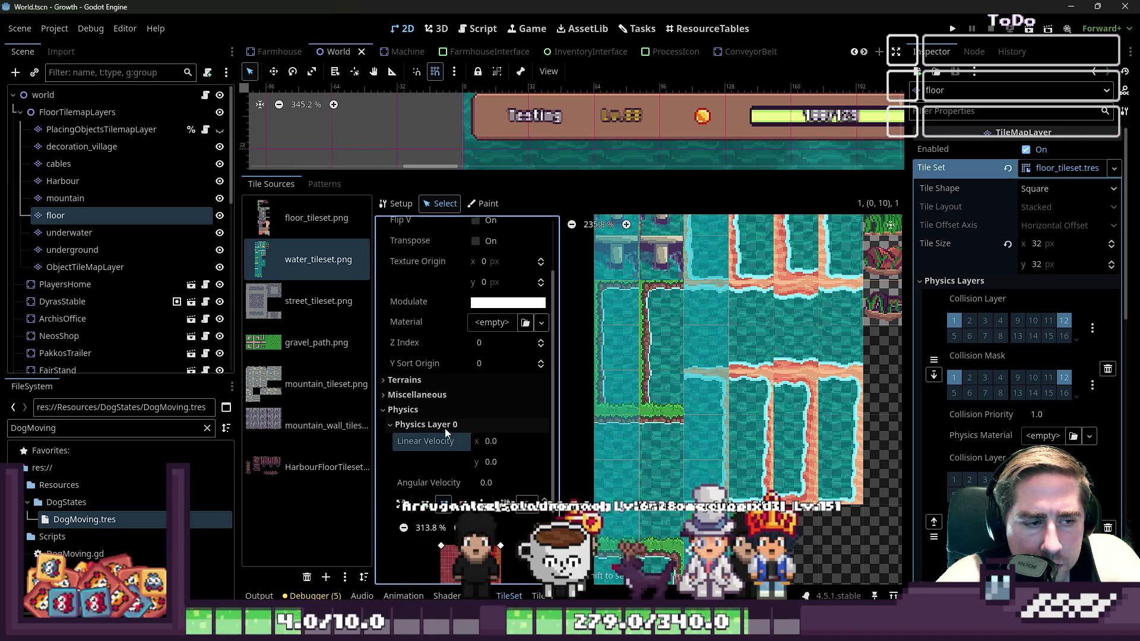
click(444, 427)
click(415, 519)
click(415, 500)
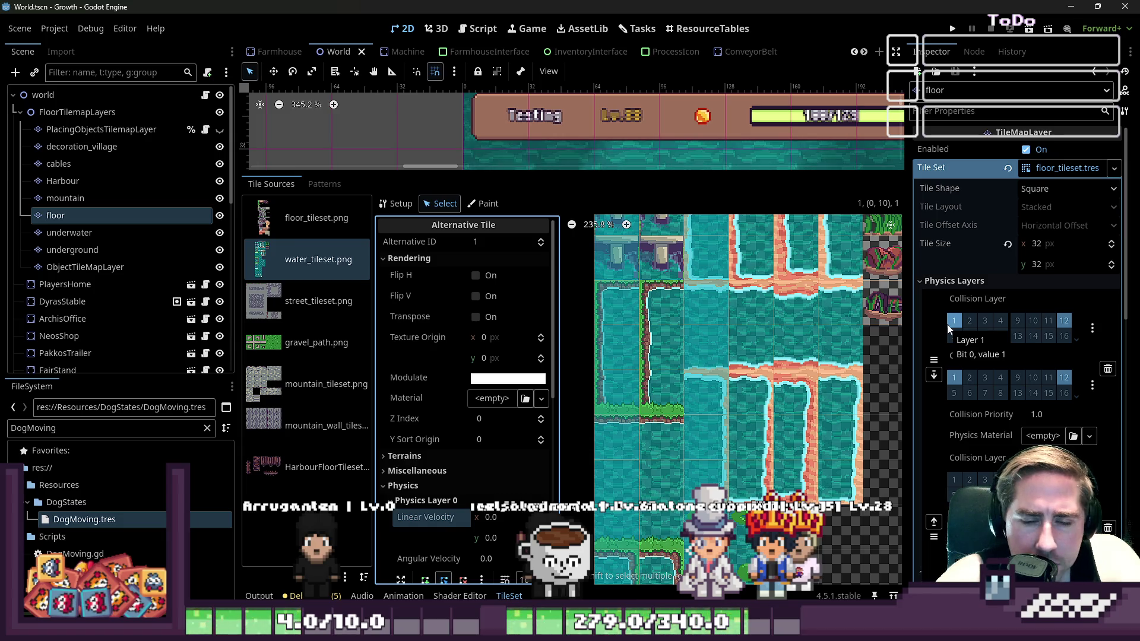
Scroll through the tile properties and drag the splitter down to give the 2D viewport more height
scroll(980, 303, down, 2)
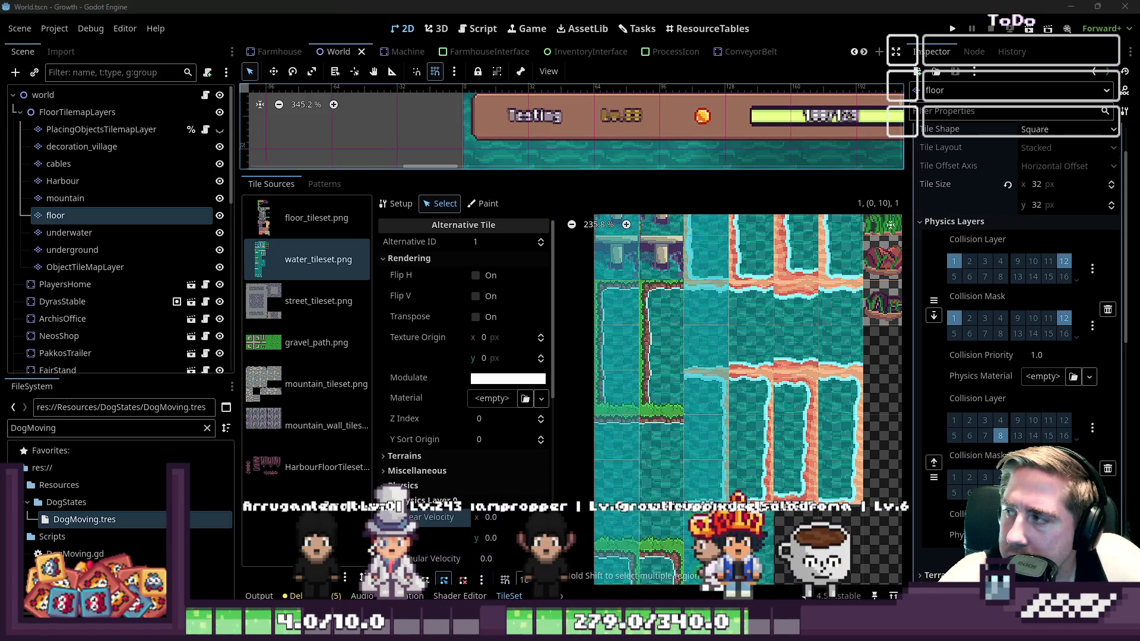
scroll(744, 418, down, 1)
scroll(743, 416, down, 2)
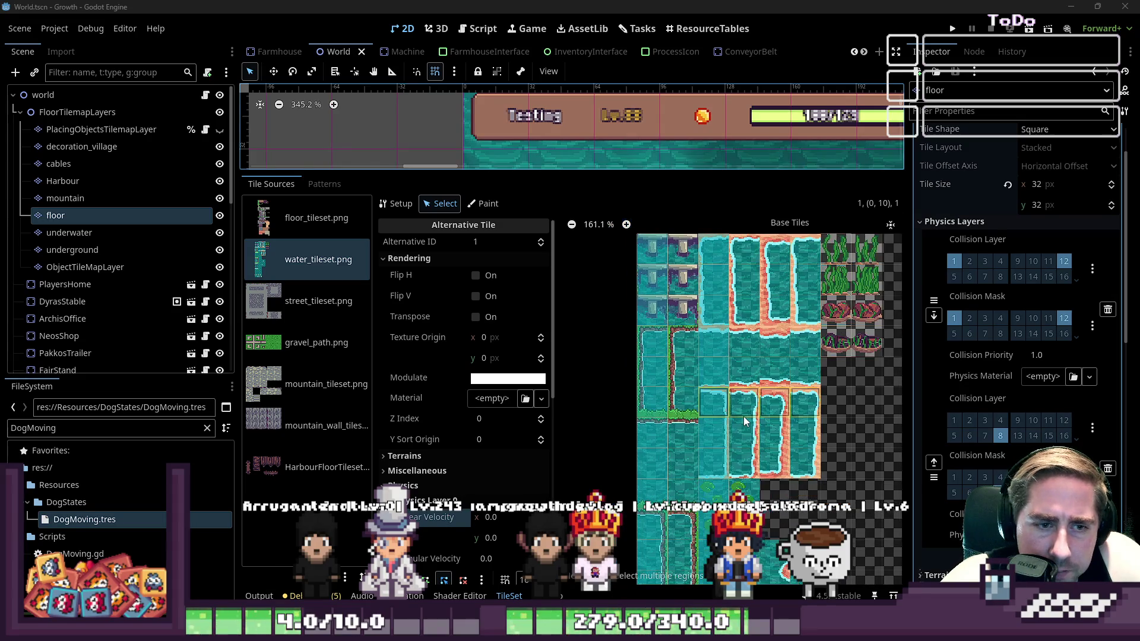
scroll(692, 324, down, 2)
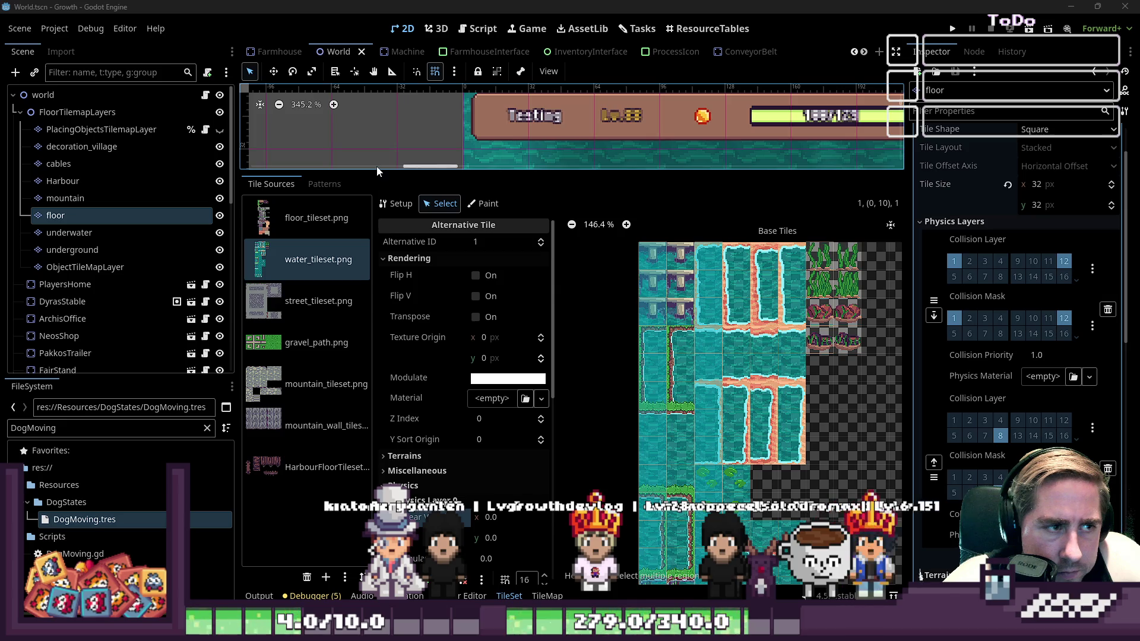
mouse_move(376, 174)
mouse_down()
mouse_move(402, 279)
mouse_move(392, 355)
mouse_up()
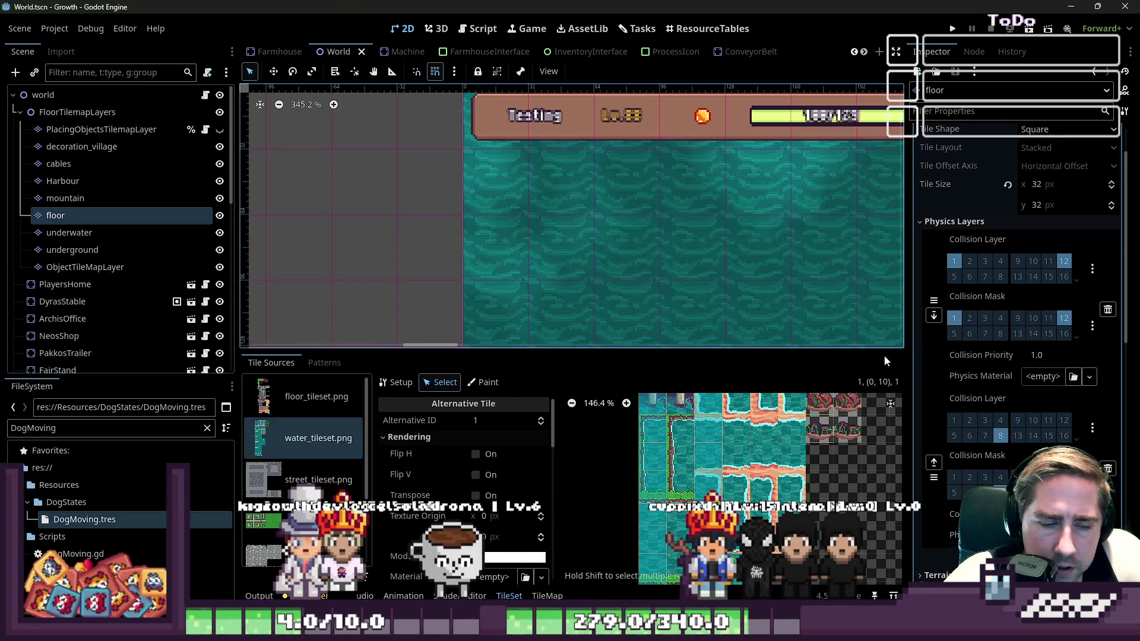
scroll(357, 55, up, 1)
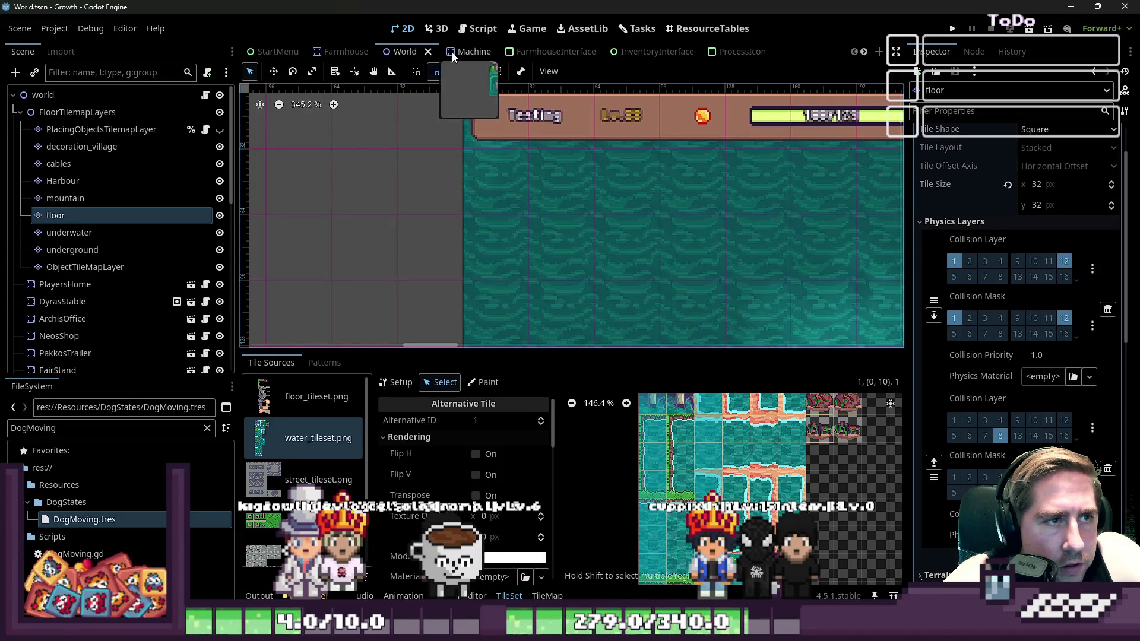
Open the PlayersDog scene and select its root PlayersDog node
scroll(451, 52, down, 2)
scroll(451, 52, down, 8)
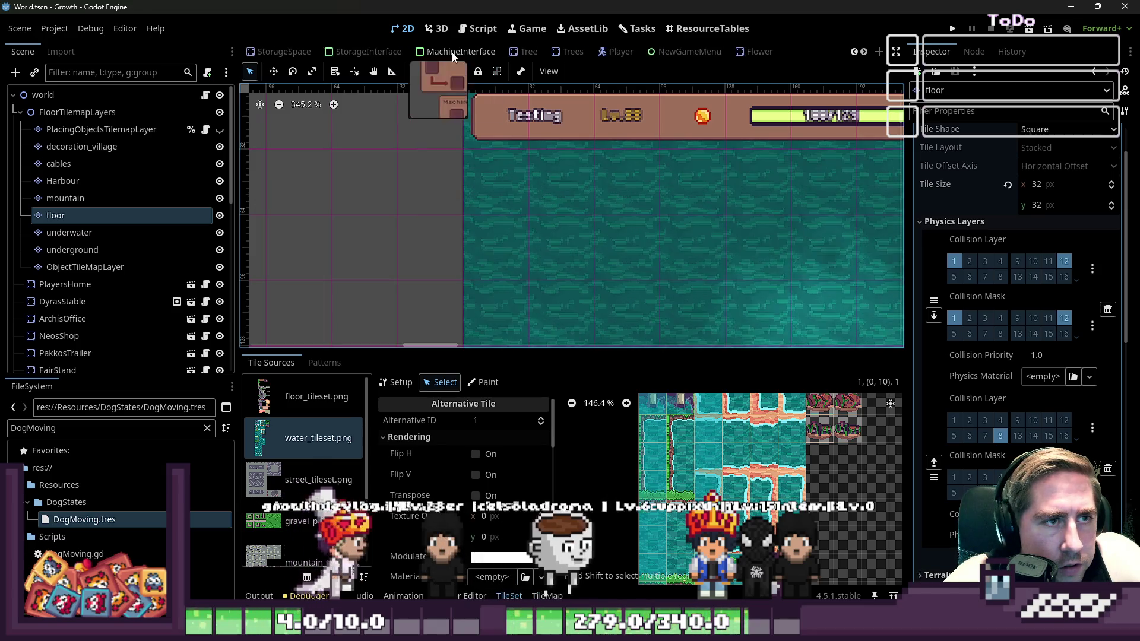
scroll(582, 53, down, 2)
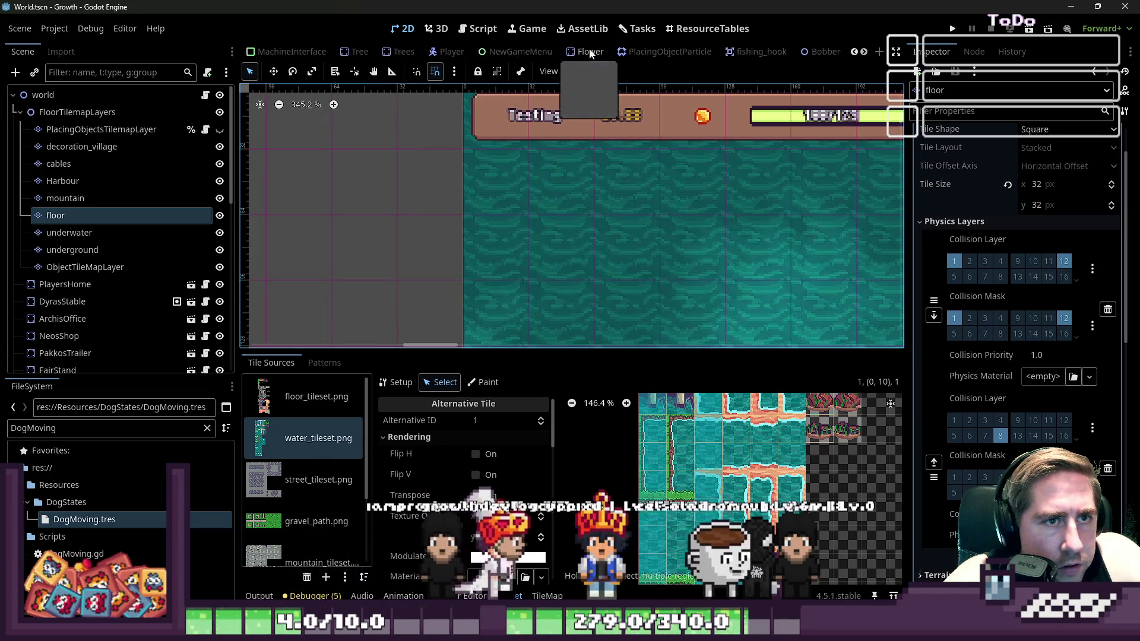
scroll(591, 53, down, 6)
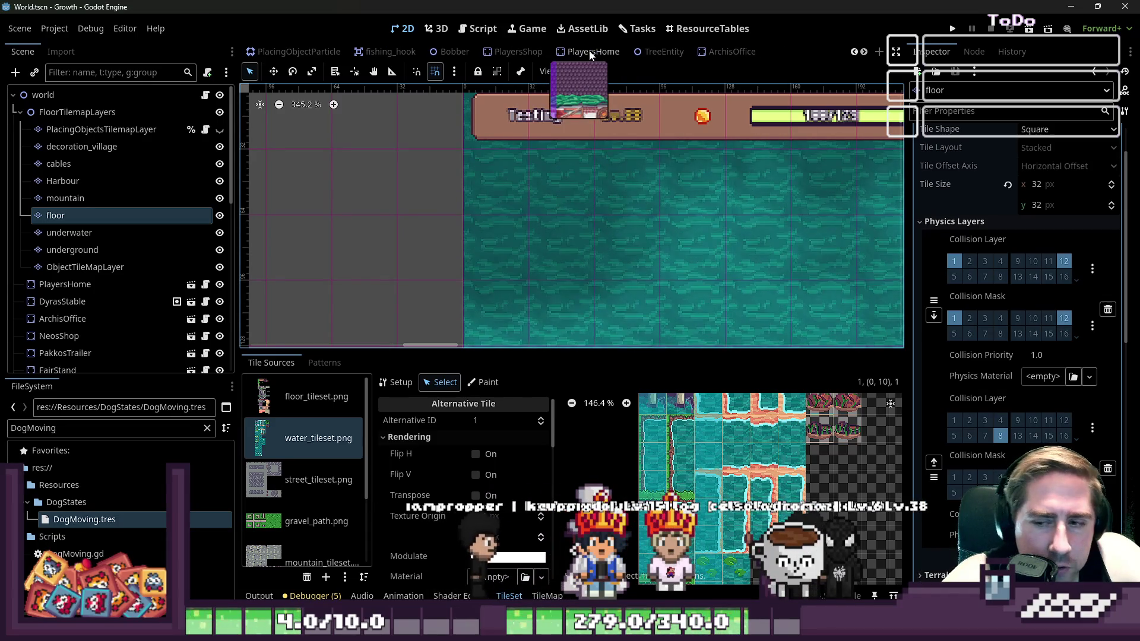
scroll(591, 55, down, 2)
scroll(591, 54, down, 4)
click(712, 53)
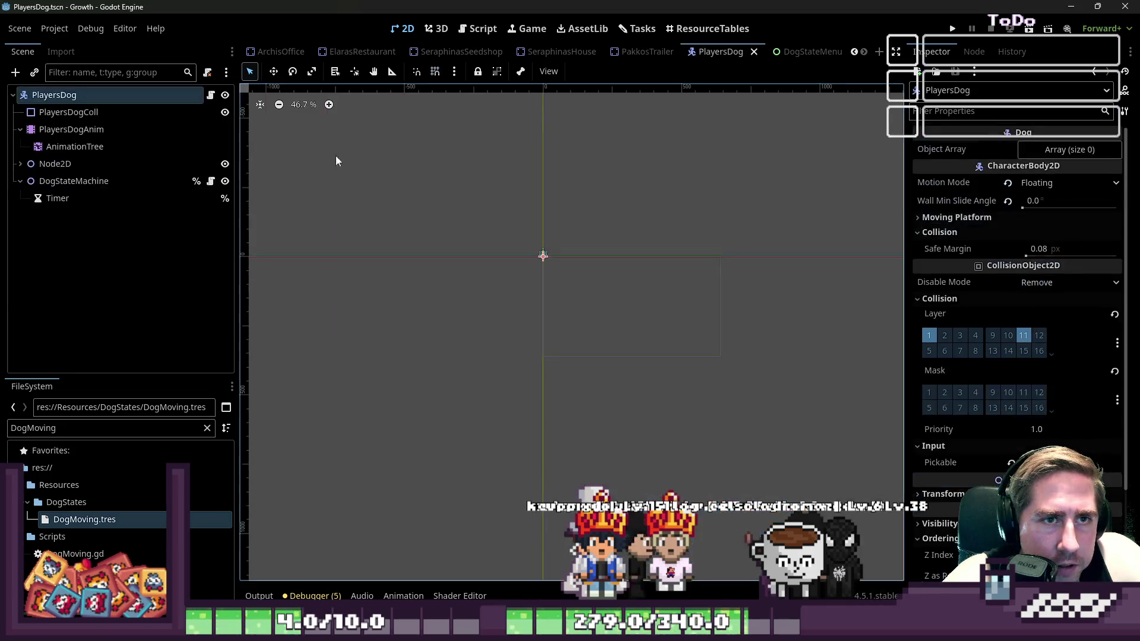
click(69, 181)
click(77, 96)
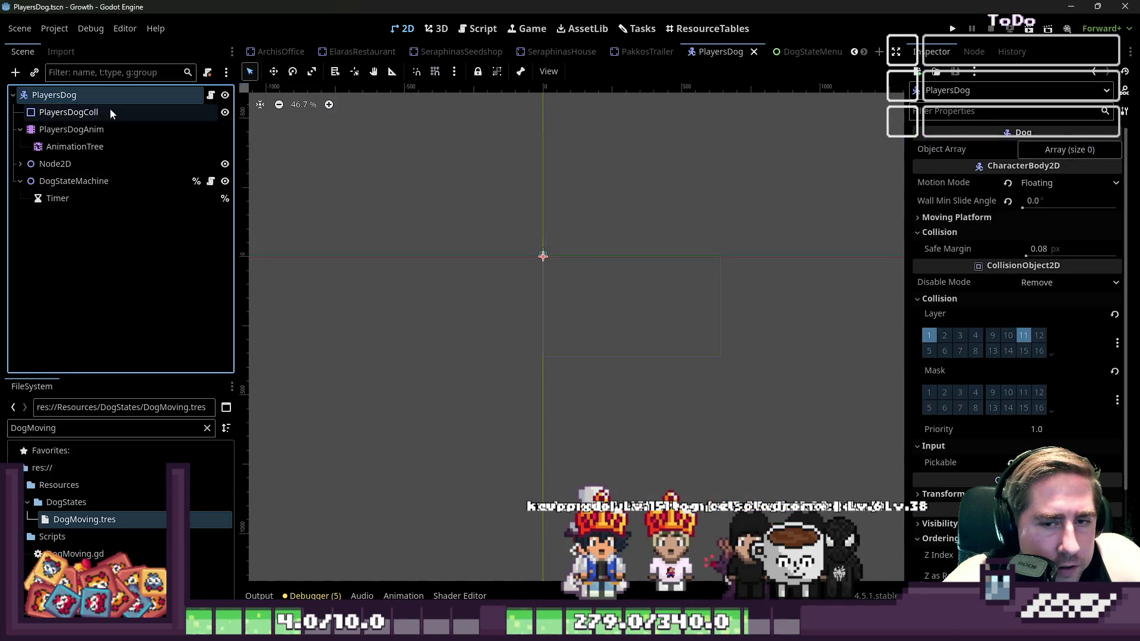
Keep the dog on collision layer 11, enable collision mask bit 1, and run with F5
click(1023, 336)
click(1036, 336)
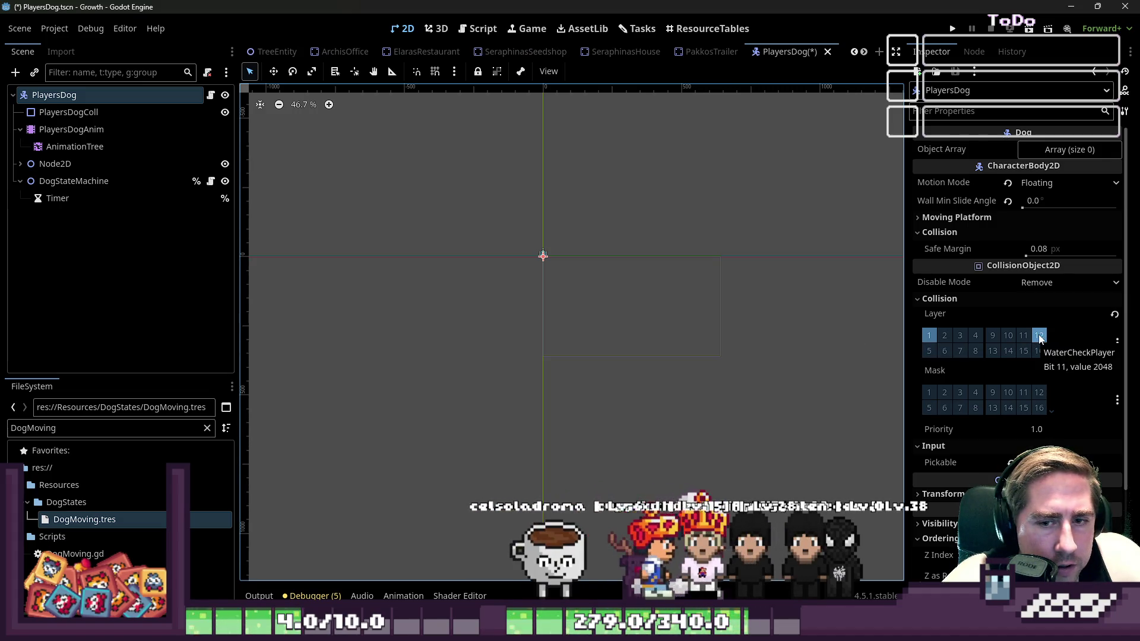
click(1023, 336)
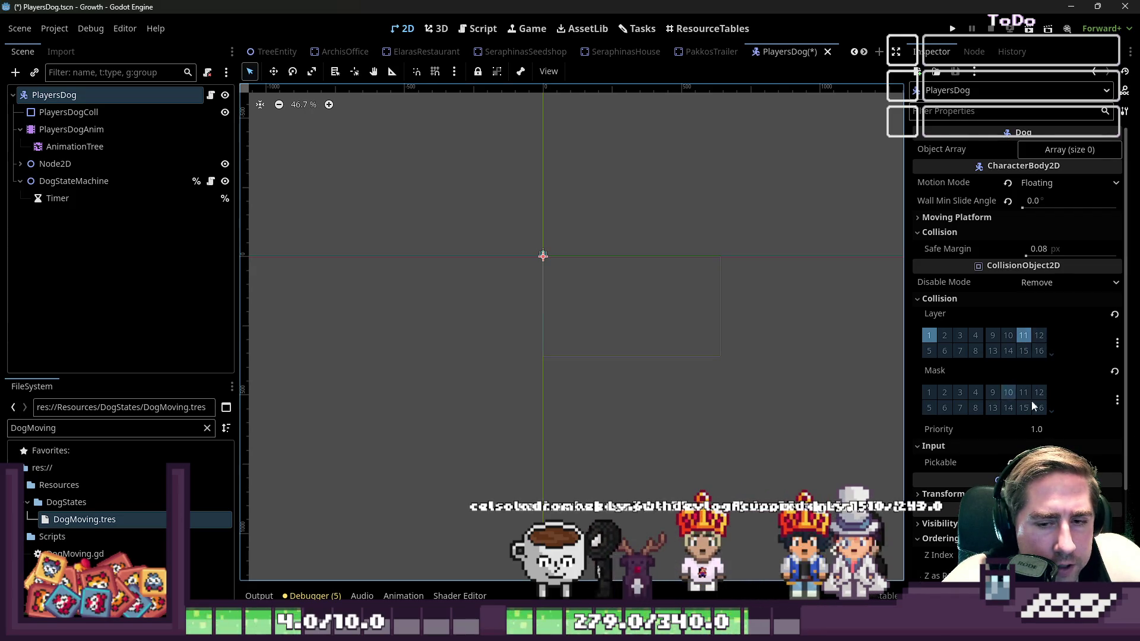
click(930, 393)
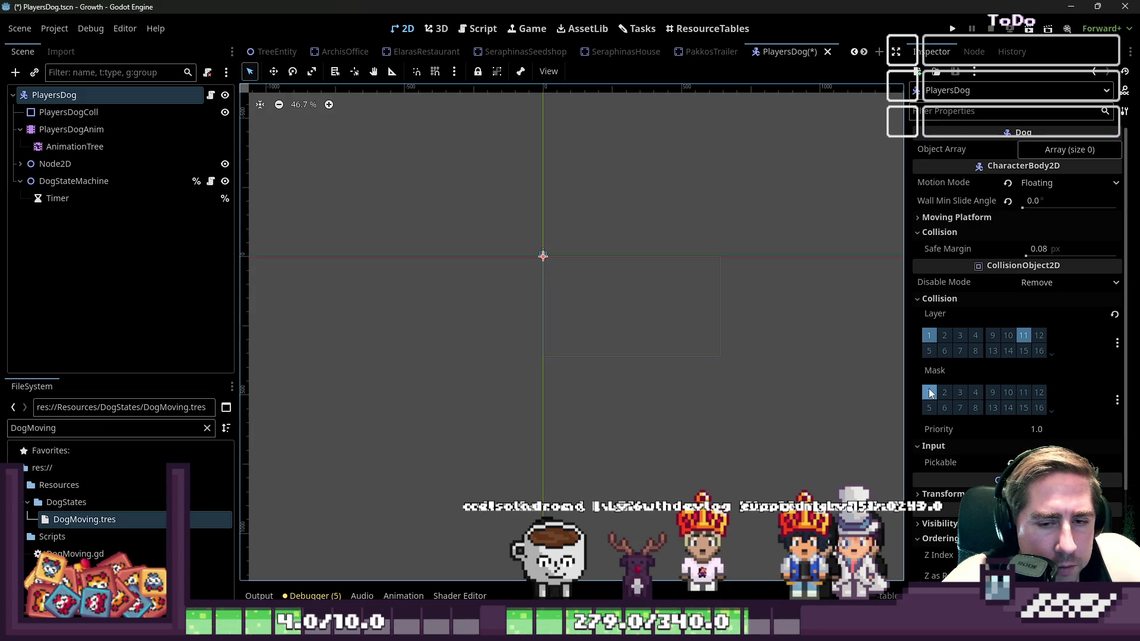
key(F5)
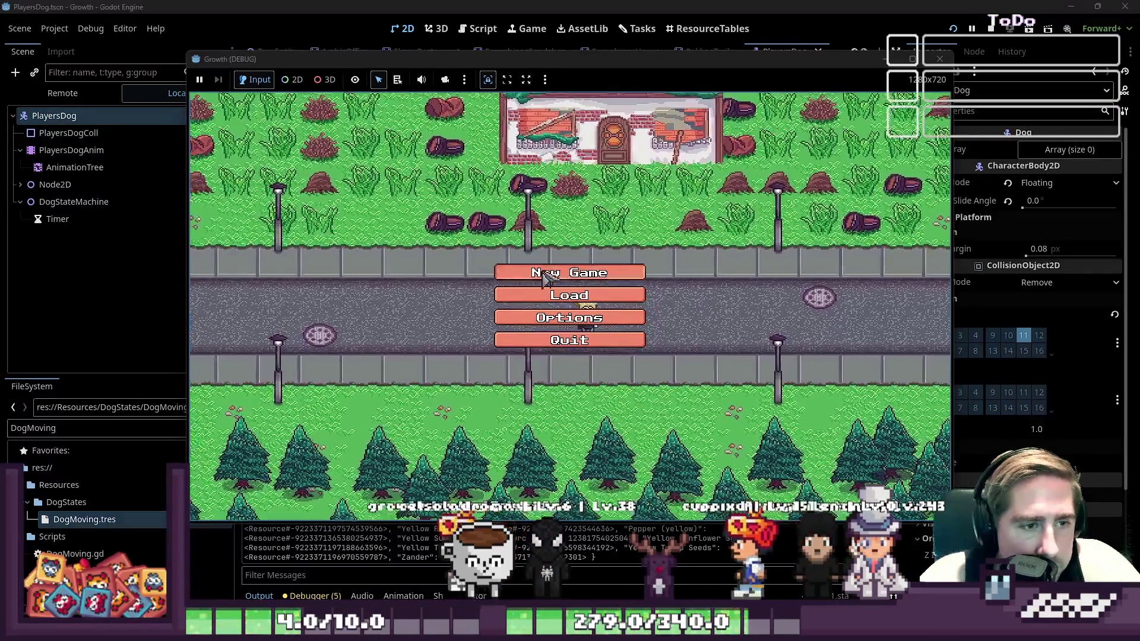
Start a new game with a character named 'dsae'
click(510, 271)
text(dsae)
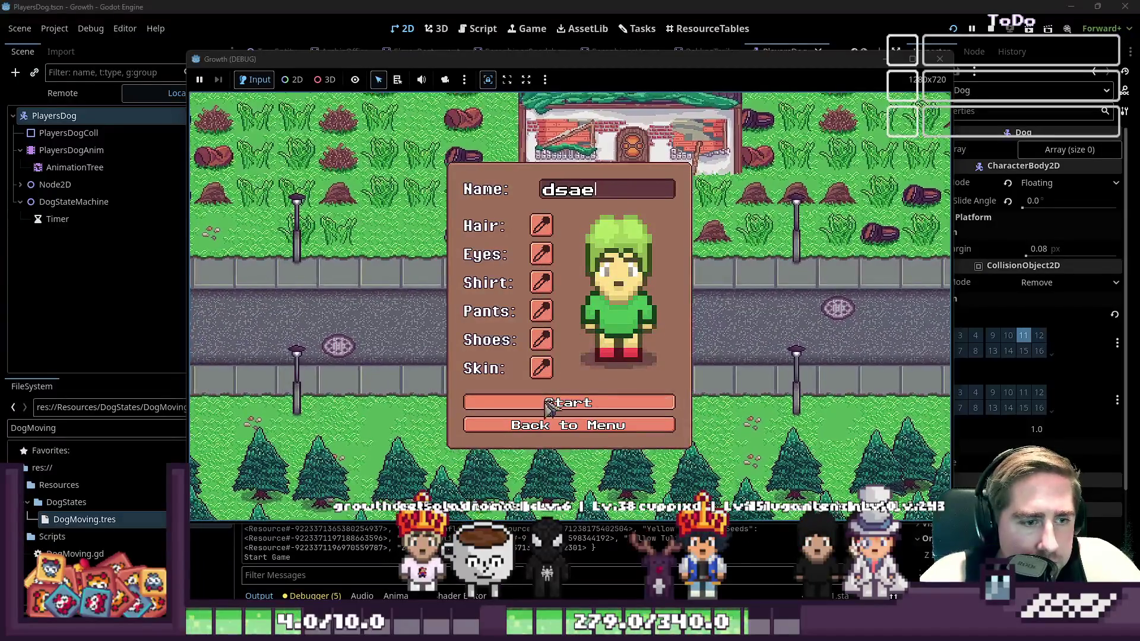
click(564, 410)
Walk the player left, then up and right, and open the house's interaction menu
key(a)
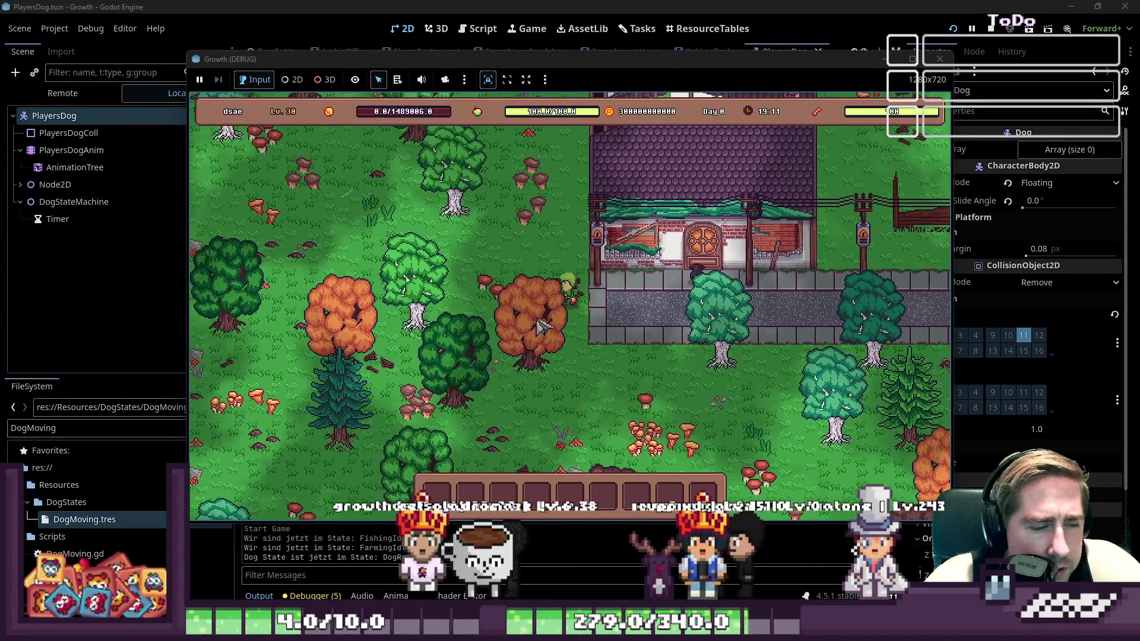
key(a)
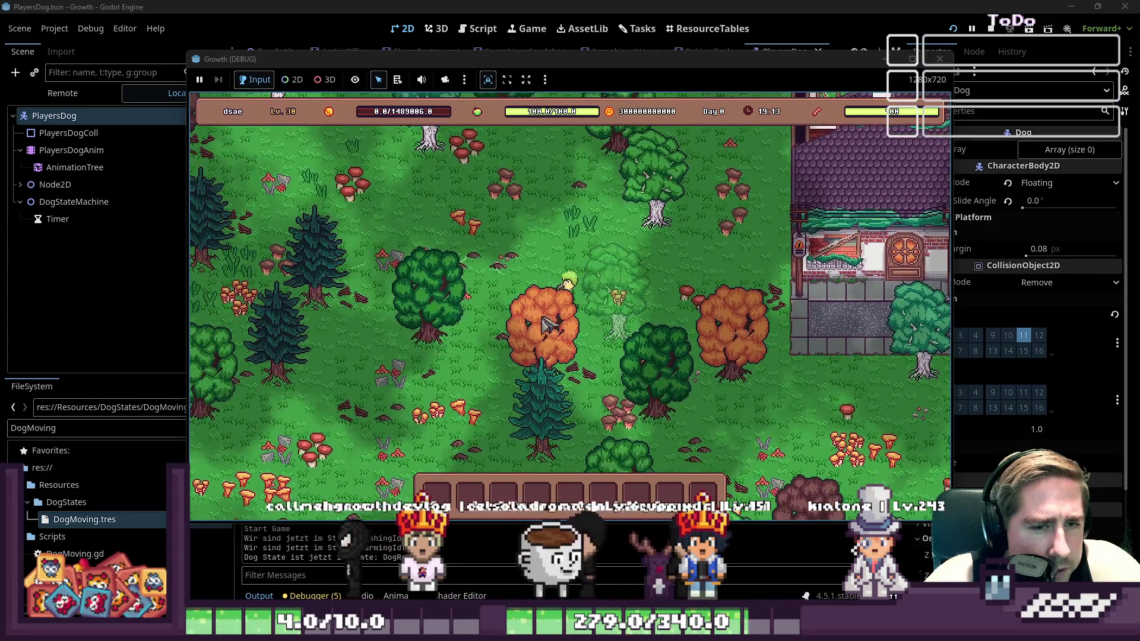
key(d)
key(w)
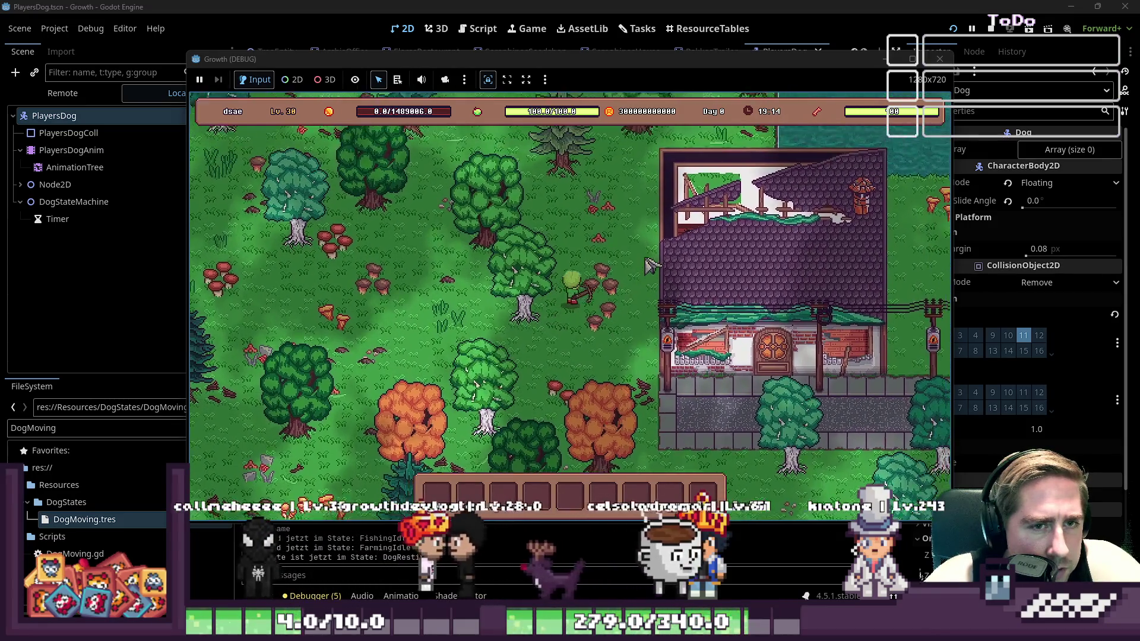
key(w)
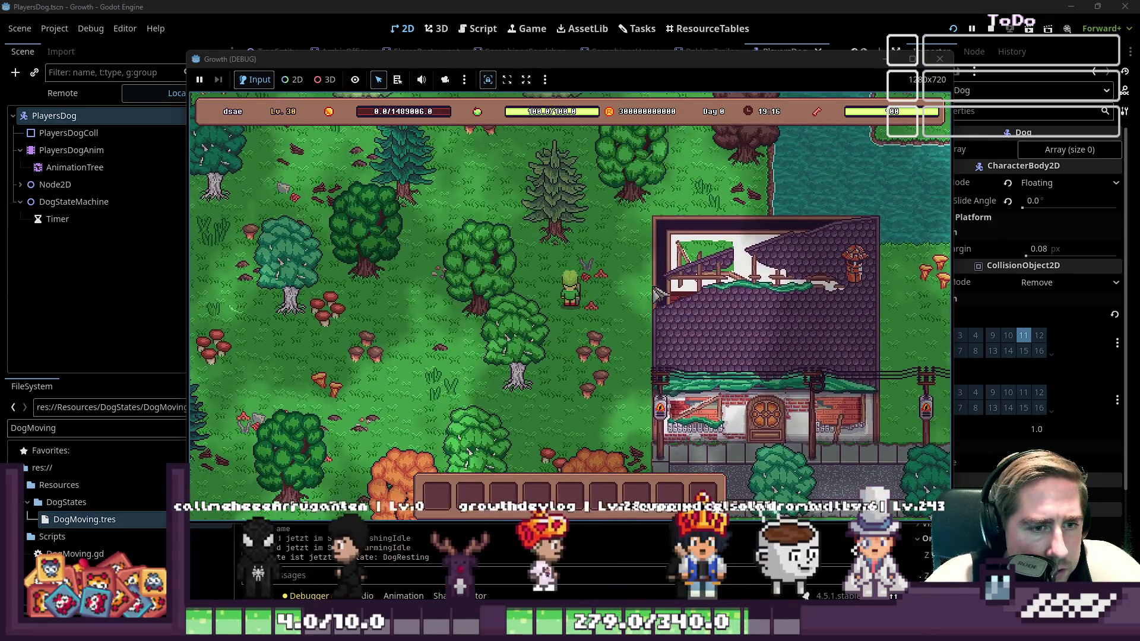
click(689, 309)
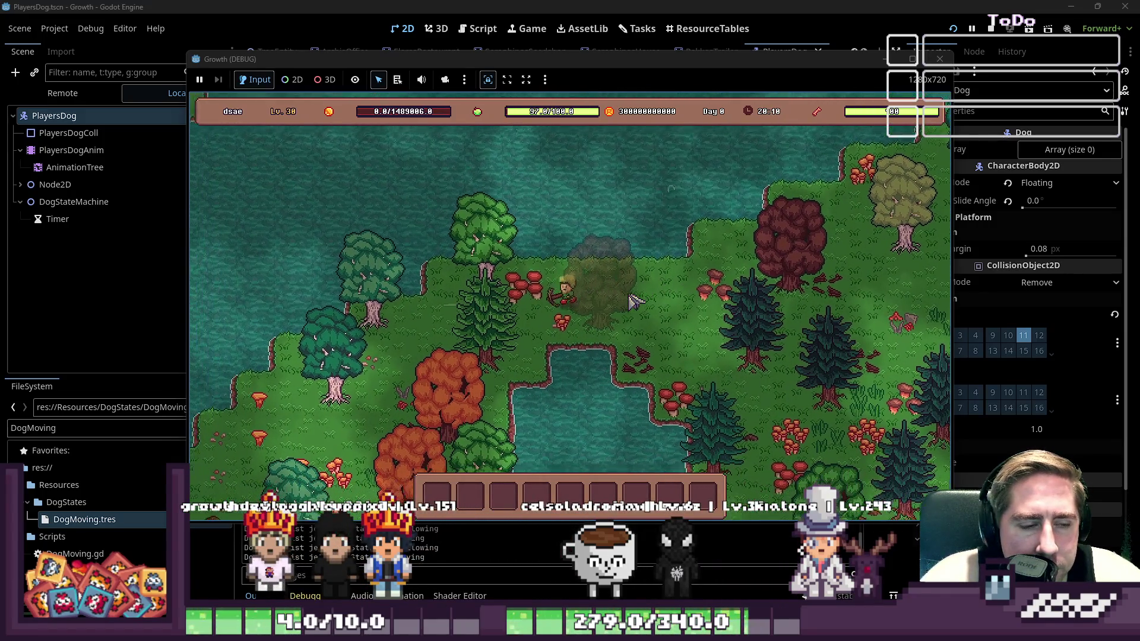
Walk the player down-left, north, then southeast around the pond, and close the Growth debug window
key(a)
key(s)
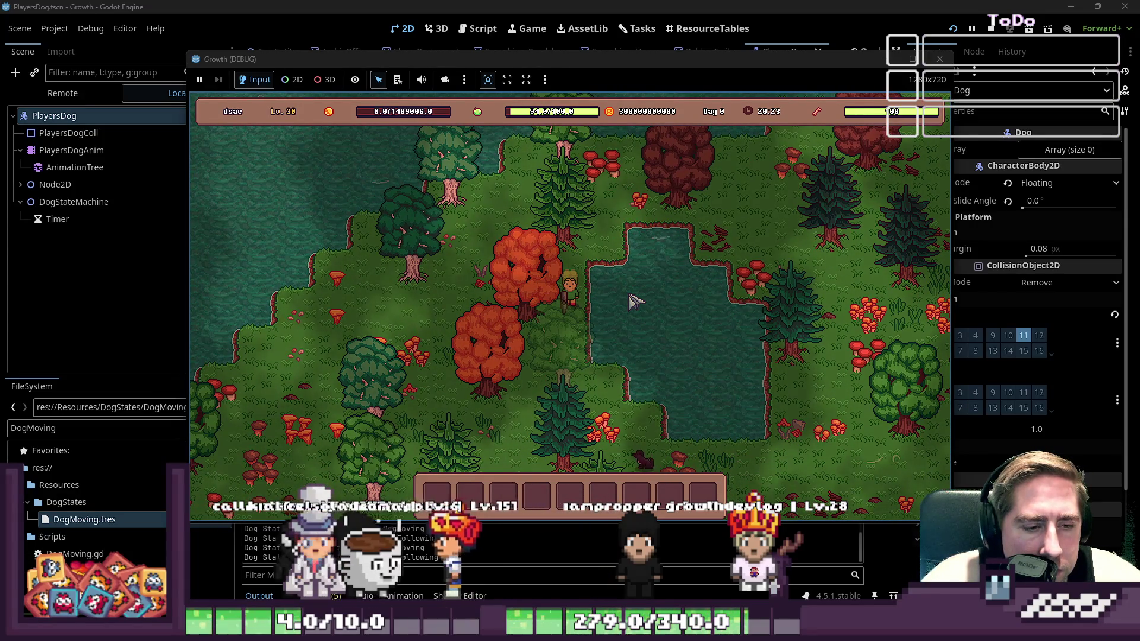
key(w)
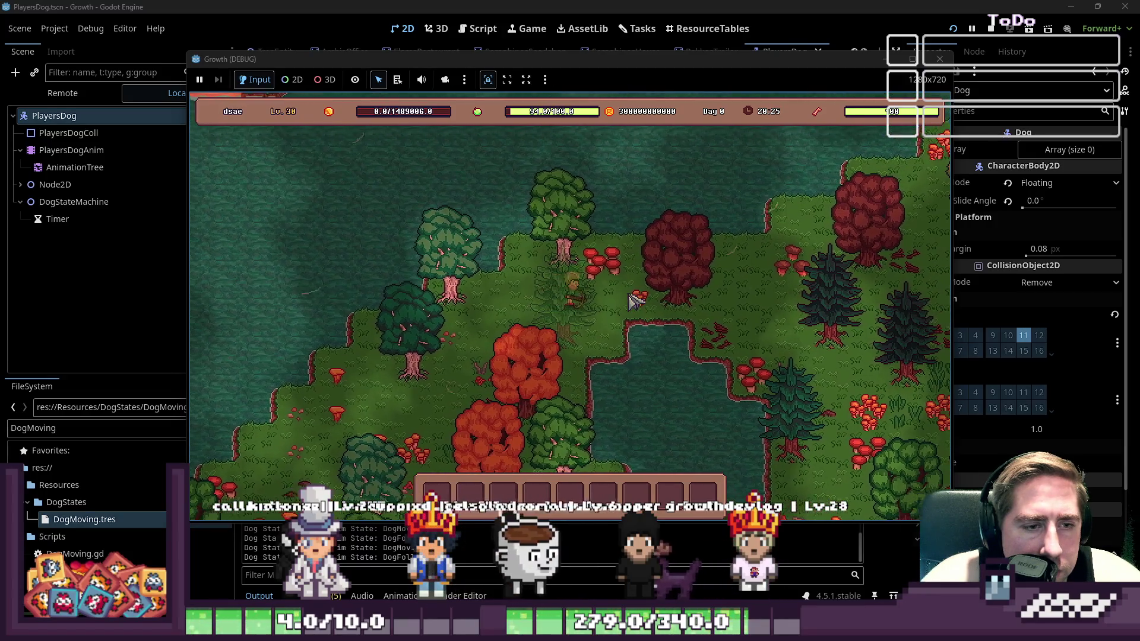
key(d)
key(s)
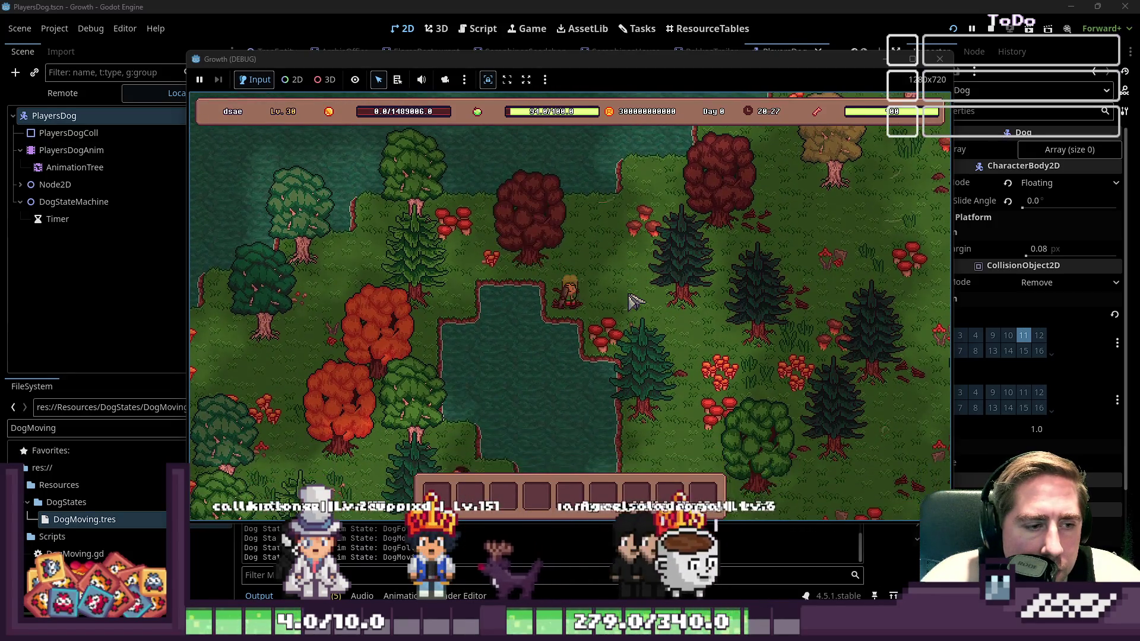
key(s)
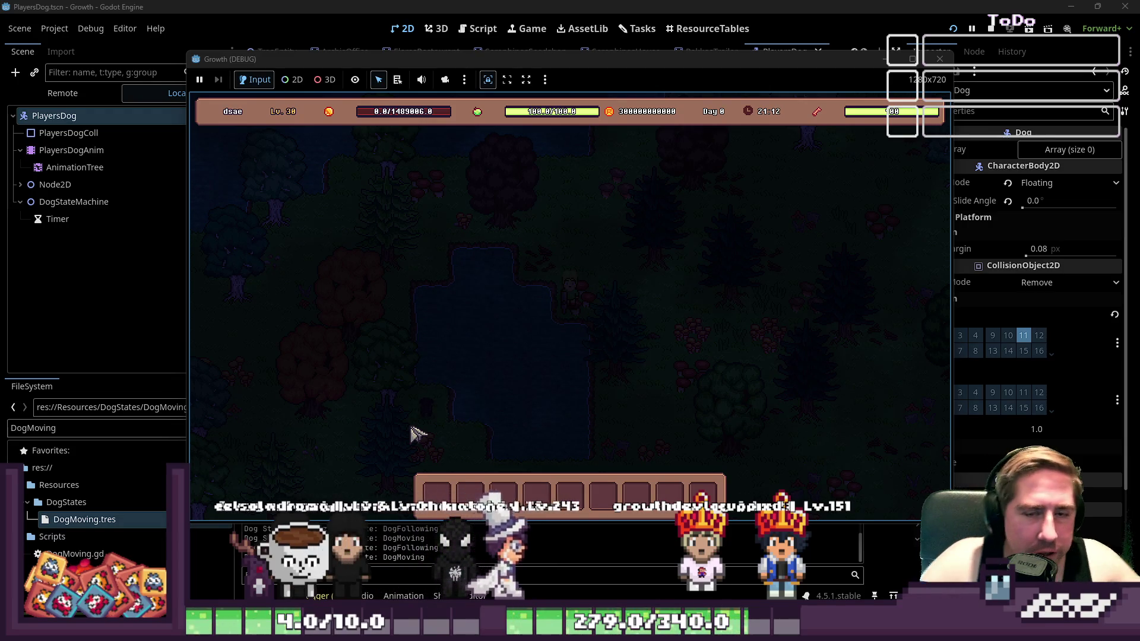
click(940, 58)
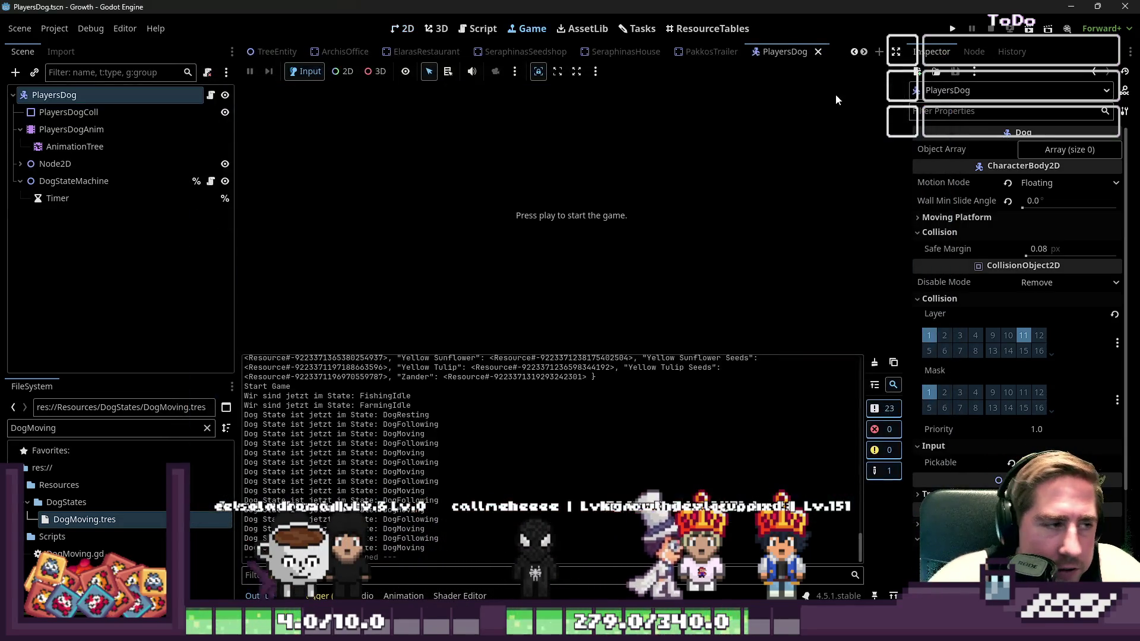
Check the dog's current animation (PlayersDog_loot_obj), then show the PlayersDog.gd script
click(83, 132)
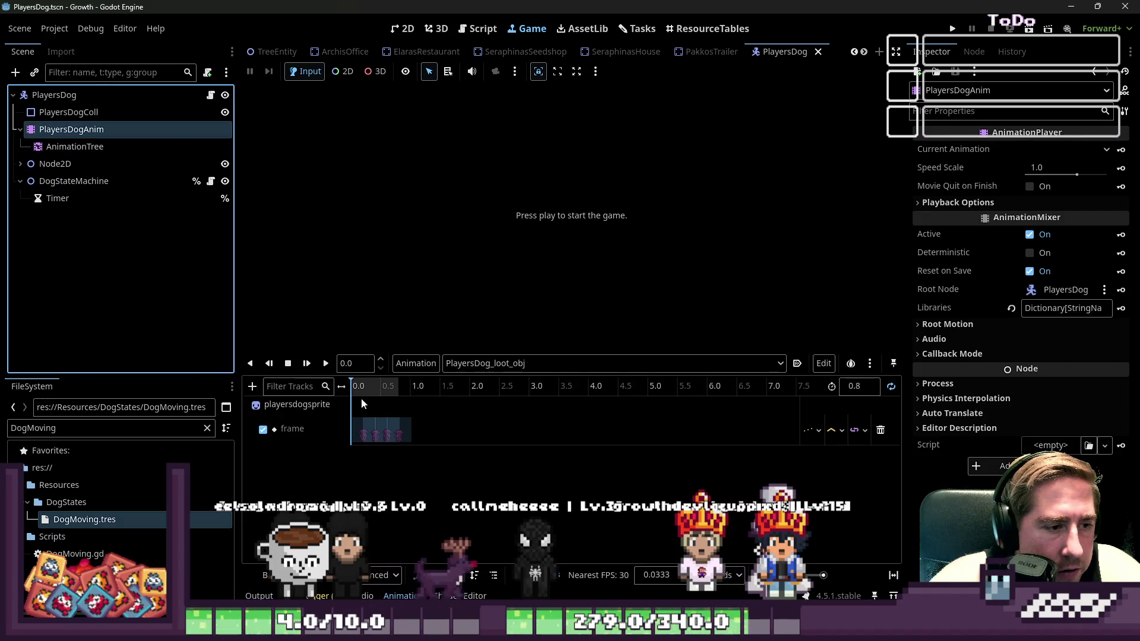
click(493, 363)
click(557, 306)
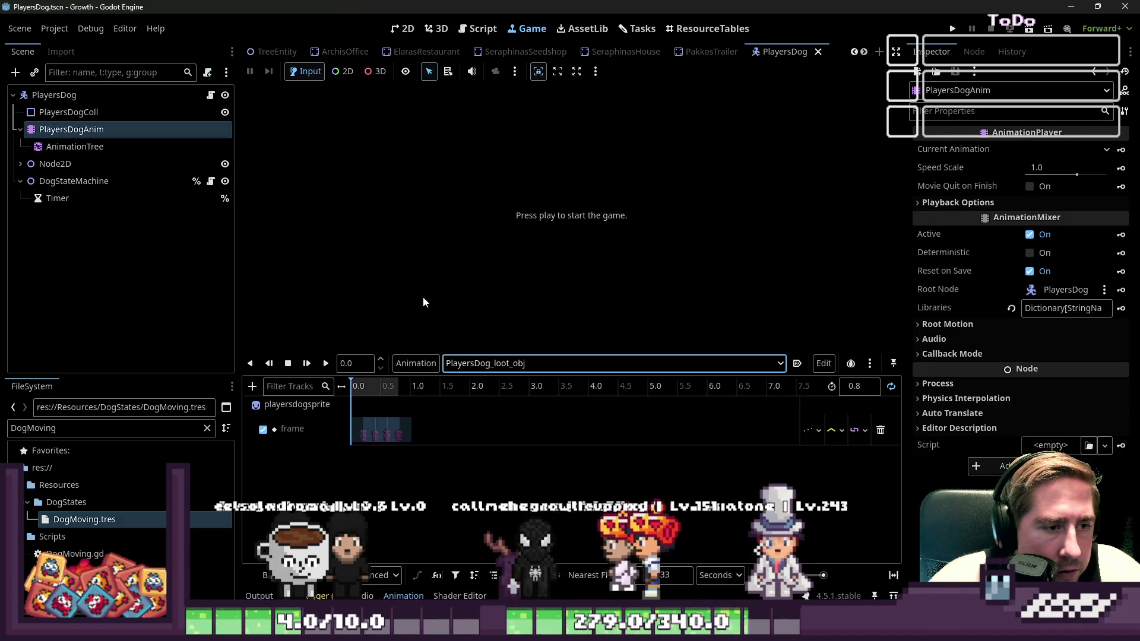
click(119, 95)
click(210, 95)
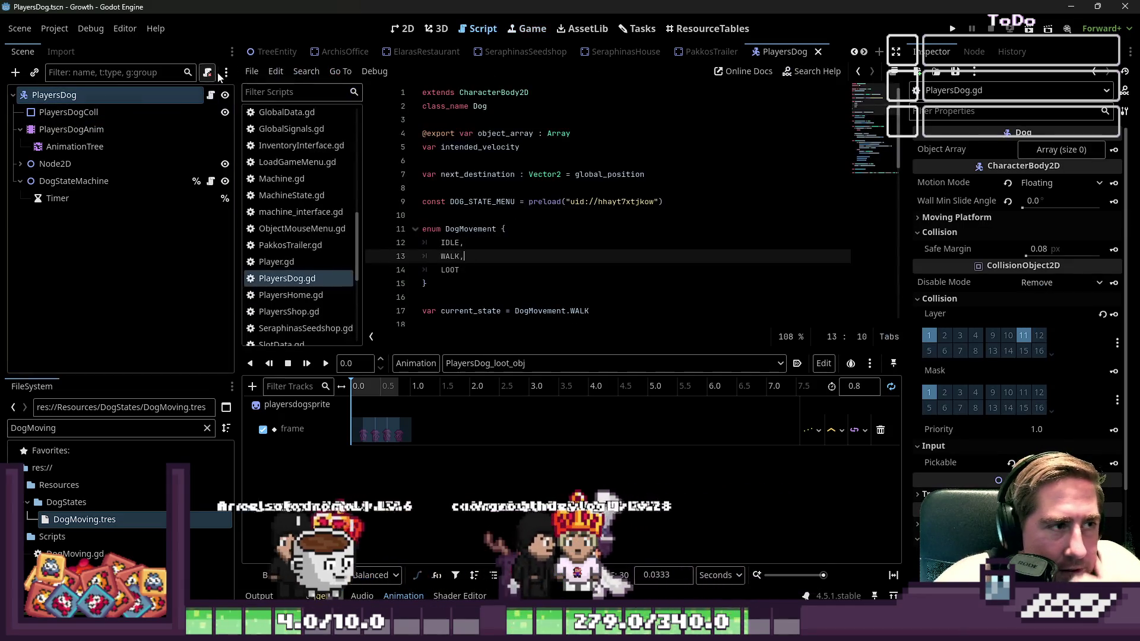
click(404, 28)
click(478, 28)
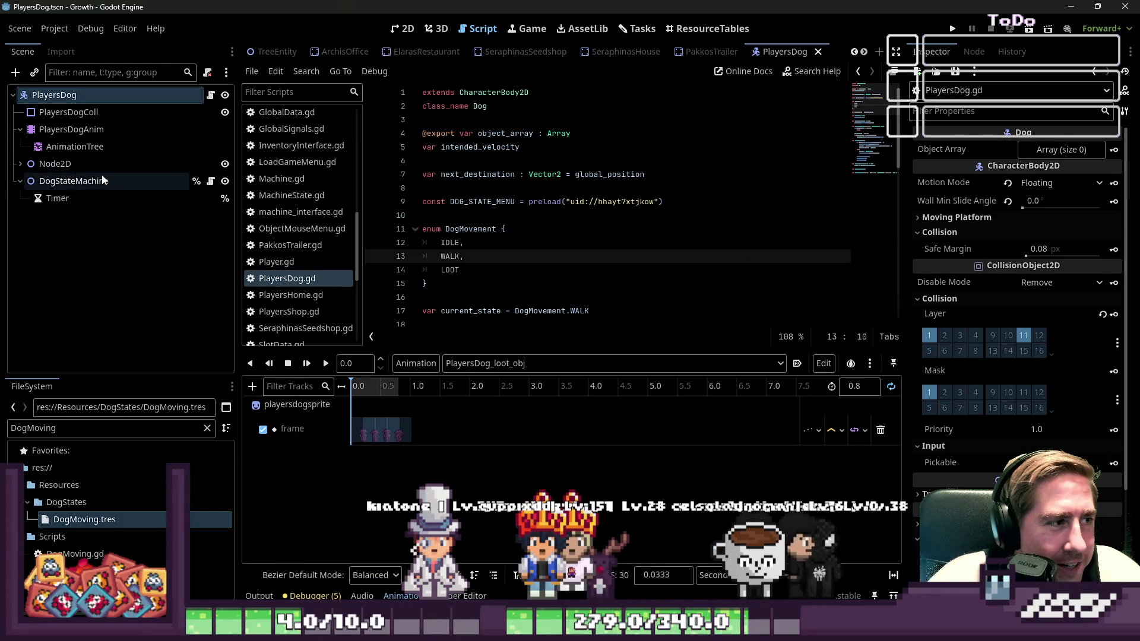
Turn off the dog's collision mask bit 1 and collision layer bit 1
click(929, 393)
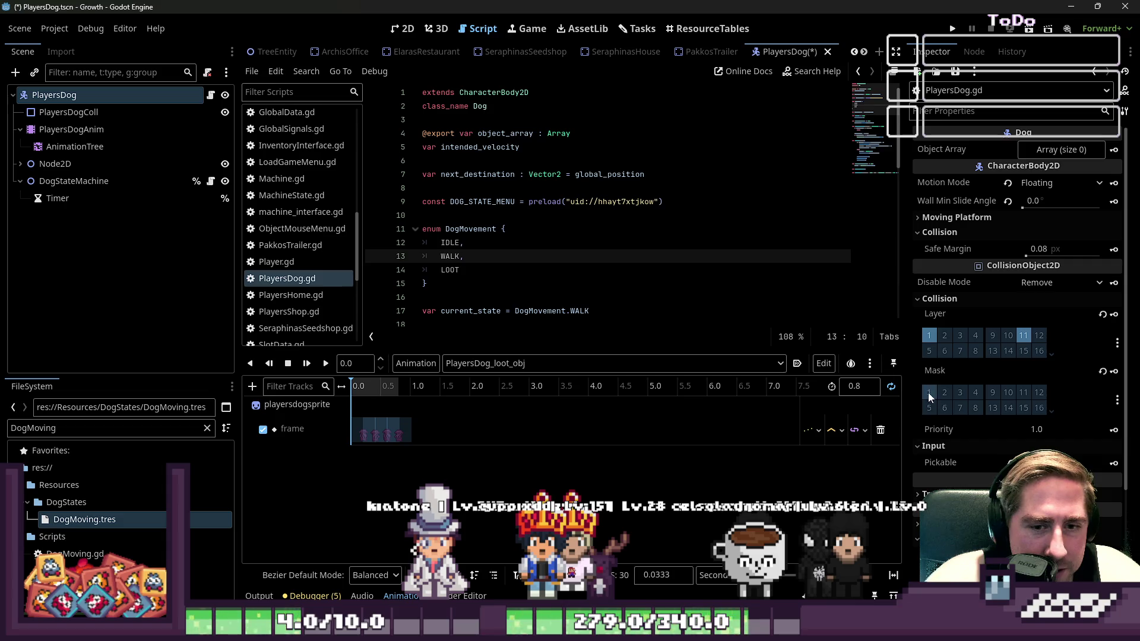
click(475, 270)
click(929, 336)
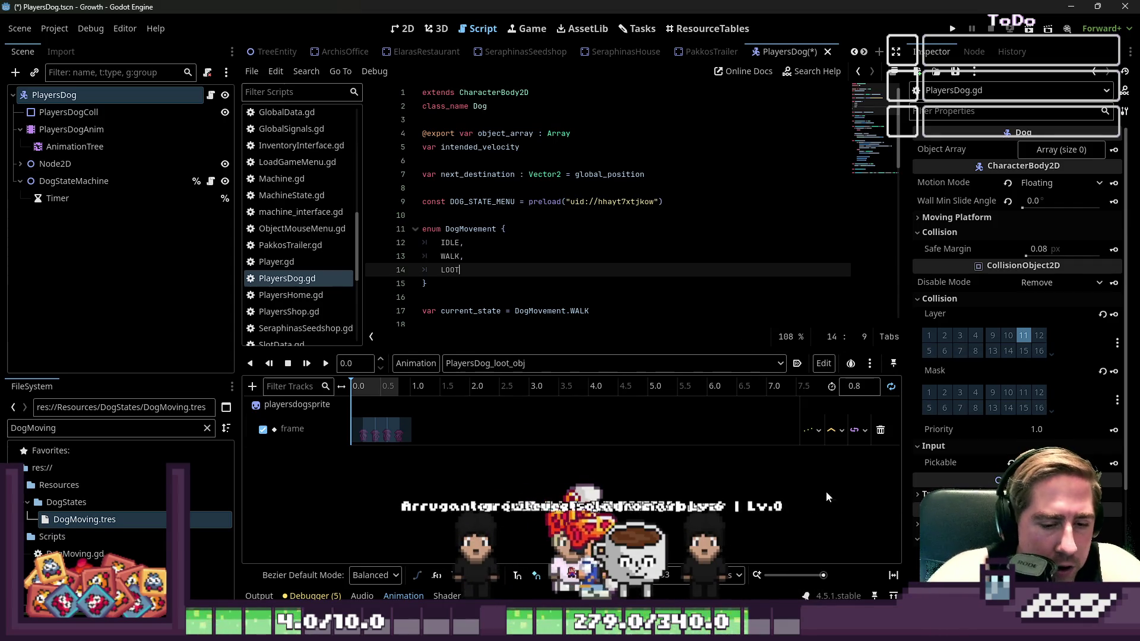
Filter FileSystem for 'PlayersDog' and open PlayersDog.png in Aseprite as the external editor
double_click(69, 439)
text(Pla)
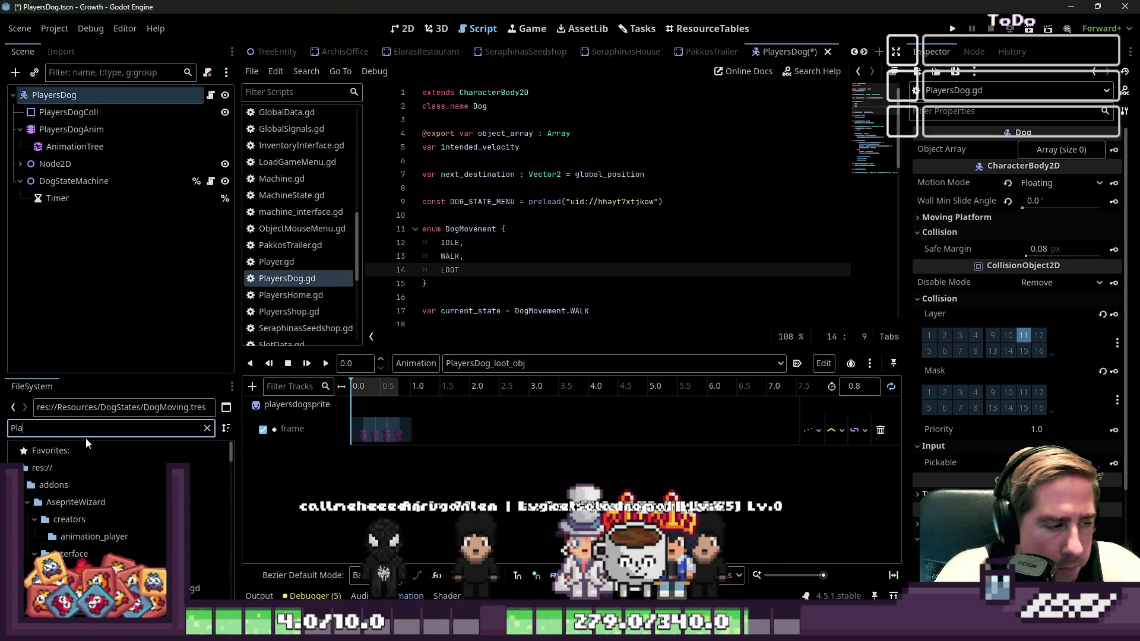
text(yersDog)
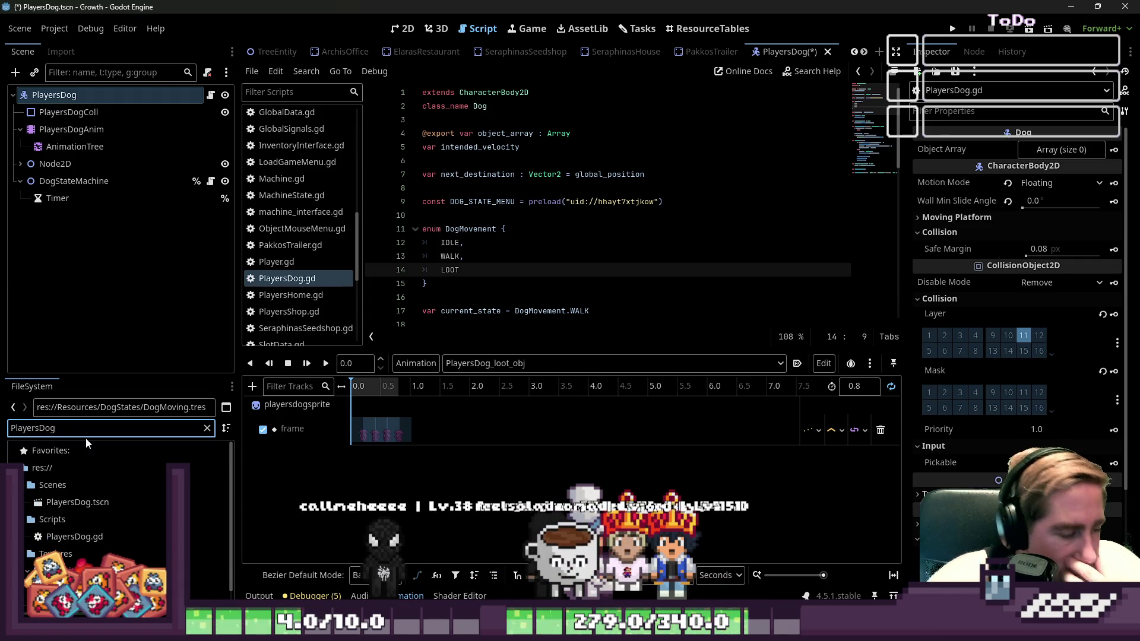
click(71, 575)
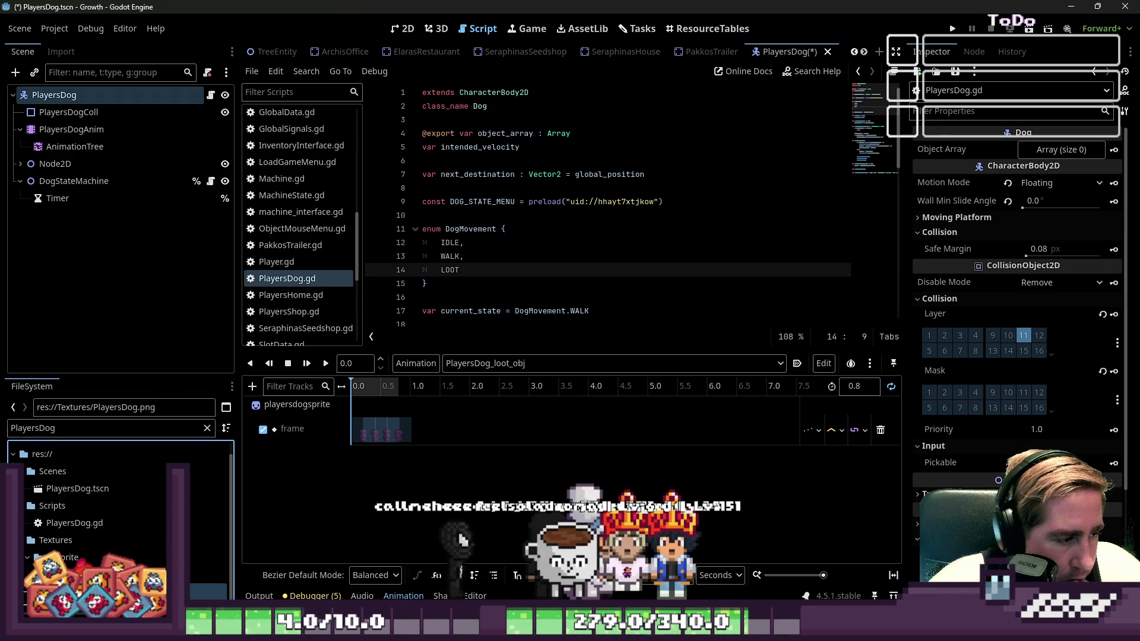
right_click(65, 574)
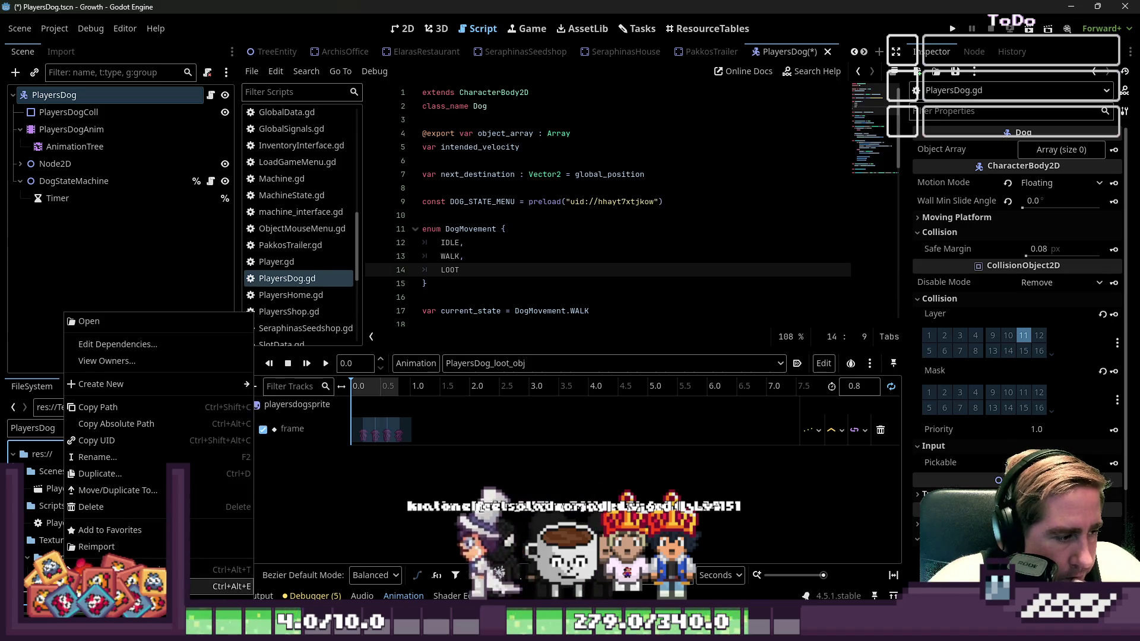
click(89, 322)
scroll(651, 268, down, 1)
scroll(644, 267, up, 2)
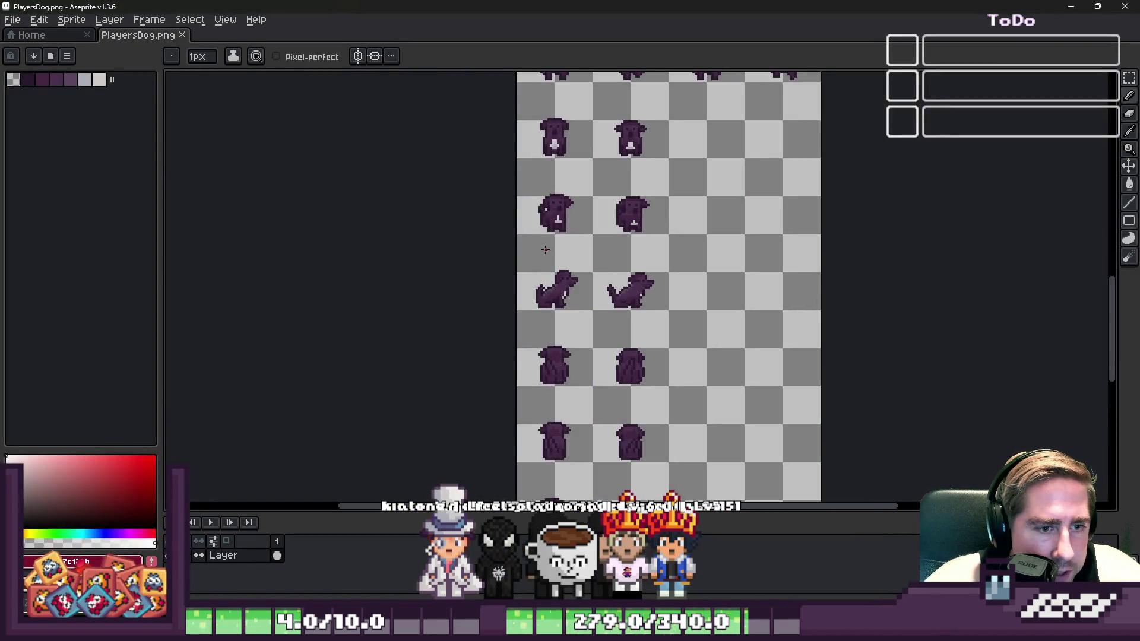
scroll(545, 243, down, 1)
scroll(545, 243, down, 1)
scroll(545, 237, up, 1)
scroll(547, 178, down, 1)
scroll(548, 151, up, 1)
scroll(548, 151, up, 1)
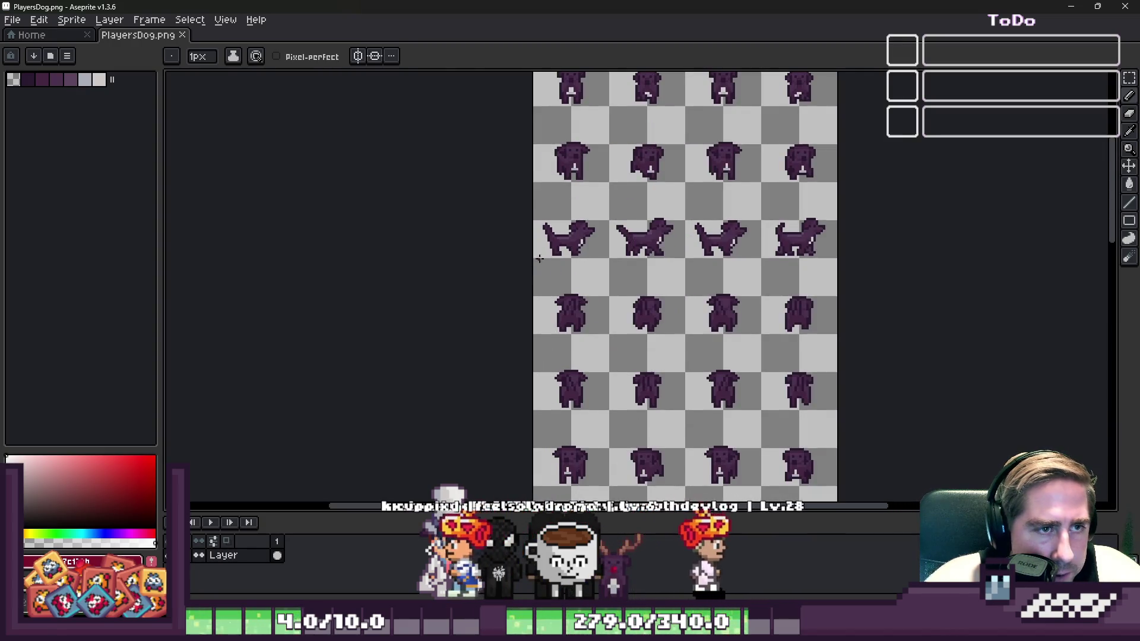
scroll(536, 263, down, 2)
scroll(494, 125, down, 1)
scroll(566, 373, up, 3)
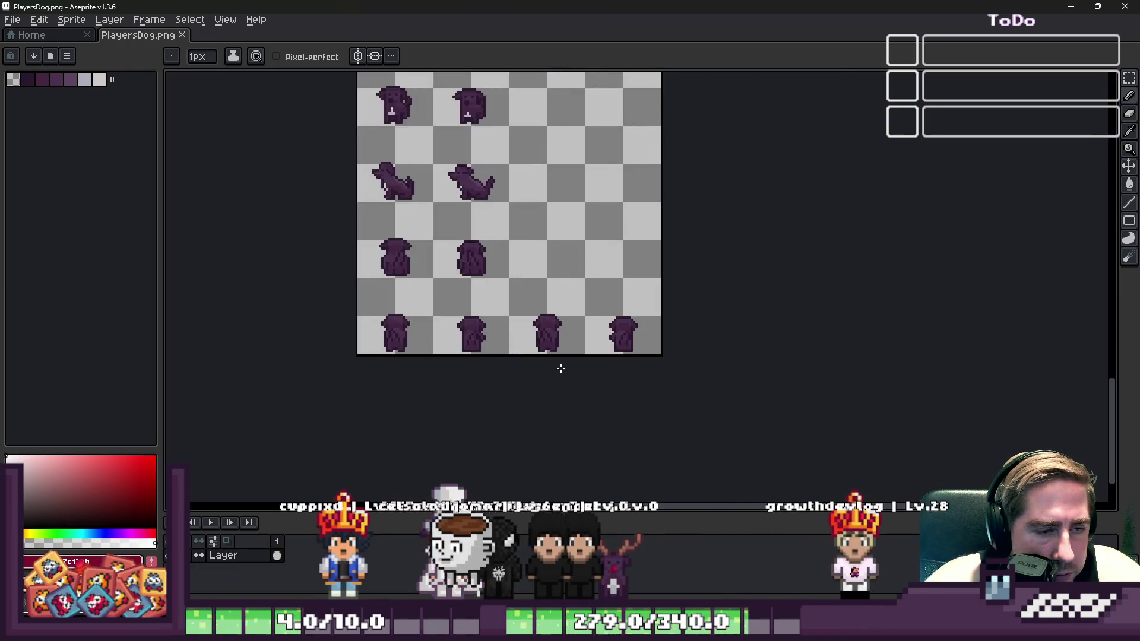
scroll(280, 94, down, 1)
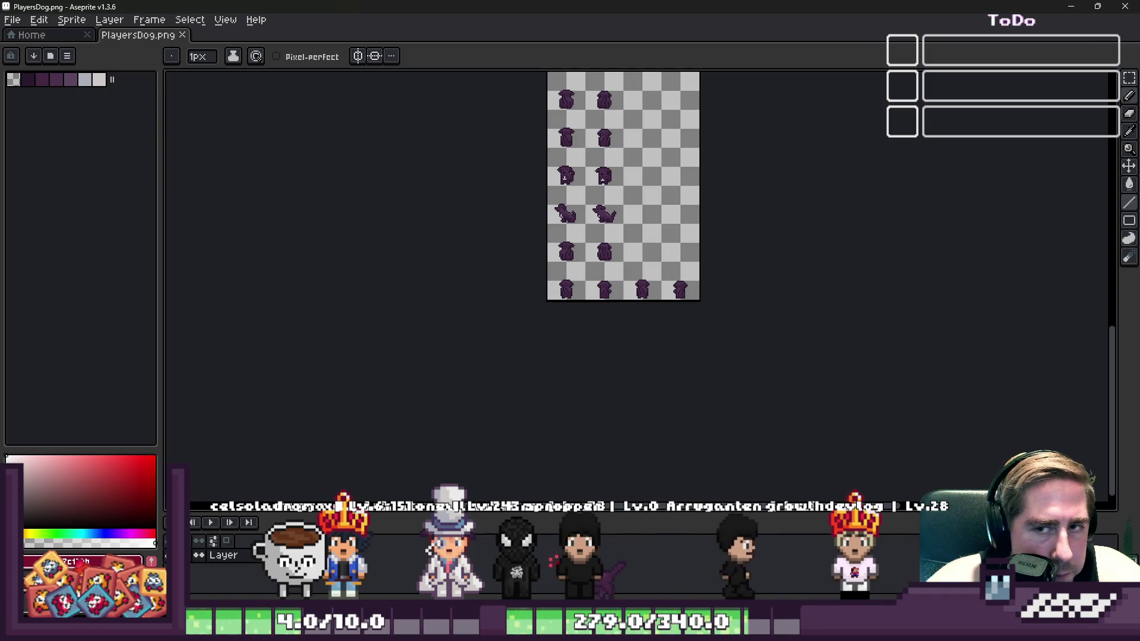
scroll(643, 353, down, 2)
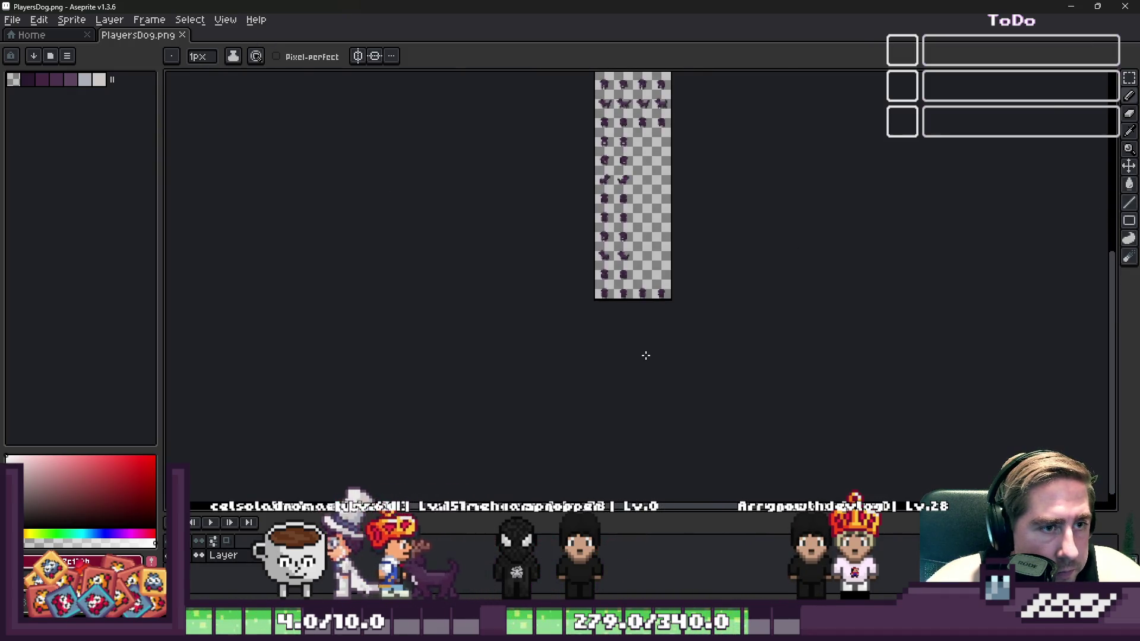
scroll(605, 292, down, 1)
scroll(588, 164, up, 4)
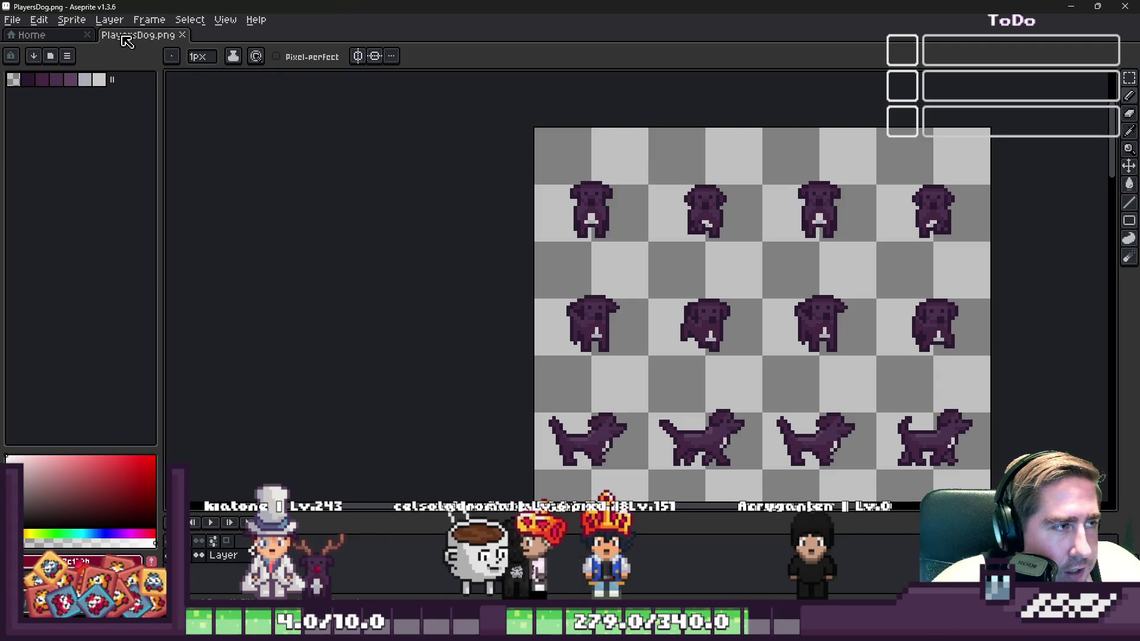
Bring up the Canvas Size settings from the Sprite menu
click(21, 24)
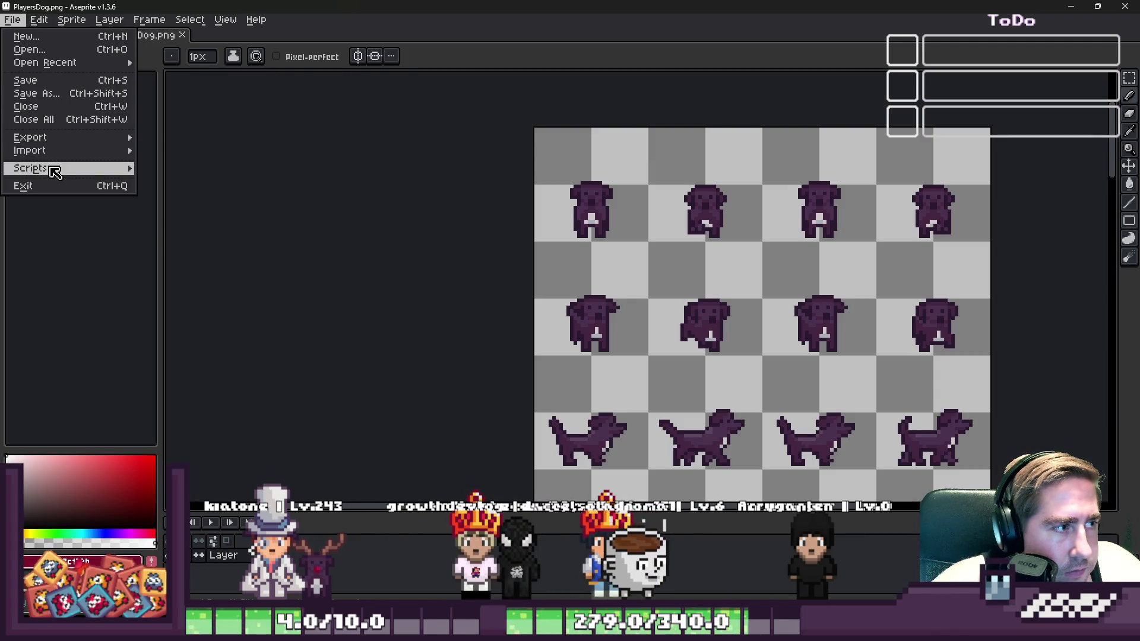
mouse_move(49, 145)
mouse_move(48, 63)
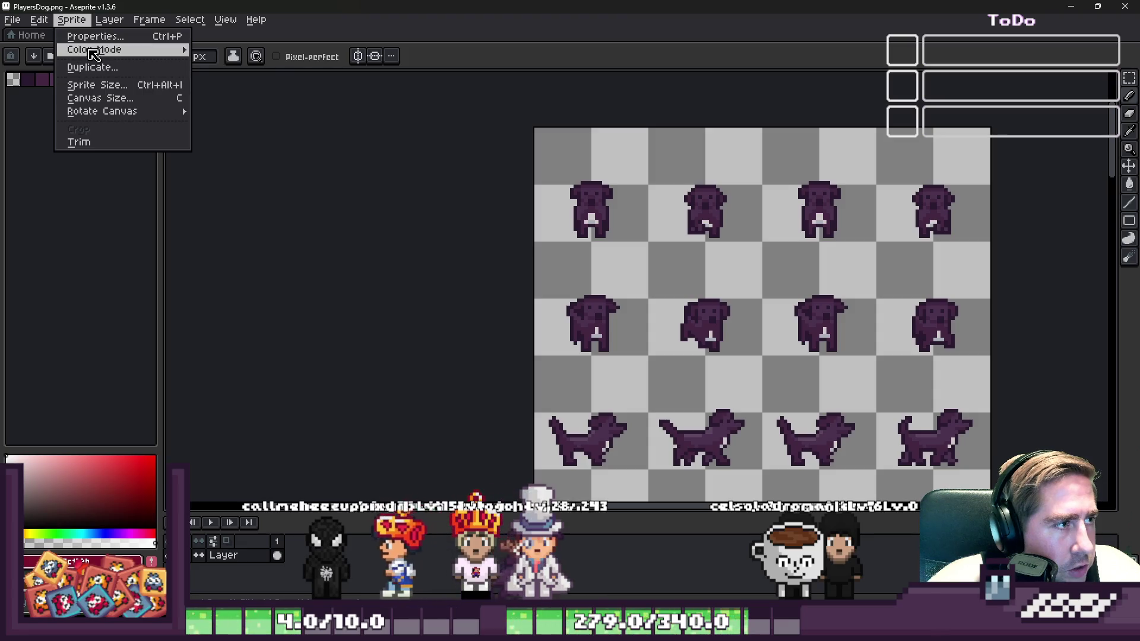
click(73, 20)
click(107, 21)
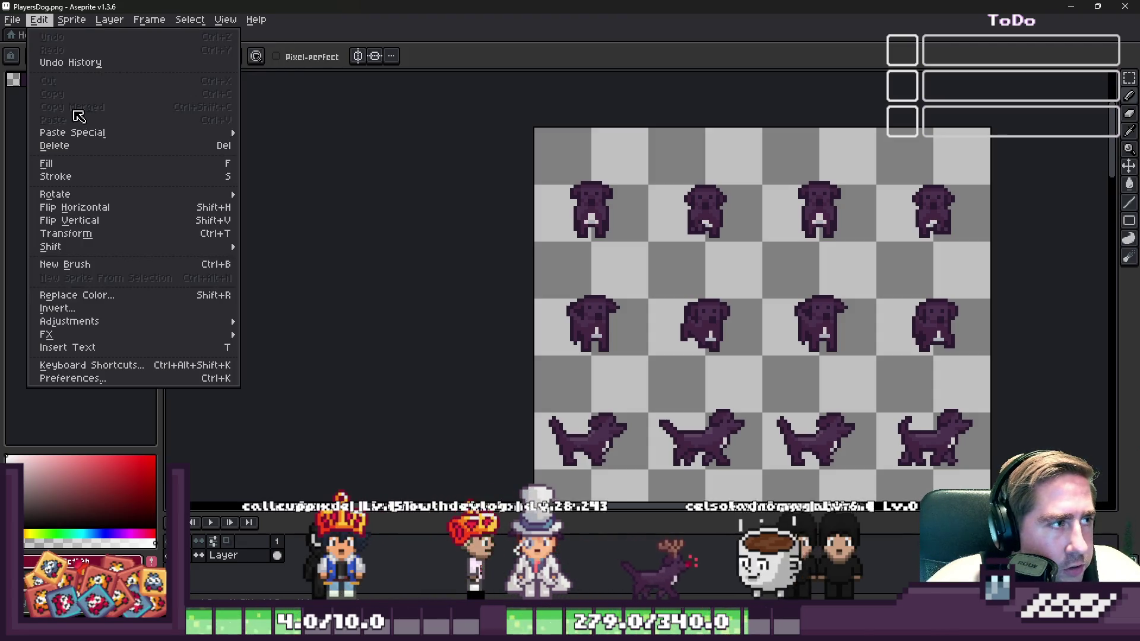
mouse_move(72, 20)
click(99, 99)
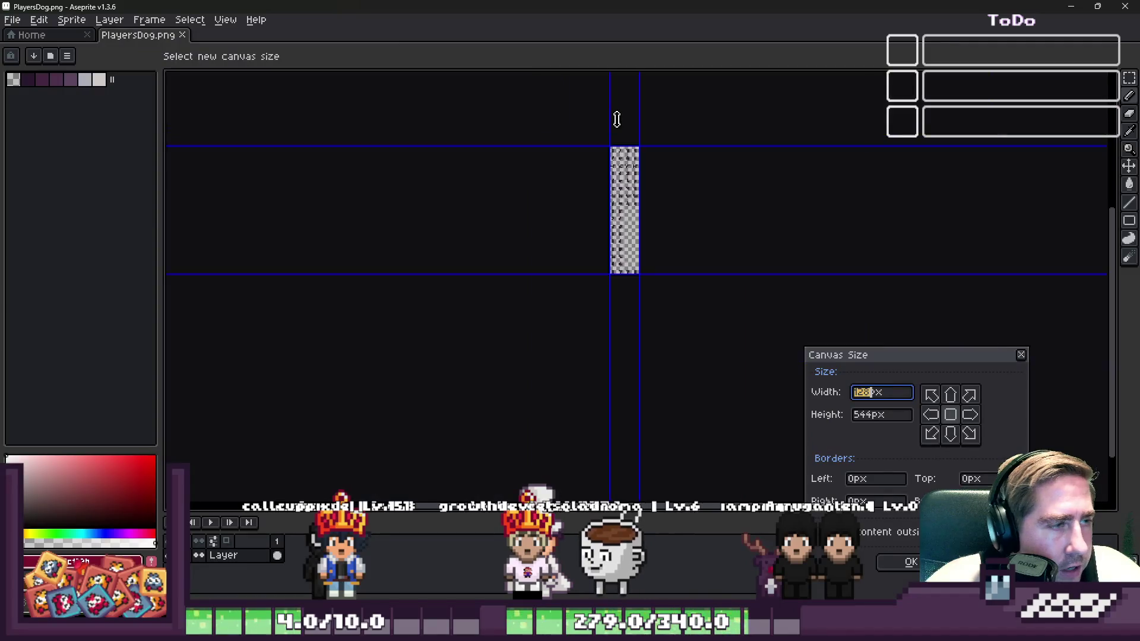
Set the canvas height to 552px, keeping the 128px width, and apply it
drag(621, 323, 621, 502)
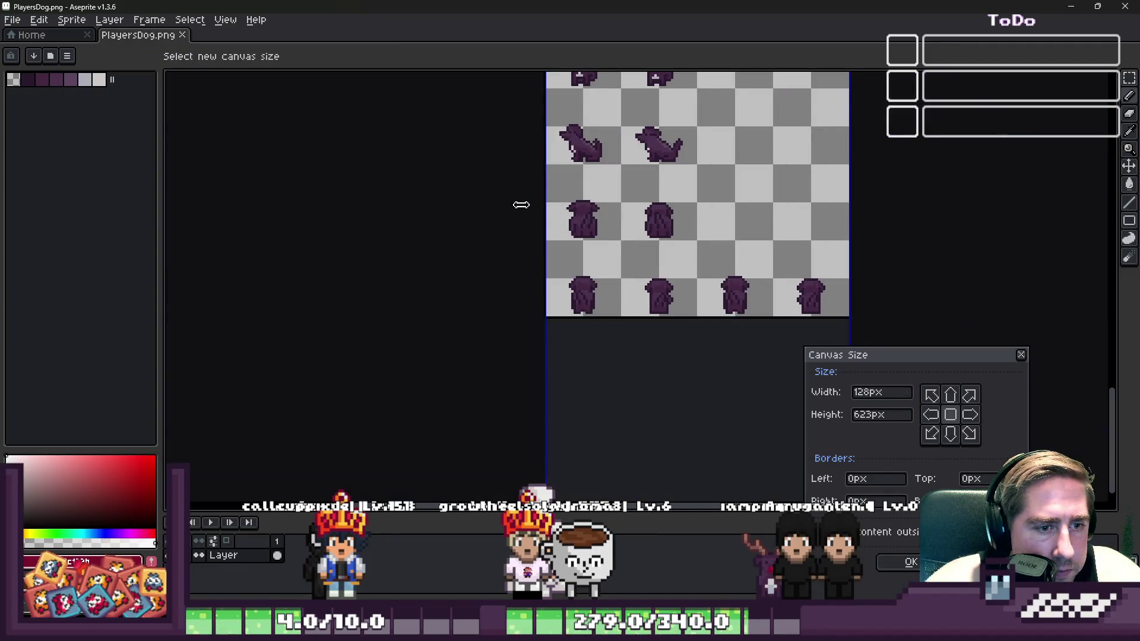
scroll(522, 211, down, 5)
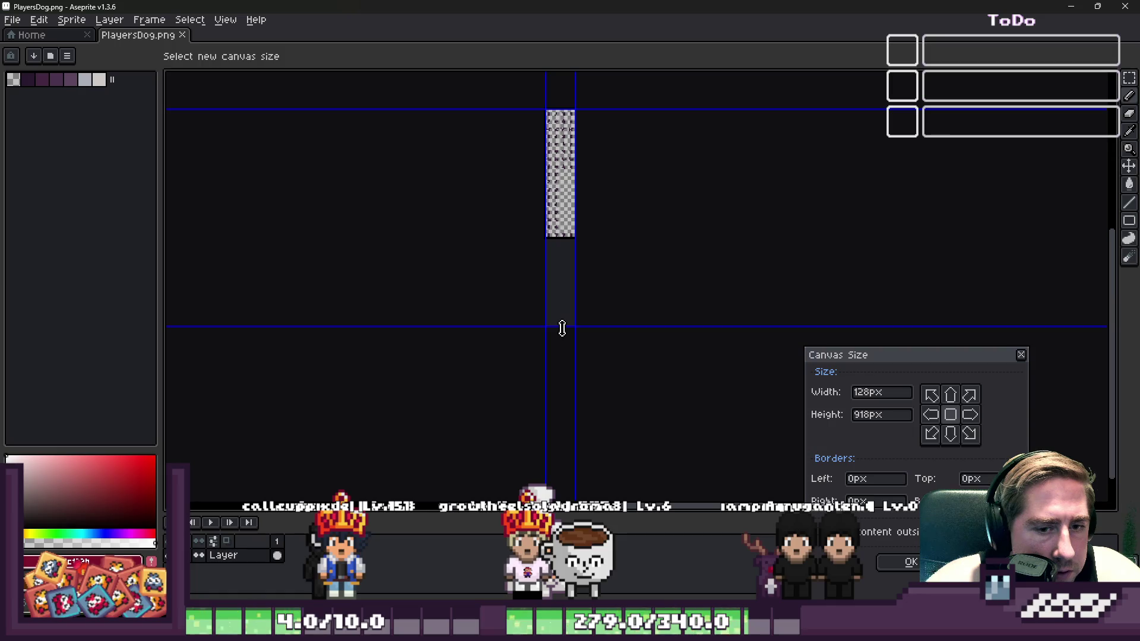
scroll(573, 287, up, 2)
scroll(527, 374, down, 2)
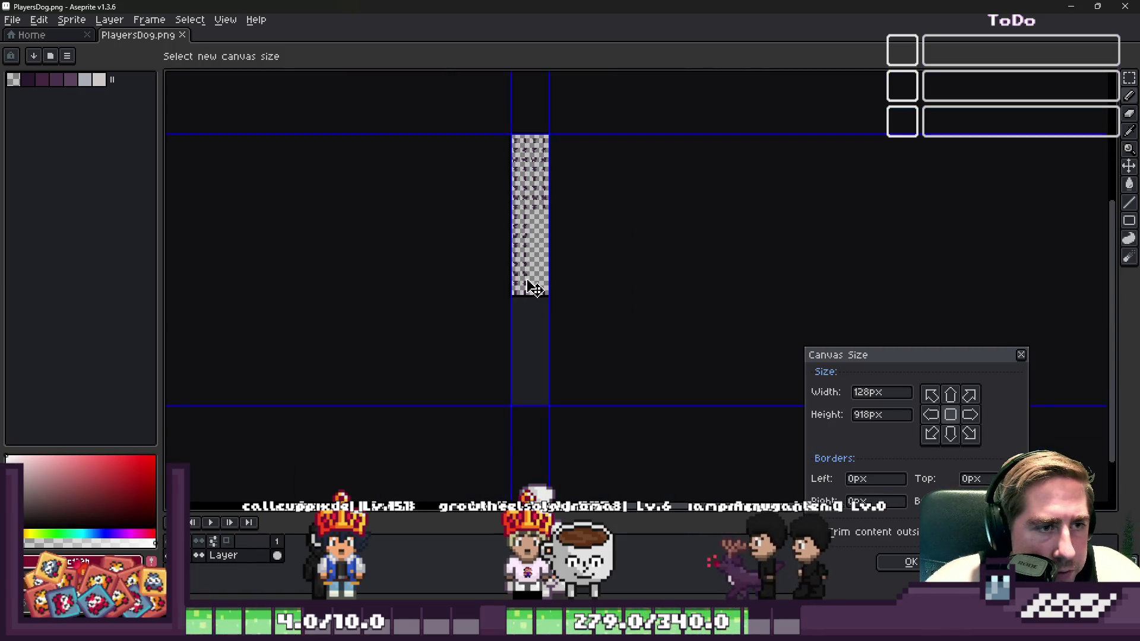
scroll(522, 238, up, 4)
scroll(491, 90, down, 1)
scroll(496, 101, up, 1)
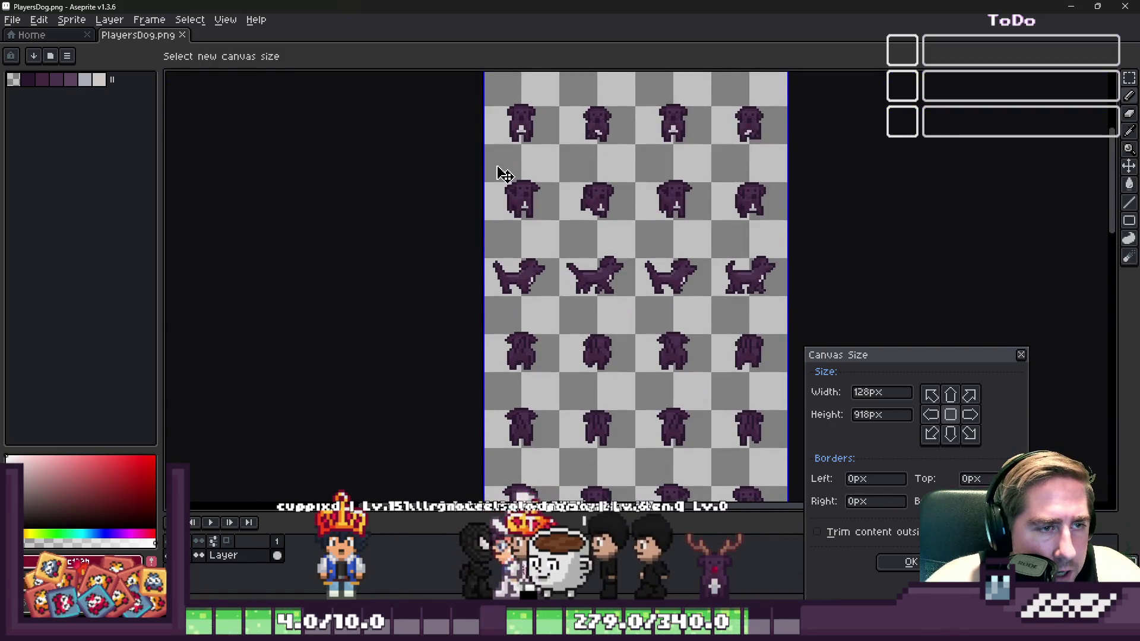
scroll(501, 178, down, 1)
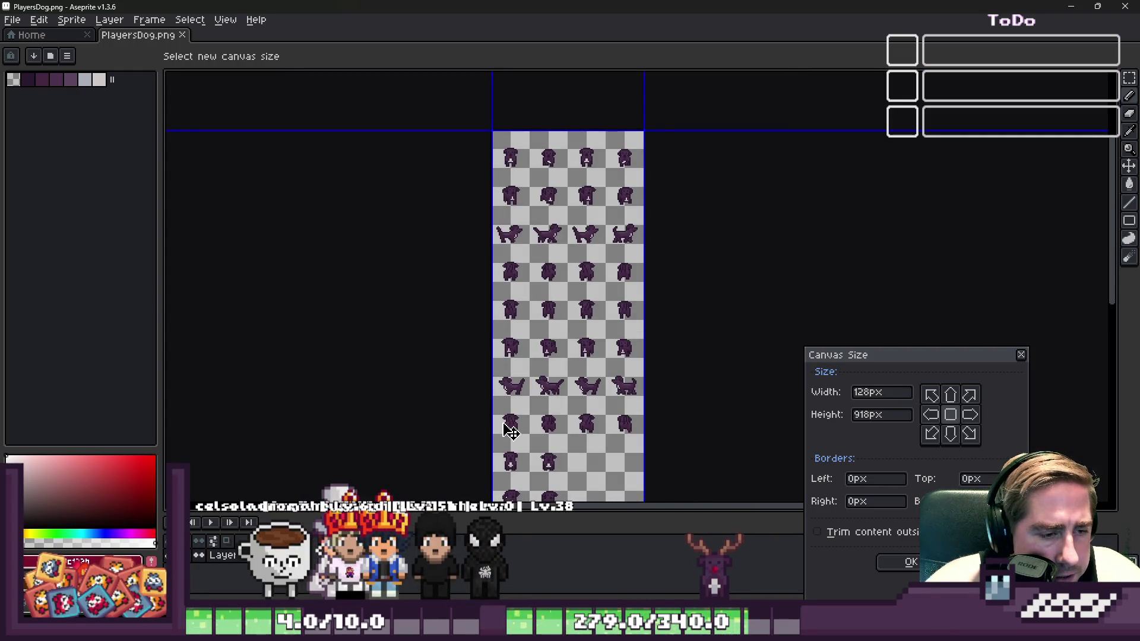
scroll(510, 430, down, 1)
scroll(505, 403, up, 1)
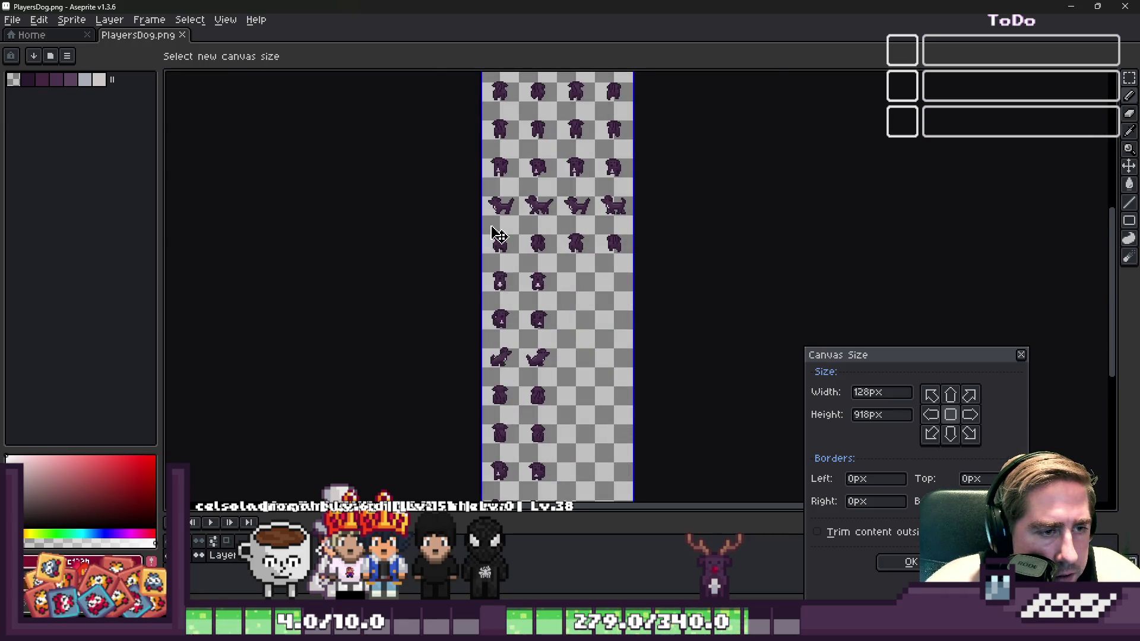
scroll(493, 228, up, 1)
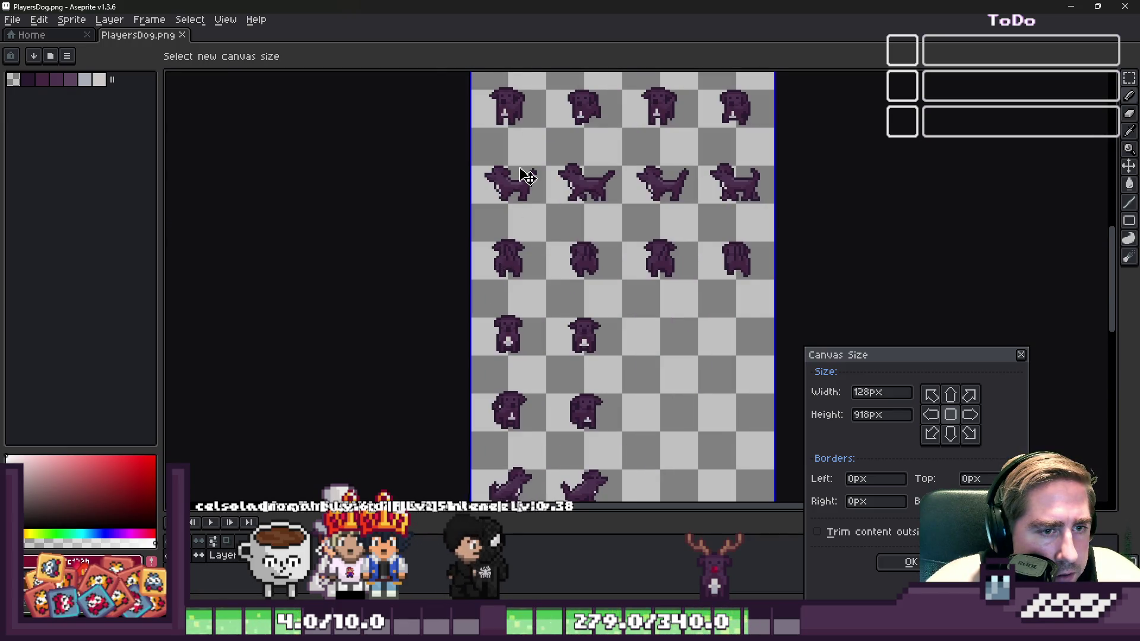
scroll(523, 176, down, 2)
scroll(549, 369, up, 1)
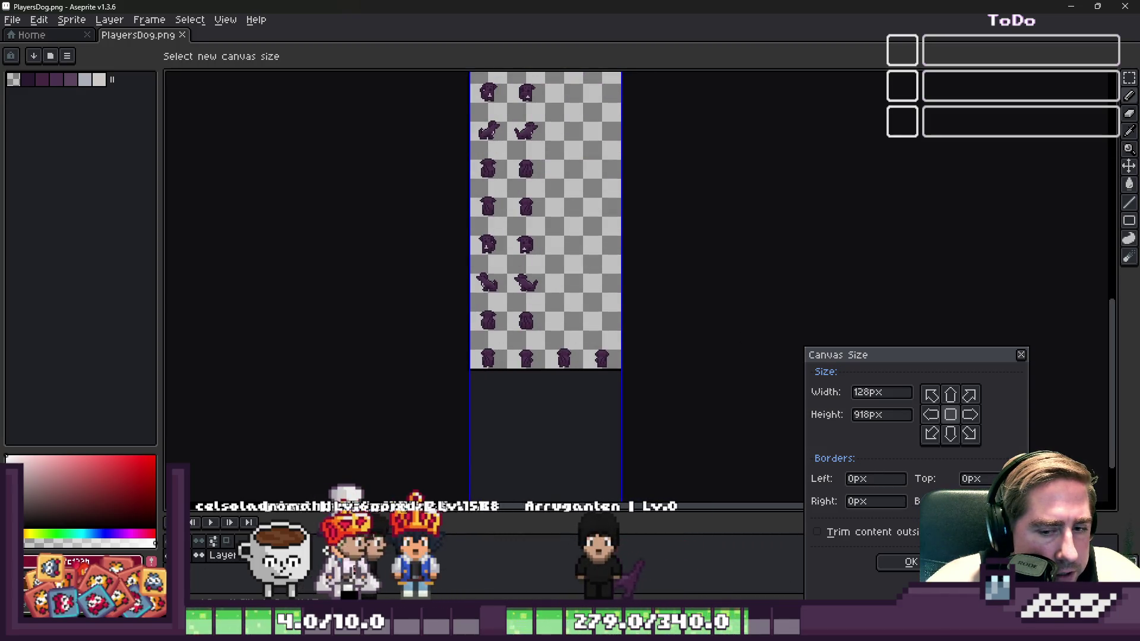
text(547)
key(BackSpace)
key(BackSpace)
text(52)
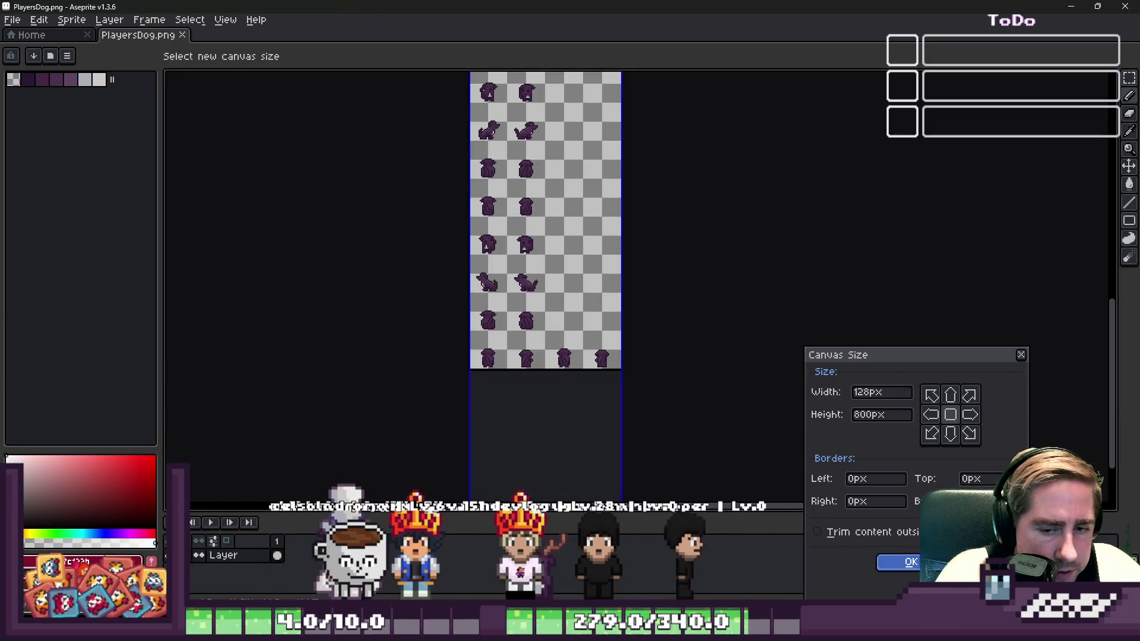
key(Return)
scroll(836, 193, down, 2)
scroll(559, 133, down, 1)
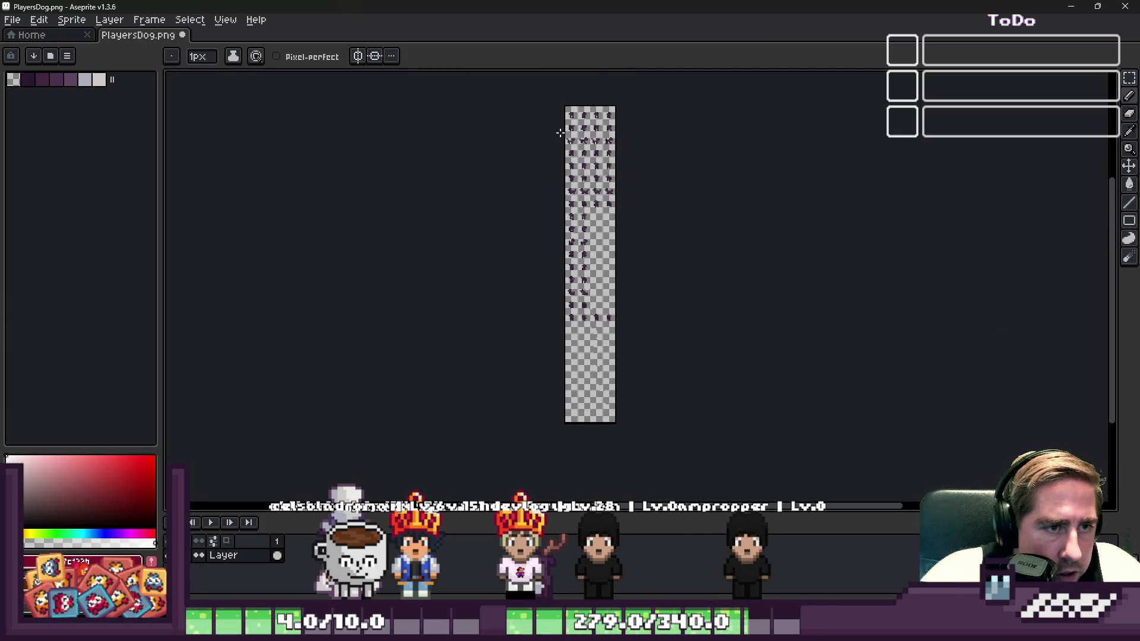
Switch to the marquee selection and select a small region of the sprite sheet
scroll(574, 81, up, 2)
key(m)
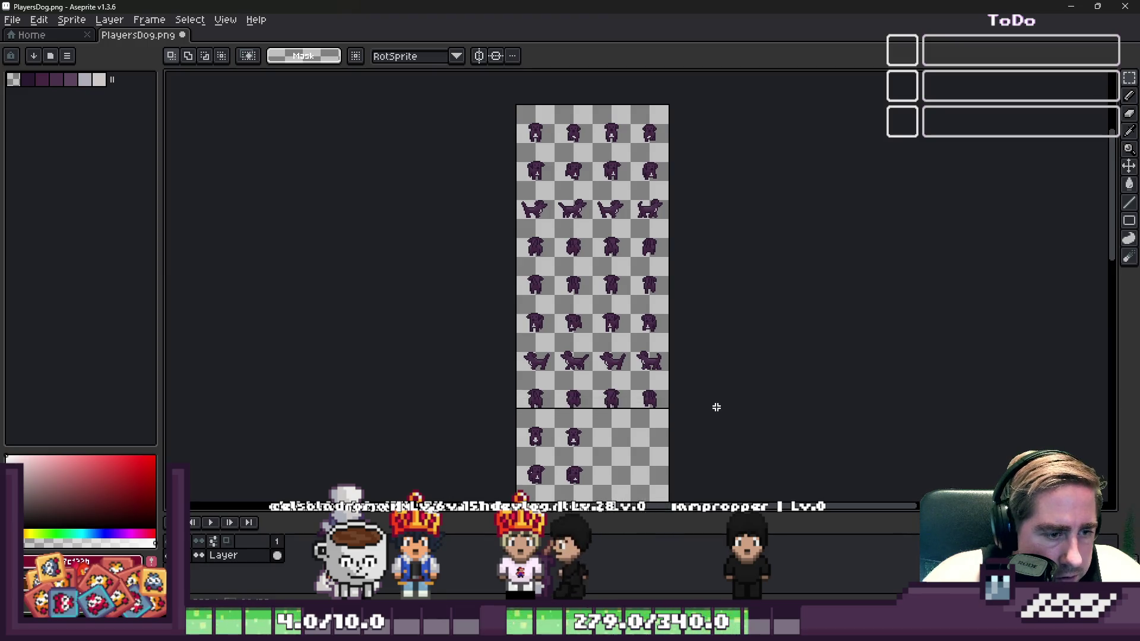
drag(717, 406, 714, 408)
scroll(679, 199, down, 2)
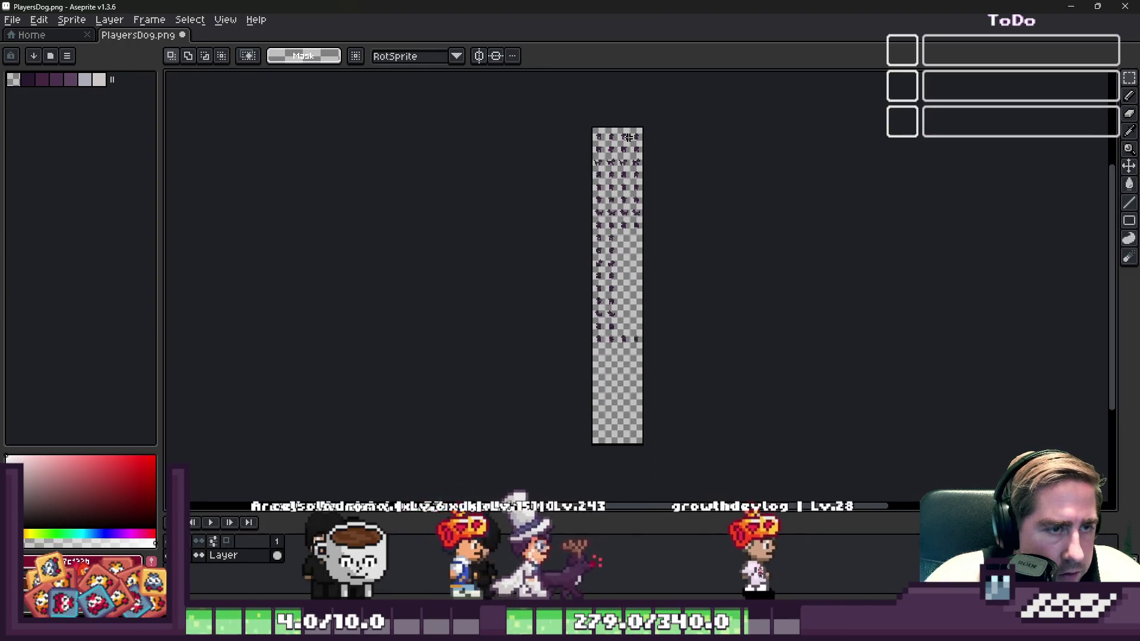
scroll(608, 369, up, 2)
scroll(607, 368, up, 4)
Paste the 128x256 dog frame block and commit it at position 0,543
key(ctrl+v)
mouse_move(564, 204)
mouse_down()
mouse_move(549, 220)
mouse_move(548, 286)
mouse_up()
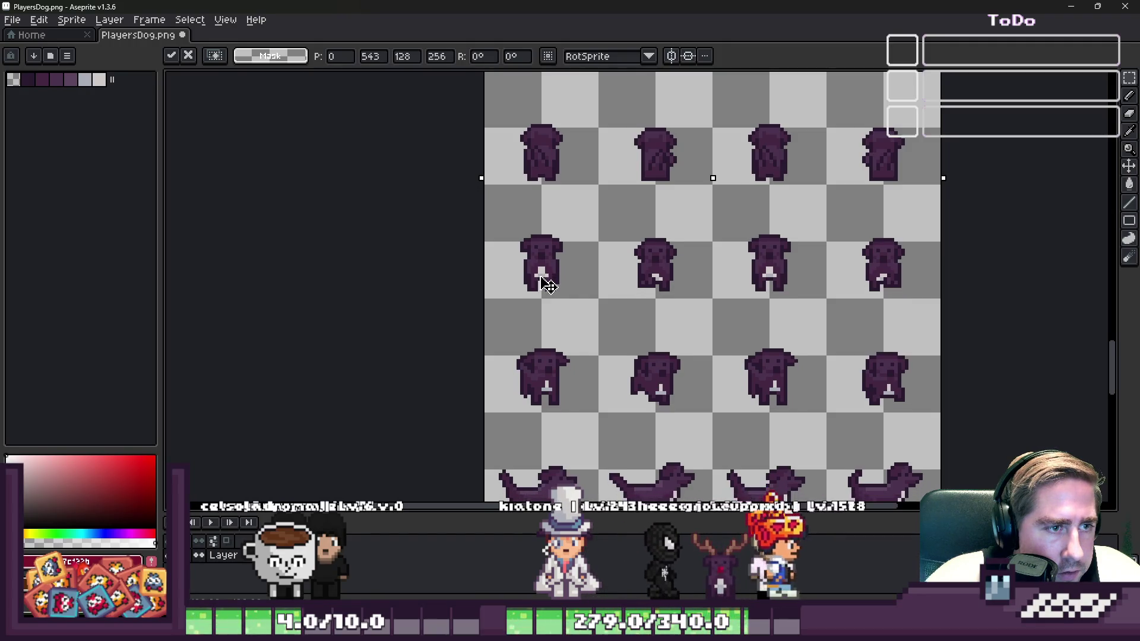
key(Return)
scroll(551, 265, down, 1)
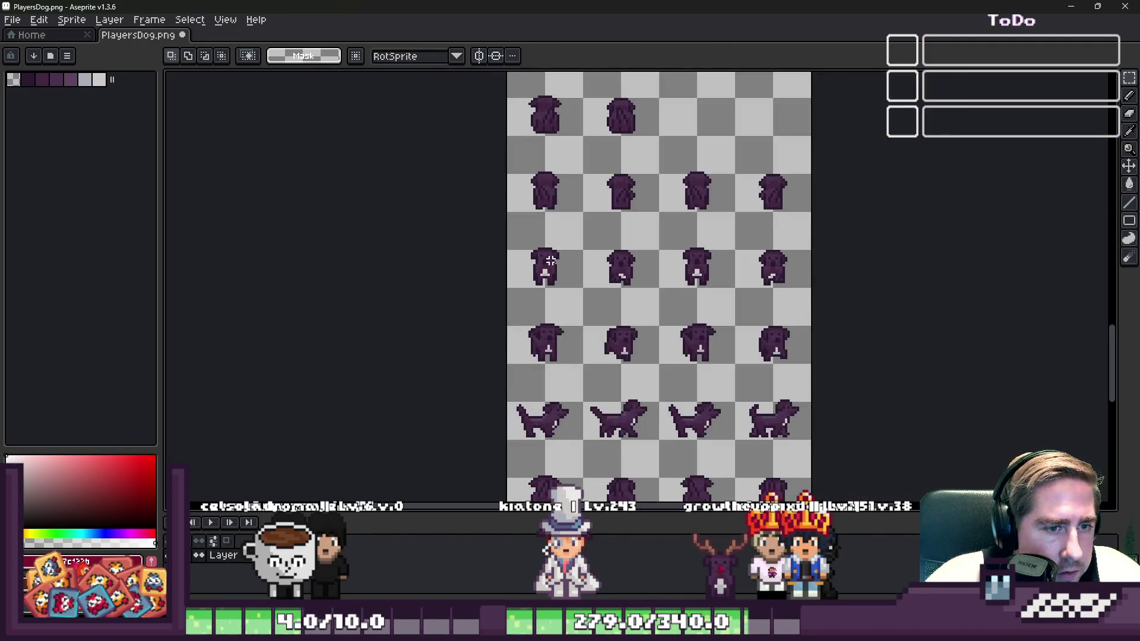
scroll(548, 261, down, 3)
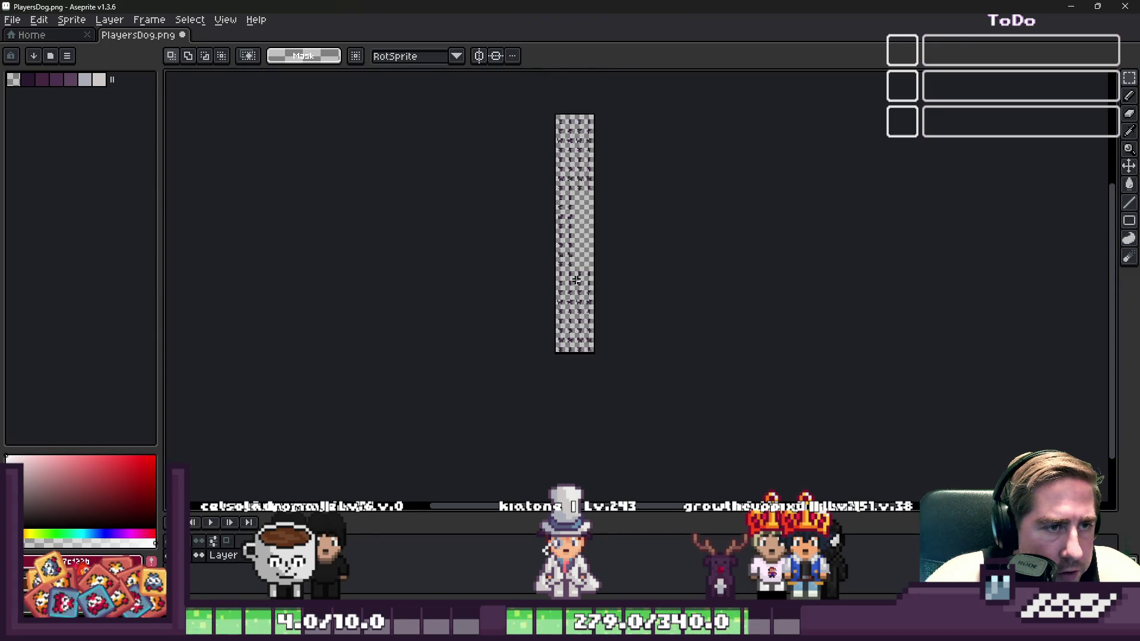
scroll(573, 158, up, 2)
scroll(574, 158, up, 4)
scroll(535, 237, down, 5)
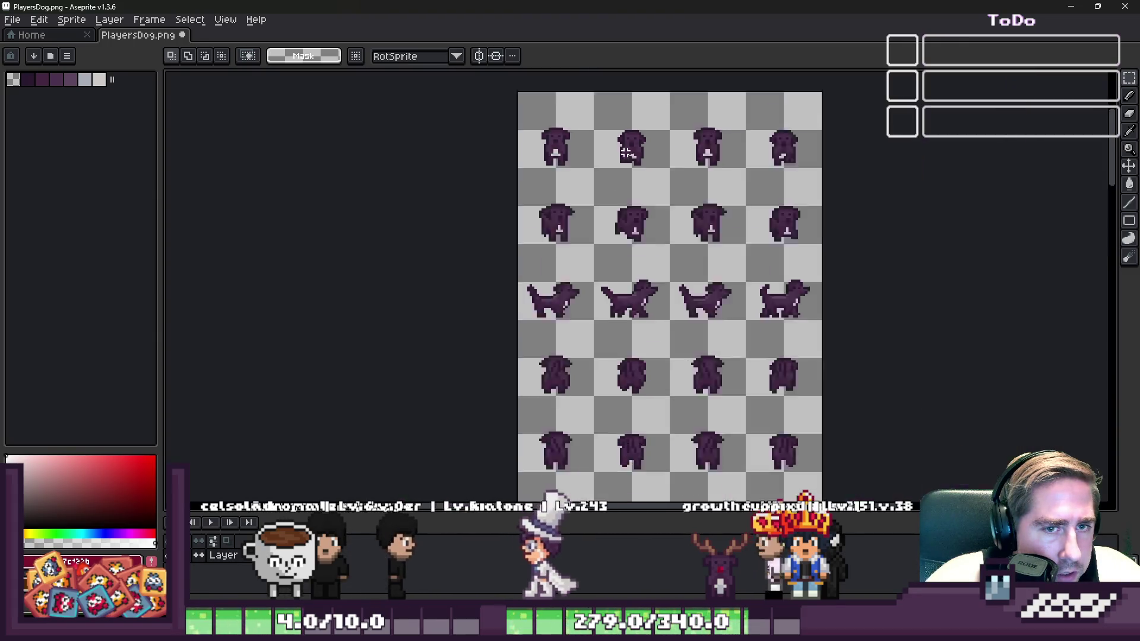
scroll(608, 336, up, 1)
scroll(609, 336, up, 3)
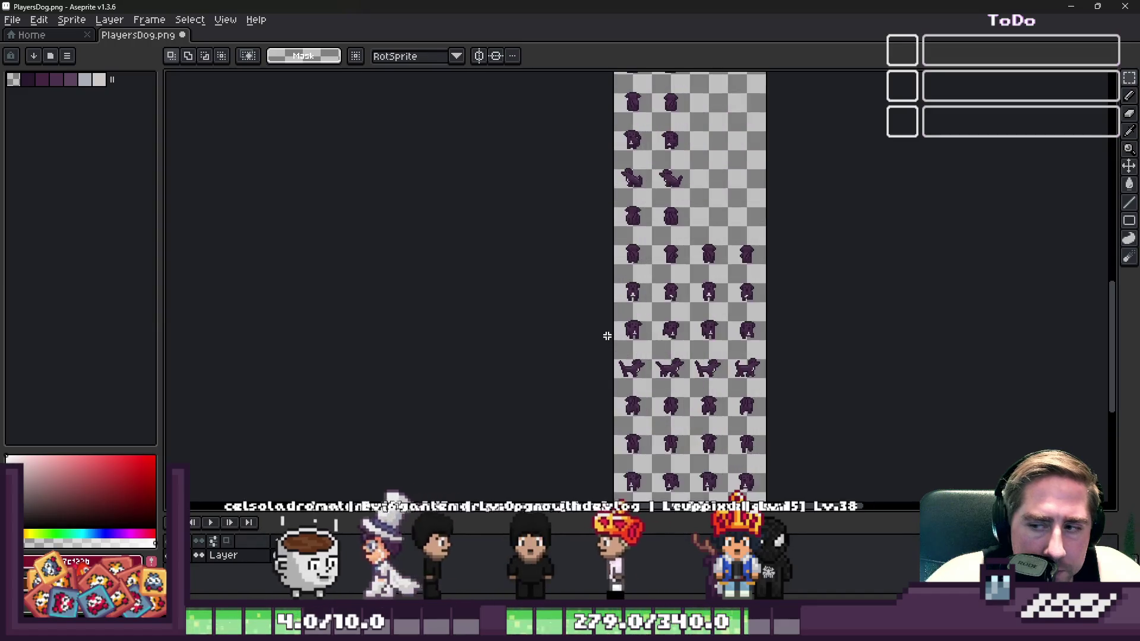
scroll(615, 202, down, 3)
scroll(615, 202, up, 3)
scroll(575, 252, down, 3)
scroll(575, 251, up, 3)
scroll(581, 322, down, 1)
scroll(580, 322, up, 6)
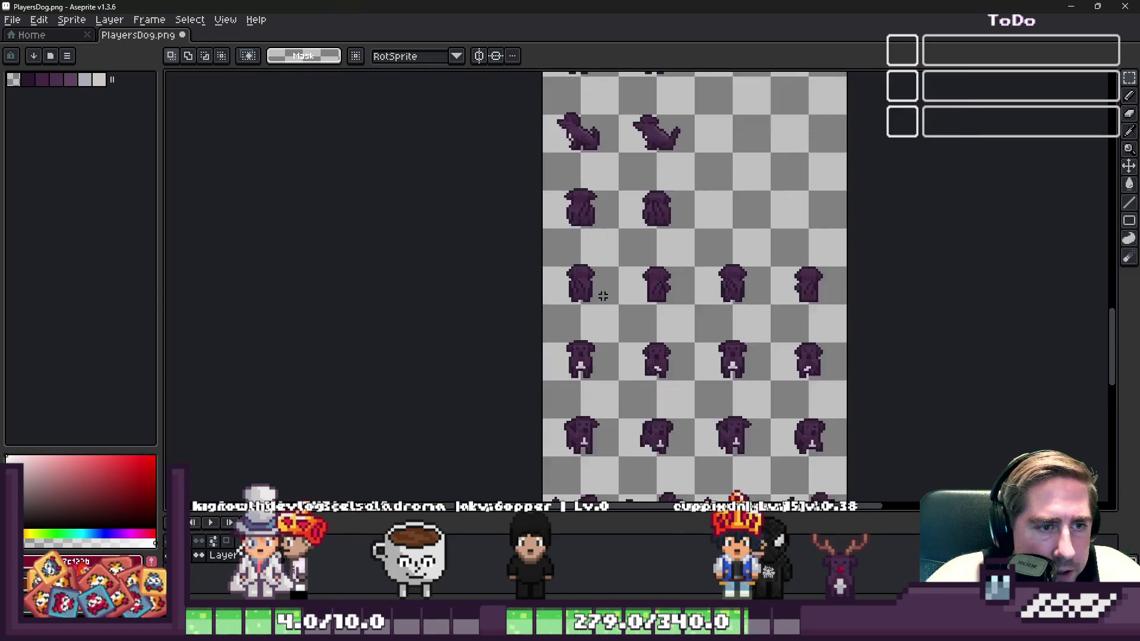
scroll(569, 263, up, 1)
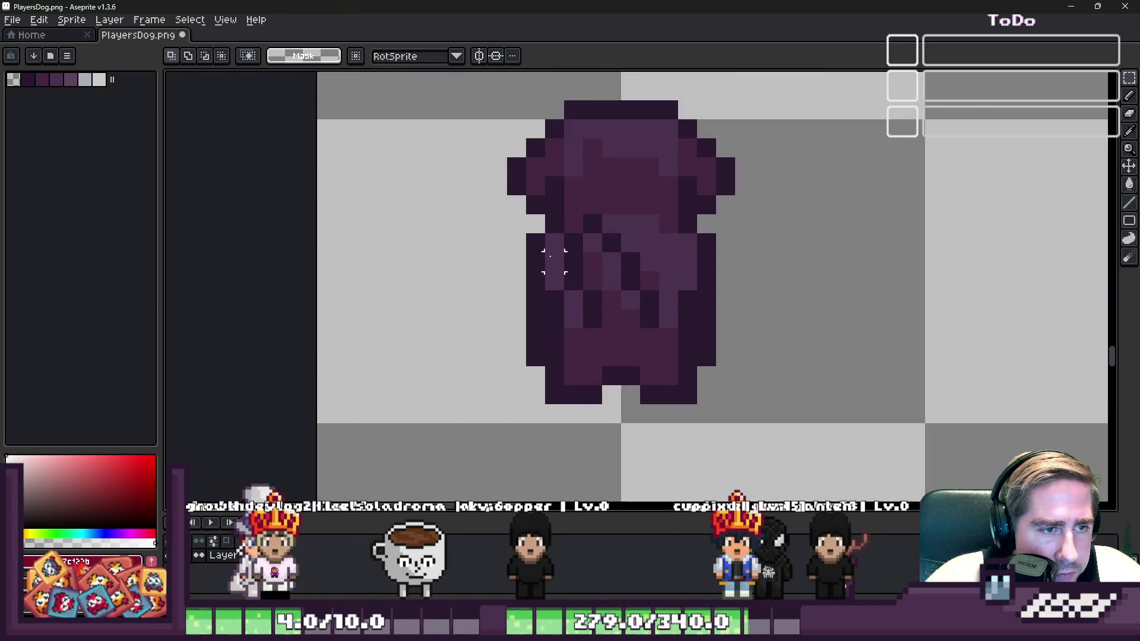
With the Pencil, erase the neck edge, right body, lower body rows and left leg
key(b)
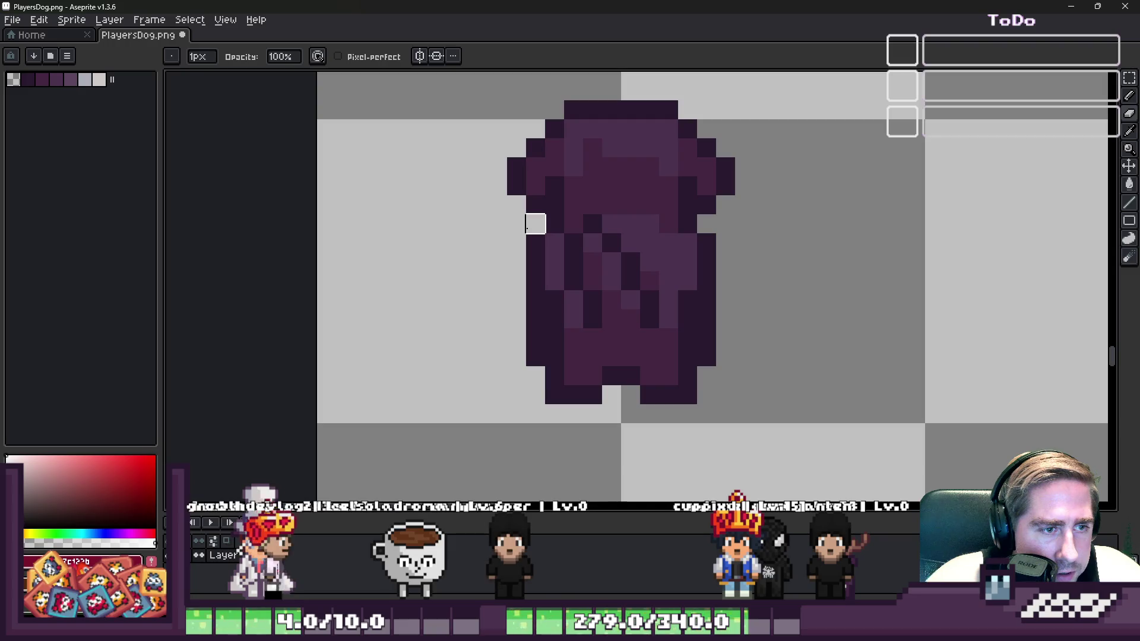
mouse_move(612, 224)
mouse_down()
mouse_move(684, 221)
mouse_move(705, 241)
mouse_up()
mouse_move(667, 318)
mouse_down()
mouse_move(657, 267)
mouse_move(667, 242)
mouse_move(687, 297)
mouse_move(724, 280)
mouse_up()
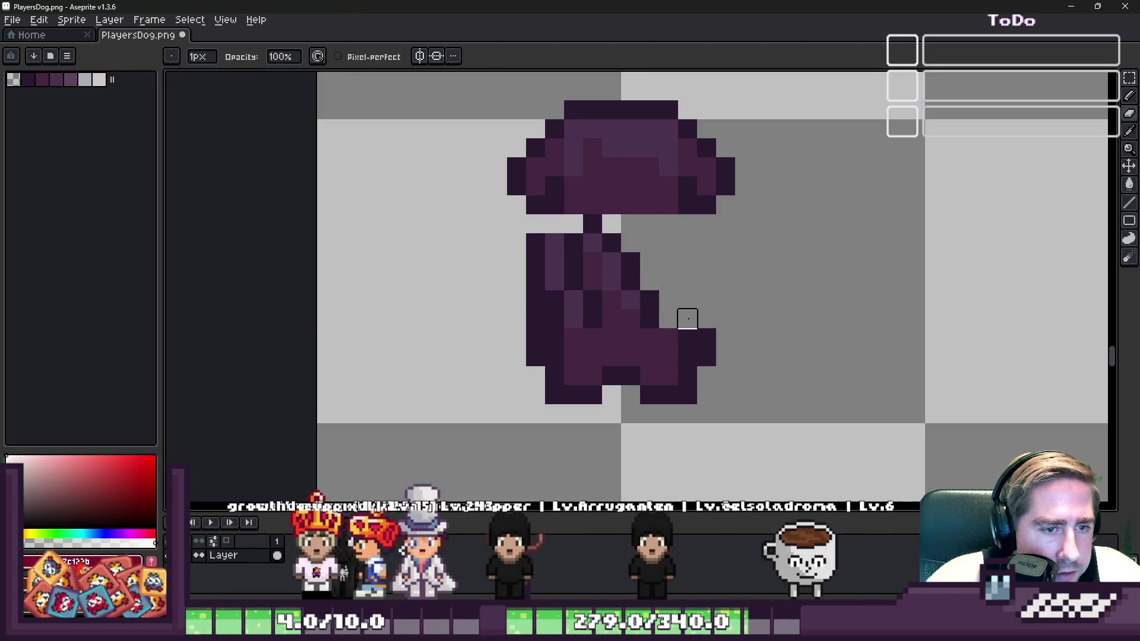
drag(706, 338, 554, 337)
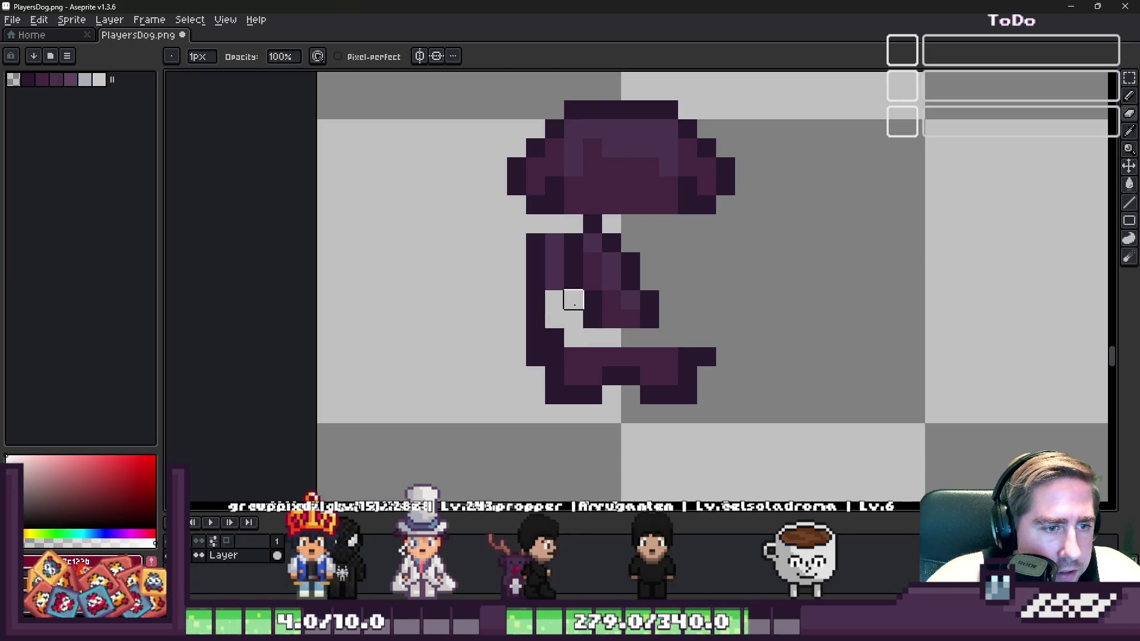
mouse_move(554, 242)
mouse_down()
mouse_move(552, 333)
mouse_move(534, 356)
mouse_move(628, 356)
mouse_move(687, 375)
mouse_move(649, 357)
mouse_up()
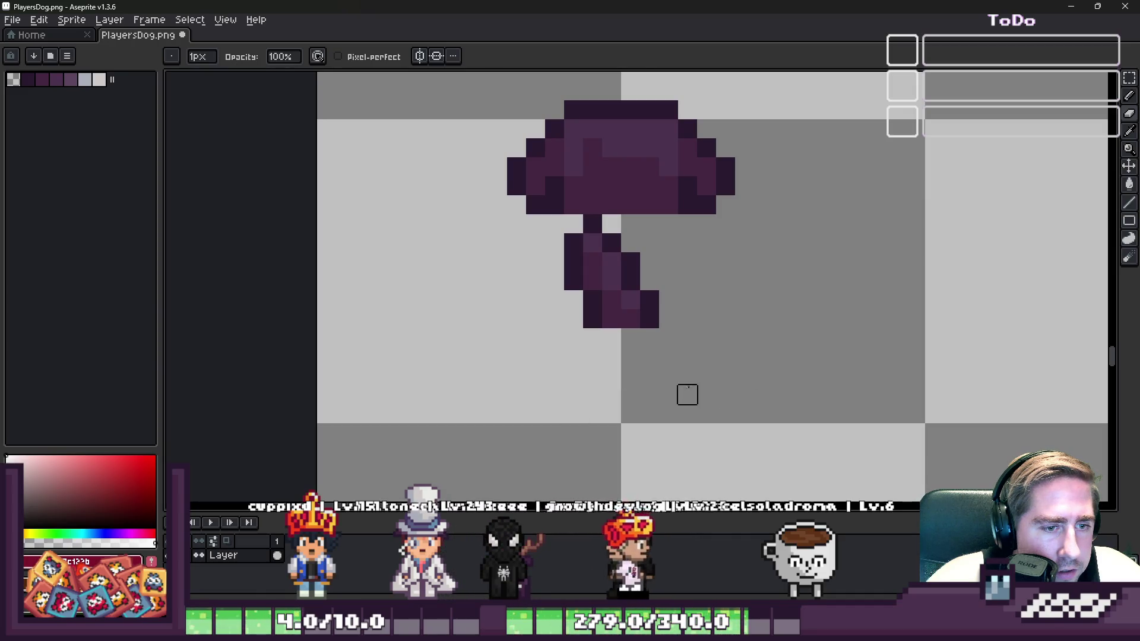
scroll(438, 252, down, 3)
scroll(478, 267, up, 3)
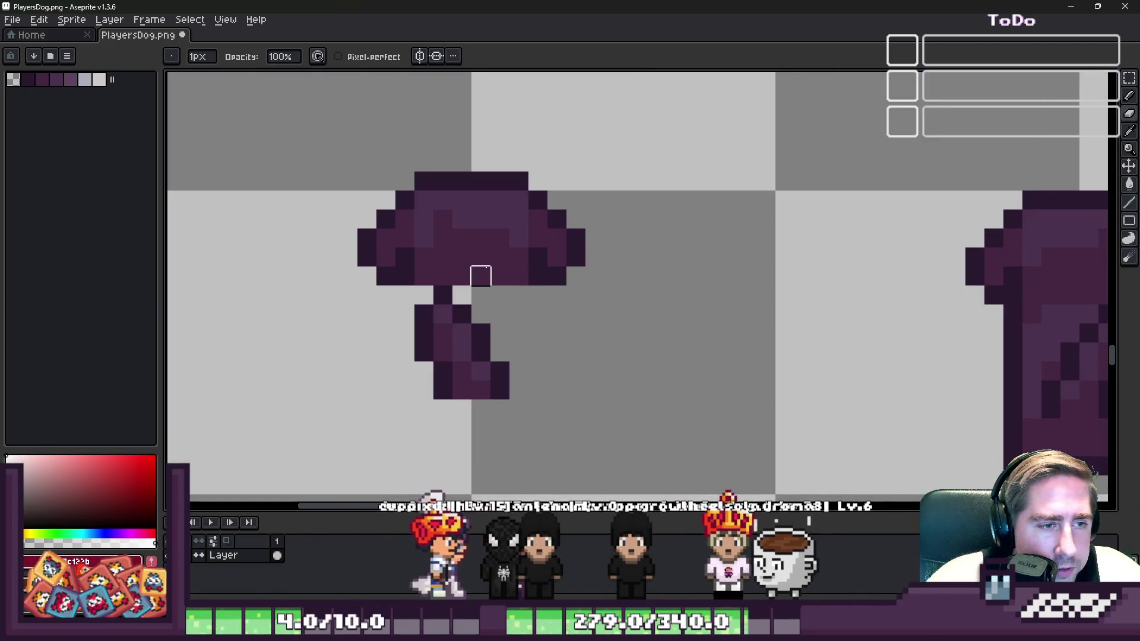
Switch to erasing and select the palette's unused colors
key(b)
click(66, 57)
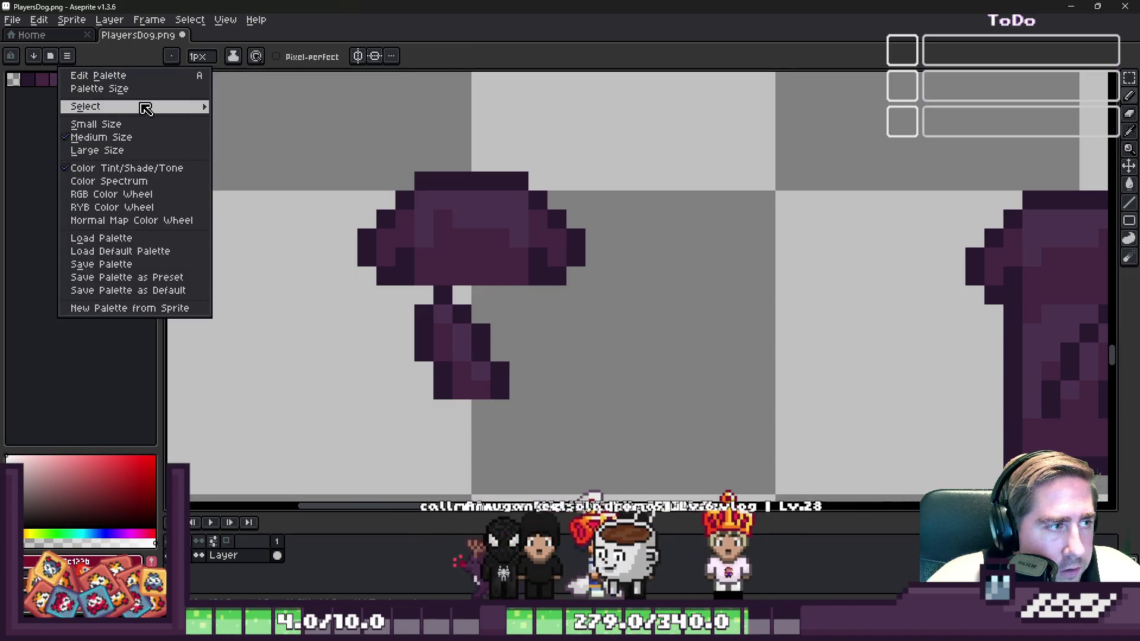
mouse_move(148, 107)
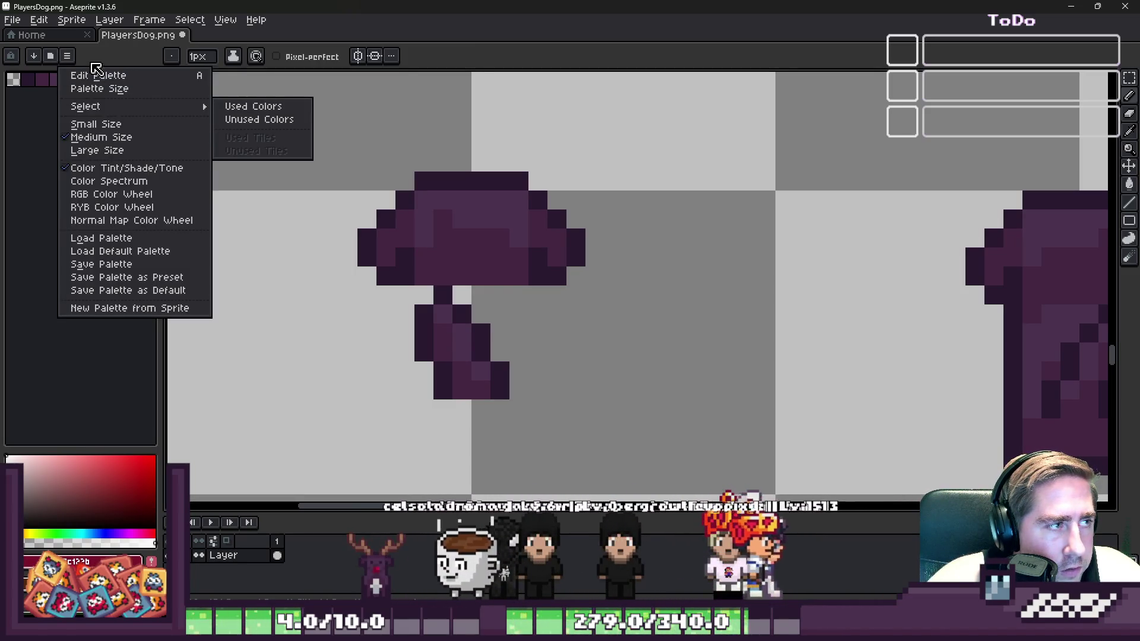
click(279, 122)
scroll(682, 200, down, 3)
scroll(682, 201, up, 2)
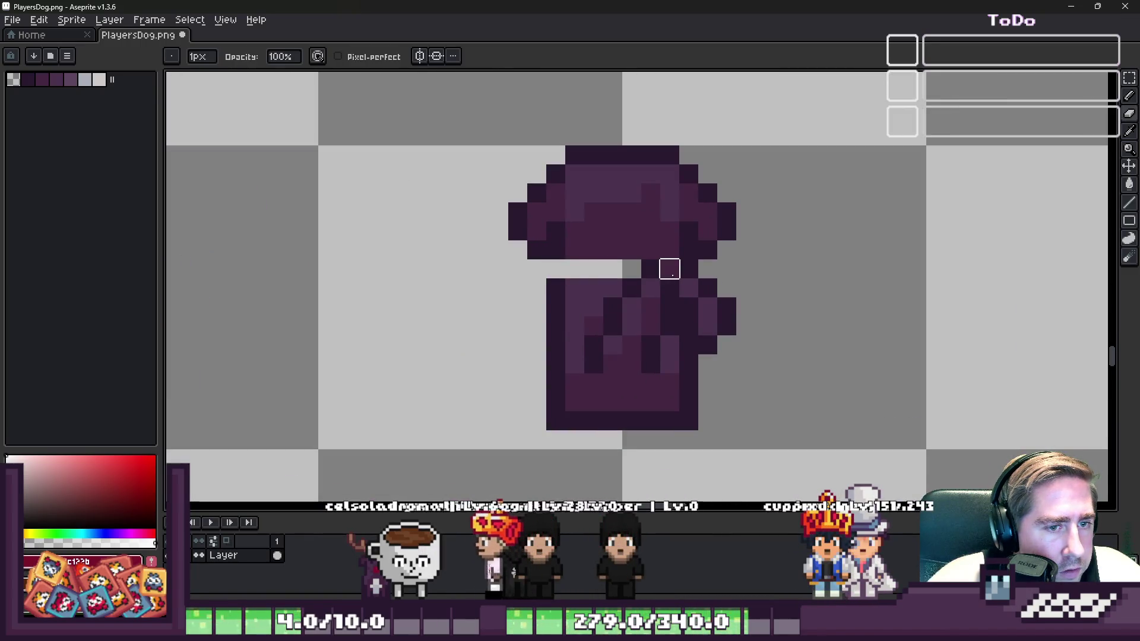
scroll(613, 250, down, 3)
scroll(602, 257, up, 3)
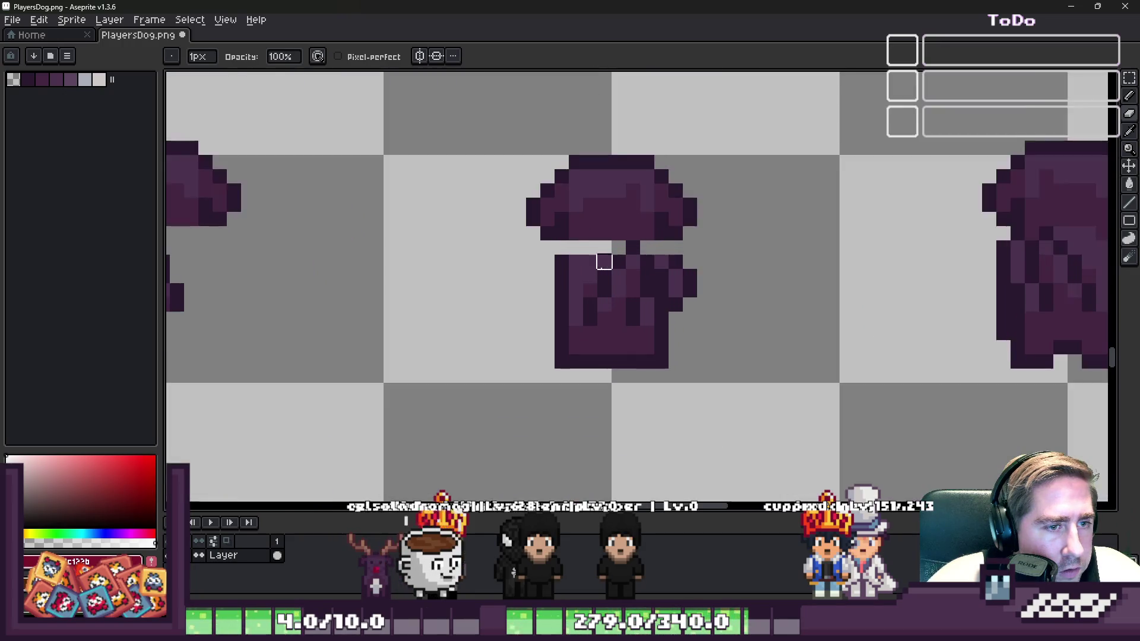
Erase the second frame's body column and stray pixel, then the rows beneath the next frame's head
mouse_move(570, 260)
mouse_down()
mouse_move(550, 257)
mouse_move(551, 355)
mouse_move(683, 355)
mouse_up()
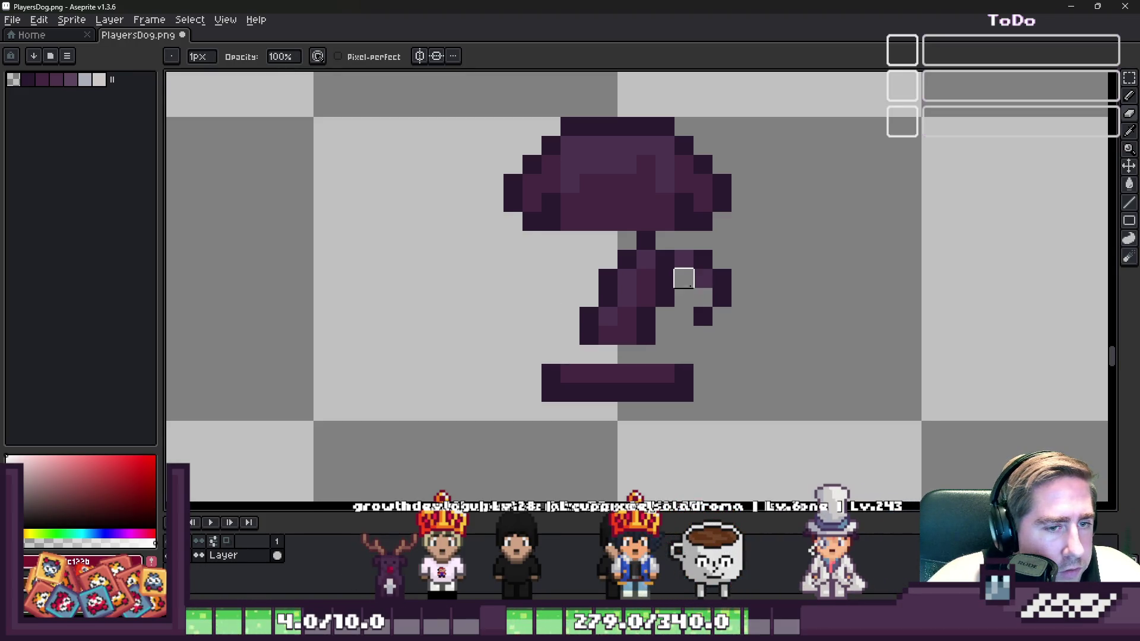
drag(683, 259, 722, 278)
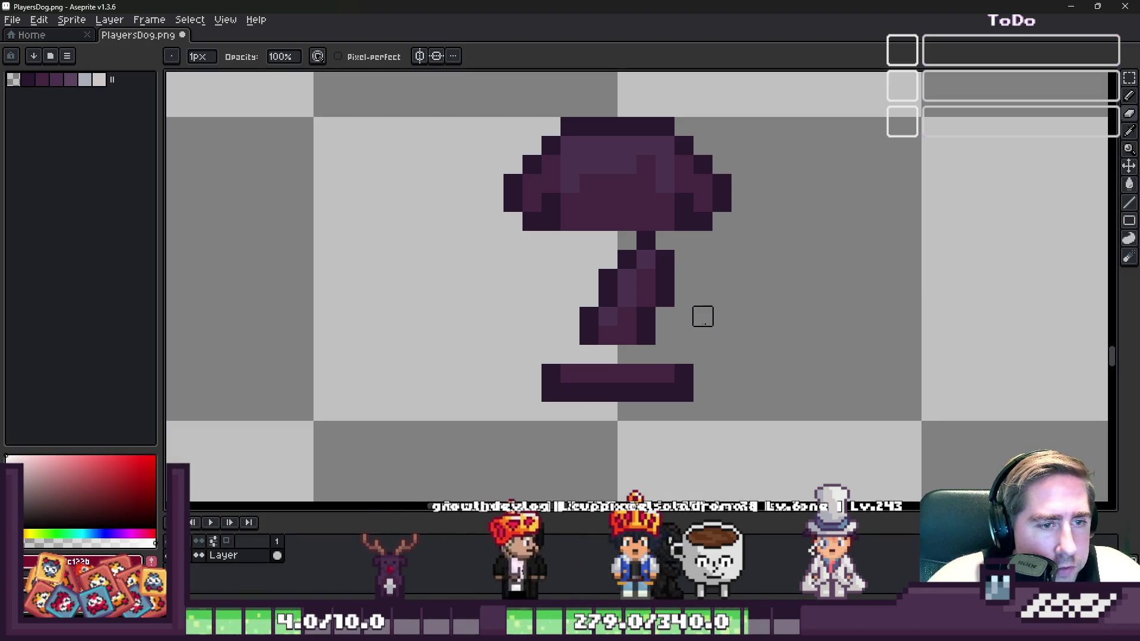
scroll(509, 363, down, 5)
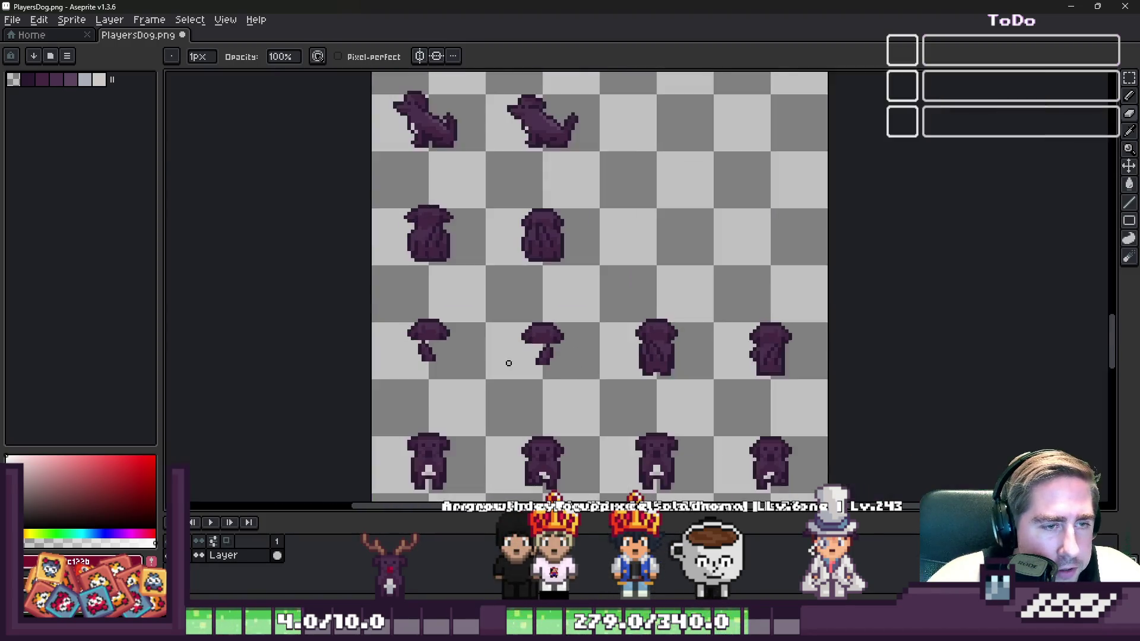
scroll(680, 392, up, 7)
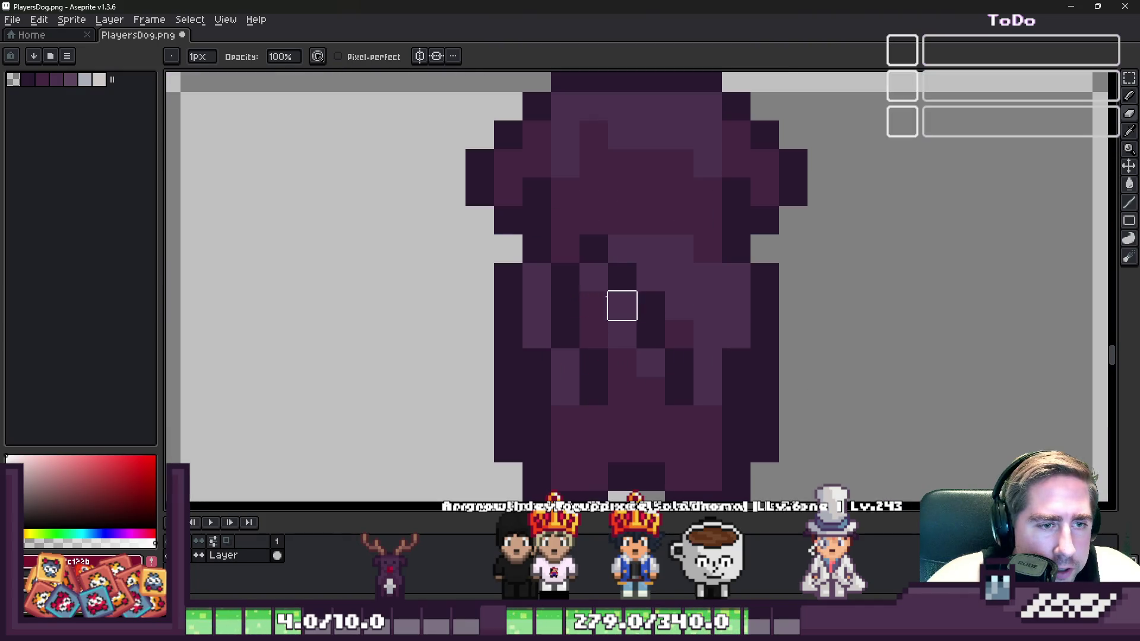
drag(515, 254, 560, 256)
drag(634, 256, 749, 255)
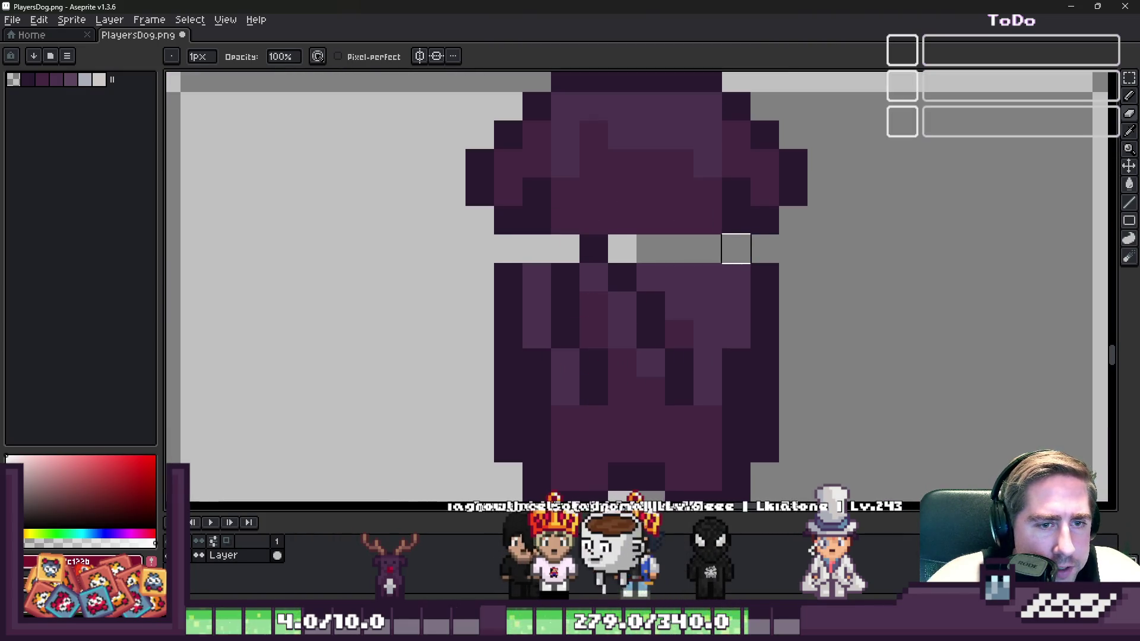
drag(679, 306, 735, 305)
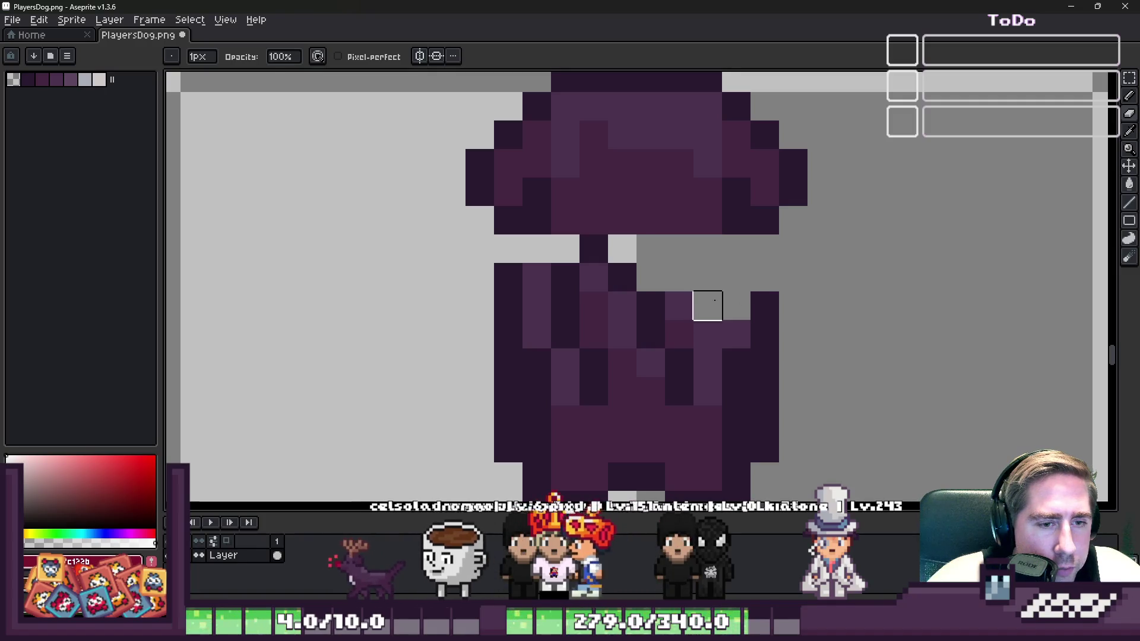
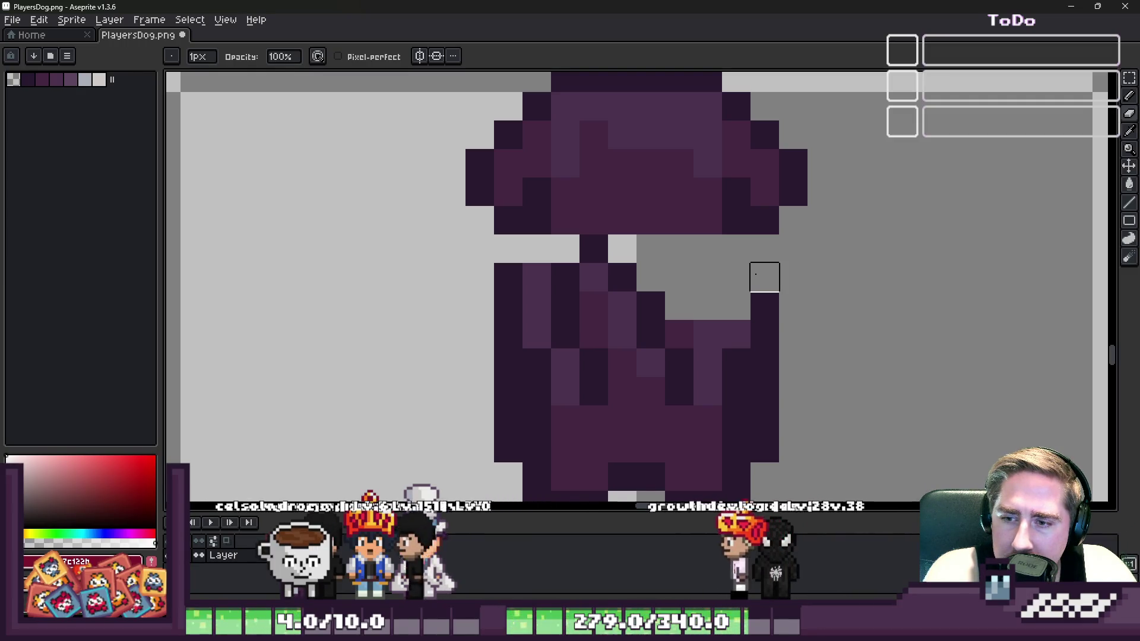
Erase pixels on the dog's left side and, with a larger eraser, wipe out its leg bar
mouse_move(508, 306)
mouse_down()
mouse_move(534, 275)
mouse_move(508, 306)
mouse_up()
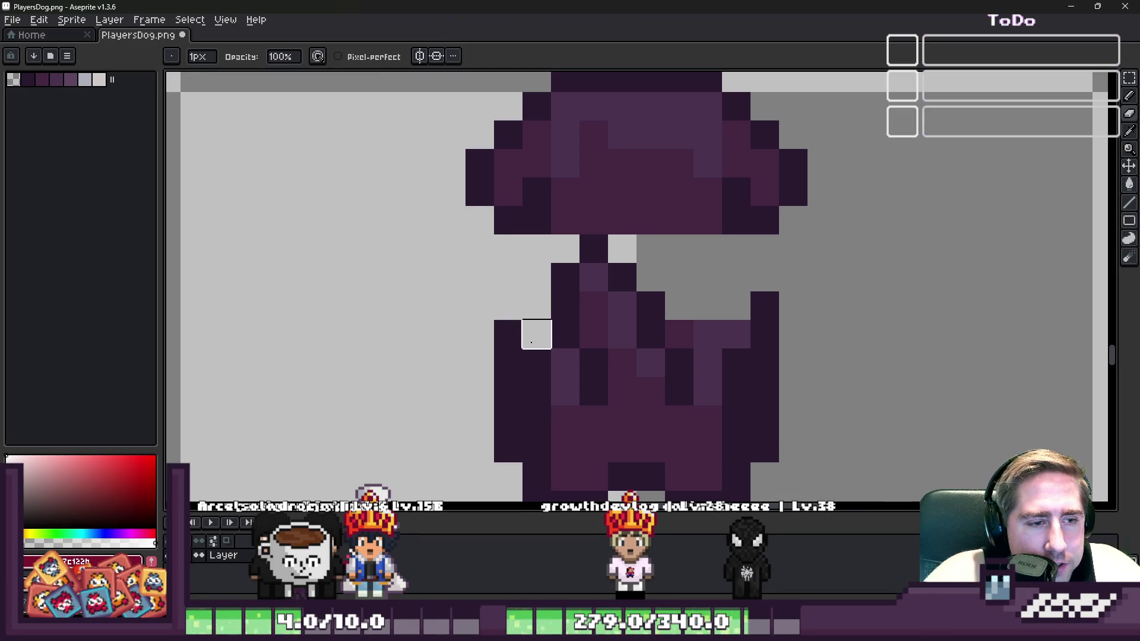
mouse_move(509, 362)
mouse_down()
mouse_move(536, 363)
mouse_move(564, 391)
mouse_move(507, 390)
mouse_move(536, 420)
mouse_move(735, 418)
mouse_move(764, 390)
mouse_move(764, 306)
mouse_move(705, 389)
mouse_move(707, 333)
mouse_move(676, 333)
mouse_up()
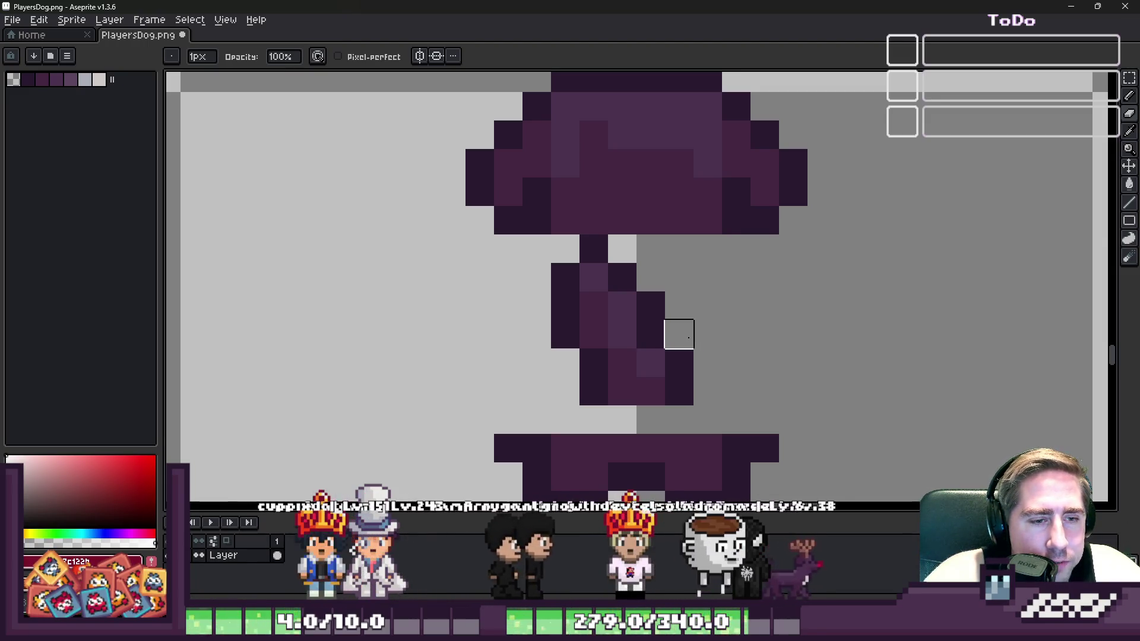
scroll(539, 244, down, 2)
scroll(523, 346, up, 3)
key(plus)
key(plus)
key(plus)
drag(817, 410, 513, 397)
scroll(513, 397, down, 3)
scroll(810, 371, up, 2)
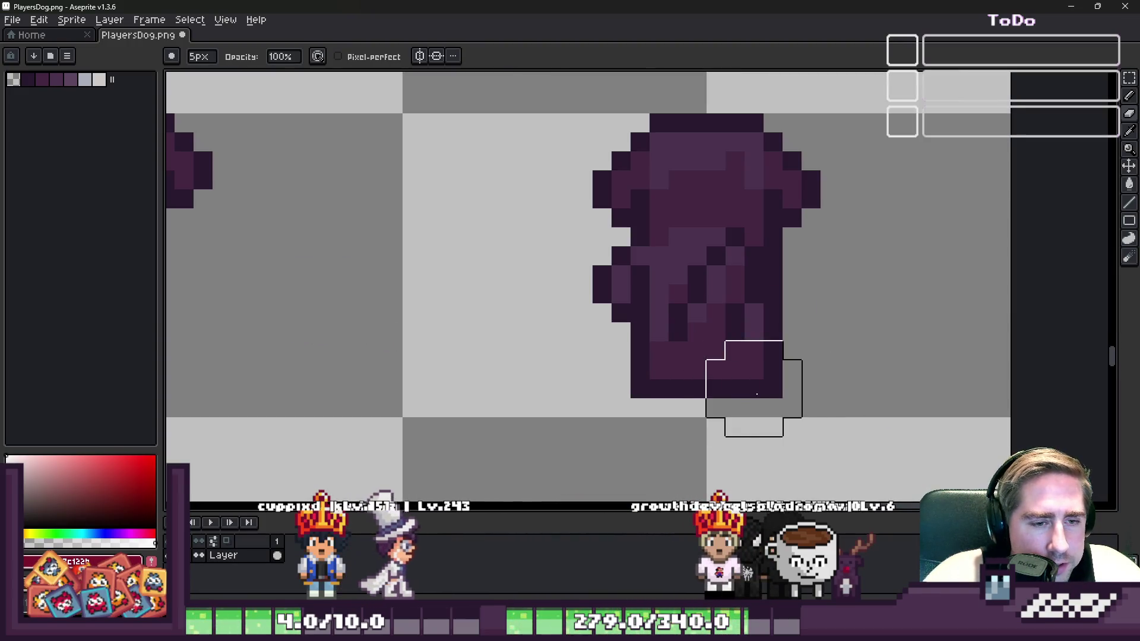
scroll(753, 349, down, 5)
scroll(755, 342, up, 1)
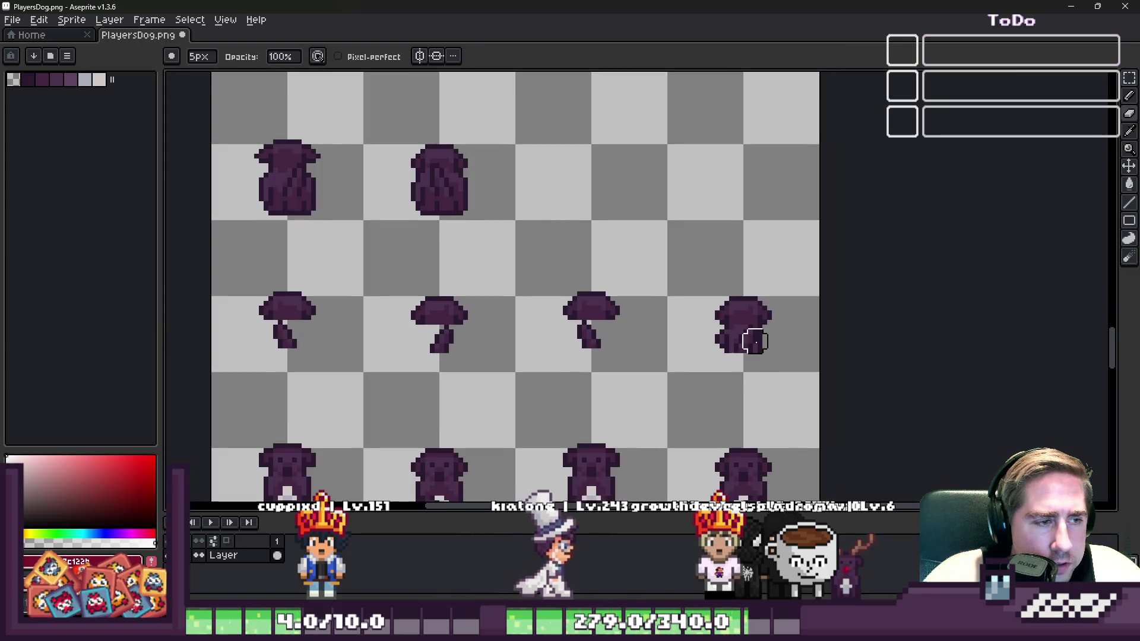
scroll(675, 284, down, 1)
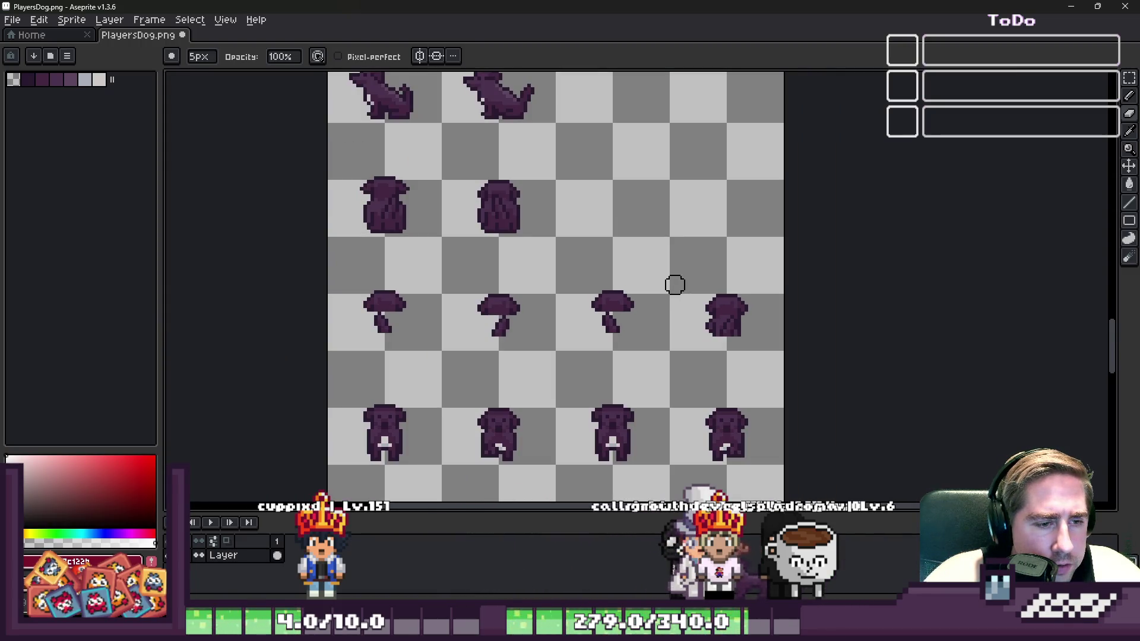
scroll(674, 285, up, 3)
With a 1px eraser, clear the body row and split the legs, then erase the left leg at 3px
key(minus)
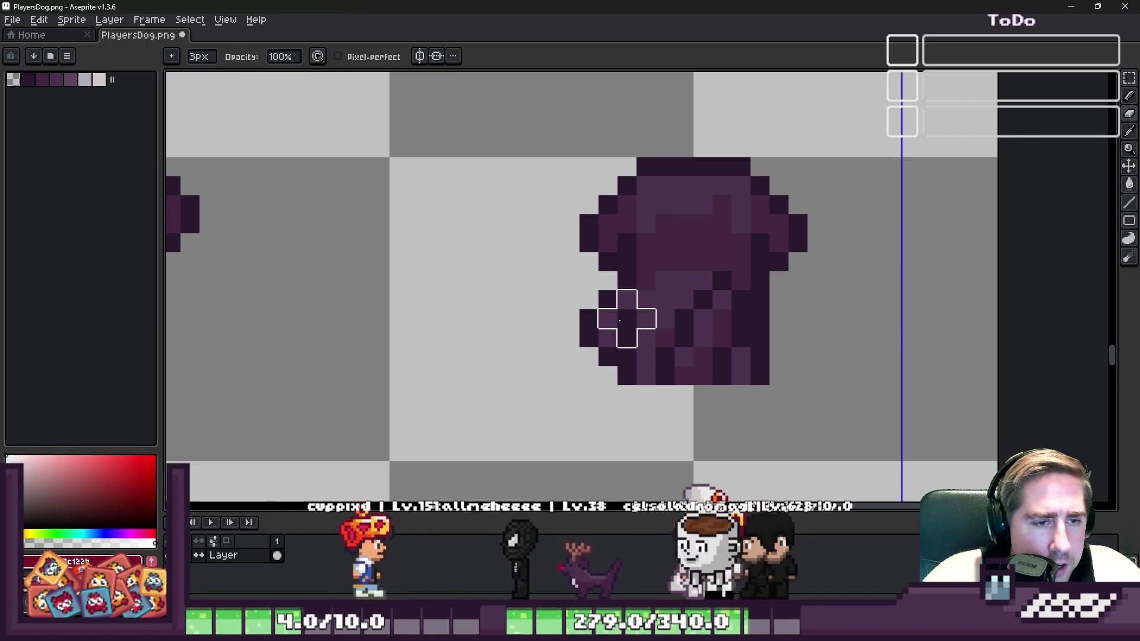
key(minus)
key(minus)
key(minus)
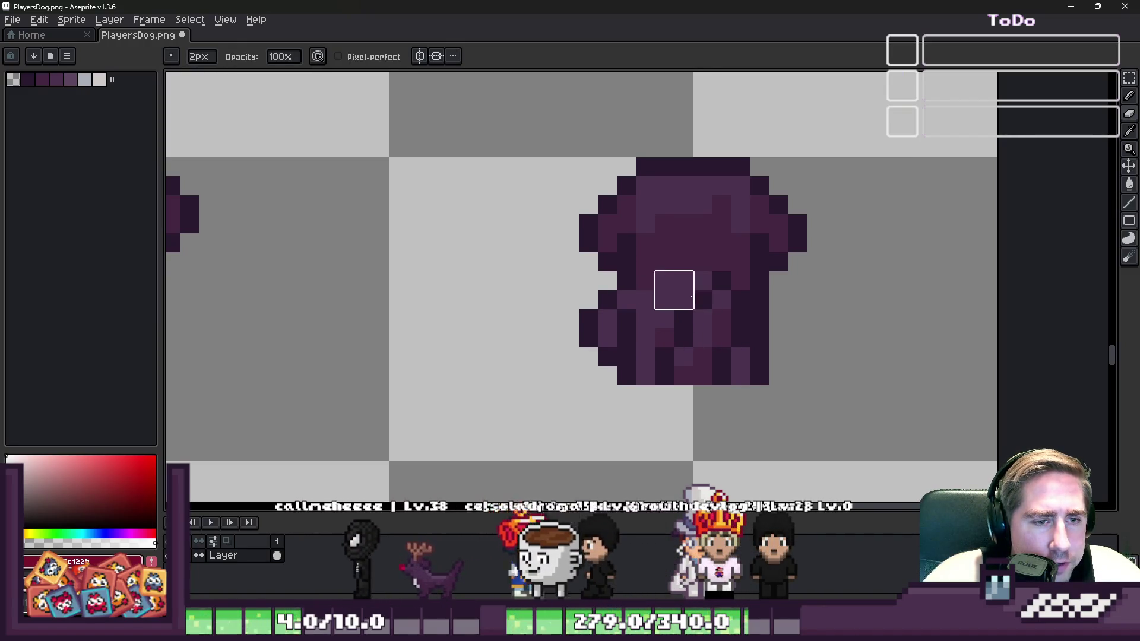
scroll(698, 291, up, 2)
scroll(699, 290, up, 1)
drag(698, 288, 552, 278)
mouse_move(752, 278)
mouse_down()
mouse_move(794, 280)
mouse_move(821, 384)
mouse_up()
scroll(786, 308, down, 2)
scroll(758, 330, up, 1)
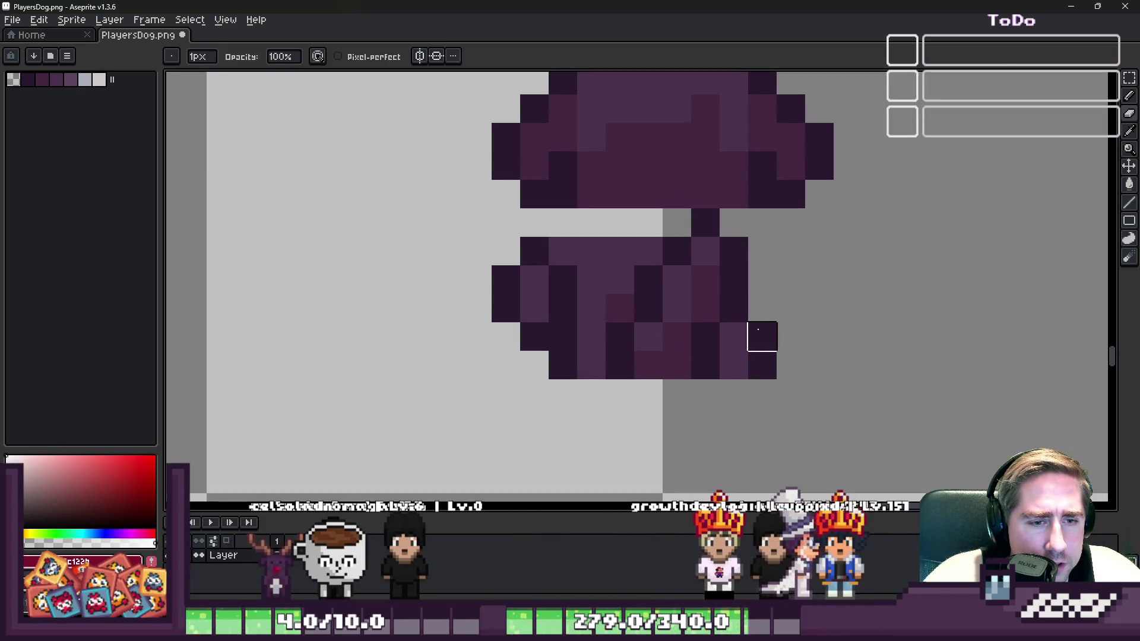
drag(591, 365, 592, 252)
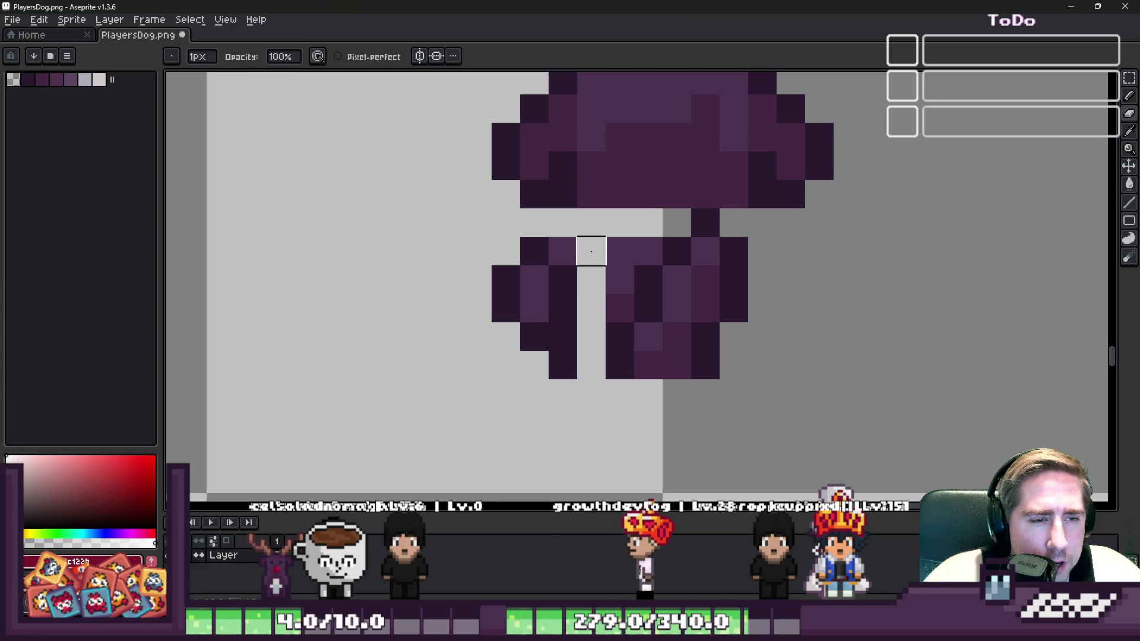
mouse_move(591, 308)
mouse_down()
mouse_move(618, 247)
mouse_move(647, 247)
mouse_up()
key(plus)
key(plus)
click(553, 274)
drag(553, 273, 560, 362)
scroll(728, 287, down, 3)
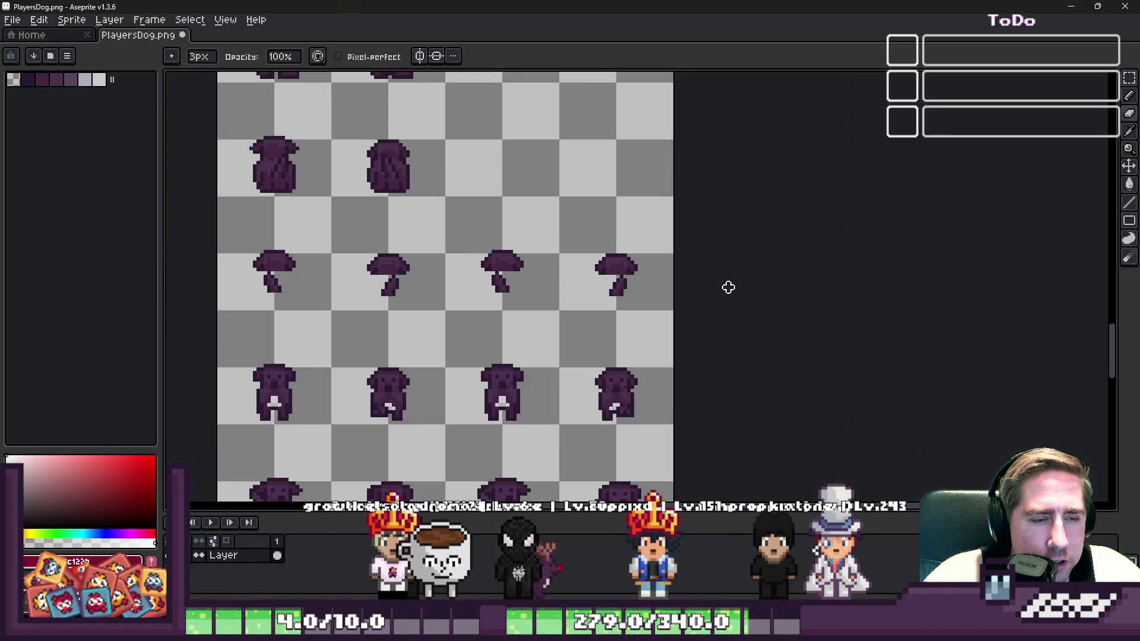
Erase a band across the front-facing dog's middle, then undo that attempt
scroll(714, 255, down, 2)
scroll(483, 267, up, 3)
key(b)
scroll(461, 258, up, 2)
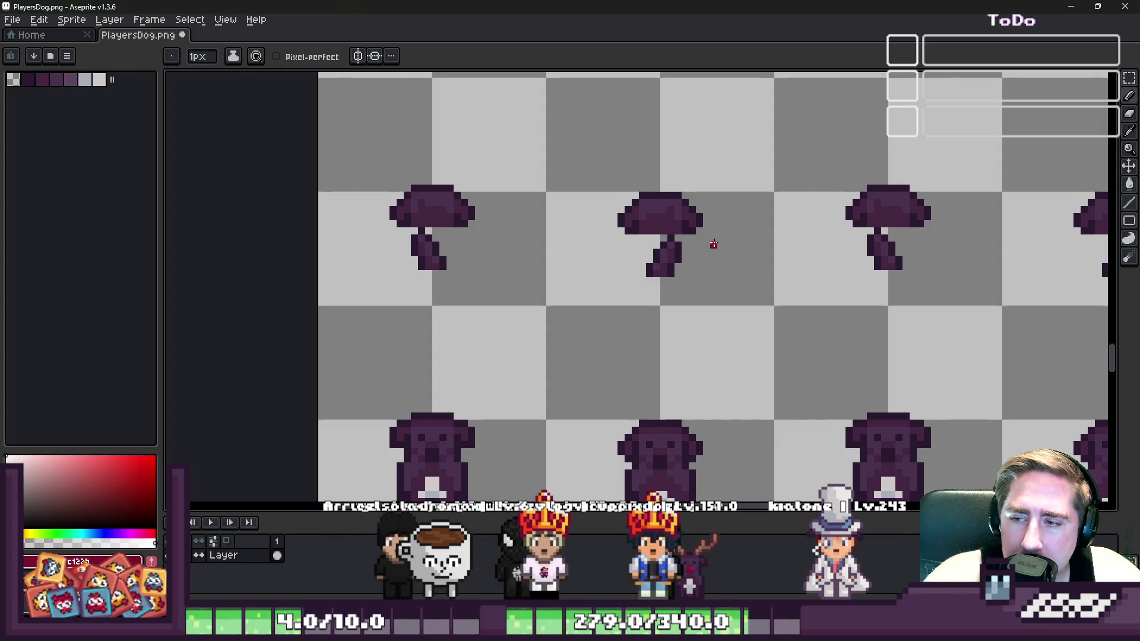
scroll(714, 244, down, 1)
scroll(578, 344, up, 4)
key(e)
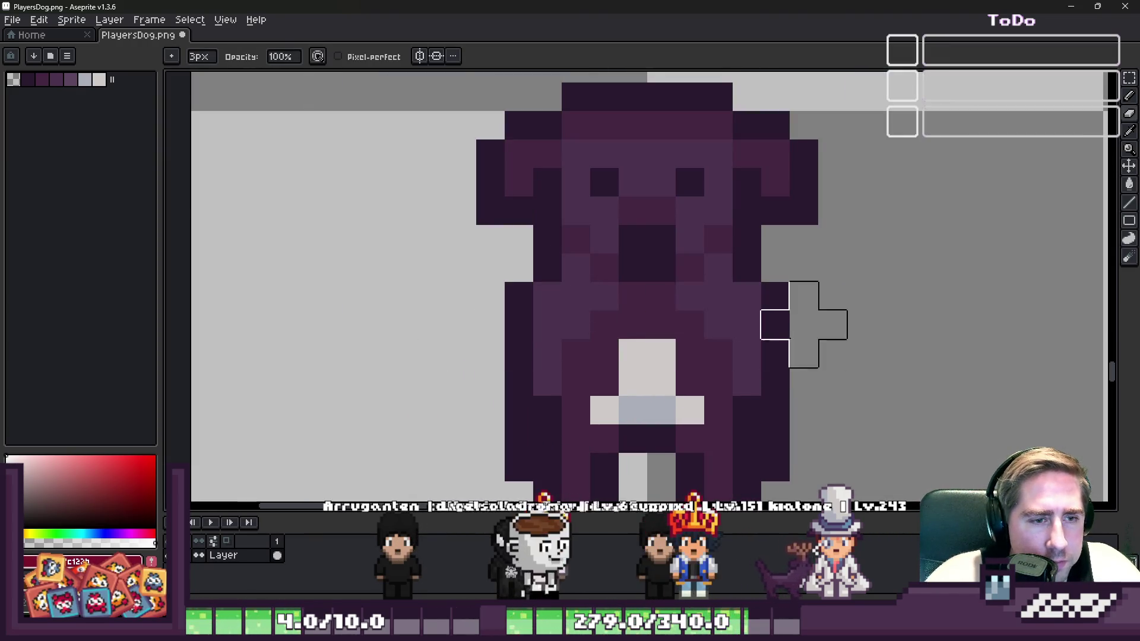
mouse_move(792, 324)
mouse_down()
mouse_move(478, 330)
mouse_move(516, 330)
mouse_move(520, 385)
mouse_move(613, 432)
mouse_up()
scroll(478, 330, down, 2)
scroll(516, 331, up, 1)
key(ctrl+z)
key(ctrl+z)
key(ctrl+z)
Erase a wide band of the dog's body below the head and pick the dog's purple colour
scroll(372, 275, down, 4)
scroll(606, 290, up, 4)
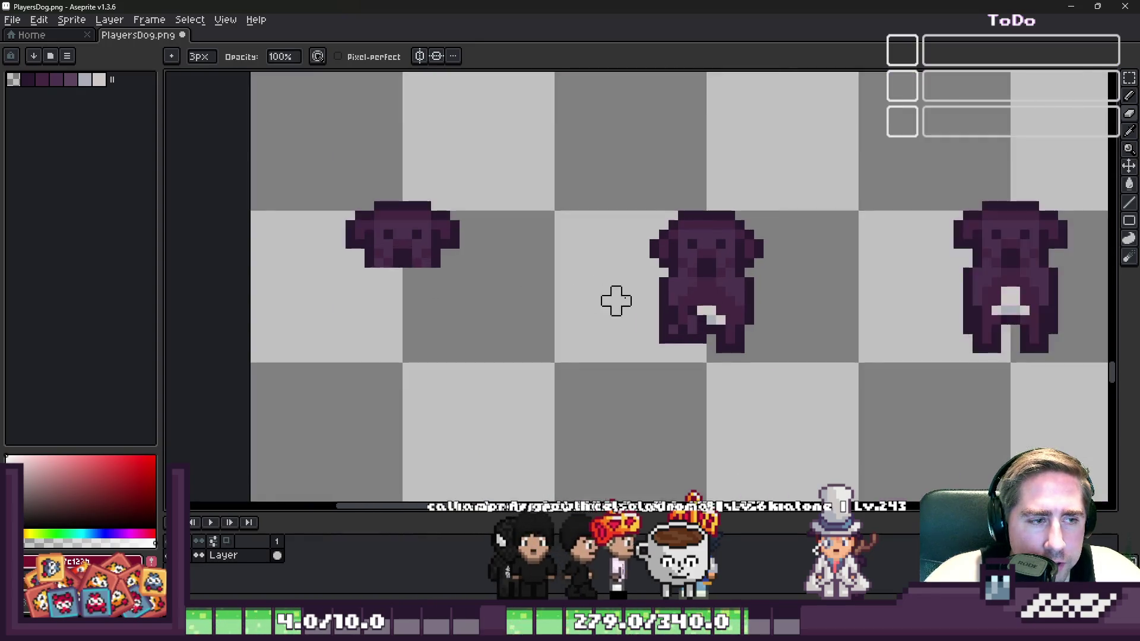
scroll(722, 306, up, 2)
mouse_move(808, 262)
mouse_down()
mouse_move(572, 242)
mouse_move(522, 310)
mouse_move(498, 371)
mouse_up()
scroll(497, 372, down, 7)
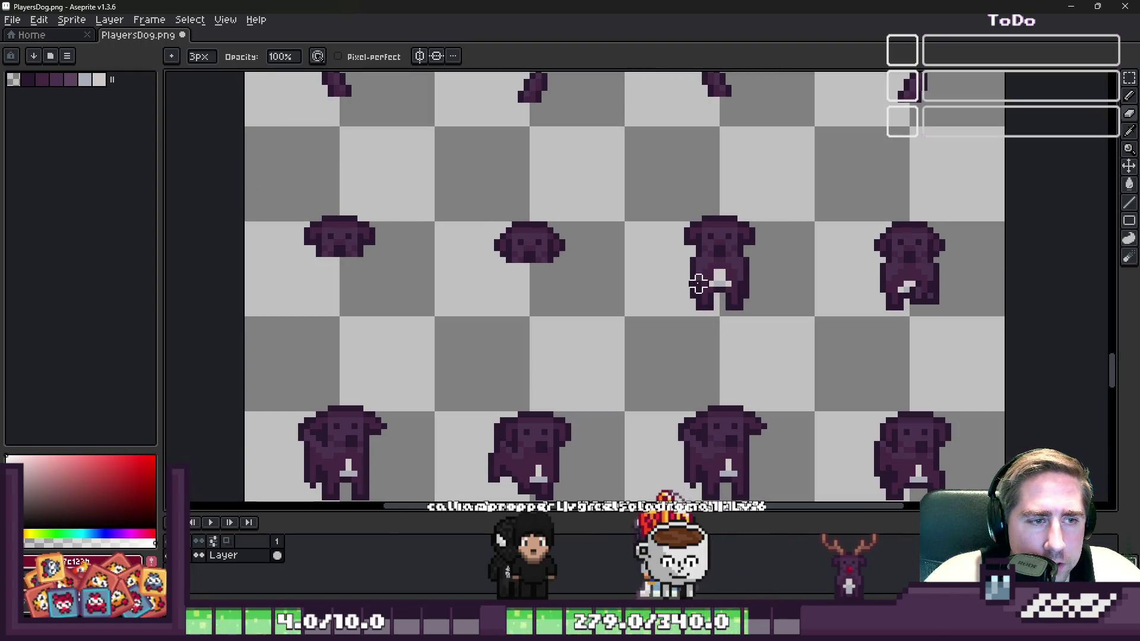
scroll(699, 284, up, 7)
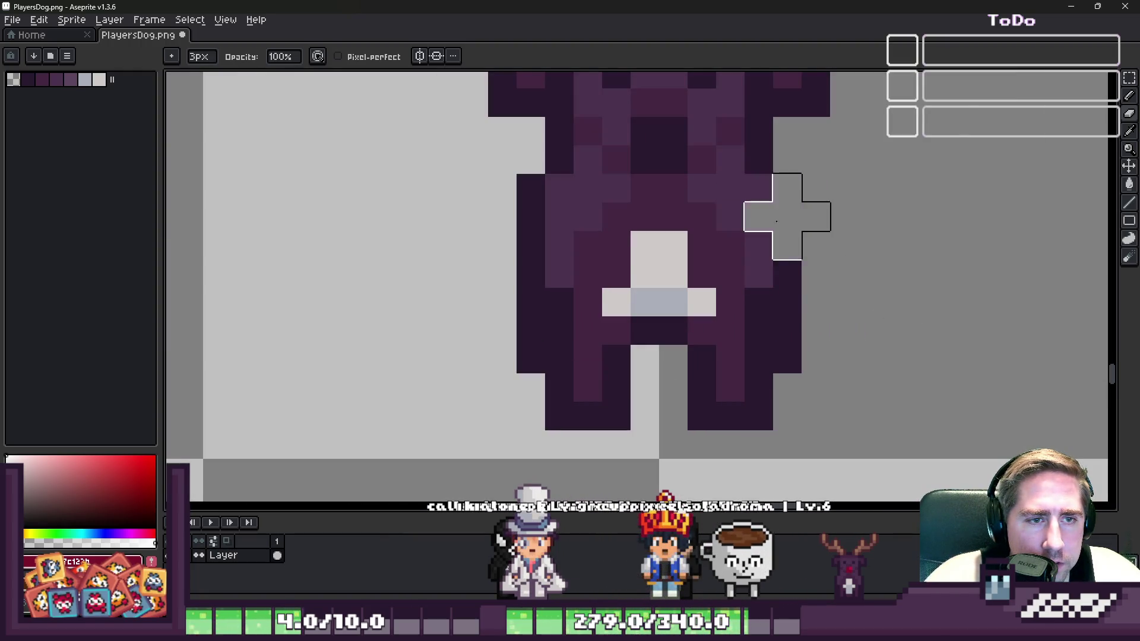
mouse_move(709, 228)
mouse_down()
mouse_move(620, 253)
mouse_move(594, 228)
mouse_move(508, 227)
mouse_move(855, 290)
mouse_move(814, 382)
mouse_move(644, 297)
mouse_up()
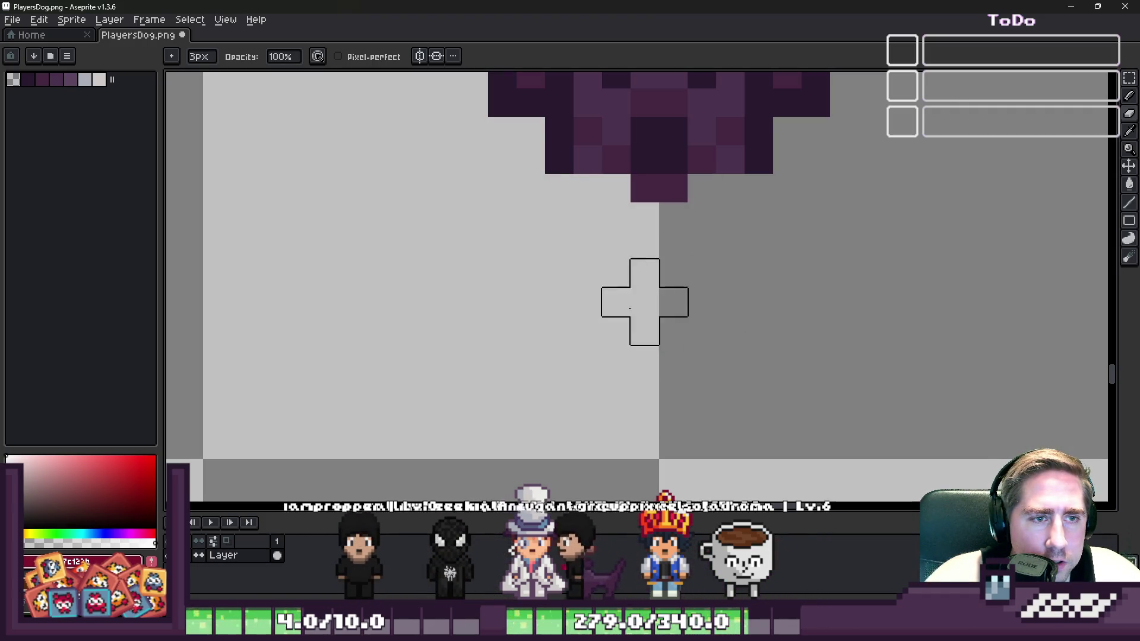
scroll(581, 330, down, 5)
scroll(512, 328, up, 5)
alt+click(507, 229)
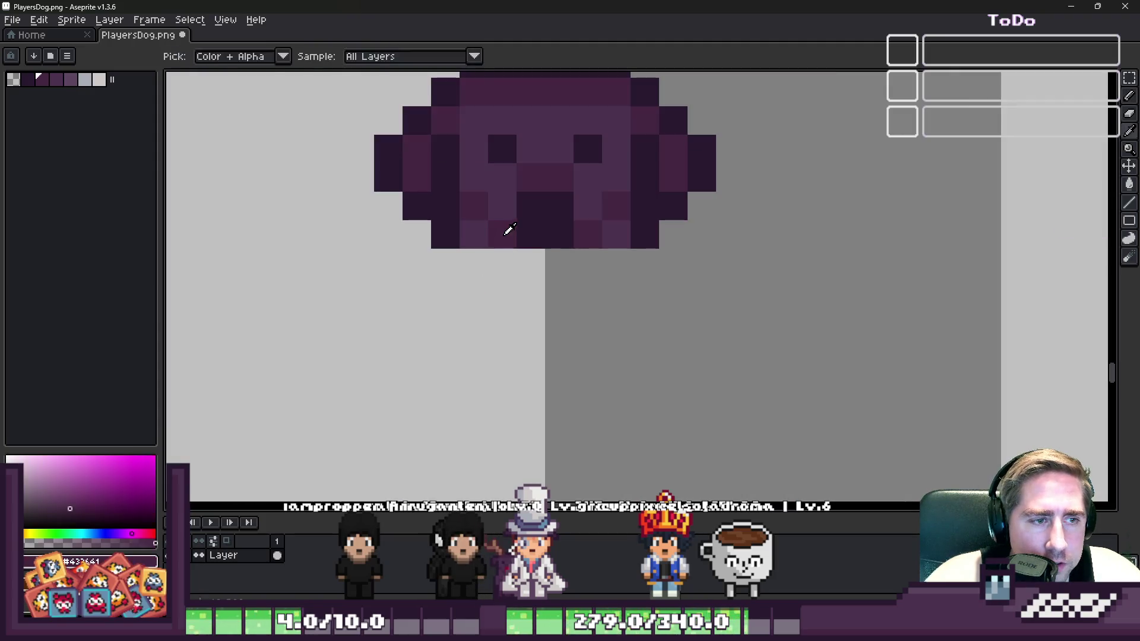
scroll(627, 294, down, 4)
scroll(627, 295, up, 4)
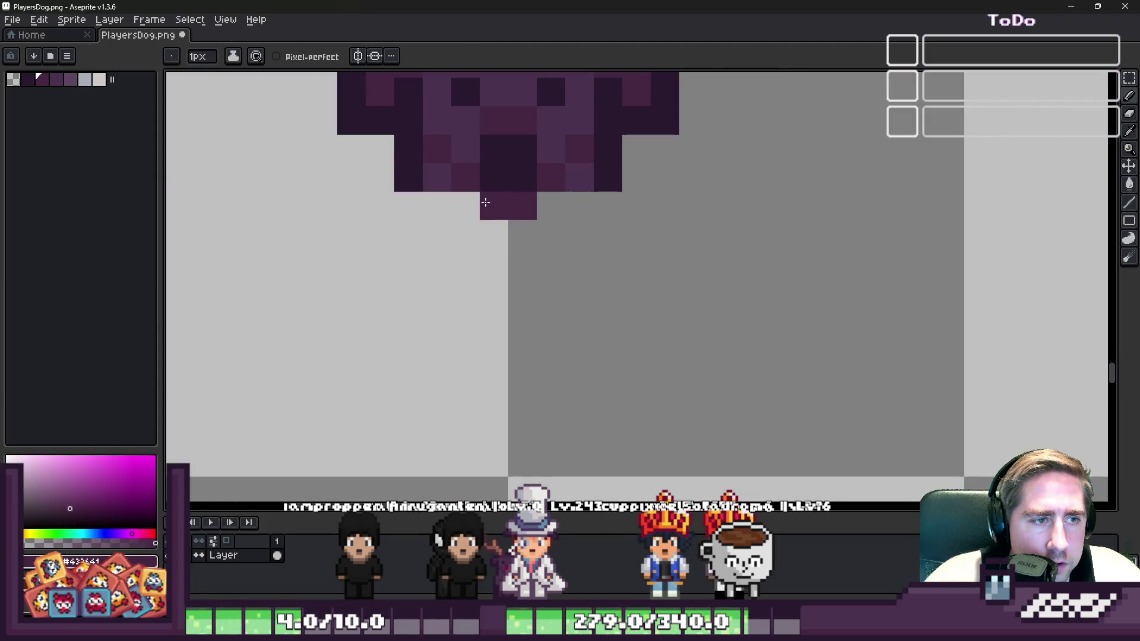
scroll(509, 203, down, 4)
scroll(863, 266, up, 3)
key(e)
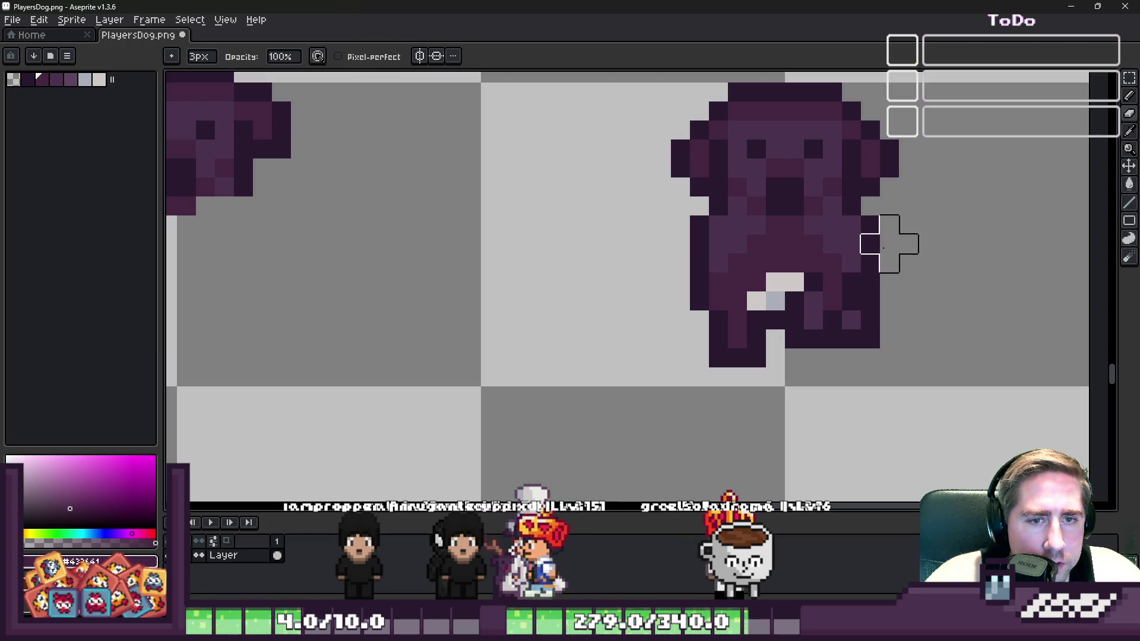
Erase the next dog's lower body, its right-side purple pixels and its left leg edge
key(v)
mouse_move(870, 244)
mouse_down()
mouse_move(679, 242)
mouse_move(908, 282)
mouse_up()
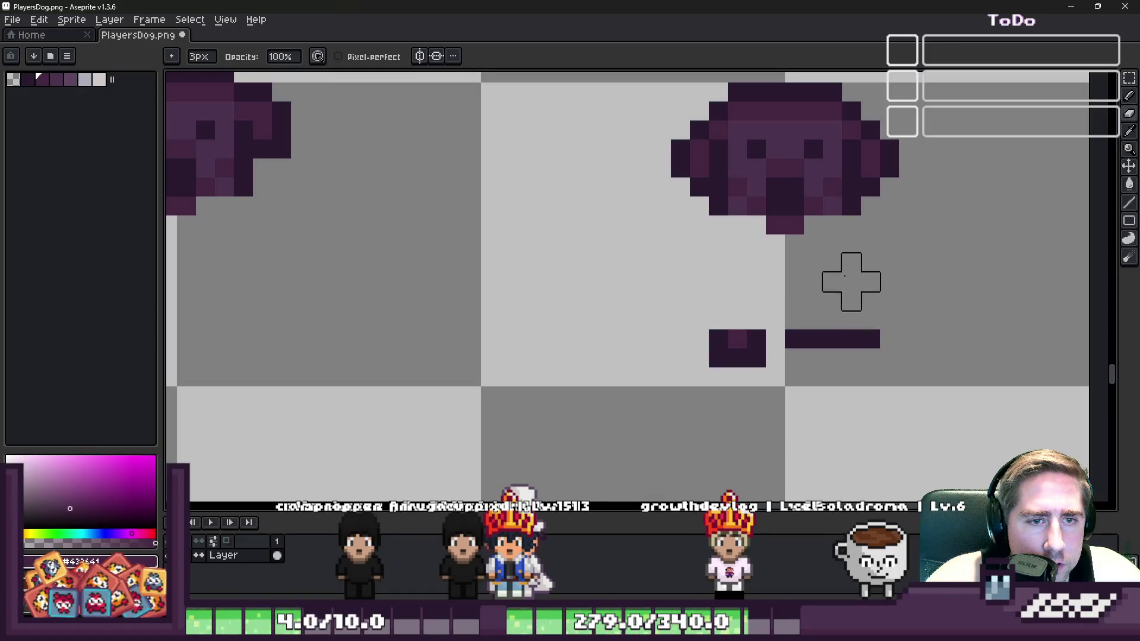
scroll(950, 311, down, 4)
scroll(481, 432, up, 4)
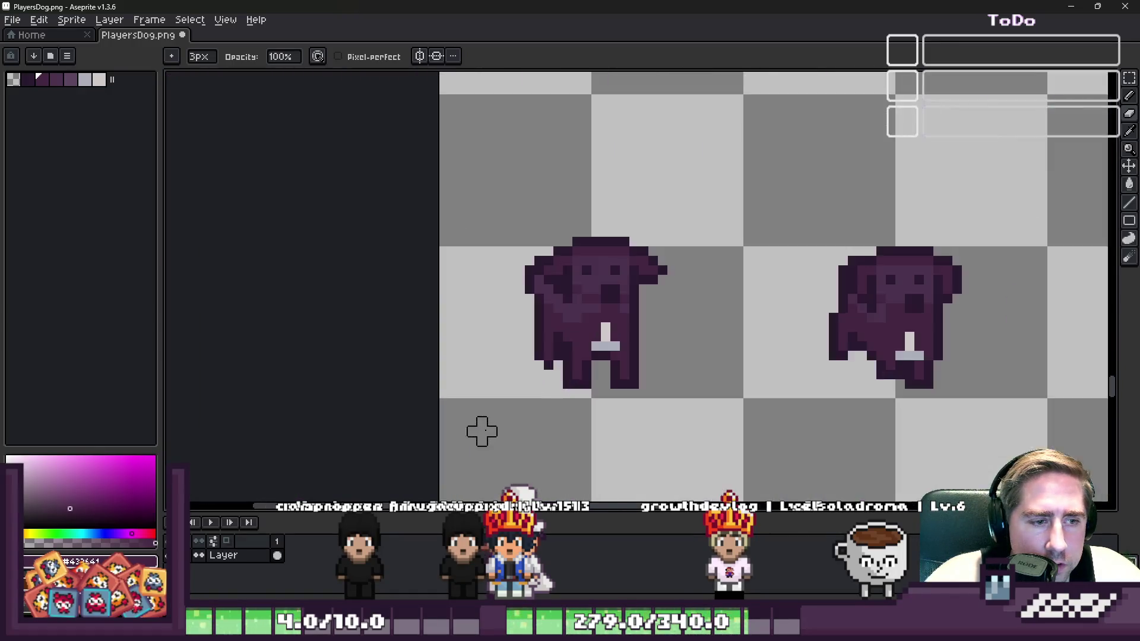
mouse_move(704, 255)
mouse_down()
mouse_move(733, 241)
mouse_move(789, 249)
mouse_move(678, 283)
mouse_move(561, 247)
mouse_up()
scroll(516, 298, down, 4)
scroll(535, 309, up, 5)
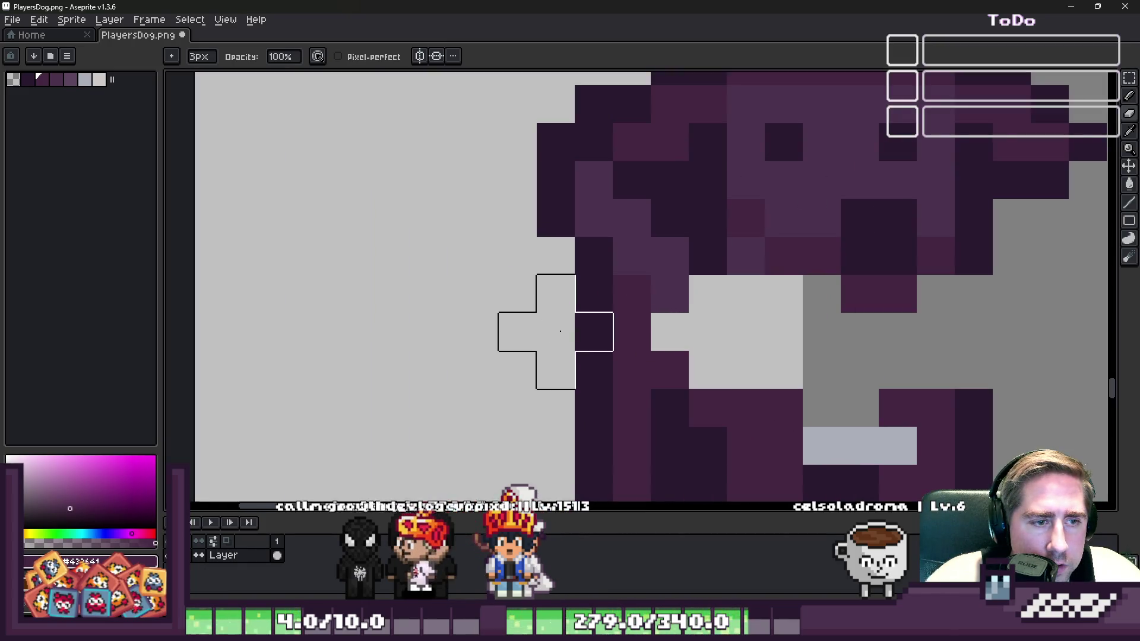
mouse_move(636, 339)
mouse_down()
mouse_move(670, 352)
mouse_move(586, 338)
mouse_up()
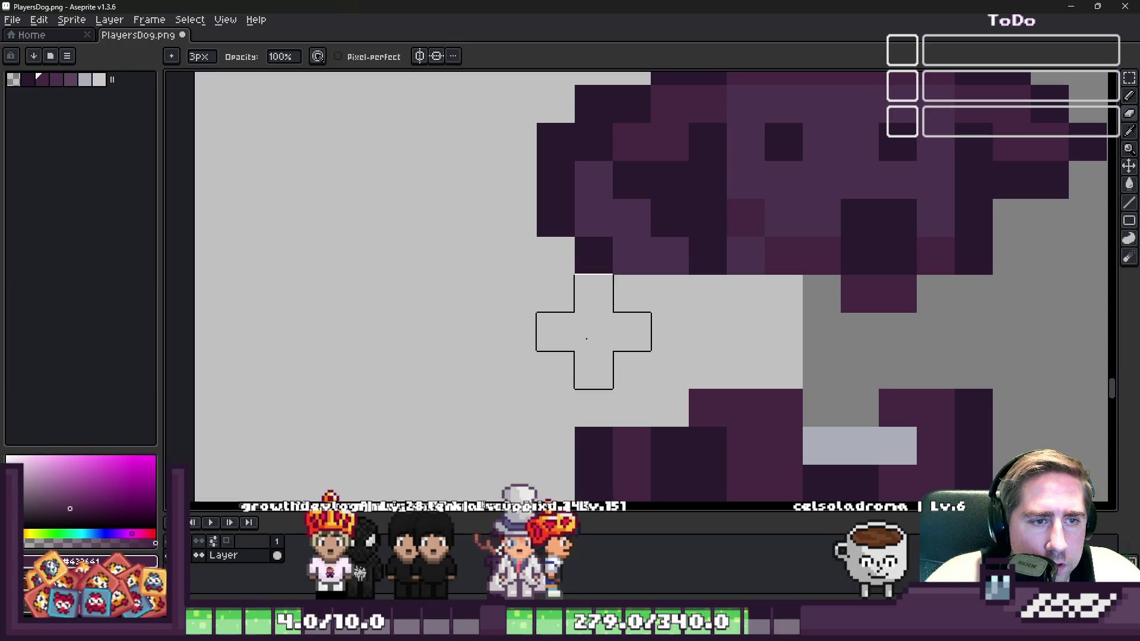
scroll(480, 311, down, 4)
key(v)
scroll(536, 356, up, 2)
key(e)
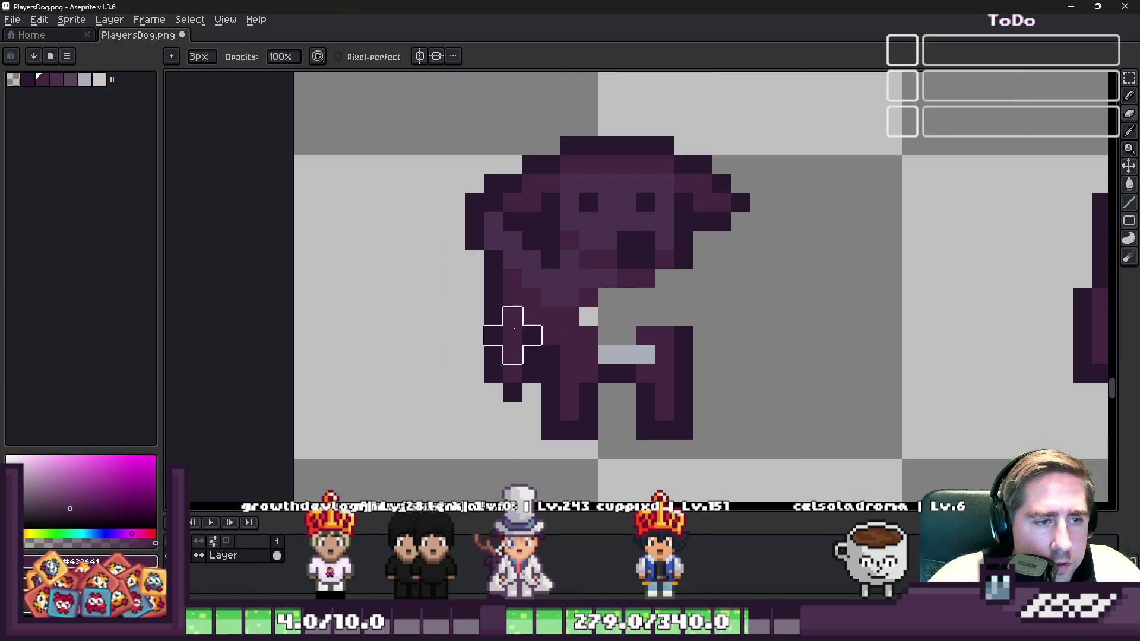
mouse_move(502, 302)
mouse_down()
mouse_move(601, 295)
mouse_move(514, 326)
mouse_move(509, 313)
mouse_move(783, 373)
mouse_up()
scroll(433, 272, down, 4)
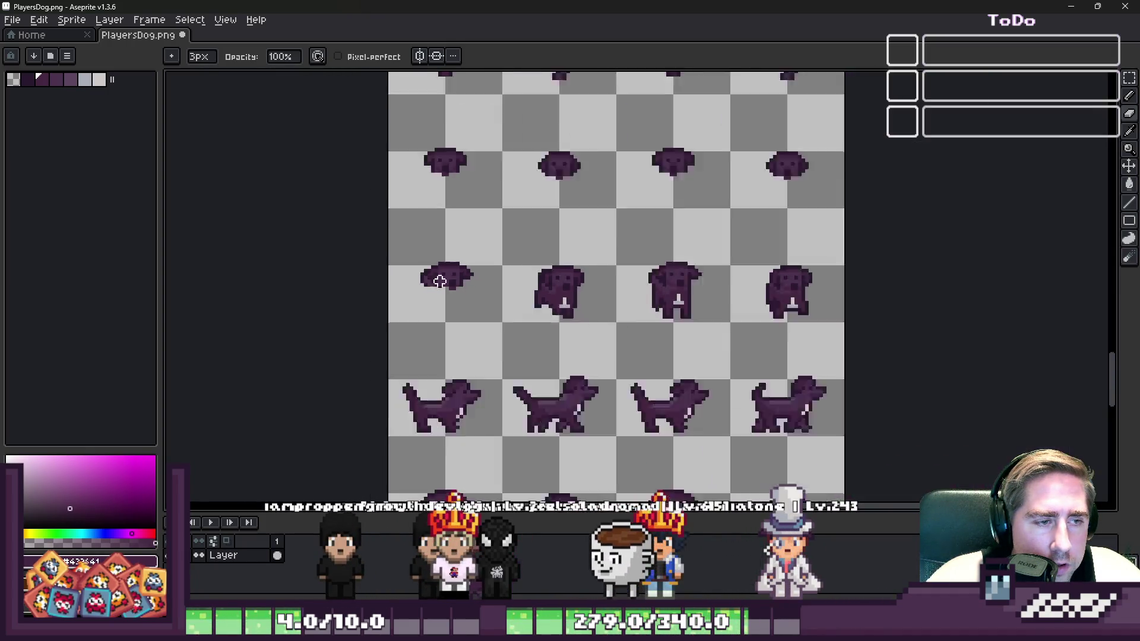
With a 1px eraser, remove the body row just below the first dog's head, undoing a stray erasure
scroll(466, 284, up, 2)
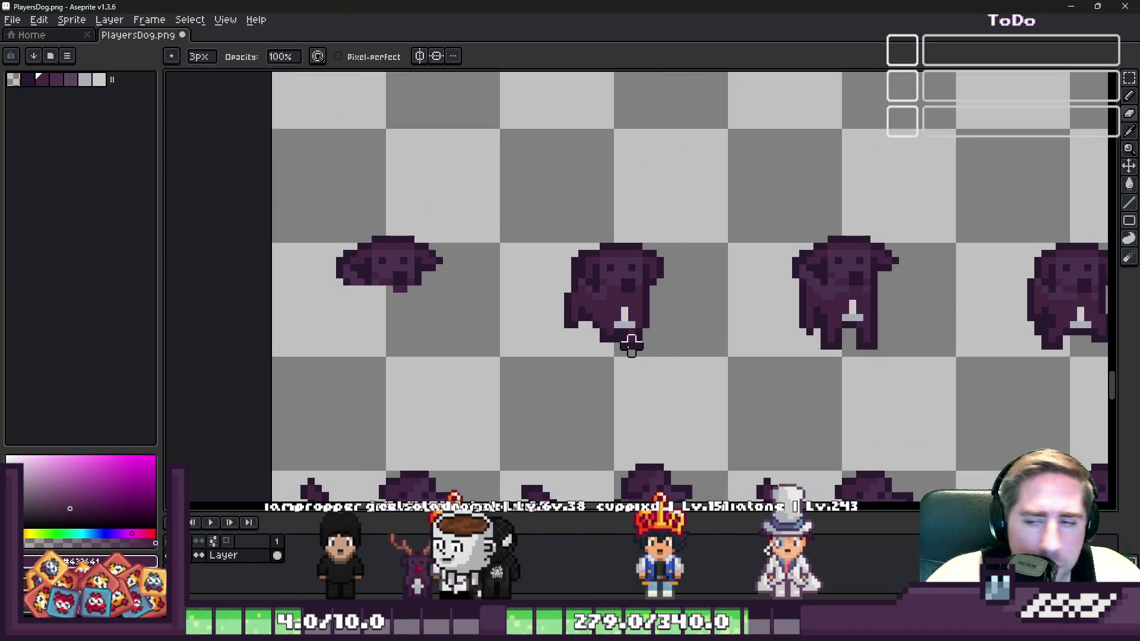
scroll(652, 341, up, 4)
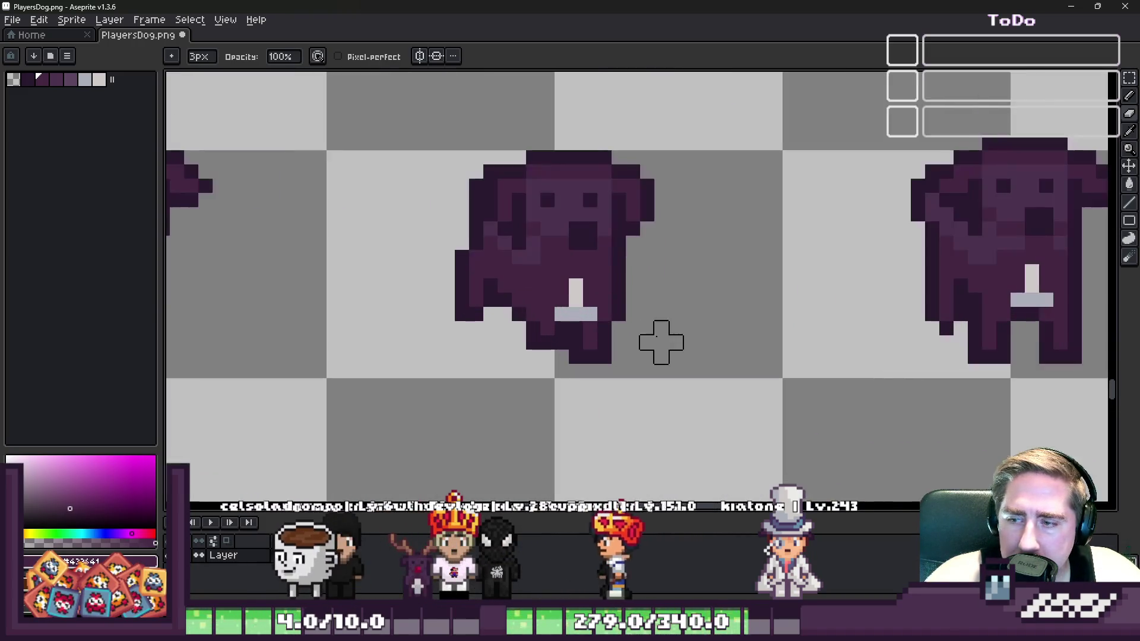
scroll(493, 273, down, 3)
scroll(452, 238, up, 3)
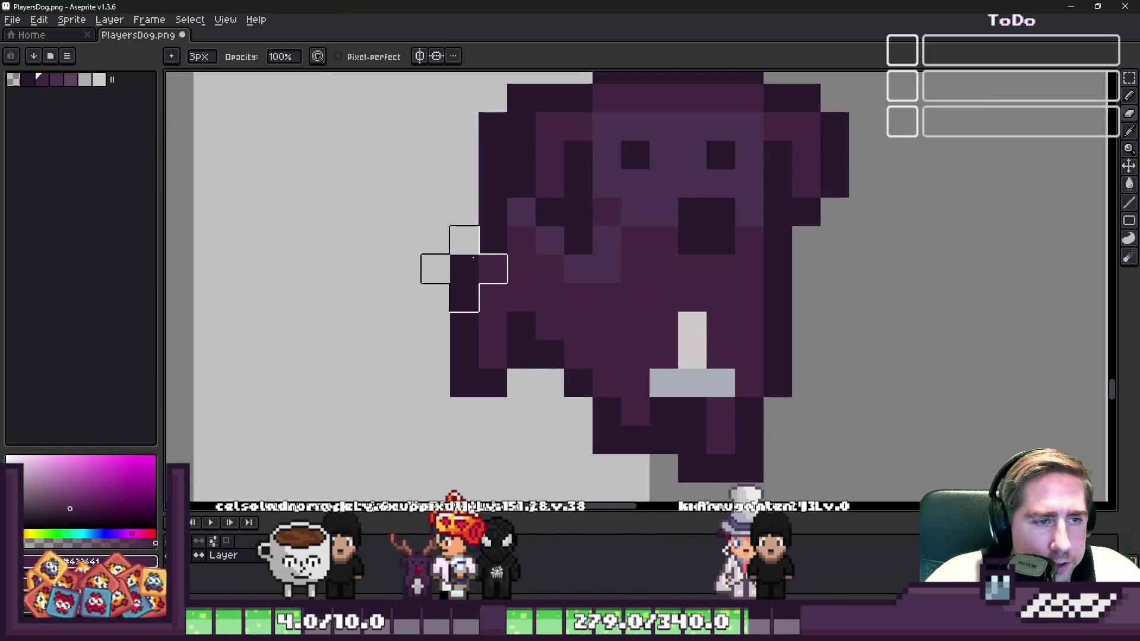
scroll(479, 258, down, 4)
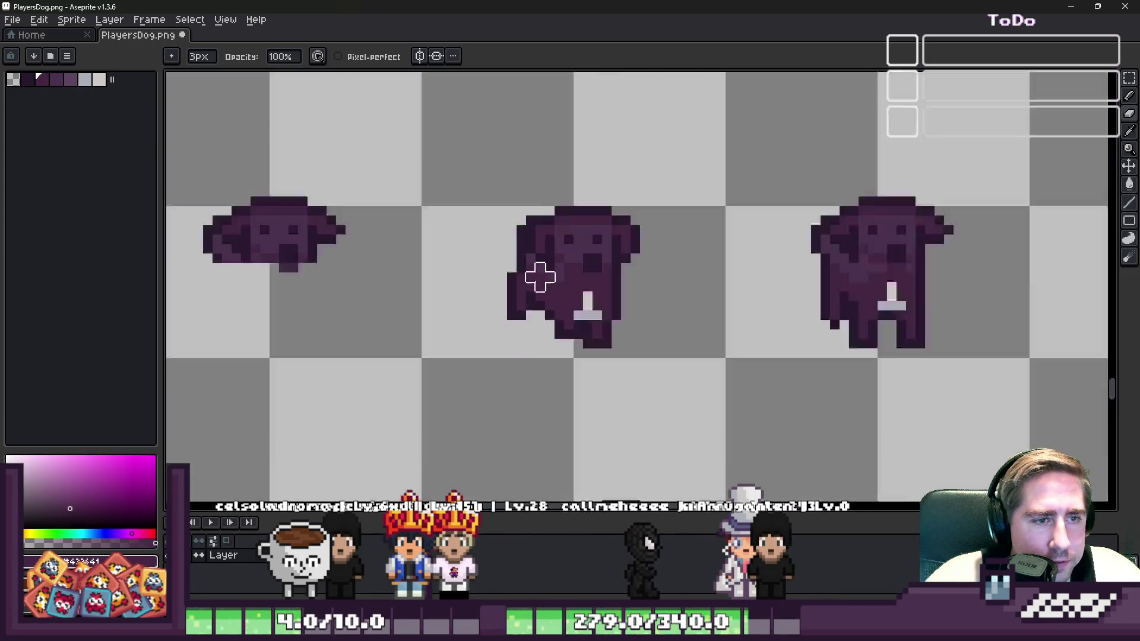
scroll(661, 287, up, 2)
key(minus)
key(minus)
scroll(516, 237, up, 2)
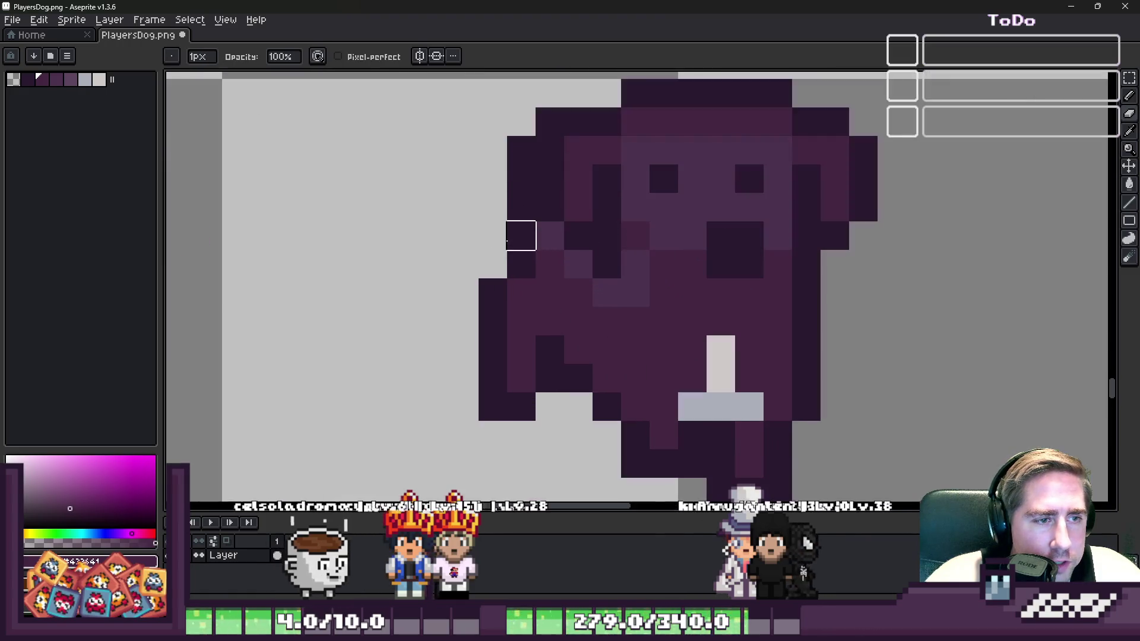
mouse_move(806, 264)
mouse_down()
mouse_move(721, 318)
mouse_move(692, 293)
mouse_up()
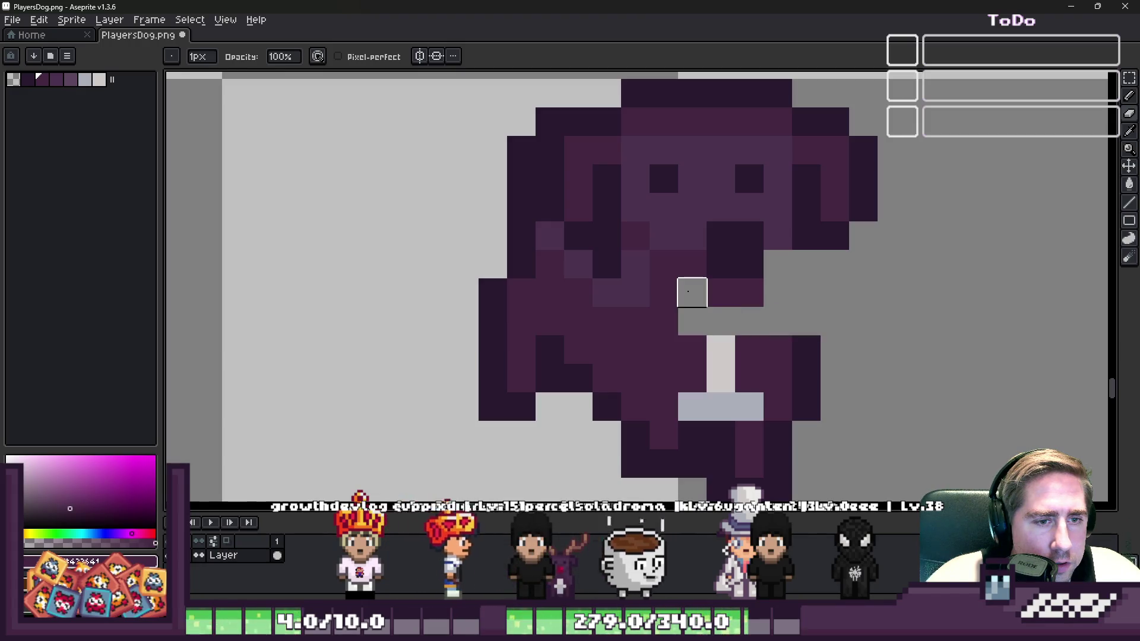
key(ctrl+z)
key(ctrl+z)
key(ctrl+z)
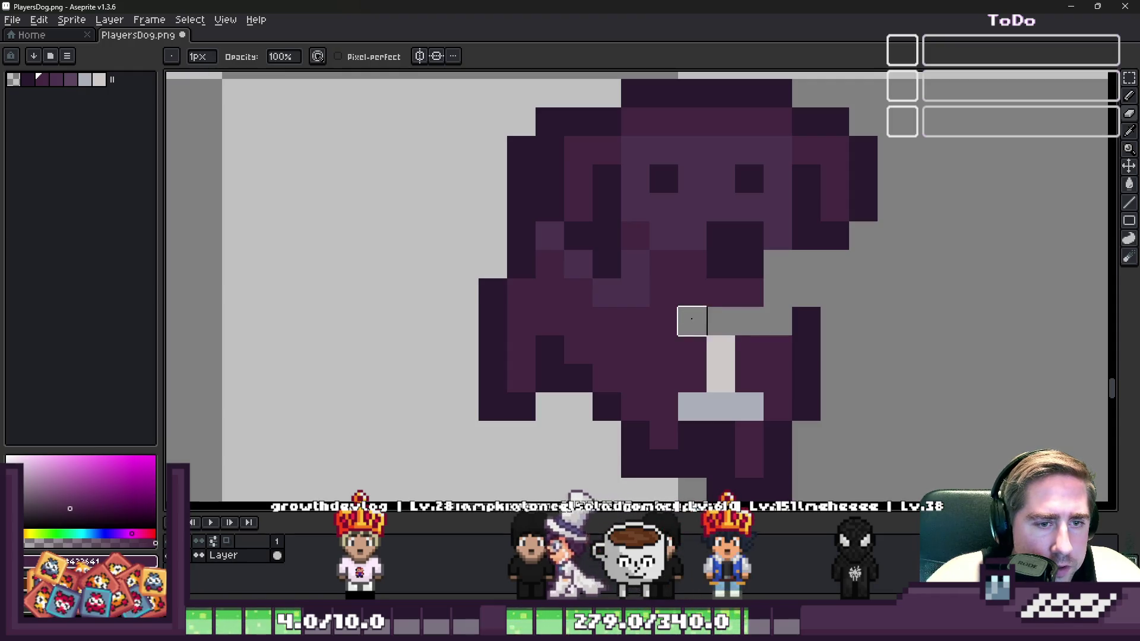
drag(635, 292, 521, 293)
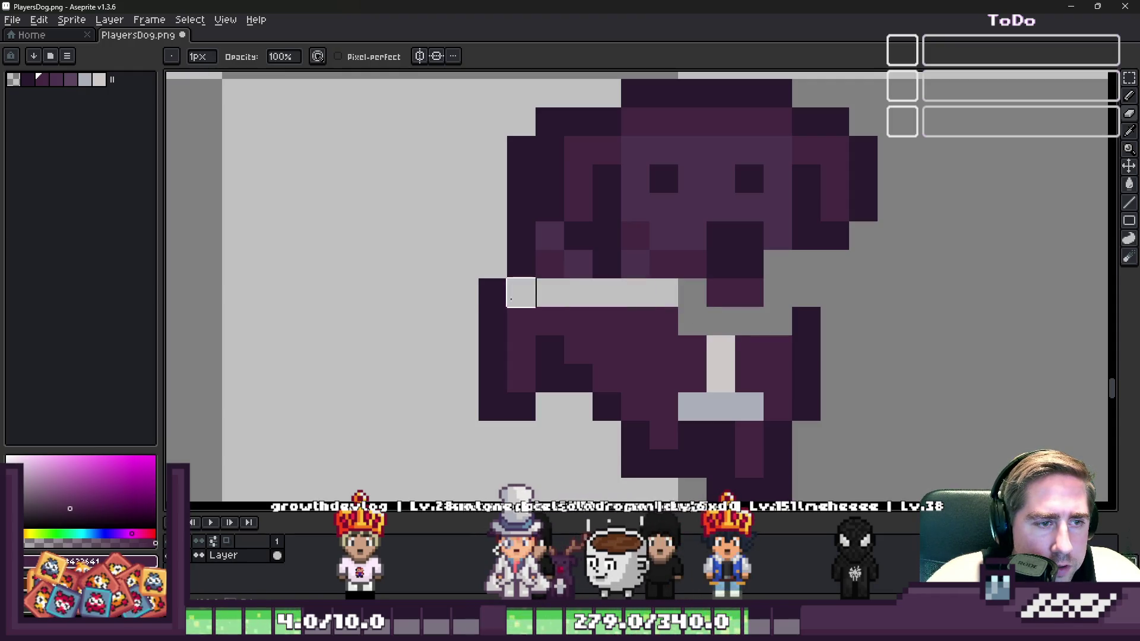
At 5px, erase everything below the heads of the left, middle and right dogs
key(plus)
key(plus)
key(plus)
mouse_move(463, 321)
mouse_down()
mouse_move(606, 382)
mouse_move(491, 377)
mouse_move(804, 377)
mouse_move(695, 466)
mouse_up()
scroll(696, 465, down, 3)
scroll(663, 318, up, 2)
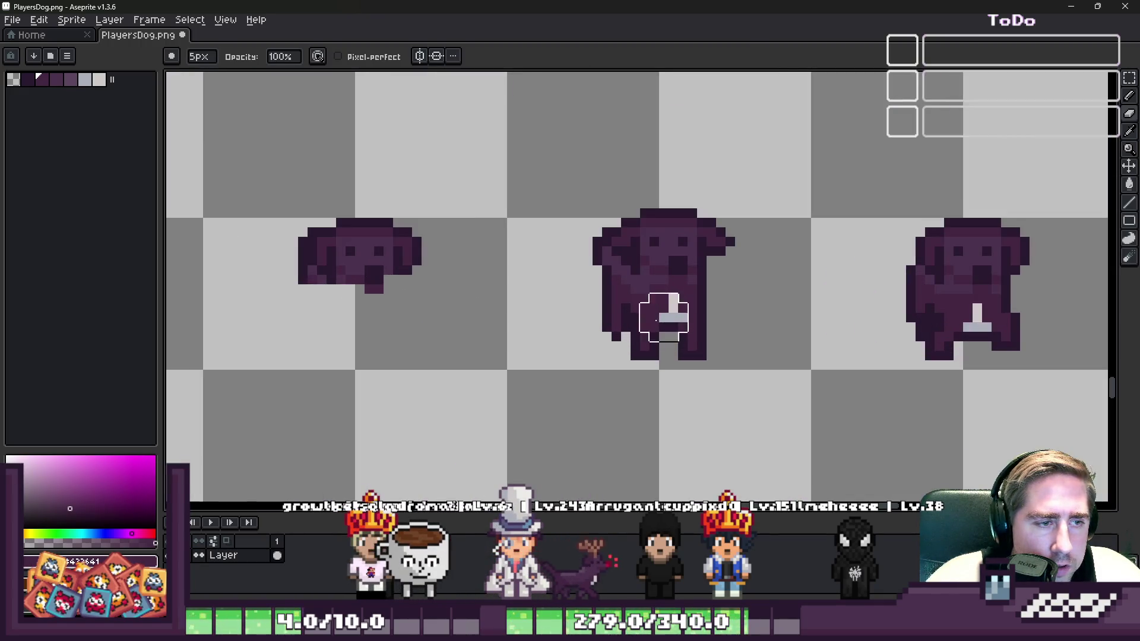
scroll(568, 327, up, 2)
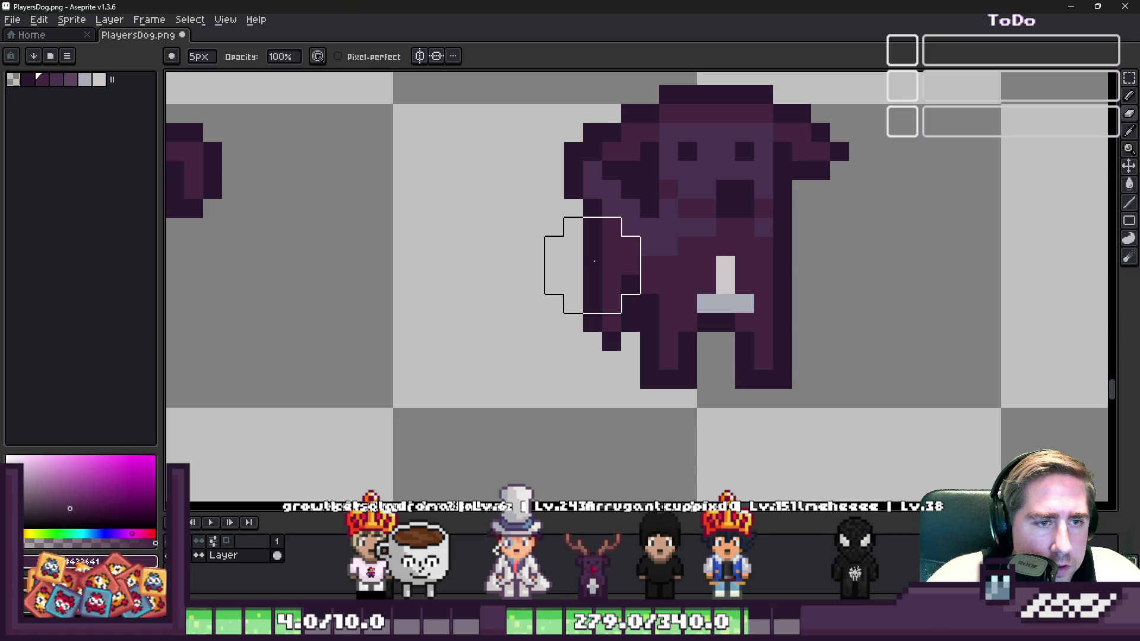
drag(599, 263, 681, 270)
mouse_move(768, 279)
mouse_down()
mouse_move(781, 254)
mouse_move(794, 318)
mouse_move(873, 339)
mouse_up()
scroll(450, 246, down, 2)
scroll(855, 267, up, 2)
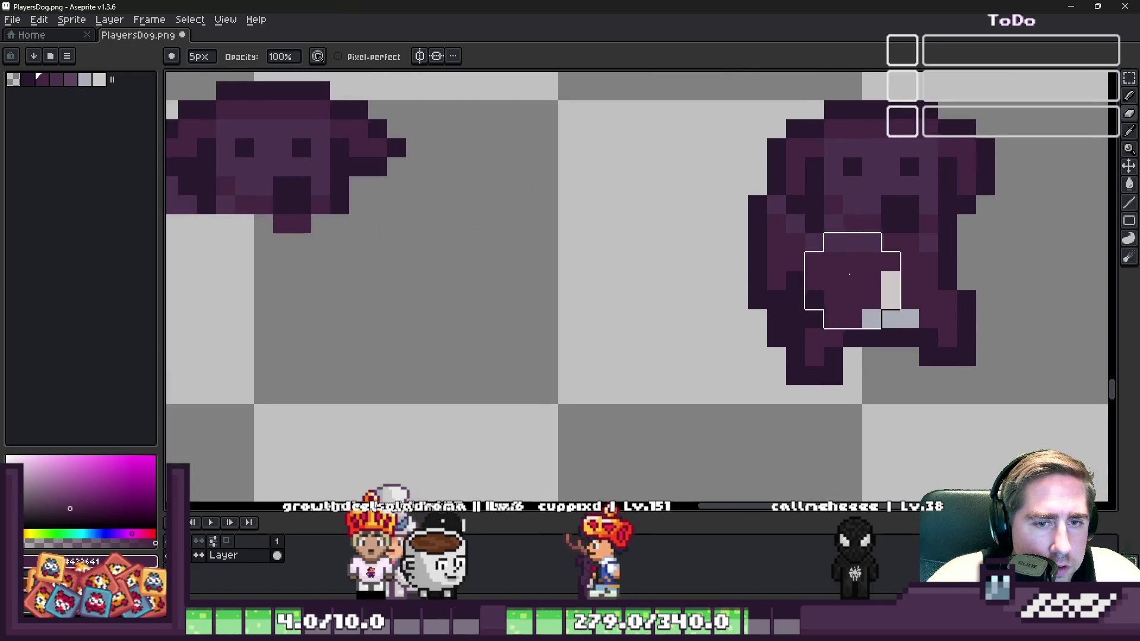
mouse_move(787, 276)
mouse_down()
mouse_move(776, 279)
mouse_move(956, 276)
mouse_up()
scroll(738, 356, down, 3)
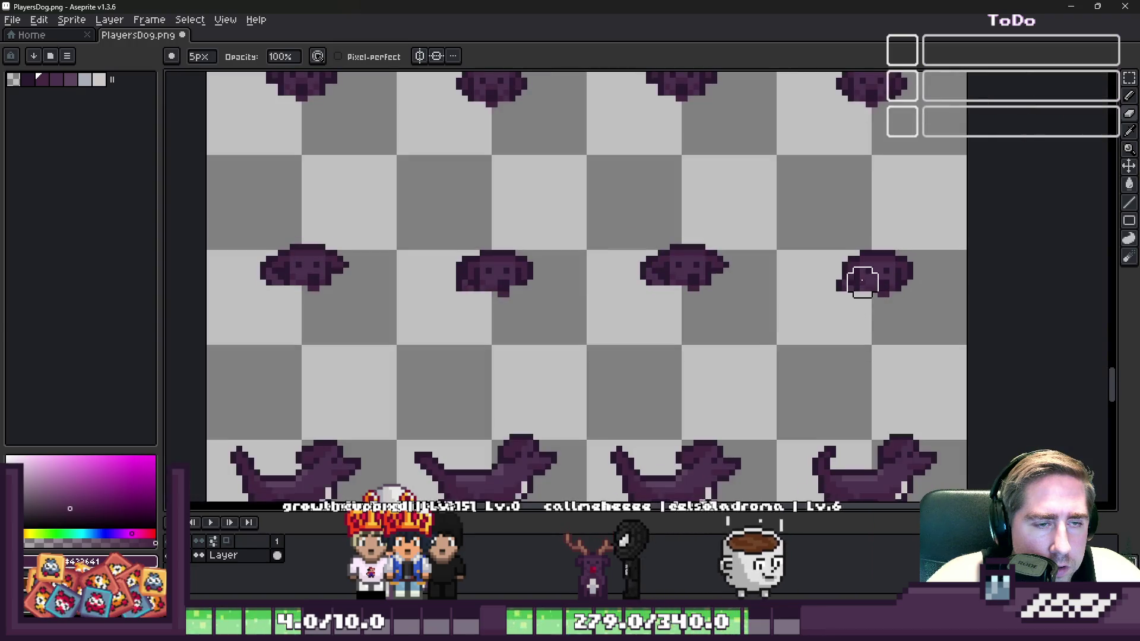
Erase the torsos and legs of the first two side-view dogs, clearing leftover dark pixels near the tail
scroll(636, 168, down, 1)
scroll(412, 385, up, 5)
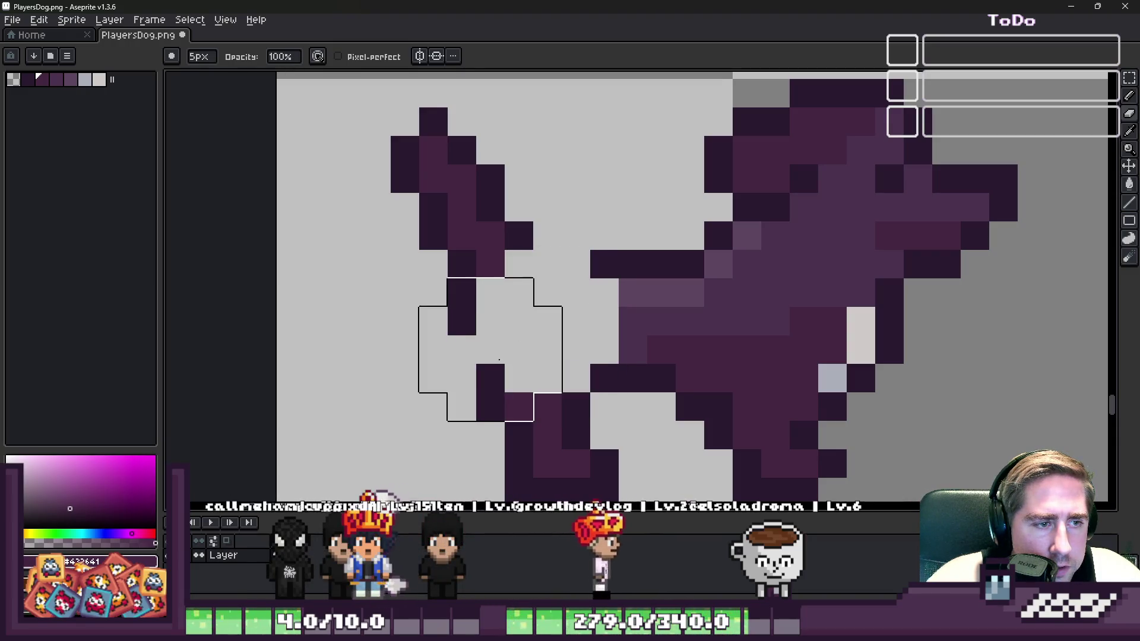
drag(447, 342, 873, 350)
scroll(822, 336, down, 1)
drag(730, 386, 522, 377)
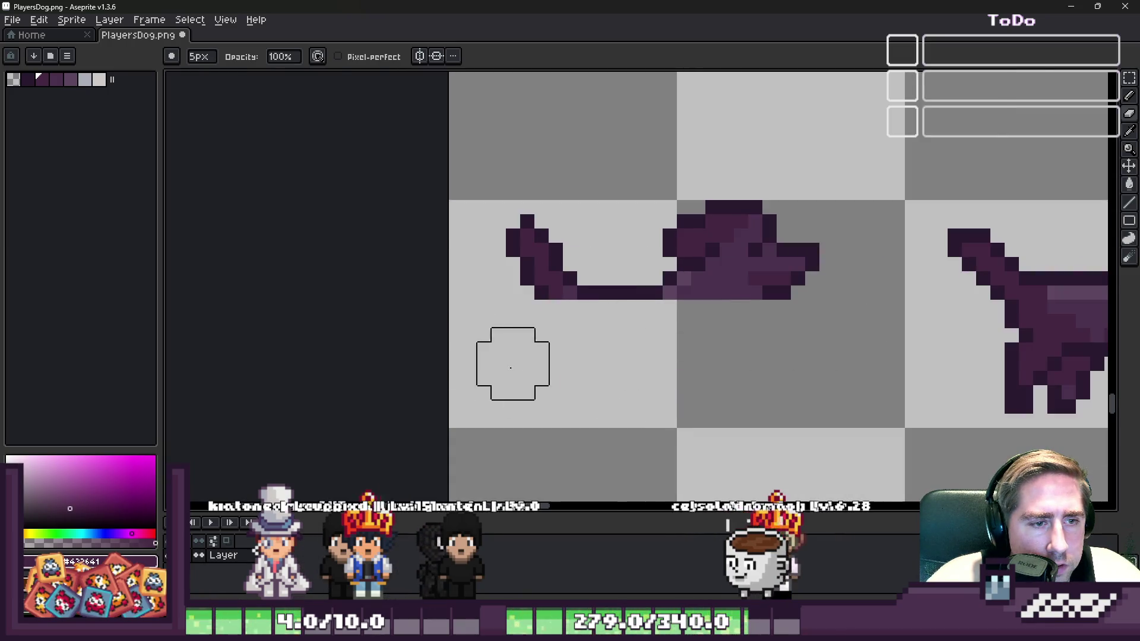
scroll(501, 318, down, 1)
scroll(636, 332, up, 1)
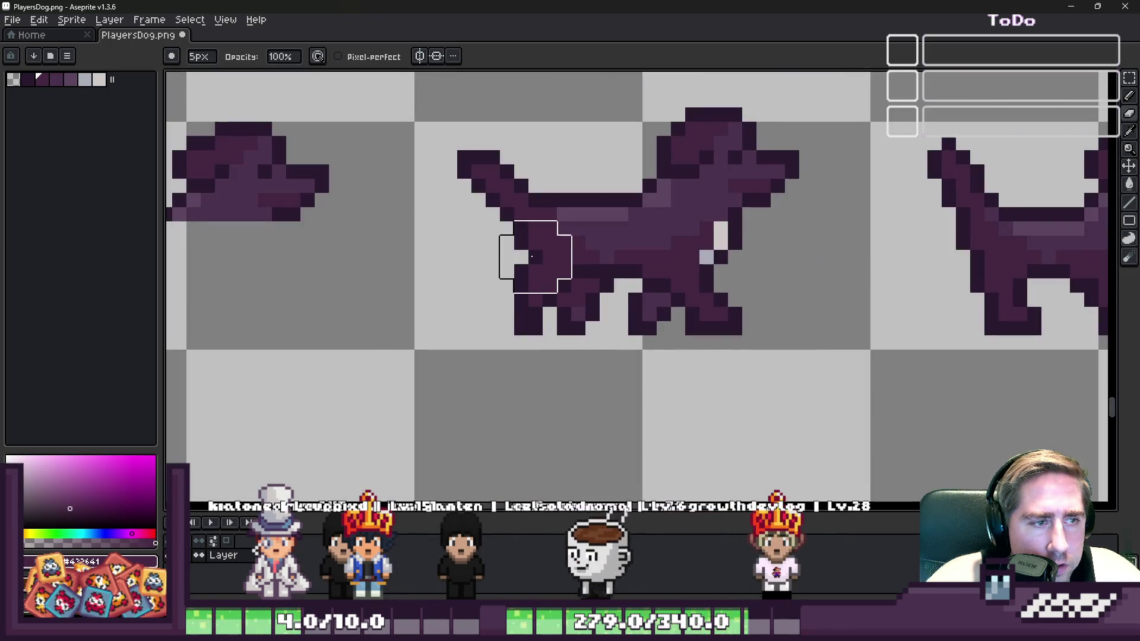
scroll(527, 256, down, 1)
mouse_move(543, 265)
mouse_down()
mouse_move(703, 273)
mouse_move(476, 305)
mouse_up()
scroll(471, 268, down, 1)
scroll(527, 263, up, 1)
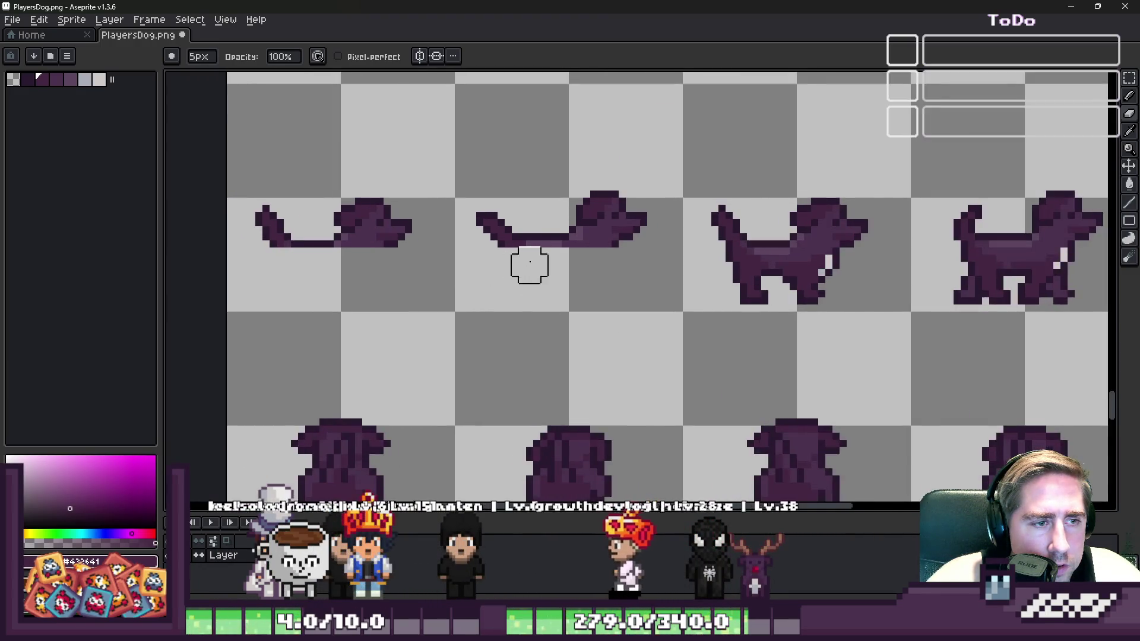
scroll(530, 238, up, 1)
click(542, 228)
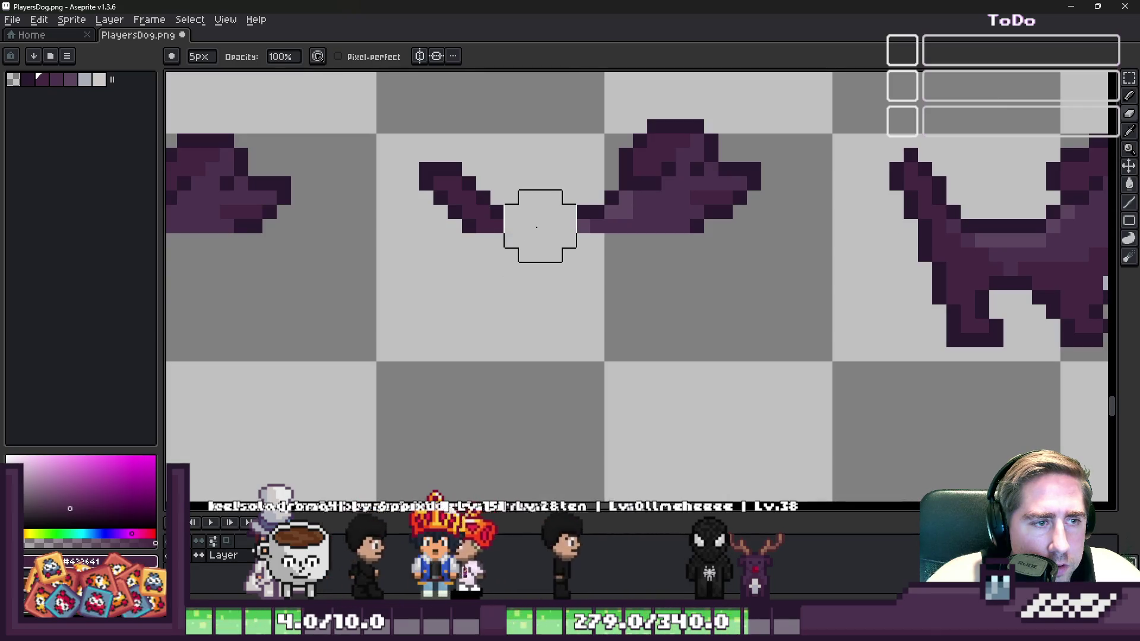
click(571, 226)
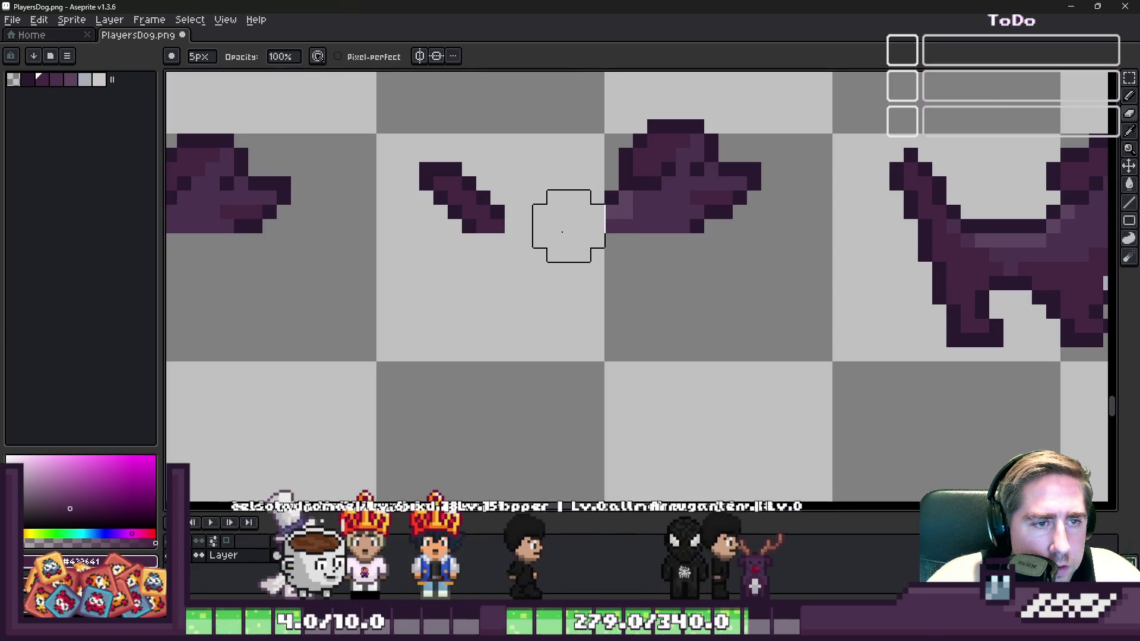
scroll(566, 274, down, 5)
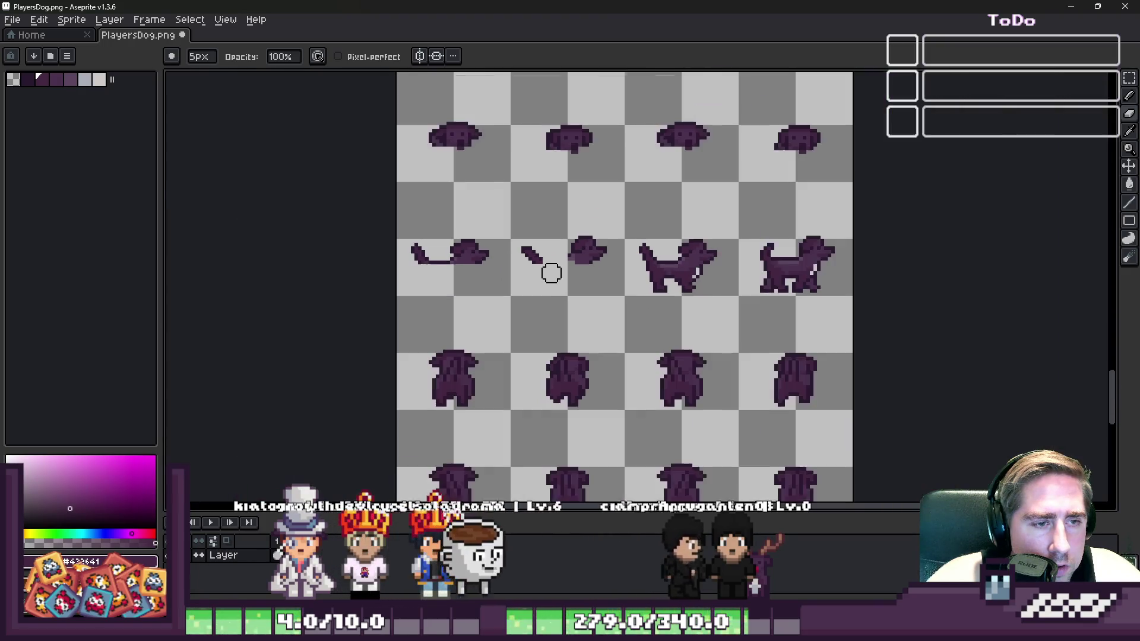
scroll(587, 273, up, 2)
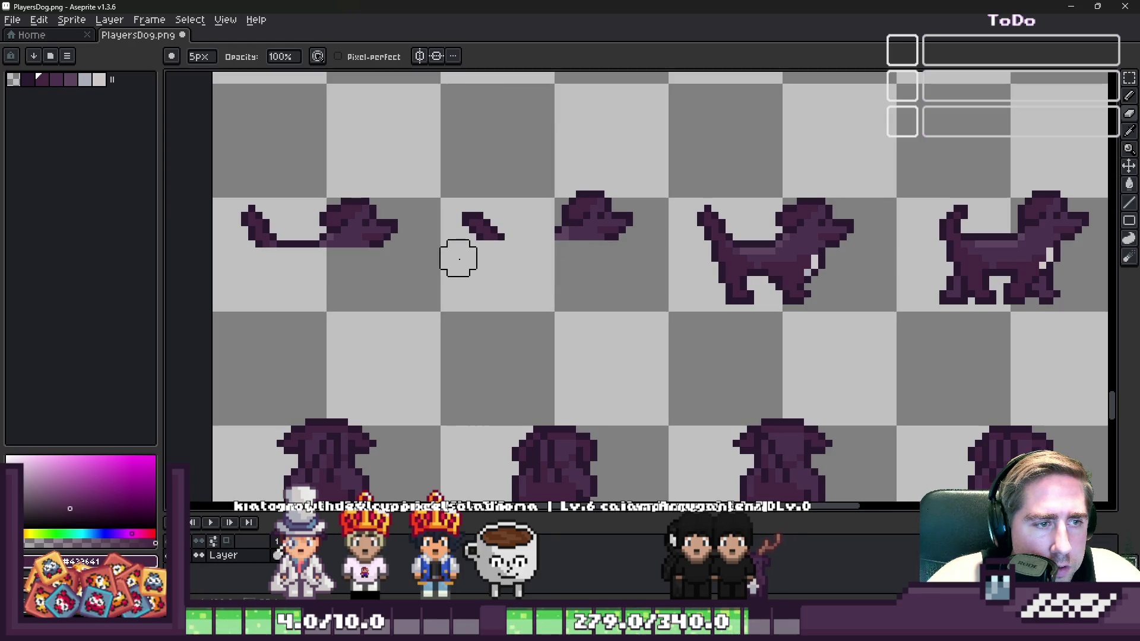
Erase the right side-view dog's torso and legs, undoing and redoing misplaced erasures
scroll(316, 279, up, 1)
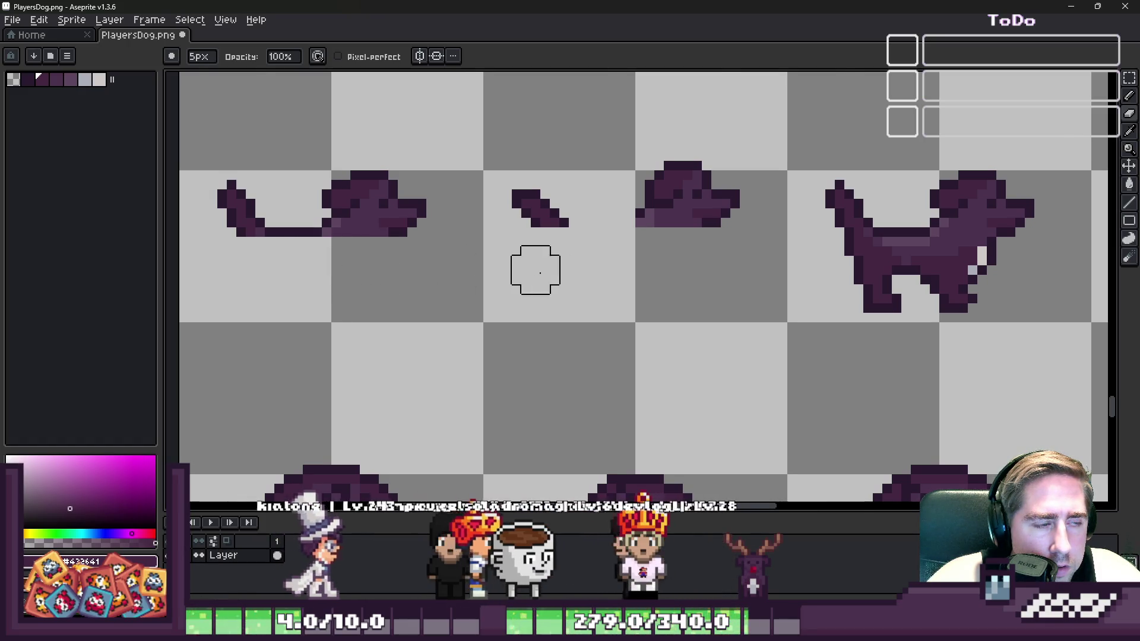
scroll(530, 271, down, 2)
scroll(761, 251, up, 2)
scroll(761, 252, up, 1)
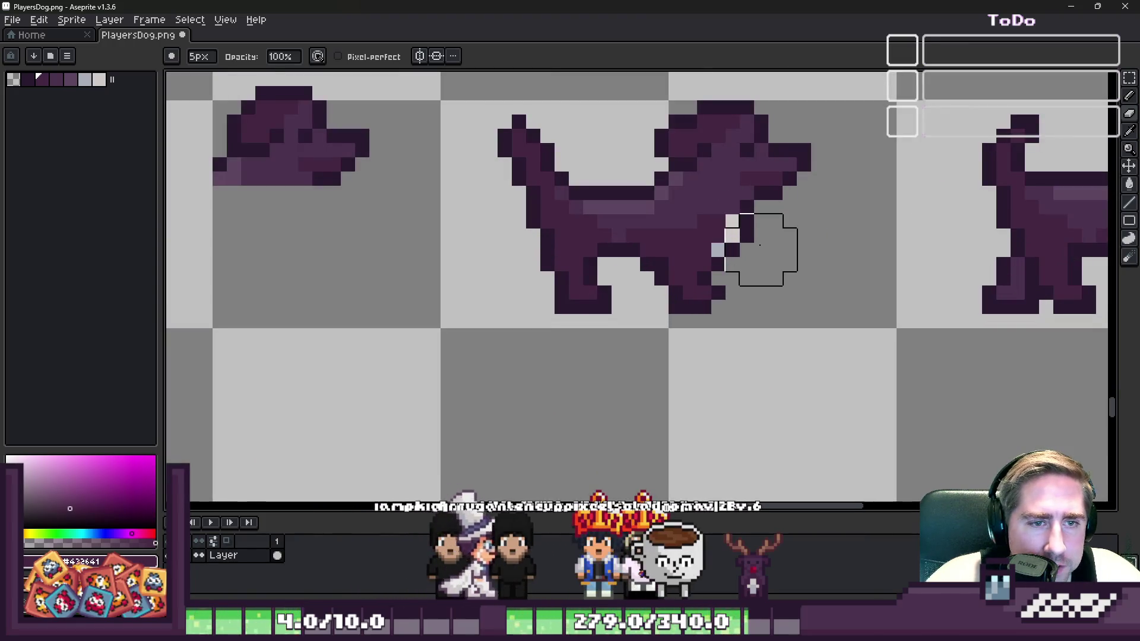
mouse_move(756, 239)
mouse_down()
mouse_move(529, 253)
mouse_move(743, 293)
mouse_move(762, 240)
mouse_move(486, 244)
mouse_up()
scroll(449, 275, down, 3)
scroll(447, 272, down, 1)
scroll(760, 260, up, 5)
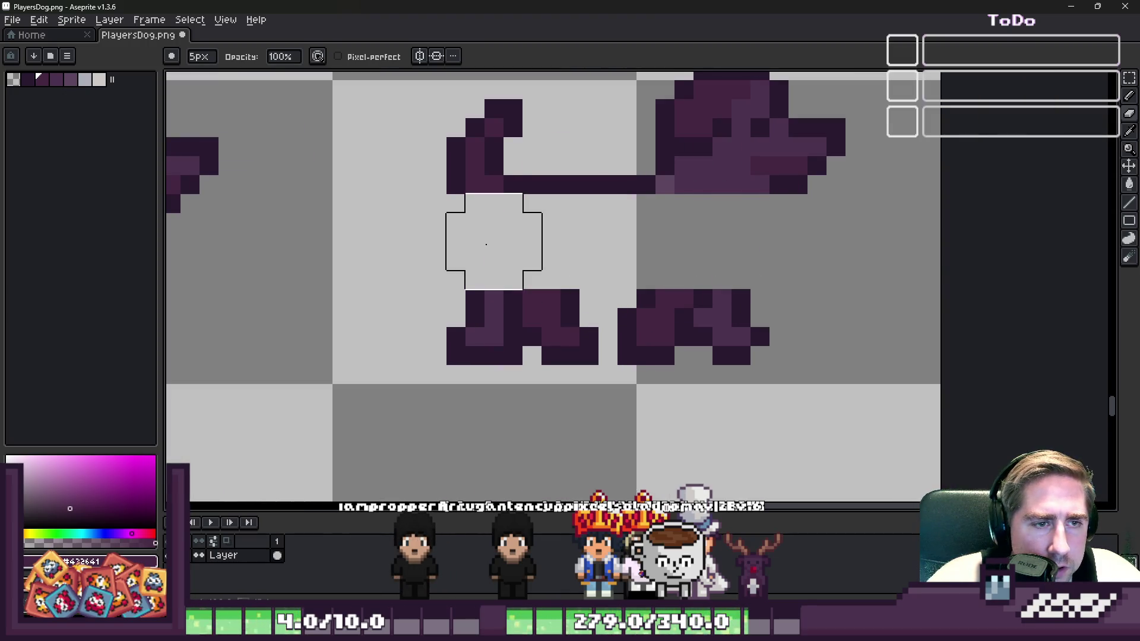
key(ctrl+z)
key(ctrl+z)
mouse_move(789, 224)
mouse_down()
mouse_move(585, 239)
mouse_move(457, 221)
mouse_move(738, 267)
mouse_move(890, 315)
mouse_up()
scroll(891, 316, down, 5)
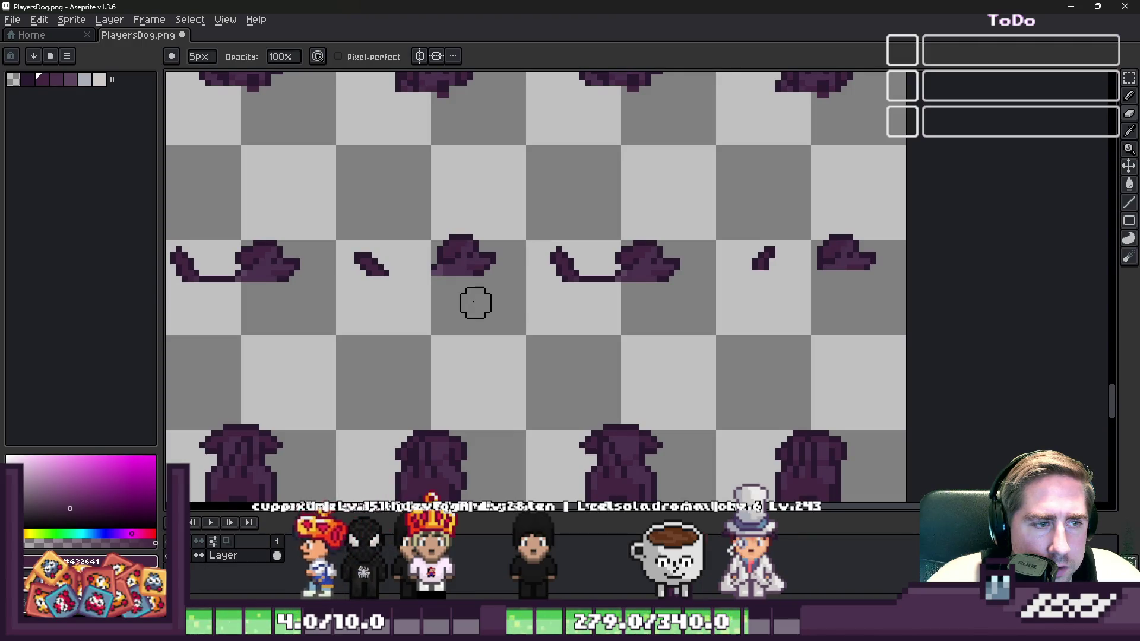
key(ctrl+z)
key(ctrl+z)
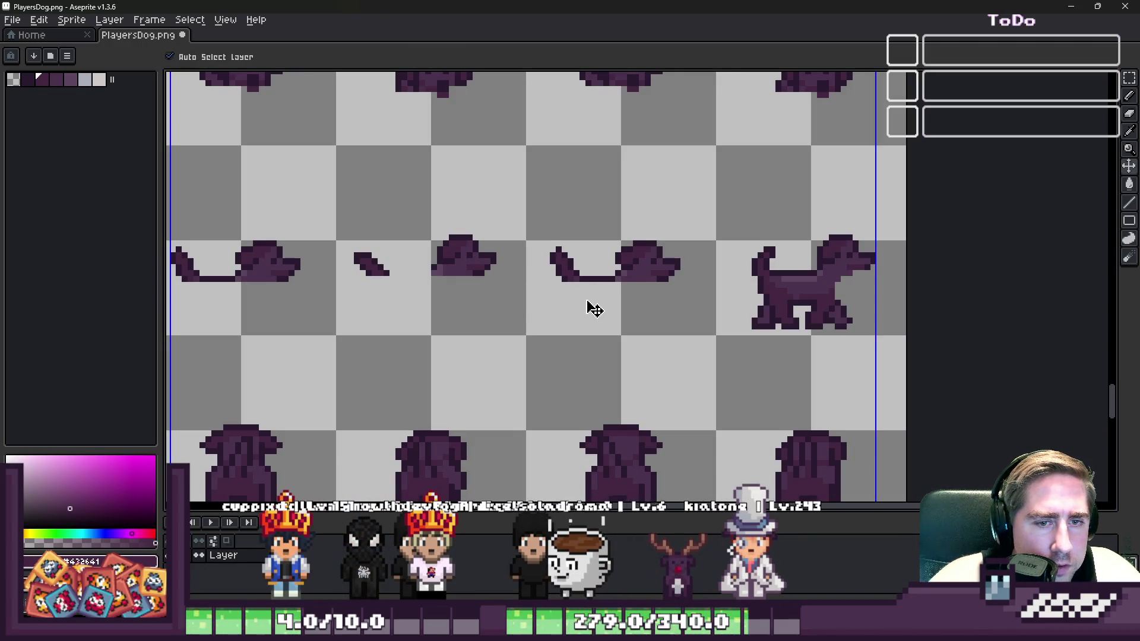
scroll(546, 303, up, 1)
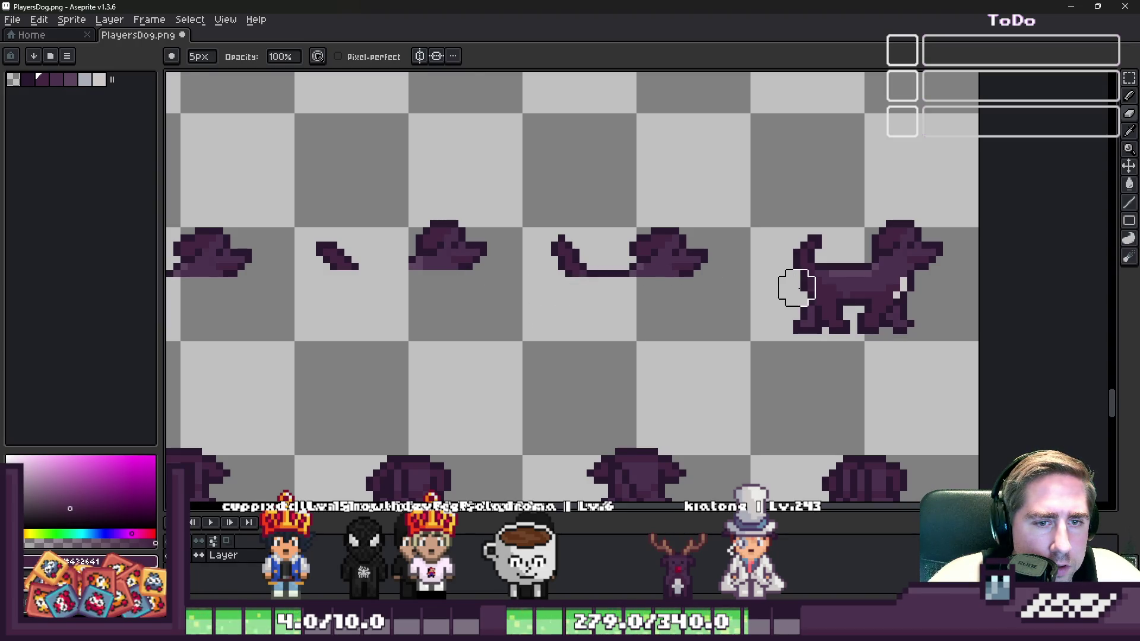
drag(946, 288, 804, 320)
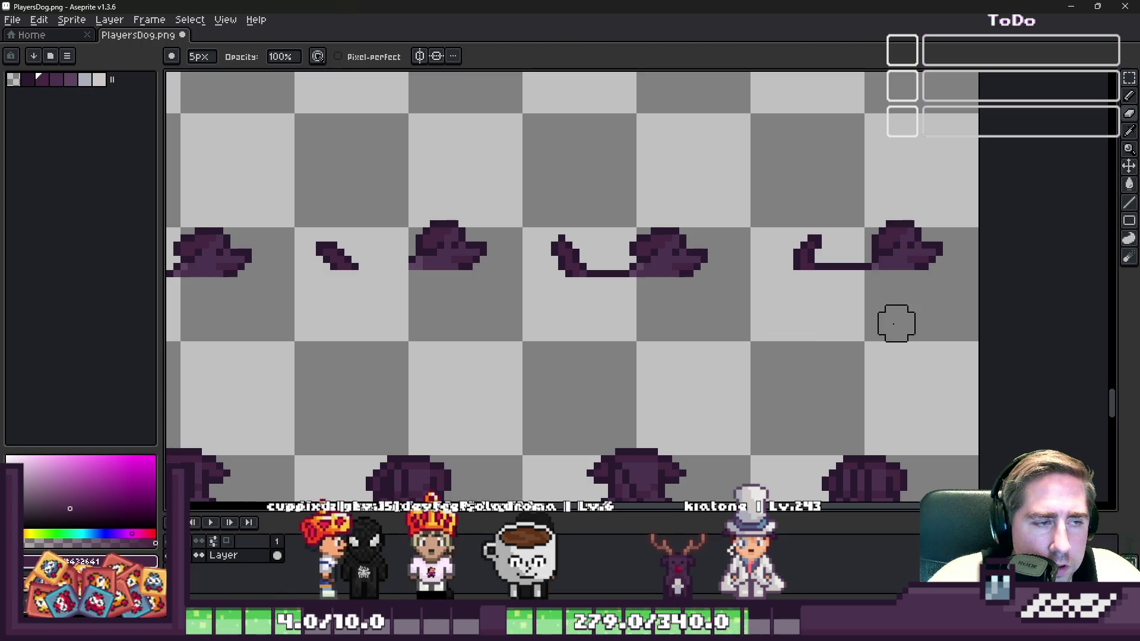
scroll(323, 279, up, 6)
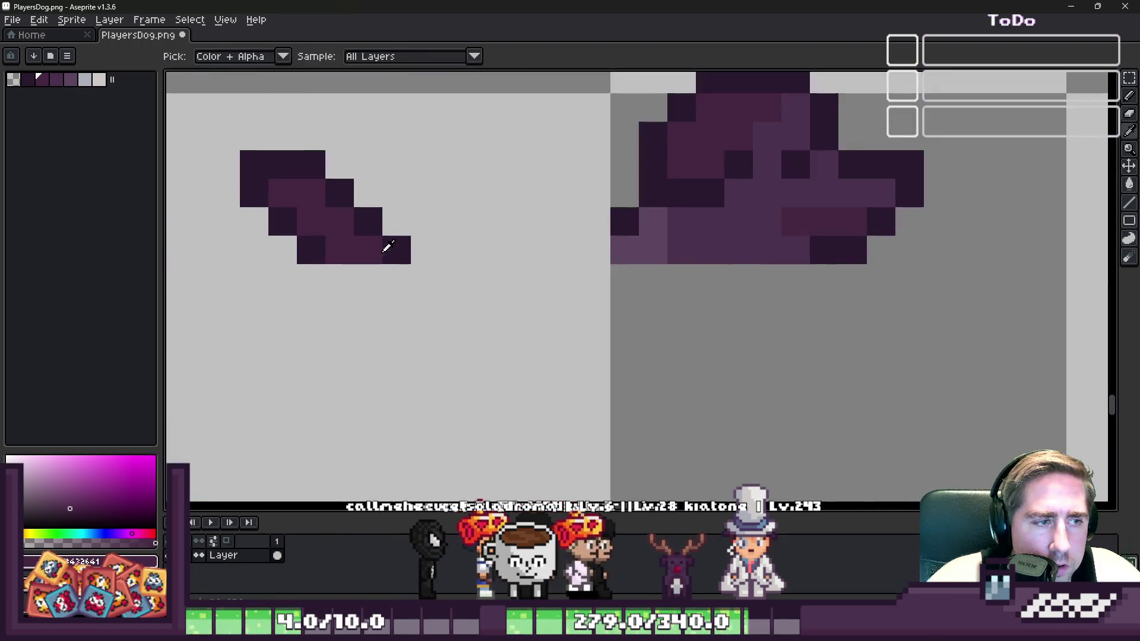
Draw a 1px dark line joining tail to head, then make and clear a rectangular selection over the row
key(minus)
key(minus)
key(minus)
drag(594, 250, 415, 253)
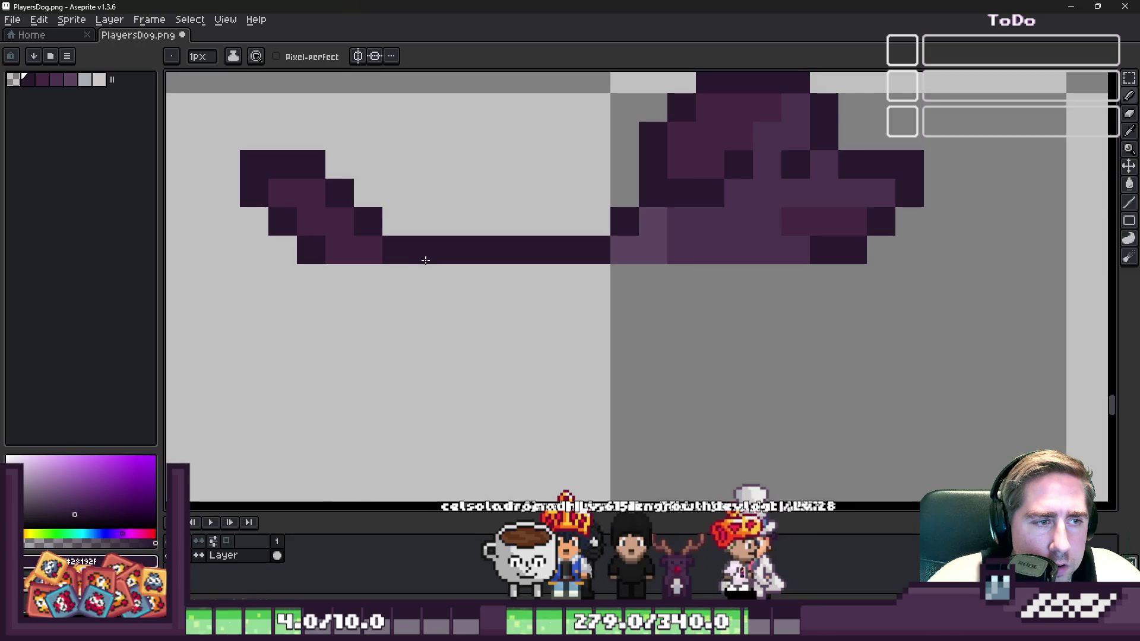
scroll(423, 257, down, 6)
scroll(433, 250, up, 3)
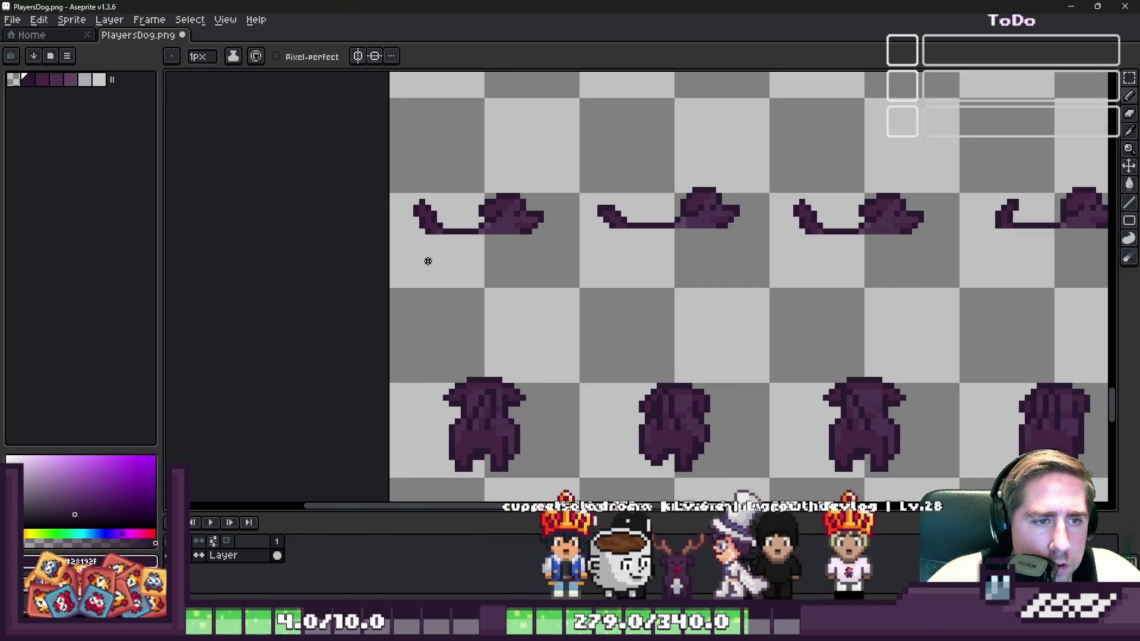
key(m)
mouse_move(462, 236)
mouse_down()
mouse_move(957, 308)
mouse_move(1108, 316)
mouse_up()
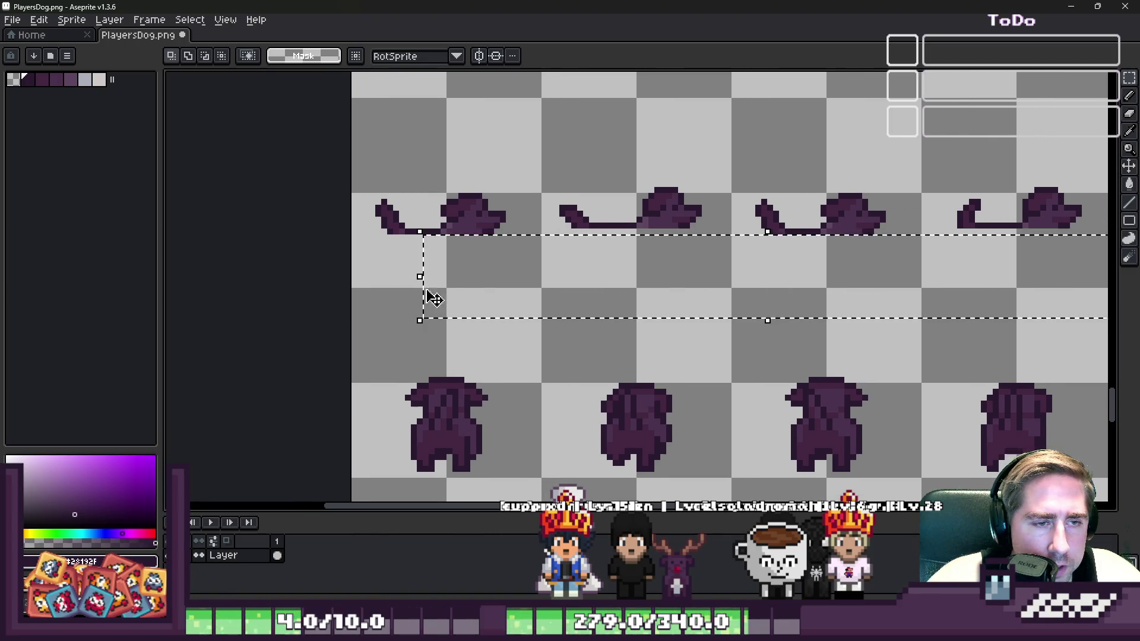
scroll(414, 284, down, 1)
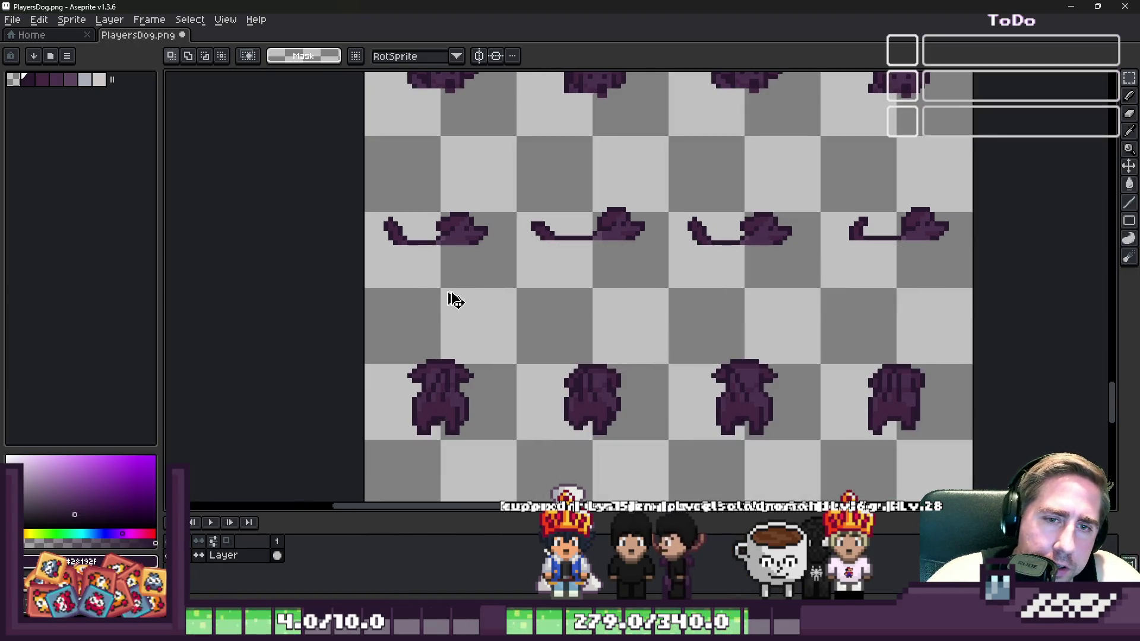
click(454, 300)
scroll(446, 292, down, 1)
scroll(458, 414, up, 3)
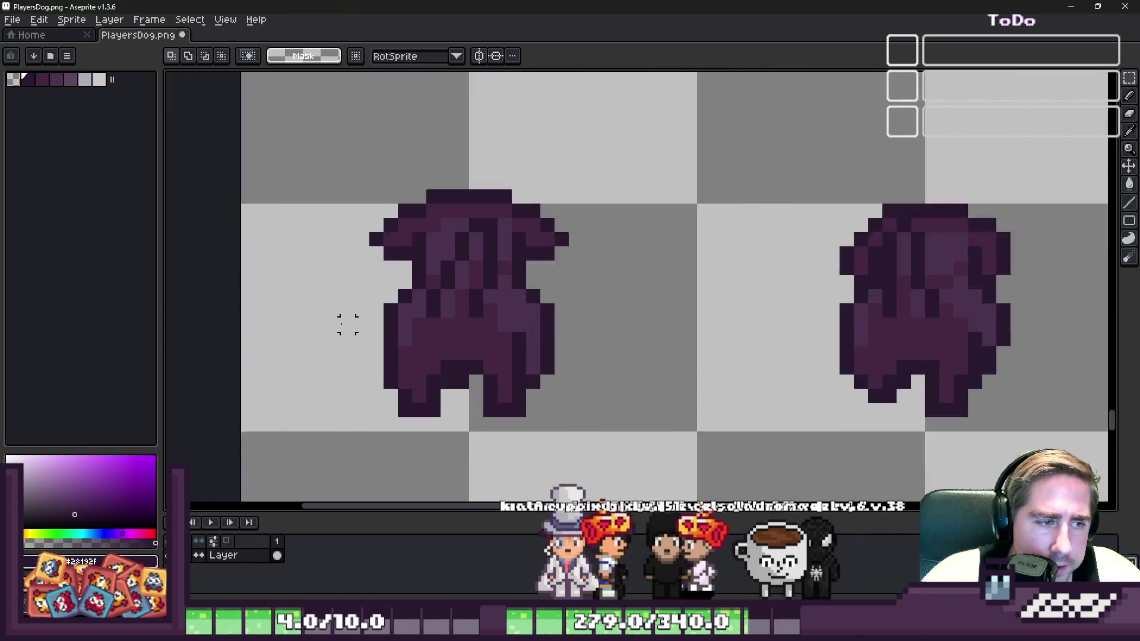
Erase the bodies and legs of the first dog frames in the new row
scroll(348, 324, up, 1)
key(b)
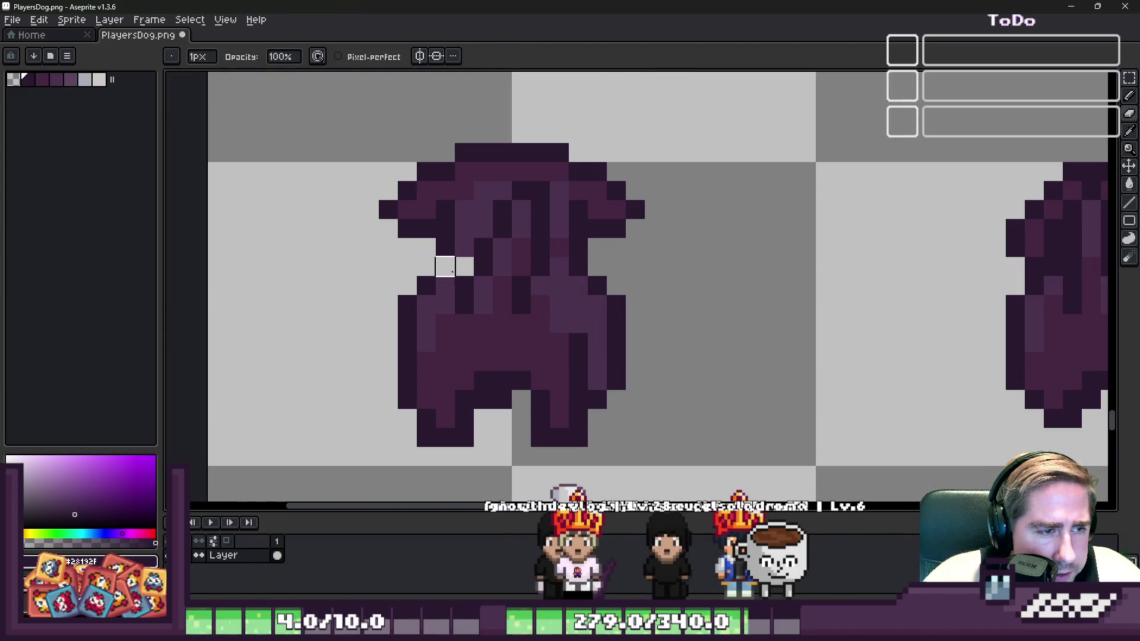
mouse_move(446, 305)
mouse_down()
mouse_move(408, 323)
mouse_move(607, 324)
mouse_move(580, 262)
mouse_move(578, 305)
mouse_up()
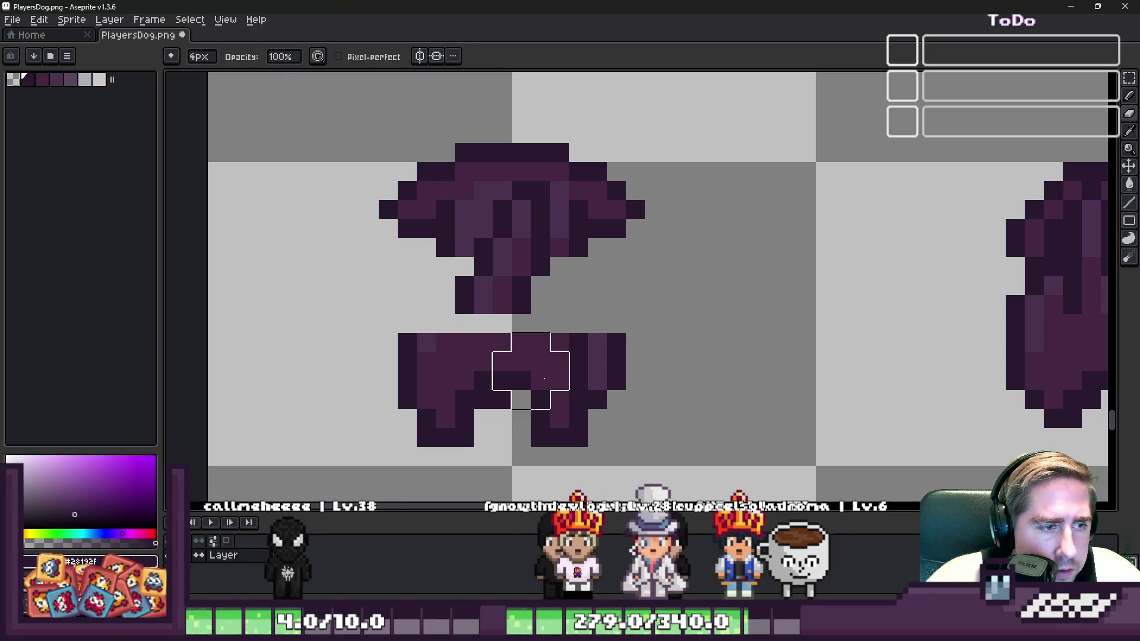
drag(623, 373, 395, 382)
scroll(255, 318, down, 3)
scroll(520, 341, up, 2)
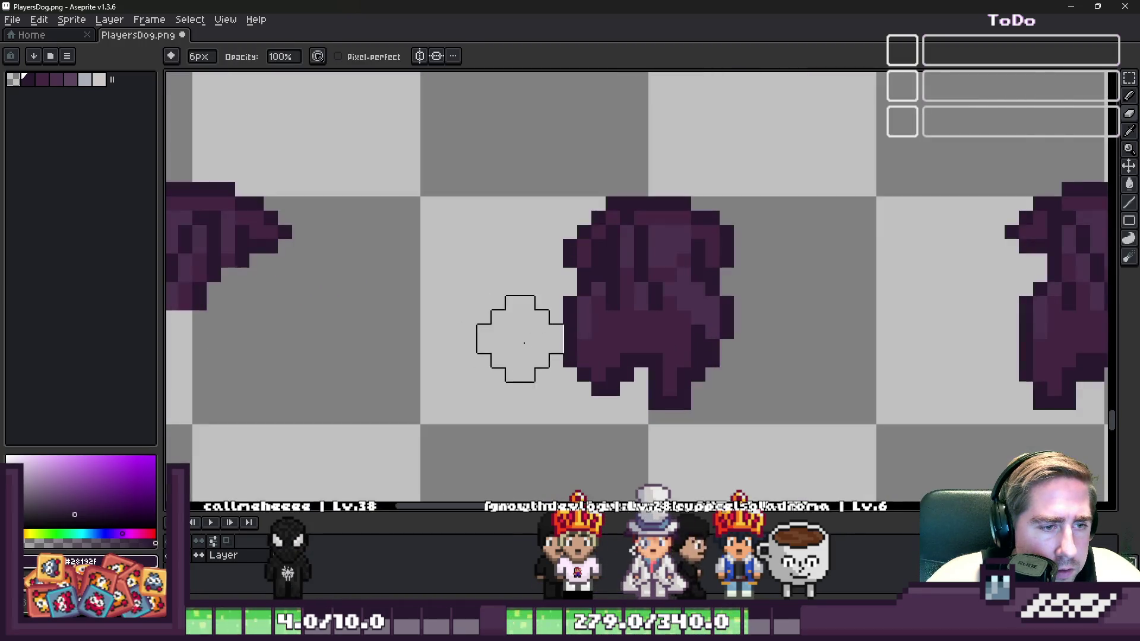
drag(563, 353, 734, 367)
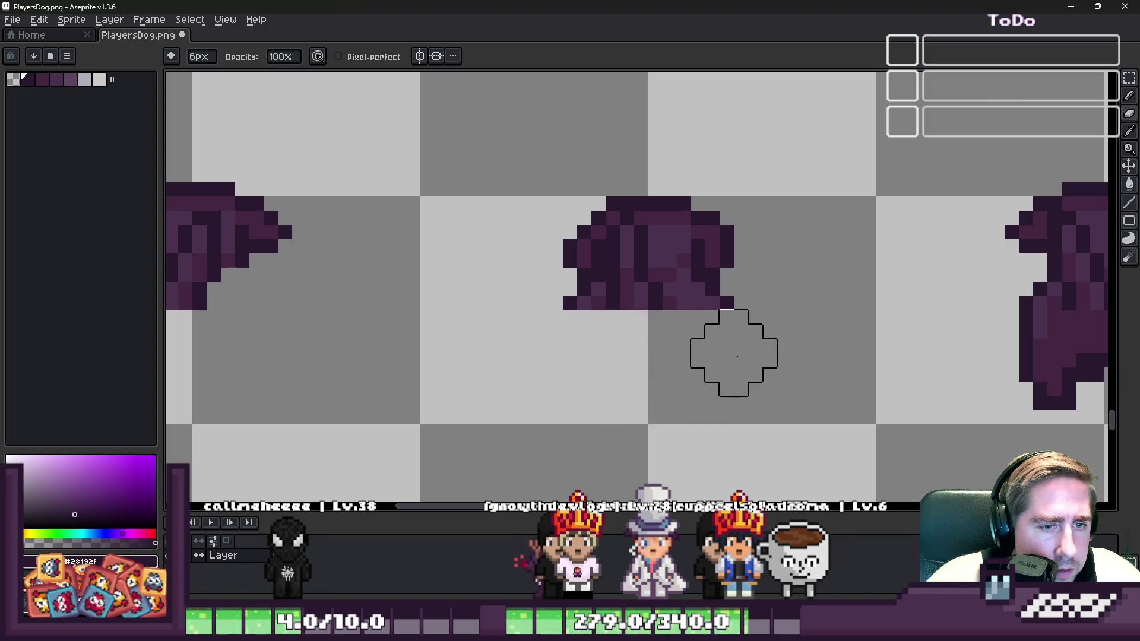
key(minus)
key(minus)
key(minus)
With a 4px eraser, wipe the lower body and leg off the next dog frame
scroll(671, 331, down, 1)
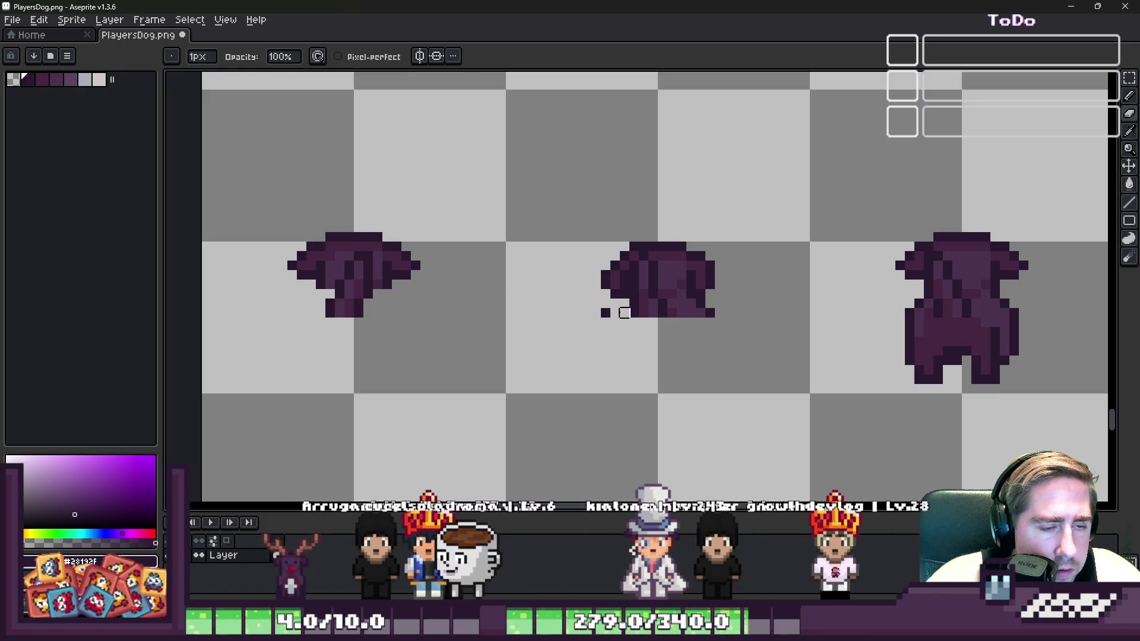
scroll(662, 313, up, 5)
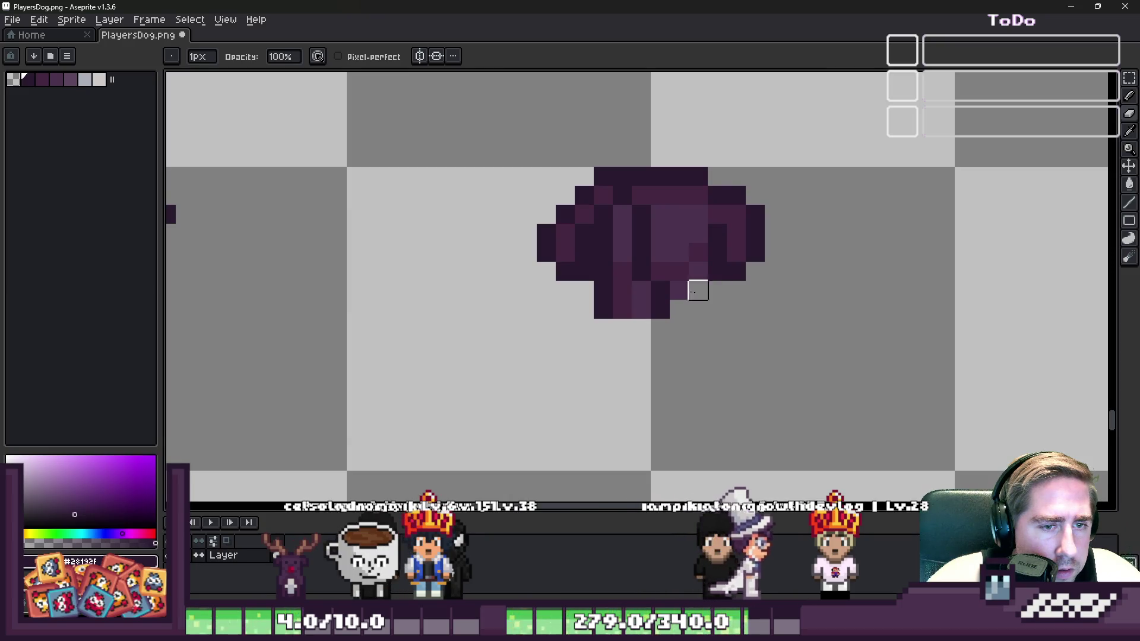
scroll(584, 287, down, 6)
scroll(584, 287, down, 1)
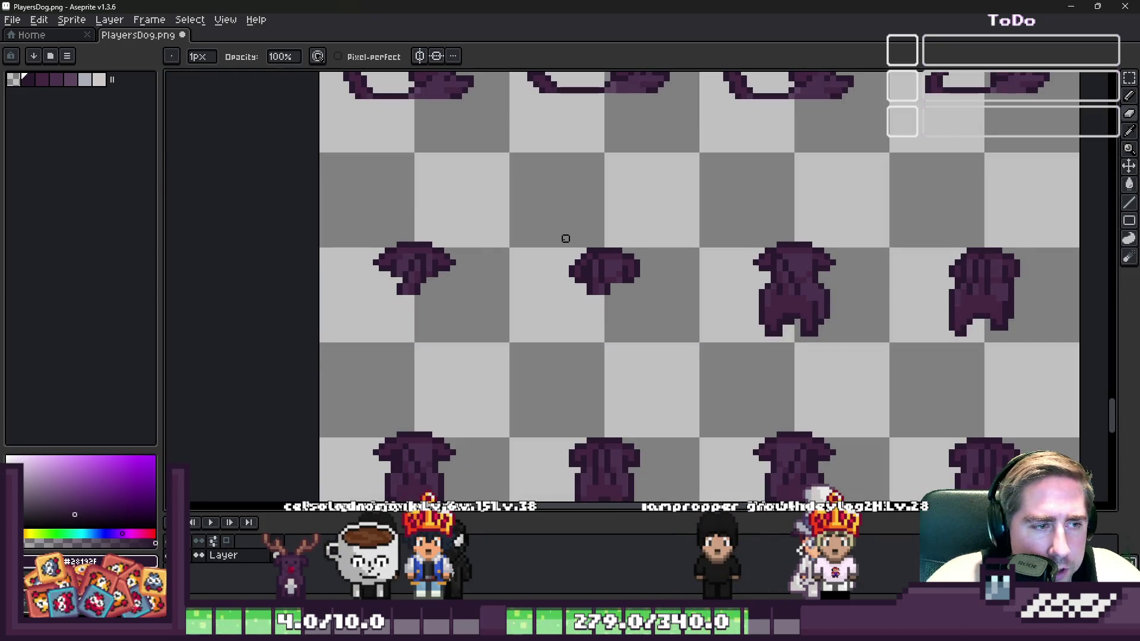
scroll(565, 239, up, 1)
scroll(567, 246, down, 1)
scroll(918, 321, up, 1)
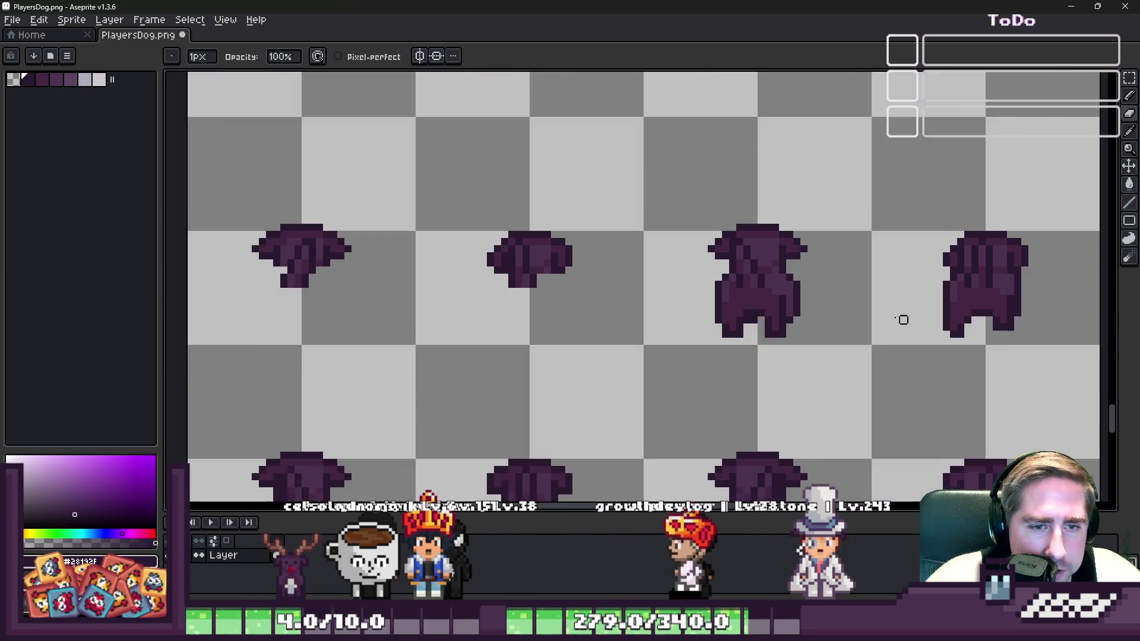
scroll(703, 263, up, 3)
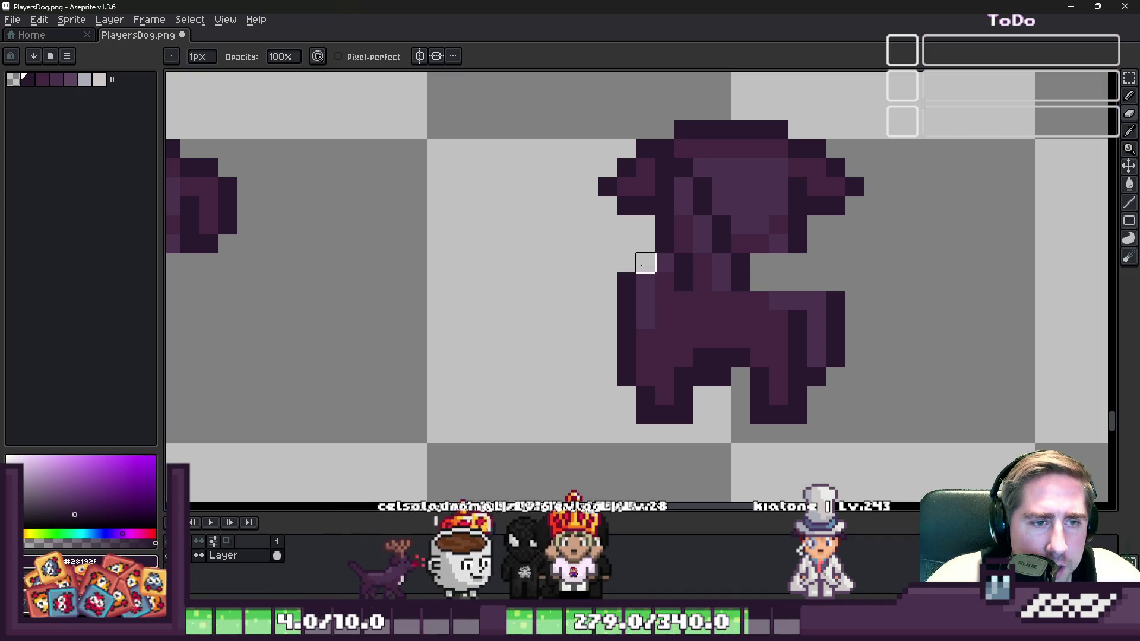
key(plus)
key(plus)
key(plus)
mouse_move(694, 338)
mouse_down()
mouse_move(609, 325)
mouse_move(695, 390)
mouse_up()
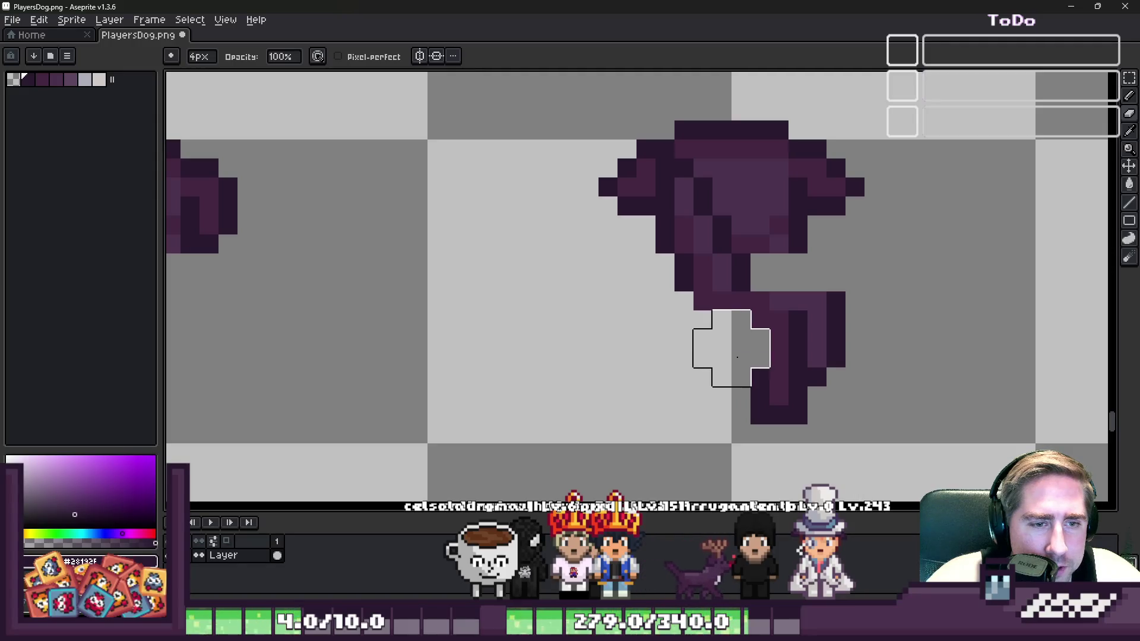
mouse_move(736, 348)
mouse_down()
mouse_move(804, 326)
mouse_move(746, 387)
mouse_move(725, 331)
mouse_up()
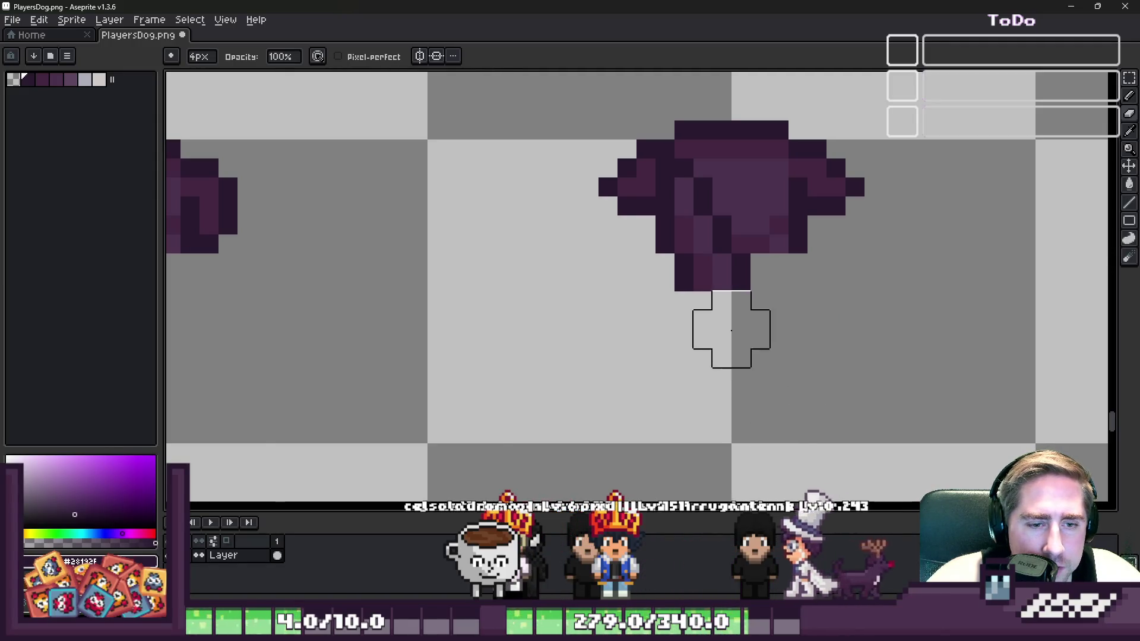
Clear the leftover leg pixels from the rightmost dog frame of the row
scroll(732, 329, down, 4)
scroll(596, 237, down, 3)
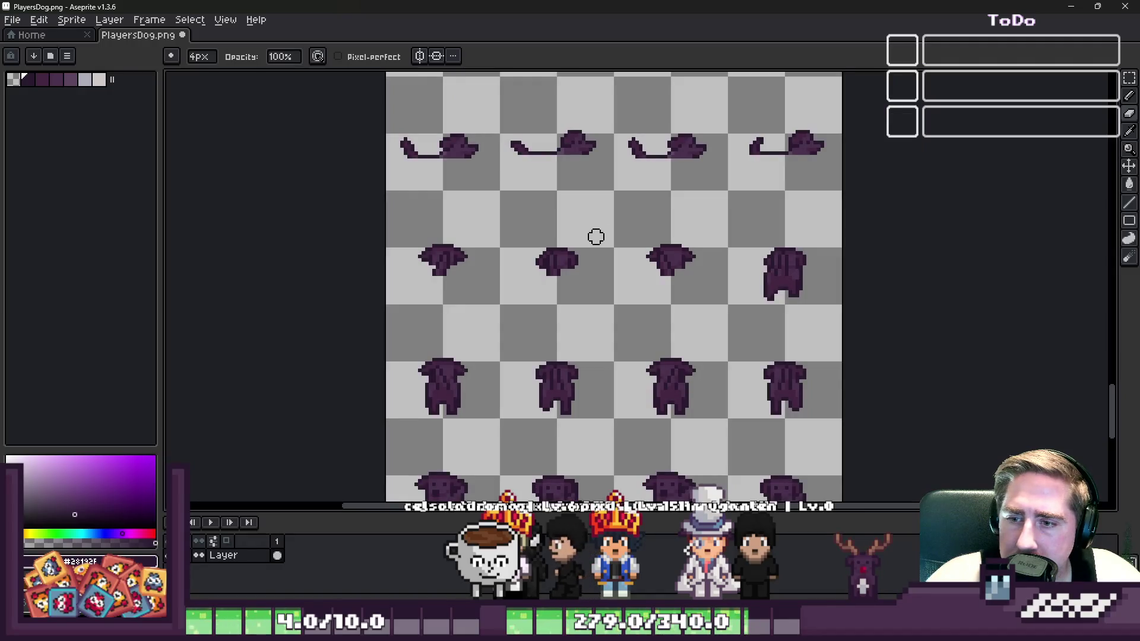
scroll(792, 308, up, 5)
mouse_move(799, 237)
mouse_down()
mouse_move(610, 237)
mouse_move(705, 313)
mouse_up()
scroll(719, 314, down, 2)
scroll(598, 308, up, 2)
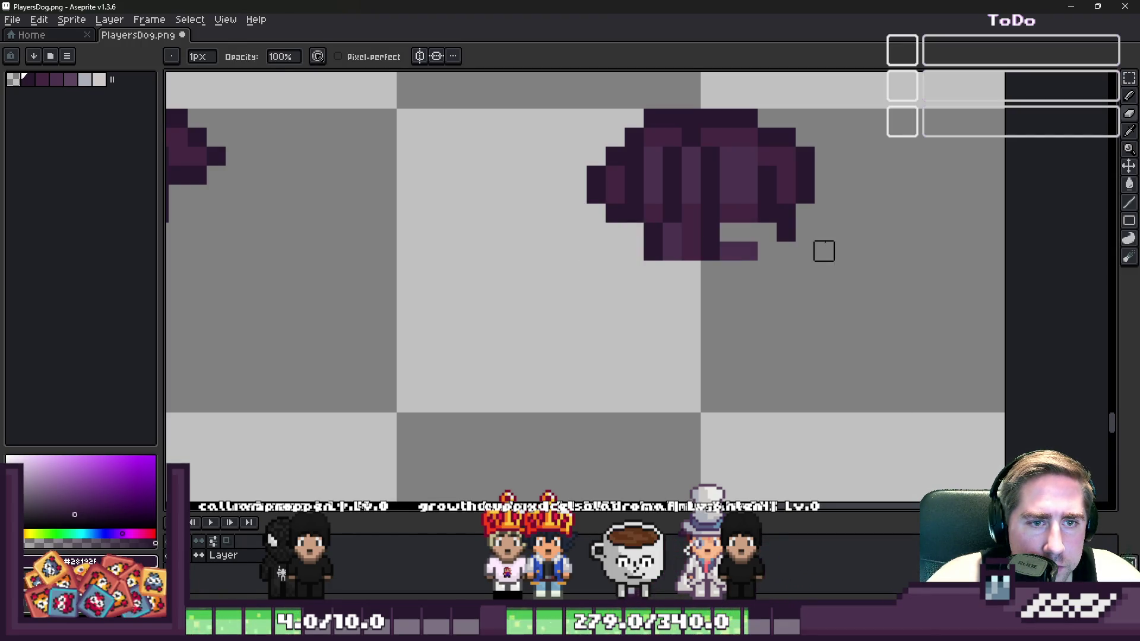
scroll(772, 258, down, 3)
scroll(619, 215, down, 1)
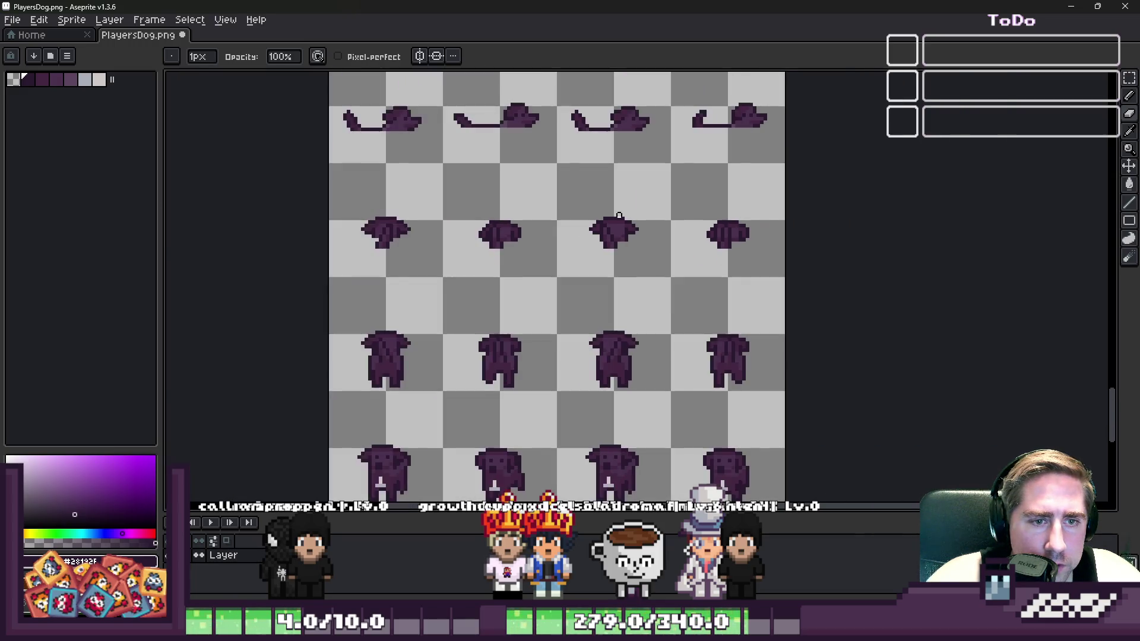
Erase the legs of the next row's dog frame, undoing strokes that went too far
scroll(591, 261, up, 2)
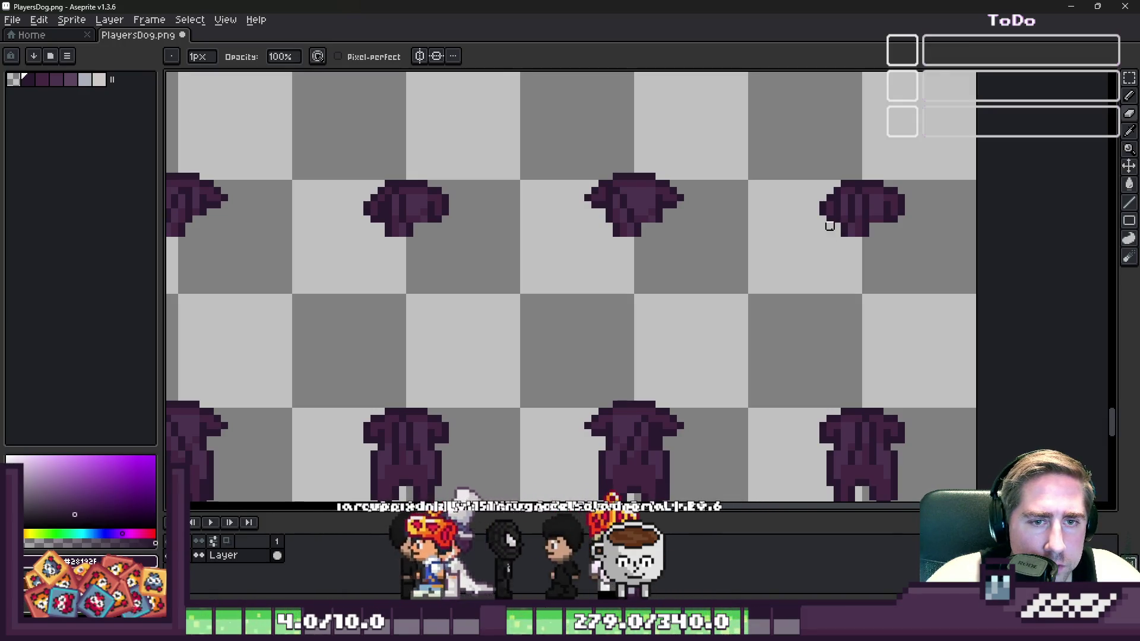
scroll(763, 254, down, 1)
scroll(837, 389, up, 3)
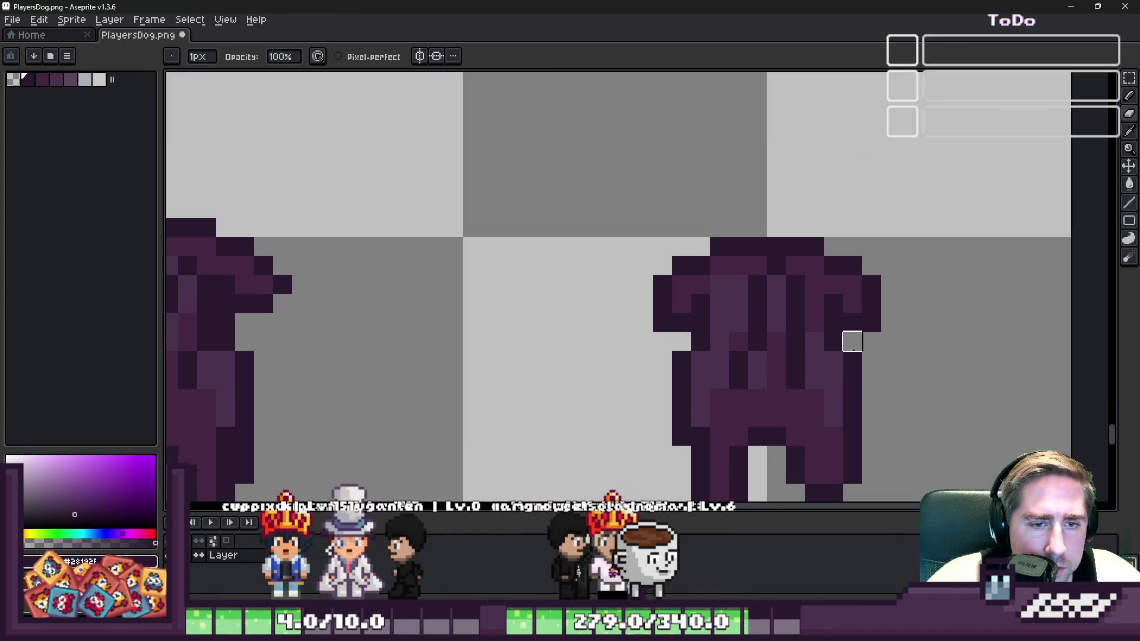
drag(833, 361, 853, 359)
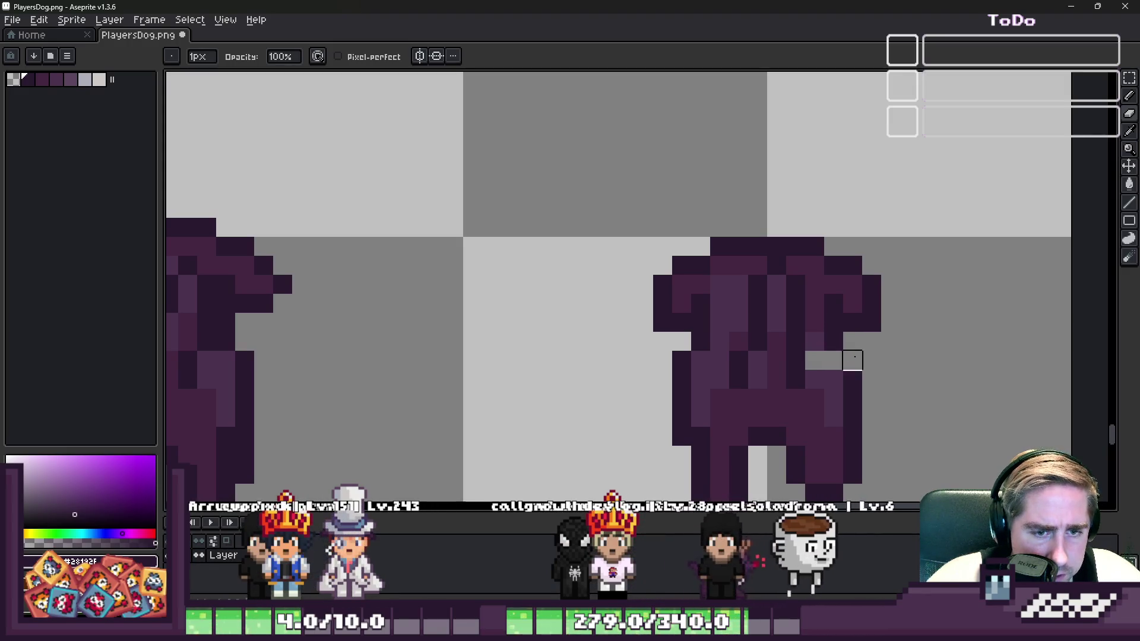
key(ctrl)
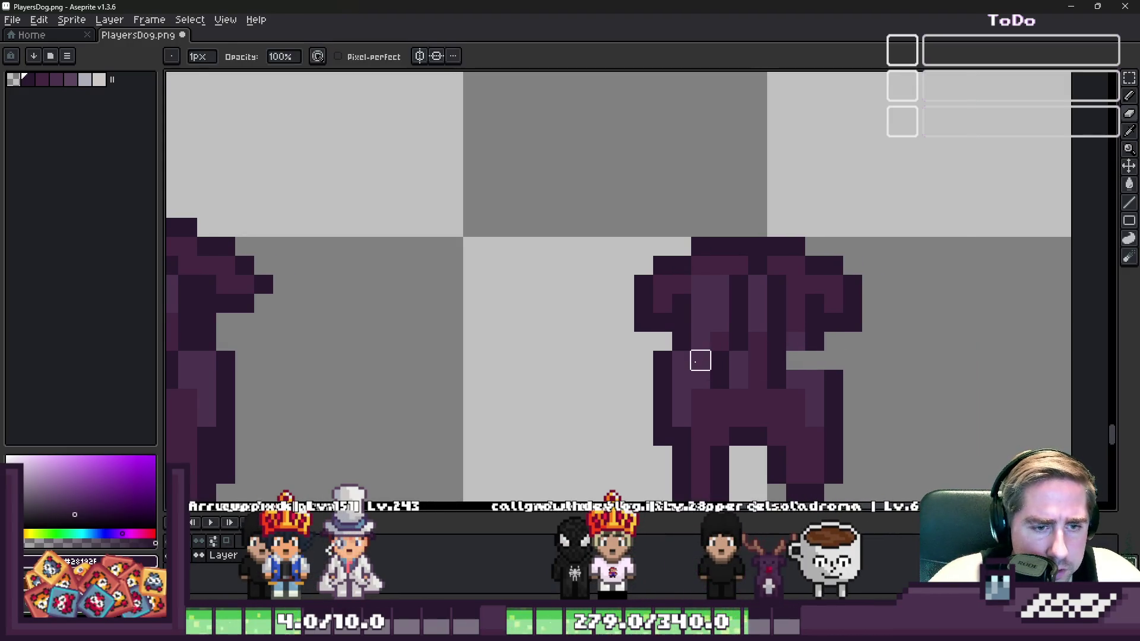
mouse_move(700, 393)
mouse_down()
mouse_move(707, 407)
mouse_move(855, 426)
mouse_move(833, 416)
mouse_move(853, 416)
mouse_up()
scroll(767, 475, down, 3)
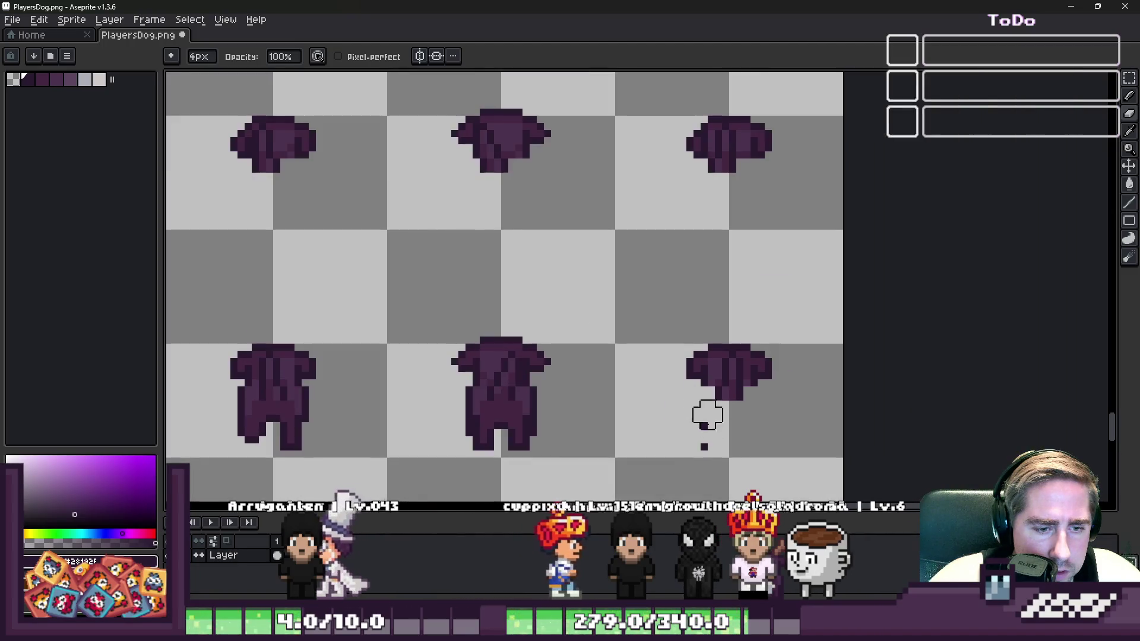
scroll(901, 359, up, 2)
scroll(620, 374, up, 2)
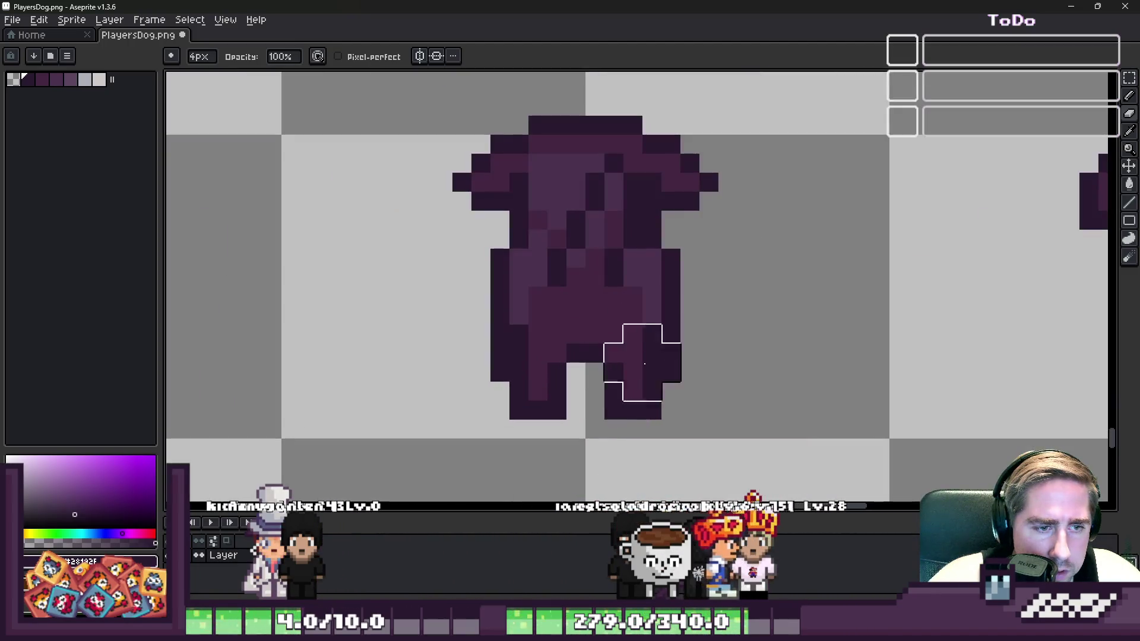
key(minus)
key(minus)
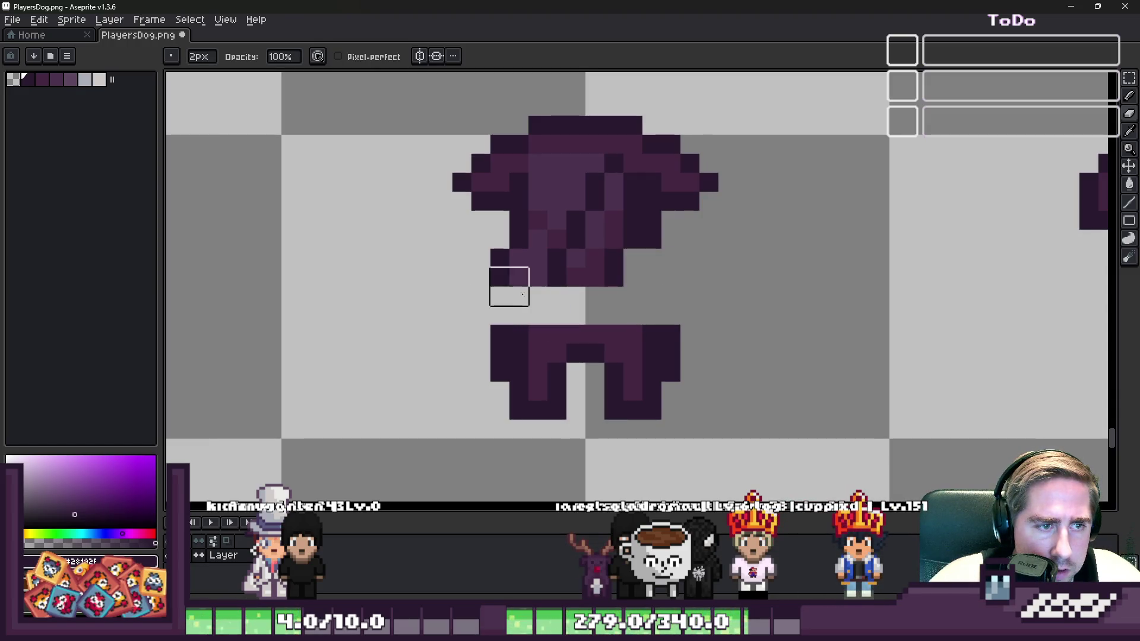
scroll(515, 278, down, 1)
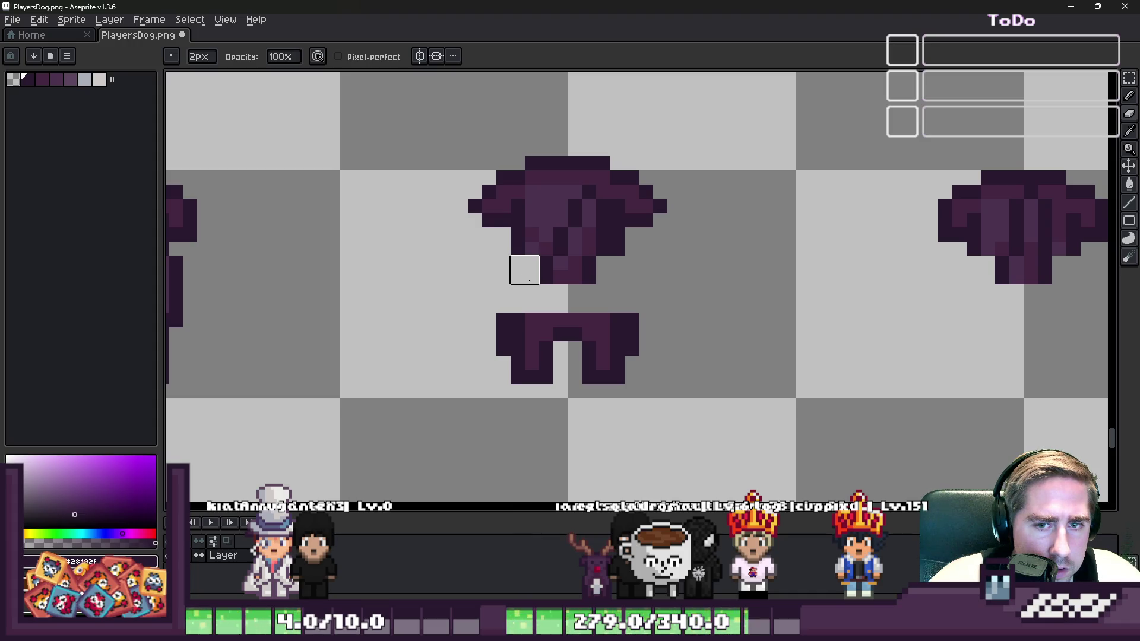
key(ctrl+z)
key(ctrl+z)
key(ctrl+z)
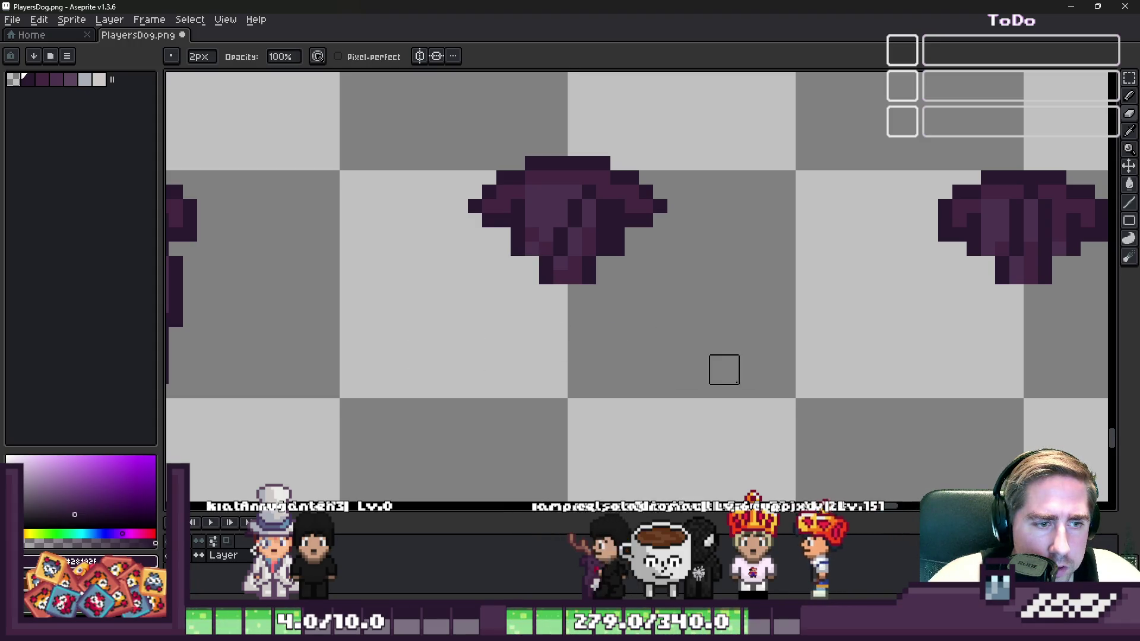
scroll(667, 349, down, 6)
scroll(701, 339, up, 7)
scroll(730, 336, up, 1)
Separate the dog's body from its legs and erase everything below the head
drag(682, 303, 425, 301)
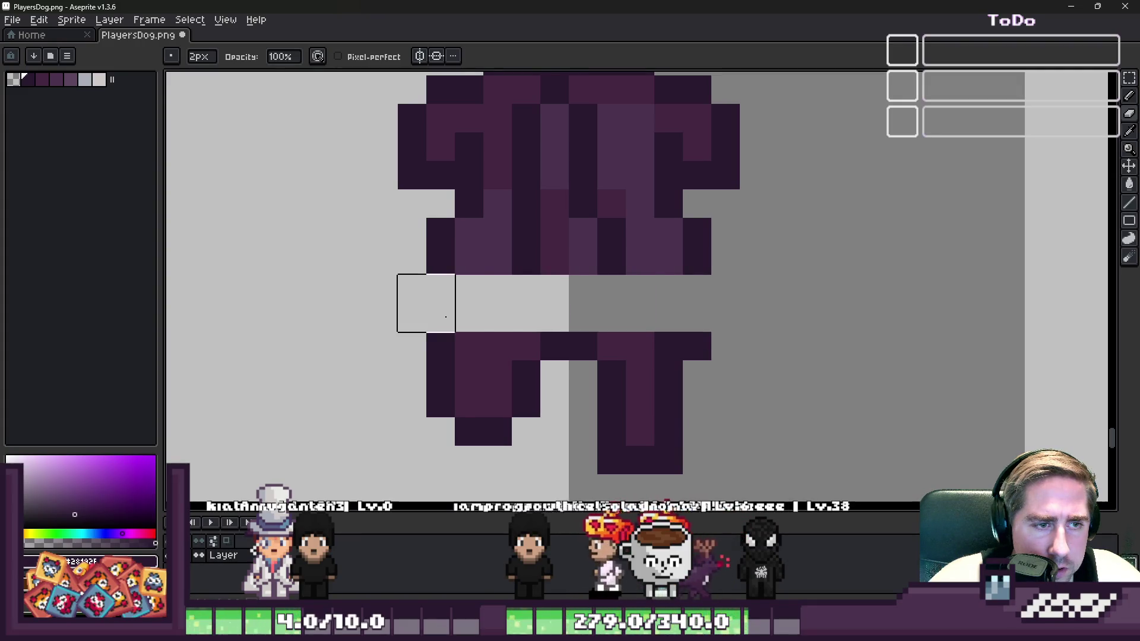
drag(653, 244, 742, 244)
drag(469, 268, 496, 267)
mouse_move(433, 377)
mouse_down()
mouse_move(920, 380)
mouse_move(392, 412)
mouse_move(653, 460)
mouse_up()
scroll(758, 351, down, 4)
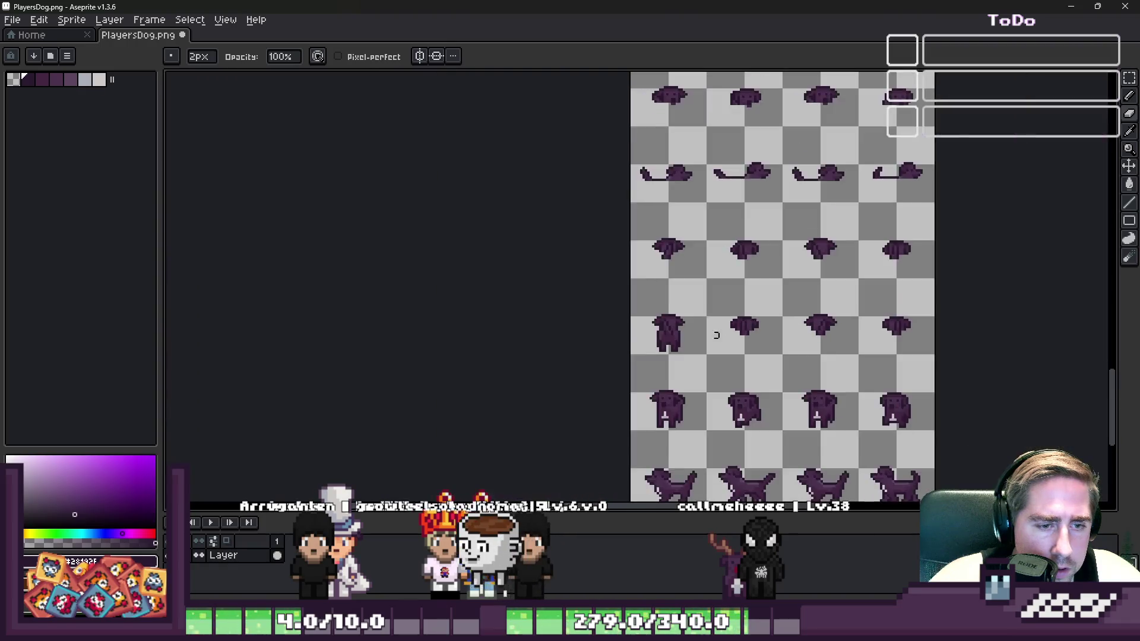
scroll(606, 283, up, 4)
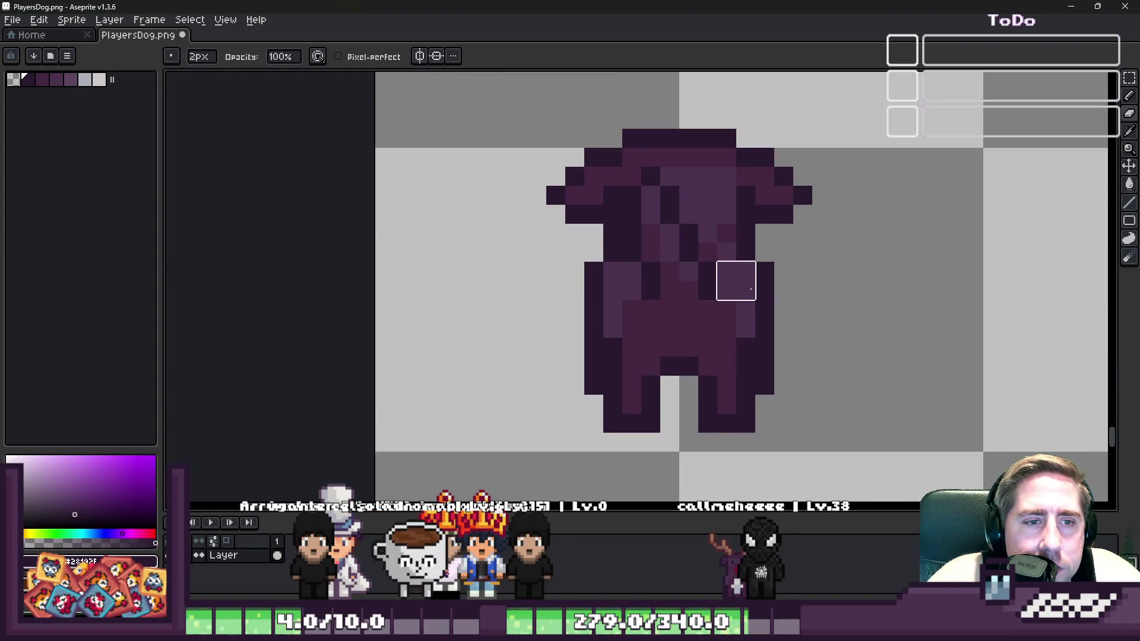
drag(603, 281, 547, 281)
mouse_move(584, 319)
mouse_down()
mouse_move(809, 336)
mouse_move(564, 336)
mouse_move(450, 412)
mouse_move(622, 338)
mouse_up()
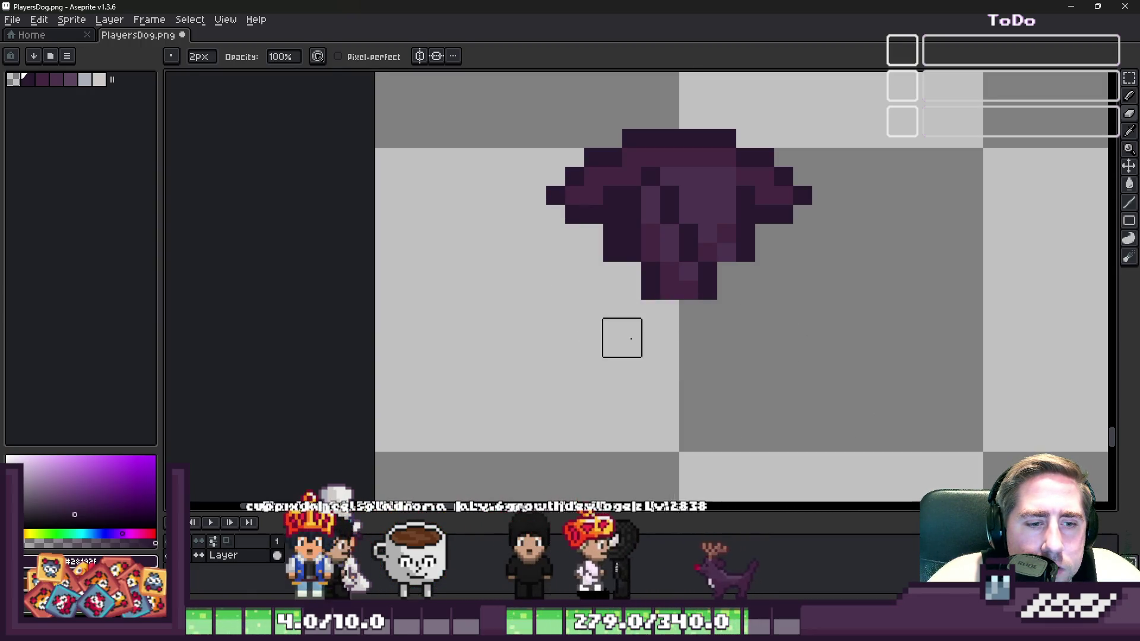
scroll(622, 337, down, 4)
Erase the body and neck area of the next dog frames, redoing one misplaced stroke
scroll(534, 331, up, 5)
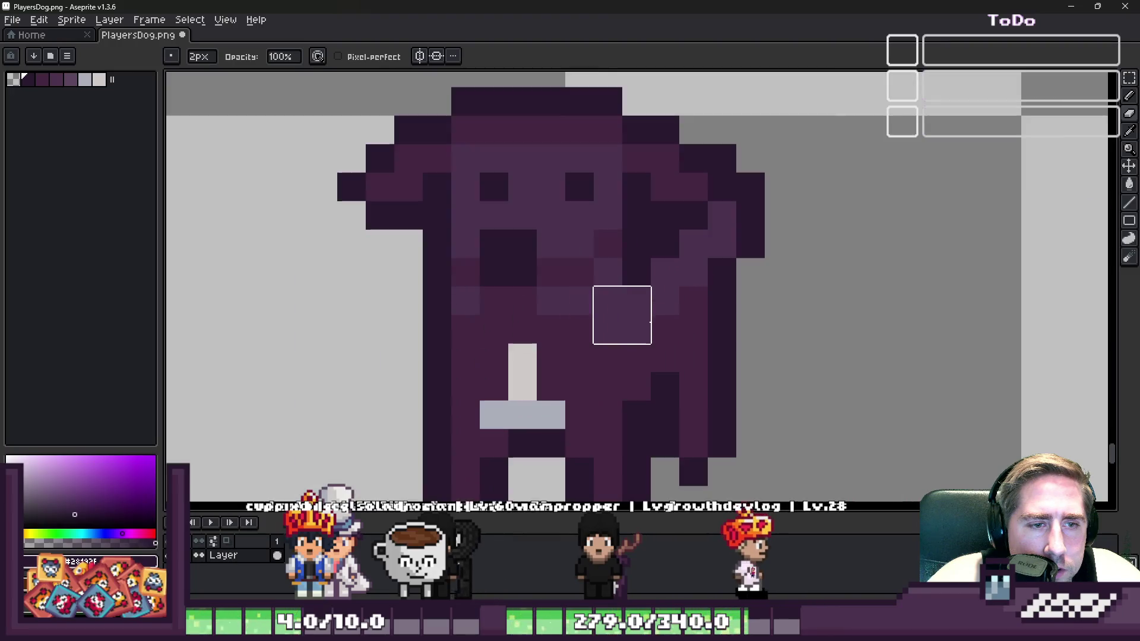
click(458, 333)
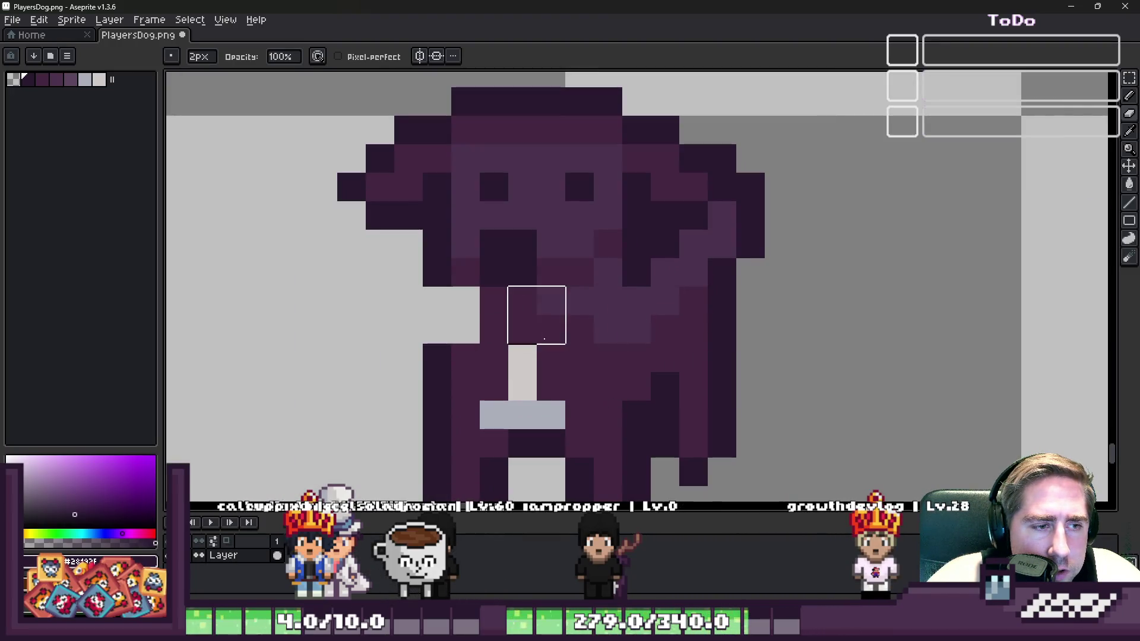
mouse_move(473, 378)
mouse_down()
mouse_move(707, 374)
mouse_move(591, 315)
mouse_move(820, 343)
mouse_move(393, 429)
mouse_move(706, 429)
mouse_up()
scroll(459, 300, down, 4)
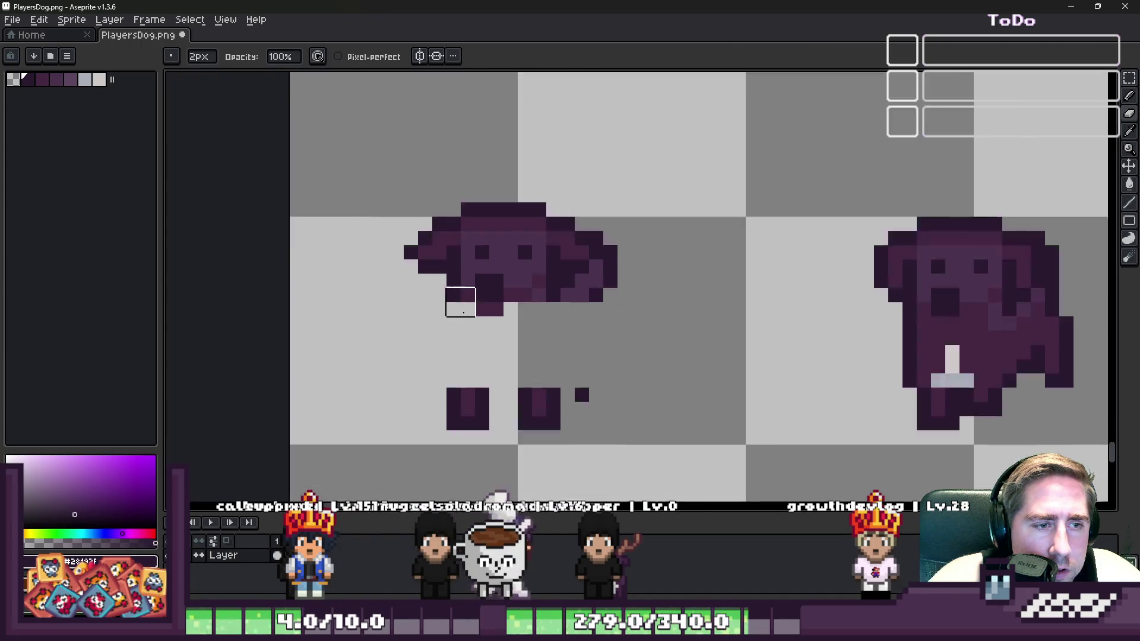
scroll(867, 351, up, 3)
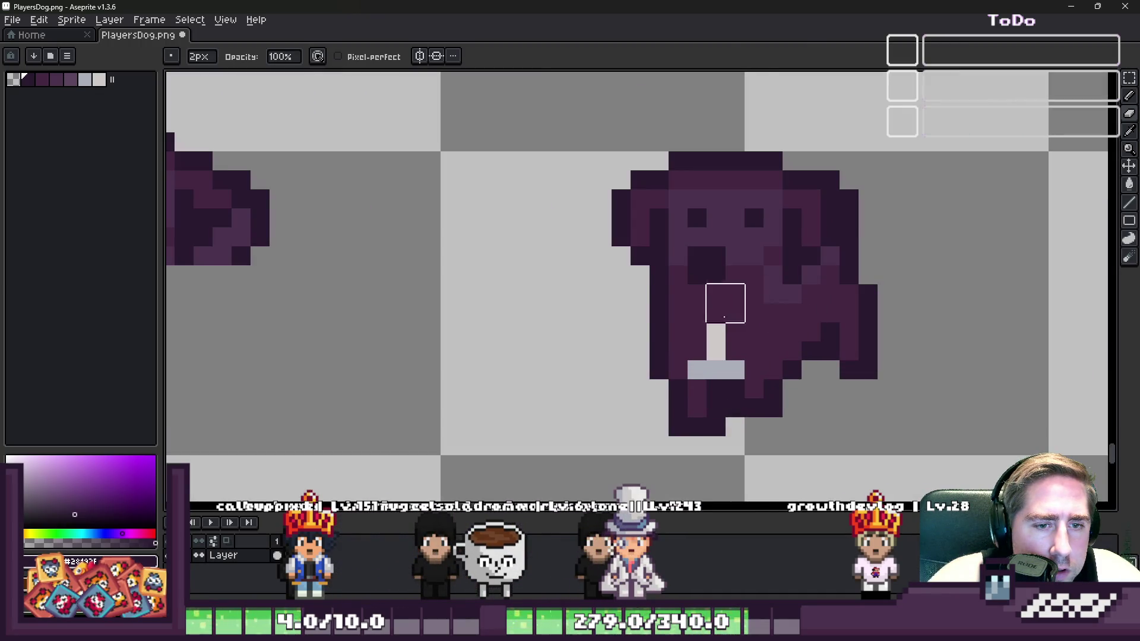
mouse_move(751, 312)
mouse_down()
mouse_move(667, 320)
mouse_move(741, 338)
mouse_up()
key(ctrl+z)
mouse_move(782, 303)
mouse_down()
mouse_move(934, 300)
mouse_move(933, 361)
mouse_move(781, 415)
mouse_up()
scroll(430, 309, down, 3)
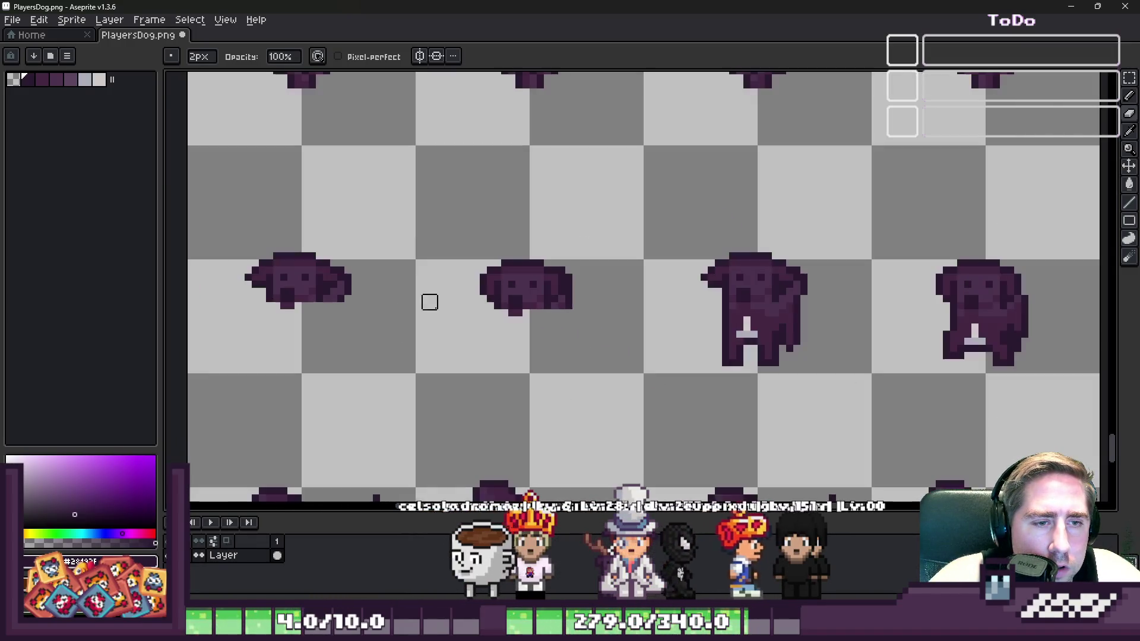
scroll(827, 308, up, 3)
mouse_move(615, 314)
mouse_down()
mouse_move(556, 338)
mouse_move(786, 335)
mouse_up()
drag(660, 314, 433, 415)
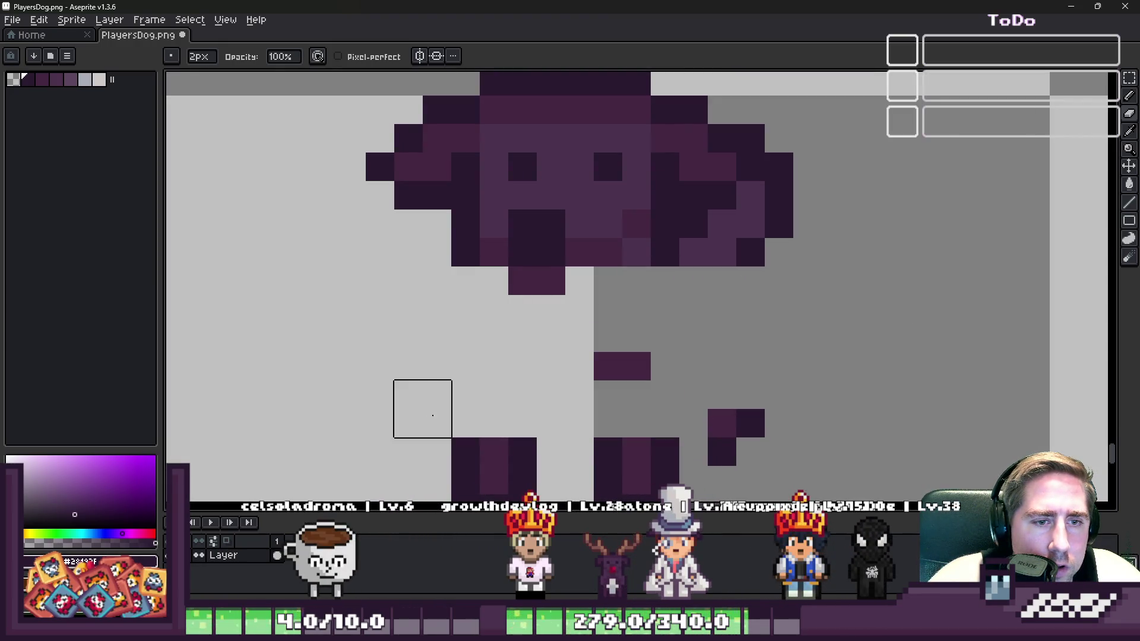
With a larger eraser, clear the body and legs below the heads of the rightmost frames
scroll(593, 443, down, 3)
key(plus)
key(plus)
key(plus)
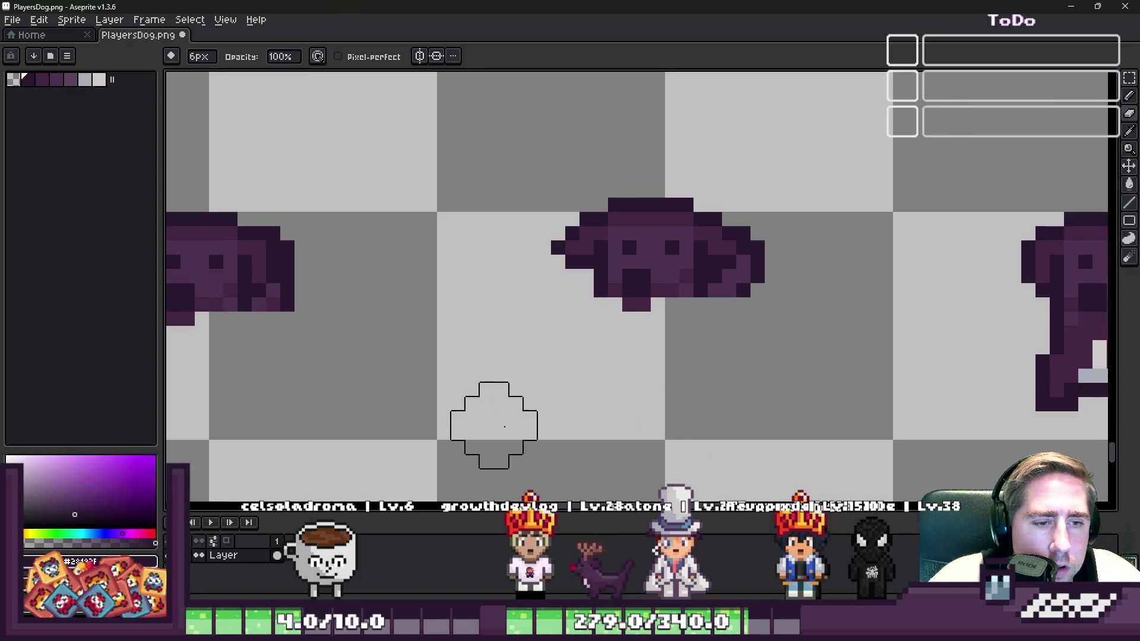
scroll(509, 415, down, 2)
scroll(654, 370, up, 3)
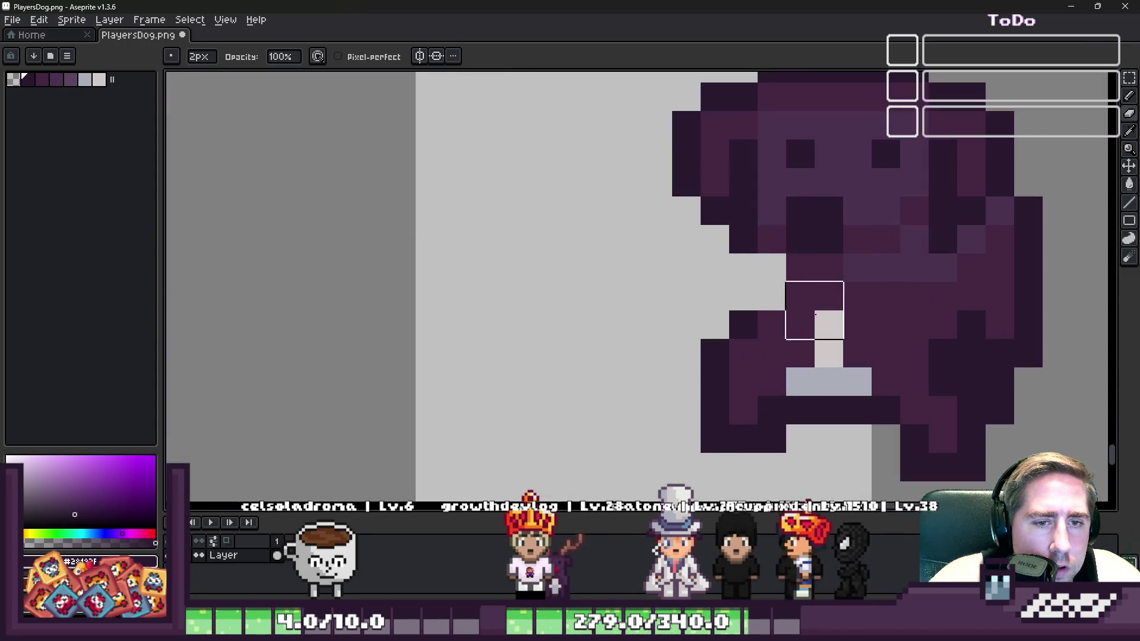
scroll(813, 309, up, 1)
mouse_move(868, 356)
mouse_down()
mouse_move(893, 328)
mouse_move(896, 301)
mouse_move(1048, 308)
mouse_up()
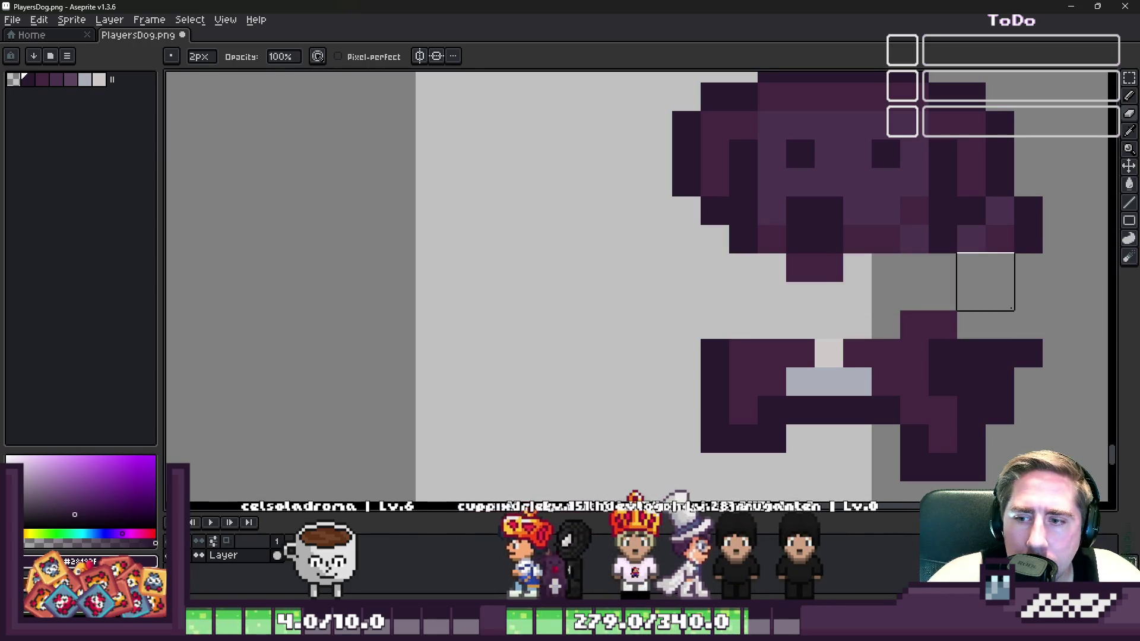
scroll(877, 283, down, 1)
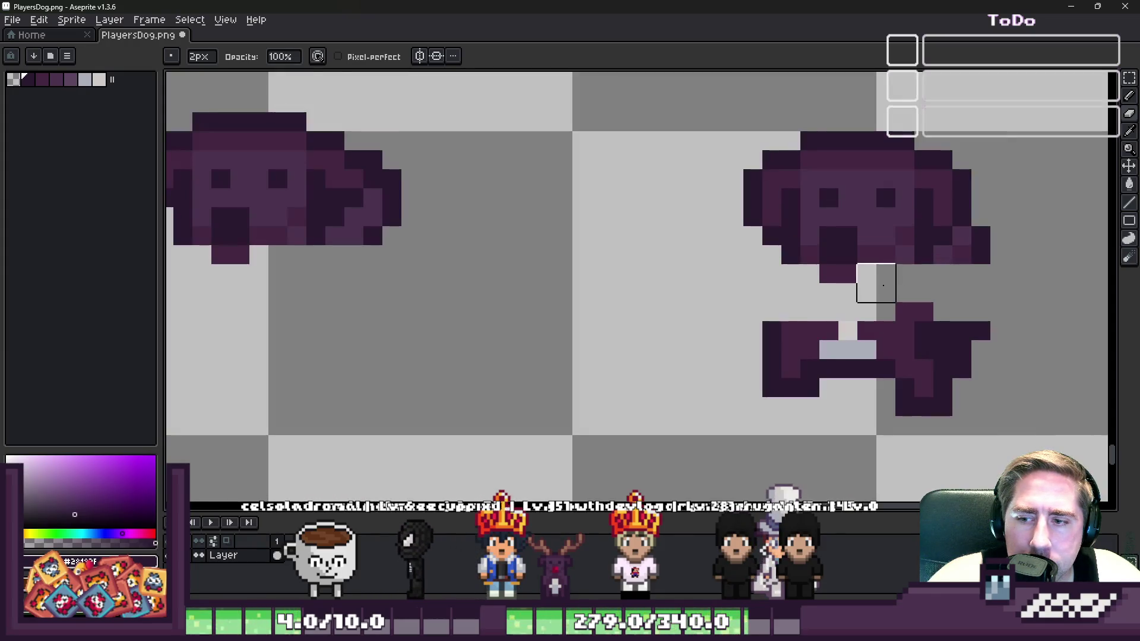
mouse_move(914, 303)
mouse_down()
mouse_move(837, 321)
mouse_move(1028, 318)
mouse_move(1064, 376)
mouse_move(895, 359)
mouse_up()
scroll(895, 359, down, 4)
scroll(710, 330, up, 4)
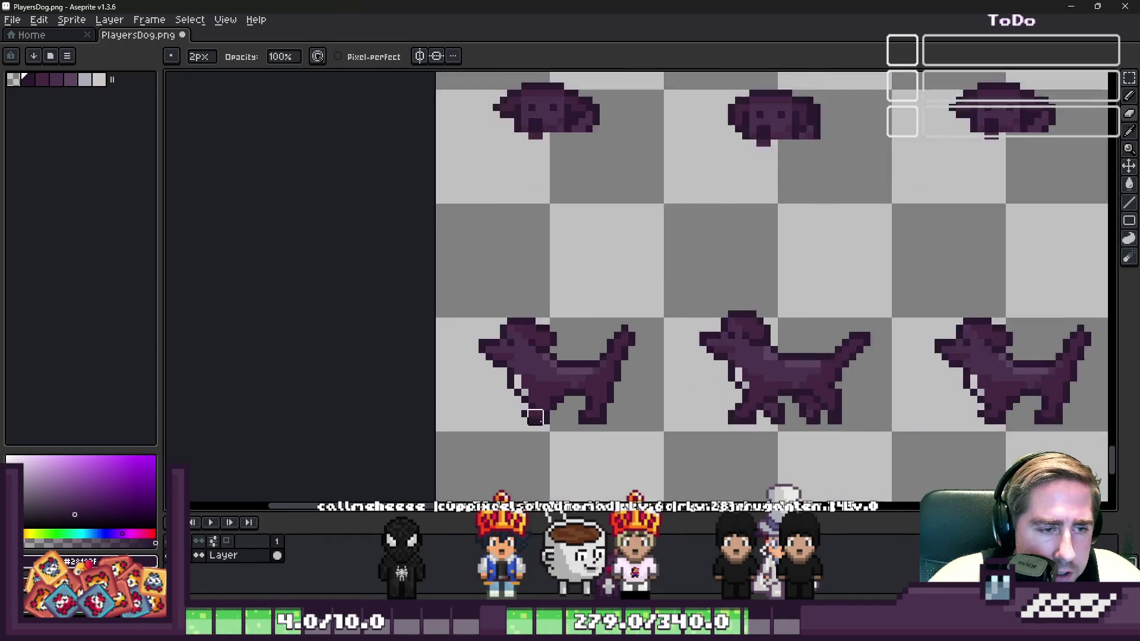
scroll(545, 376, down, 10)
scroll(534, 271, up, 1)
scroll(504, 400, up, 1)
scroll(514, 392, down, 1)
scroll(511, 392, up, 1)
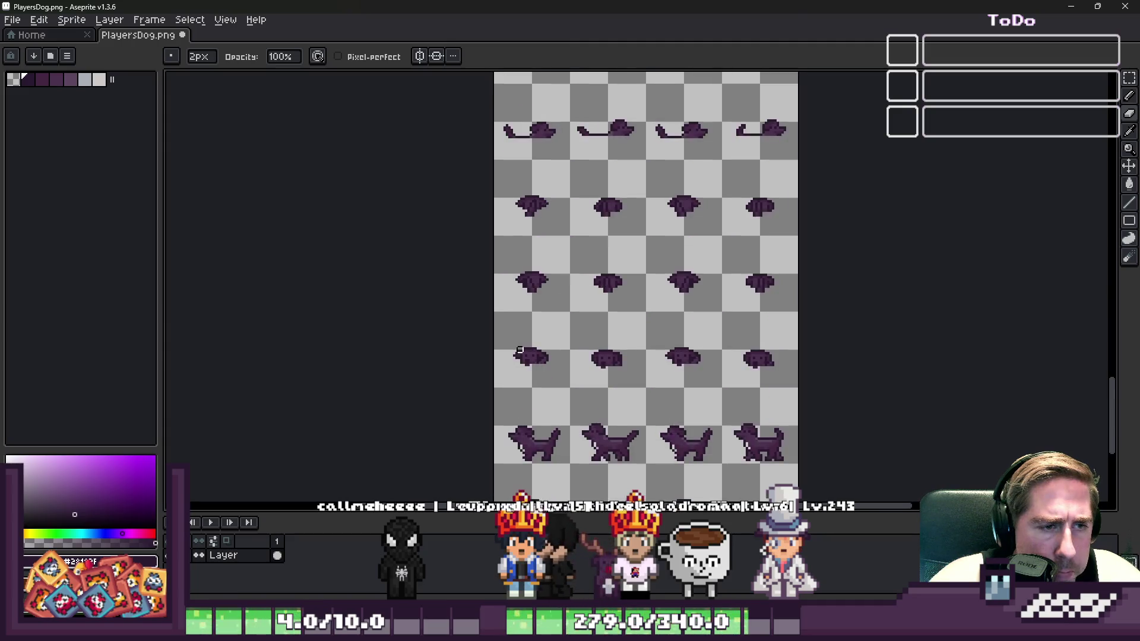
scroll(523, 342, down, 1)
Select the side-swimming and head-only dog rows with the rectangular marquee
key(m)
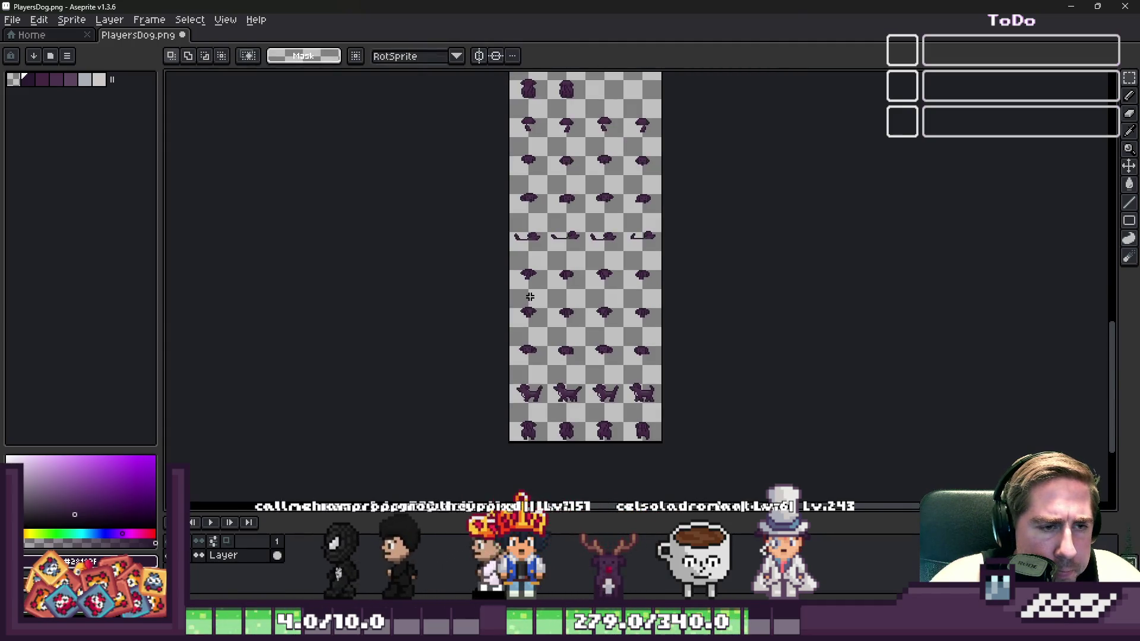
scroll(537, 295, up, 1)
scroll(496, 136, up, 1)
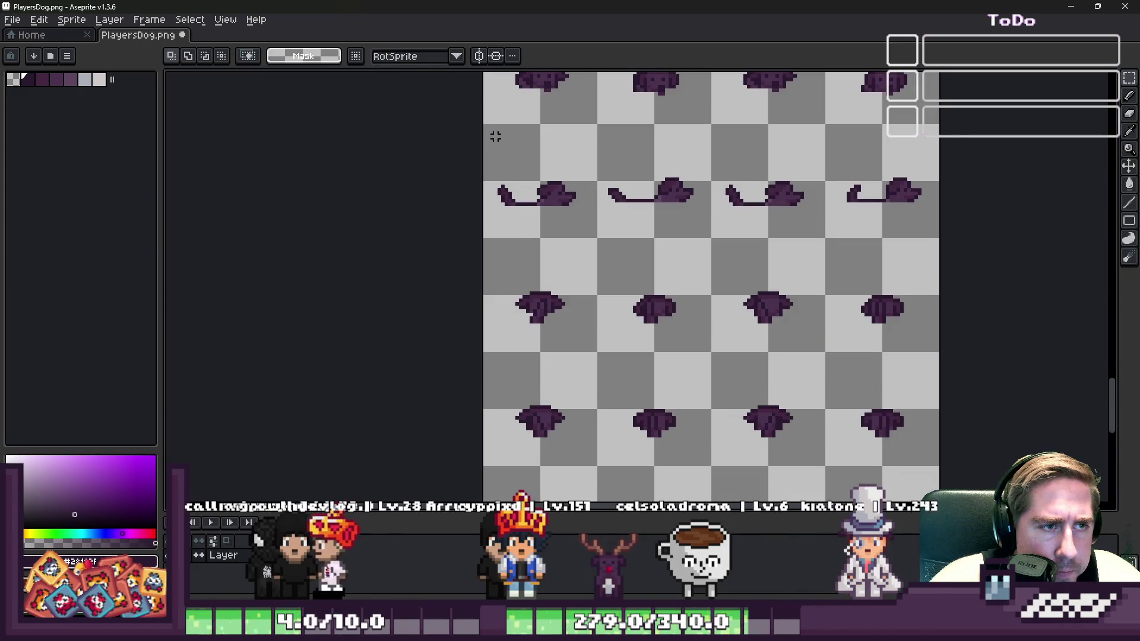
mouse_move(485, 125)
mouse_down()
mouse_move(880, 347)
mouse_move(932, 349)
mouse_move(942, 410)
mouse_up()
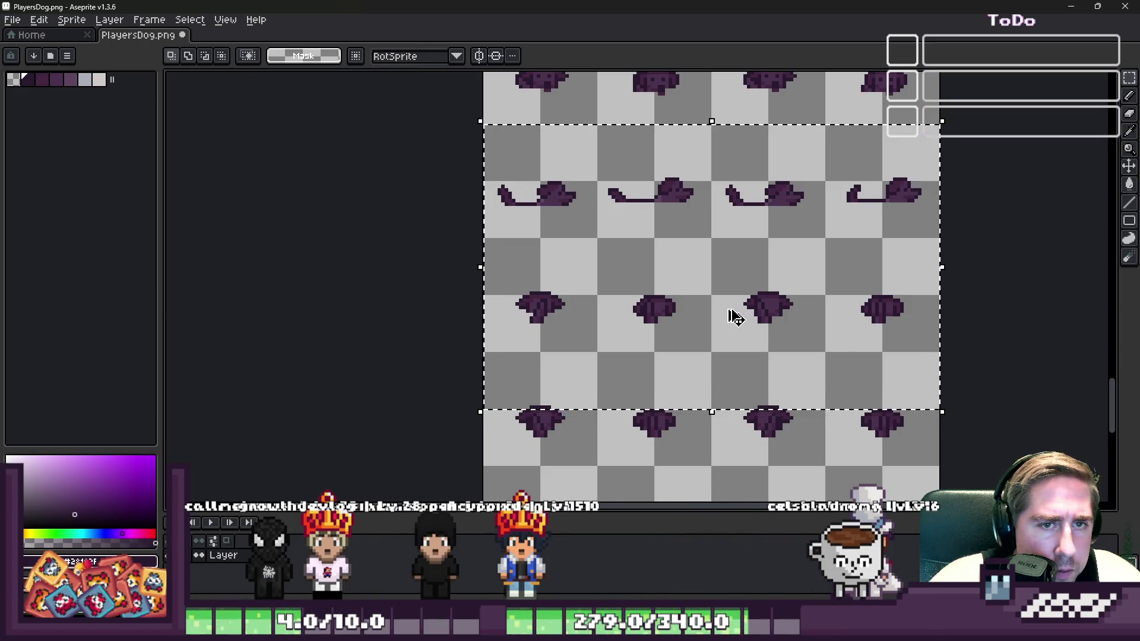
key(ctrl+d)
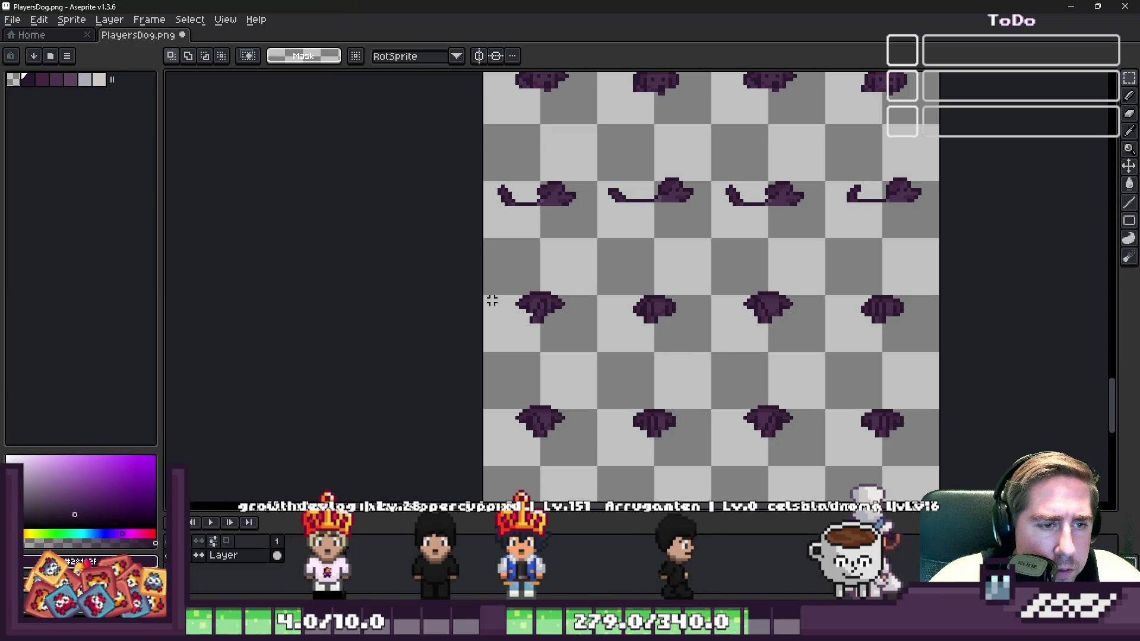
mouse_move(485, 126)
mouse_down()
mouse_move(741, 325)
mouse_move(906, 402)
mouse_move(917, 349)
mouse_move(940, 354)
mouse_up()
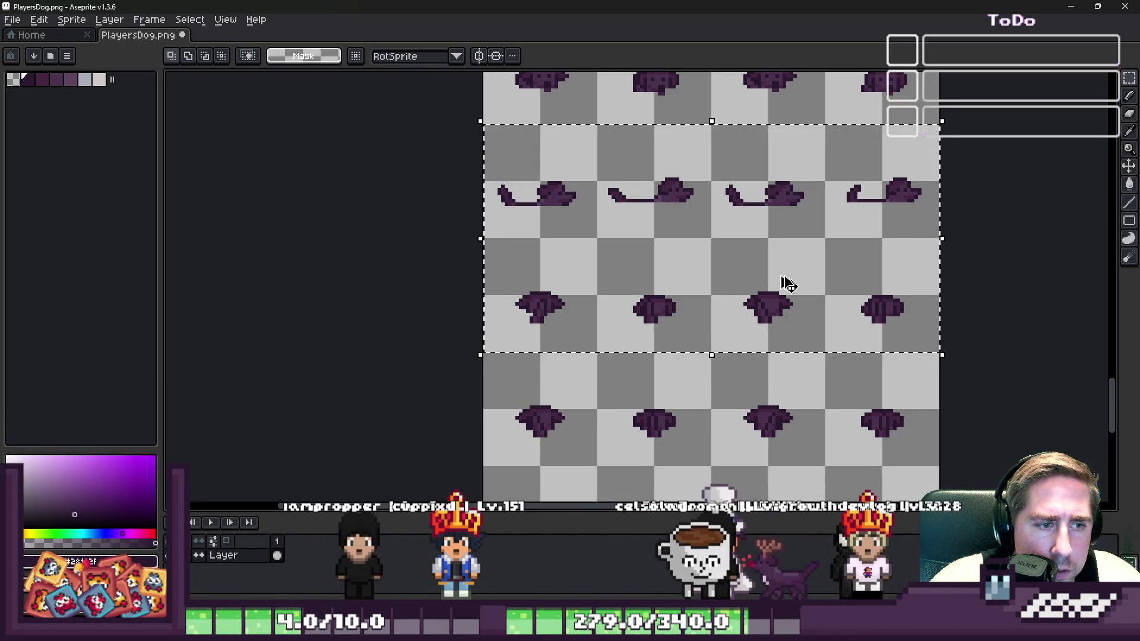
Paste them over the cleared walking rows, flipped horizontally and nudged down 1 px, then save
scroll(588, 165, down, 5)
scroll(546, 294, up, 5)
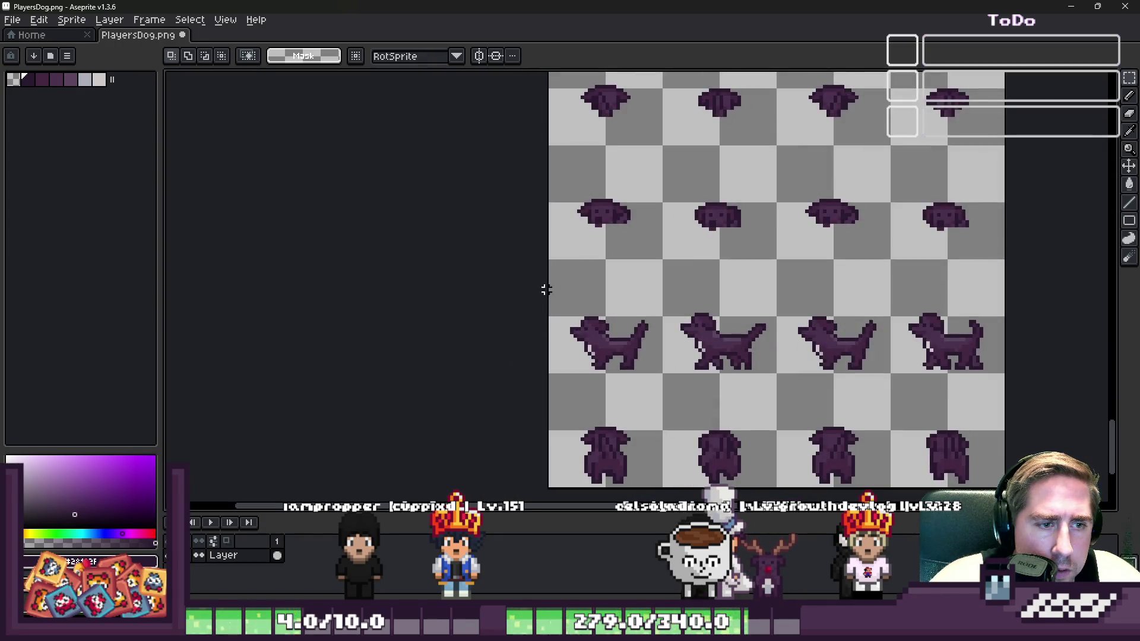
drag(602, 333, 1009, 495)
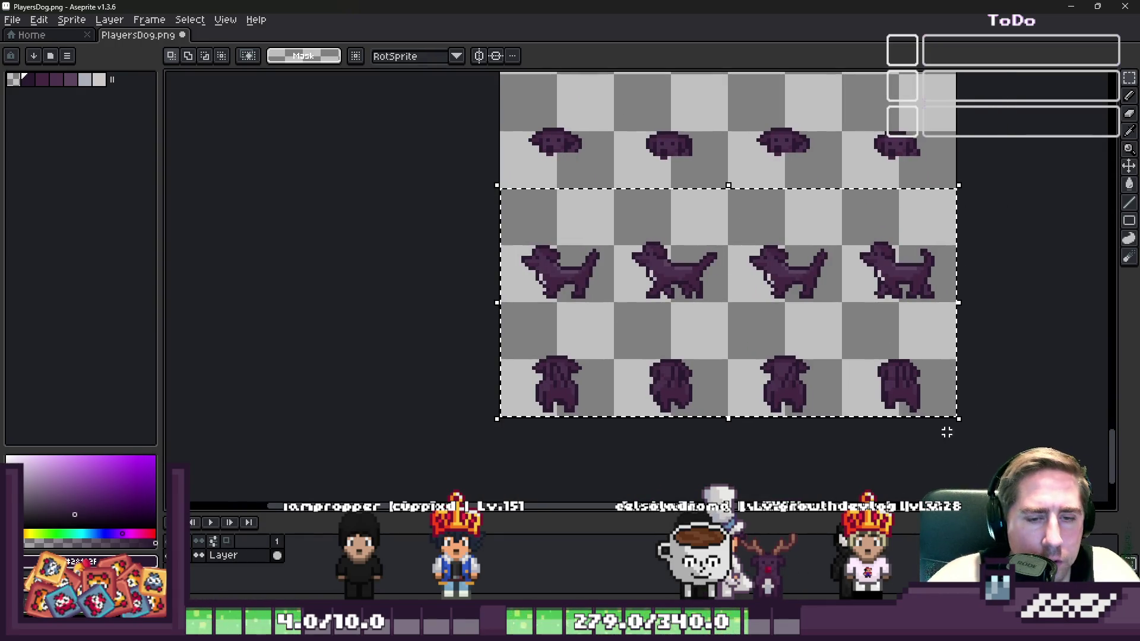
key(Delete)
key(ctrl+v)
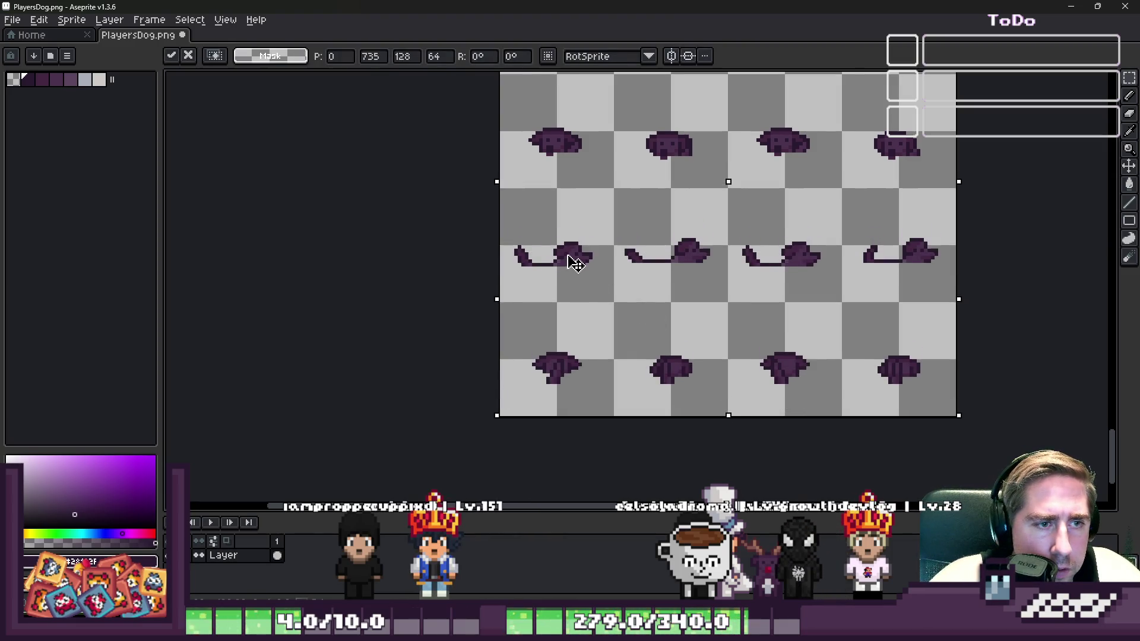
key(Down)
key(shift+h)
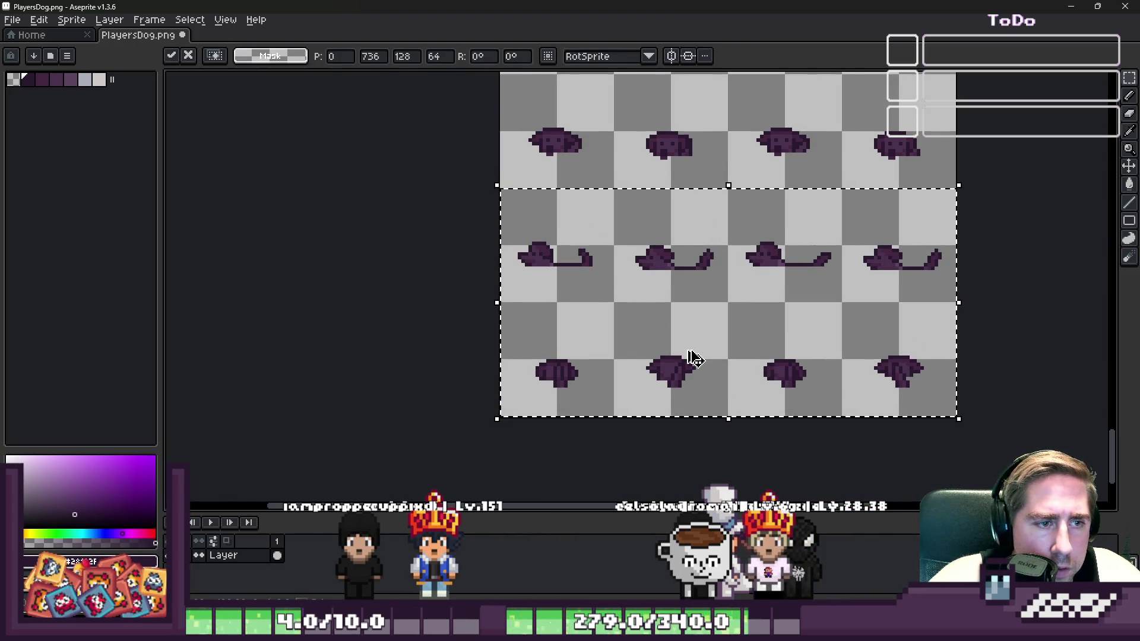
key(ctrl+d)
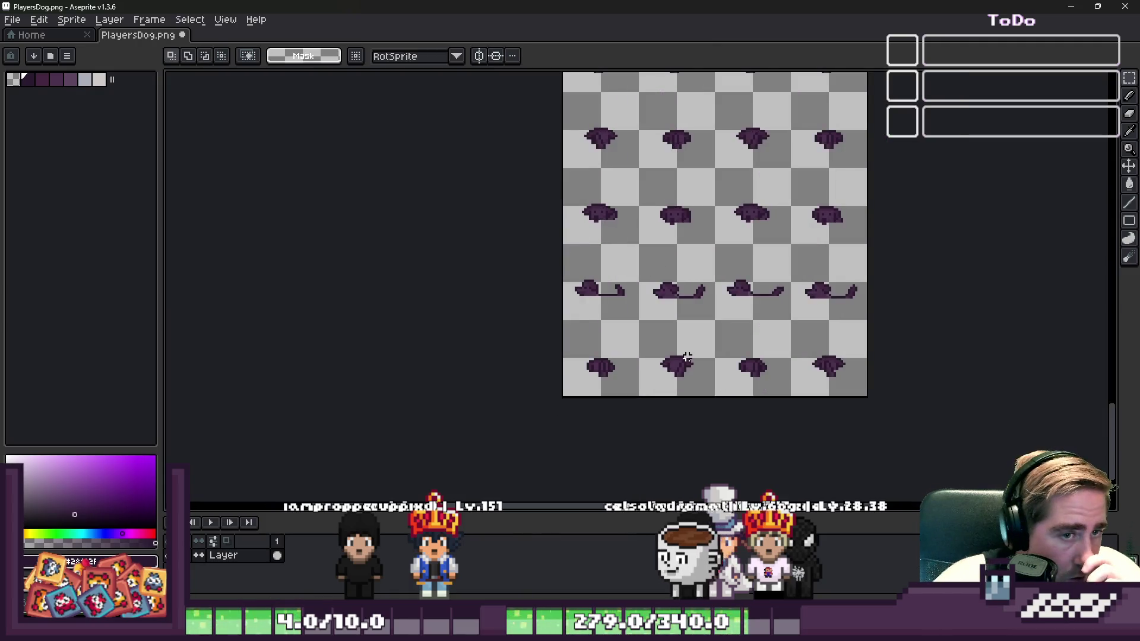
key(ctrl+s)
scroll(677, 374, down, 1)
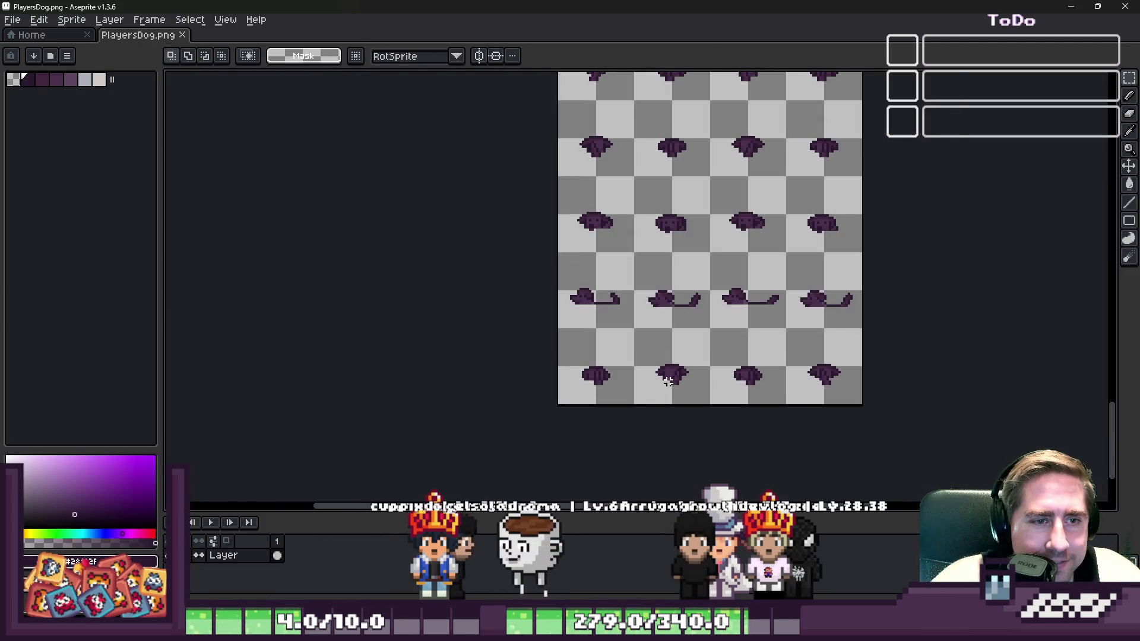
scroll(668, 380, down, 1)
scroll(662, 297, up, 1)
scroll(658, 227, down, 1)
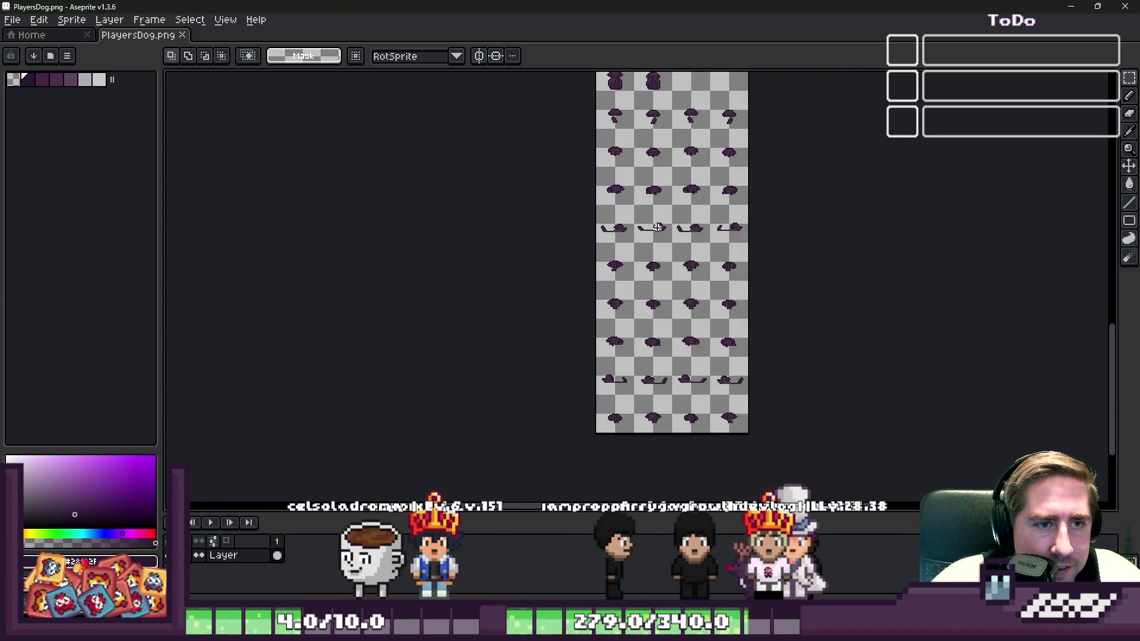
scroll(657, 227, up, 1)
scroll(576, 210, down, 1)
scroll(587, 205, up, 2)
scroll(564, 164, down, 2)
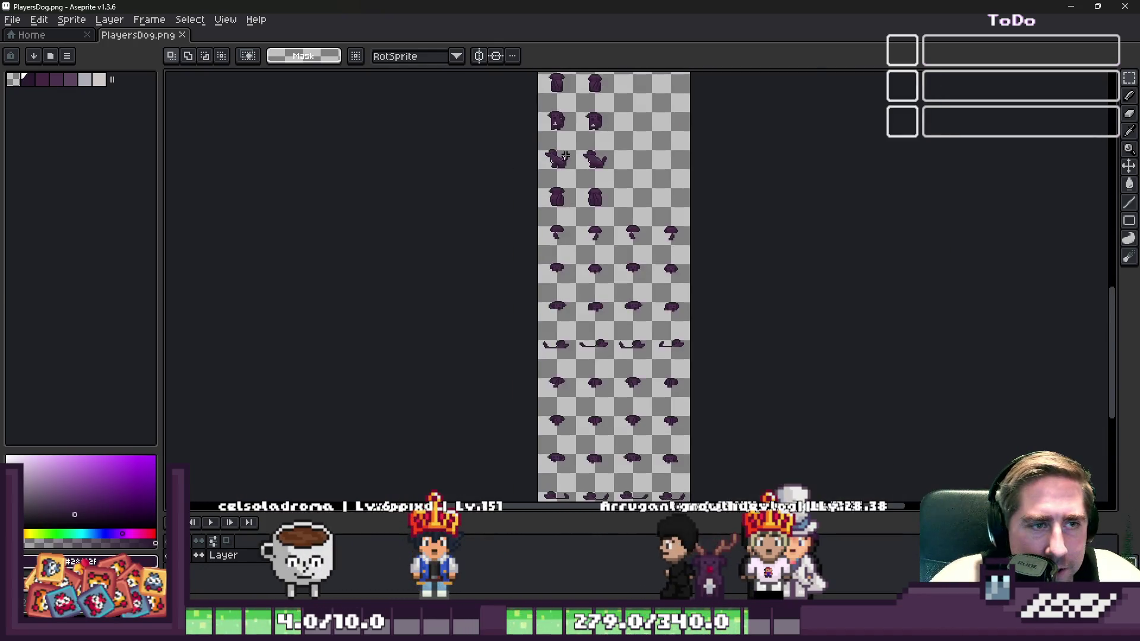
scroll(564, 164, up, 2)
scroll(570, 179, down, 2)
scroll(582, 190, down, 1)
scroll(593, 195, up, 2)
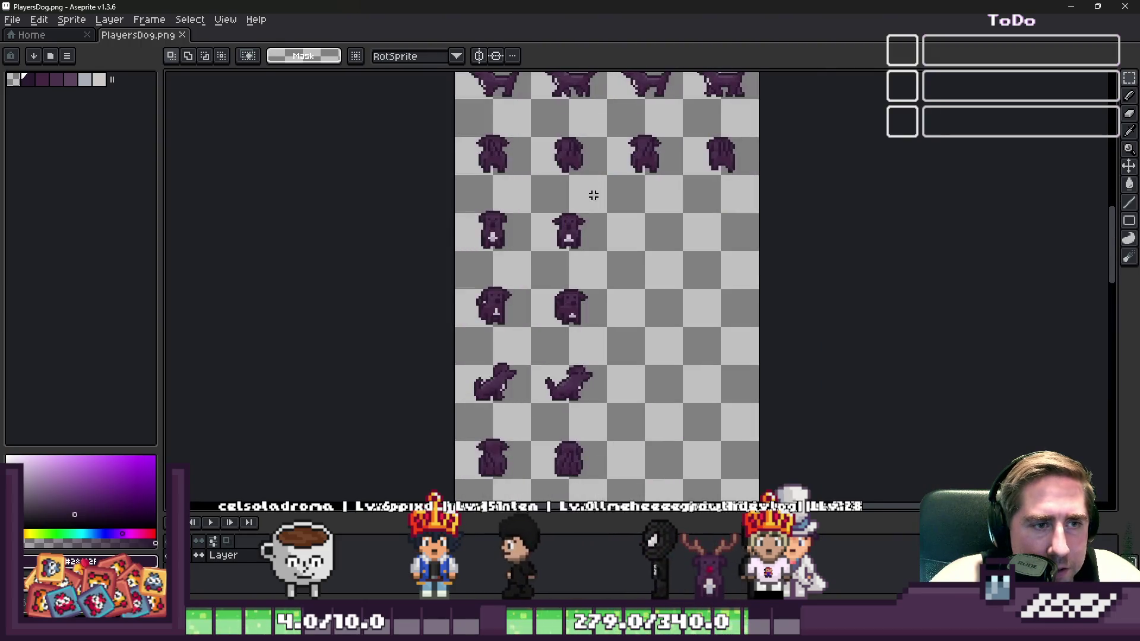
scroll(534, 319, down, 1)
scroll(511, 472, up, 1)
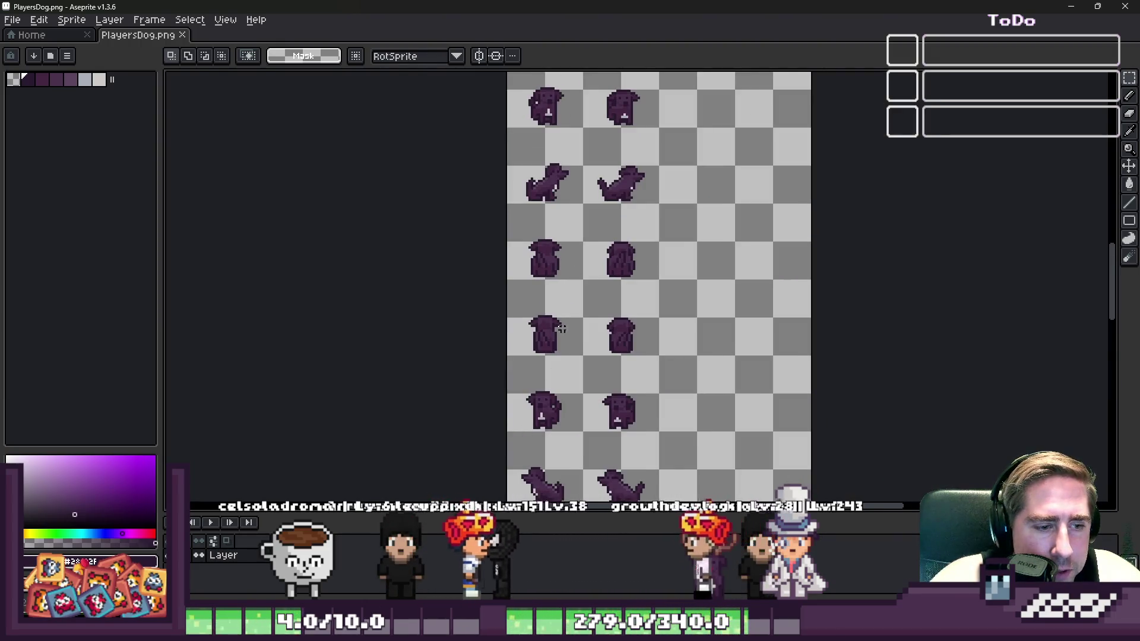
scroll(552, 463, down, 1)
scroll(560, 459, up, 1)
scroll(559, 459, down, 1)
scroll(561, 440, up, 1)
scroll(588, 356, down, 1)
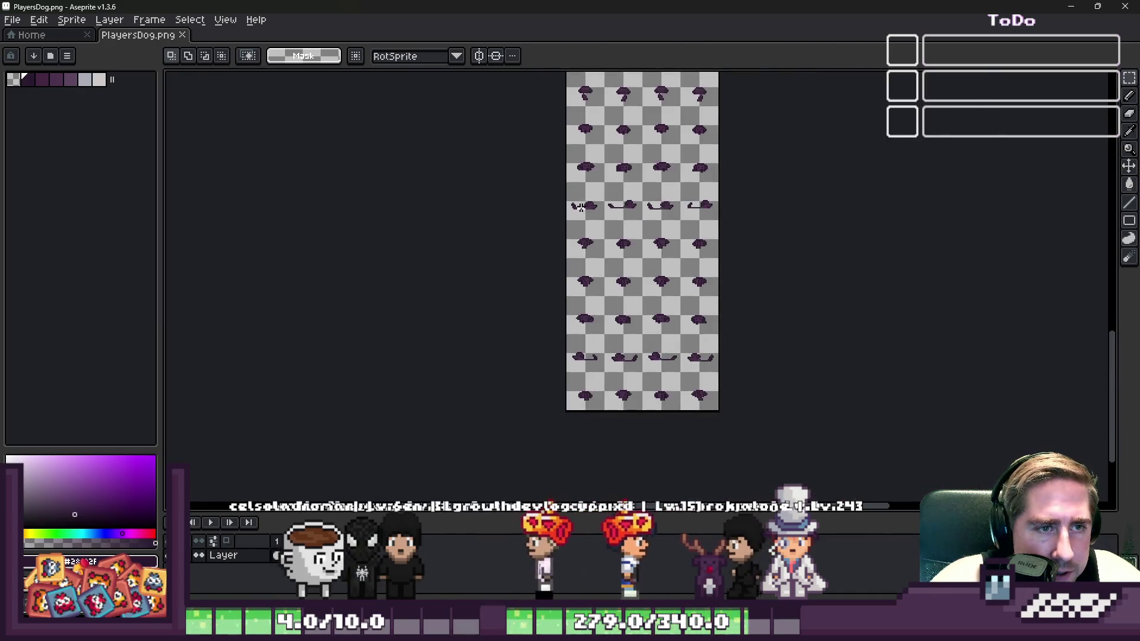
scroll(576, 254, down, 1)
scroll(576, 254, up, 3)
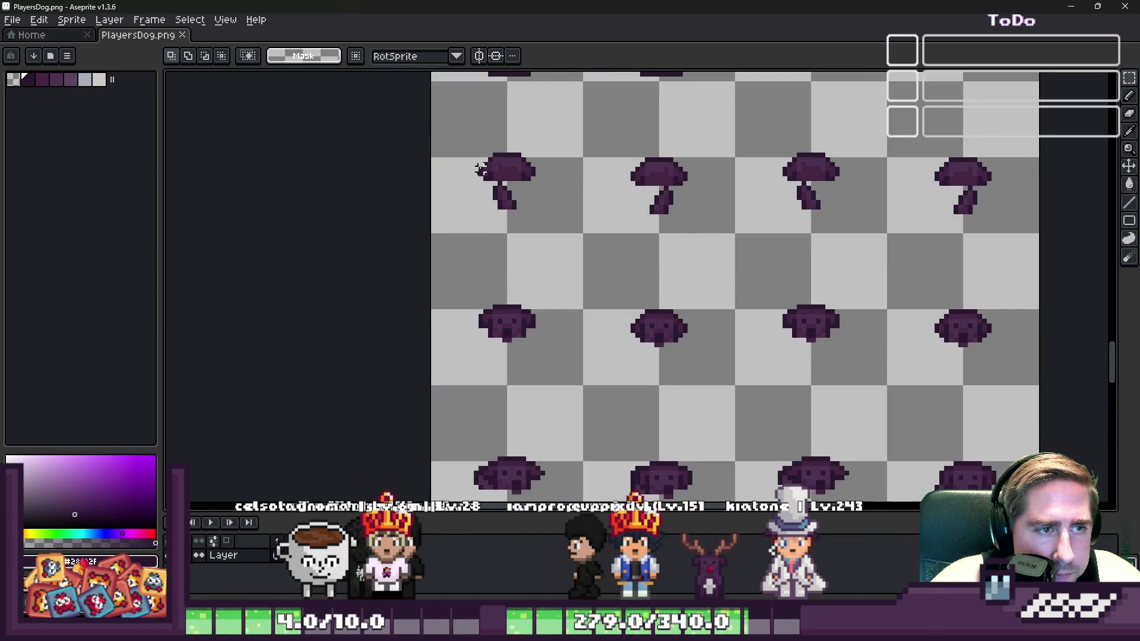
scroll(433, 149, down, 1)
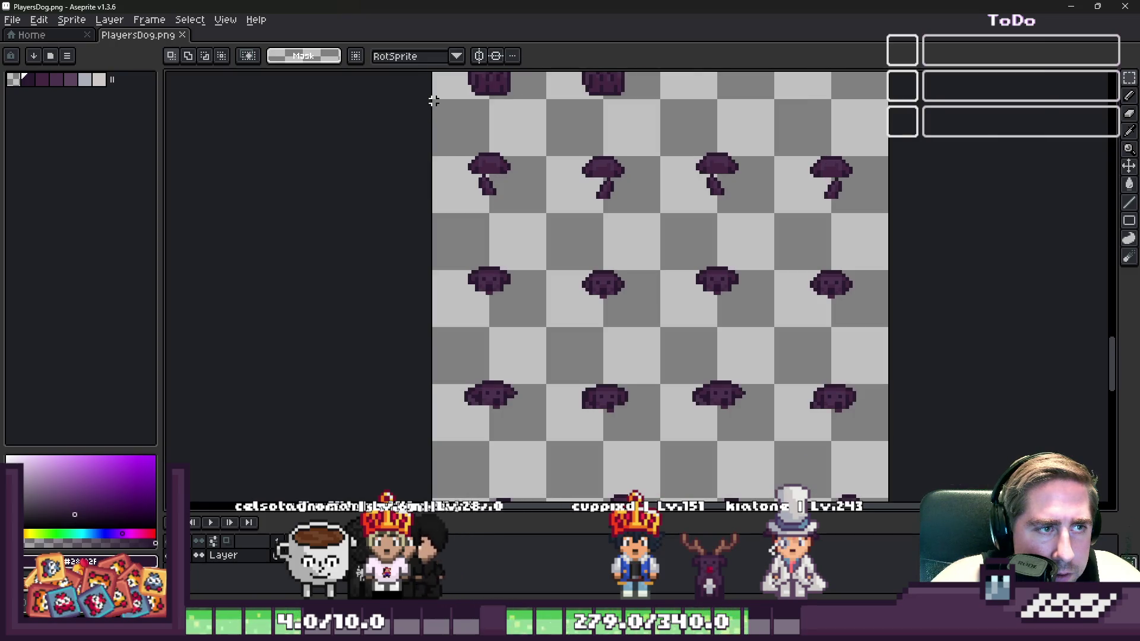
scroll(644, 279, down, 1)
scroll(644, 208, down, 2)
scroll(647, 214, up, 1)
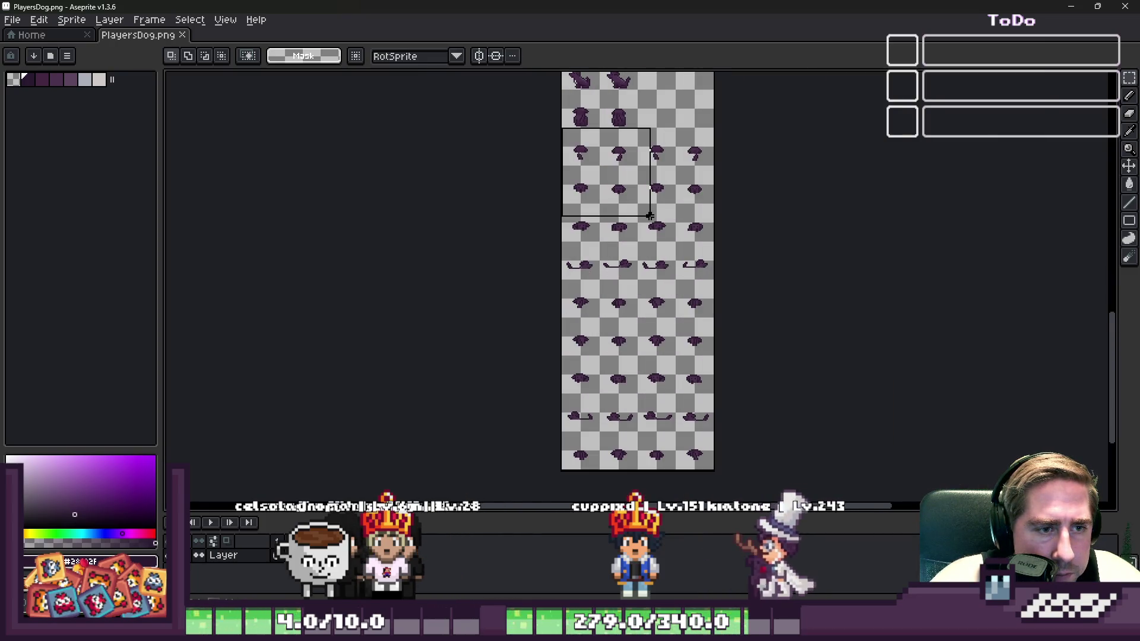
scroll(649, 216, up, 1)
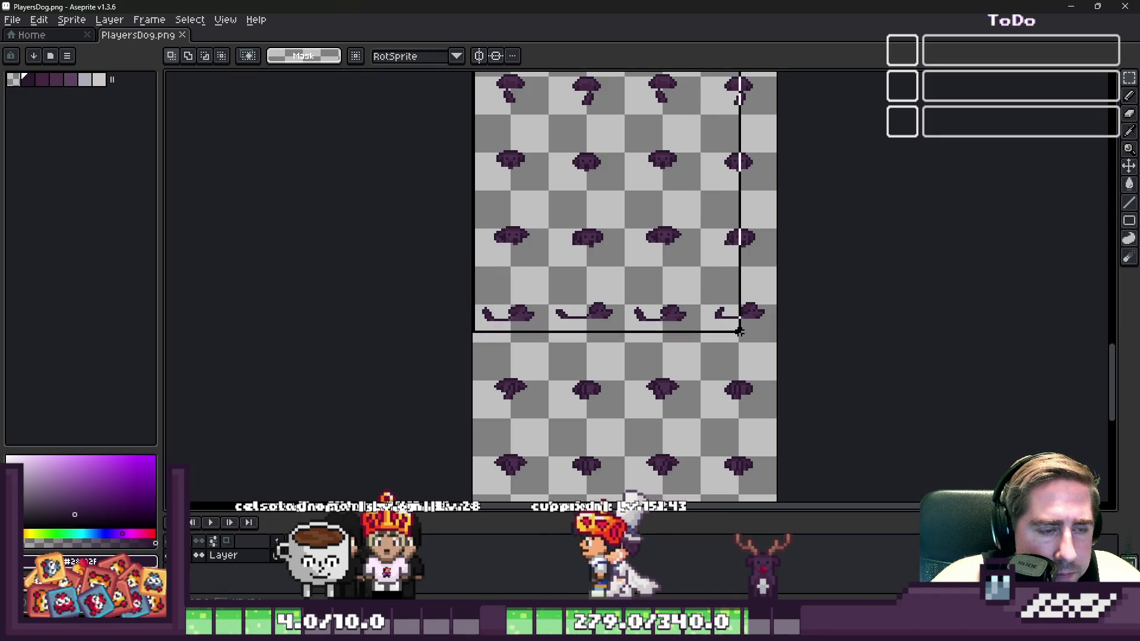
scroll(706, 279, down, 1)
drag(715, 275, 747, 366)
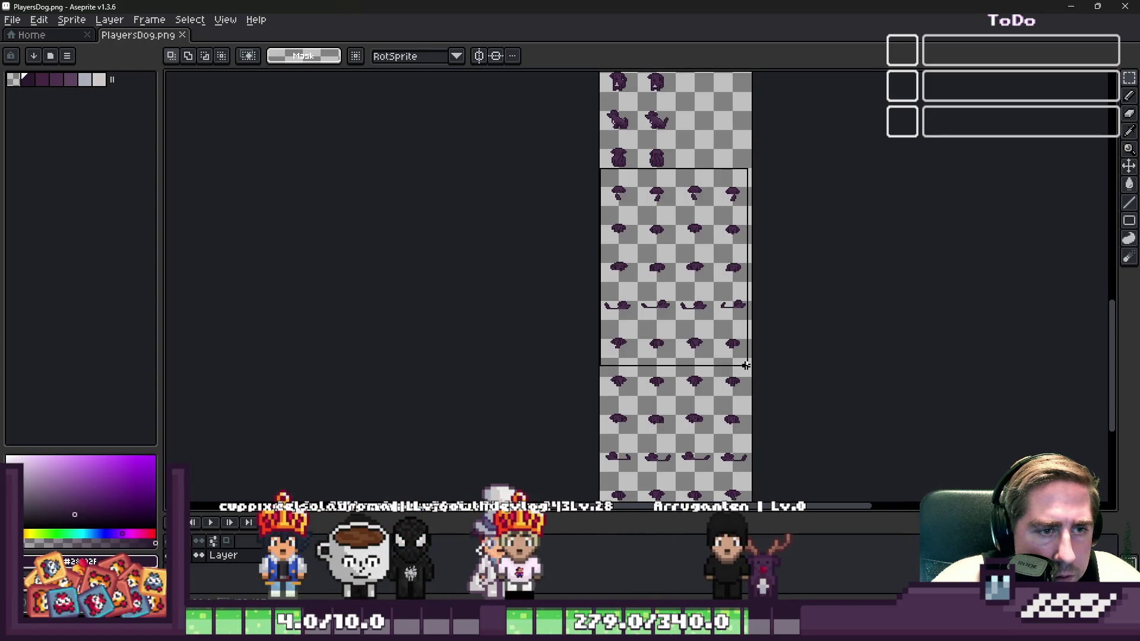
scroll(681, 209, up, 3)
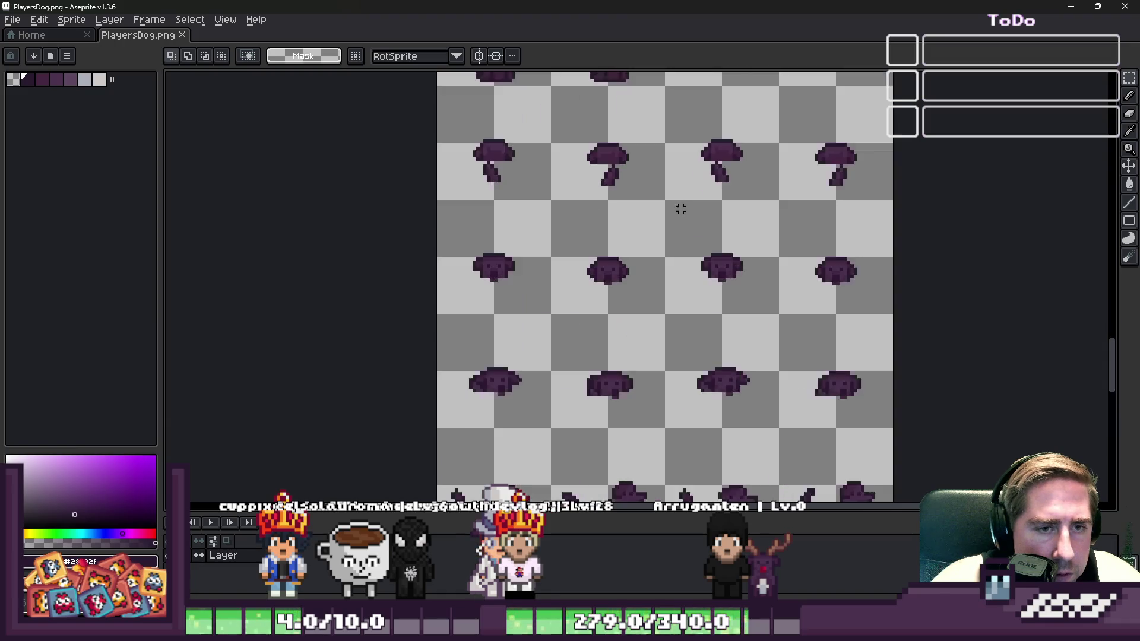
scroll(502, 290, down, 5)
scroll(567, 145, up, 4)
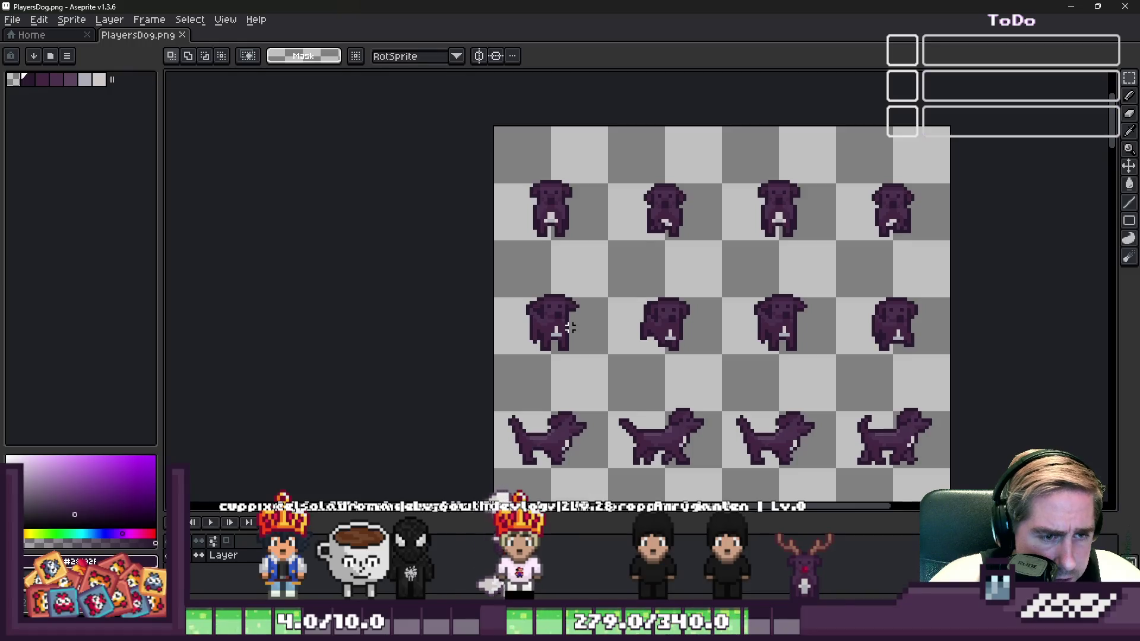
scroll(570, 327, down, 5)
scroll(591, 450, up, 4)
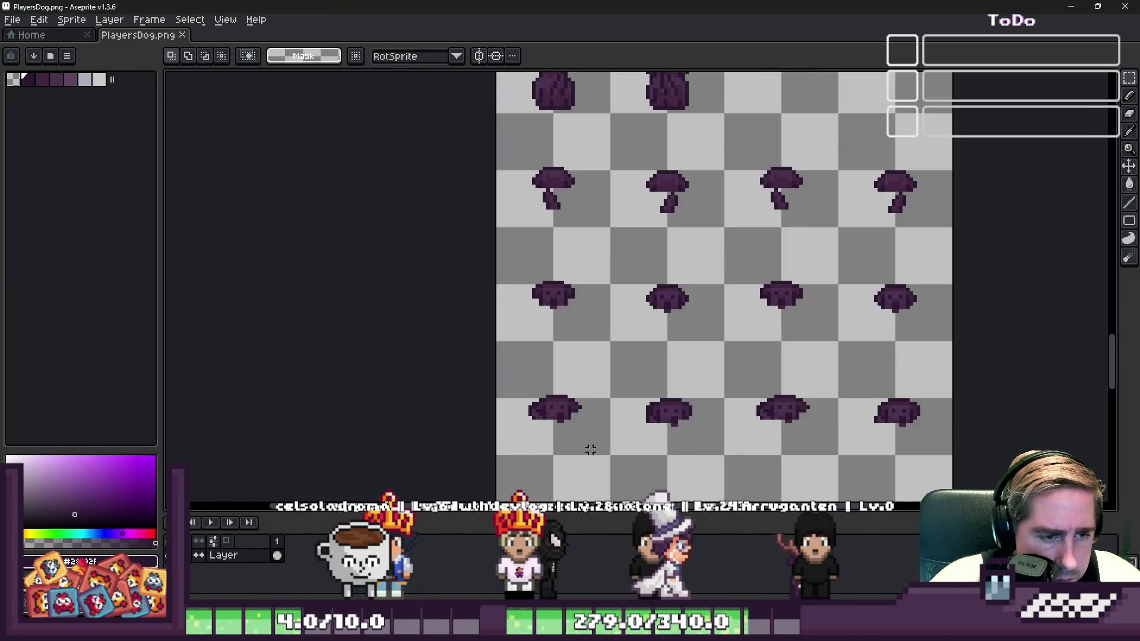
scroll(548, 396, down, 2)
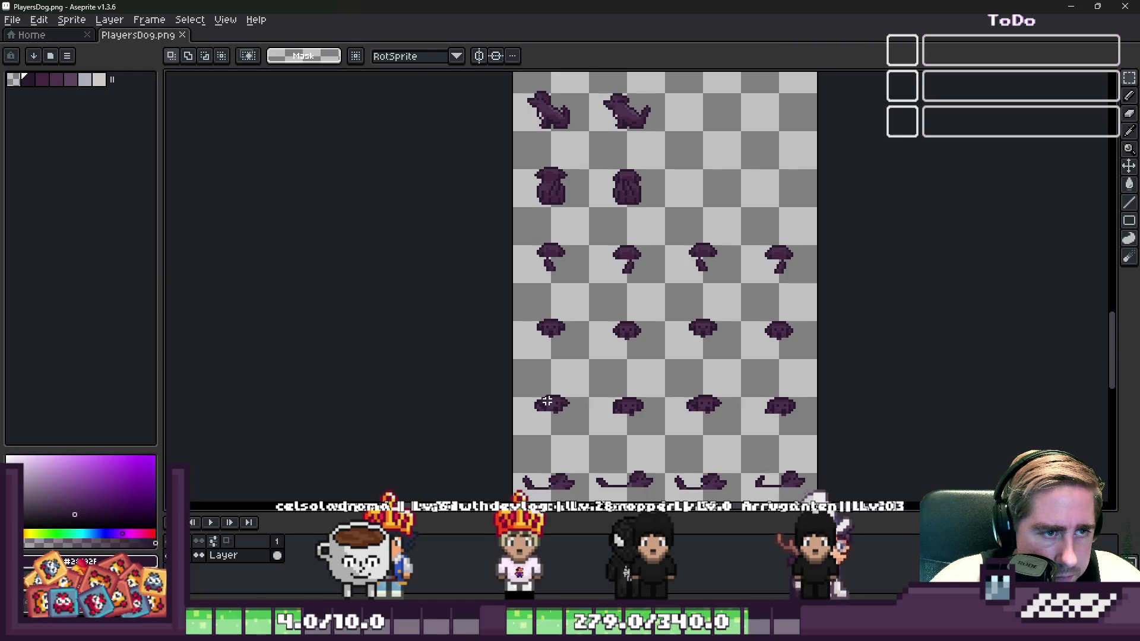
scroll(561, 407, down, 1)
scroll(561, 407, down, 1)
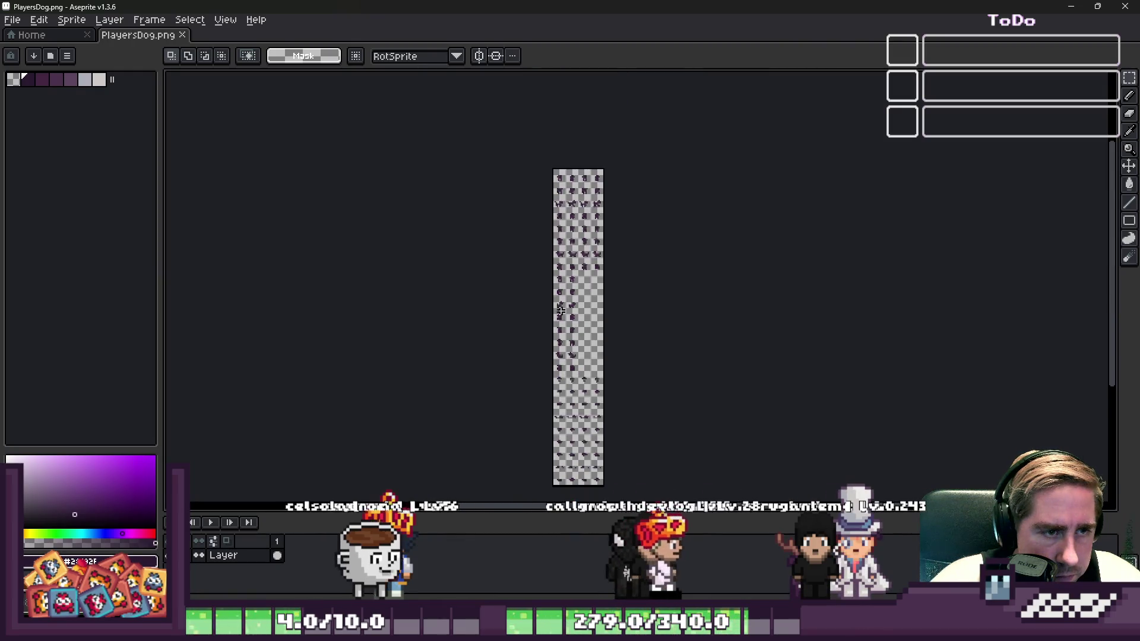
scroll(572, 178, up, 3)
scroll(572, 178, down, 1)
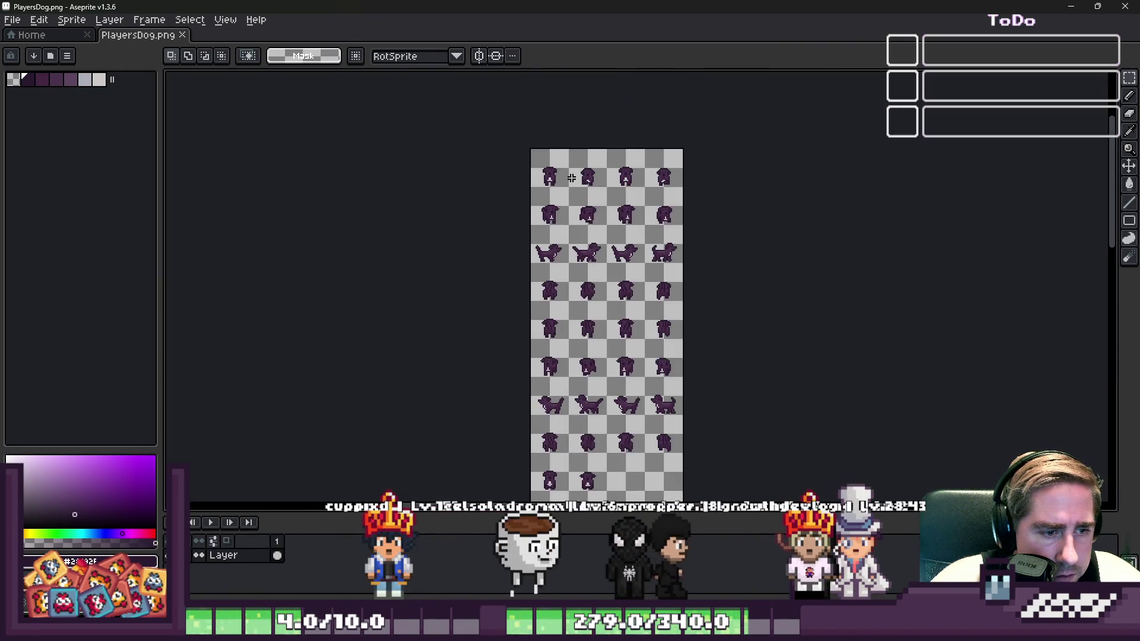
scroll(602, 350, down, 2)
scroll(570, 356, up, 4)
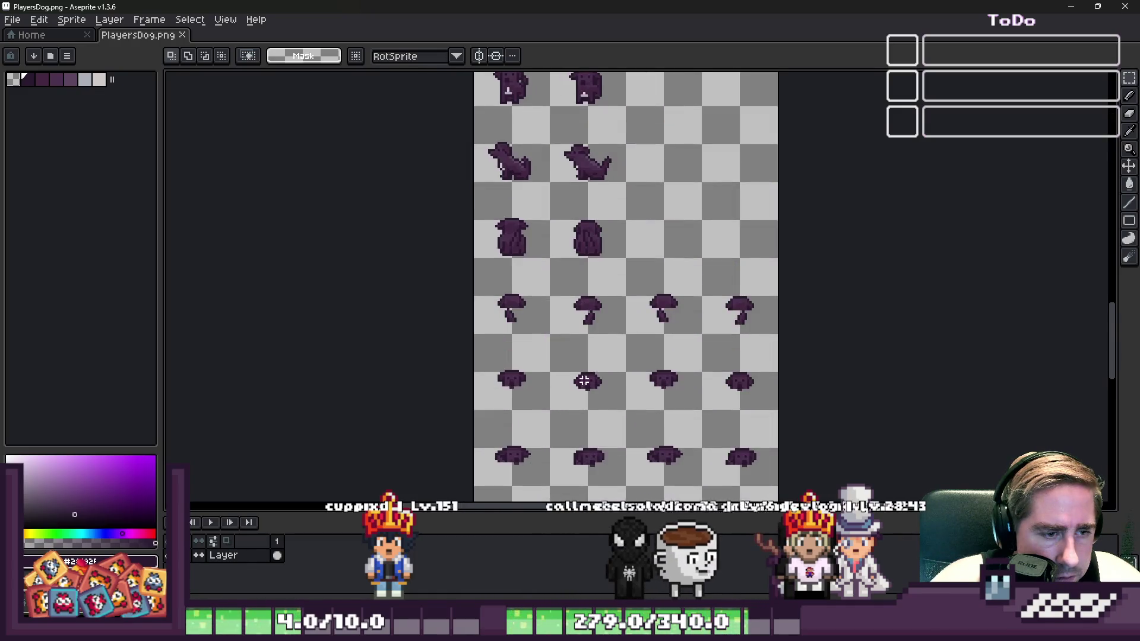
Select the third row of dog sprites with the rectangular marquee
mouse_move(446, 252)
mouse_down()
mouse_move(715, 323)
mouse_move(867, 339)
mouse_up()
scroll(611, 237, down, 3)
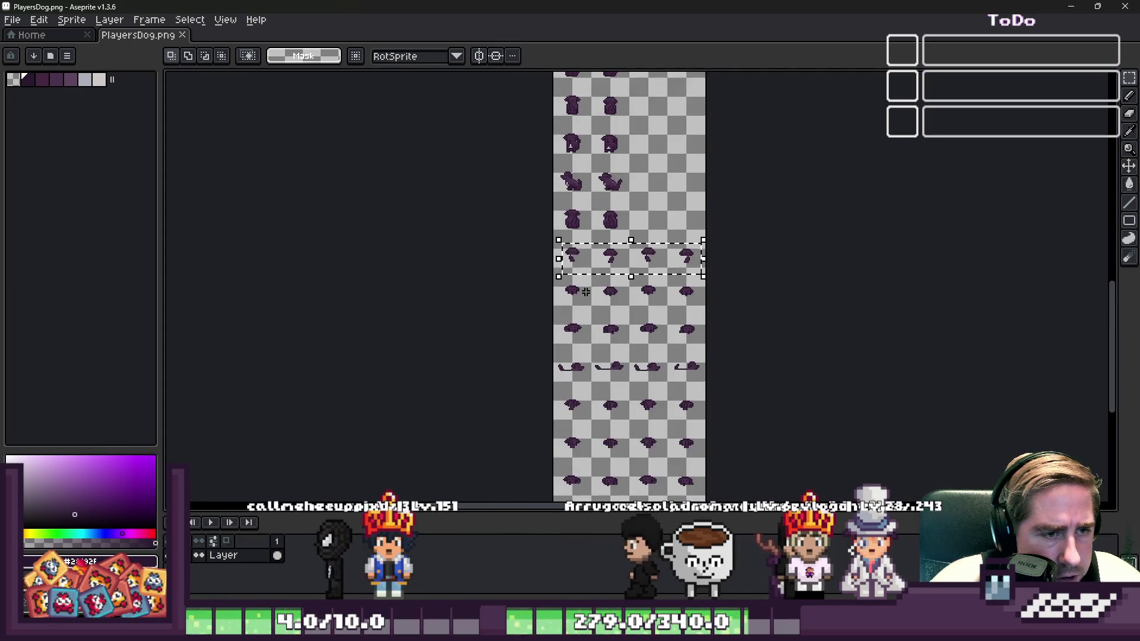
scroll(573, 332, down, 1)
scroll(573, 364, up, 2)
scroll(580, 155, down, 1)
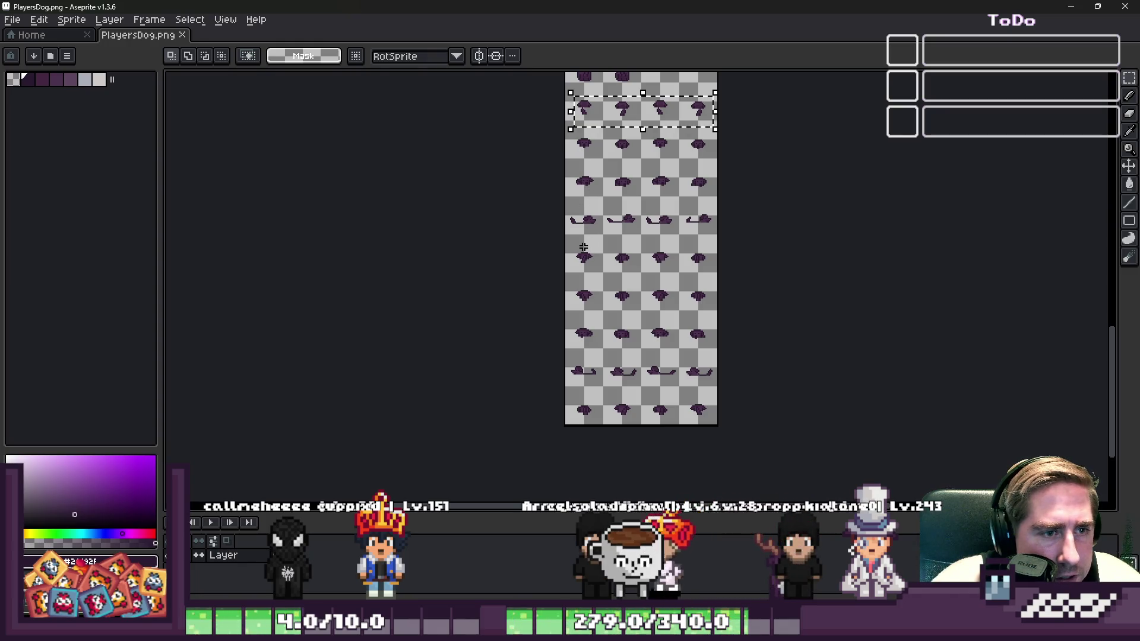
scroll(572, 424, down, 1)
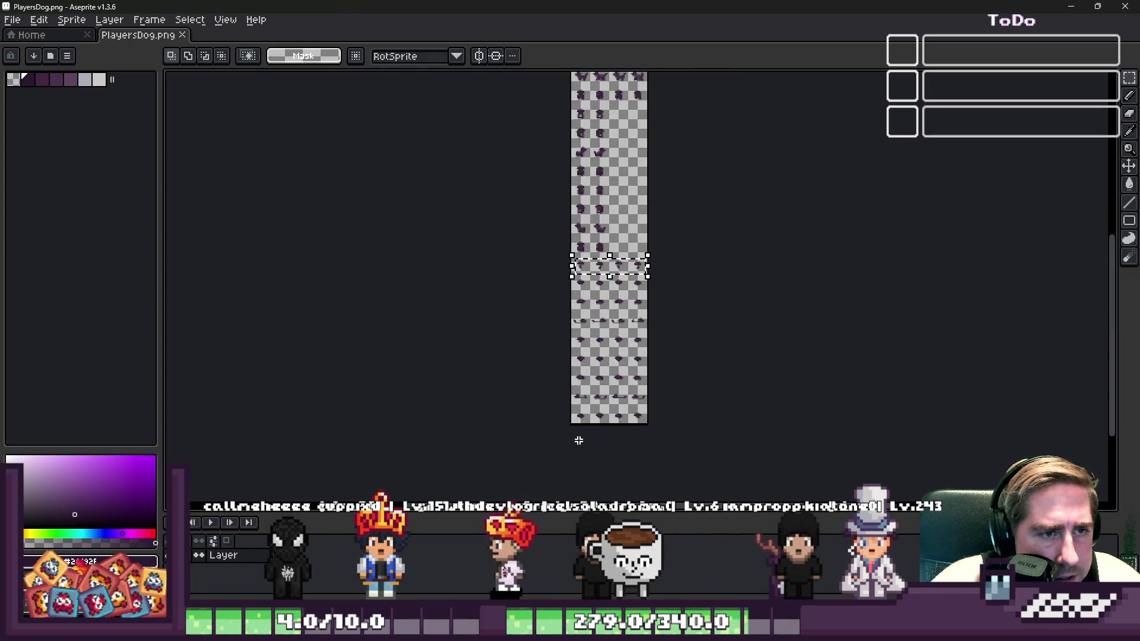
scroll(574, 262, up, 2)
scroll(630, 289, down, 2)
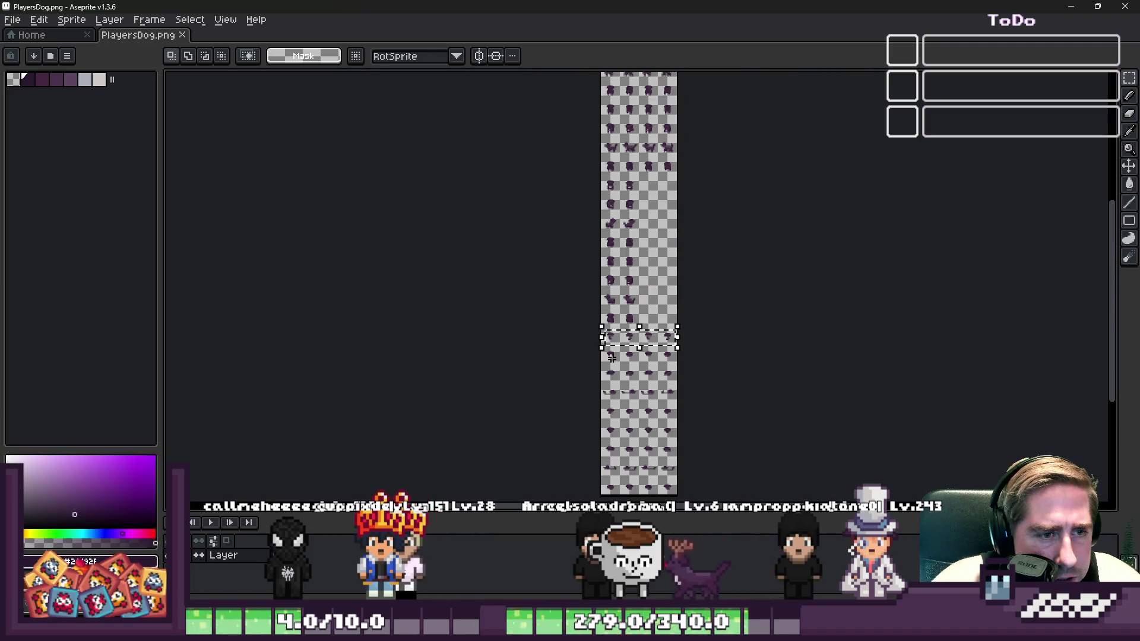
scroll(601, 364, up, 2)
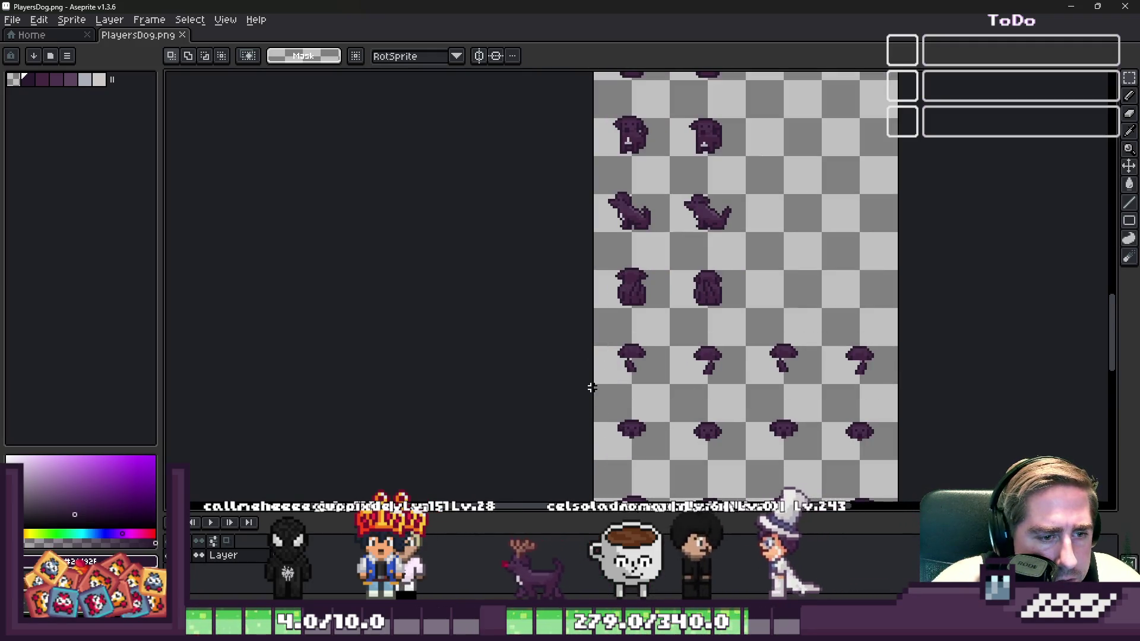
scroll(594, 387, down, 5)
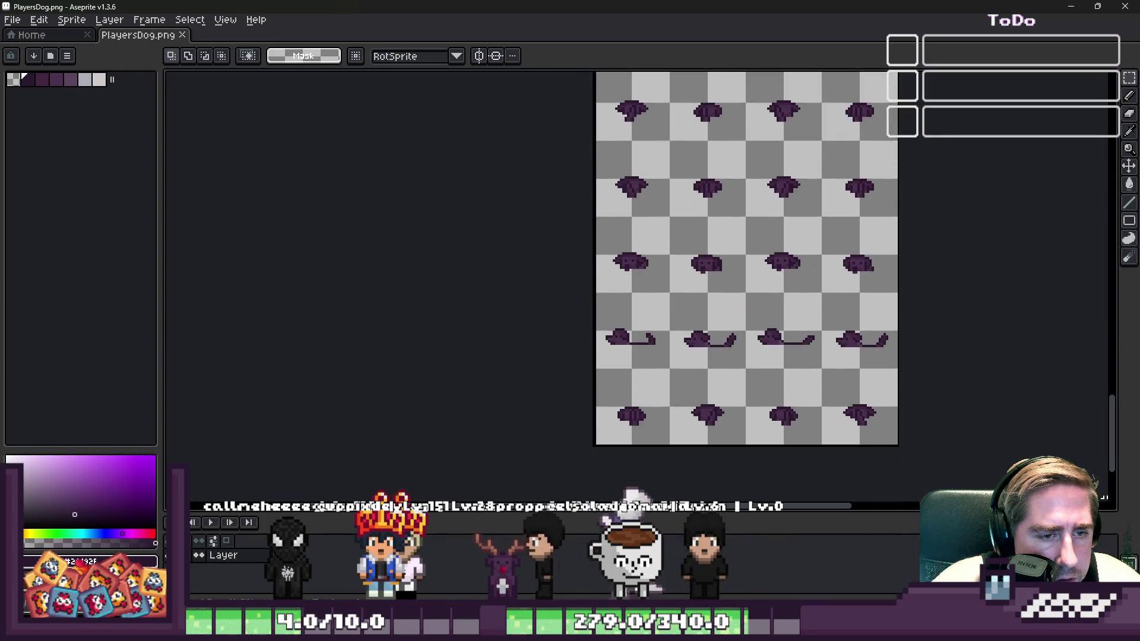
scroll(581, 300, down, 2)
scroll(565, 257, up, 2)
Enlarge the PlayersDog canvas to leave empty space below the existing rows
click(570, 261)
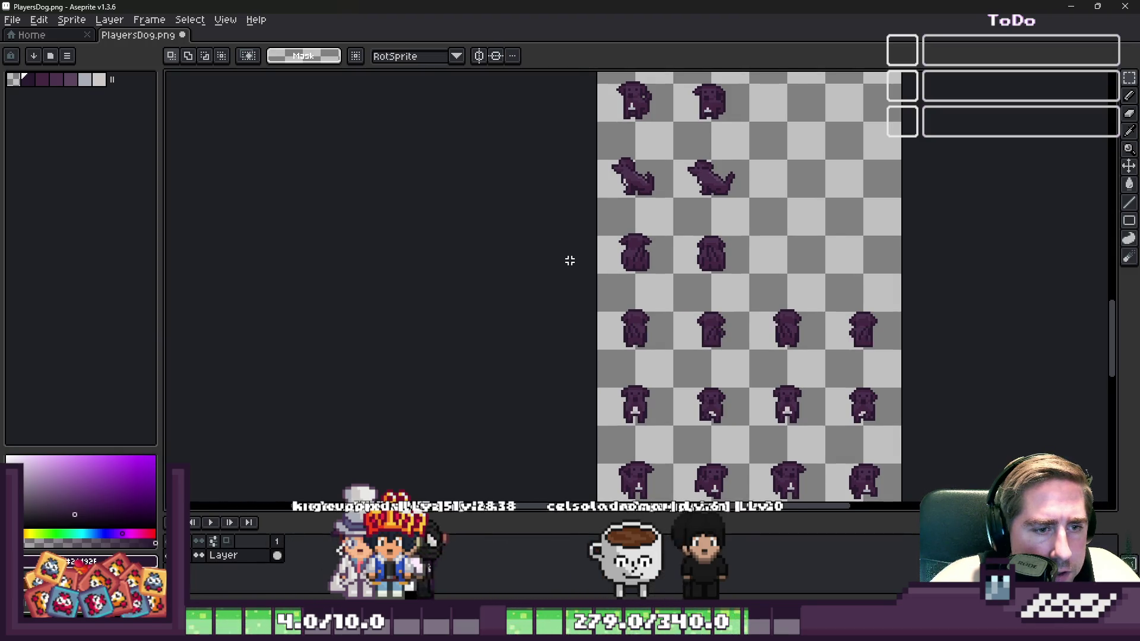
scroll(570, 261, down, 2)
scroll(628, 324, up, 3)
scroll(545, 228, down, 1)
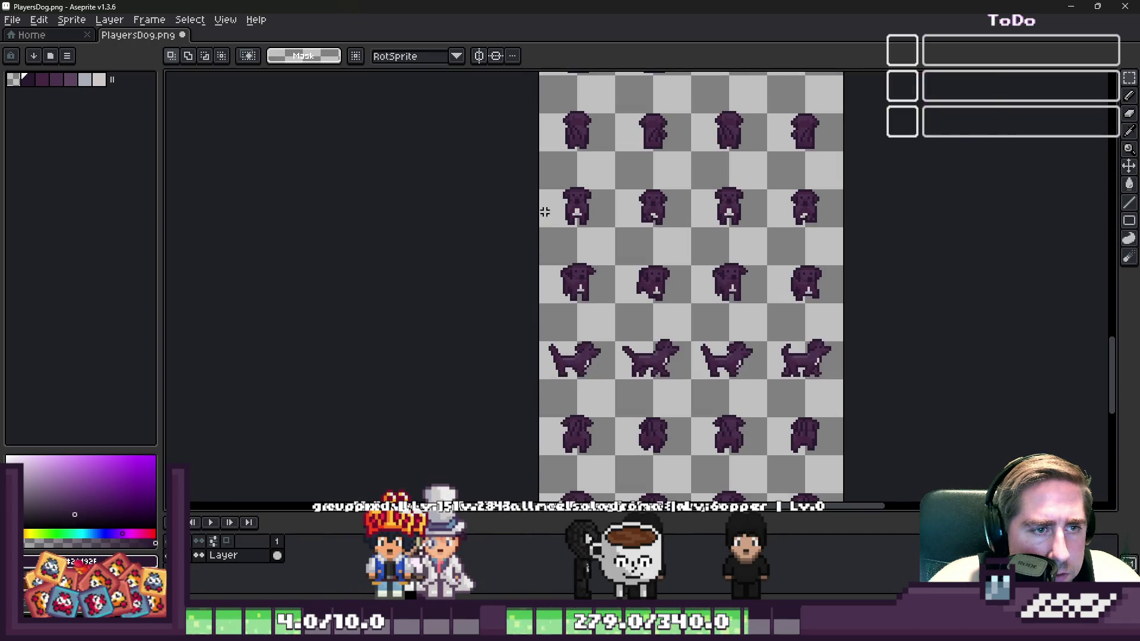
scroll(540, 153, down, 1)
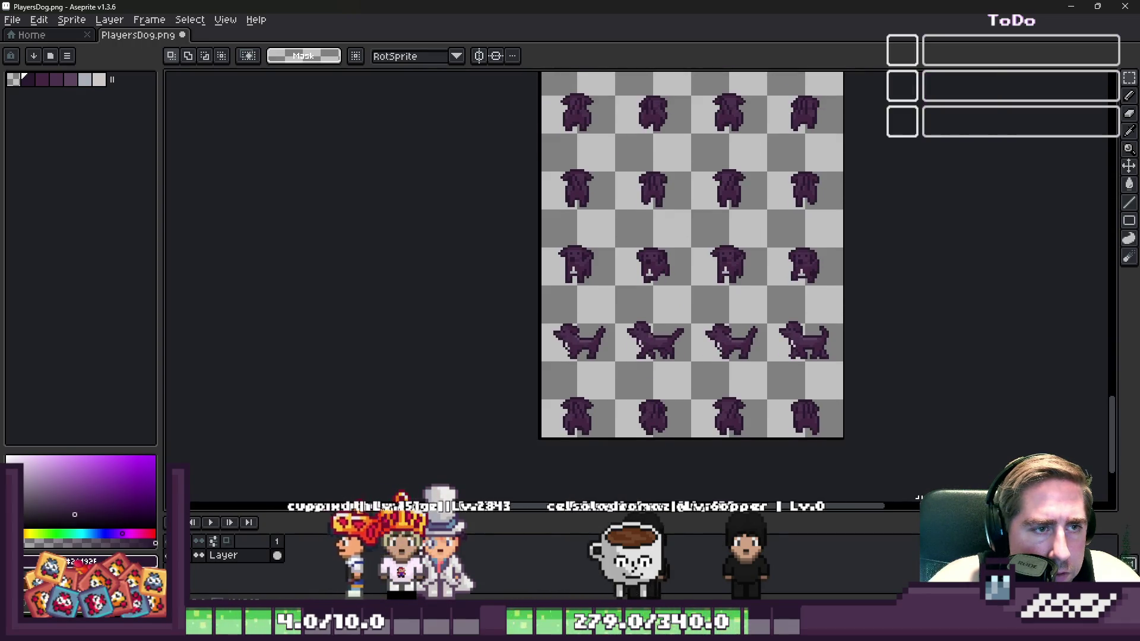
scroll(716, 413, down, 1)
scroll(658, 151, up, 3)
Paste the copied dog rows and drop them into the empty space at y 544
key(ctrl+v)
scroll(658, 202, down, 1)
scroll(656, 252, down, 2)
drag(639, 178, 687, 249)
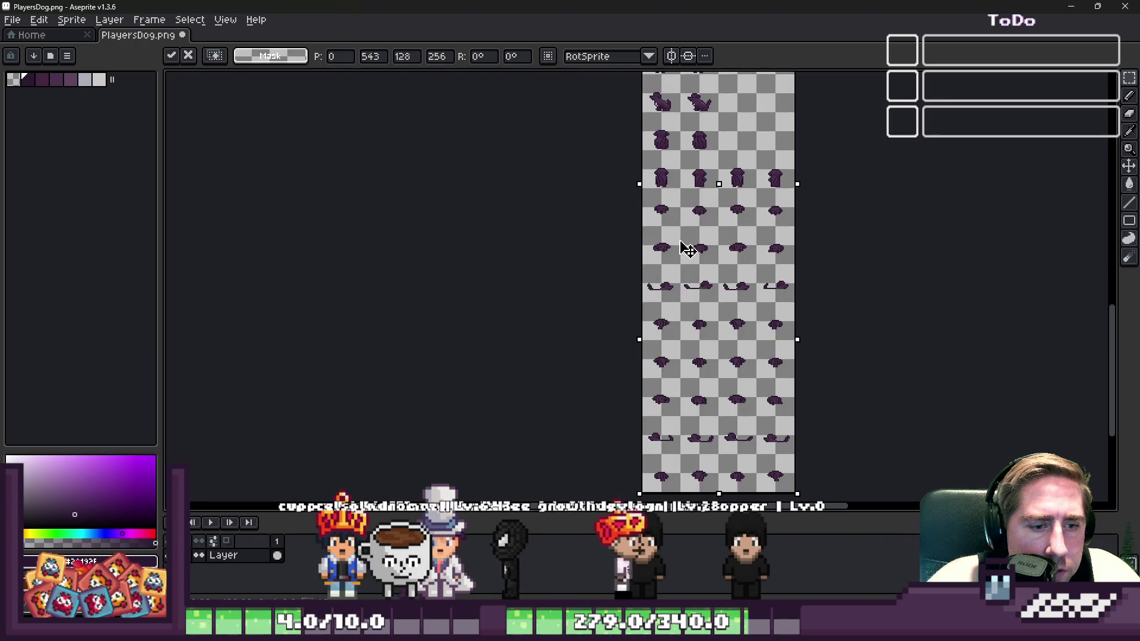
scroll(660, 161, up, 3)
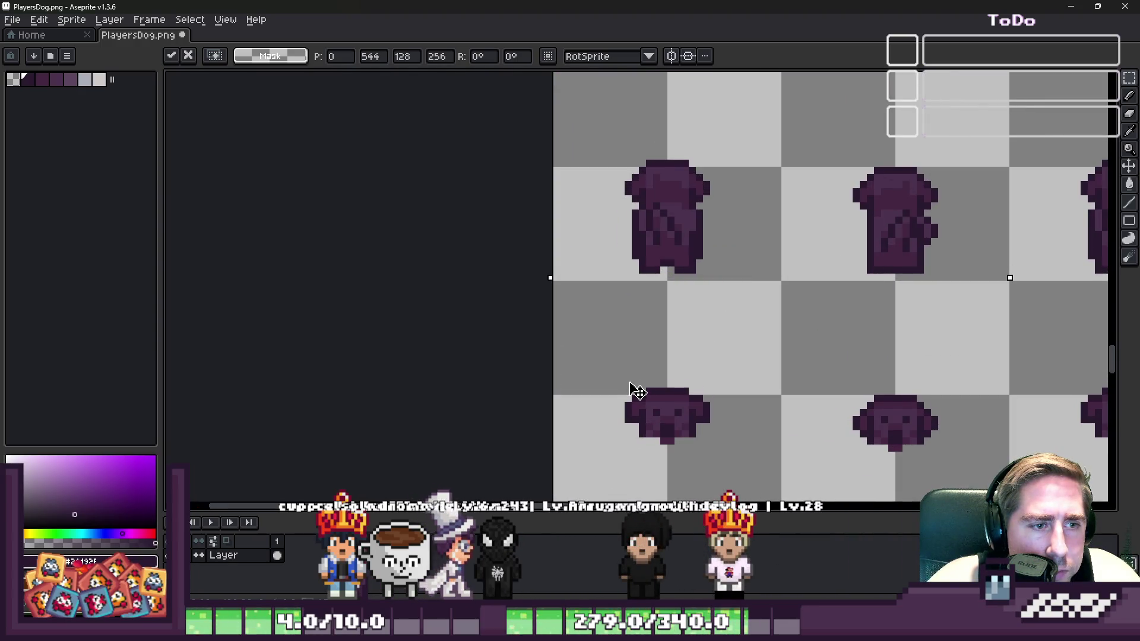
scroll(639, 197, down, 2)
click(551, 242)
scroll(553, 216, down, 3)
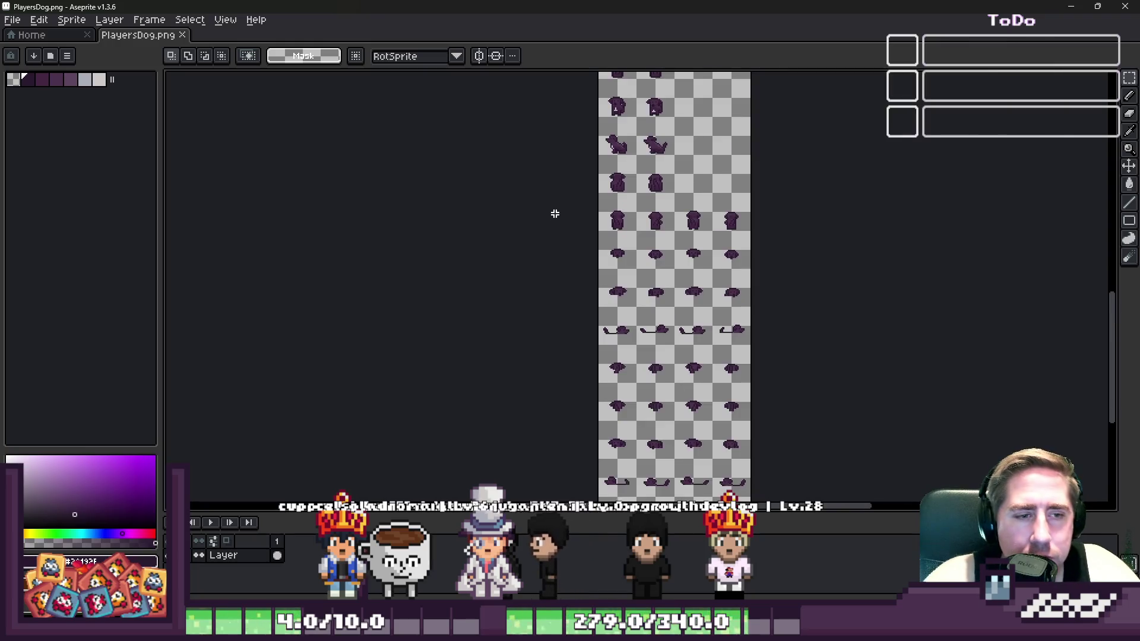
scroll(704, 244, up, 2)
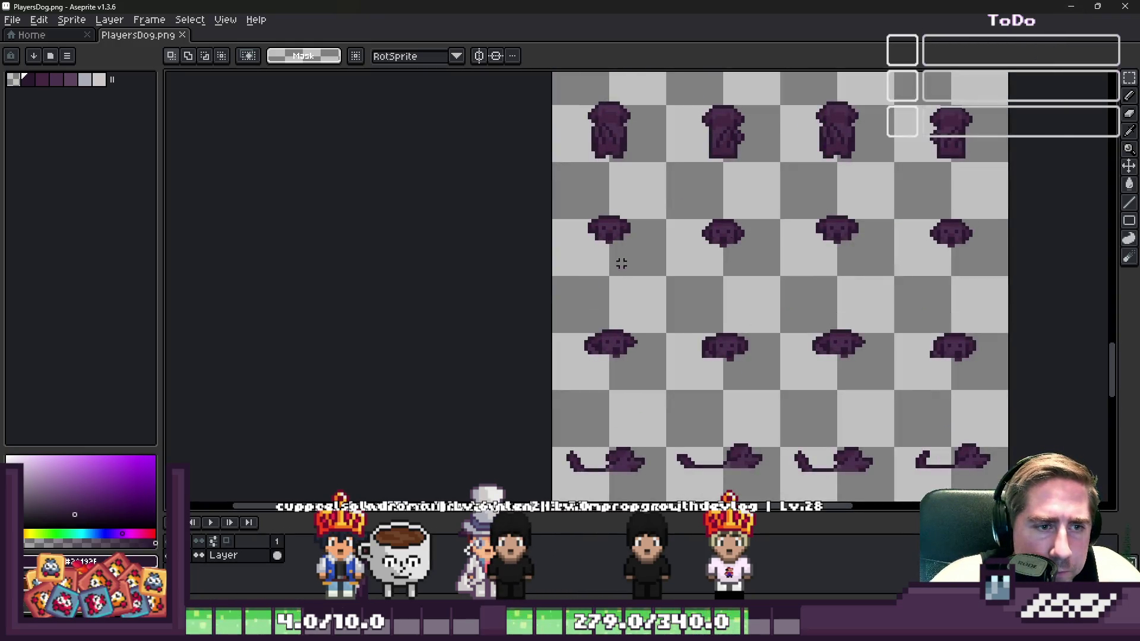
scroll(625, 253, down, 2)
scroll(628, 208, up, 2)
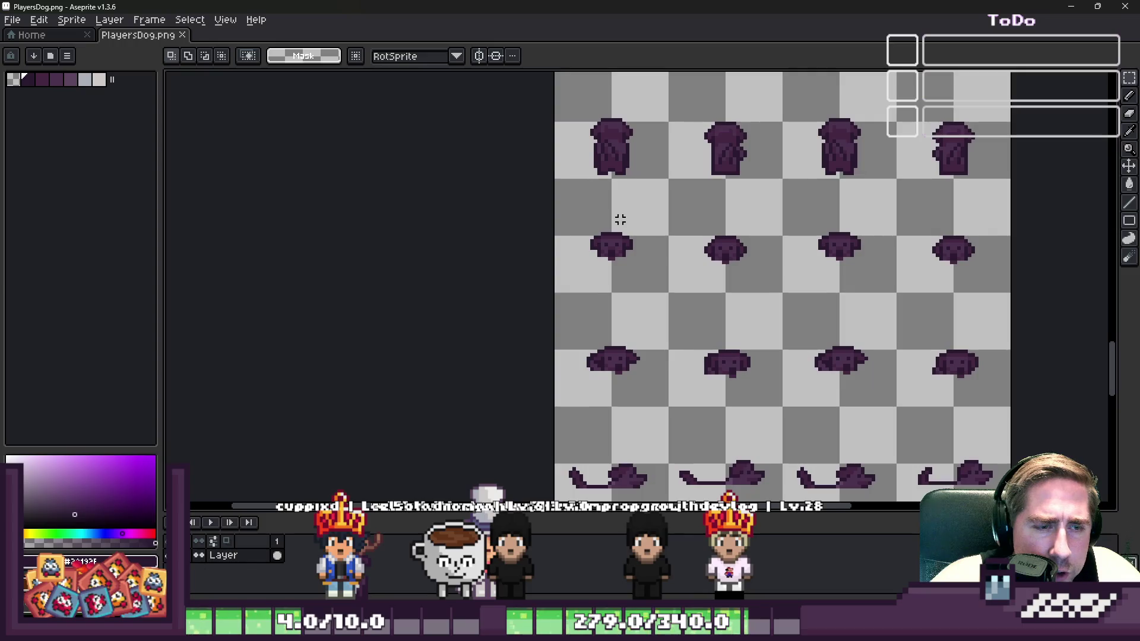
scroll(619, 238, down, 2)
scroll(658, 120, up, 2)
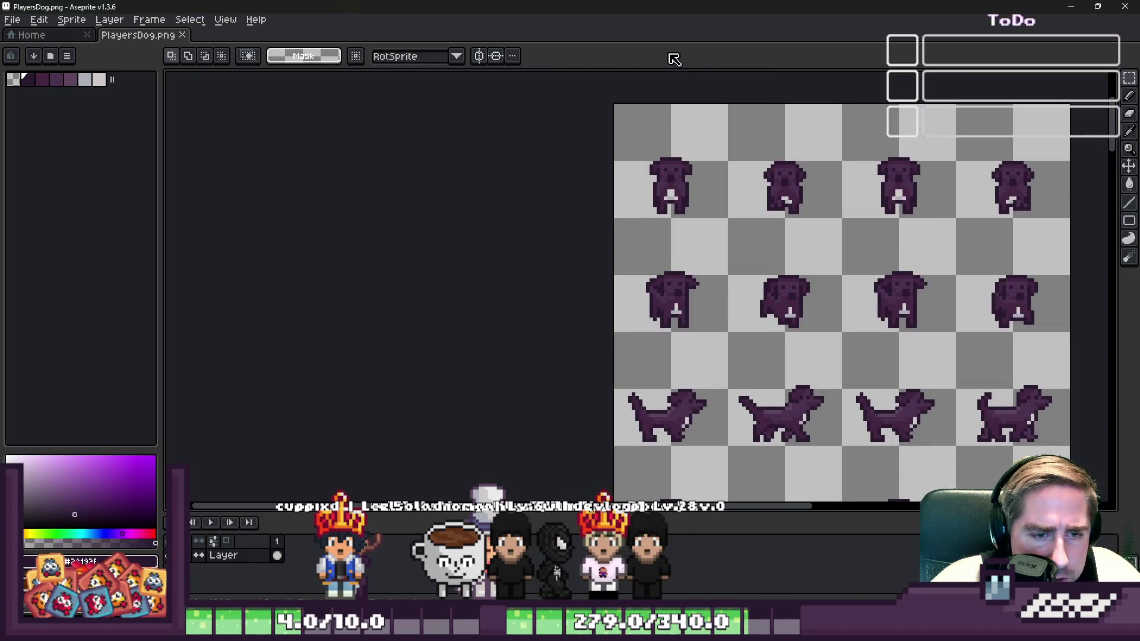
scroll(689, 255, down, 3)
scroll(692, 261, up, 2)
scroll(691, 264, down, 2)
scroll(692, 266, up, 2)
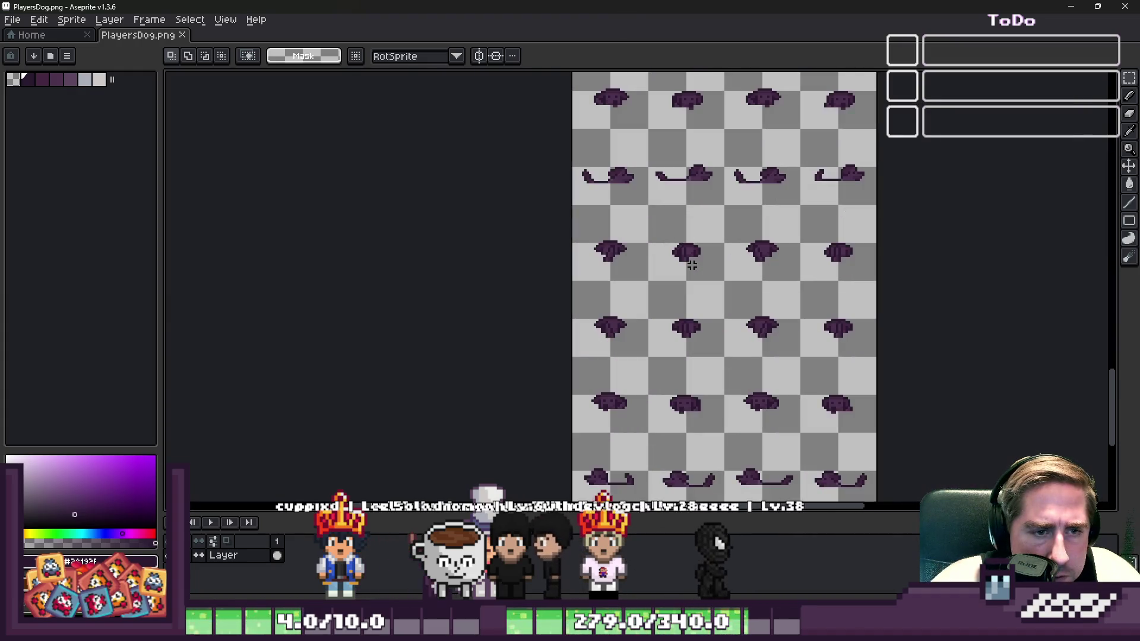
Save PlayersDog.png and open the PlayersDog animation list in Godot
key(ctrl+s)
key(alt+Tab)
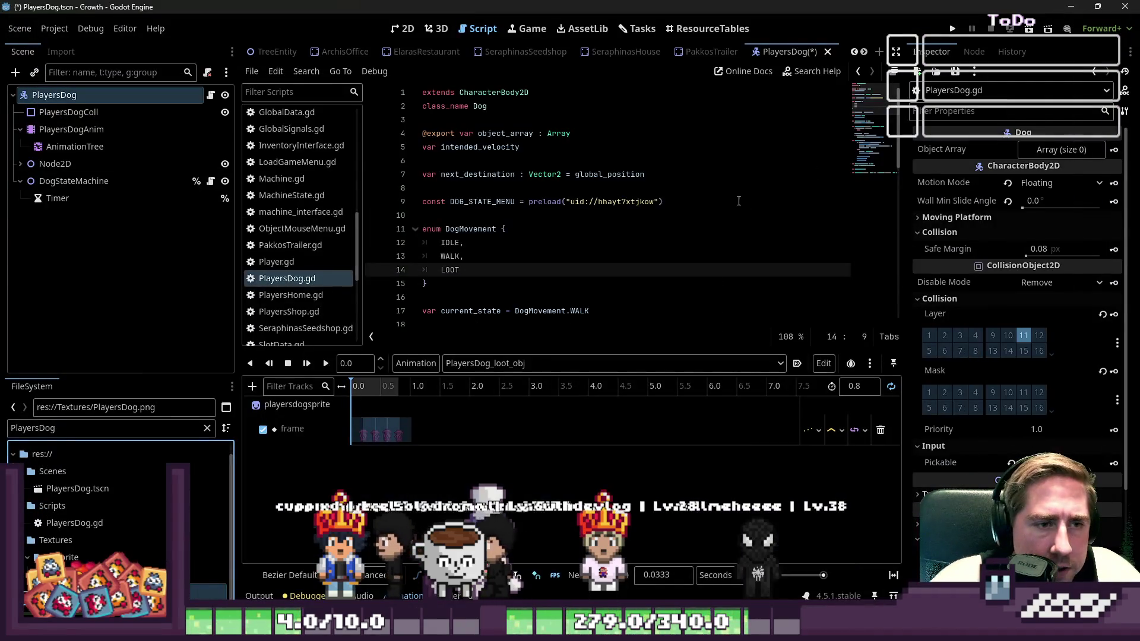
click(547, 364)
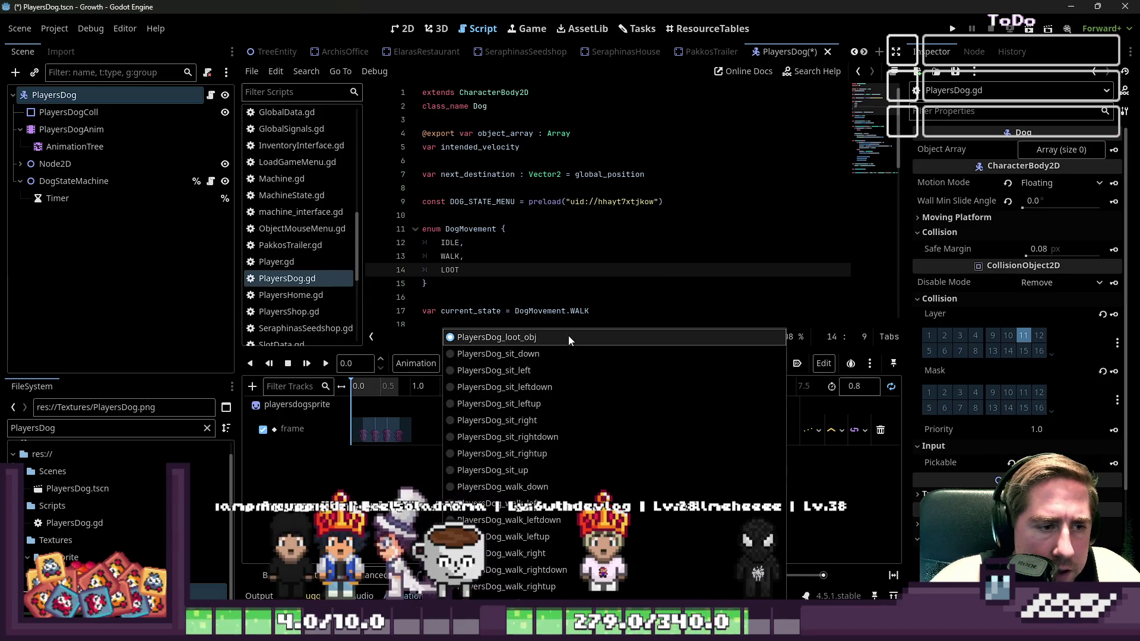
Check the existing PlayersDog animation names, then add a new animation named PlayersDog_swim_down
key(Escape)
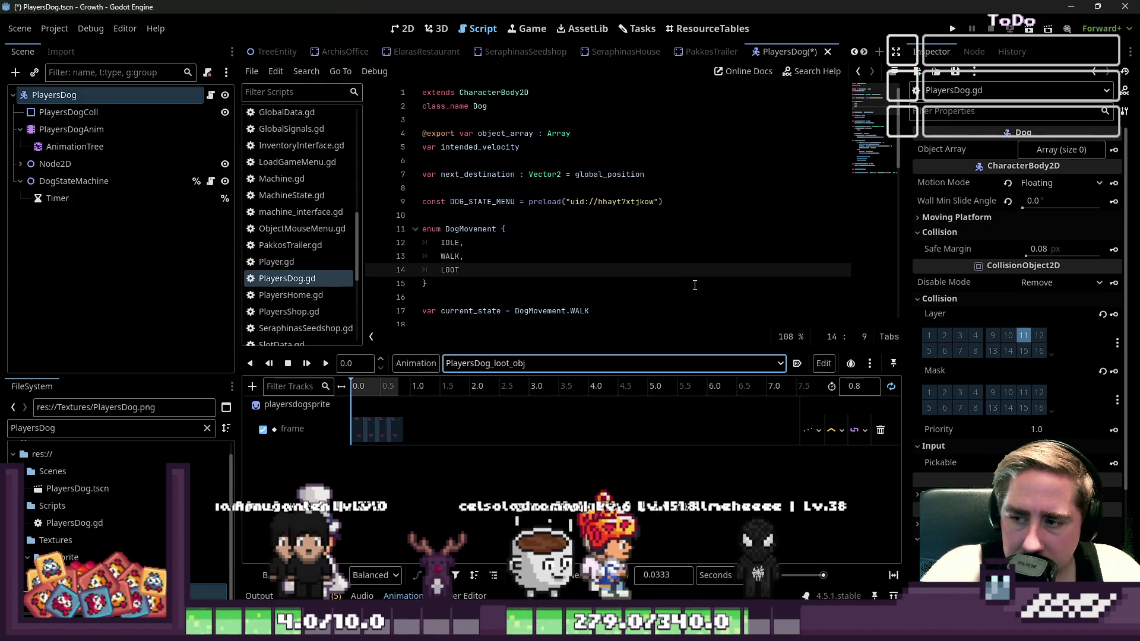
click(416, 363)
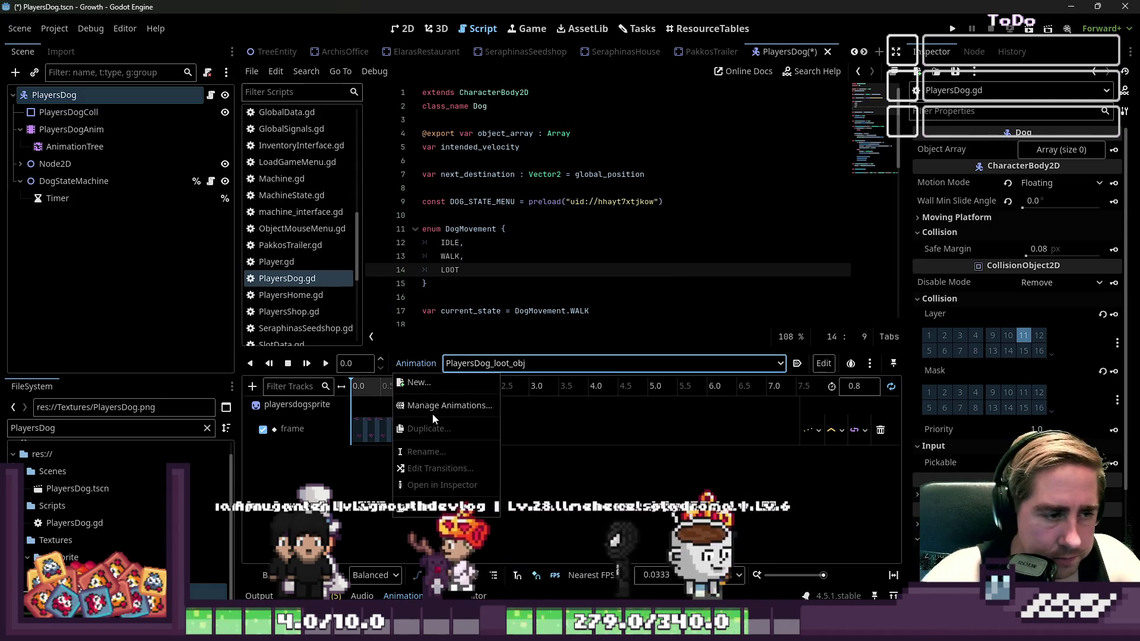
click(420, 383)
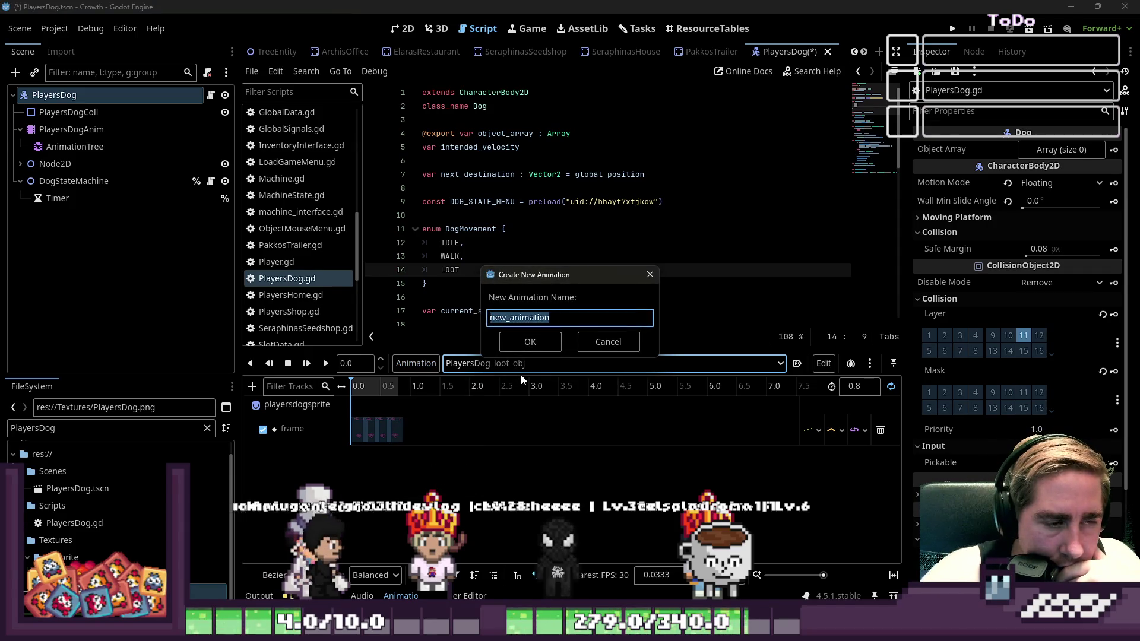
click(572, 347)
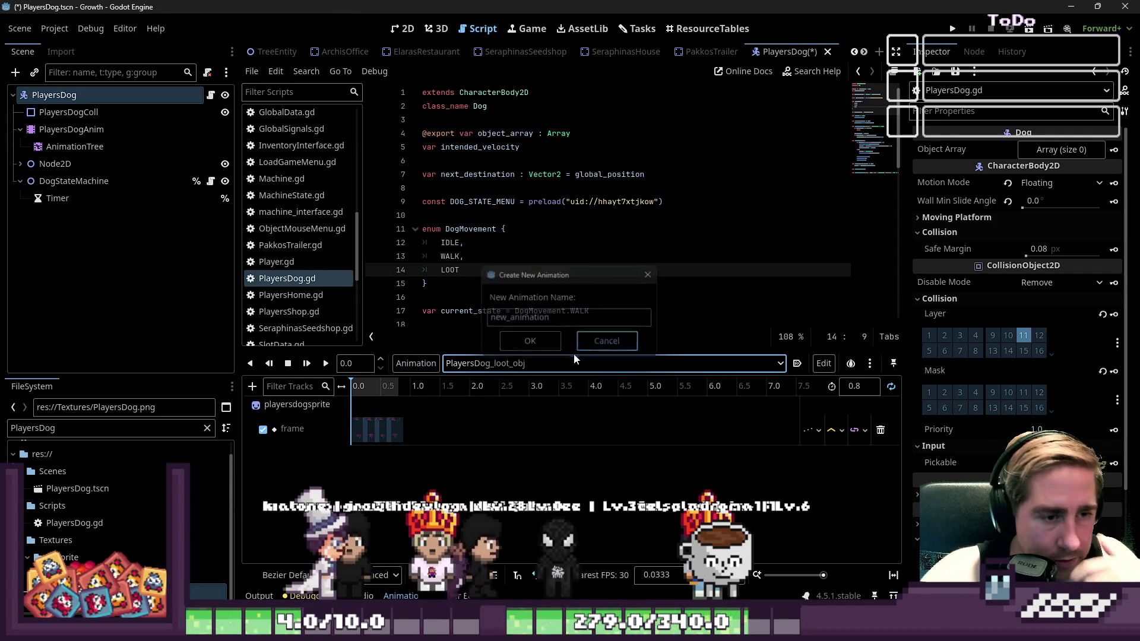
click(530, 365)
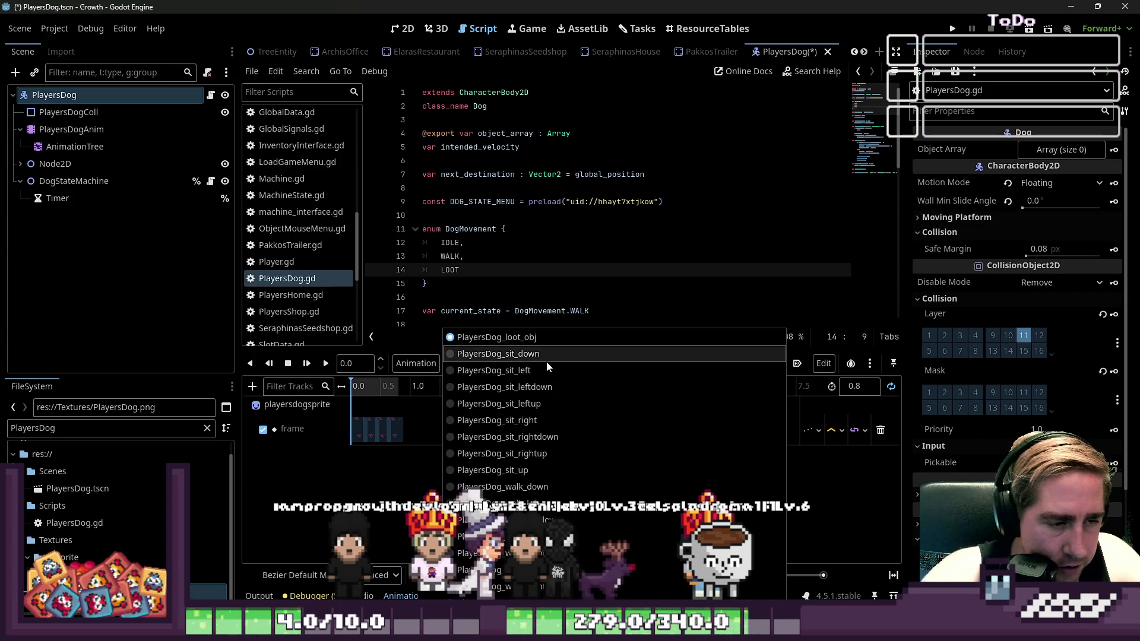
click(420, 356)
click(423, 360)
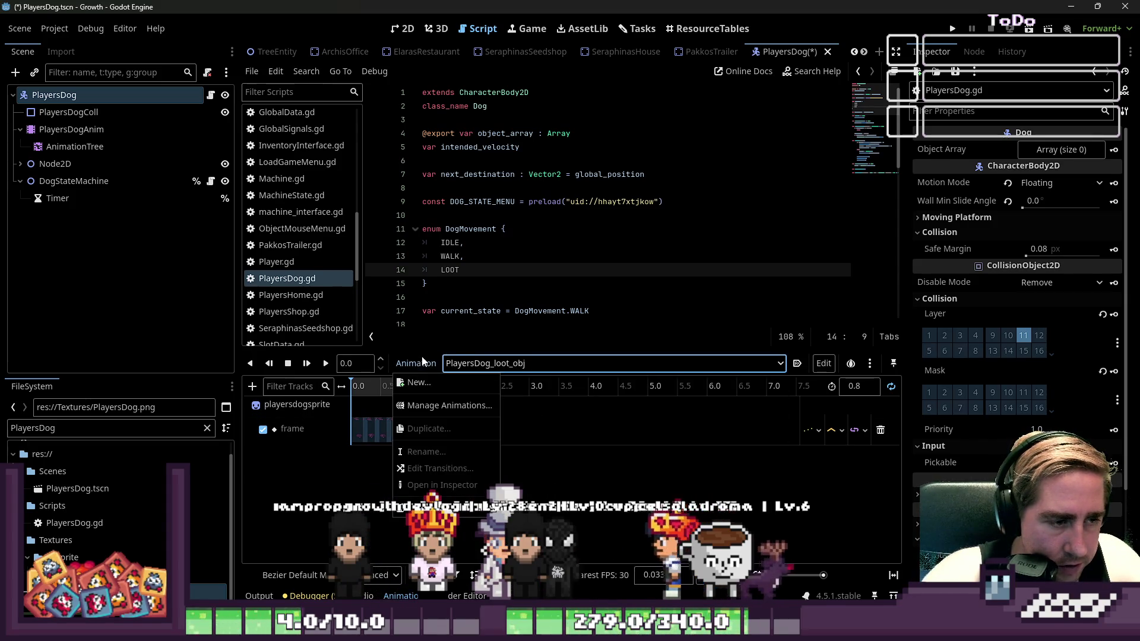
click(426, 383)
text(PlayersDog)
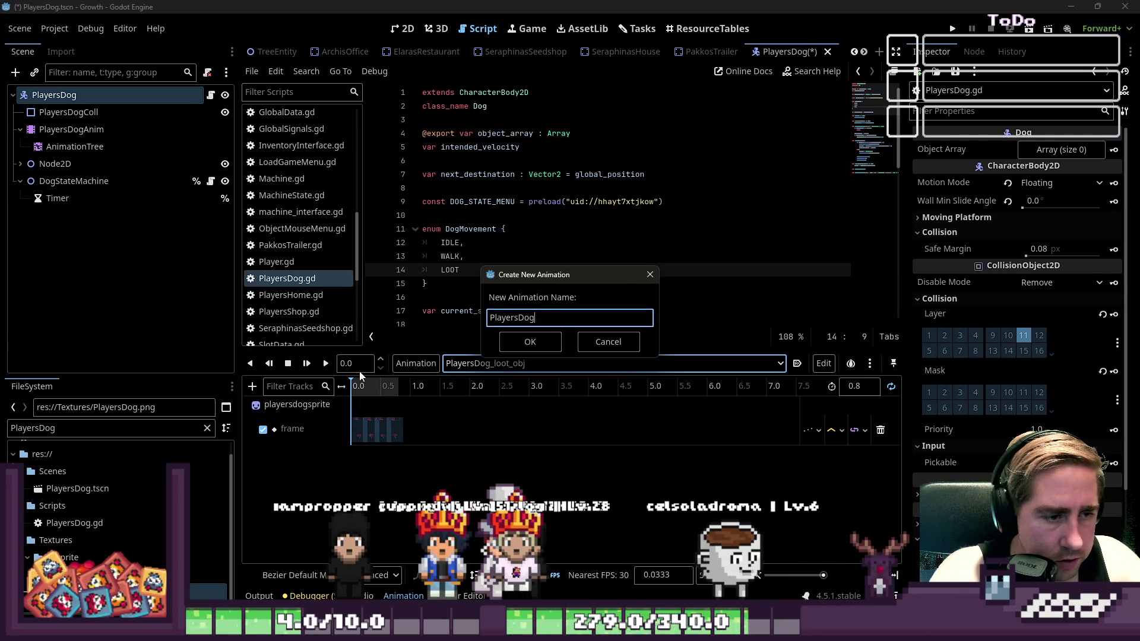
text(_sit)
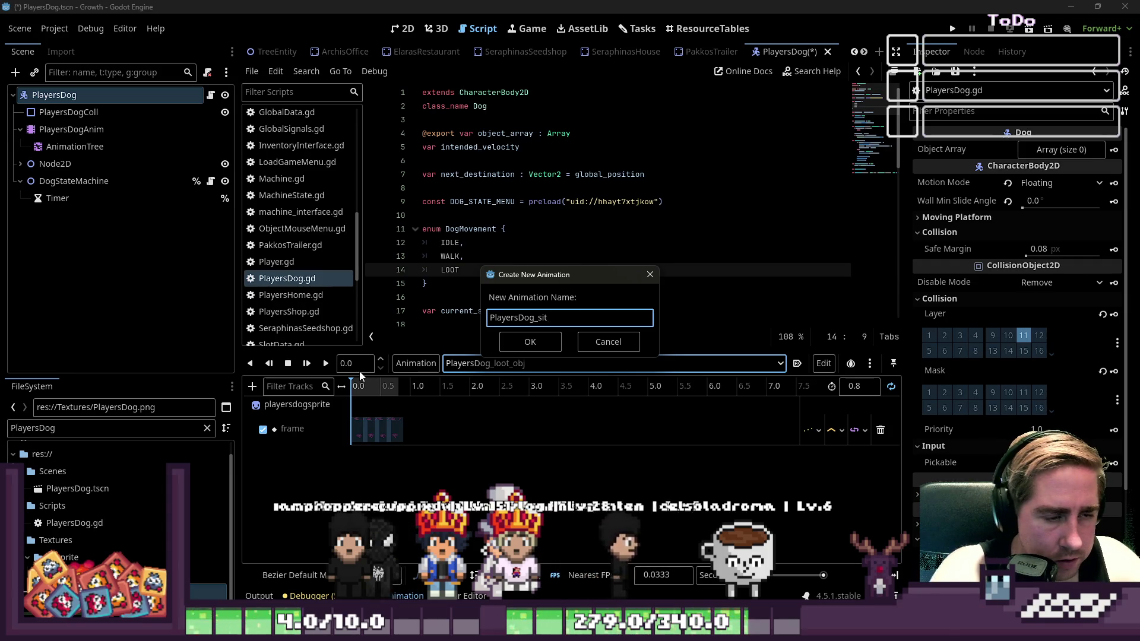
key(BackSpace)
key(BackSpace)
key(BackSpace)
text(own)
key(Return)
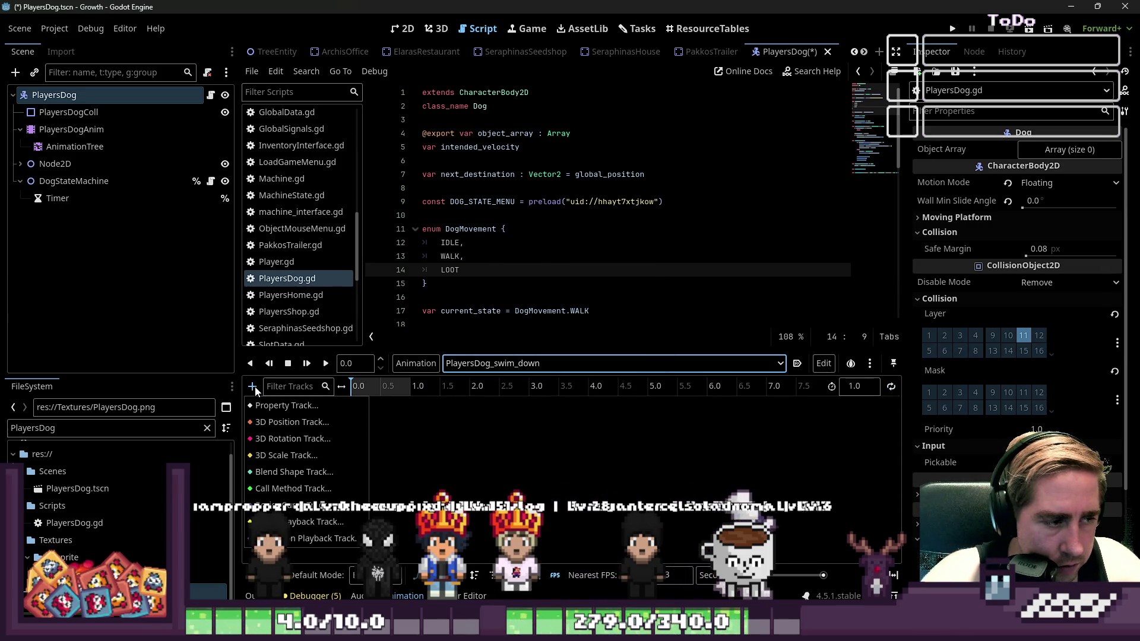
Copy the sprite frame track from the PlayersDog_walk_down animation
click(137, 326)
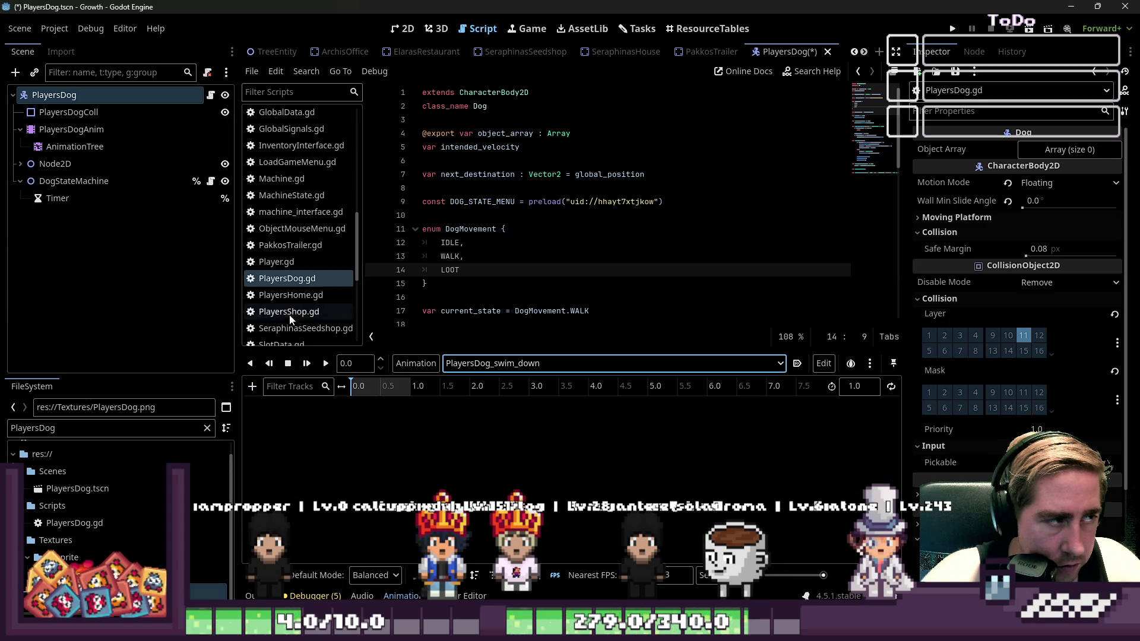
click(469, 363)
click(463, 379)
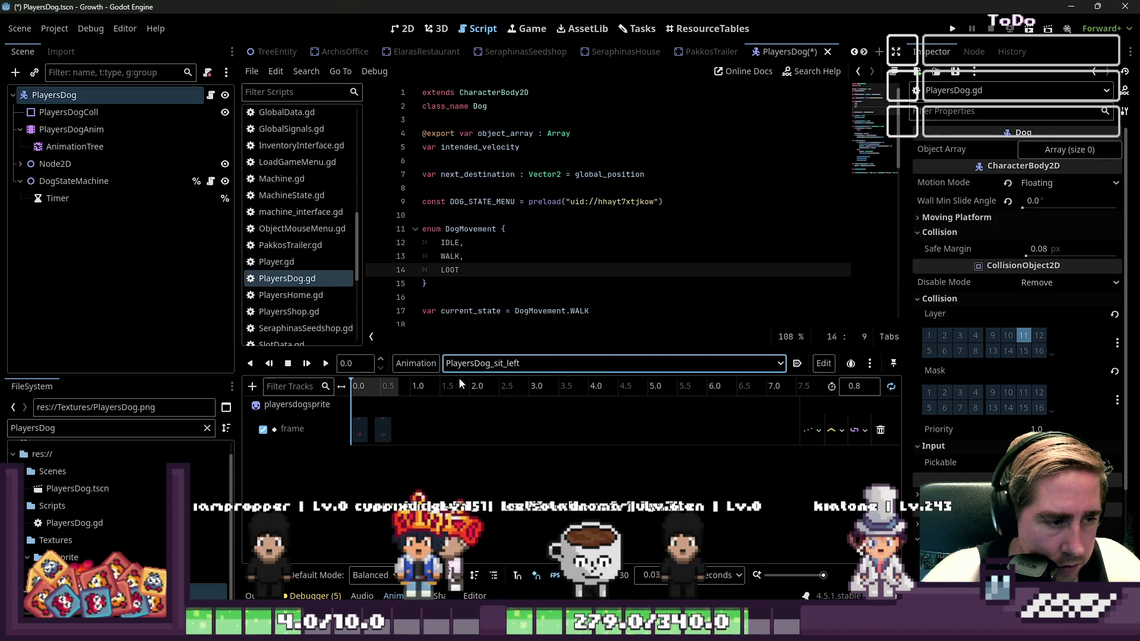
click(466, 363)
click(512, 444)
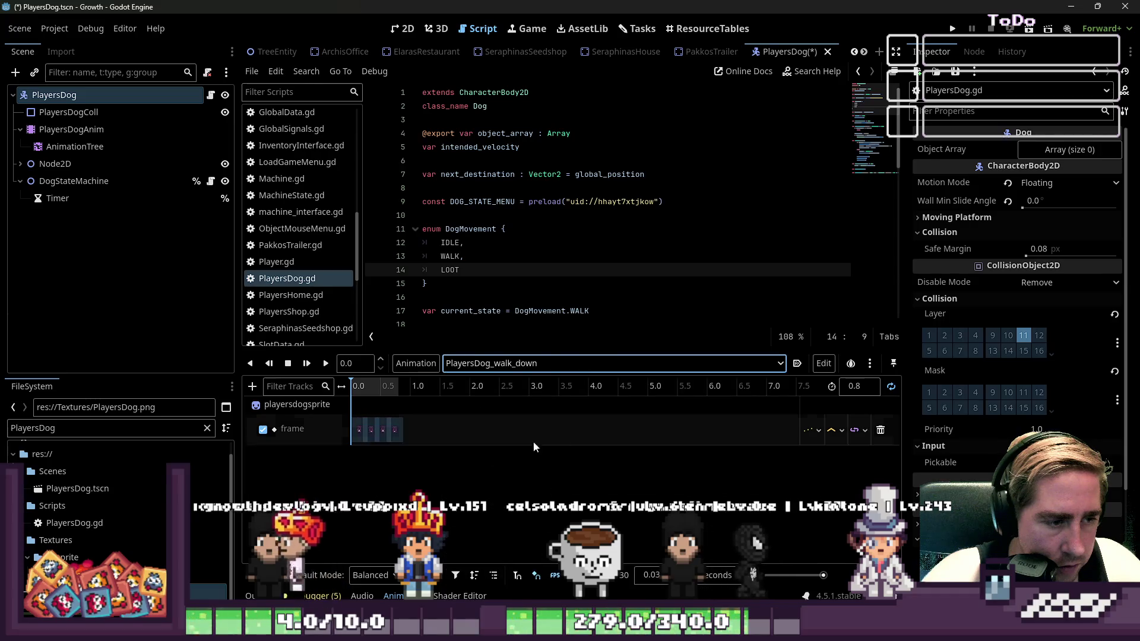
click(868, 364)
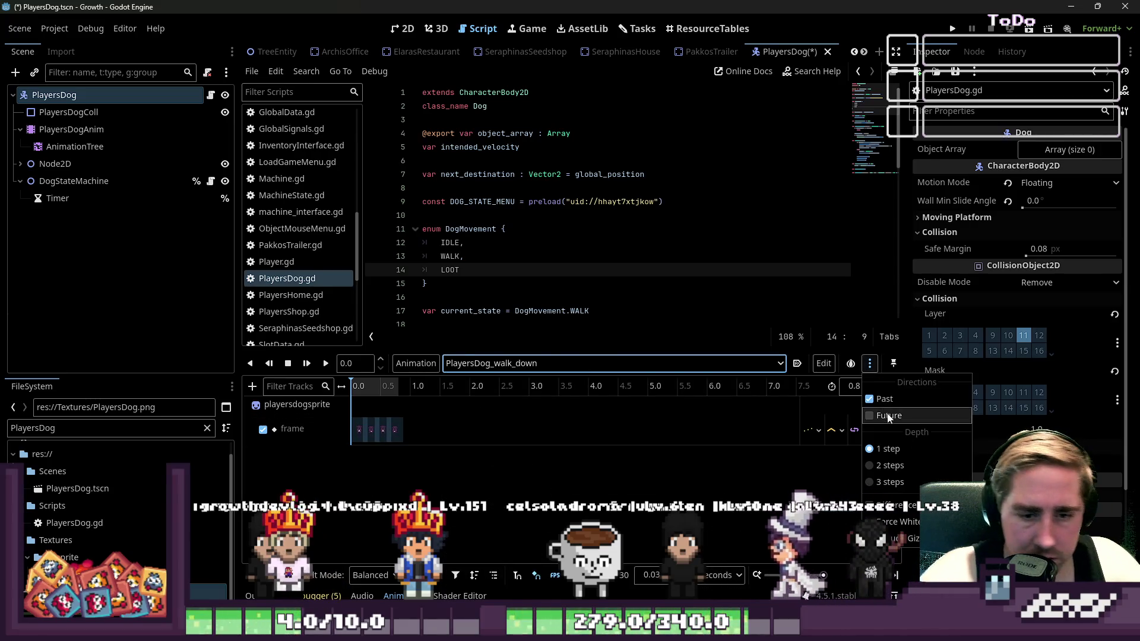
click(822, 364)
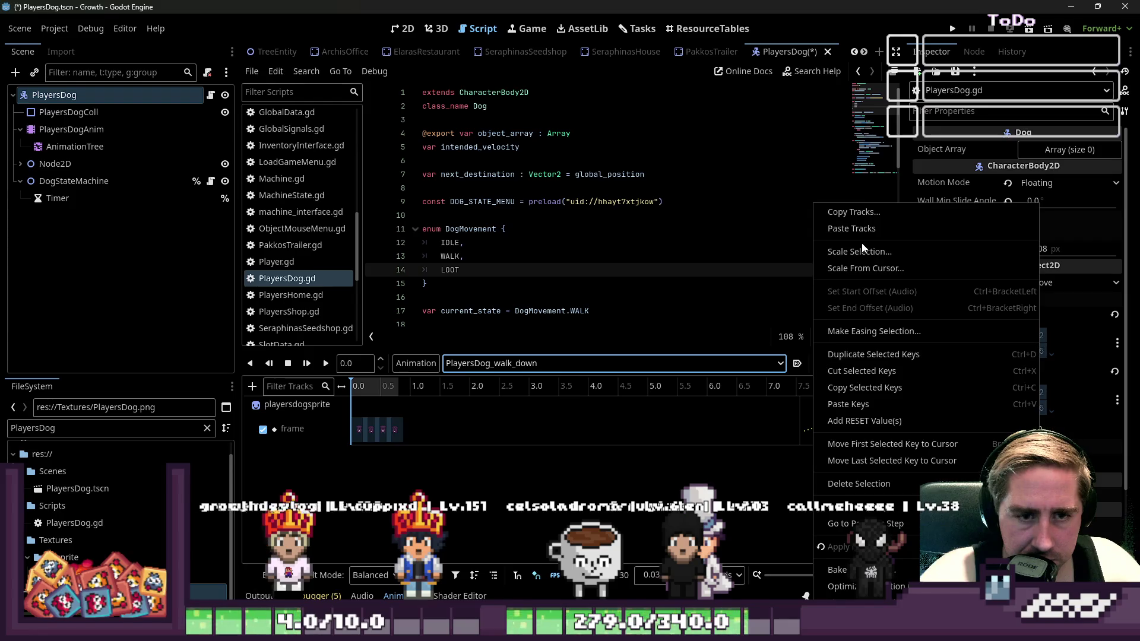
click(860, 214)
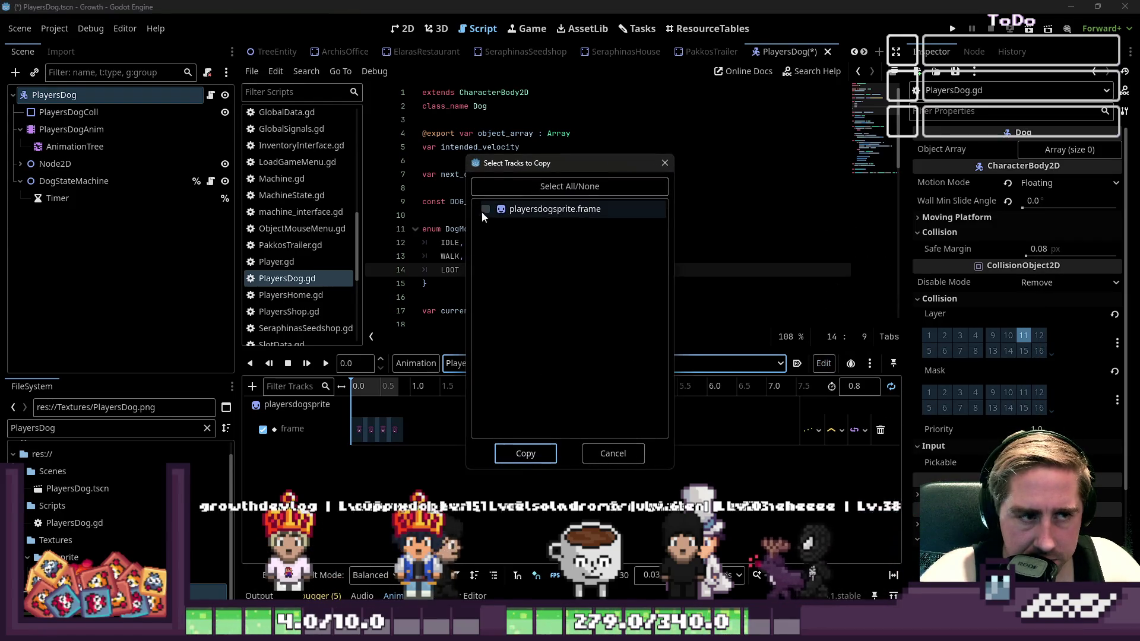
click(525, 453)
click(469, 364)
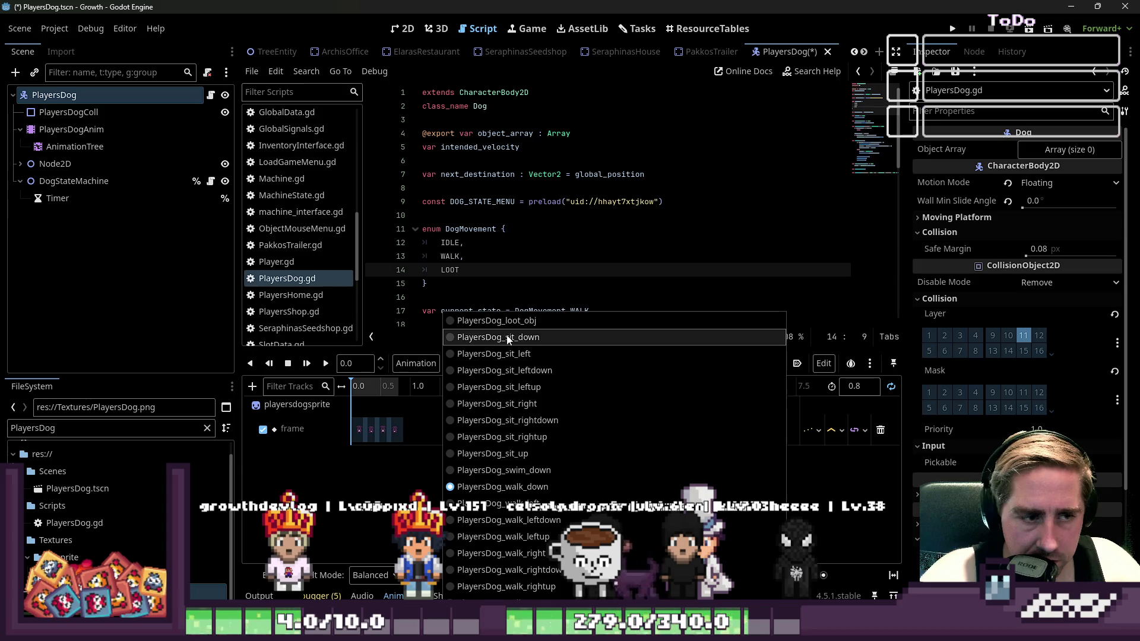
Paste the copied four-key frame track into PlayersDog_swim_down
click(492, 475)
click(823, 361)
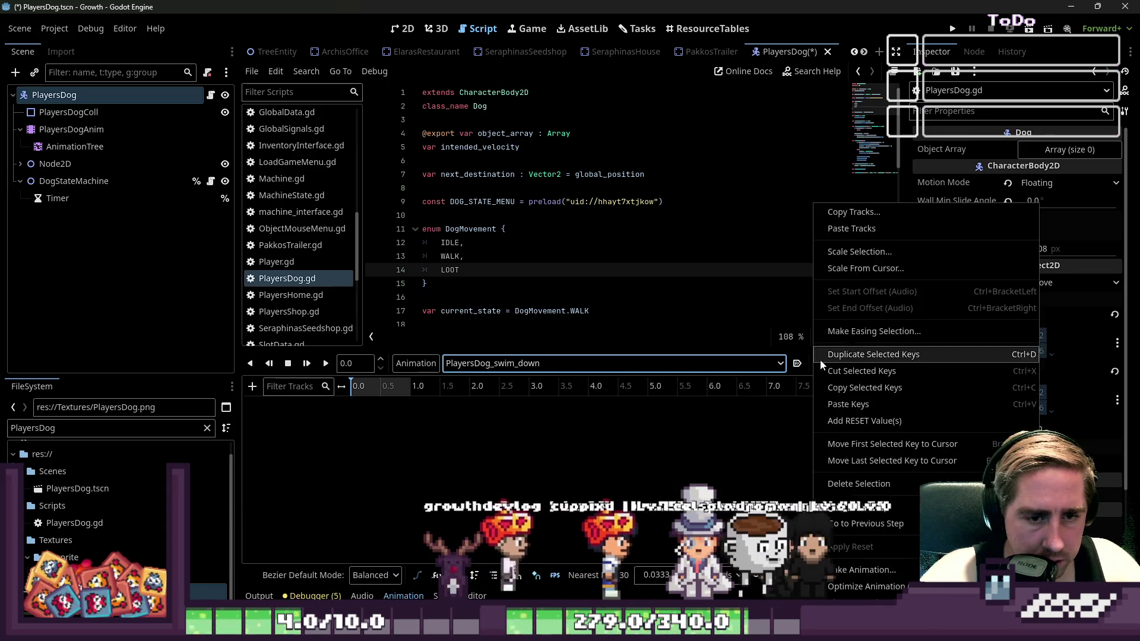
click(889, 229)
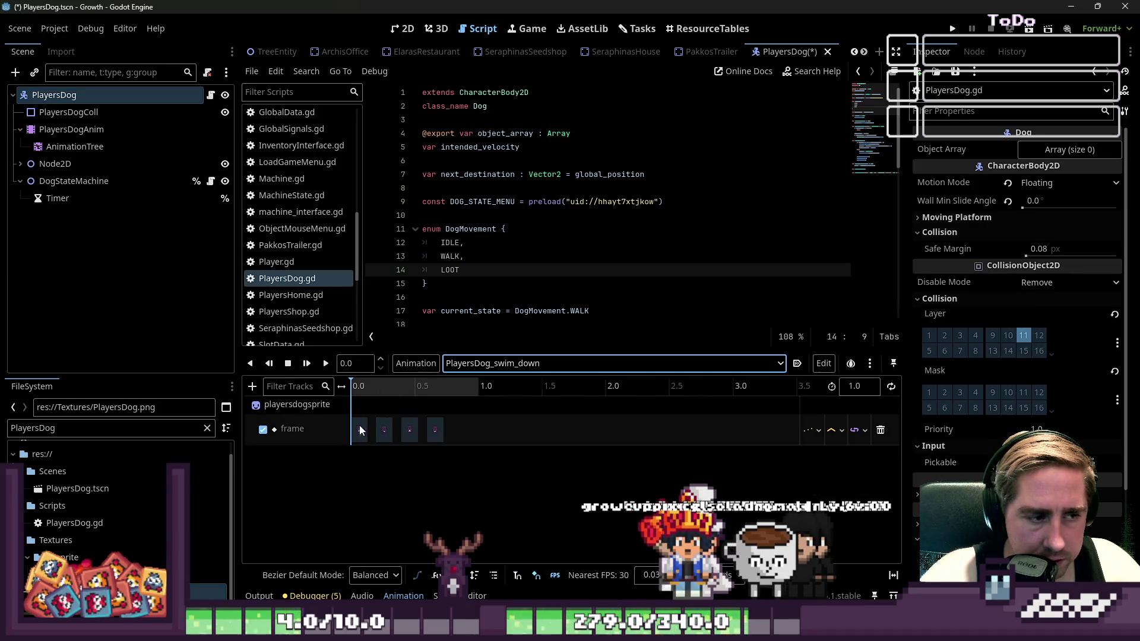
click(404, 29)
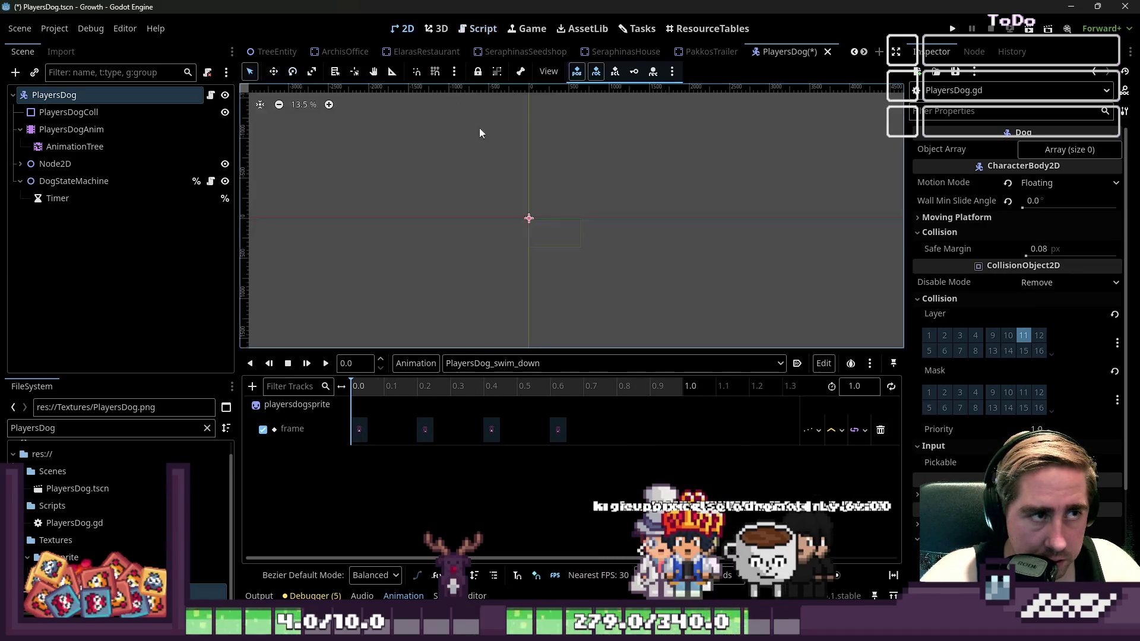
Preview the swim_down animation playing
scroll(590, 247, down, 5)
click(326, 363)
scroll(589, 224, up, 6)
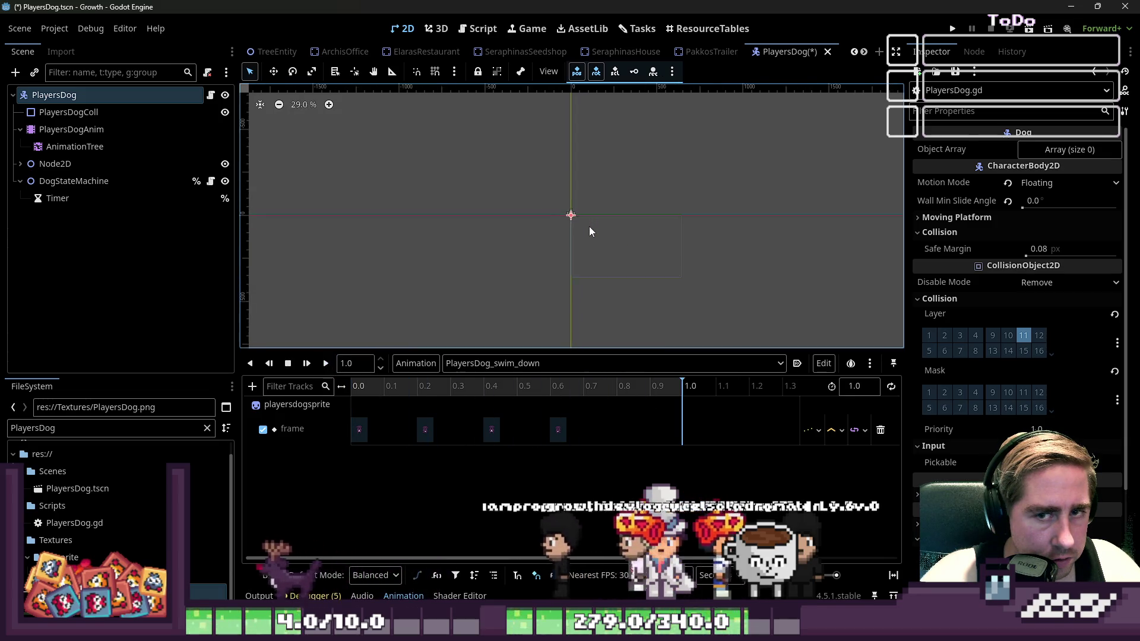
scroll(589, 226, up, 3)
Select the playersdogsprite node under Node2D in the scene tree
click(76, 112)
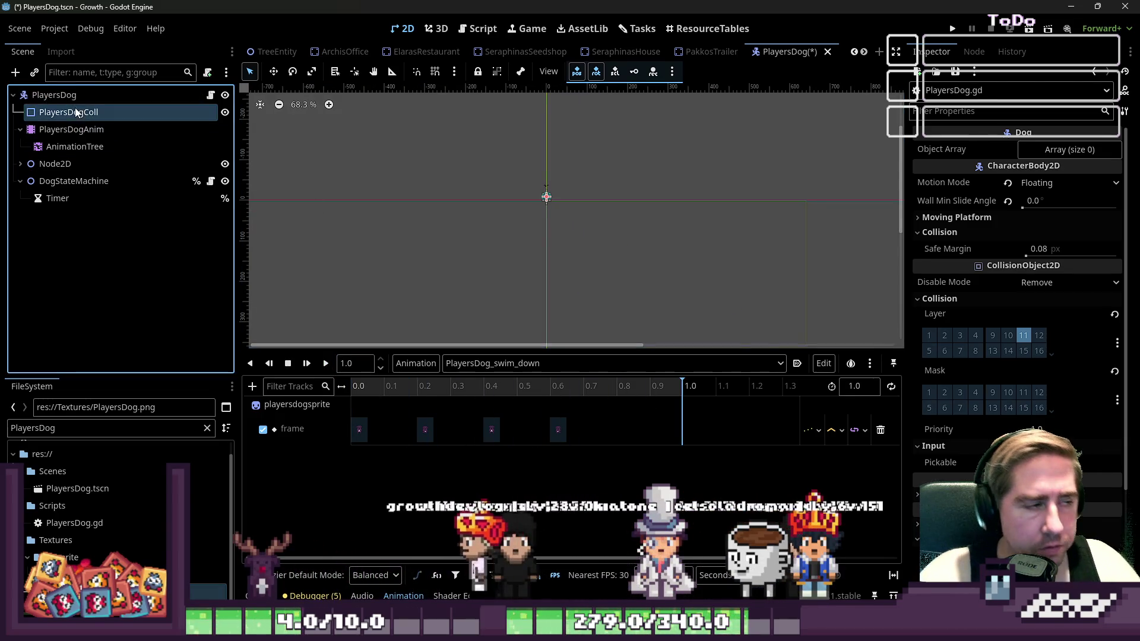
click(56, 95)
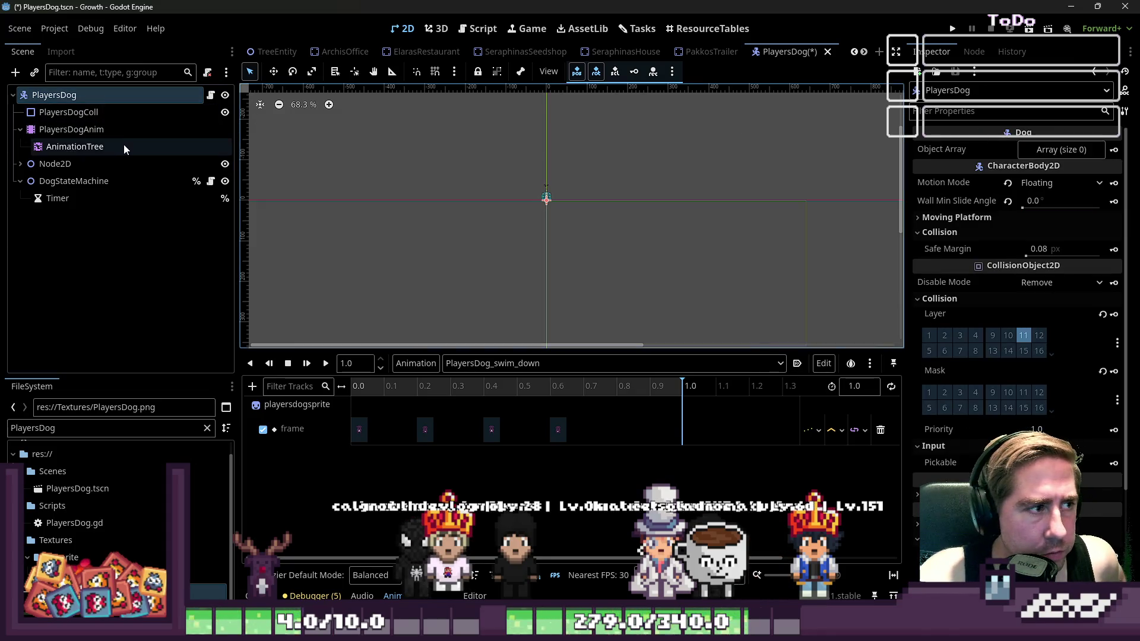
click(20, 129)
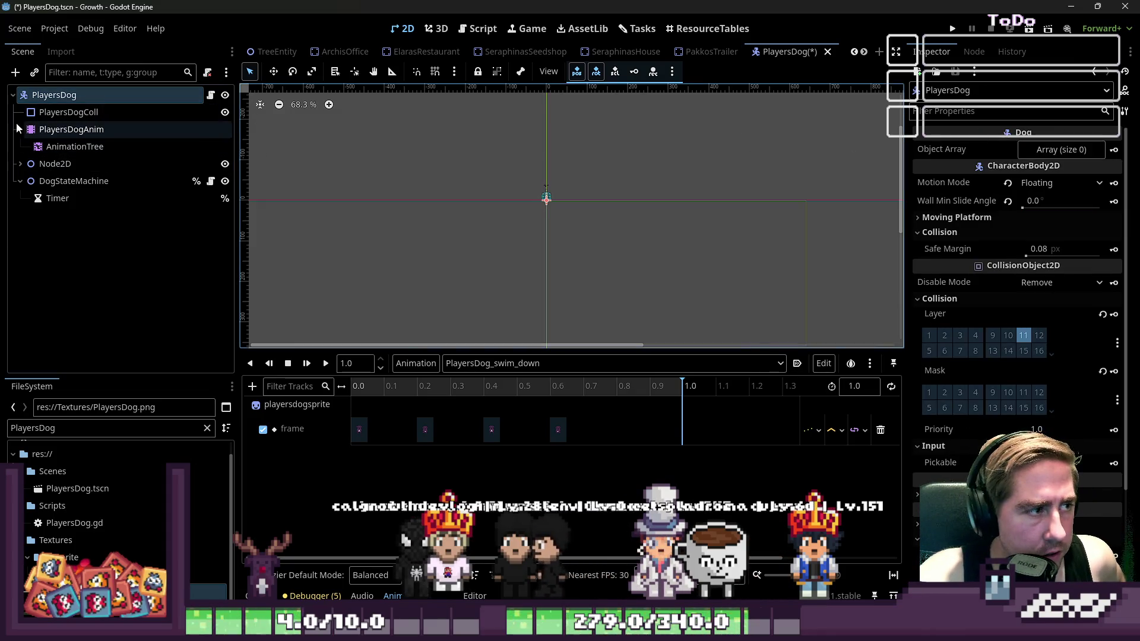
click(21, 147)
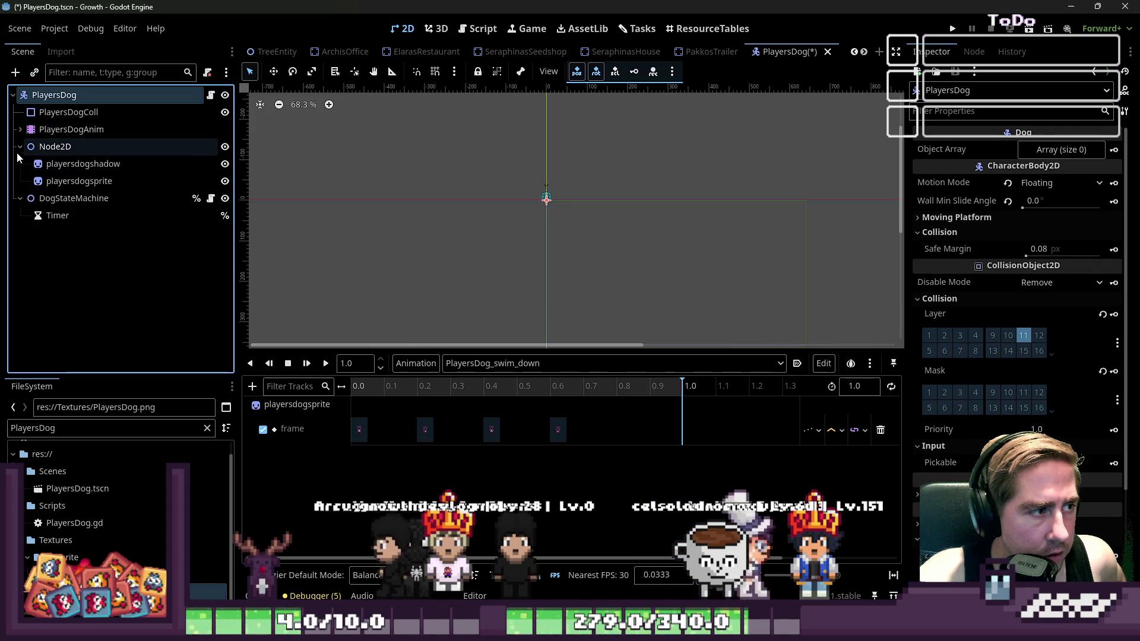
click(38, 164)
scroll(493, 176, up, 8)
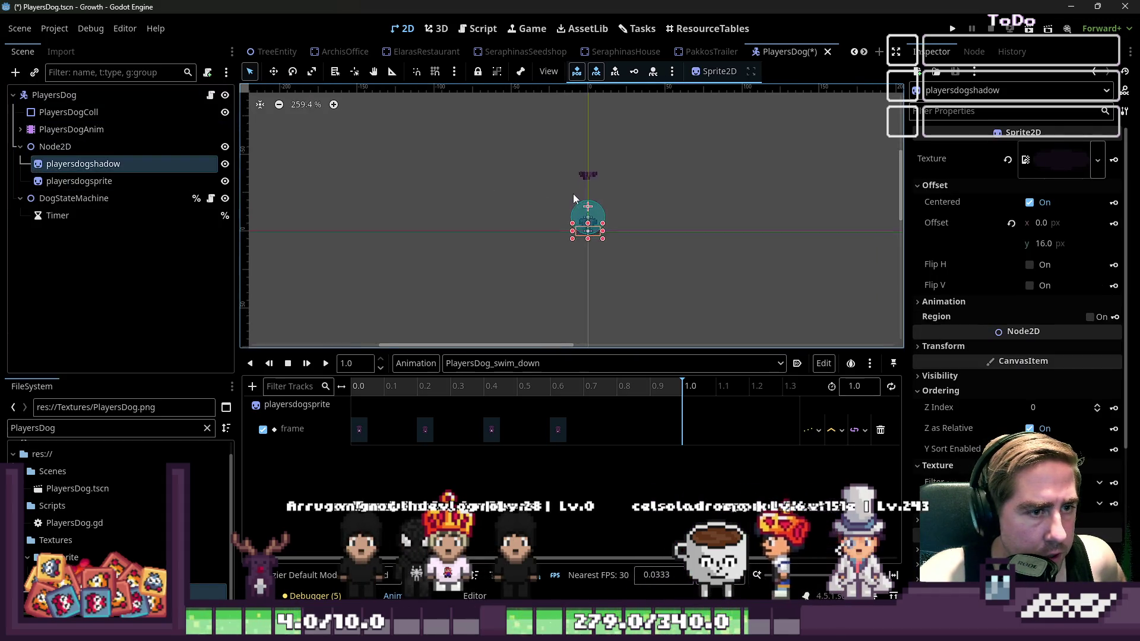
click(119, 181)
Raise playersdogsprite's Vframes from 17 to 25 in the Inspector
click(1051, 161)
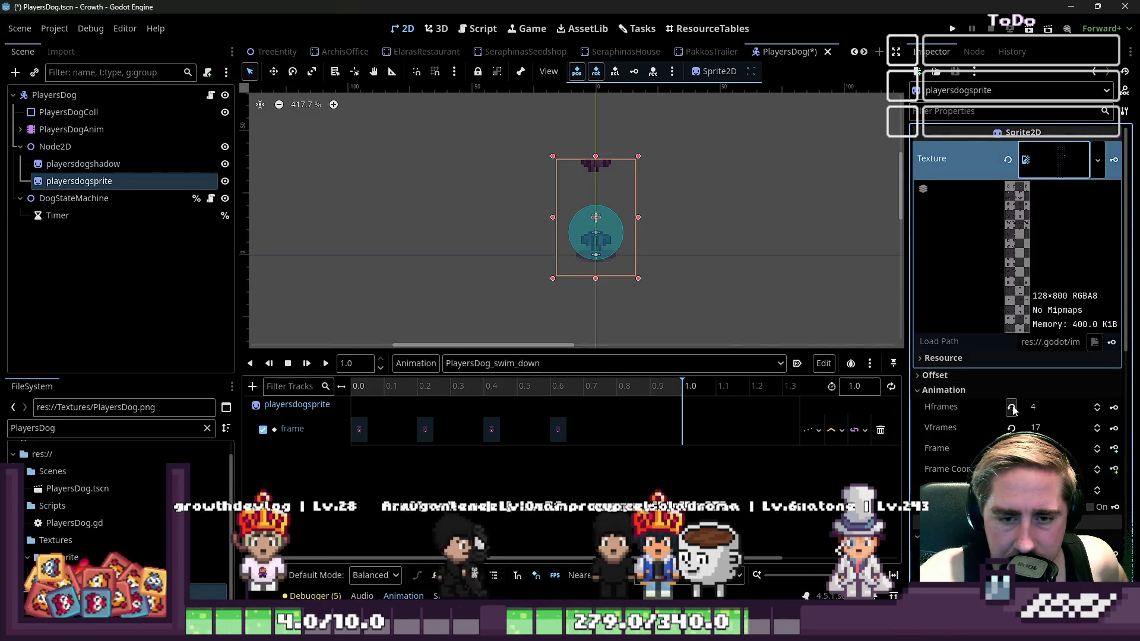
click(1097, 425)
click(1096, 425)
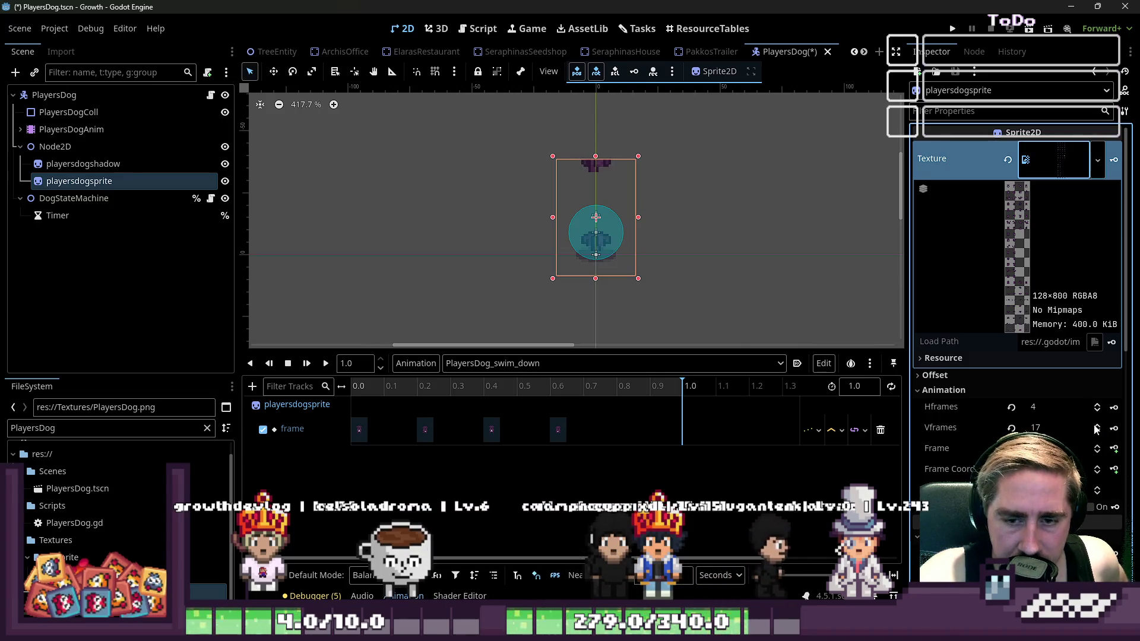
click(1097, 425)
click(1098, 425)
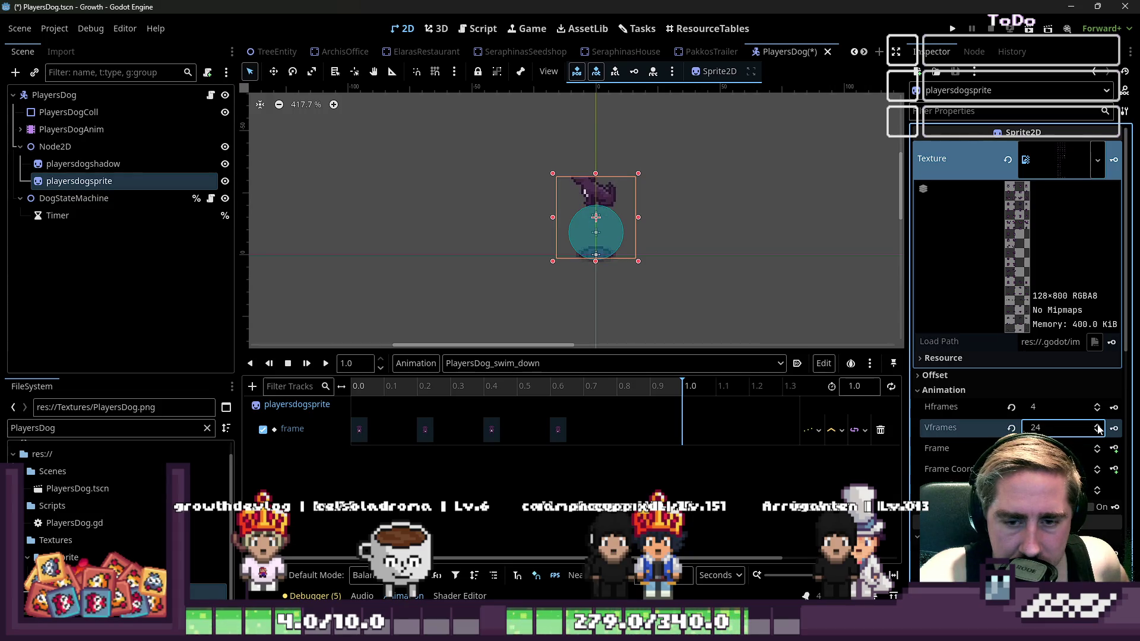
Select the AnimationTree node, then reselect playersdogsprite
scroll(592, 243, up, 4)
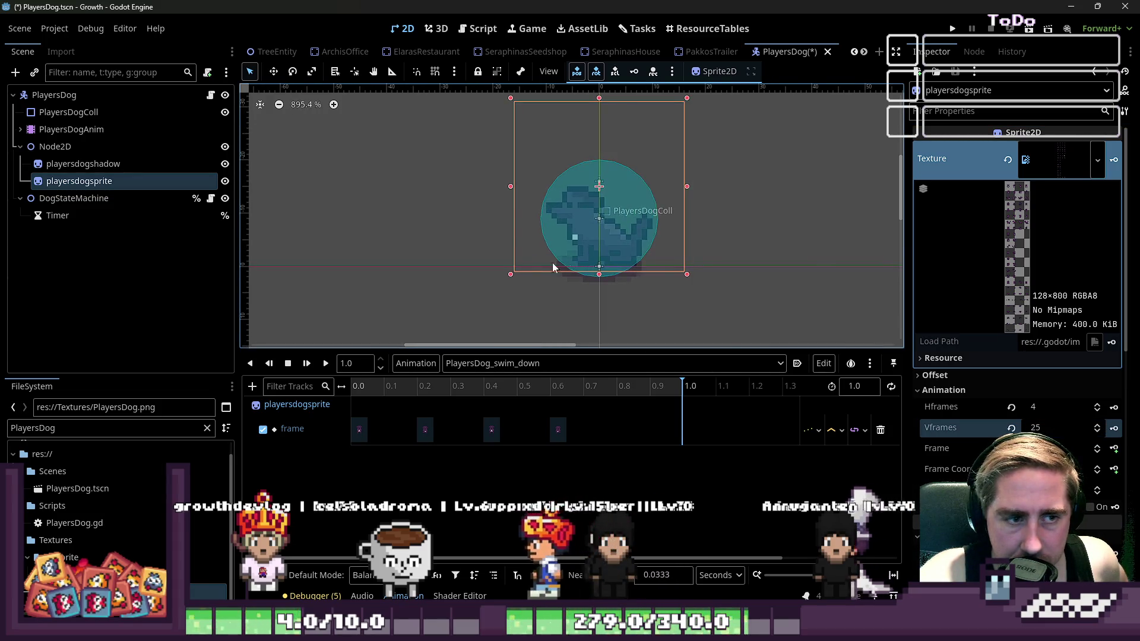
click(20, 129)
click(59, 146)
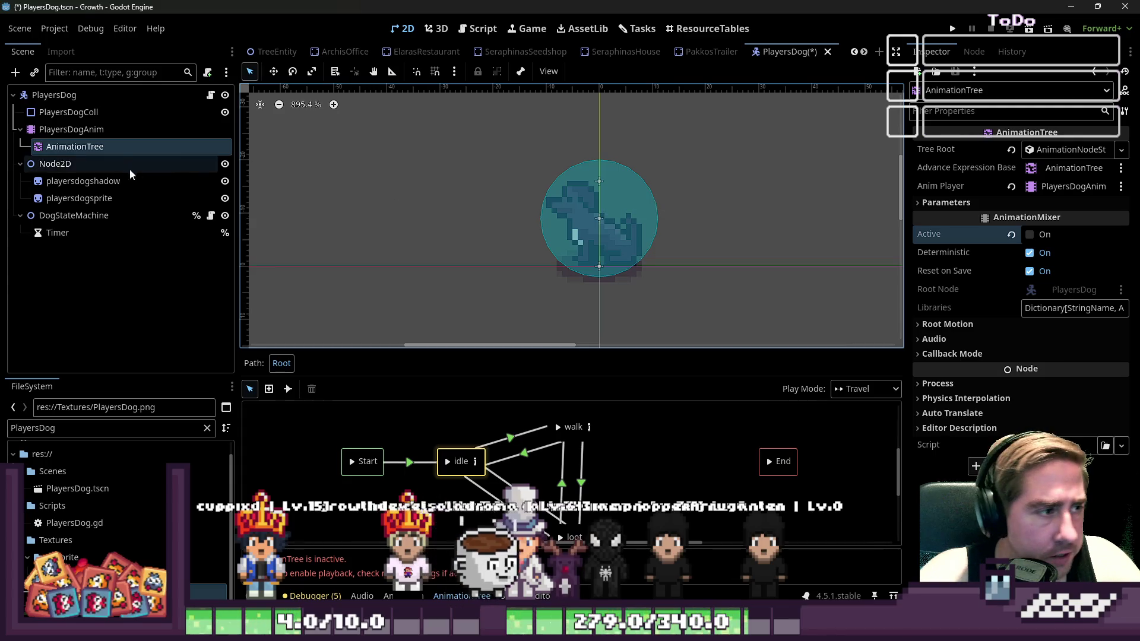
click(80, 196)
Select PlayersDogAnim and switch to the PlayersDog_swim_down animation, rewound to the start
click(81, 181)
click(66, 146)
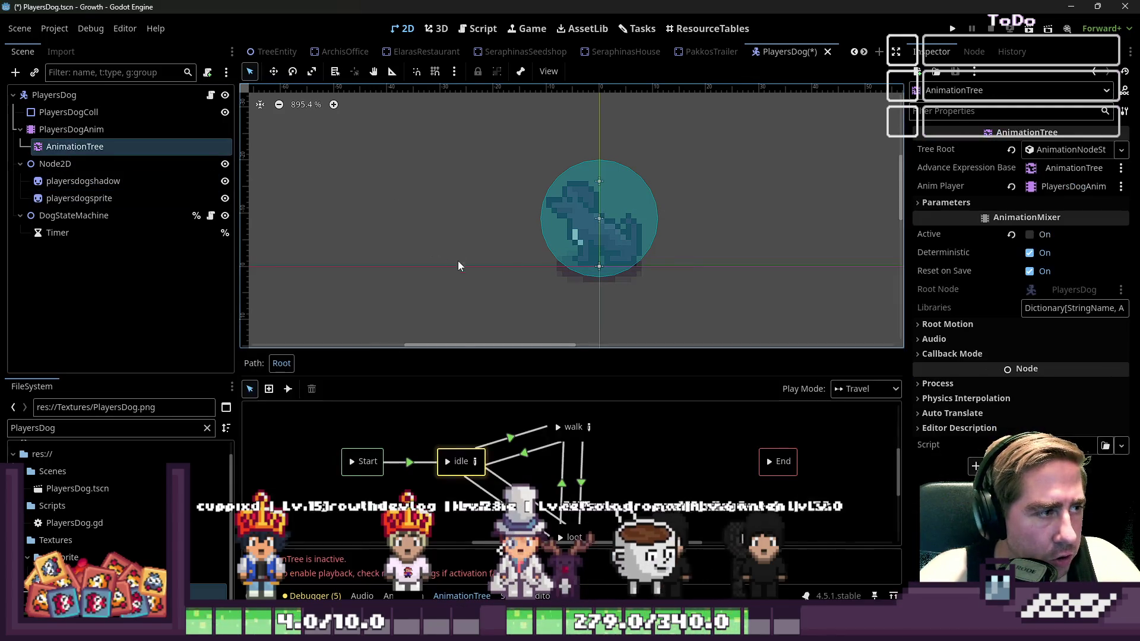
click(71, 129)
click(484, 364)
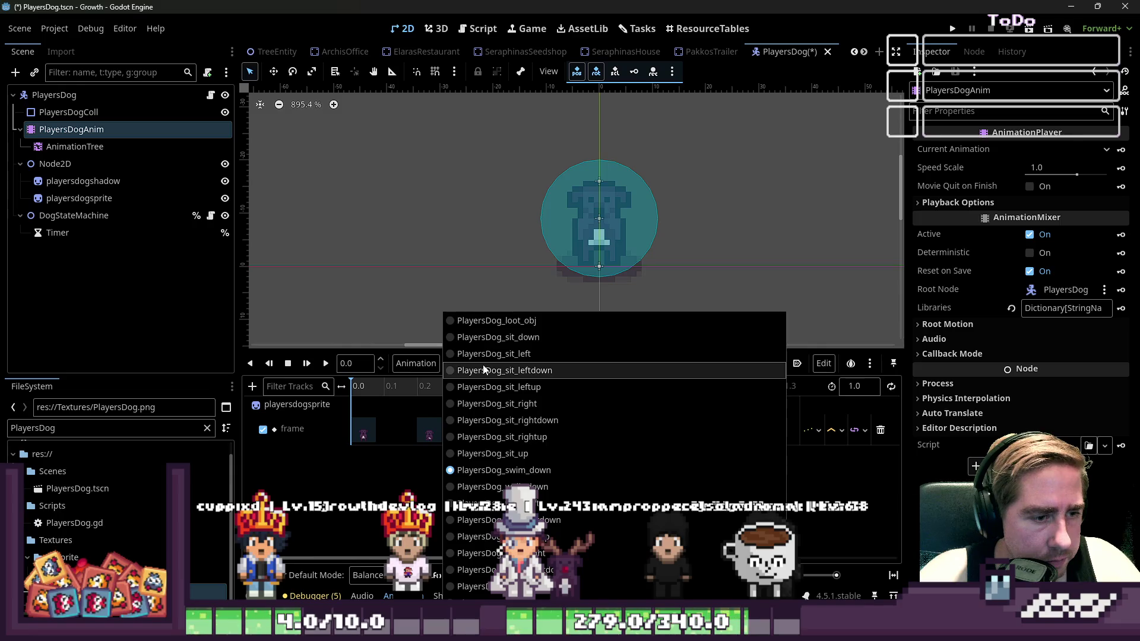
click(483, 370)
click(483, 365)
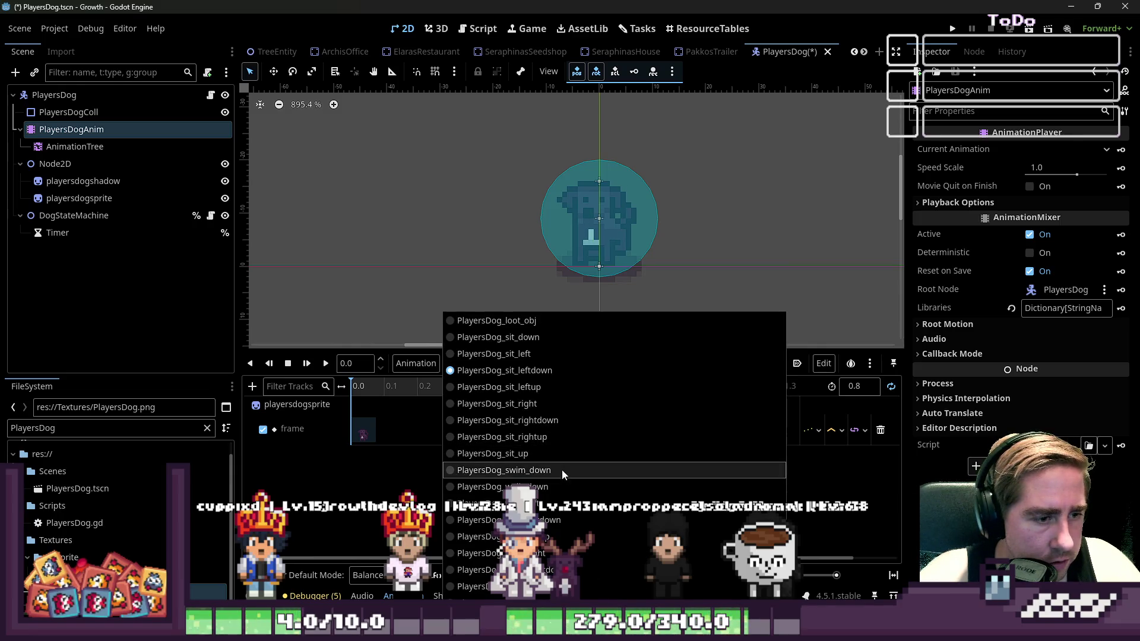
click(530, 471)
click(288, 363)
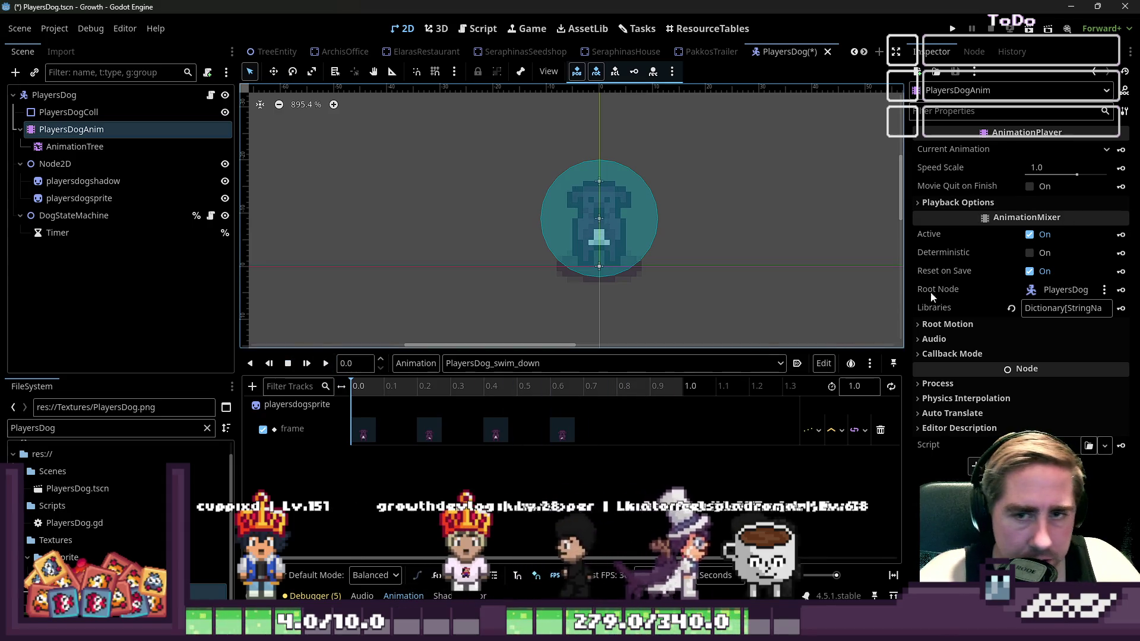
Set the first frame key of swim_down to frame 68
click(363, 432)
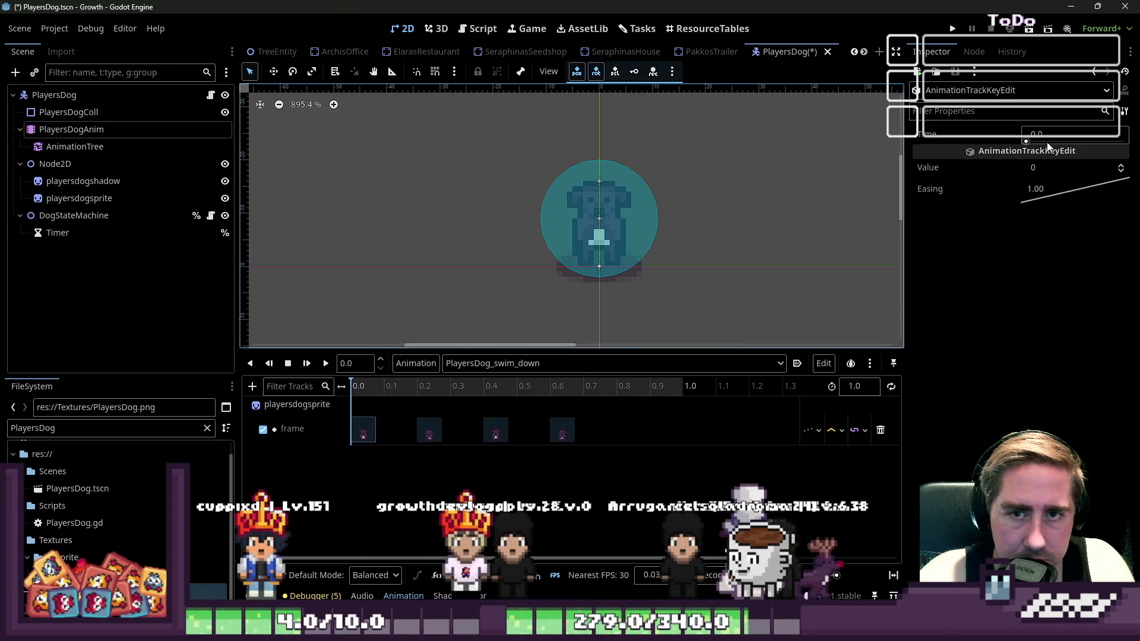
click(358, 432)
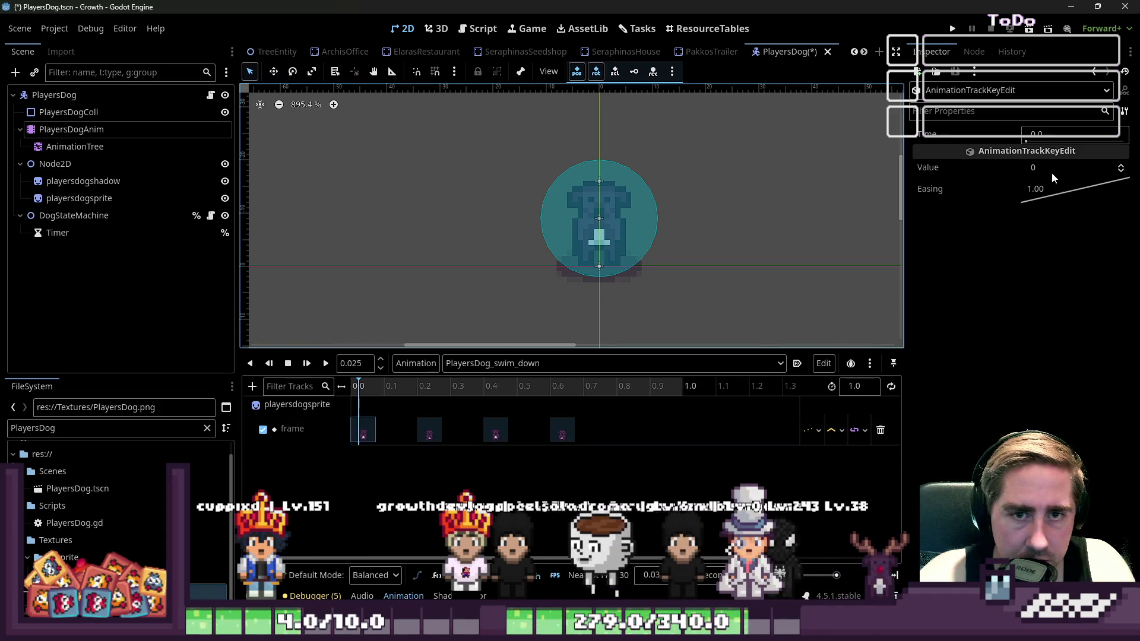
click(1122, 166)
click(1122, 167)
click(1121, 167)
click(1122, 167)
click(1121, 167)
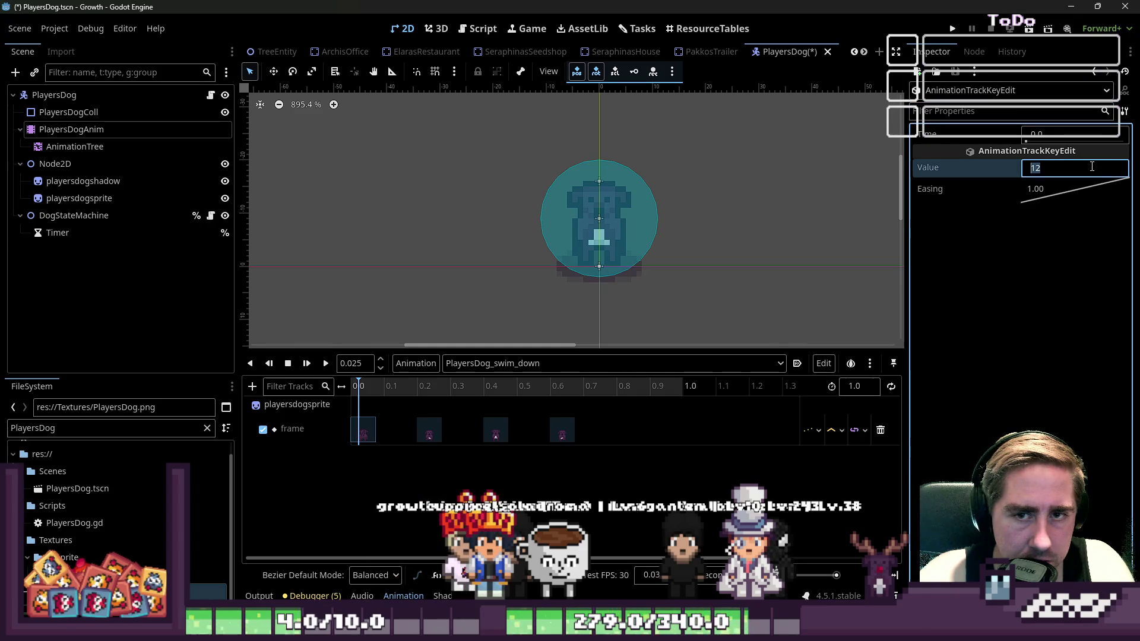
text(6569)
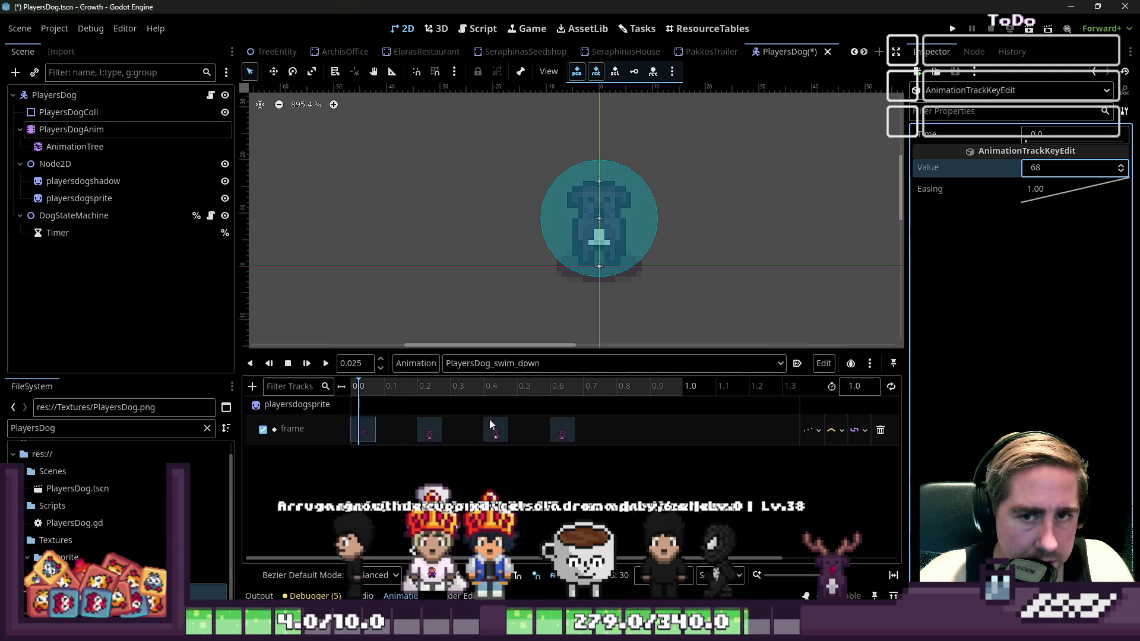
Set the 0.2, 0.4 and 0.6 s frame keys to frames 69, 70 and 71
click(429, 430)
click(1049, 169)
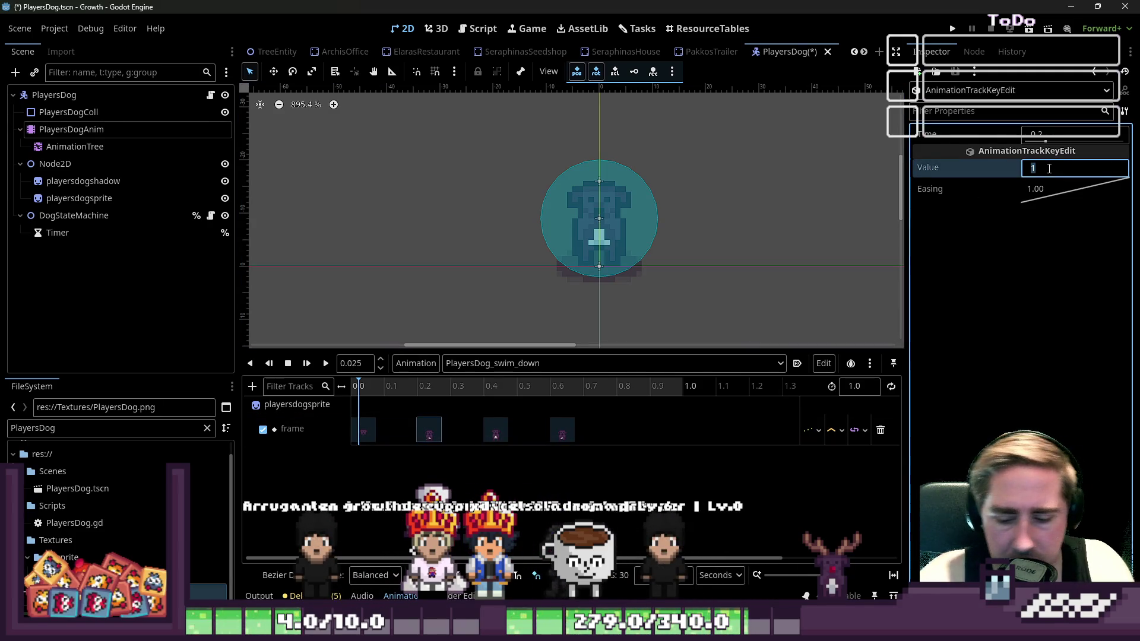
click(496, 430)
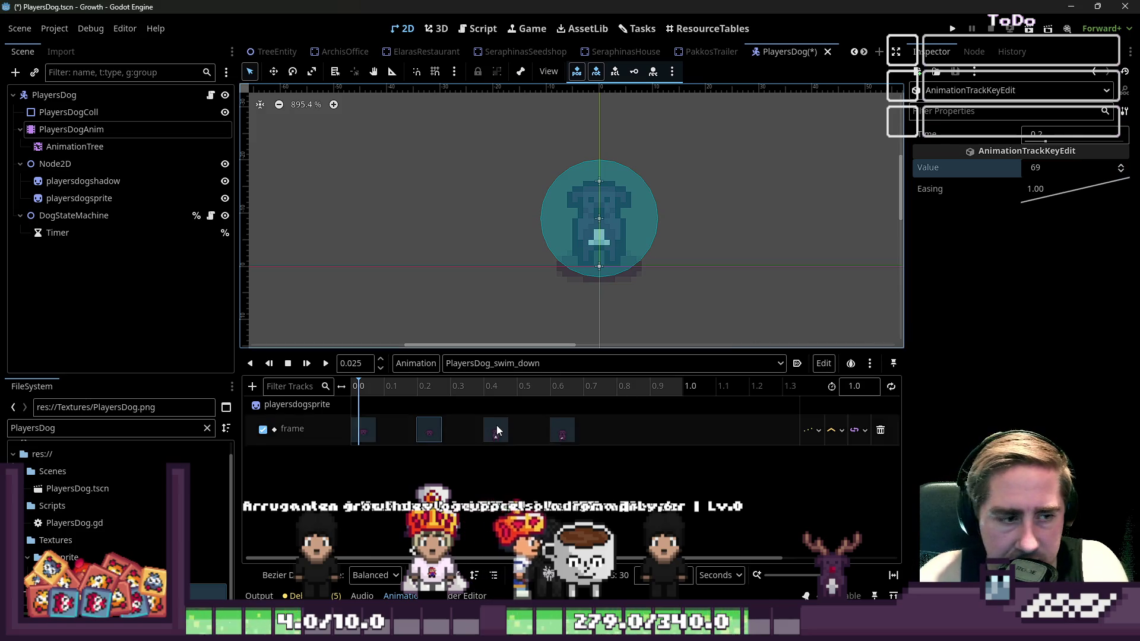
click(1068, 166)
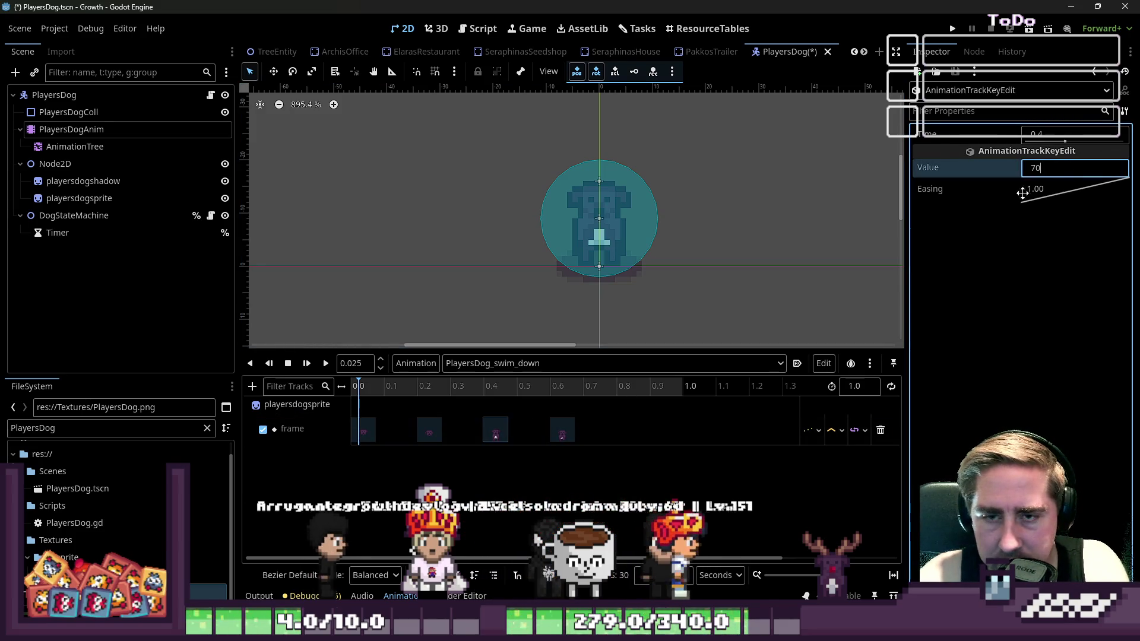
click(562, 431)
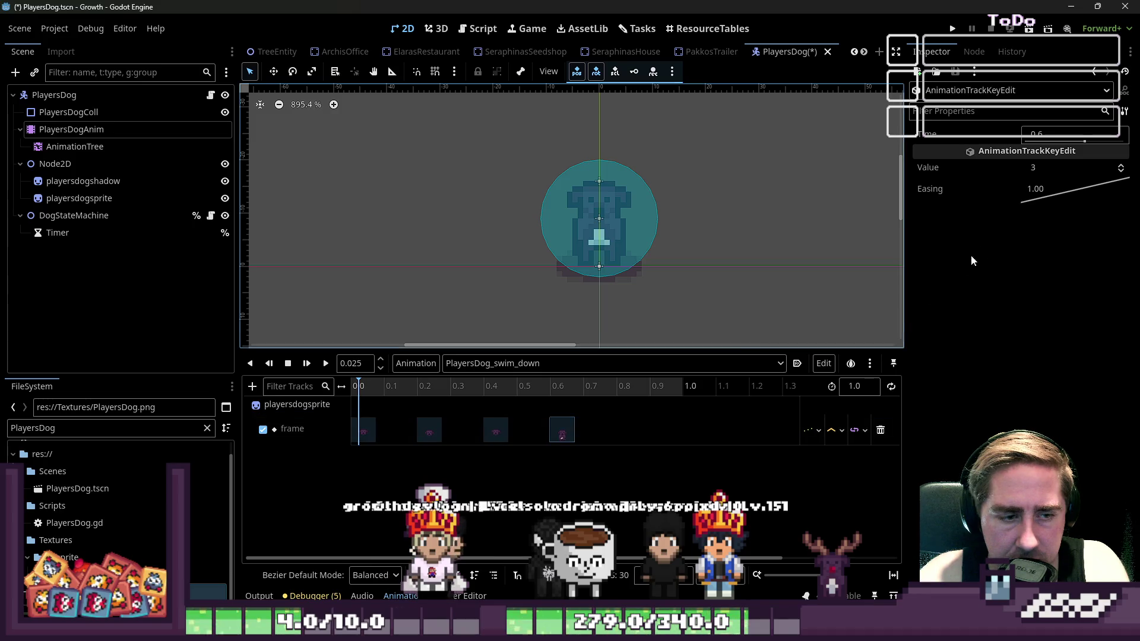
click(1049, 167)
text(71)
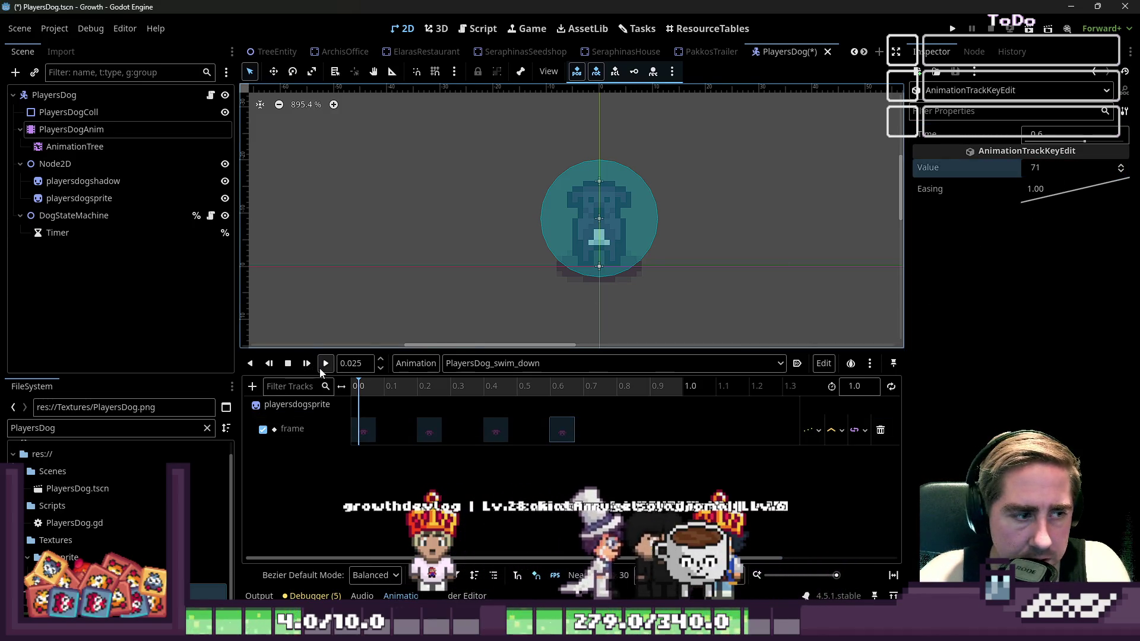
Make swim_down loop with a 0.8-second length
click(322, 369)
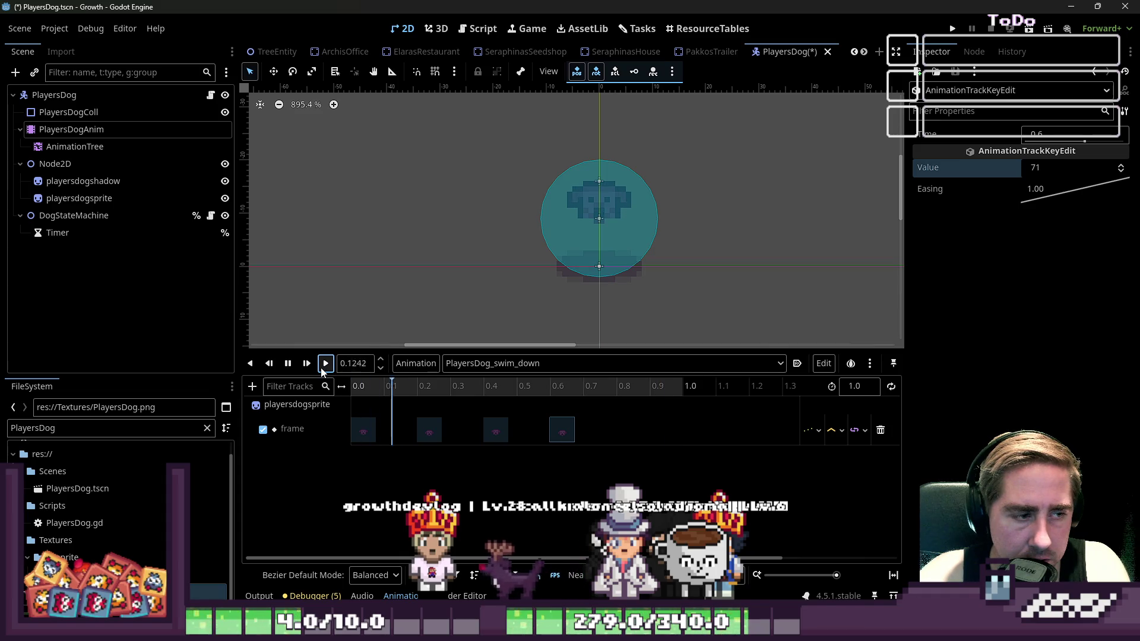
click(890, 387)
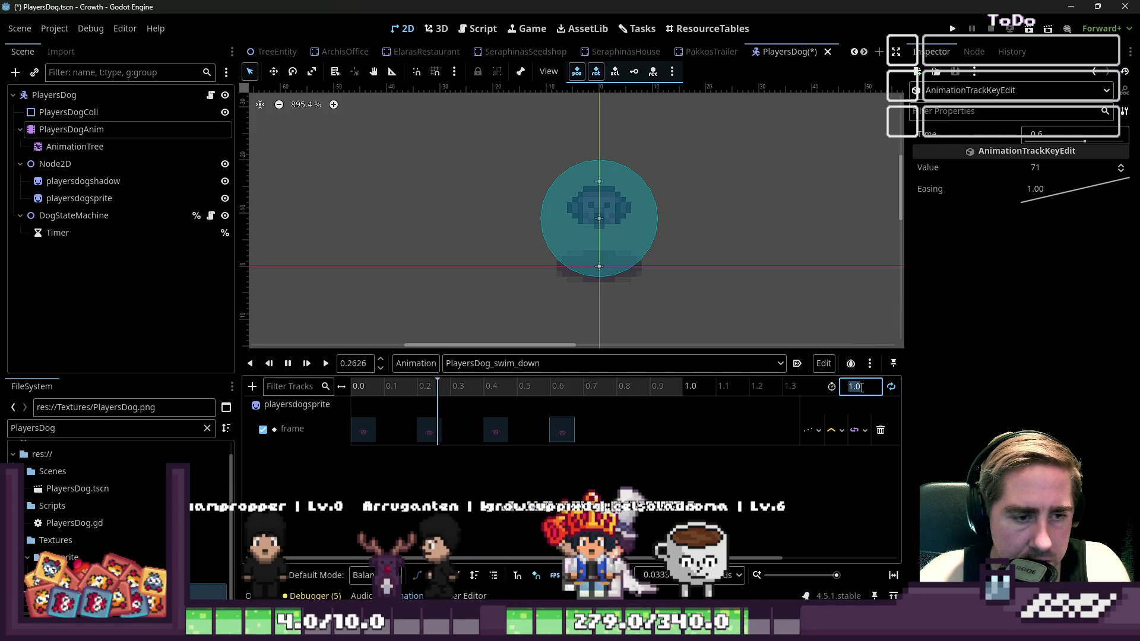
text(0.8)
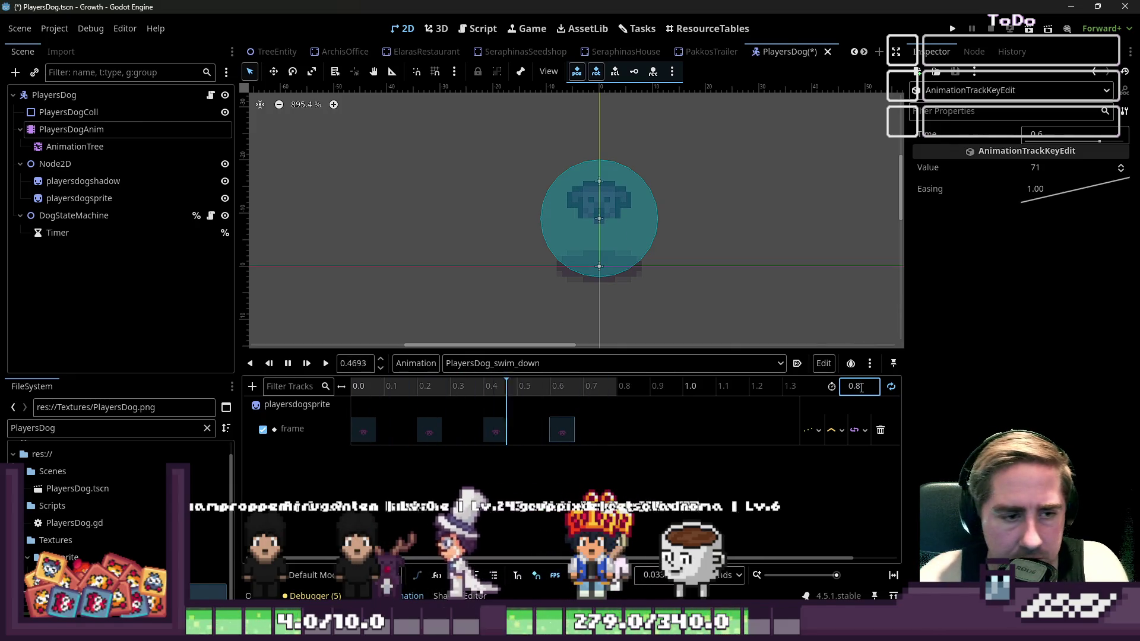
key(Return)
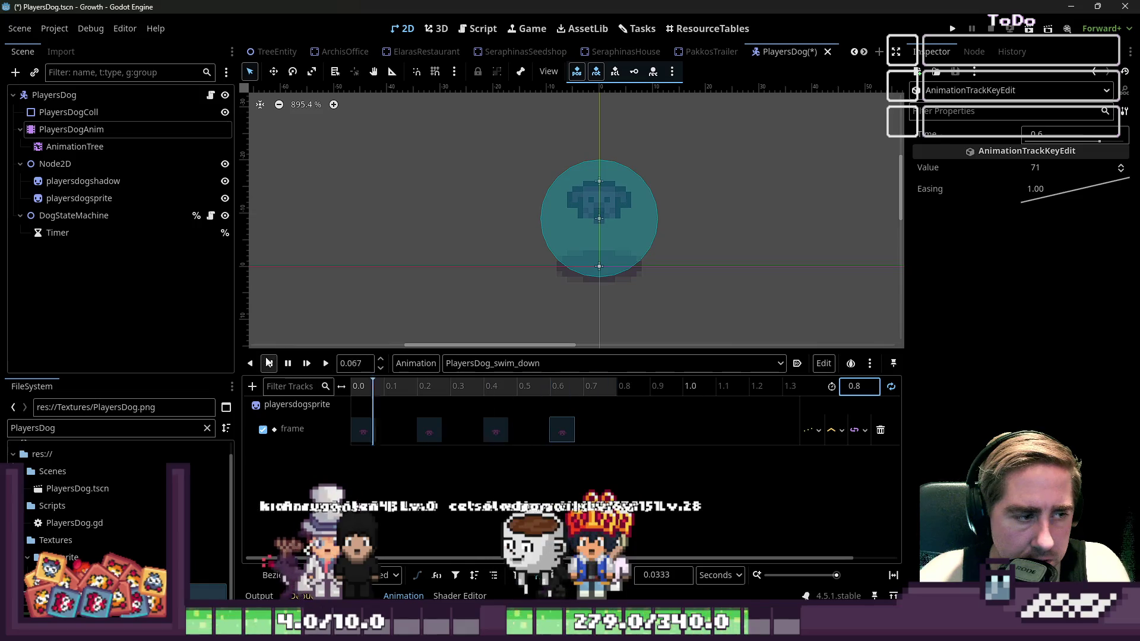
Replay swim_down to check it, keeping the 0.6 s key at frame 71
click(288, 364)
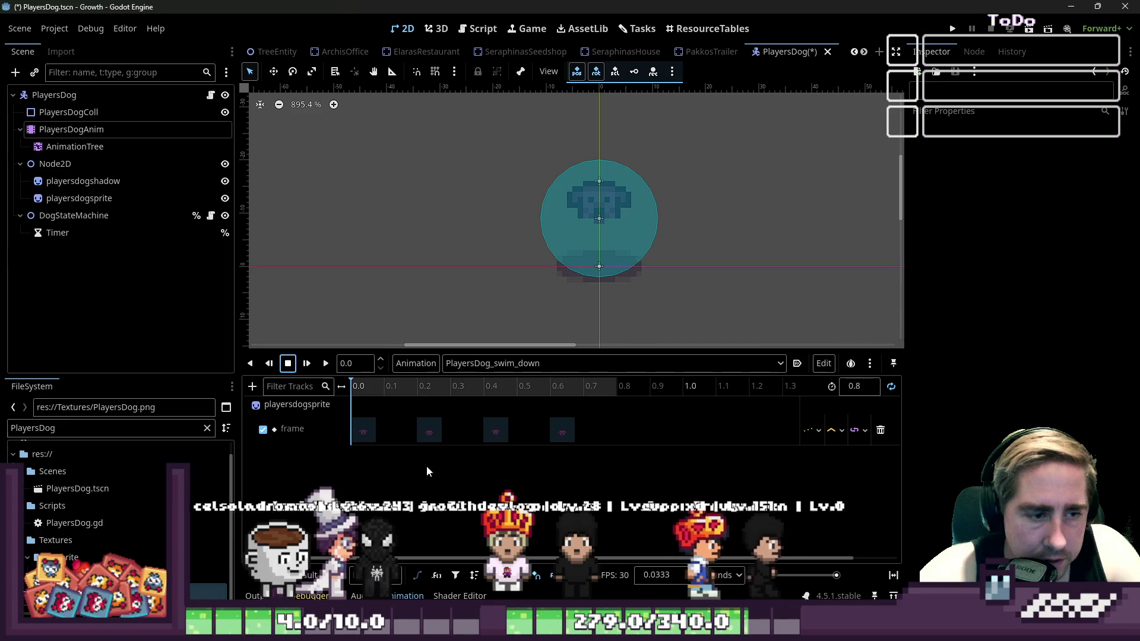
click(562, 430)
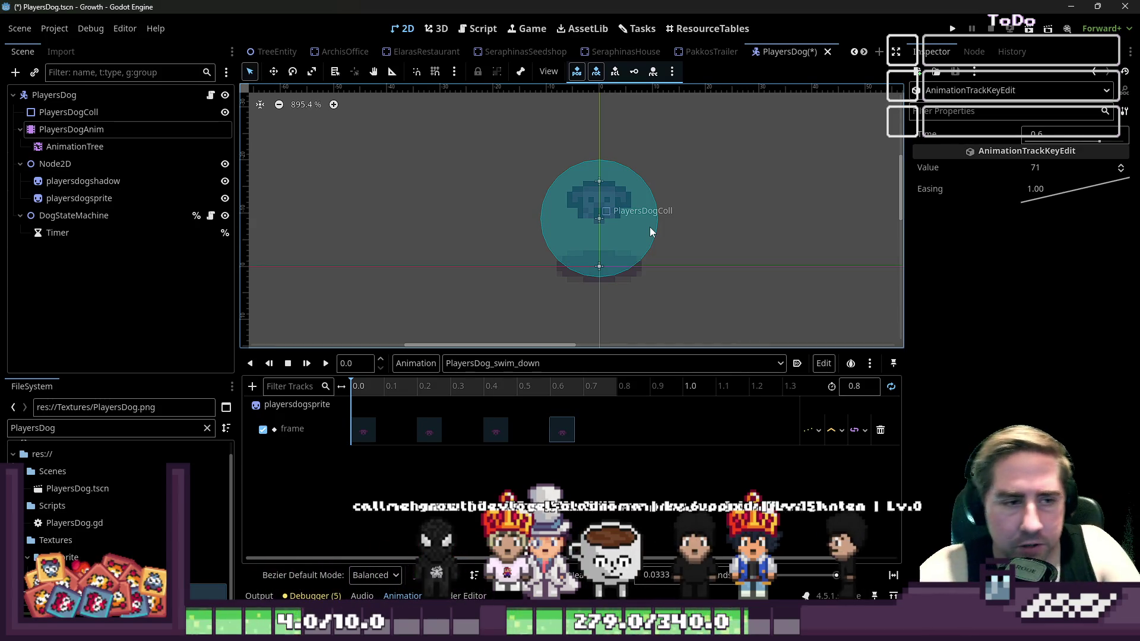
click(326, 363)
click(288, 363)
click(288, 364)
click(557, 425)
click(1120, 166)
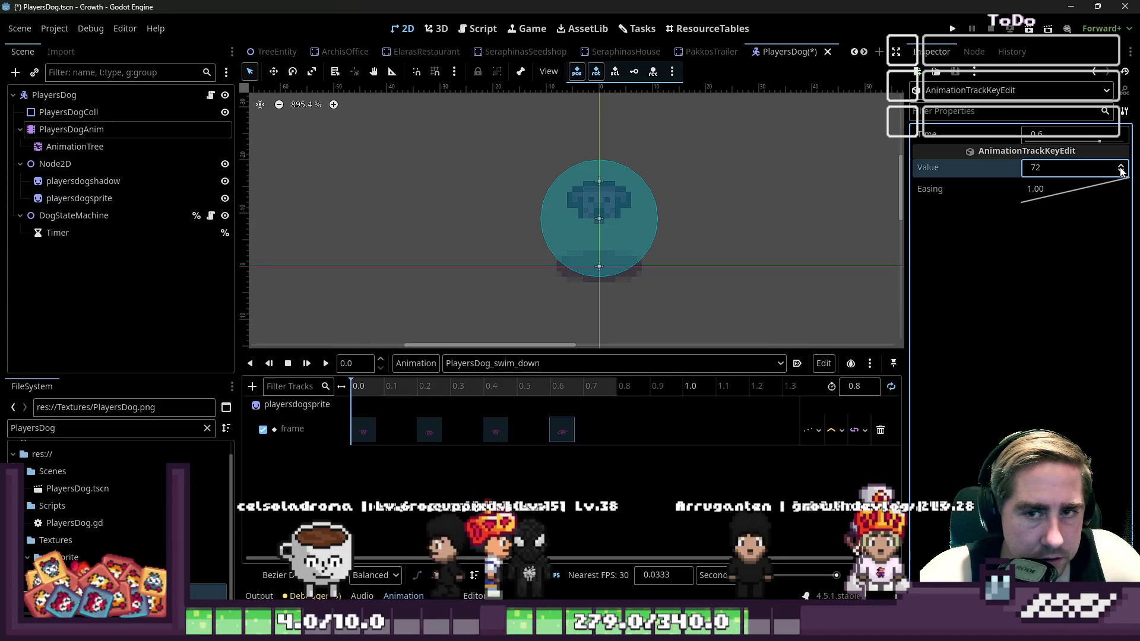
click(1118, 173)
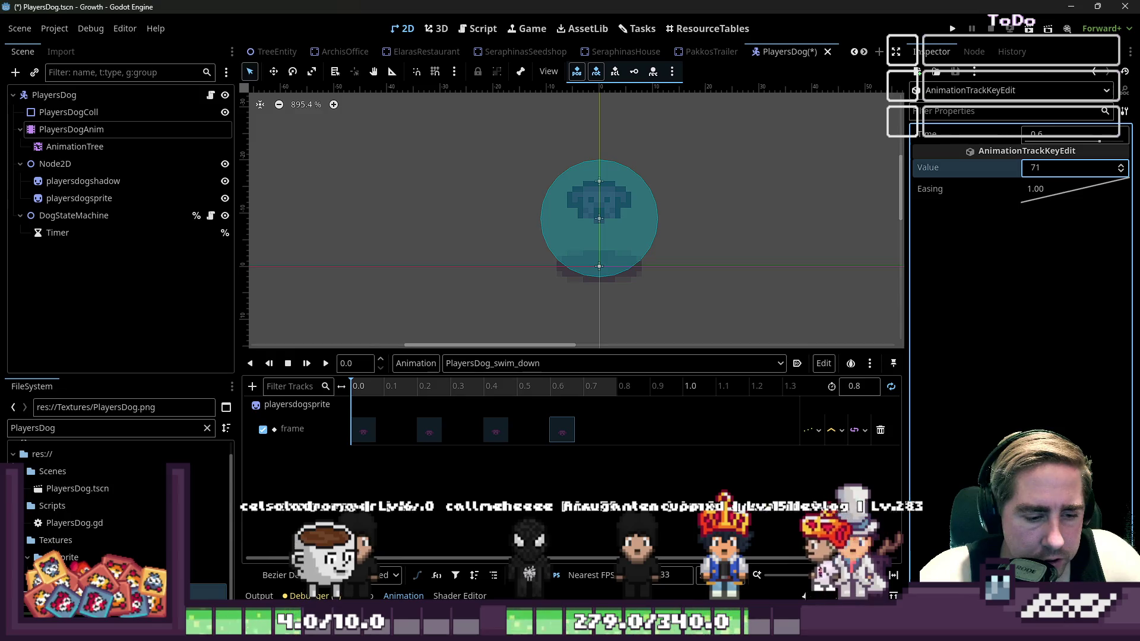
key(alt+Tab)
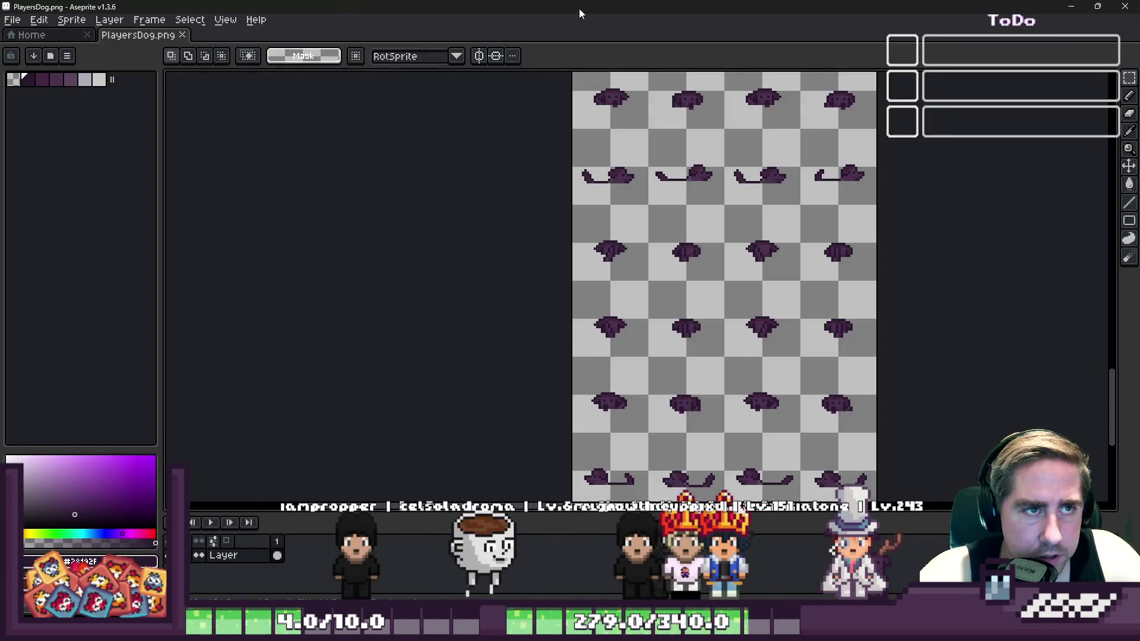
key(alt+Tab)
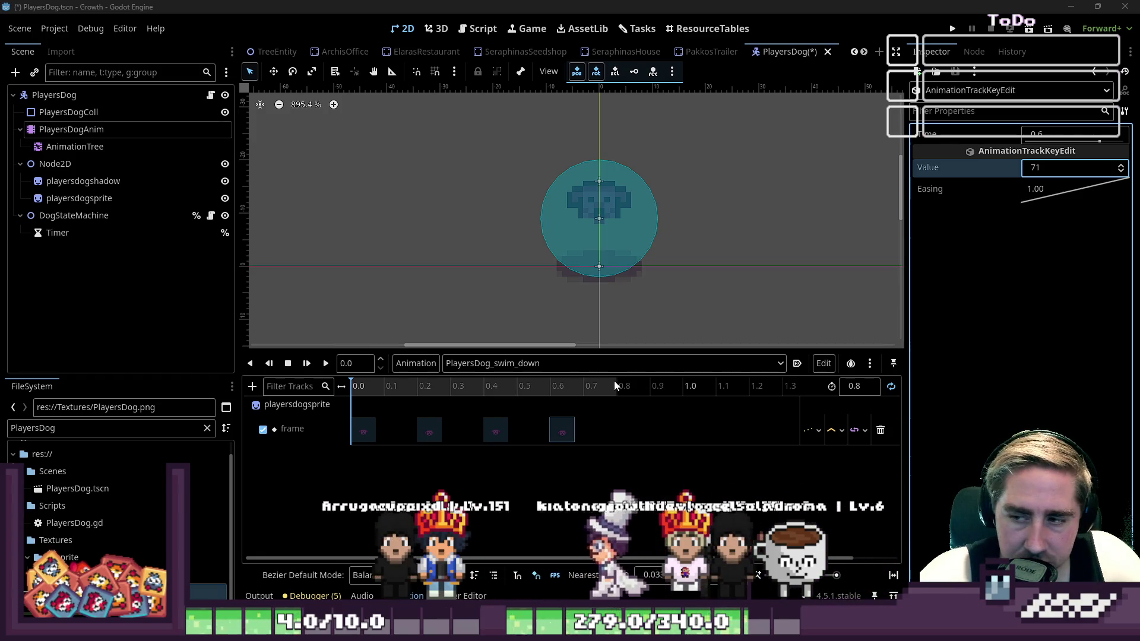
click(533, 364)
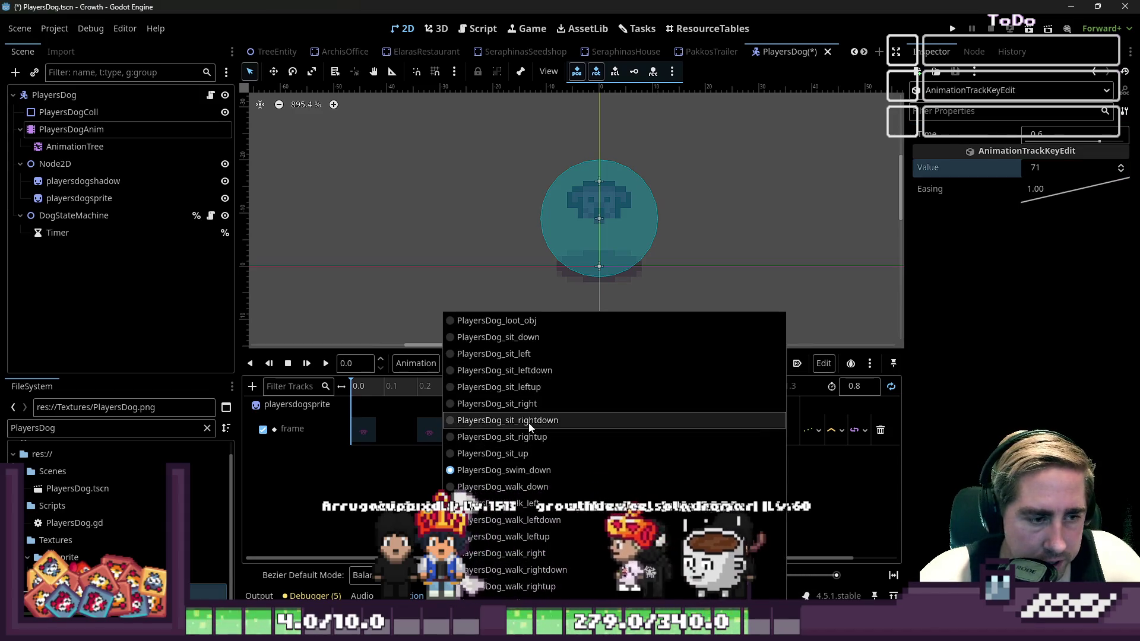
Duplicate swim_down as a new animation named PlayersDog_swim_rightdown
click(419, 382)
click(418, 368)
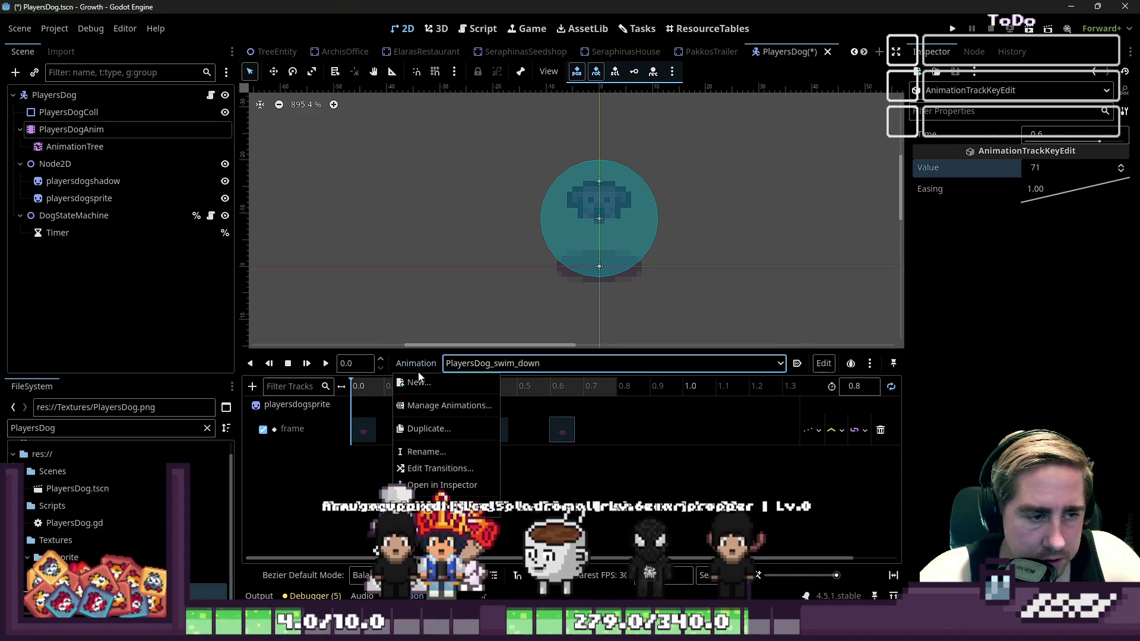
click(428, 428)
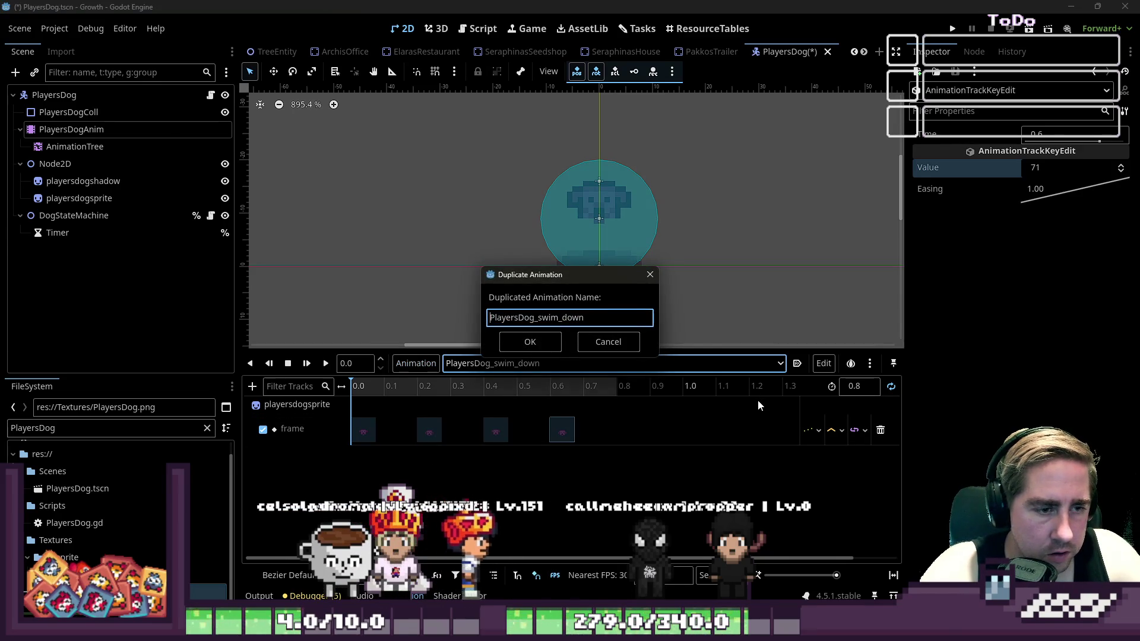
text(right)
key(Return)
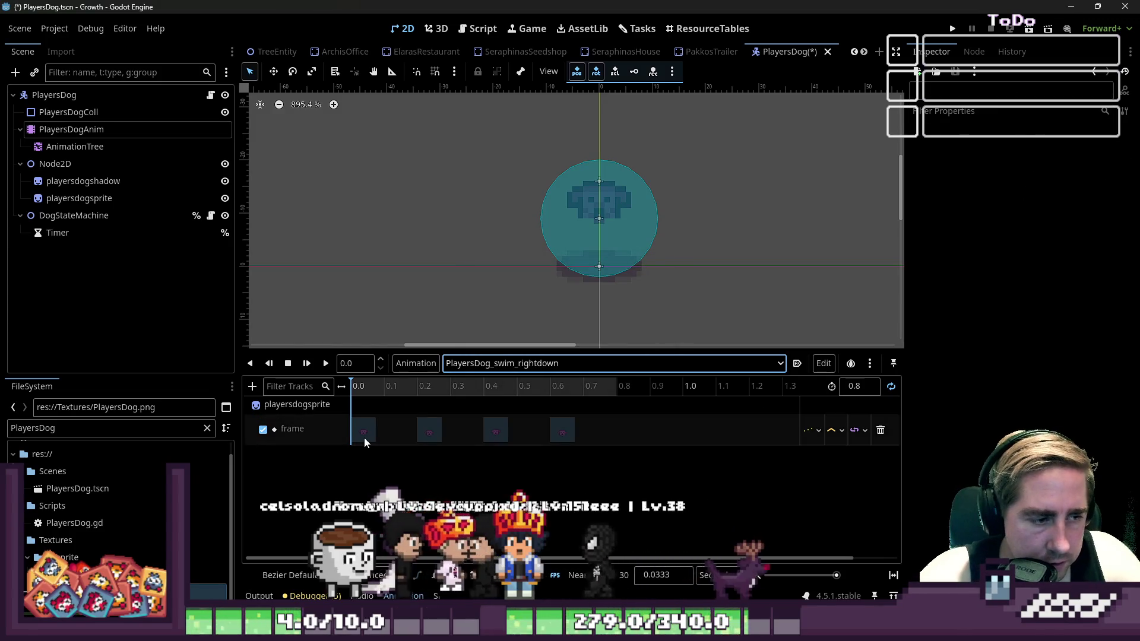
Renumber the copy's first frame key and set its 0.2 s key to frame 73
click(365, 435)
click(1055, 170)
text(7)
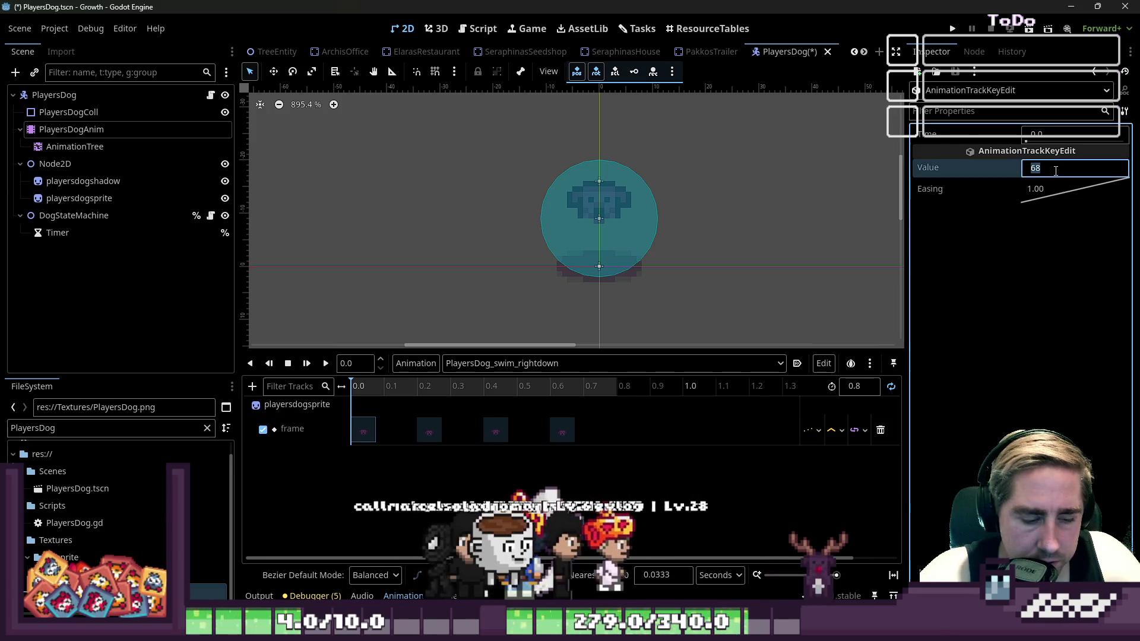
text(2)
key(Return)
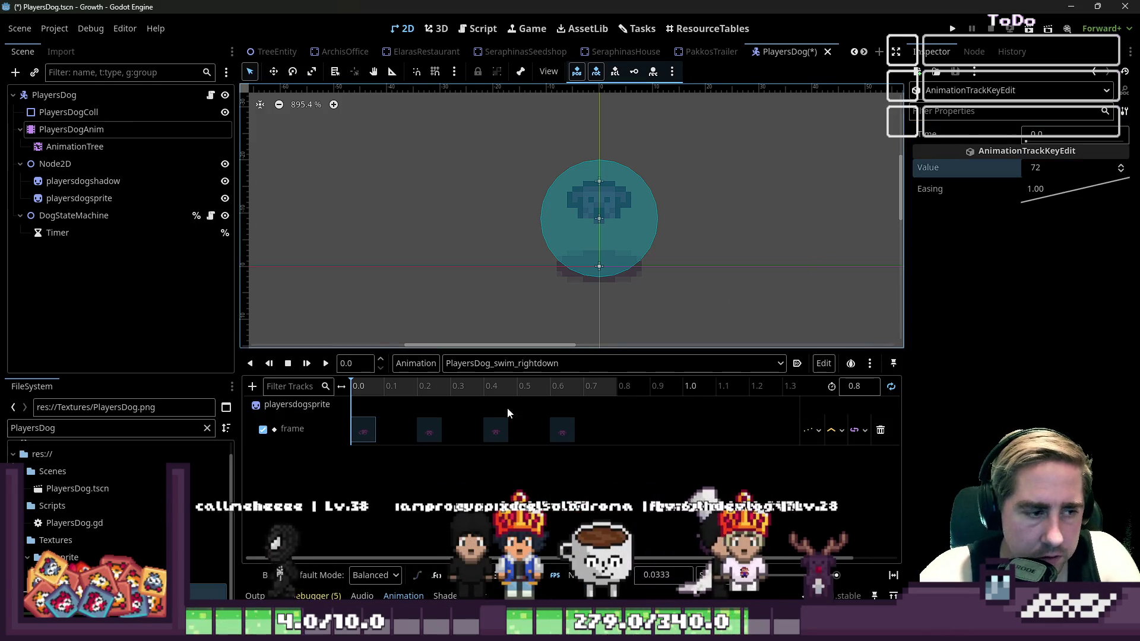
click(435, 437)
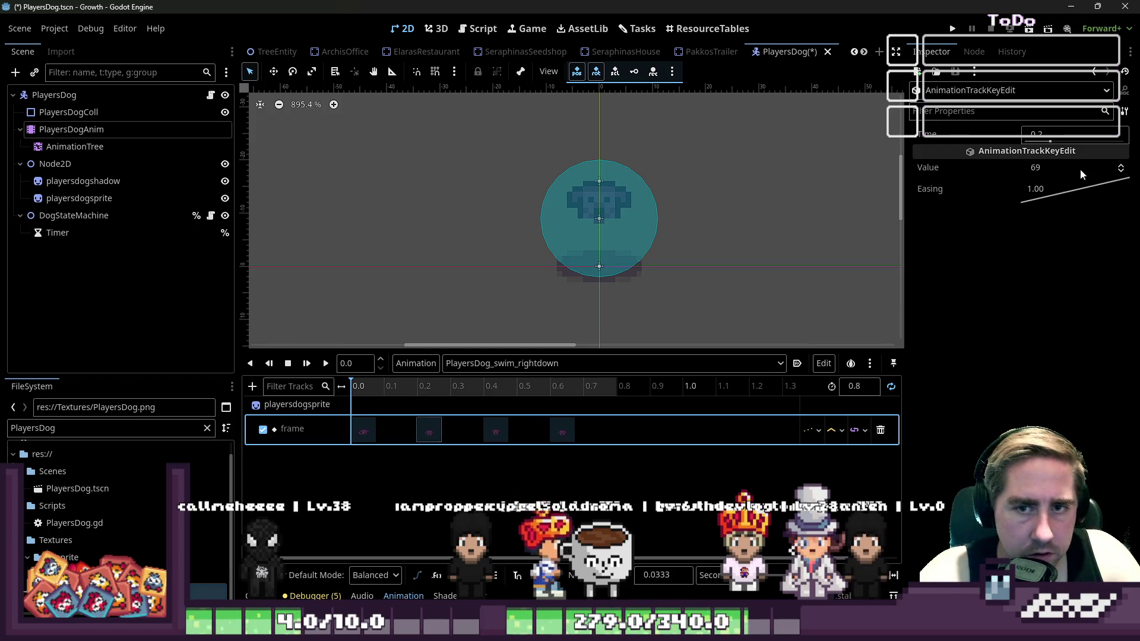
click(1080, 169)
click(366, 430)
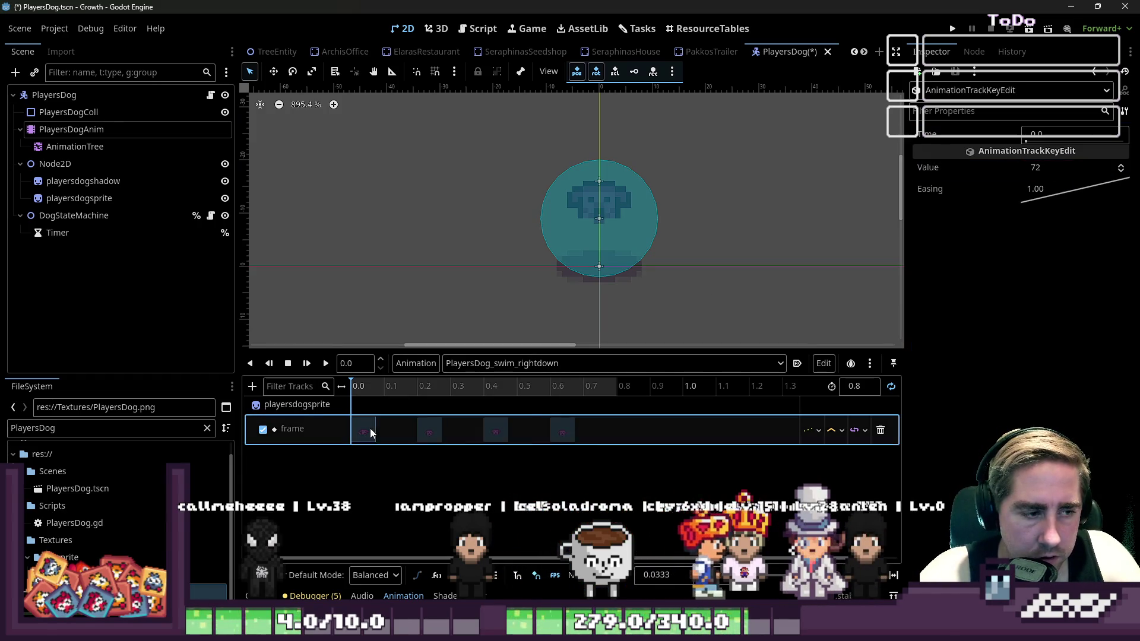
click(1120, 172)
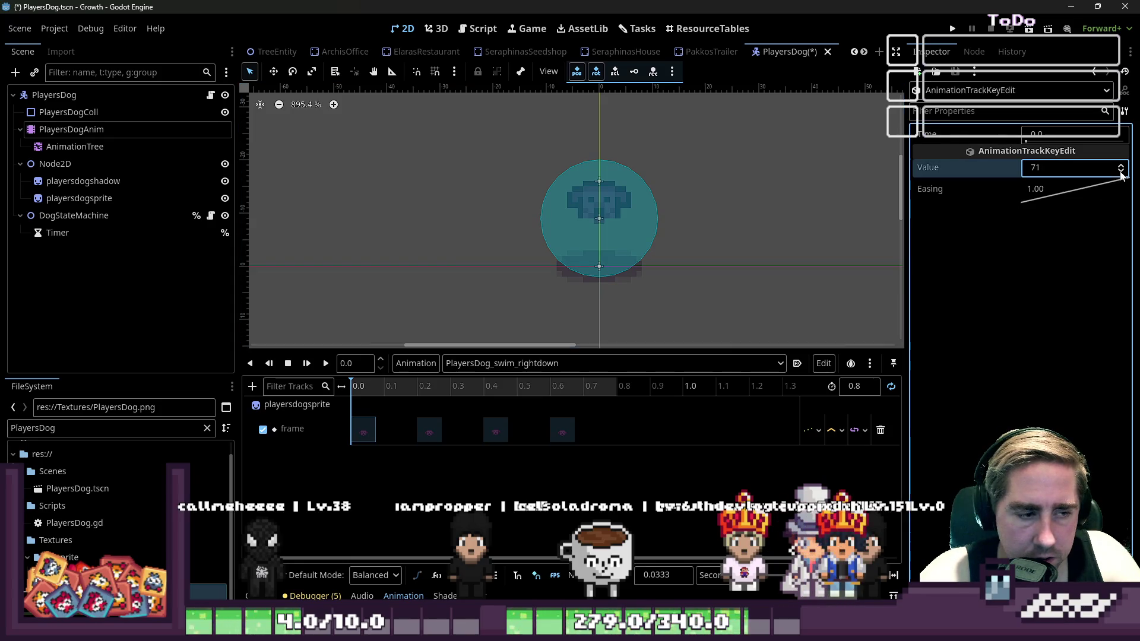
click(426, 426)
click(1060, 166)
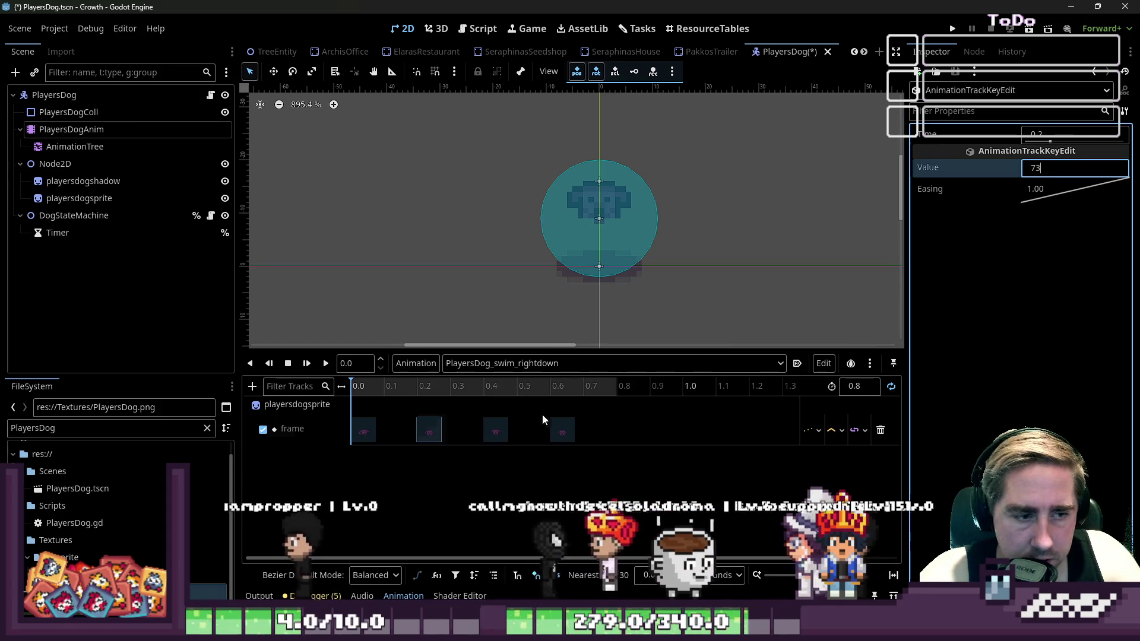
Set the 0.6 s frame key to 75 and preview swim_rightdown
click(499, 437)
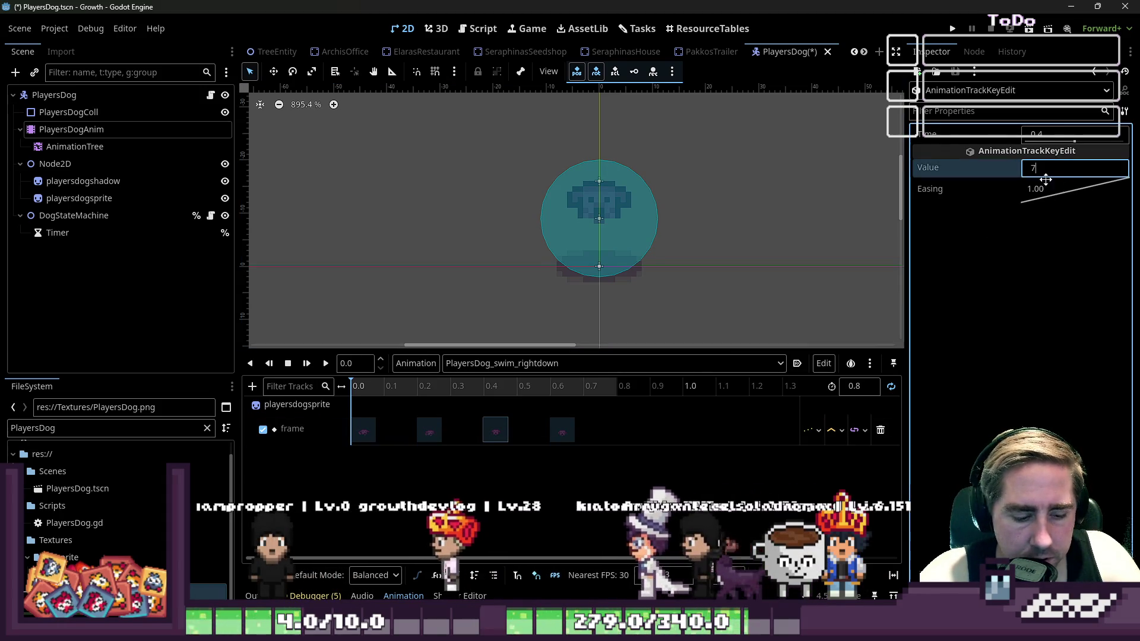
text(4)
click(563, 434)
click(1059, 168)
text(75)
key(Return)
click(306, 364)
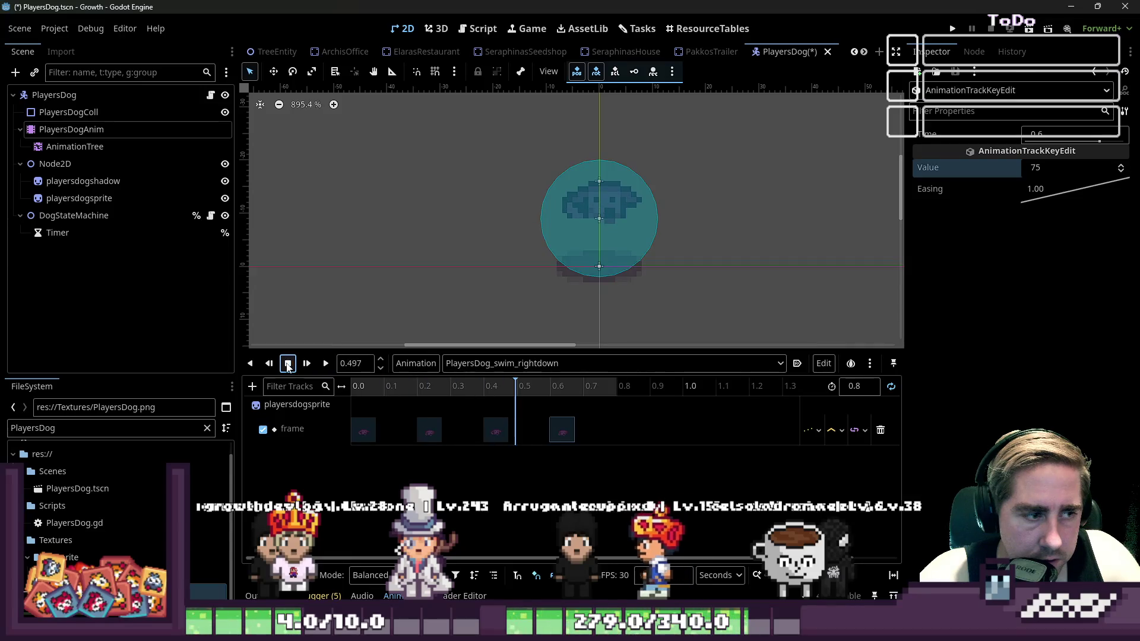
click(288, 364)
click(582, 355)
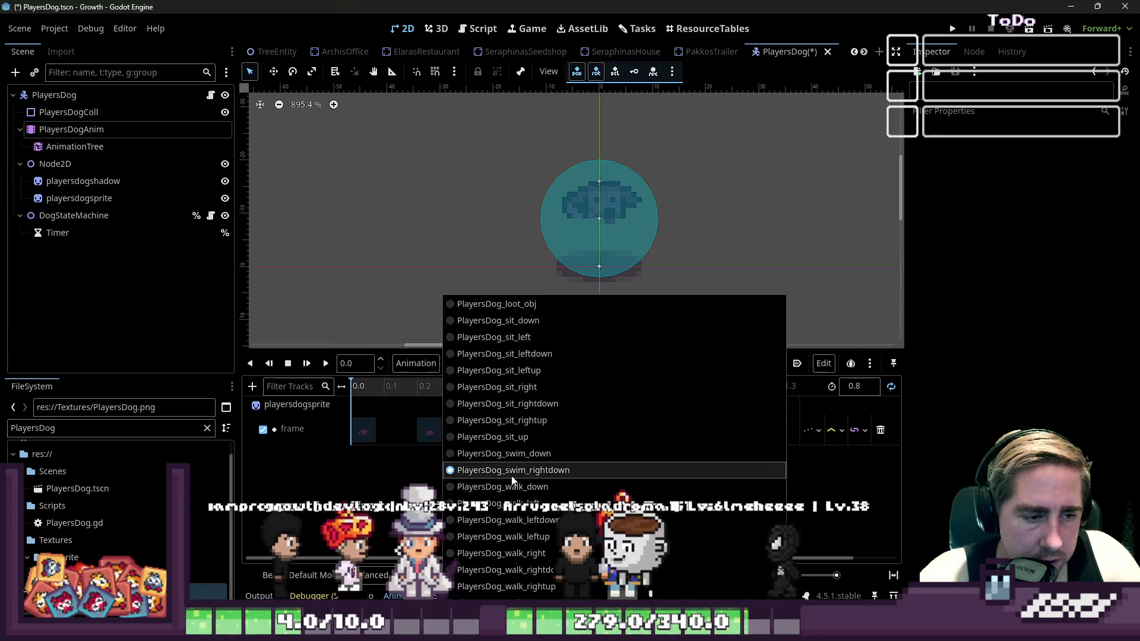
Duplicate swim_rightdown as a new animation named PlayersDog_swim_right
click(514, 469)
click(416, 363)
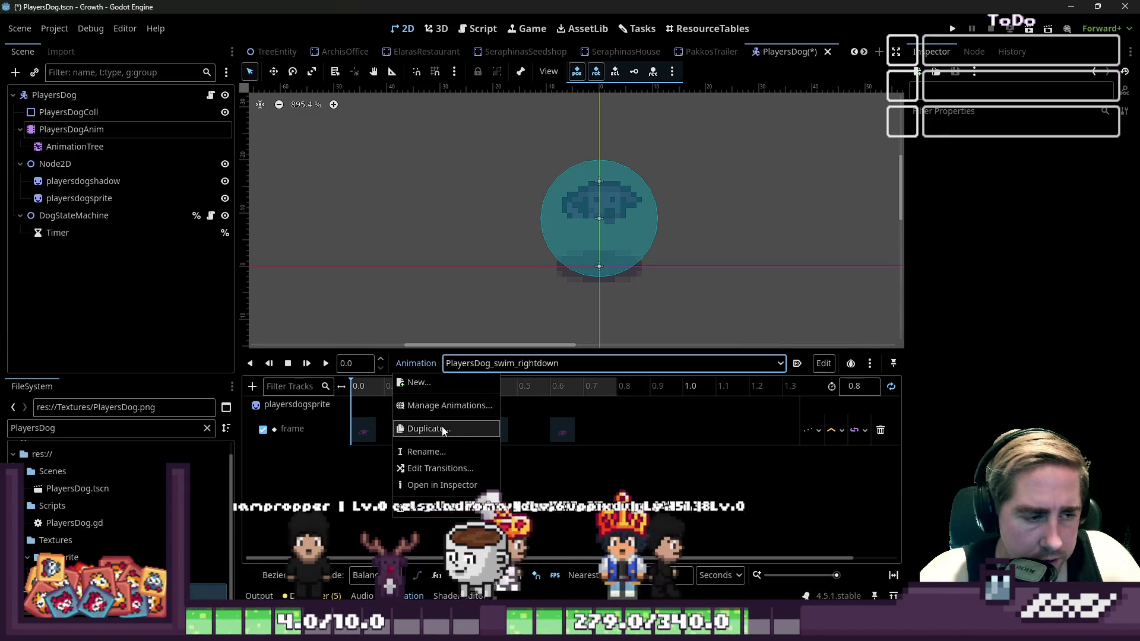
click(455, 427)
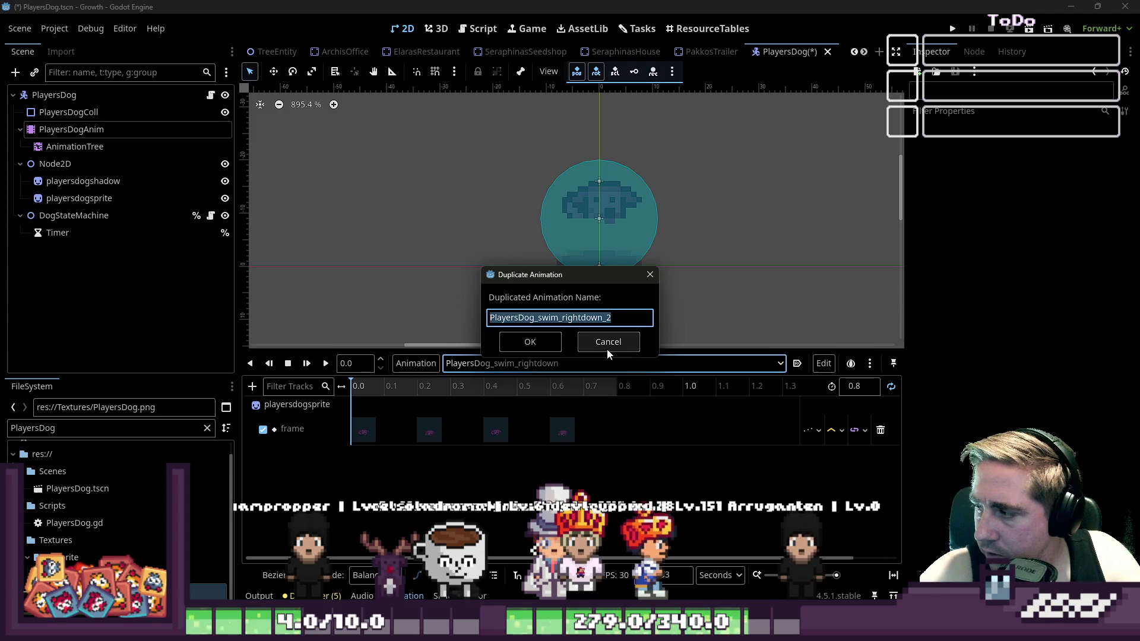
key(End)
key(shift+Left)
key(shift+Left)
key(shift+Left)
key(BackSpace)
key(Return)
Set the first frame key to 76 and the 0.2 s key to 77
click(366, 434)
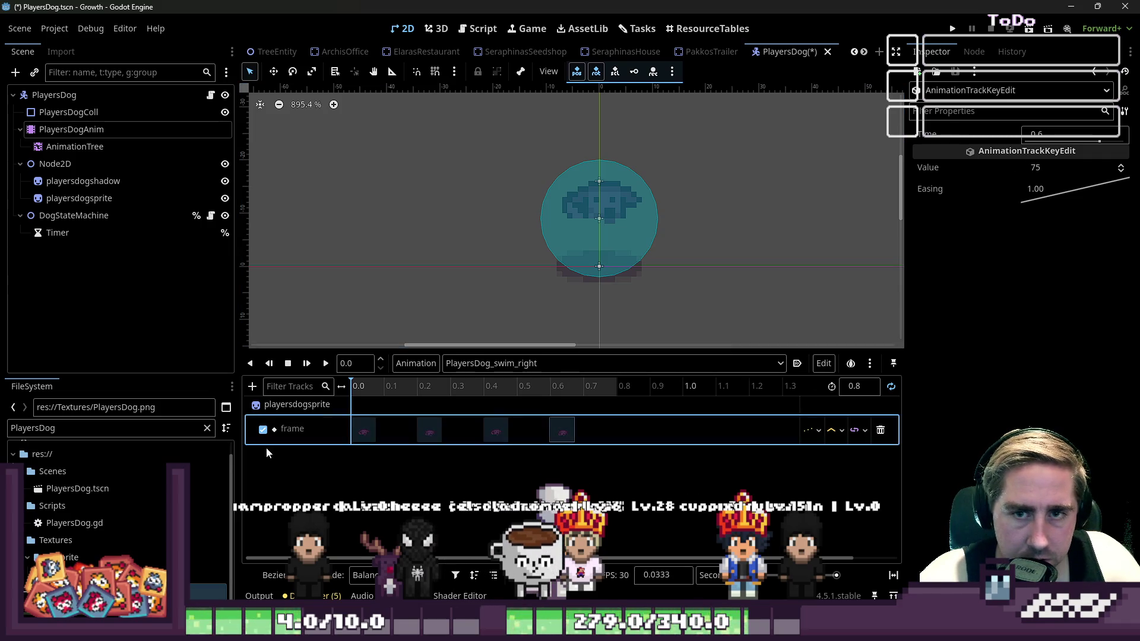
click(1046, 167)
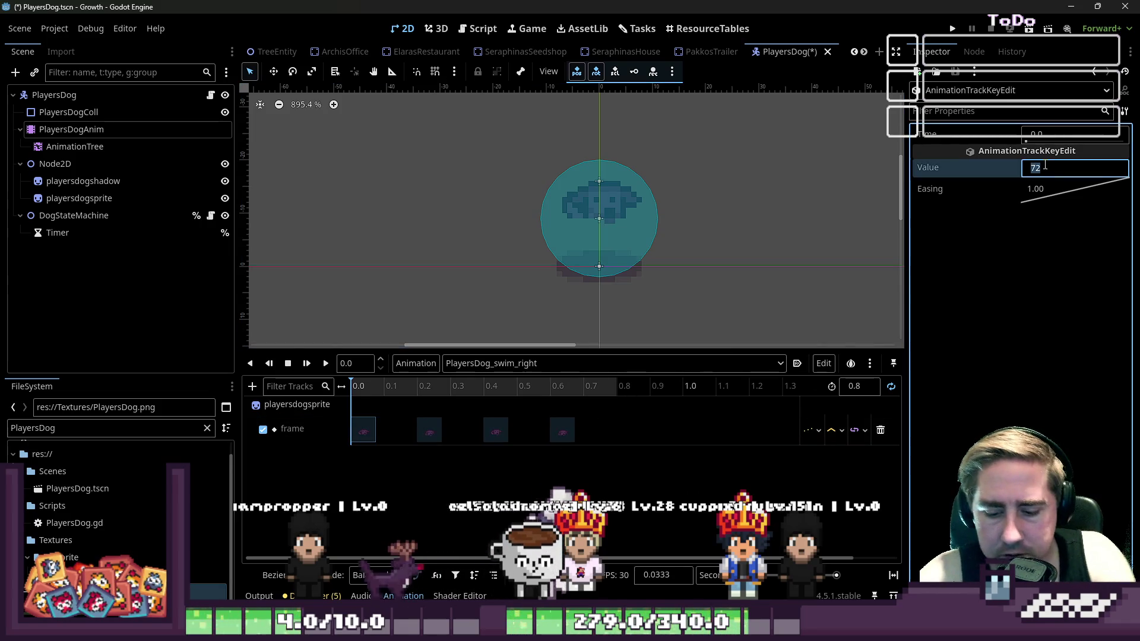
text(76)
key(Return)
click(433, 437)
click(1060, 167)
text(77)
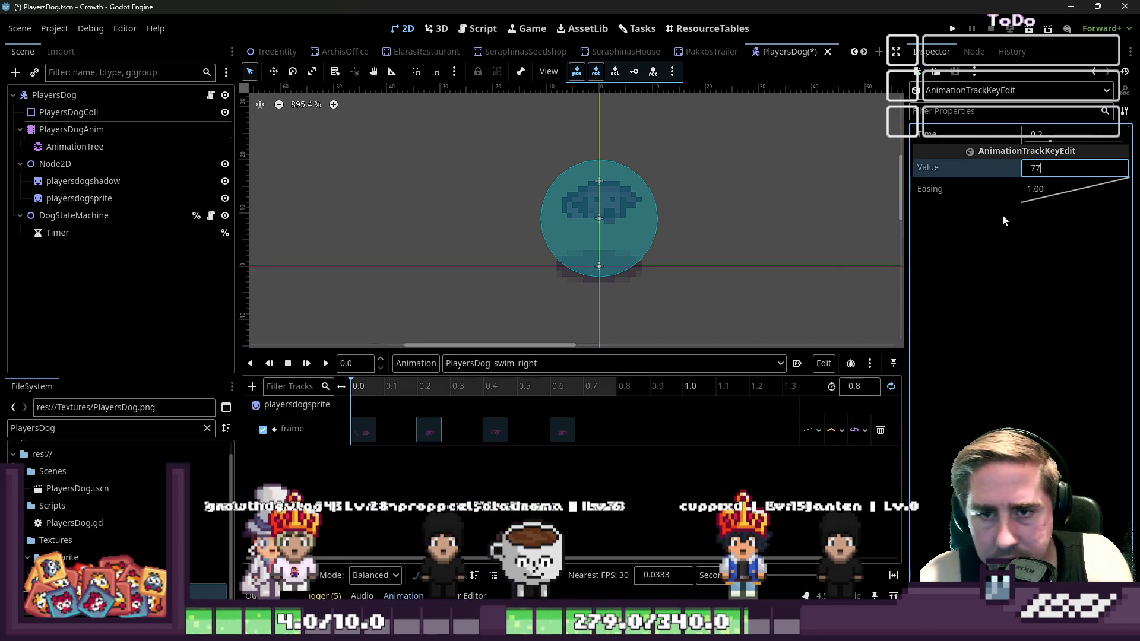
Set the 0.4 and 0.6 s keys to frames 78 and 79, then preview swim_right
click(492, 433)
click(1065, 166)
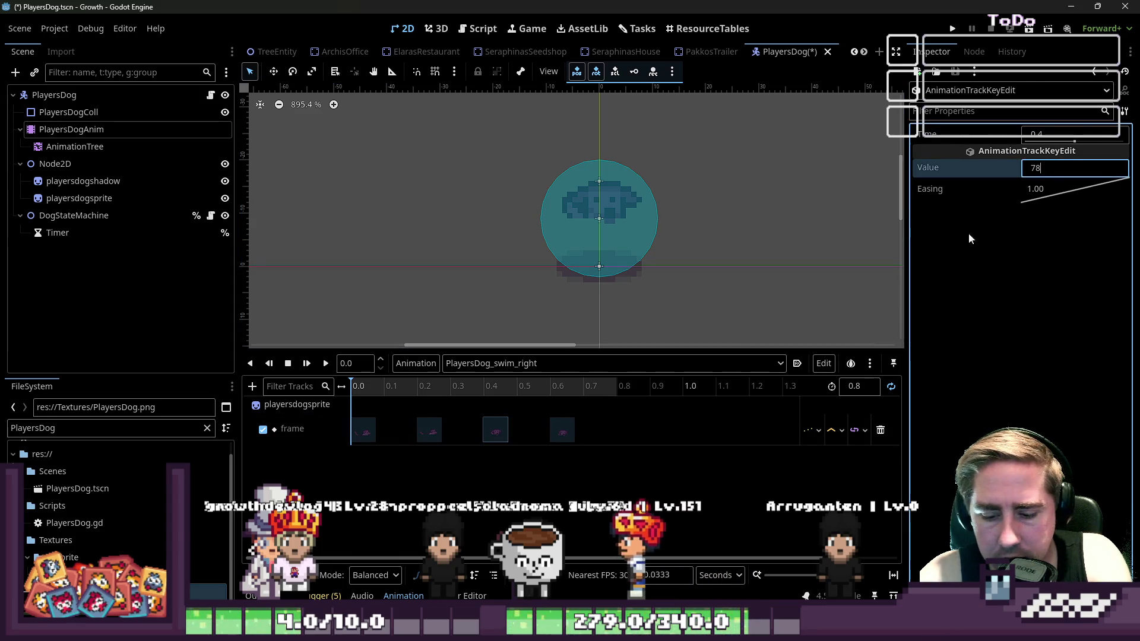
click(562, 430)
click(1045, 168)
text(79)
click(325, 364)
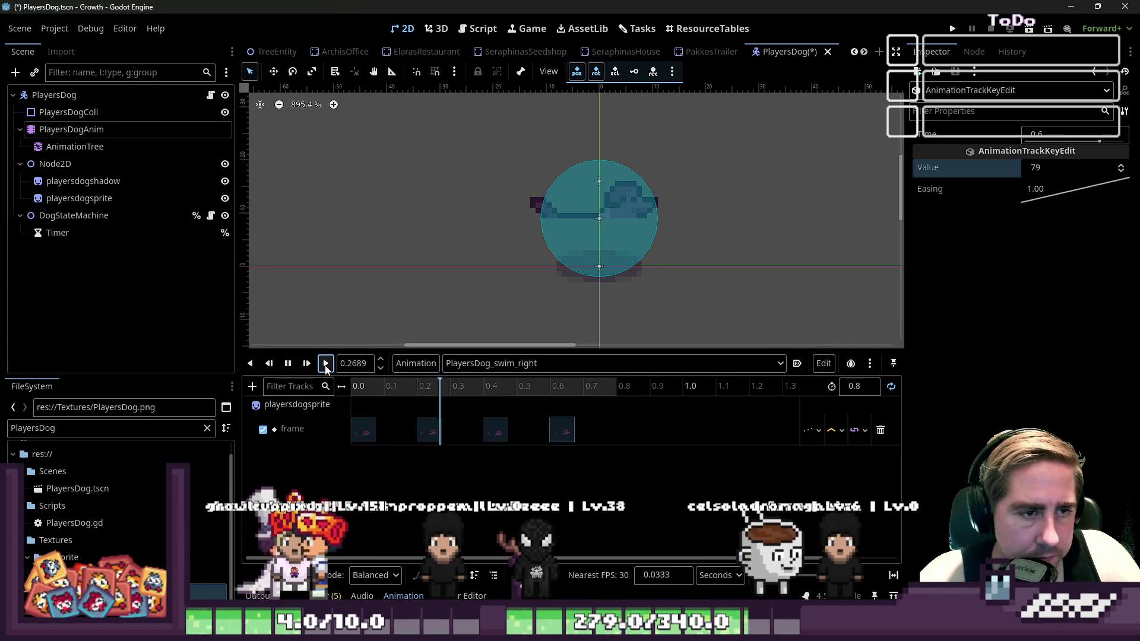
click(288, 363)
click(288, 363)
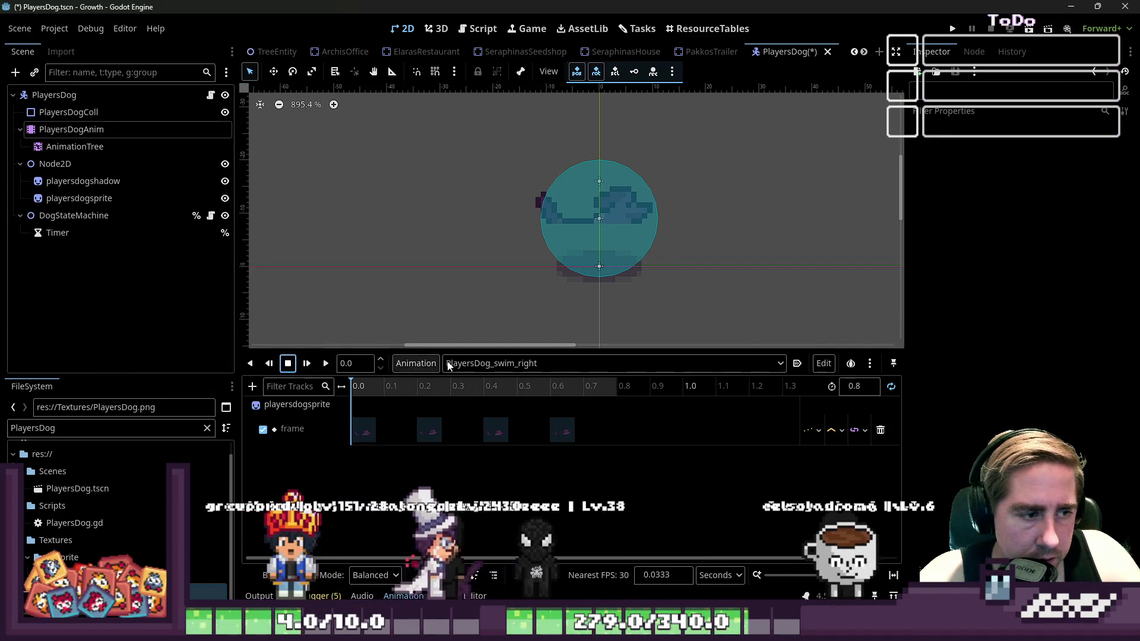
click(457, 363)
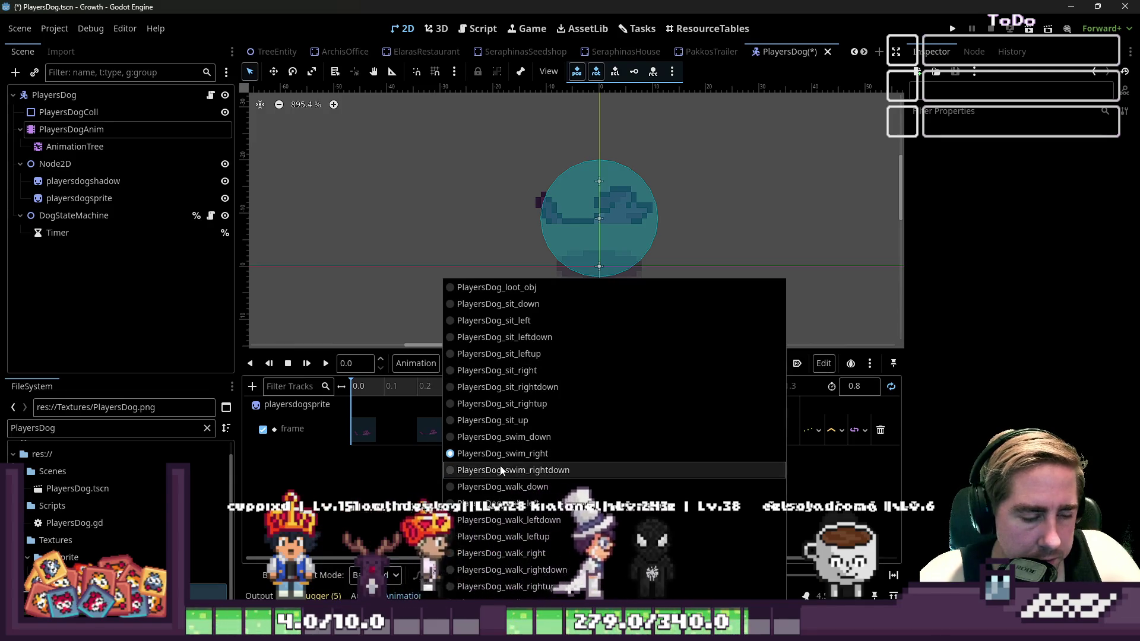
Duplicate the swim_rightdown animation as PlayersDog_swim_rightup
click(502, 471)
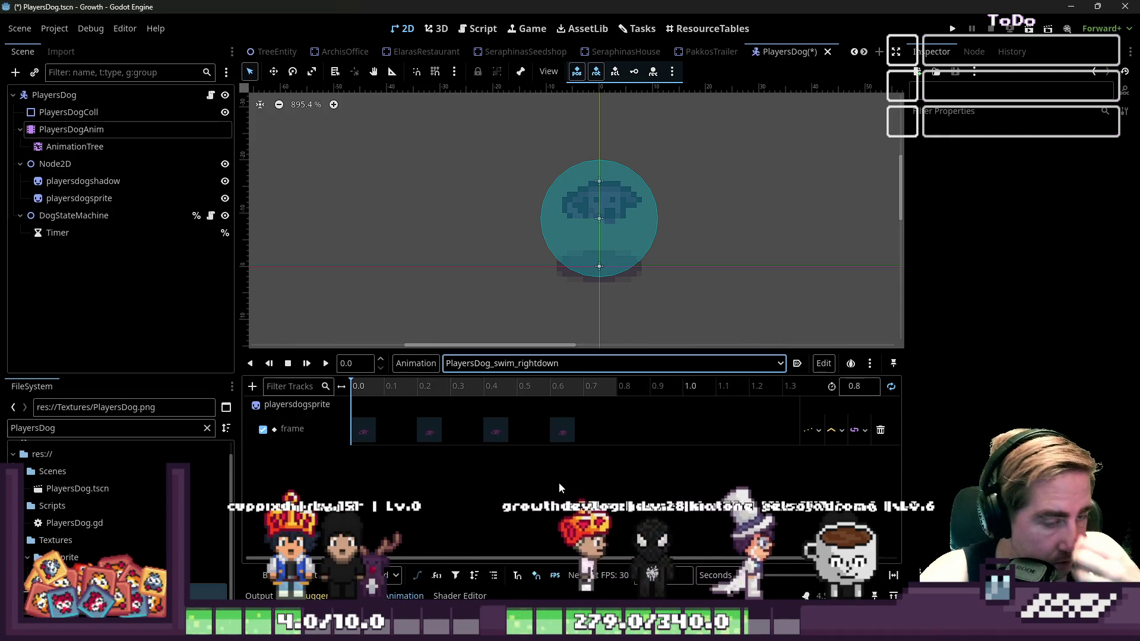
click(364, 430)
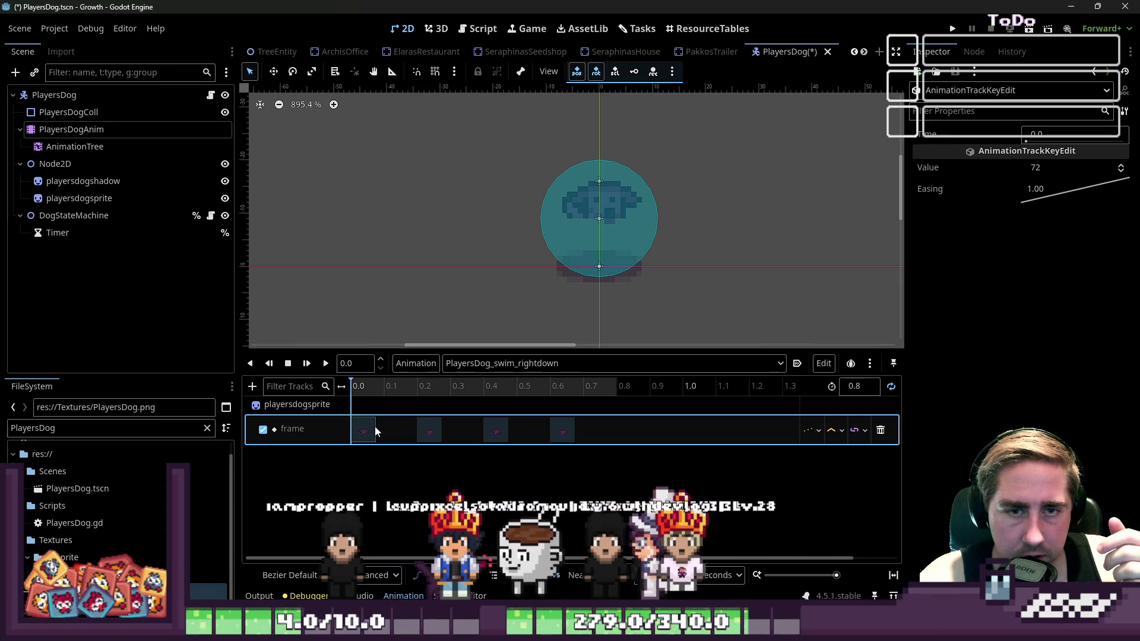
click(538, 364)
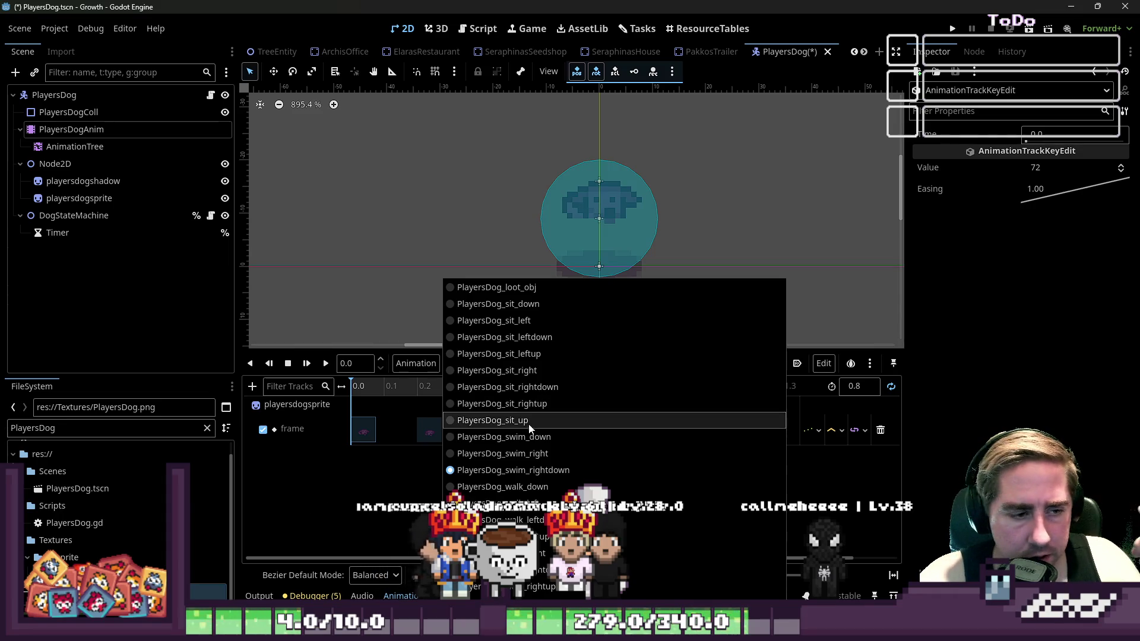
click(413, 365)
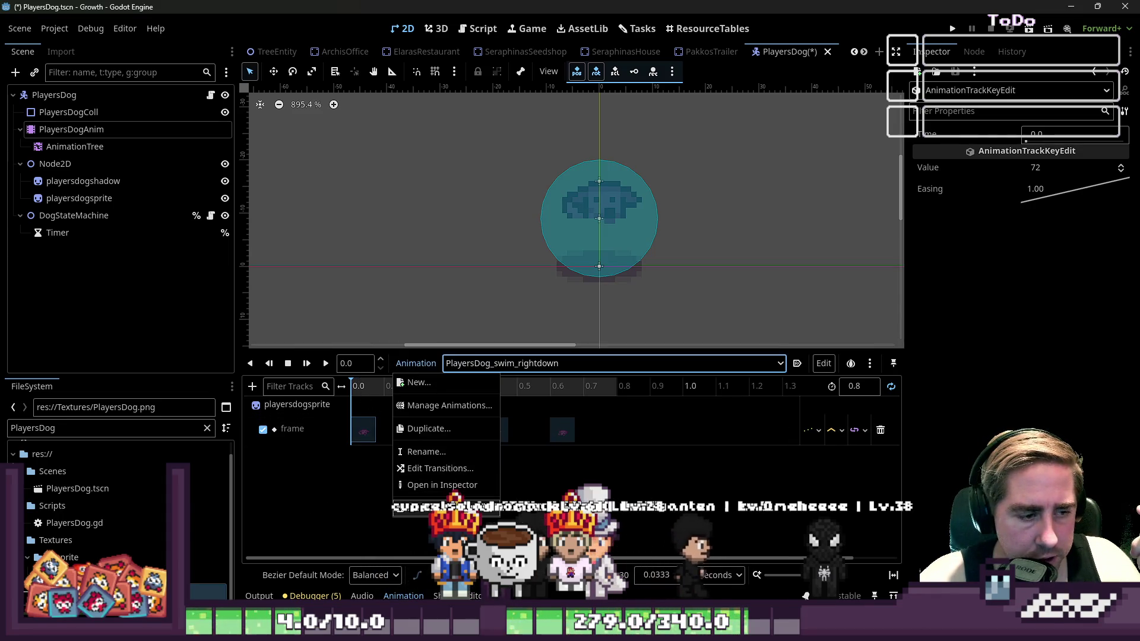
click(442, 429)
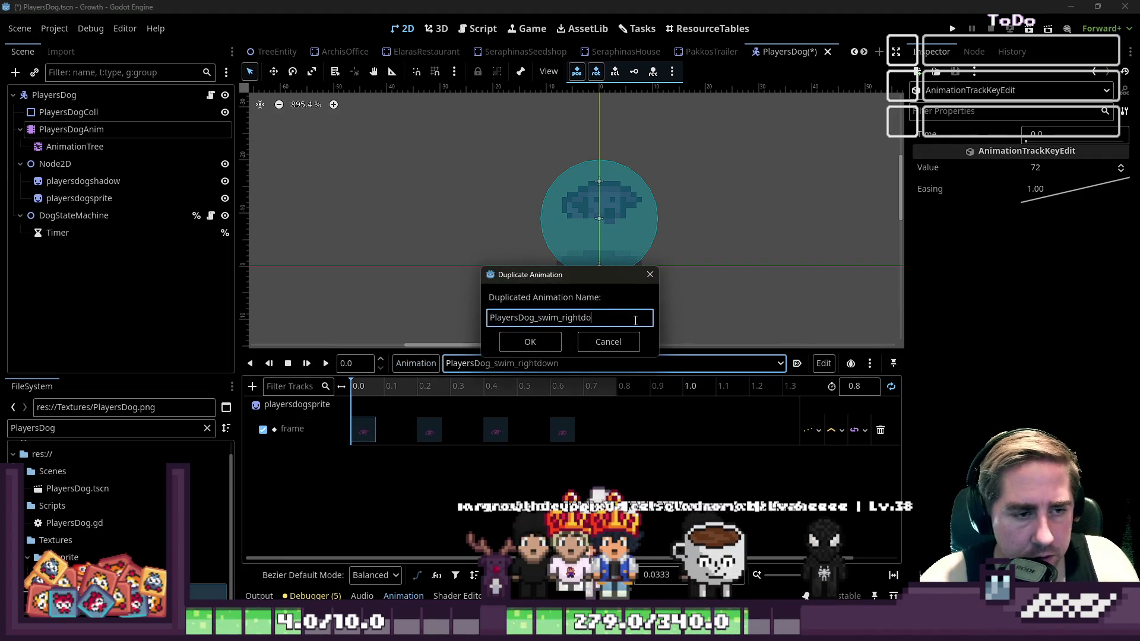
text(p)
key(Return)
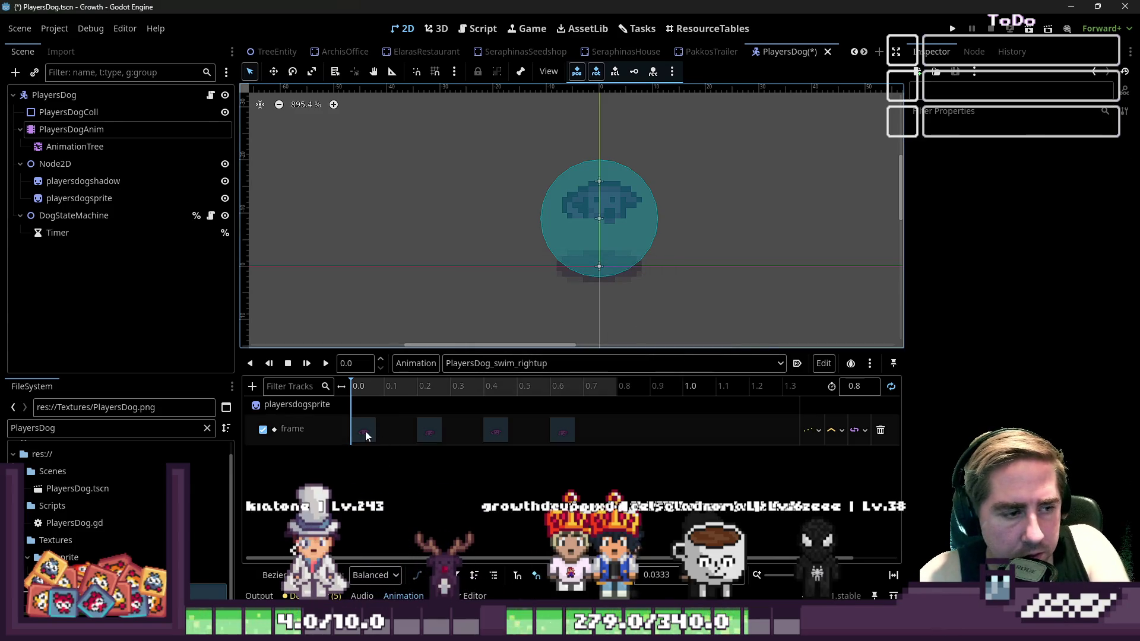
Retarget swim_rightup's frame keys at 0, 0.2, 0.4 and 0.6 s to the up-right swim frames, ending at 83
click(366, 435)
double_click(1120, 166)
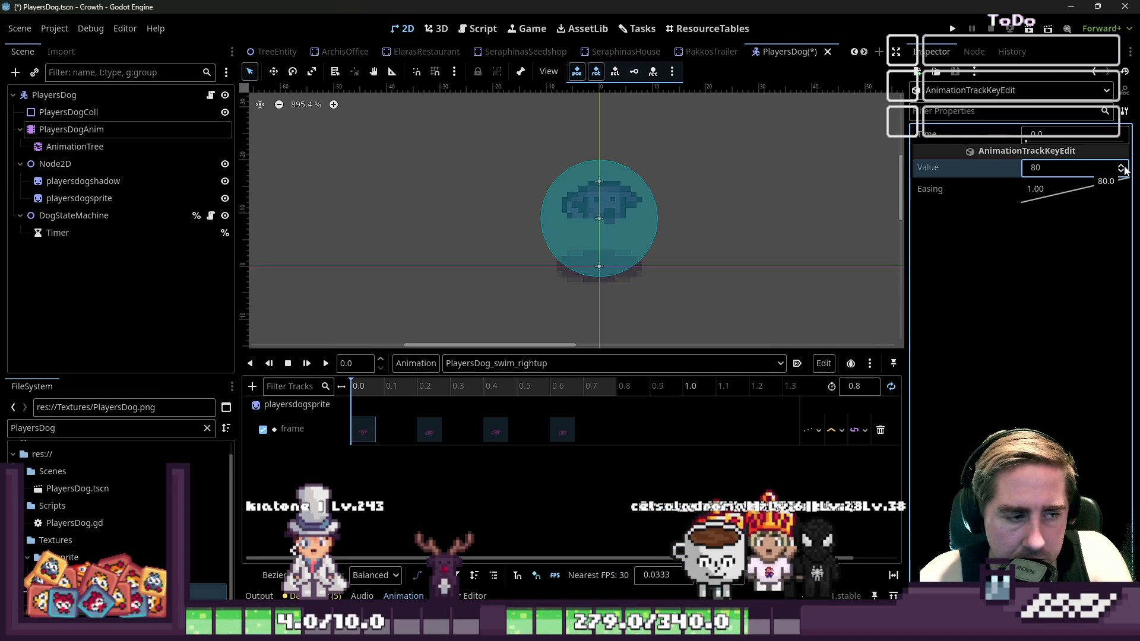
click(435, 429)
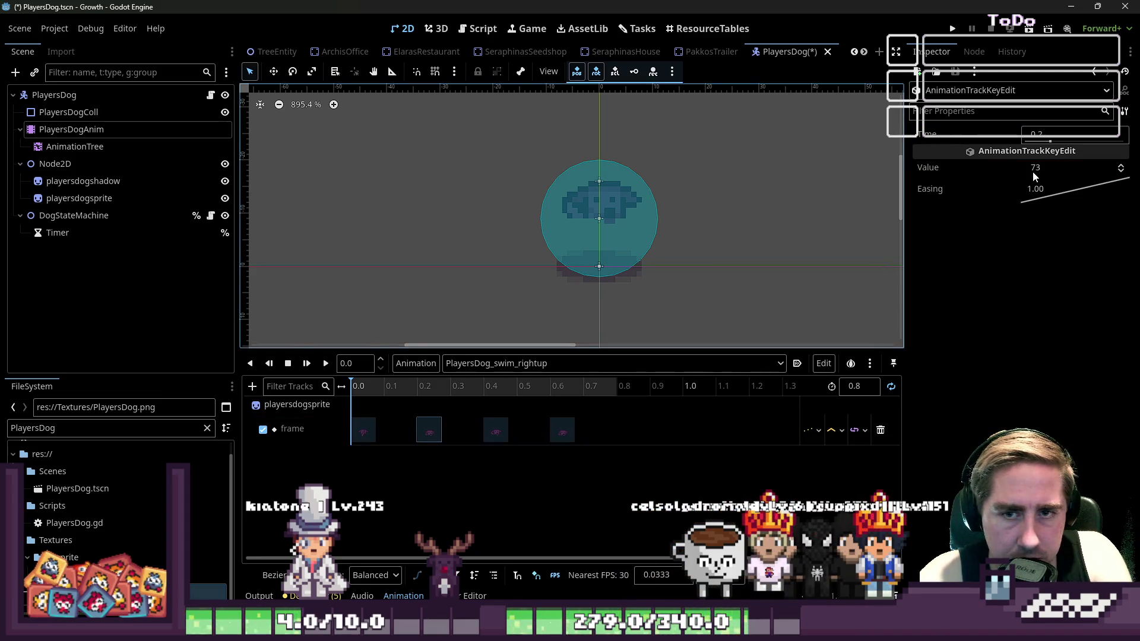
click(1034, 169)
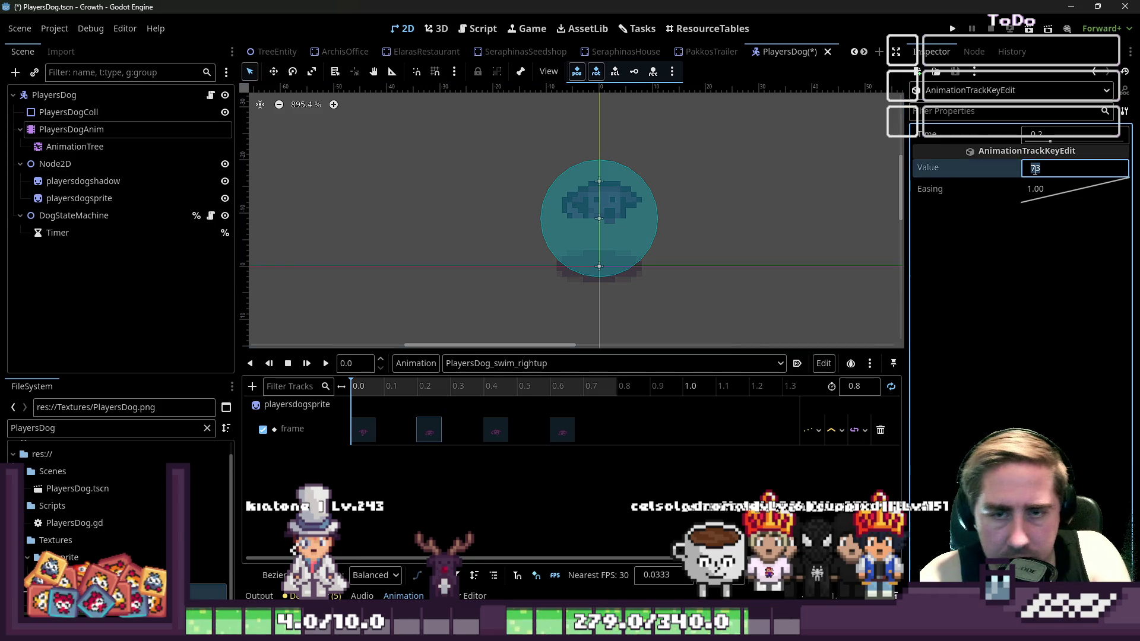
click(495, 430)
click(1069, 169)
click(563, 430)
click(1079, 167)
text(83)
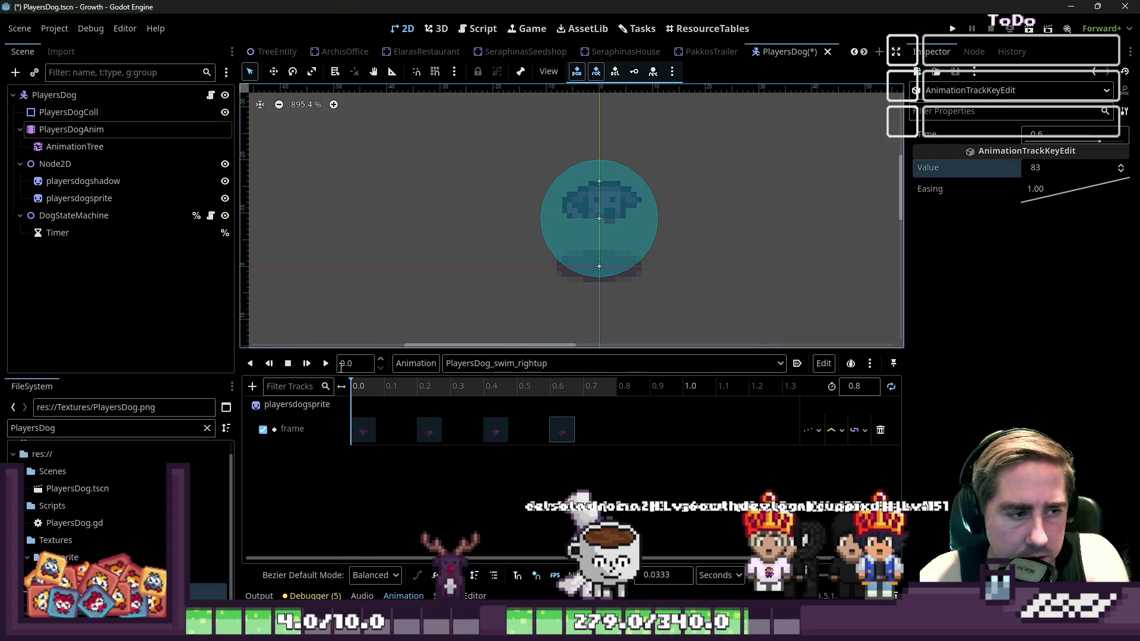
Preview swim_rightup, compare it with walk_down, then begin duplicating swim_rightup
click(326, 364)
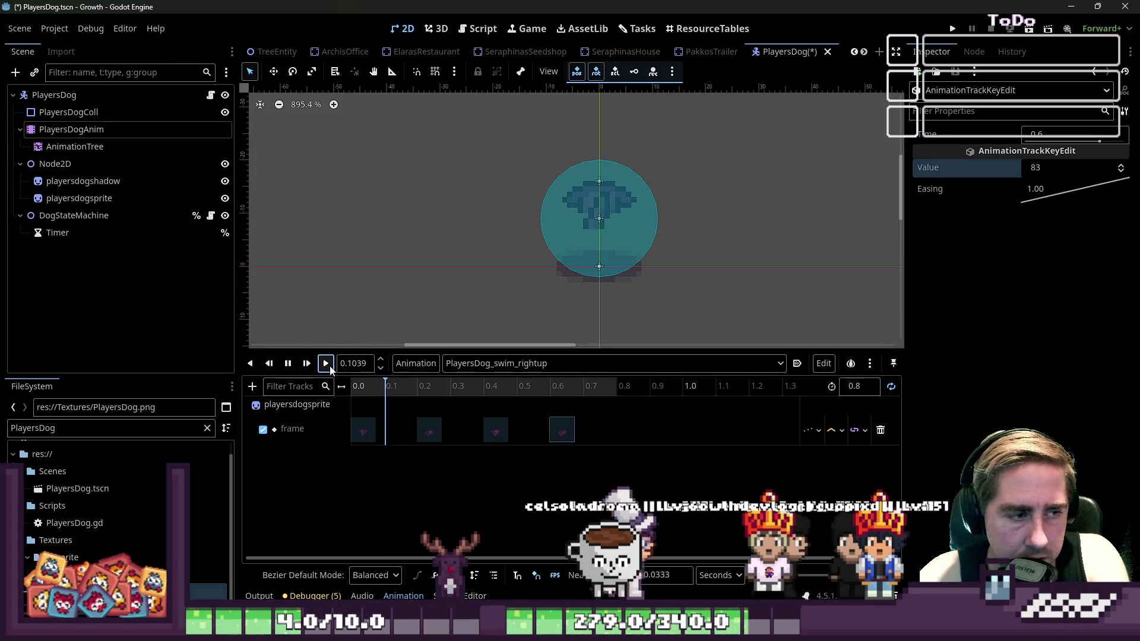
click(502, 363)
click(615, 486)
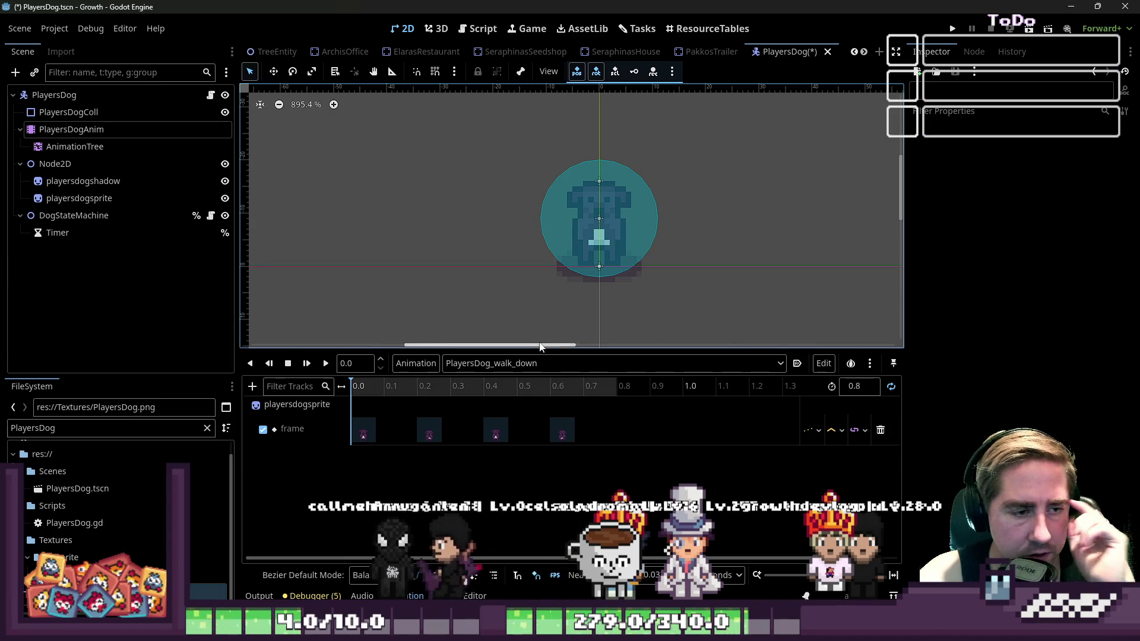
click(503, 368)
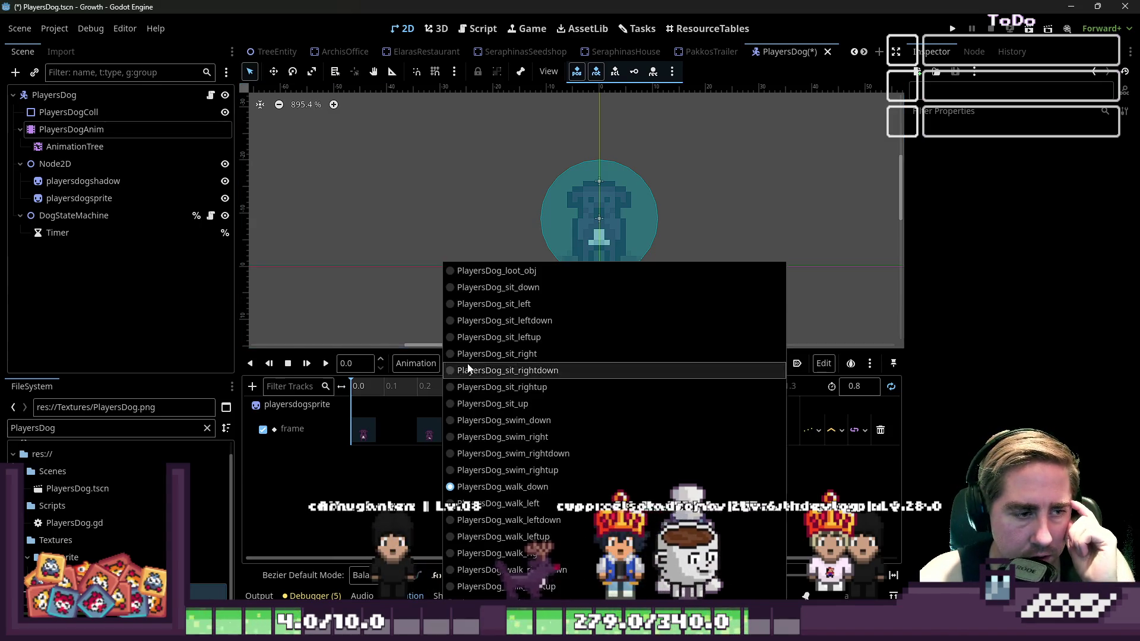
click(516, 470)
click(416, 364)
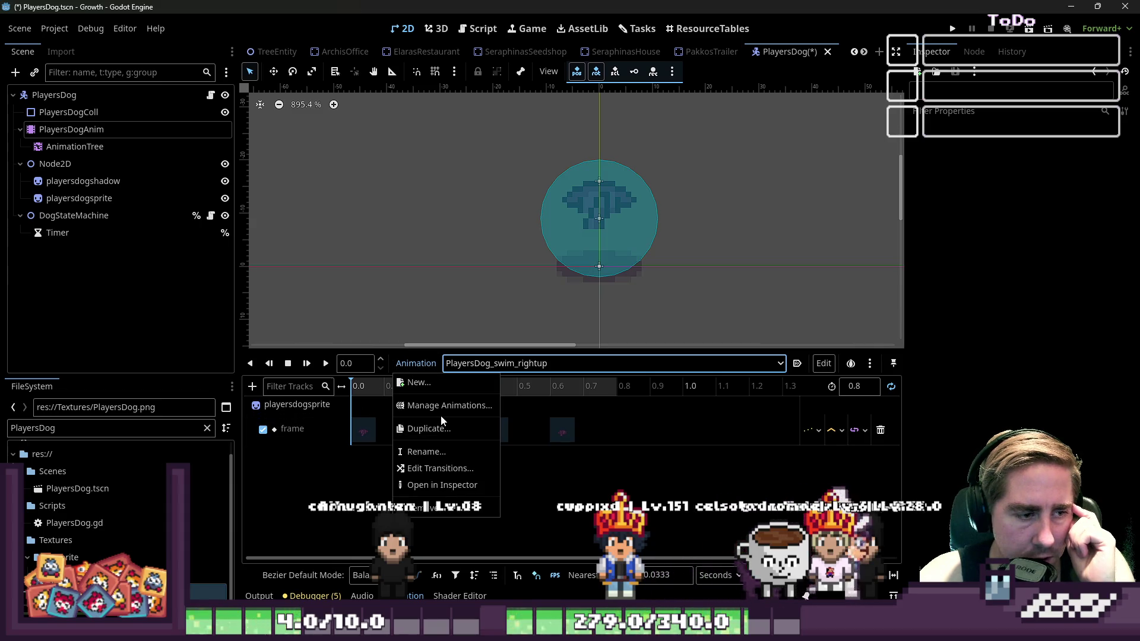
click(448, 429)
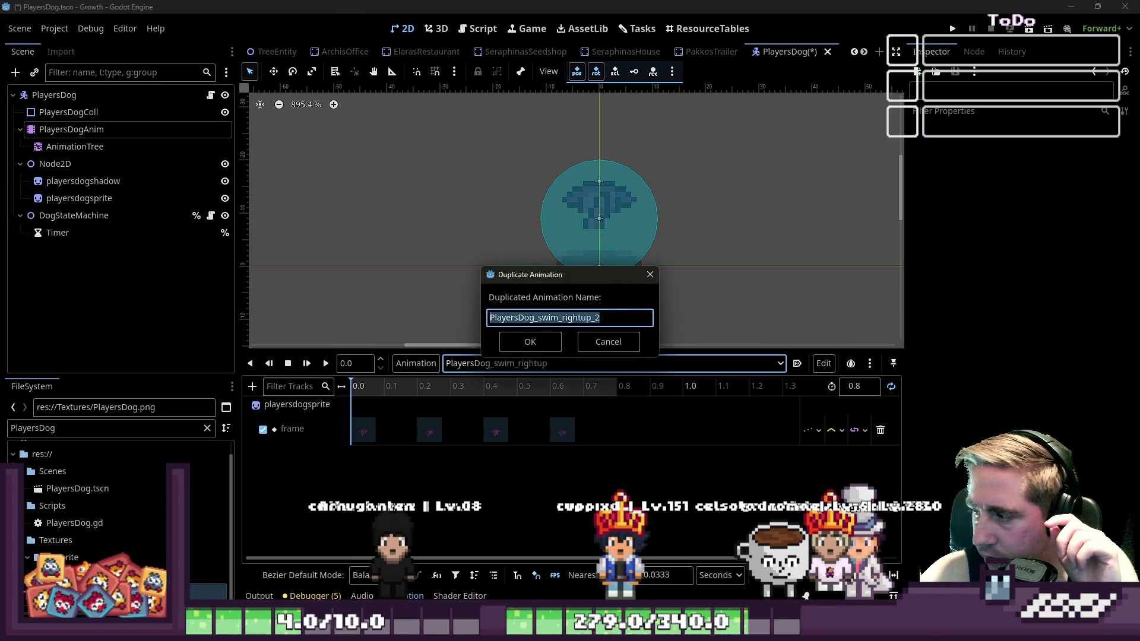
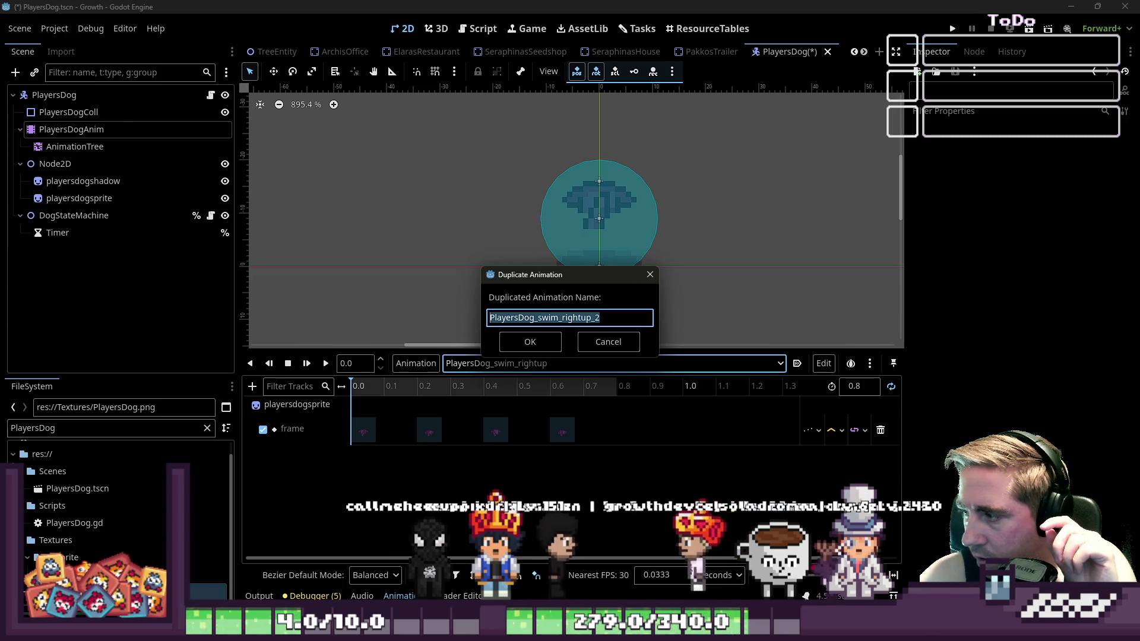
Name the duplicated animation PlayersDog_swim_up
click(627, 312)
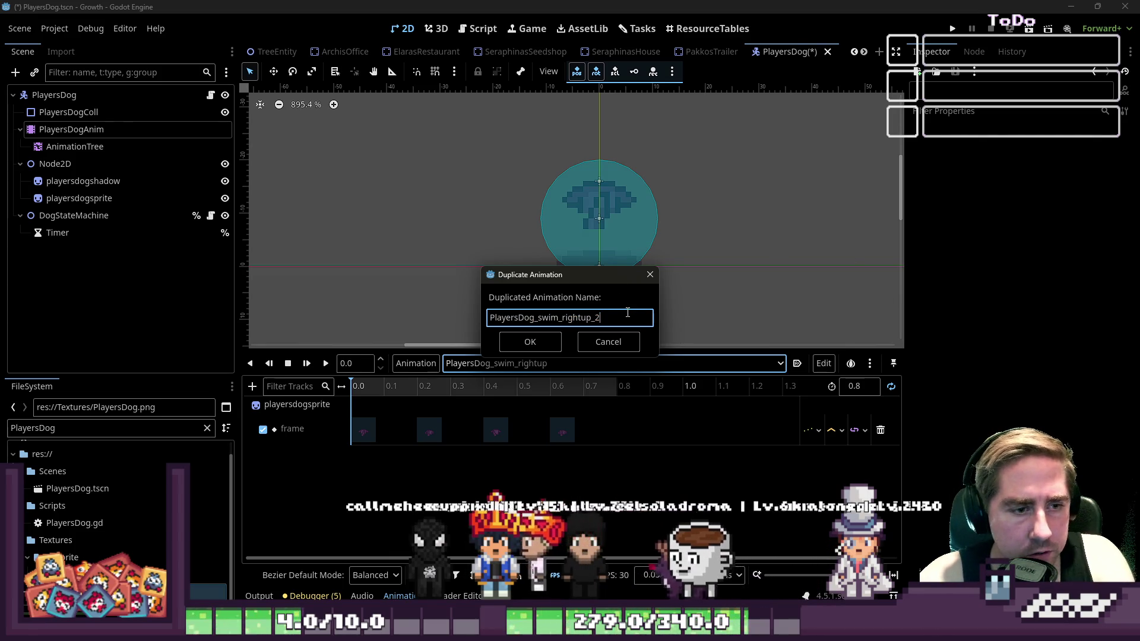
key(BackSpace)
text(up)
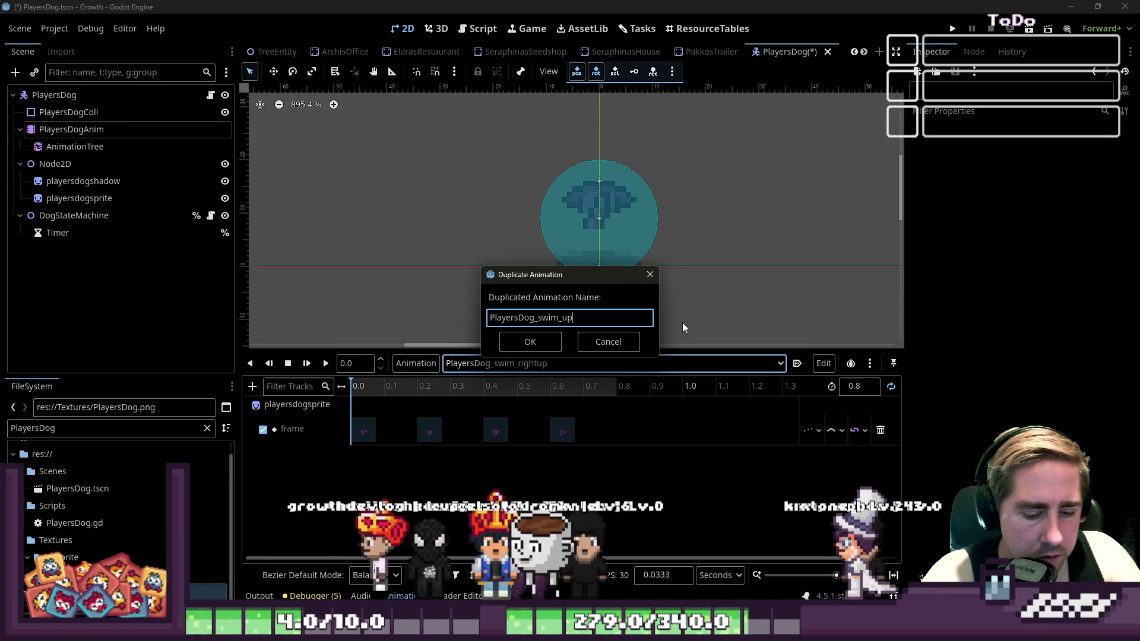
key(Return)
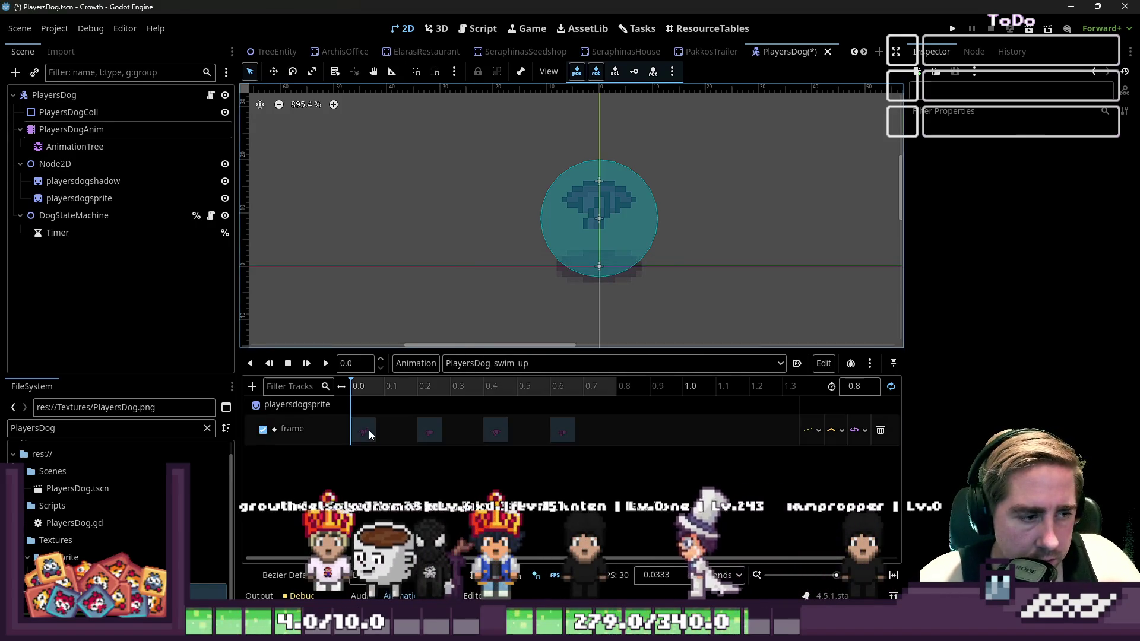
Set the four frame keys' values to 84, 85, 86 and 87
click(364, 430)
click(1048, 169)
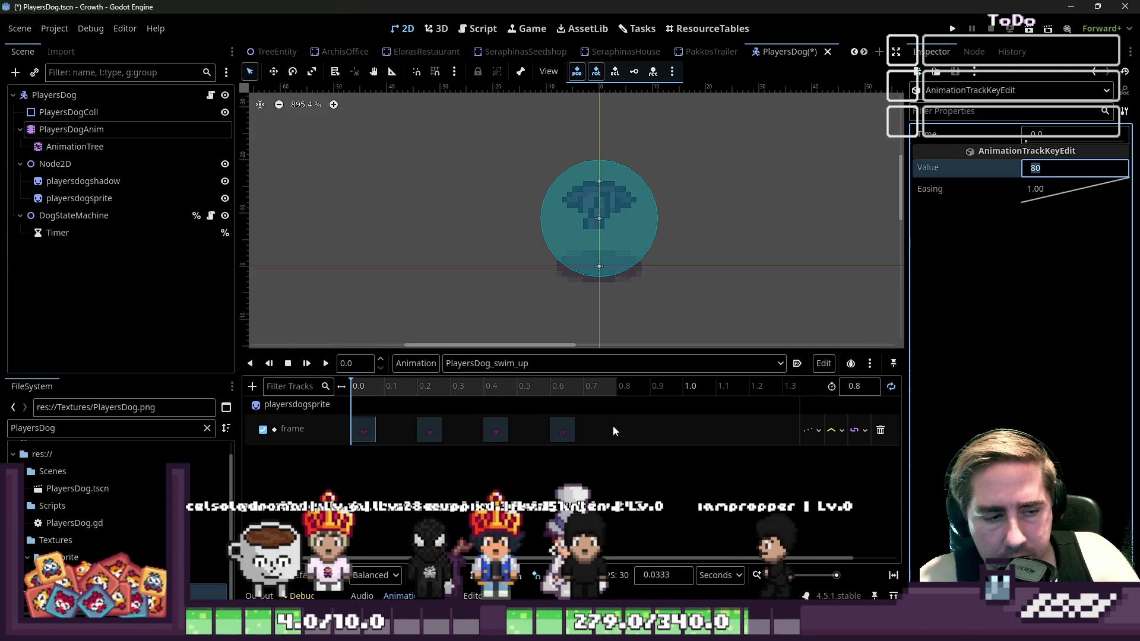
click(555, 430)
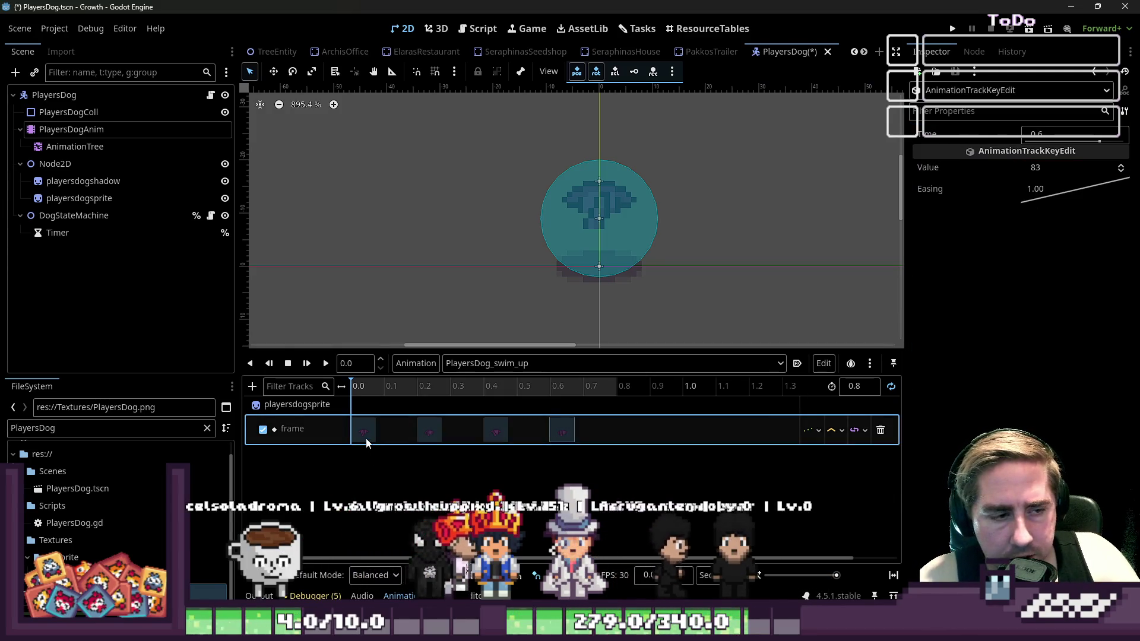
click(1048, 169)
text(84)
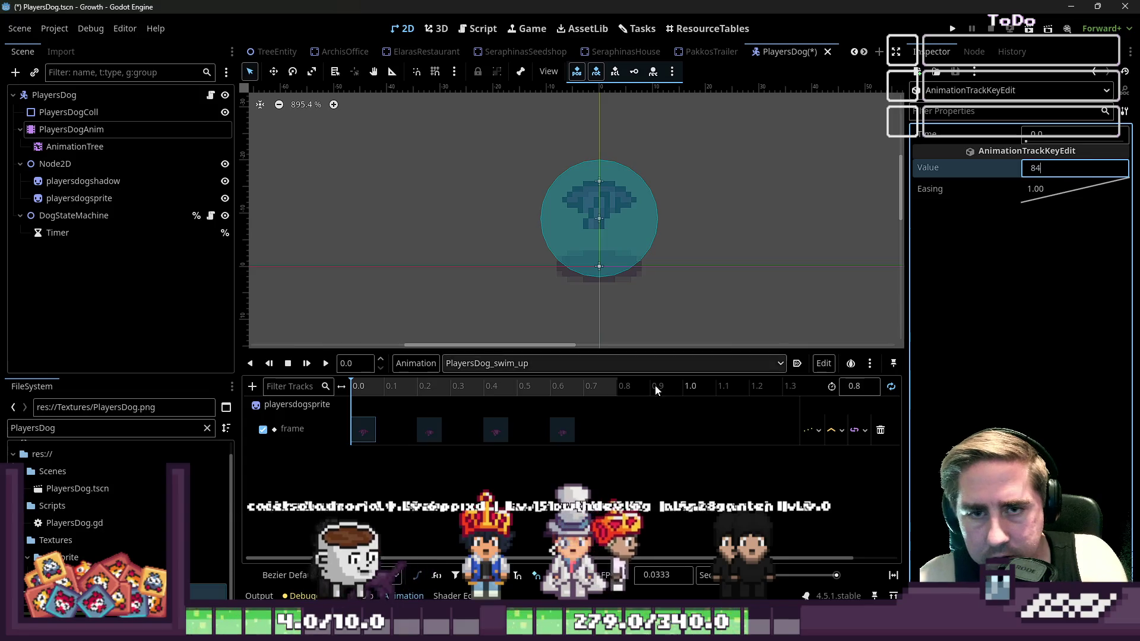
click(431, 428)
click(1085, 171)
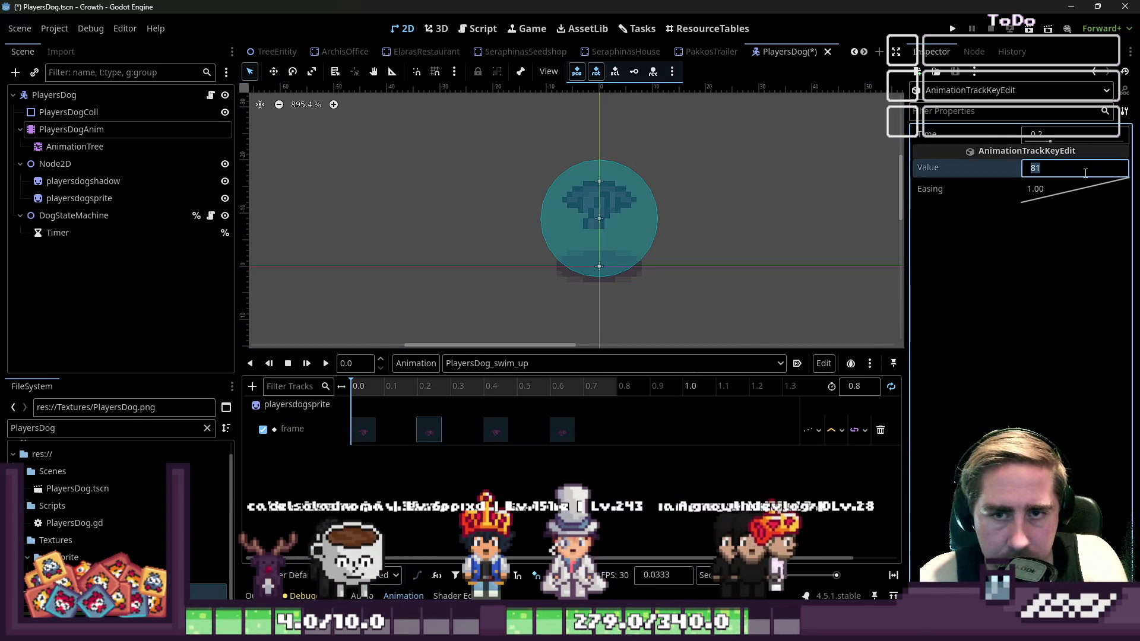
click(504, 426)
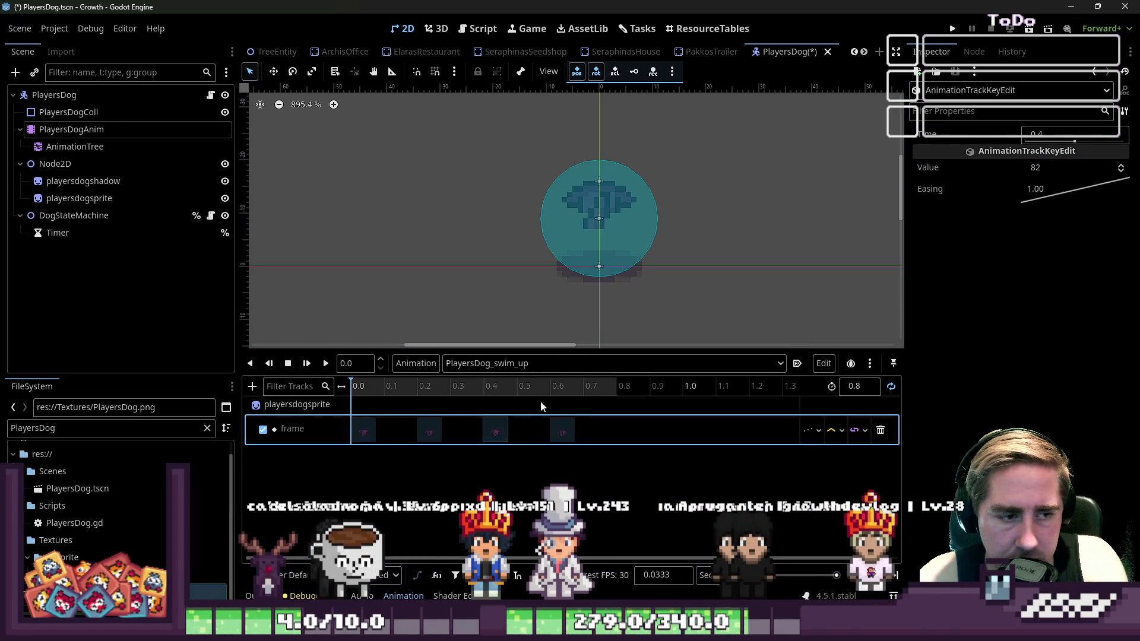
click(1054, 167)
click(562, 428)
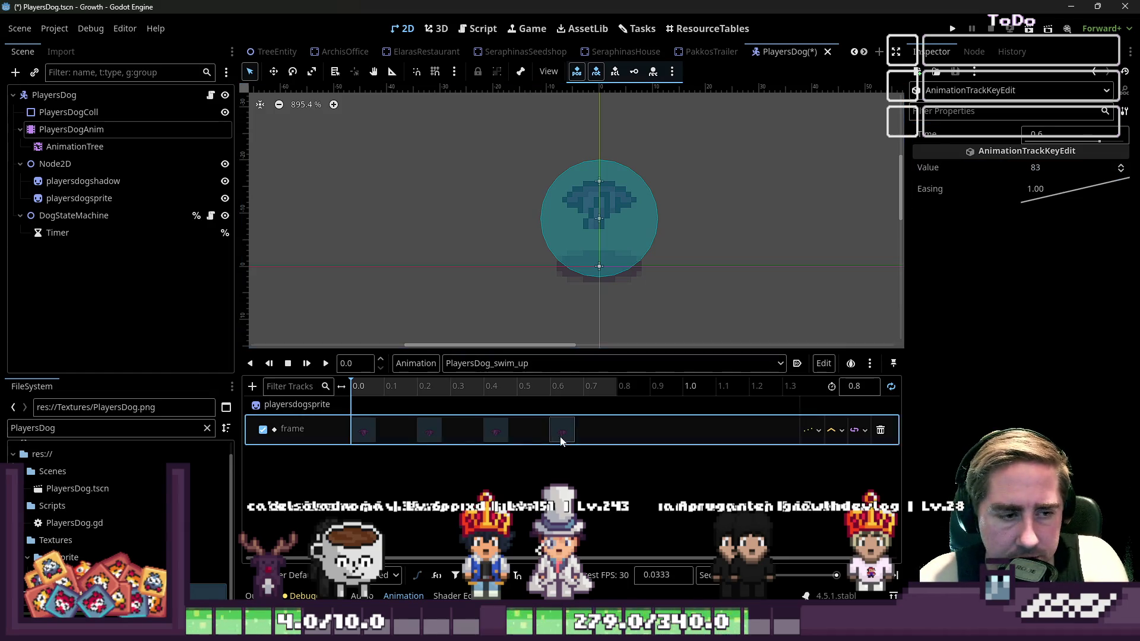
click(1044, 172)
text(87)
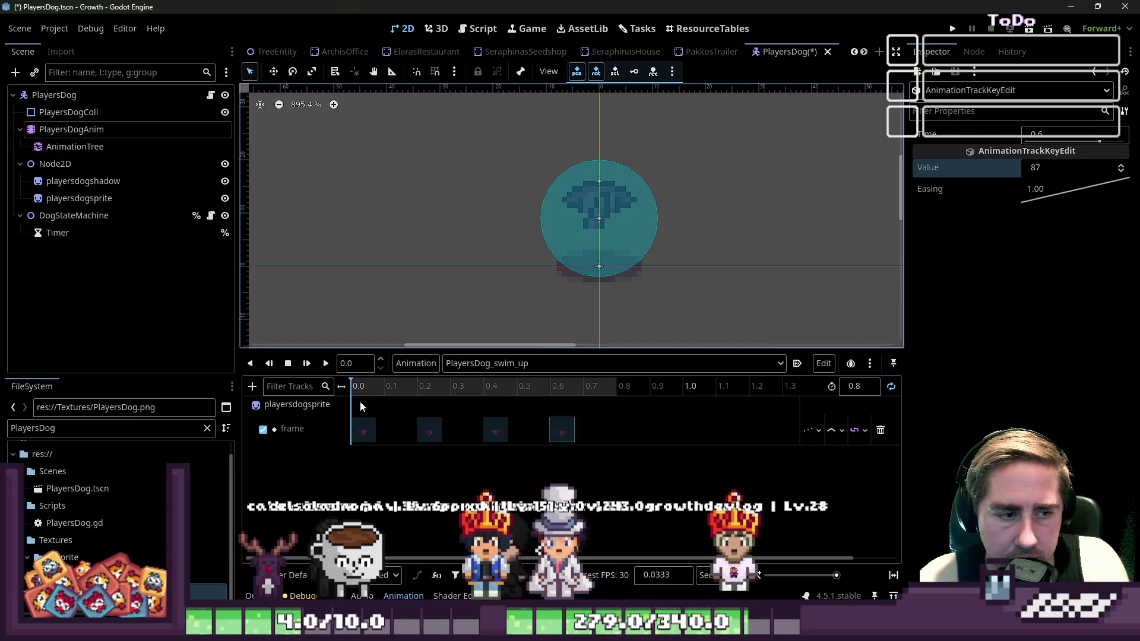
Play PlayersDog_swim_up to preview the new frames, then stop
click(325, 366)
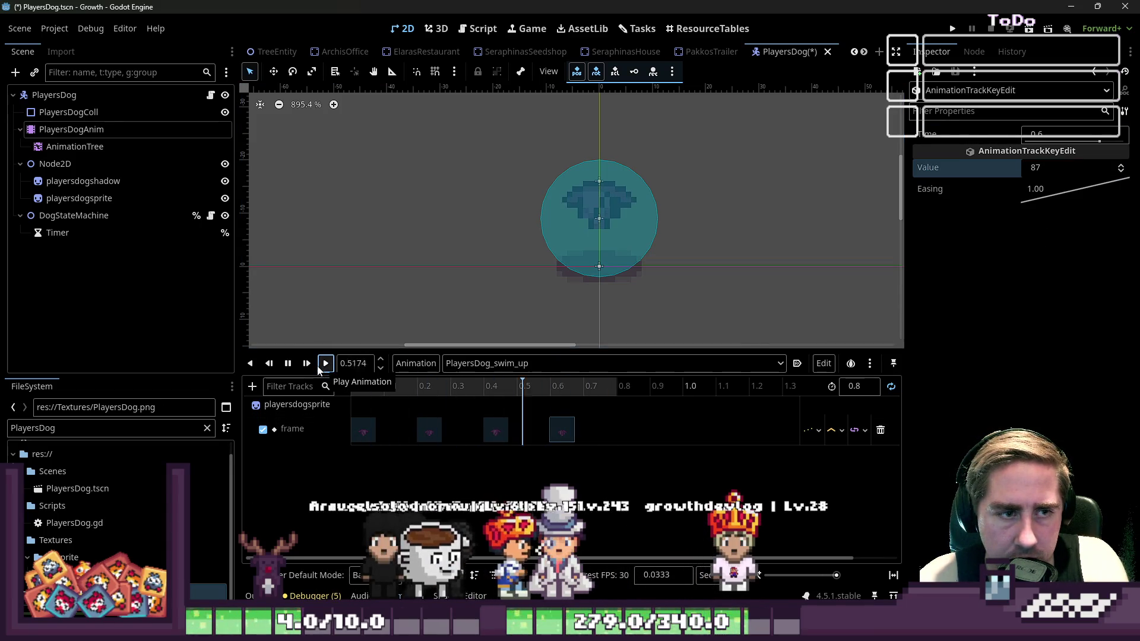
click(286, 364)
click(512, 363)
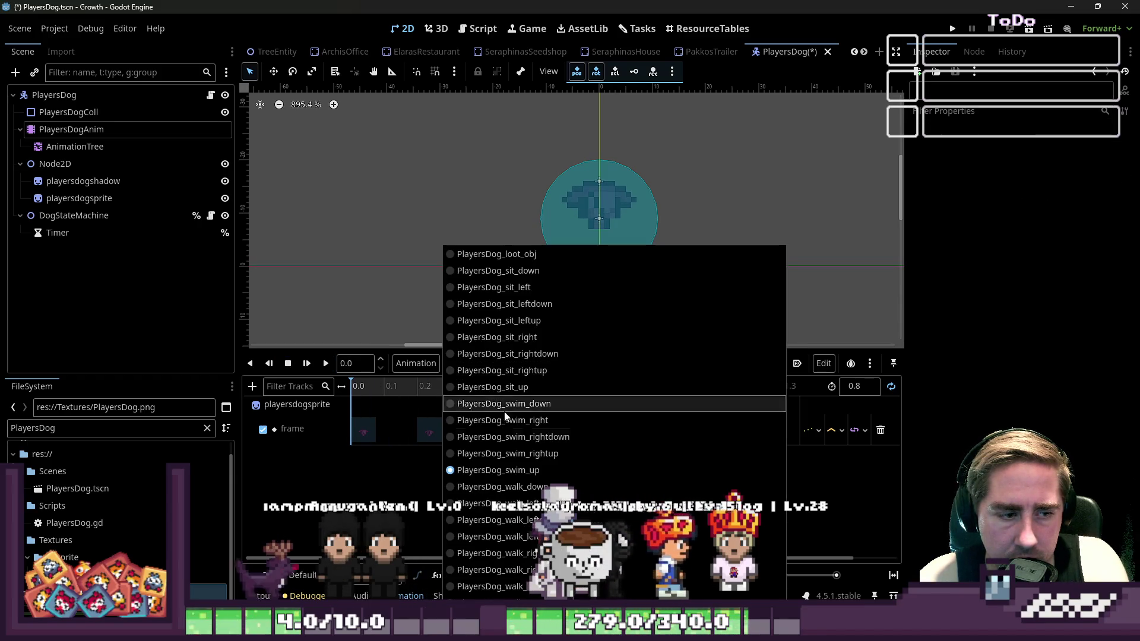
Duplicate PlayersDog_swim_up as PlayersDog_swim_leftdown
click(496, 471)
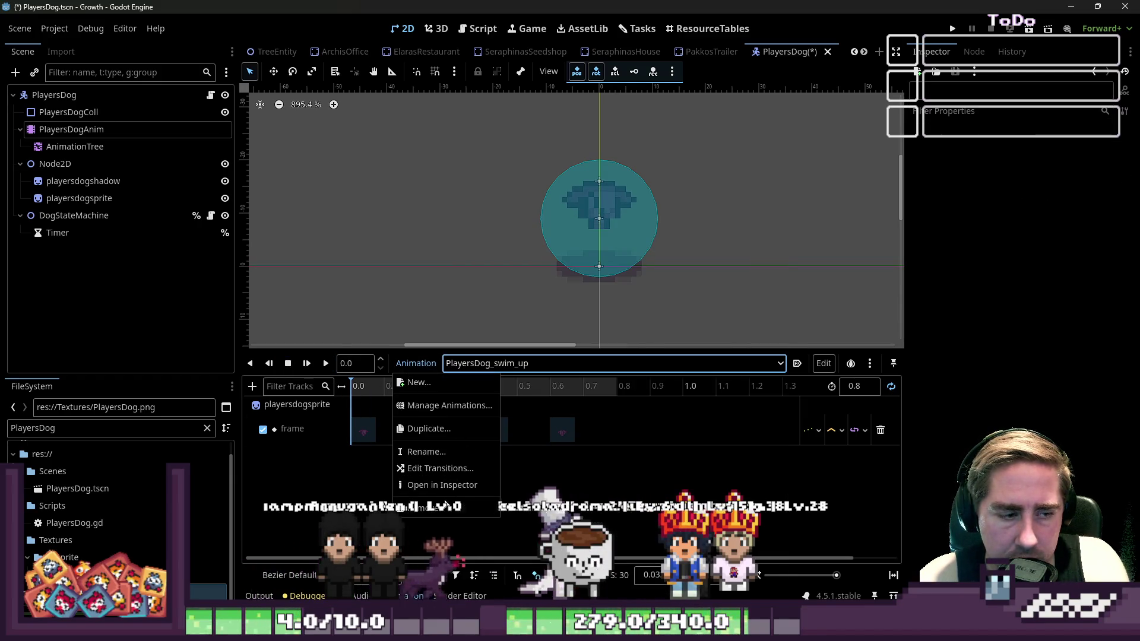
click(445, 433)
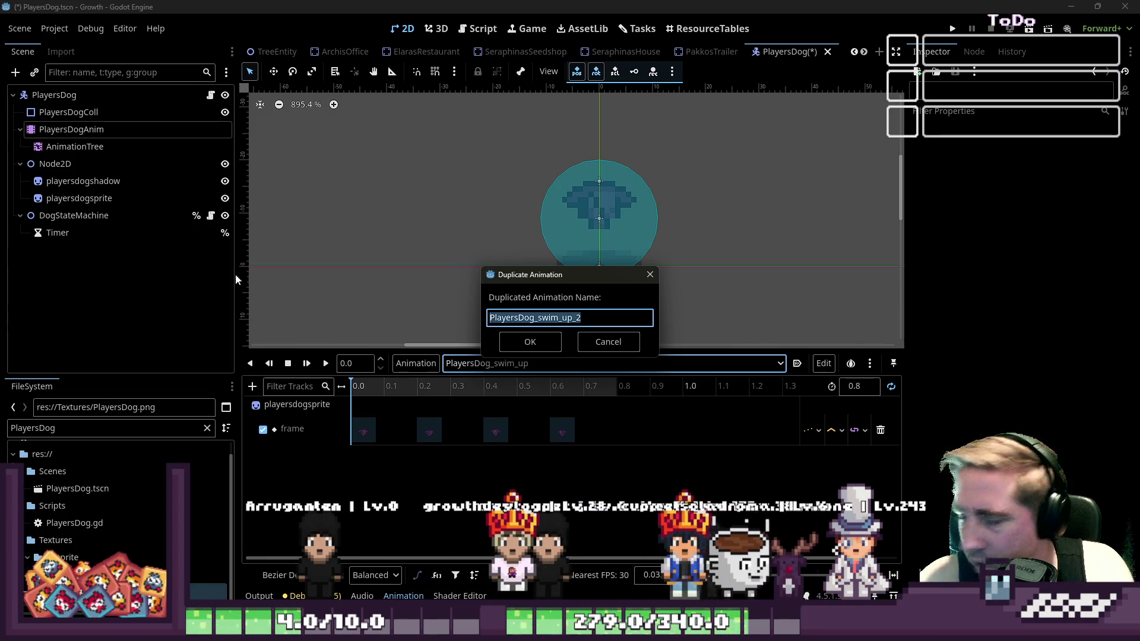
key(shift+Left)
key(shift+Left)
key(shift+Left)
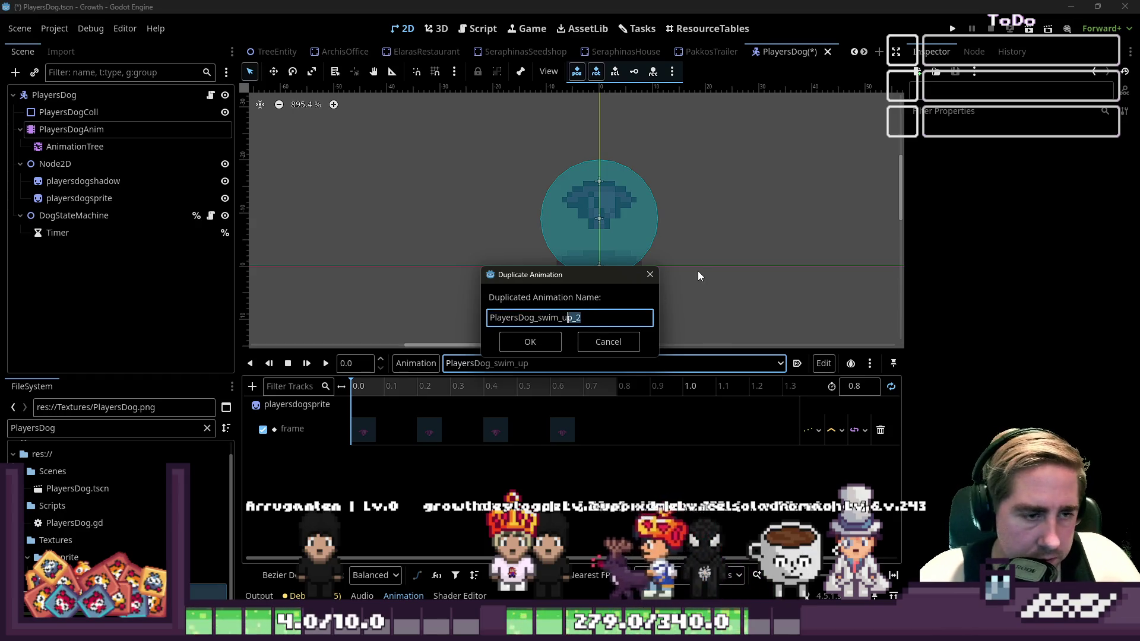
text(leftdown)
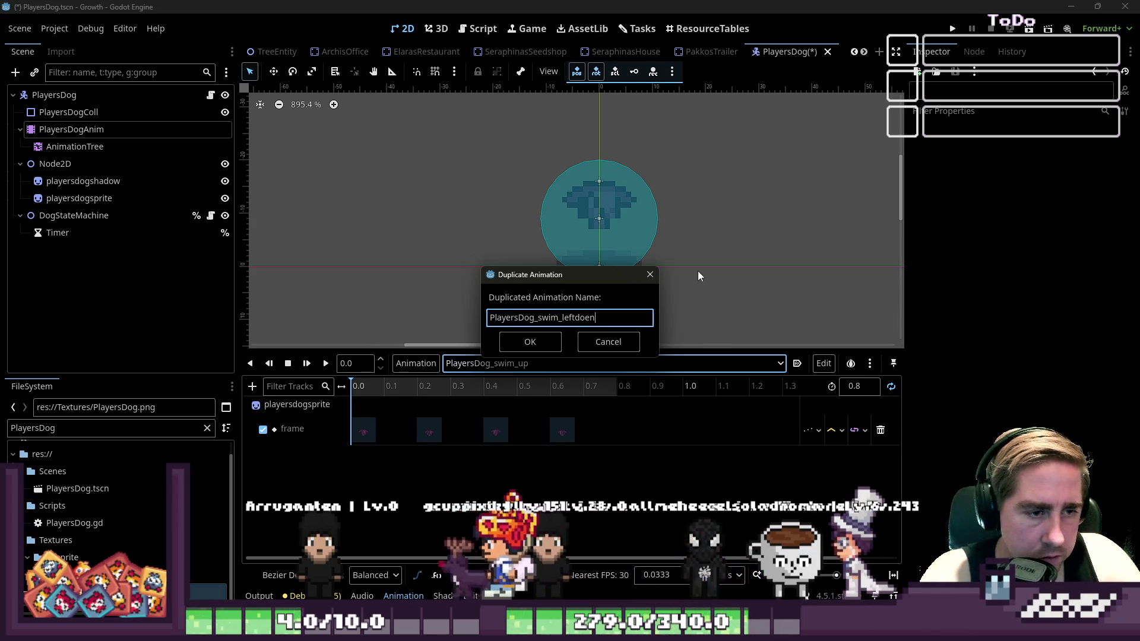
key(Return)
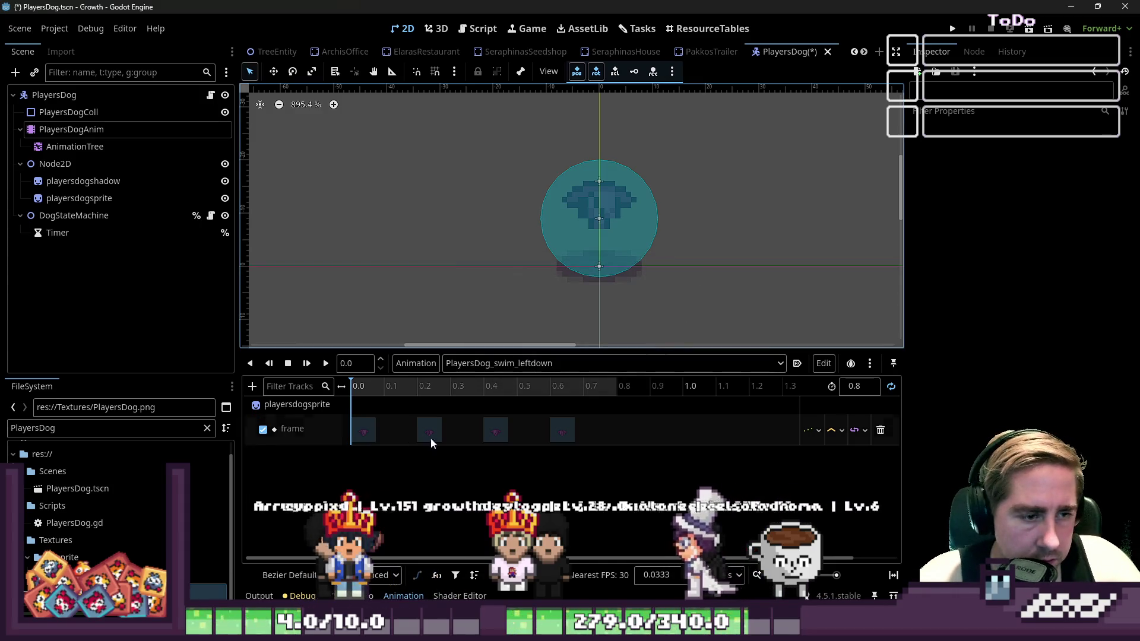
Set the frame keys to 88, 89, 90 and 91, then preview the animation
click(364, 432)
click(1066, 166)
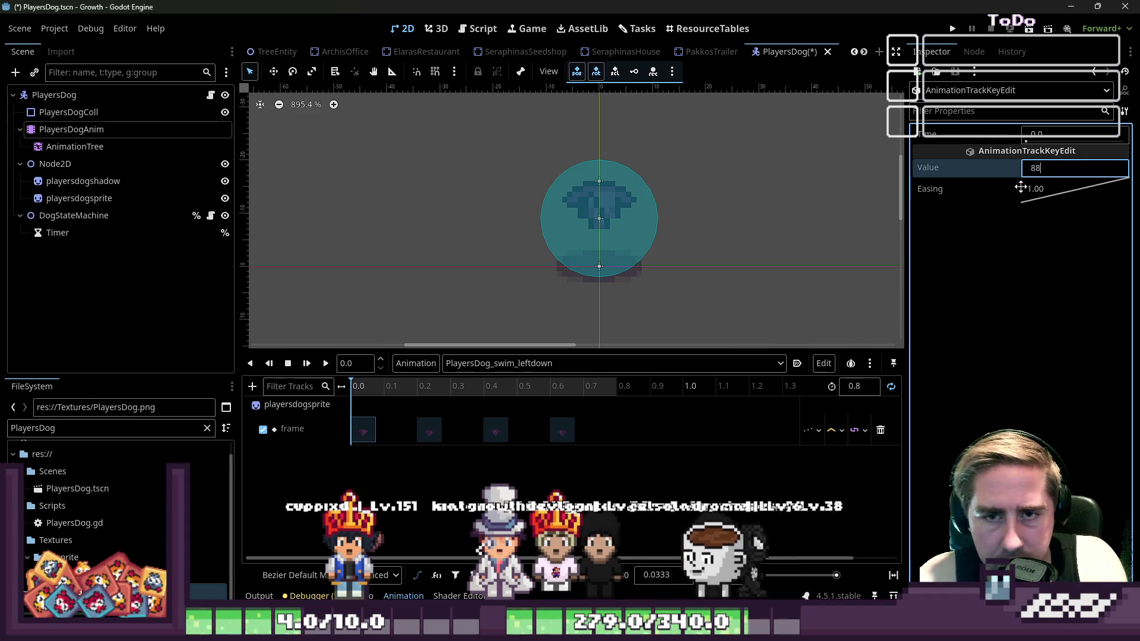
click(428, 430)
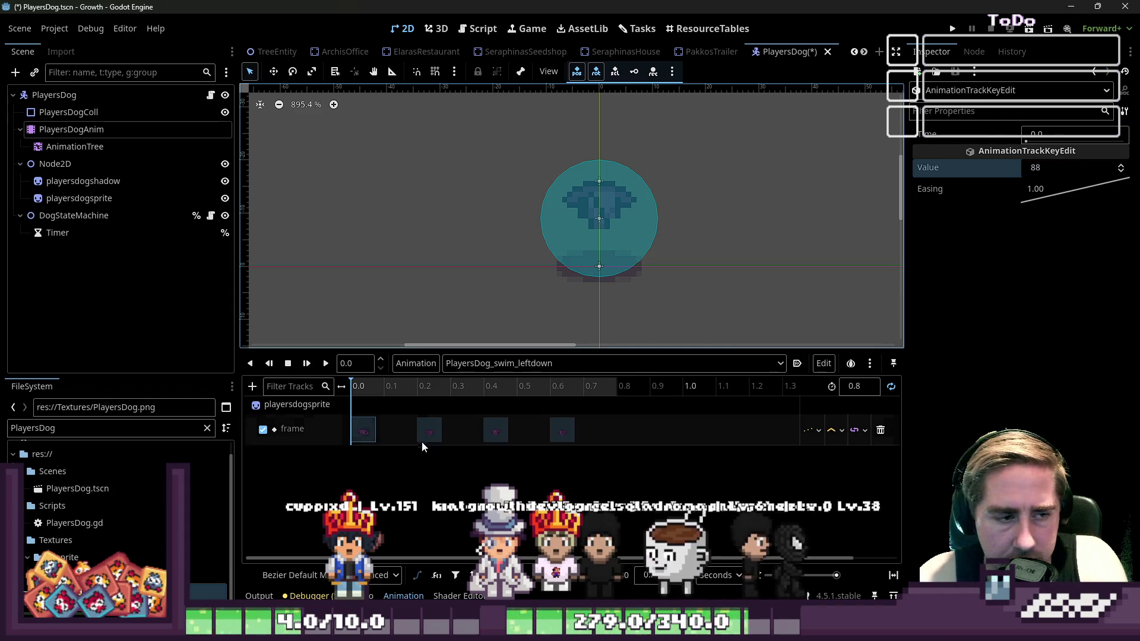
click(490, 434)
click(1069, 167)
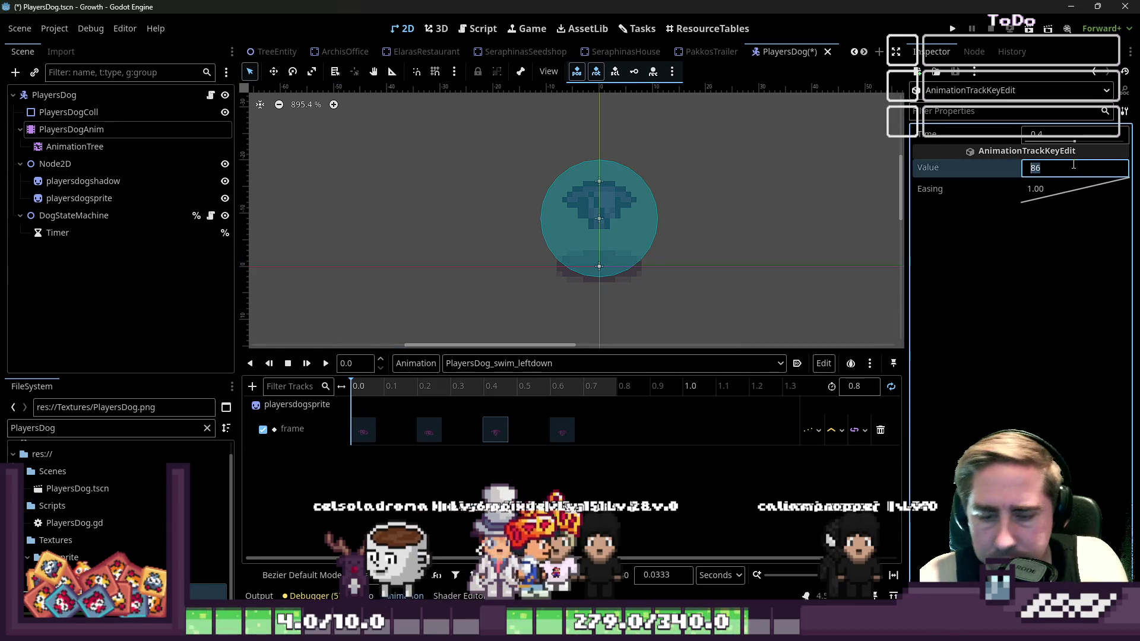
click(567, 428)
click(1073, 169)
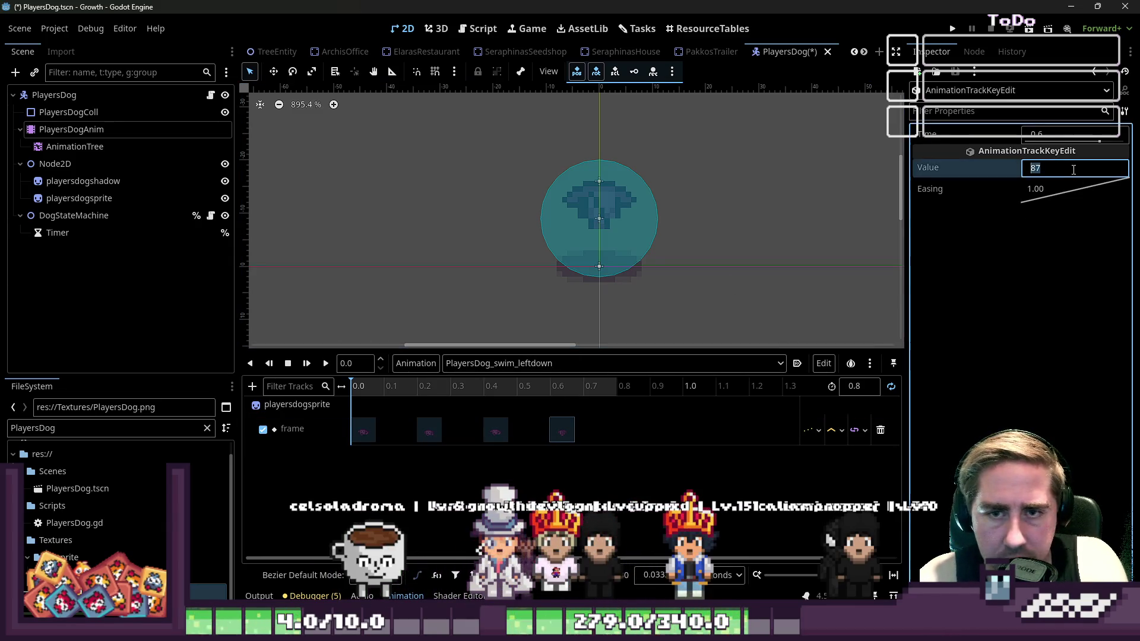
key(Return)
click(325, 364)
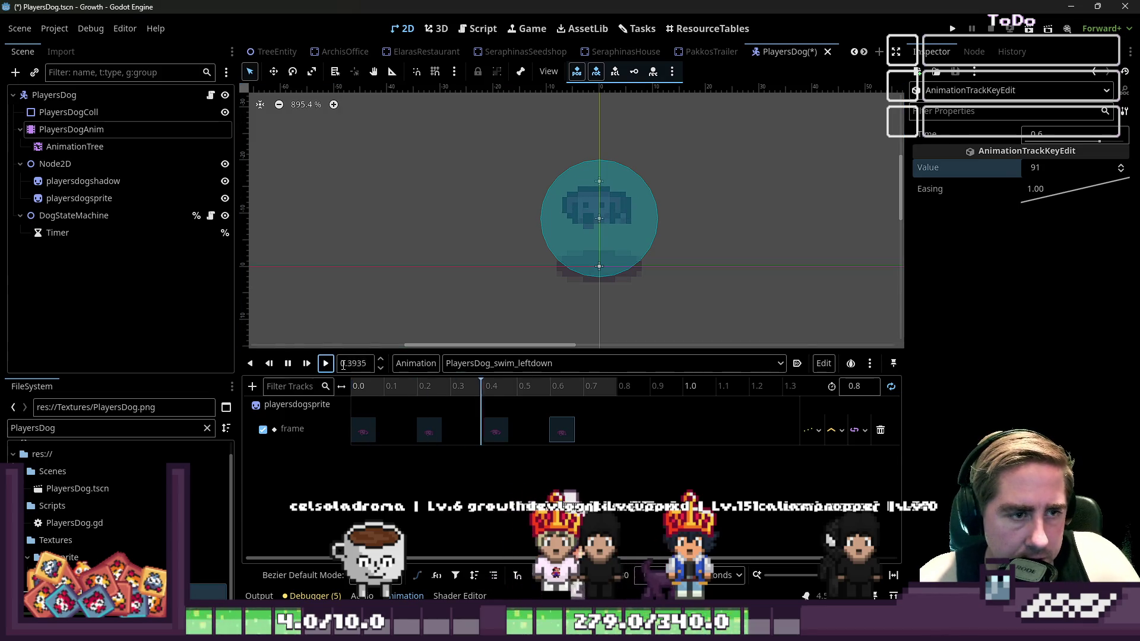
click(475, 363)
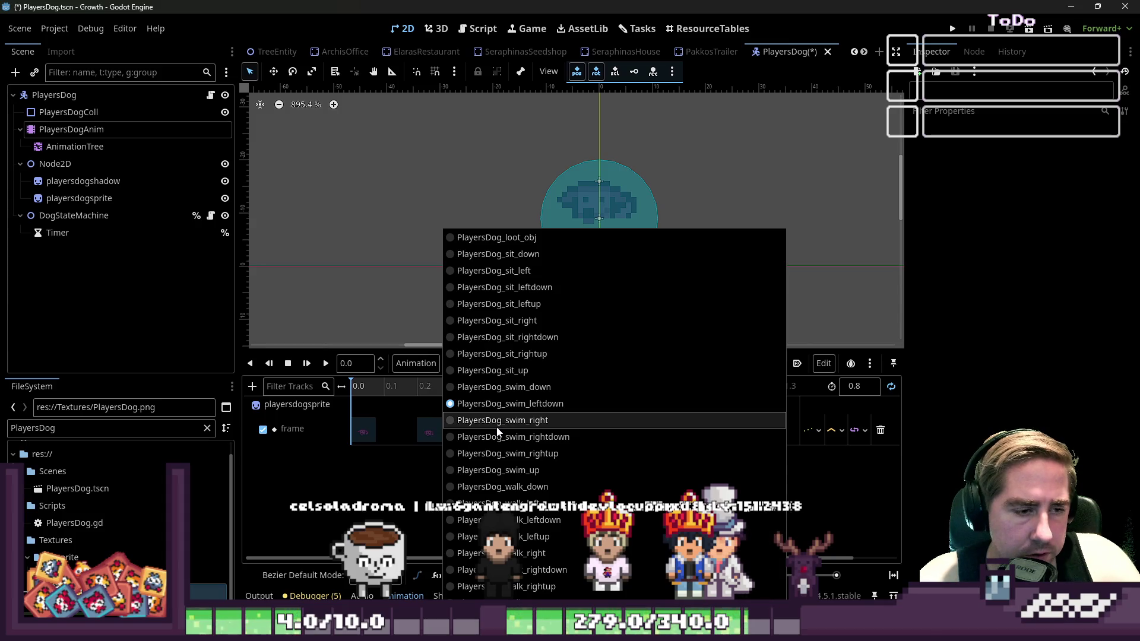
Duplicate PlayersDog_swim_leftdown as PlayersDog_swim_left
click(499, 404)
click(416, 363)
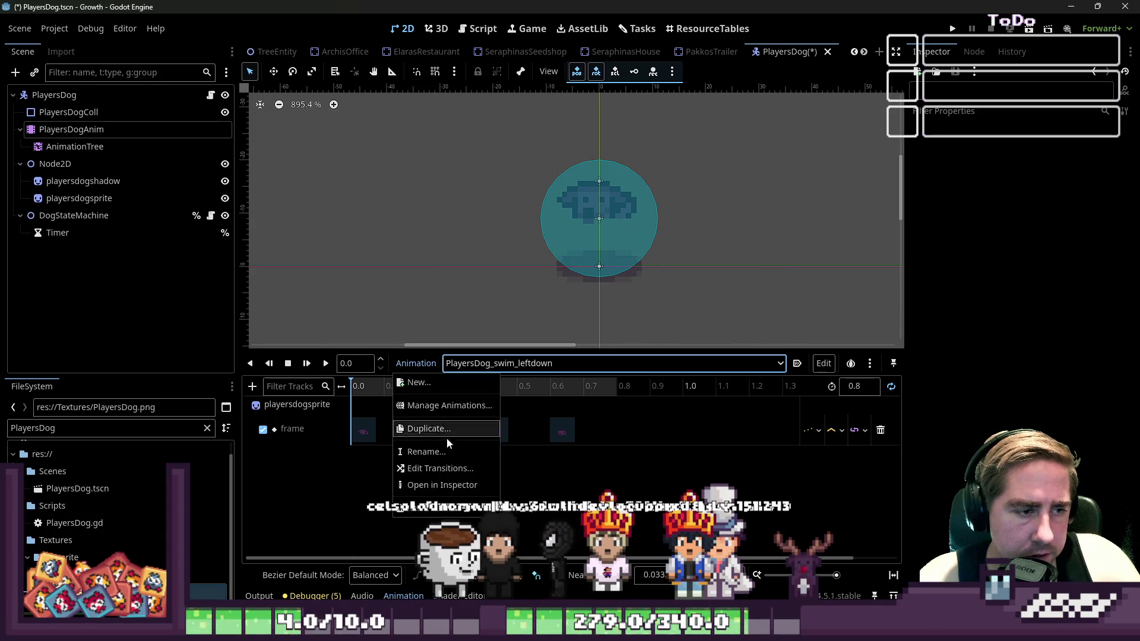
click(444, 429)
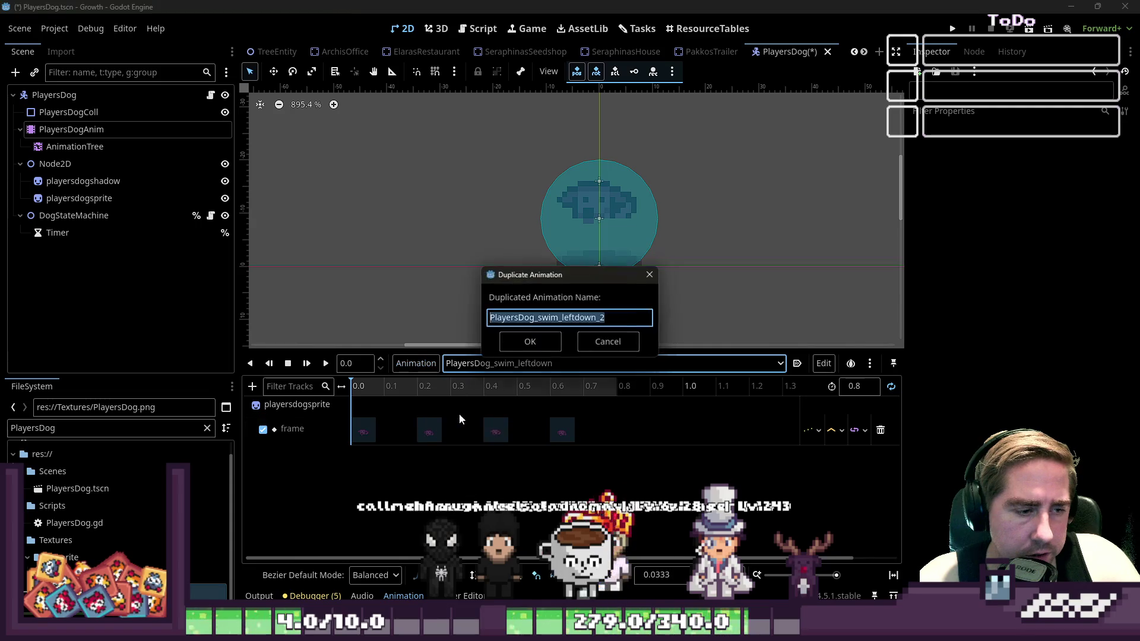
key(End)
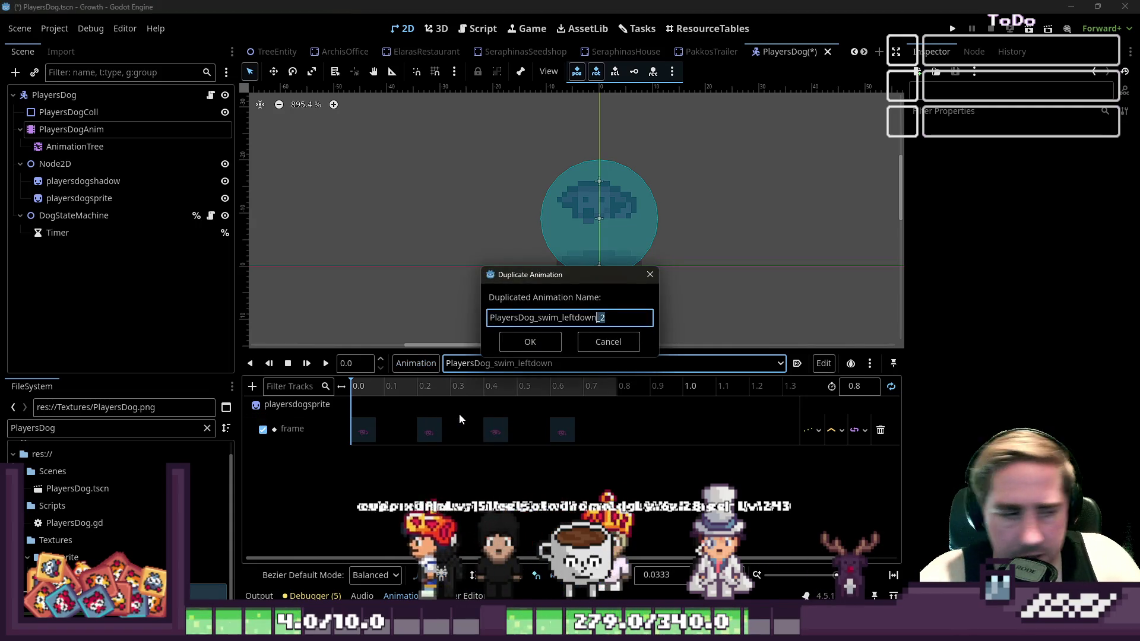
key(Return)
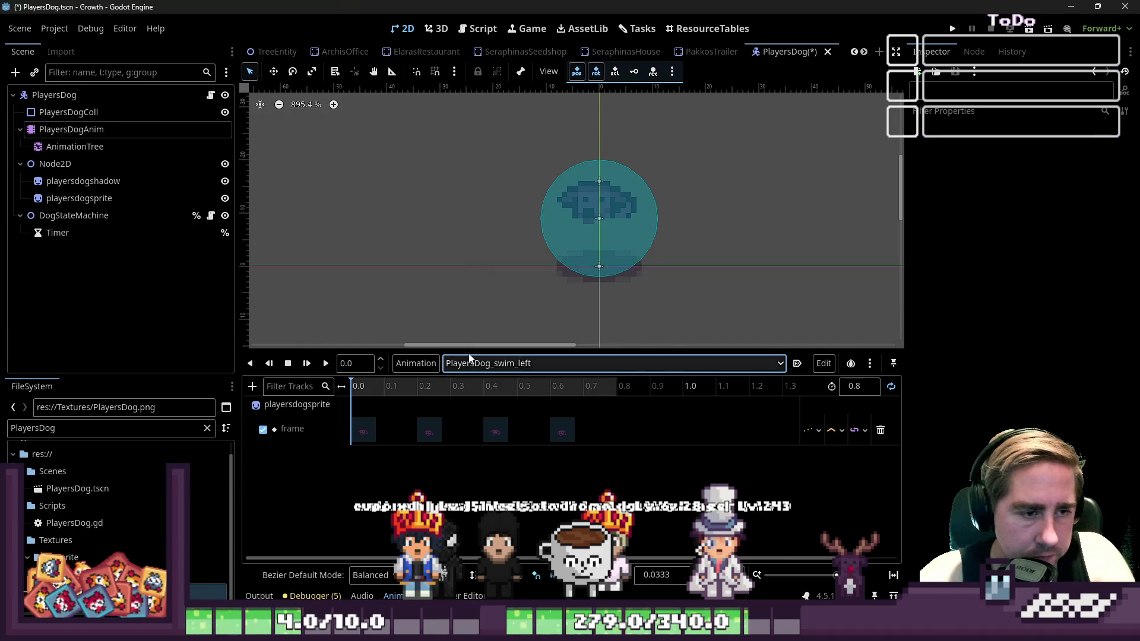
Set the 0.2, 0.4 and 0.6 frame keys to 93, 94 and 95
click(364, 432)
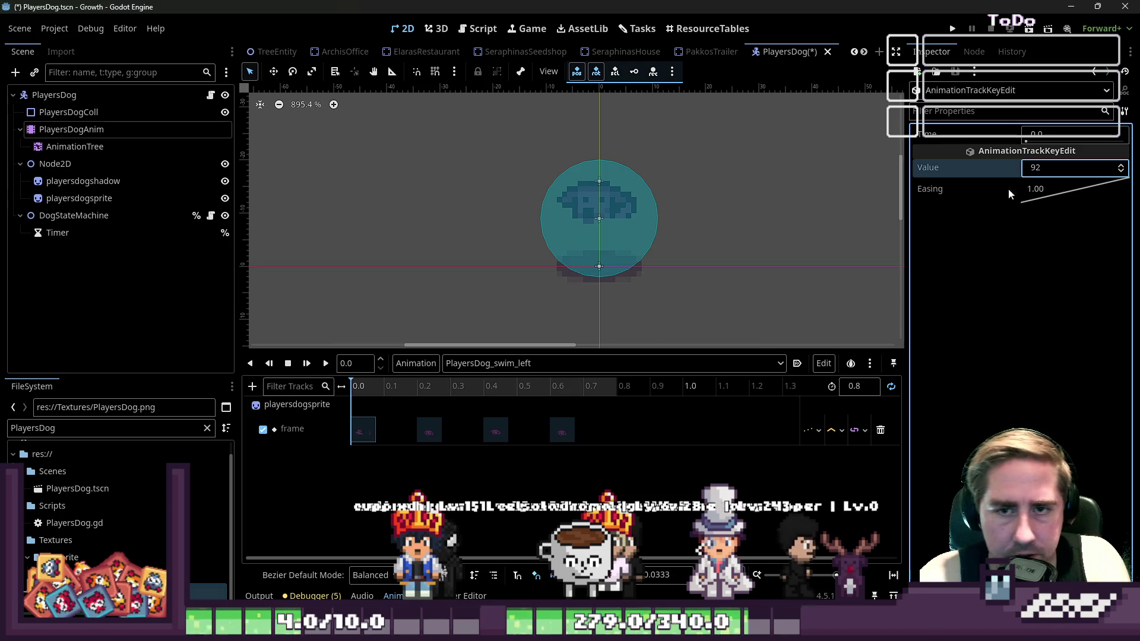
click(429, 432)
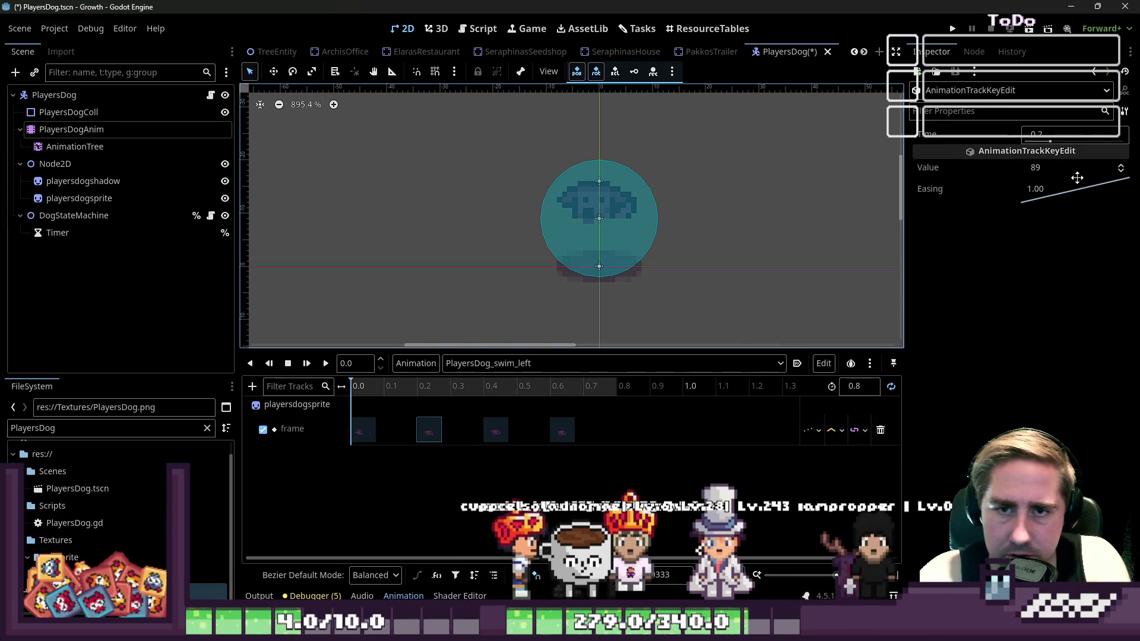
click(1068, 169)
text(93)
key(Return)
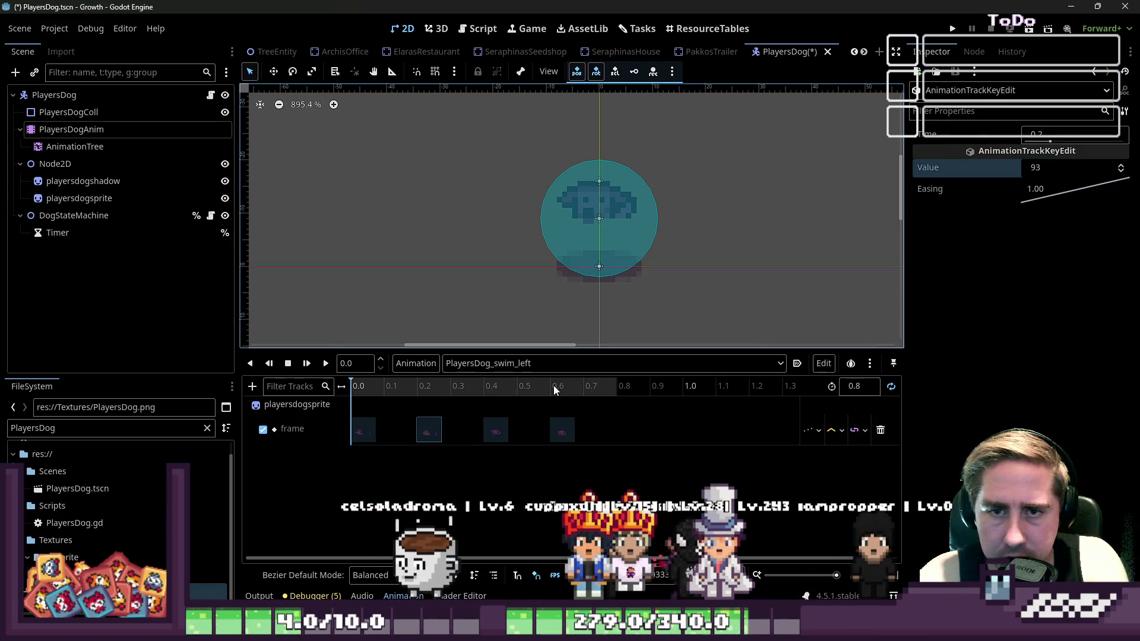
click(496, 432)
click(1069, 168)
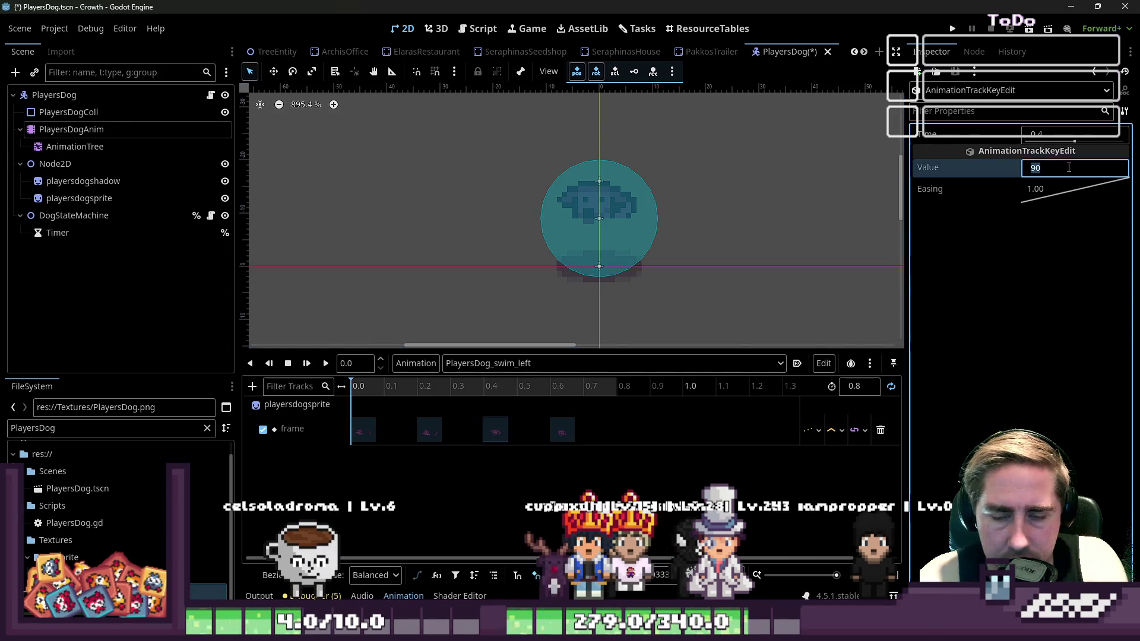
key(Return)
click(562, 431)
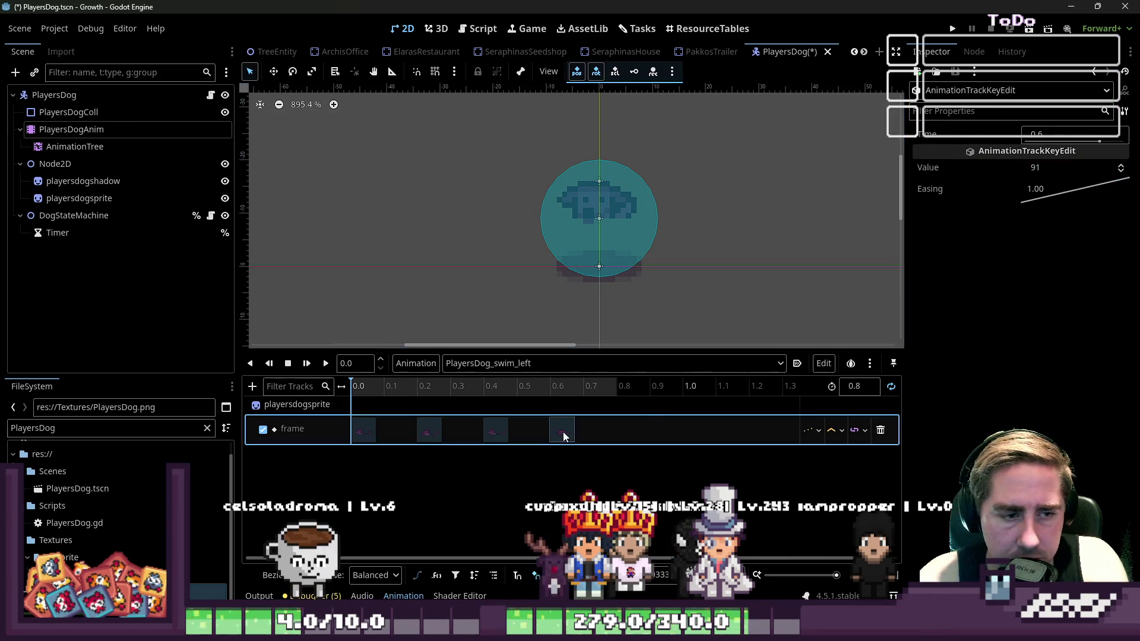
click(1051, 172)
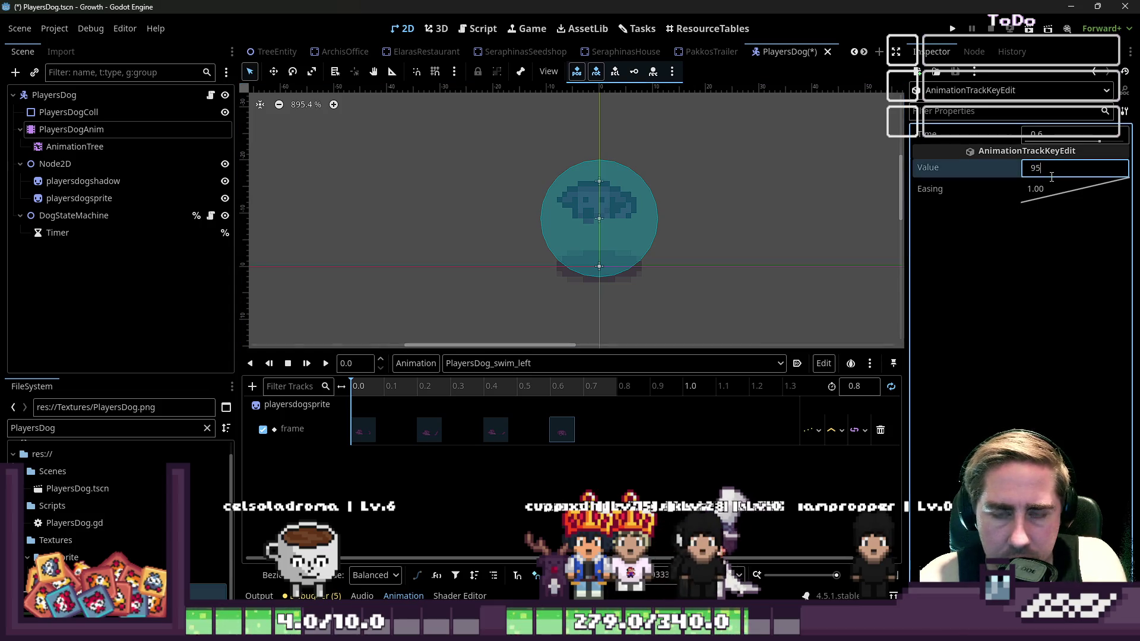
key(Return)
Play and stop PlayersDog_swim_left to preview it
click(326, 363)
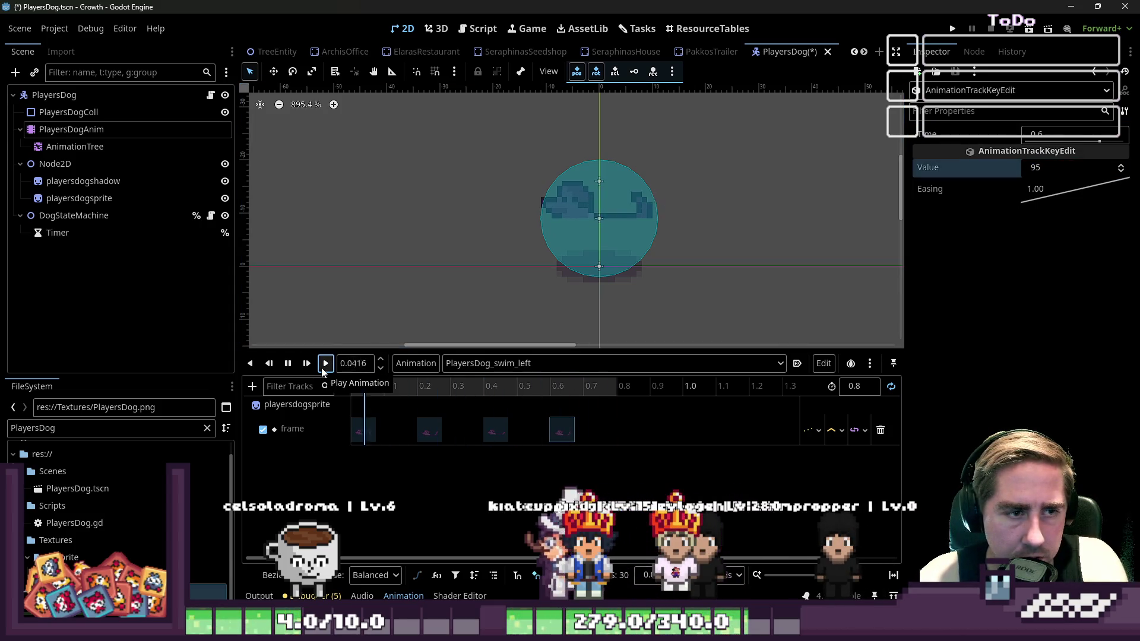
click(288, 362)
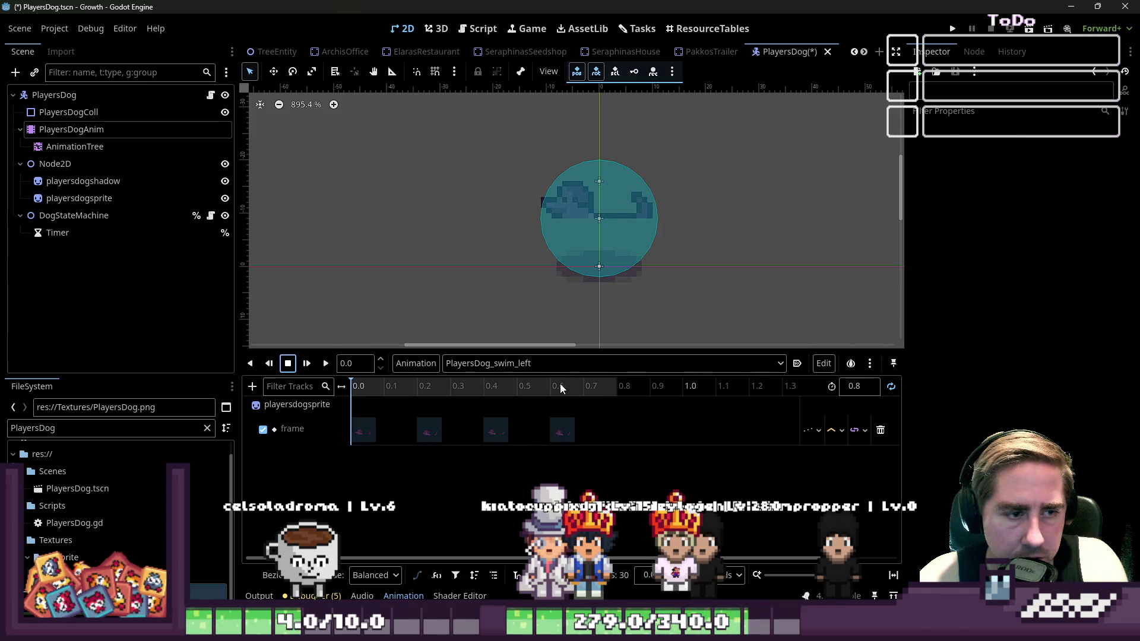
click(570, 363)
click(419, 363)
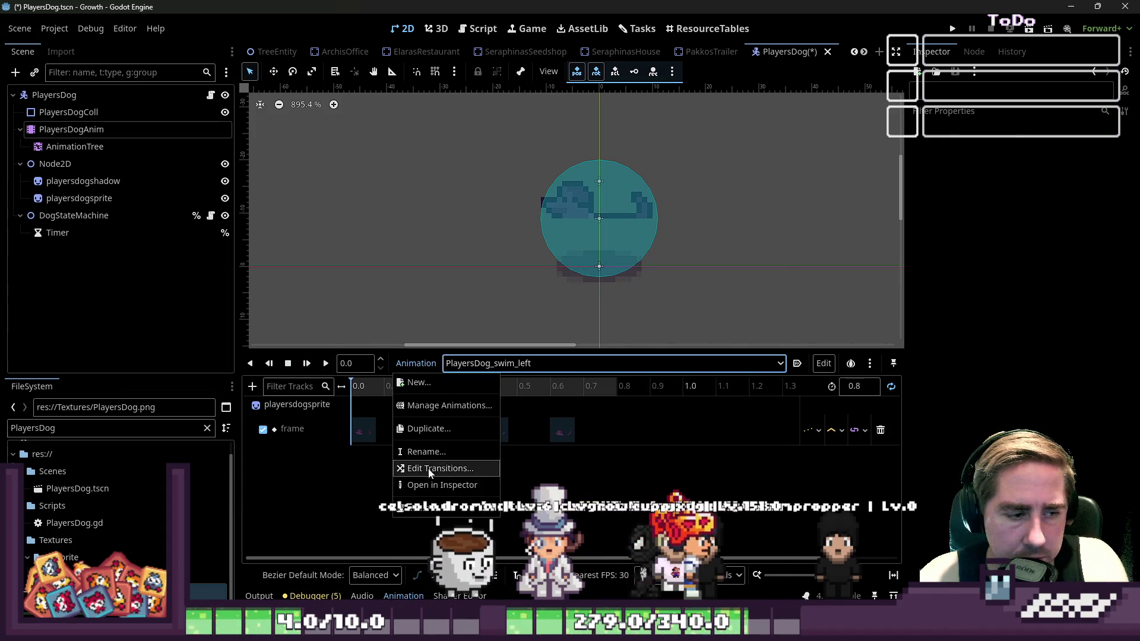
Duplicate PlayersDog_swim_left as PlayersDog_swim_leftup
click(439, 431)
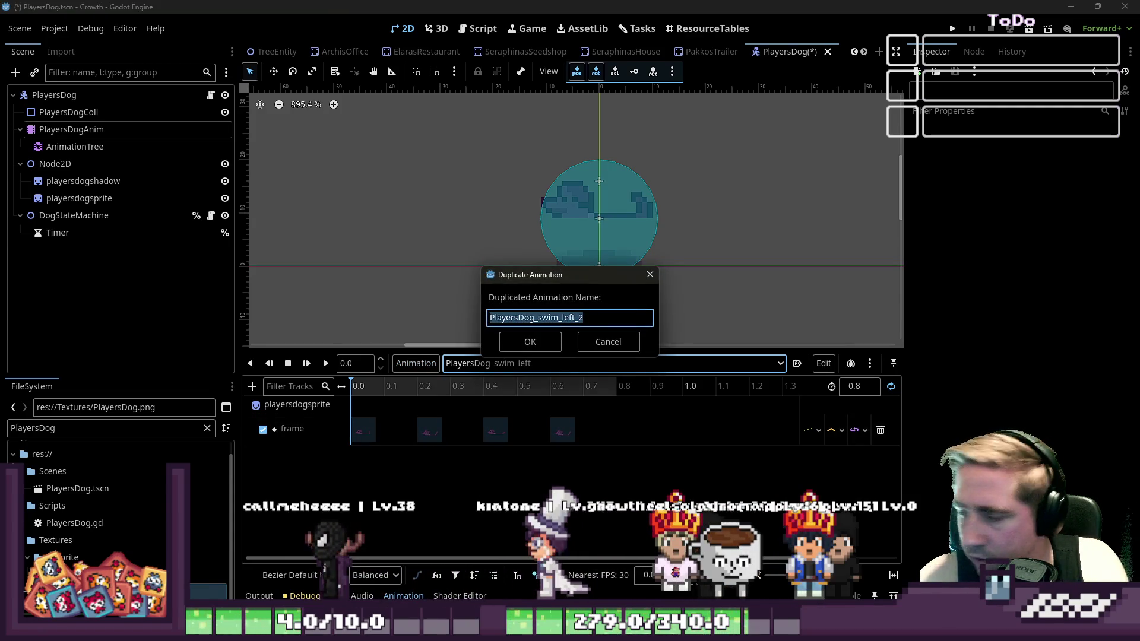
click(623, 319)
key(BackSpace)
key(BackSpace)
text(up)
key(Return)
Set the four frame keys to 96, 97, 98 and 99
click(367, 425)
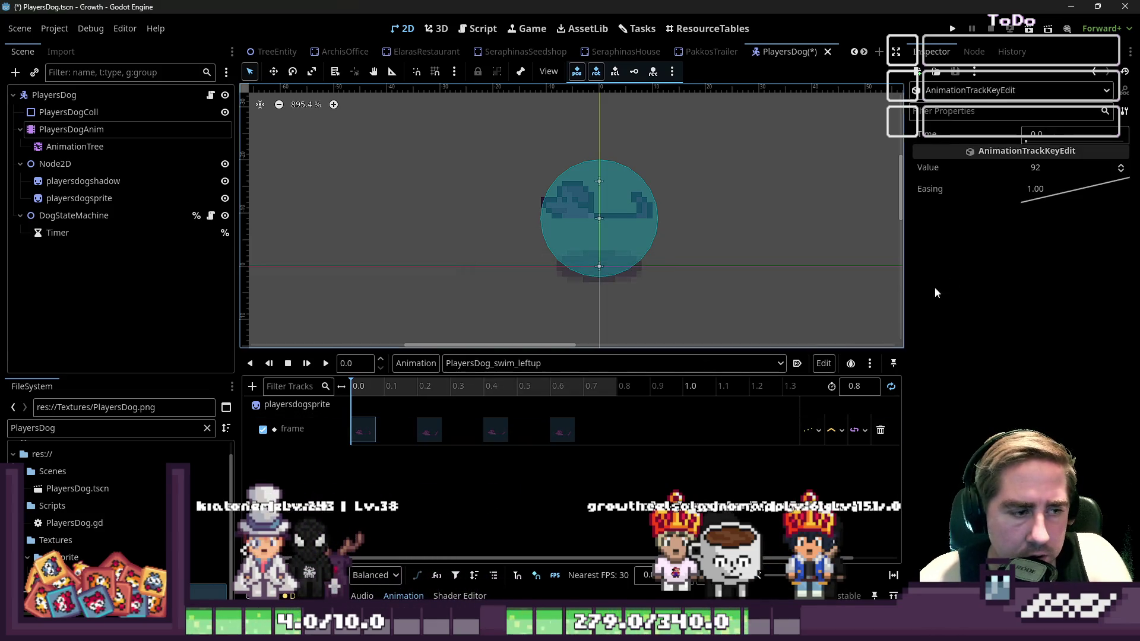
click(1052, 173)
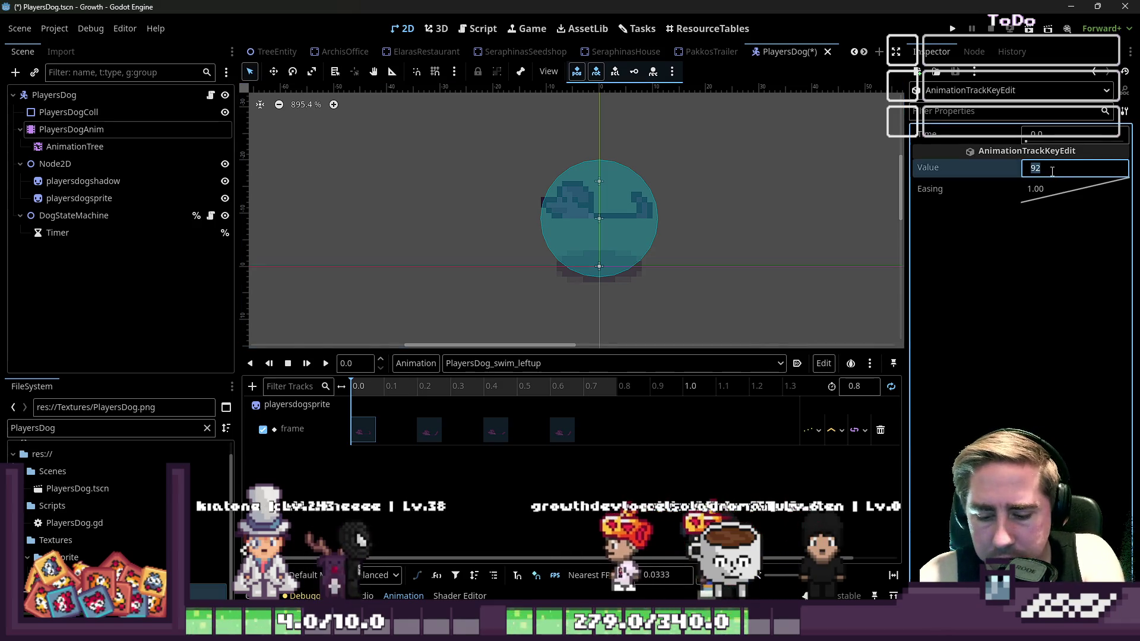
text(96)
key(Return)
click(428, 430)
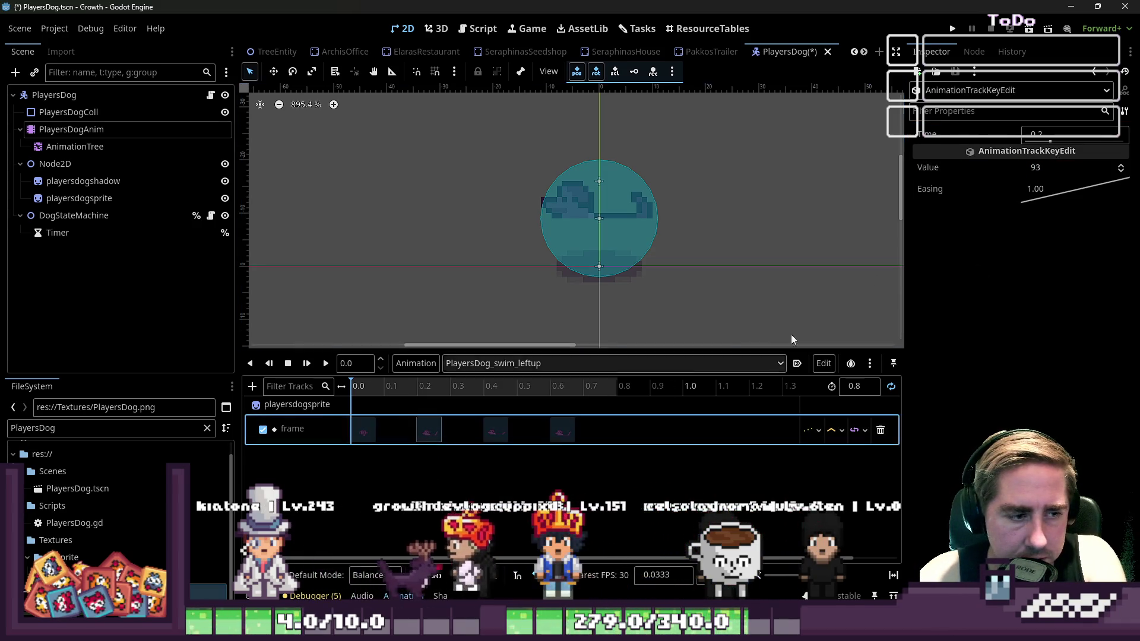
text(97)
key(Return)
click(495, 429)
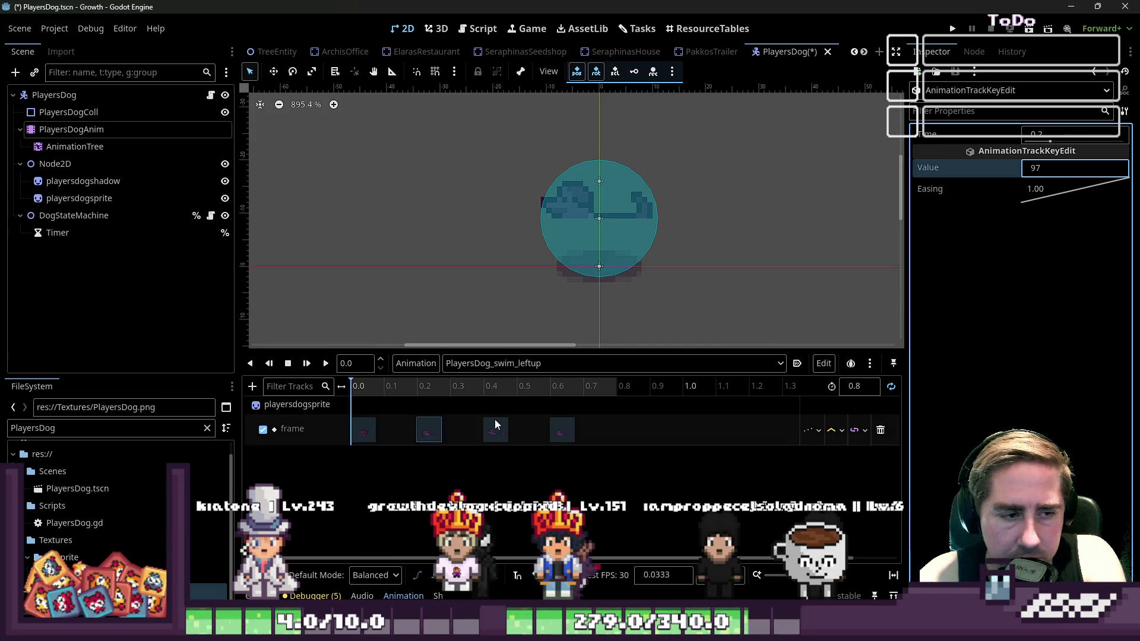
click(1055, 168)
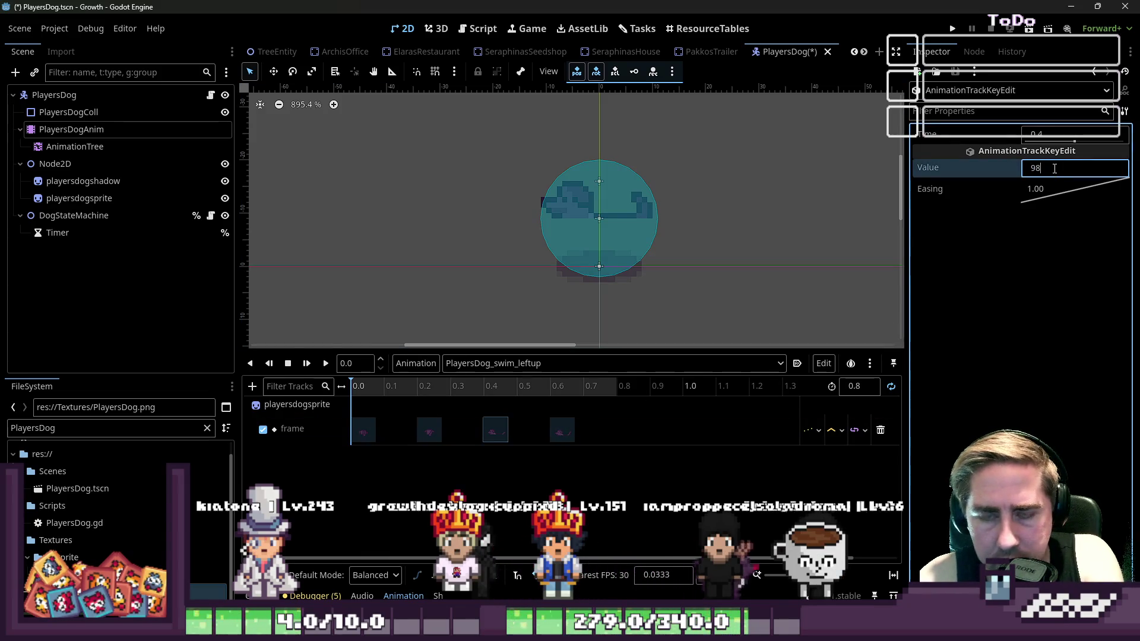
key(Return)
click(562, 430)
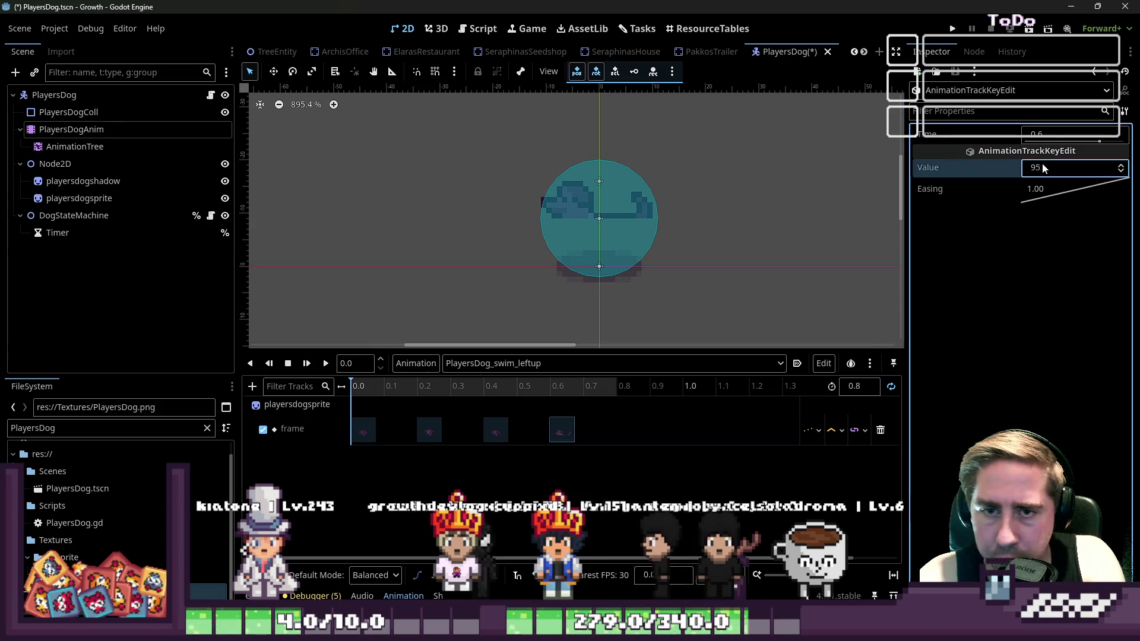
key(Return)
Preview PlayersDog_swim_leftup and enlarge the 2D viewport
click(325, 362)
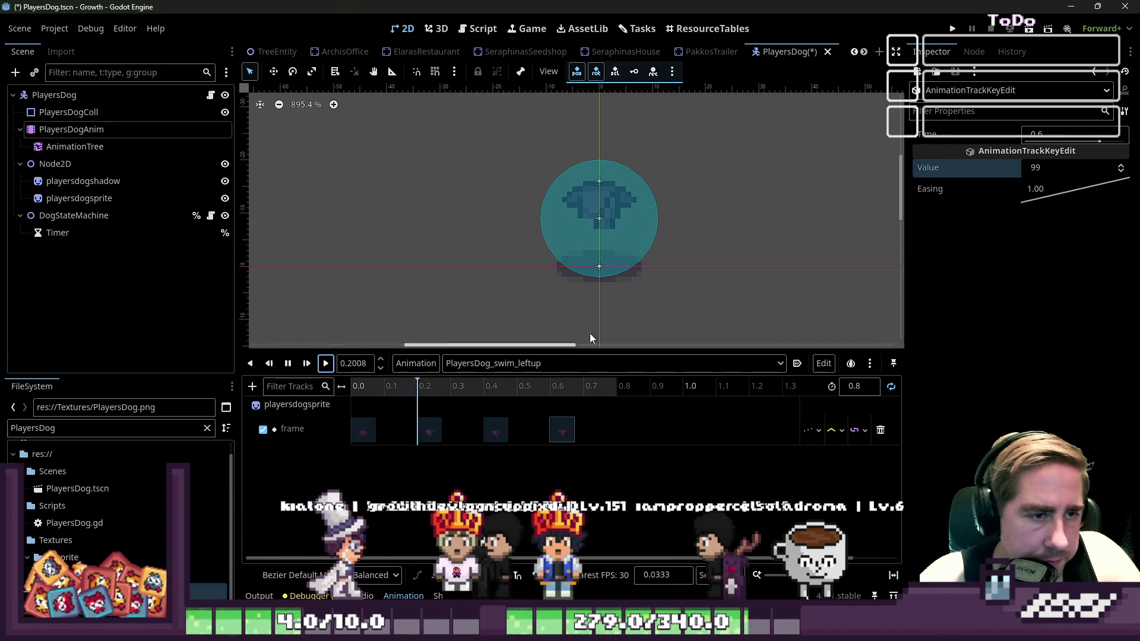
scroll(731, 242, down, 1)
click(288, 363)
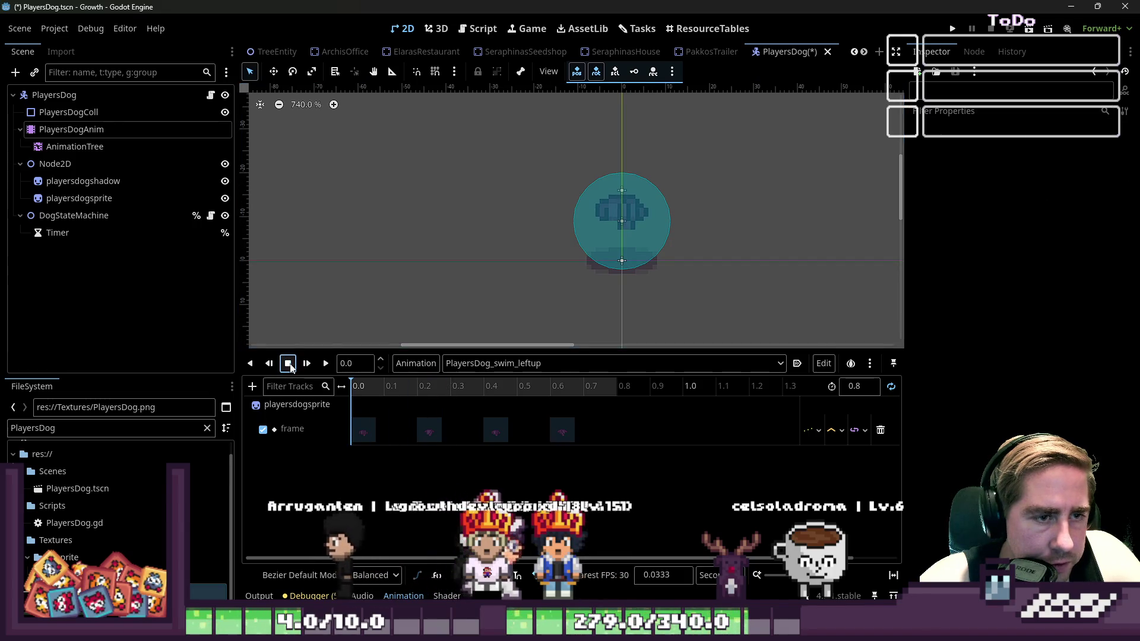
drag(404, 352, 368, 447)
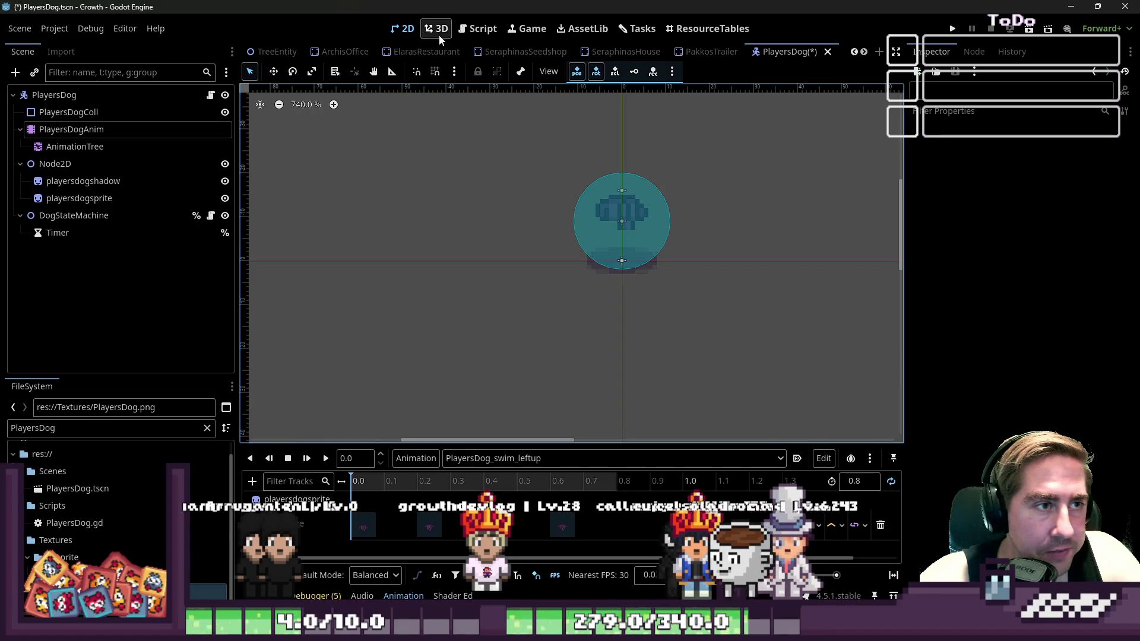
Switch to the Script workspace and select the dog's AnimationTree
click(460, 33)
scroll(591, 231, down, 6)
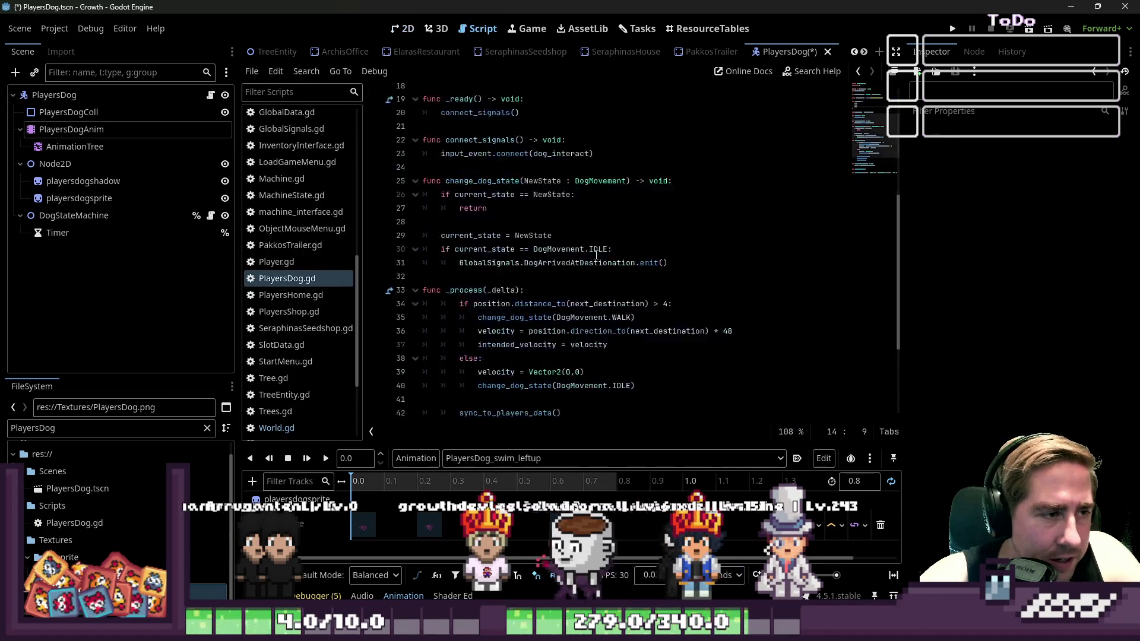
click(114, 149)
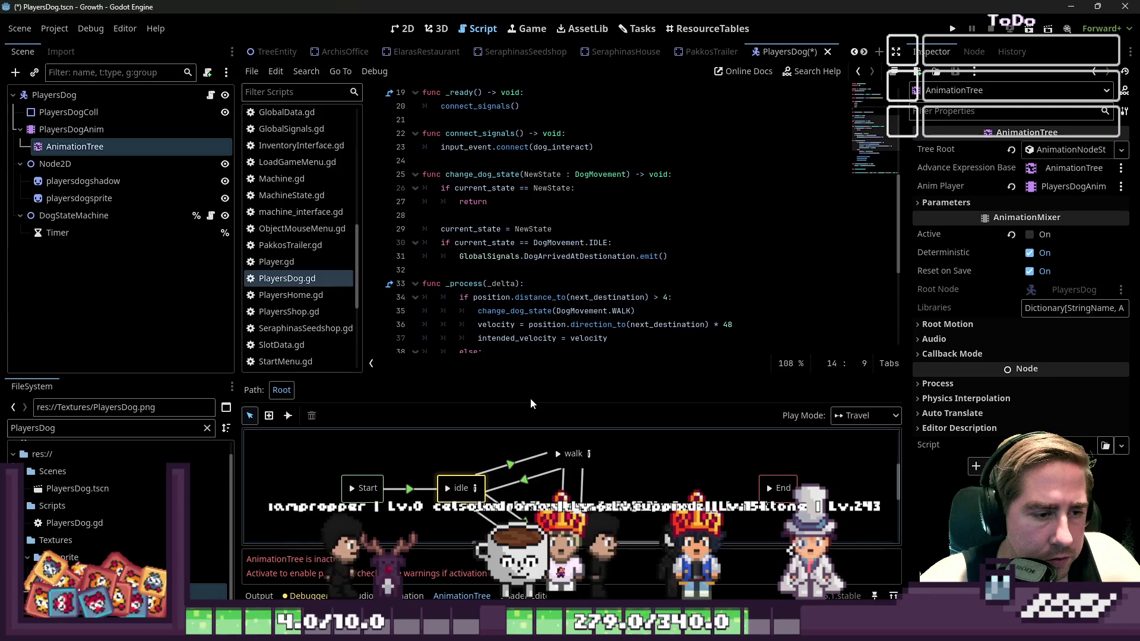
Enlarge the state machine graph area and bring up its add-state menu
mouse_move(550, 375)
mouse_down()
mouse_move(593, 199)
mouse_move(602, 221)
mouse_up()
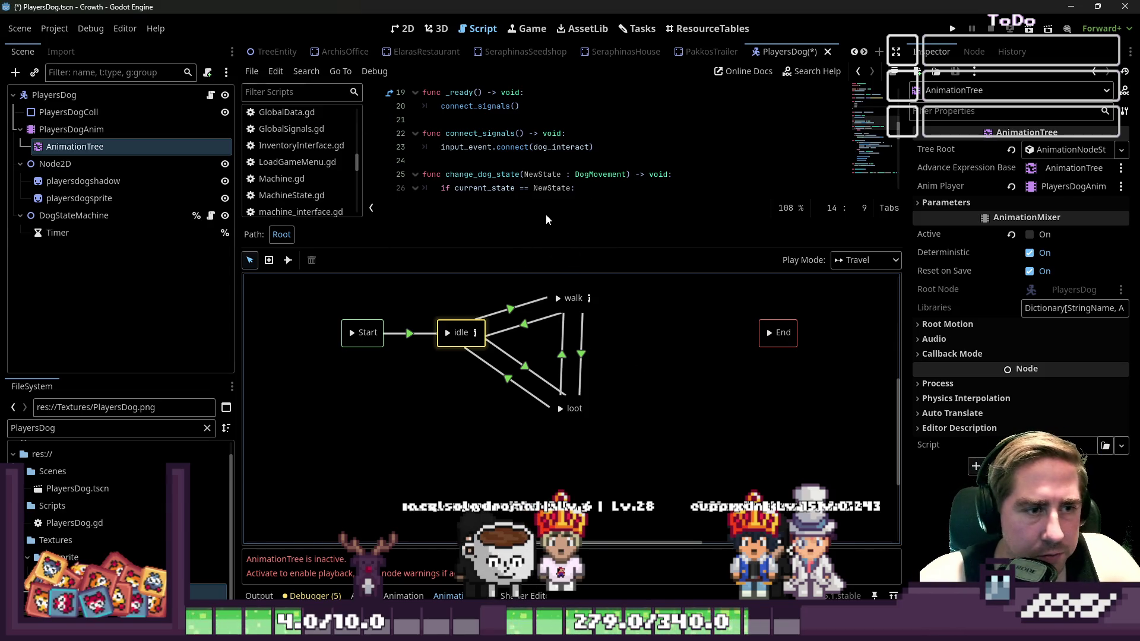
drag(573, 221, 561, 232)
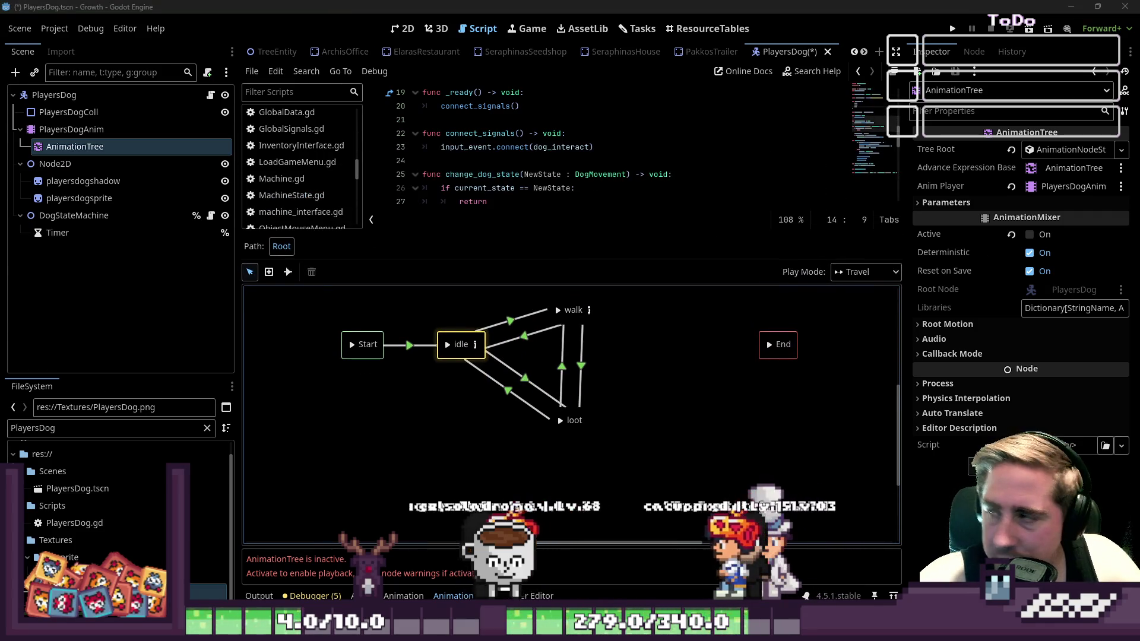
right_click(629, 350)
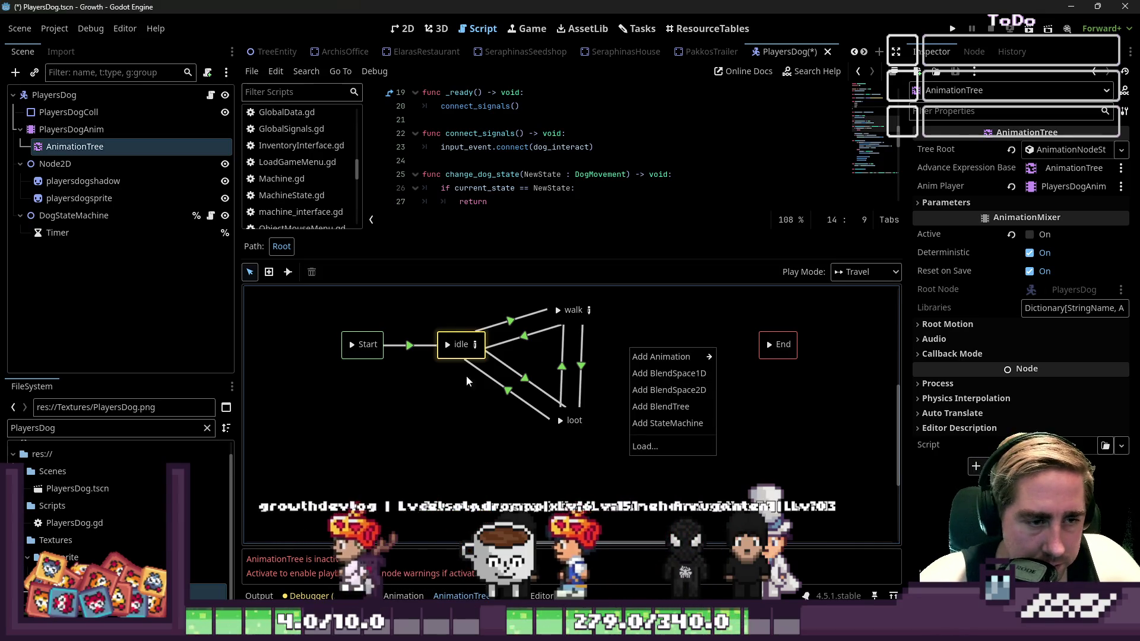
key(Escape)
right_click(651, 358)
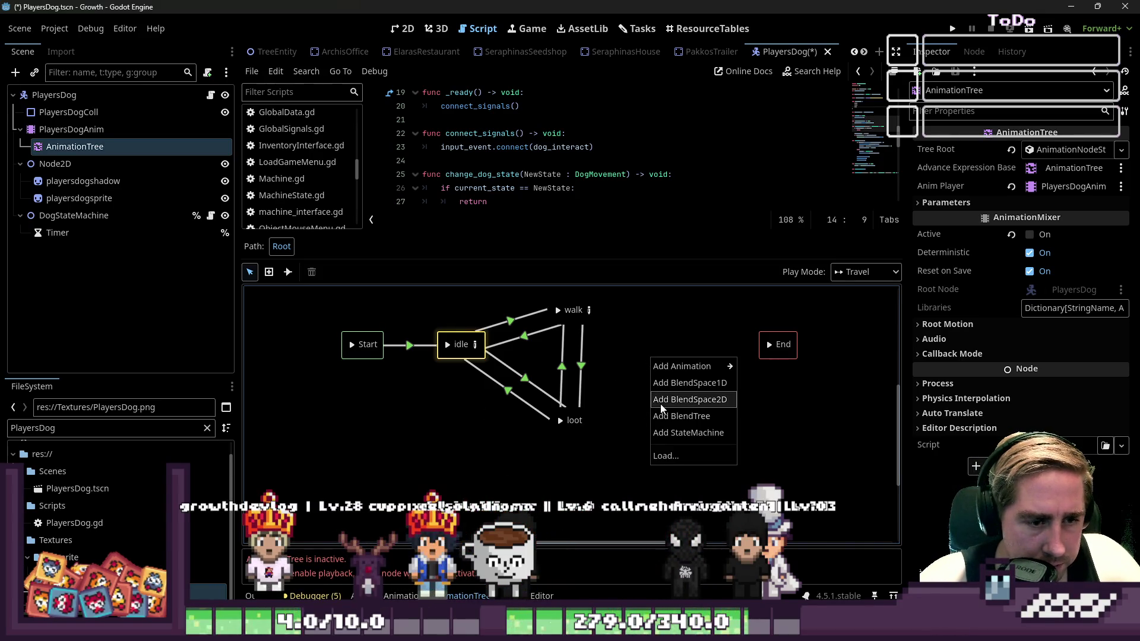
click(611, 414)
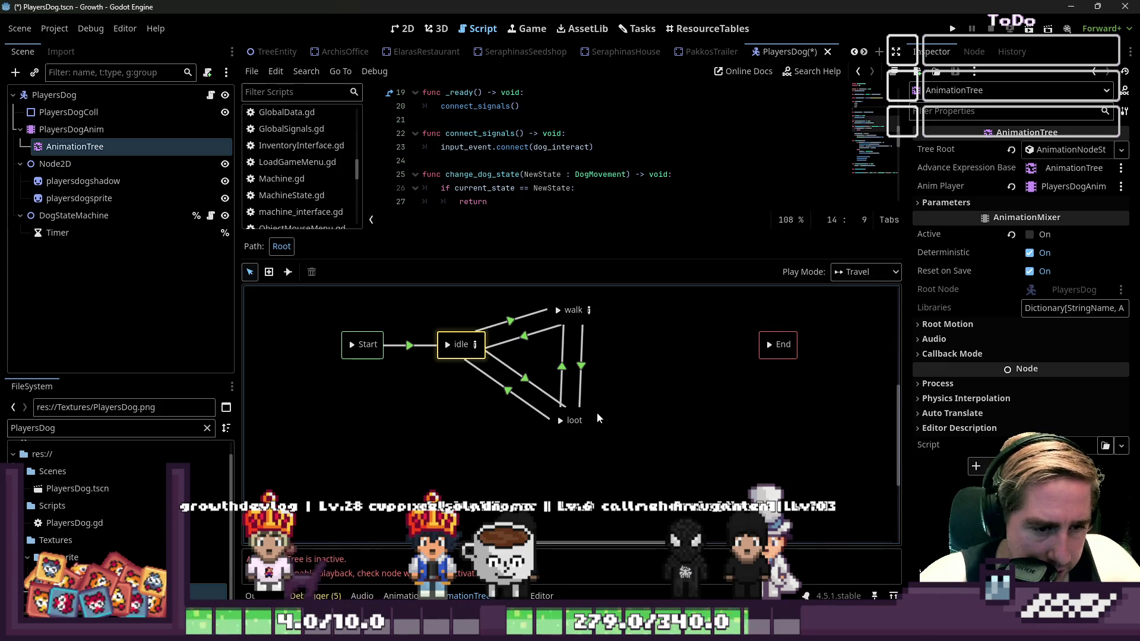
Inspect the loot state and its PlayersDog_loot_obj resource details
click(577, 420)
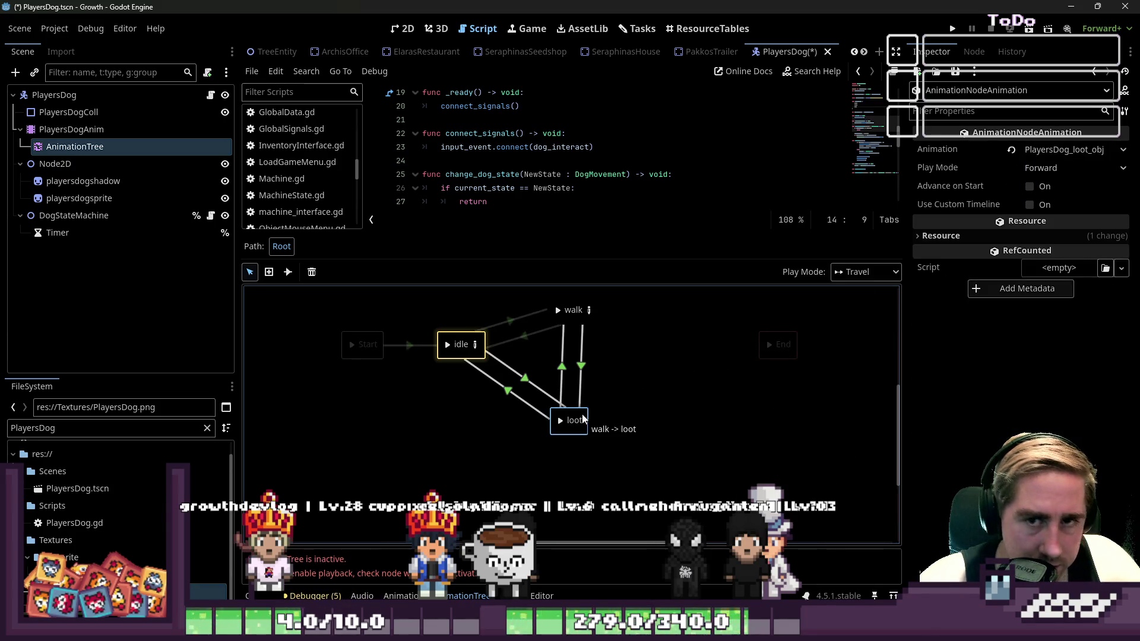
click(941, 236)
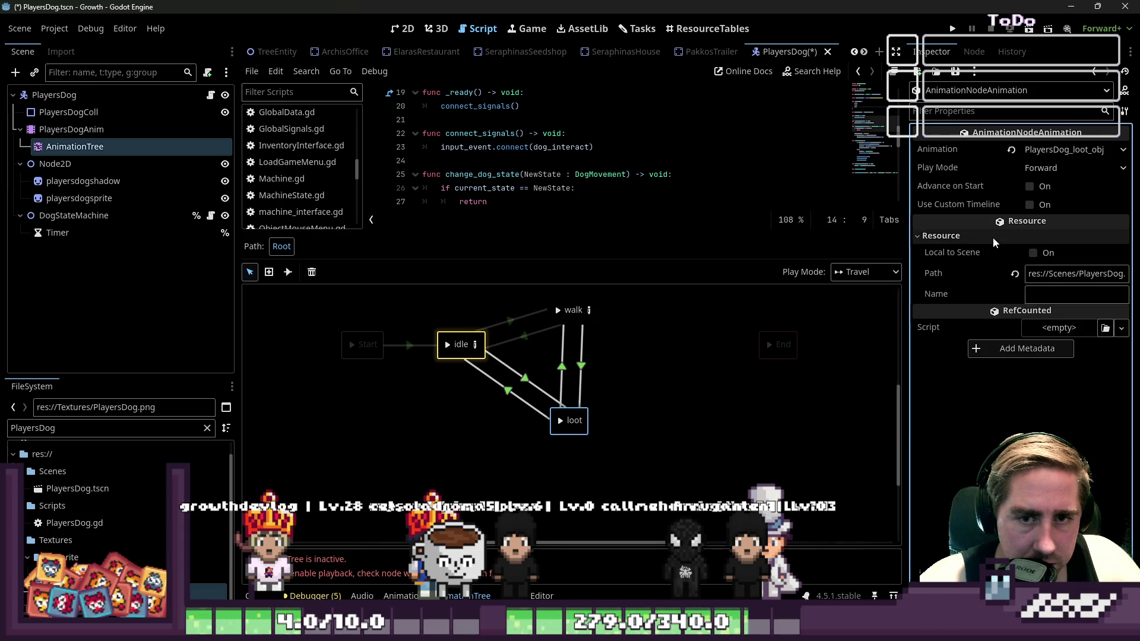
drag(1097, 275, 1138, 283)
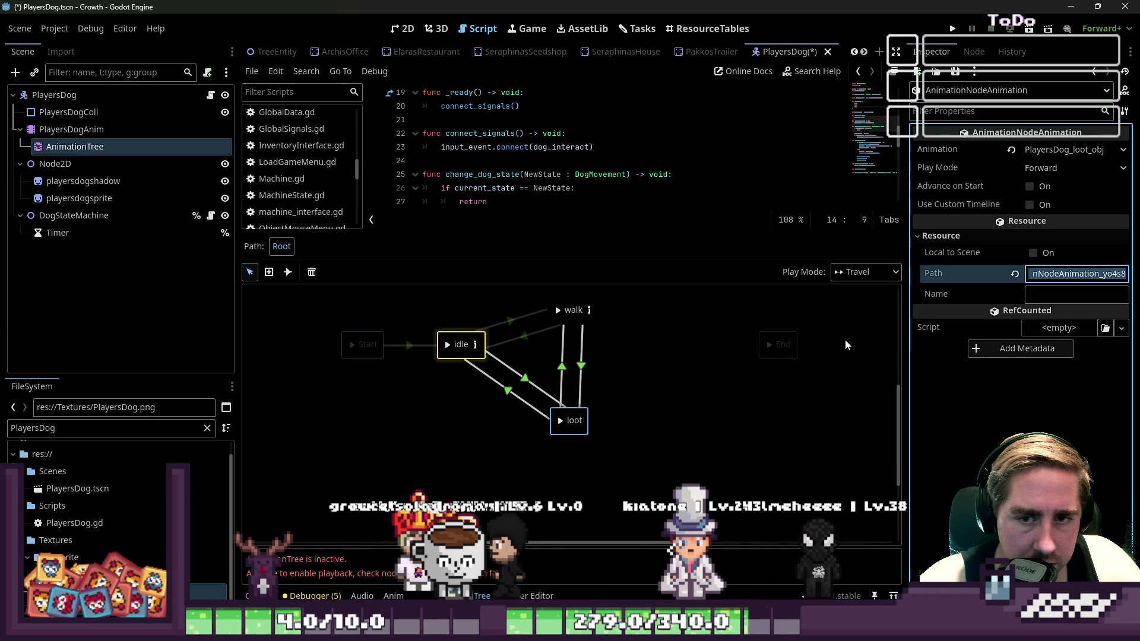
right_click(638, 350)
mouse_move(654, 358)
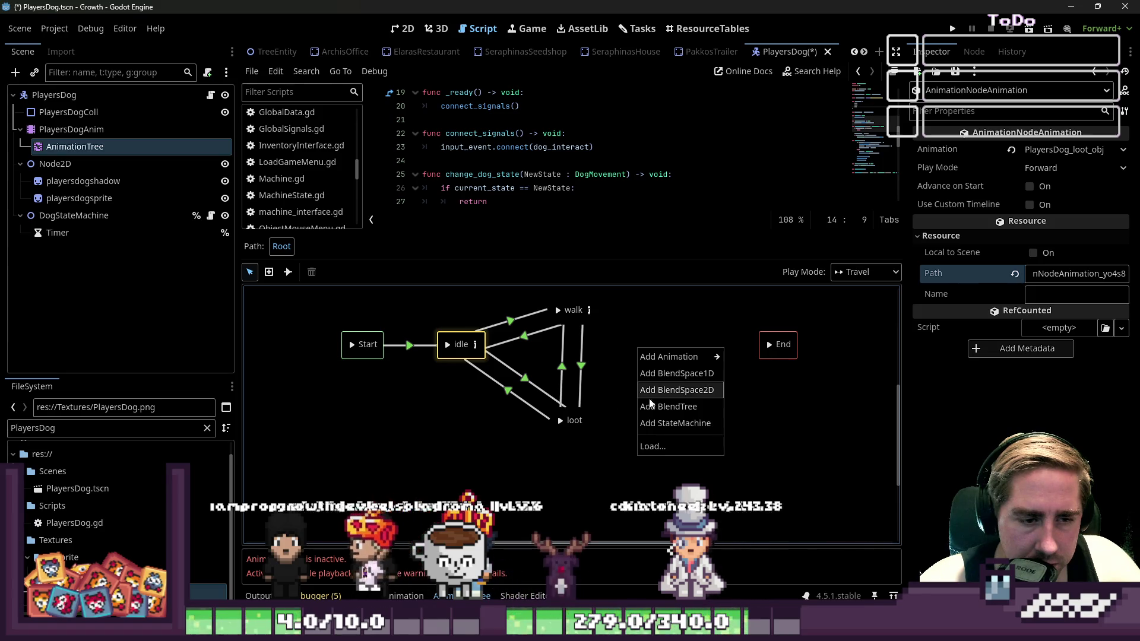
click(574, 417)
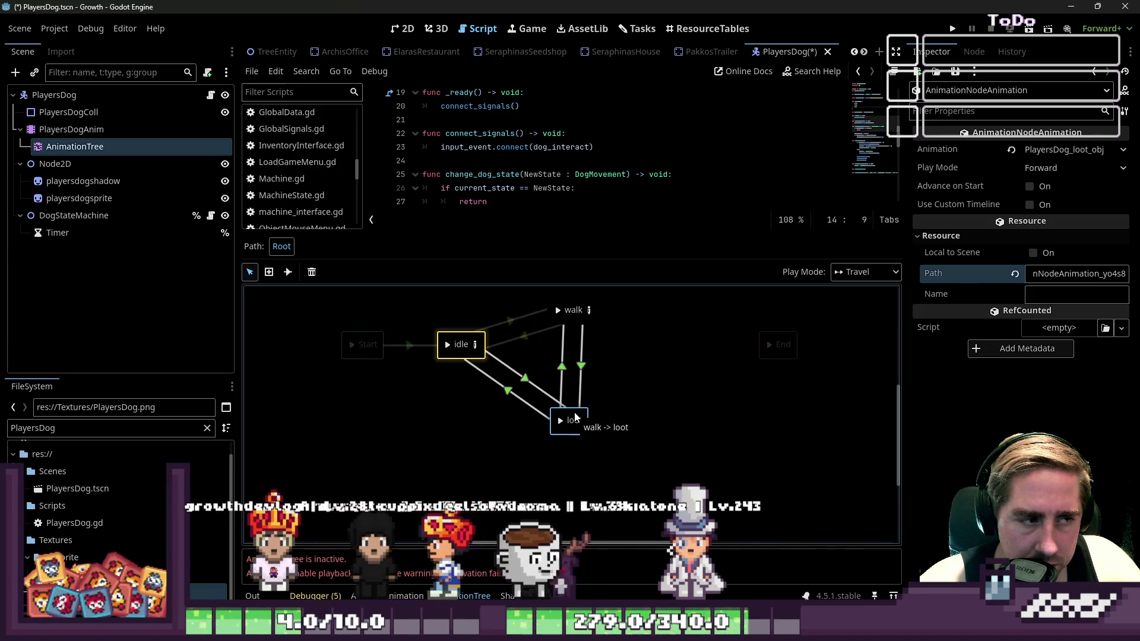
Add a BlendSpace2D node to the graph, rename it swim, and open it
right_click(575, 418)
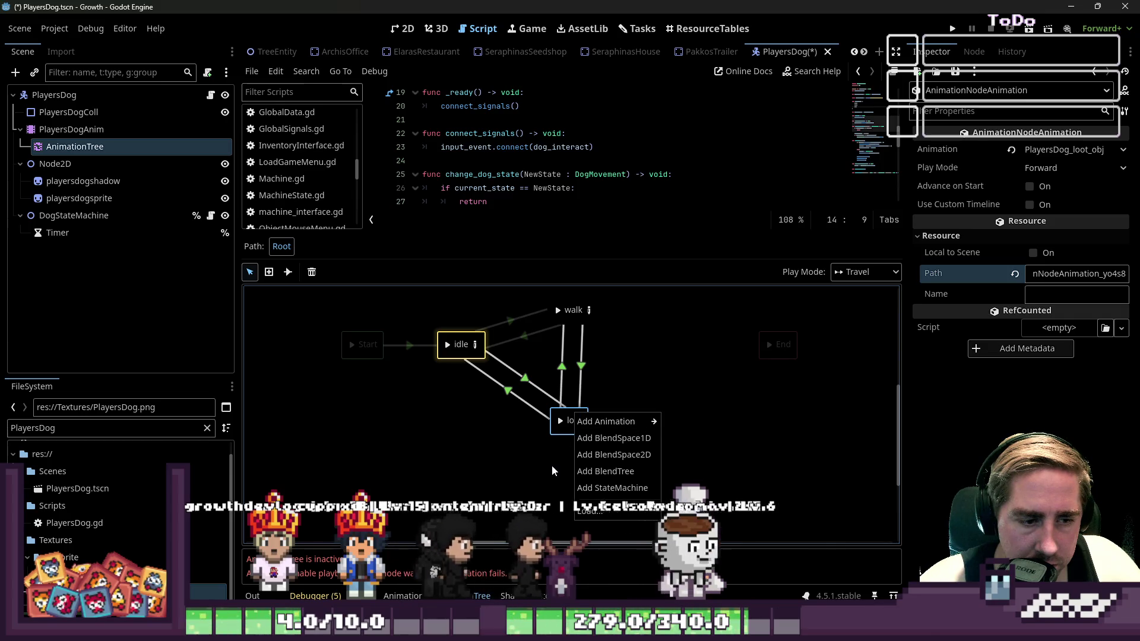
right_click(636, 381)
right_click(635, 382)
click(659, 418)
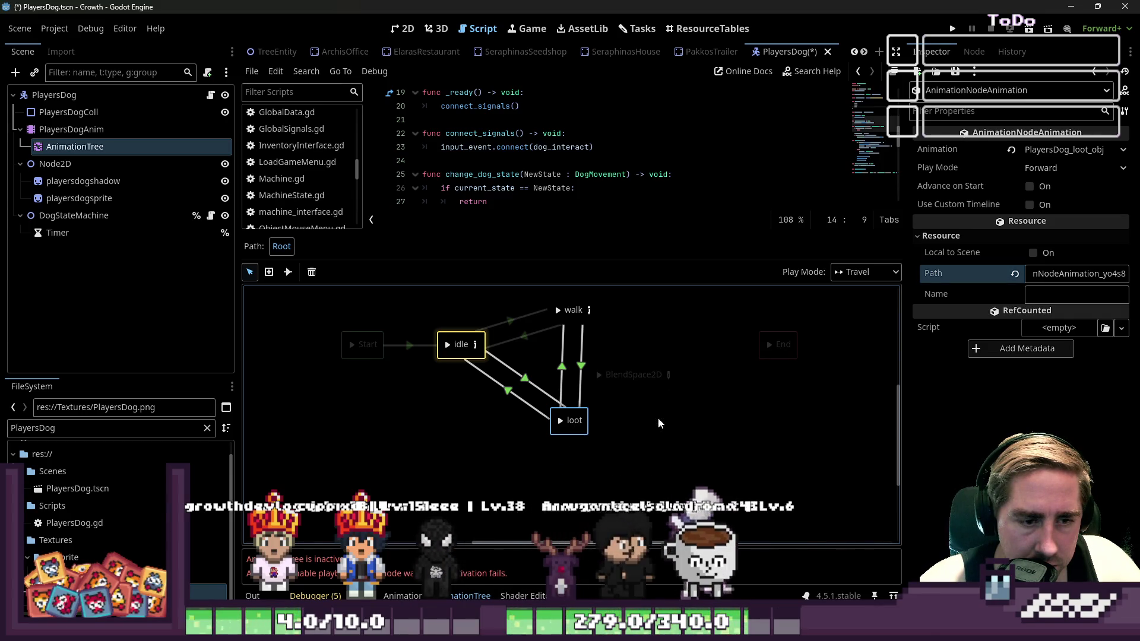
double_click(638, 377)
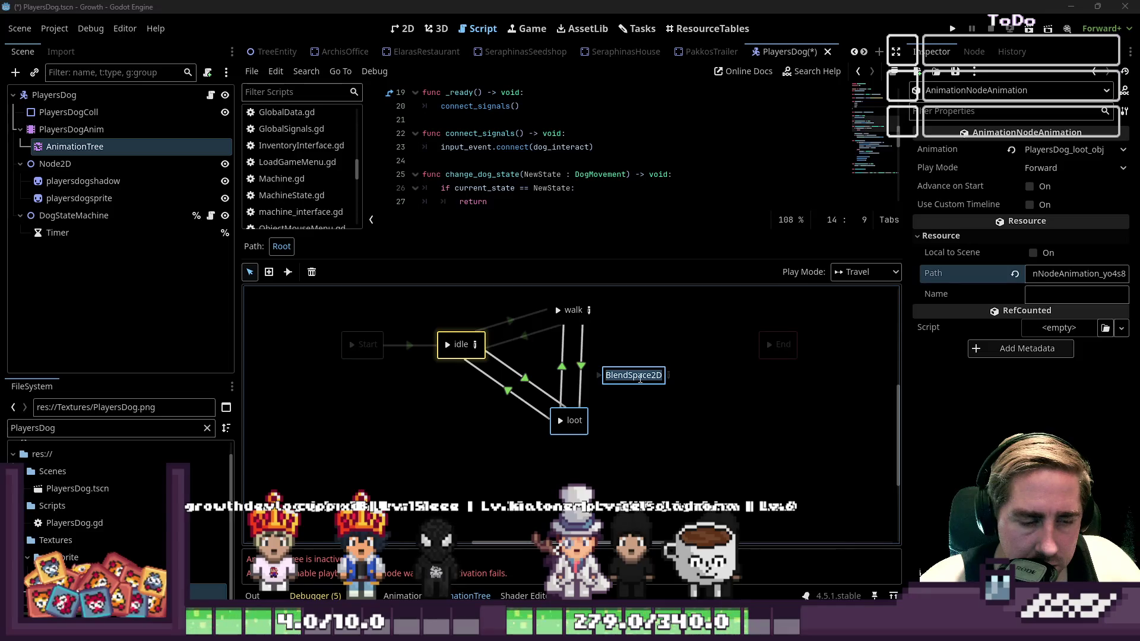
text(swim)
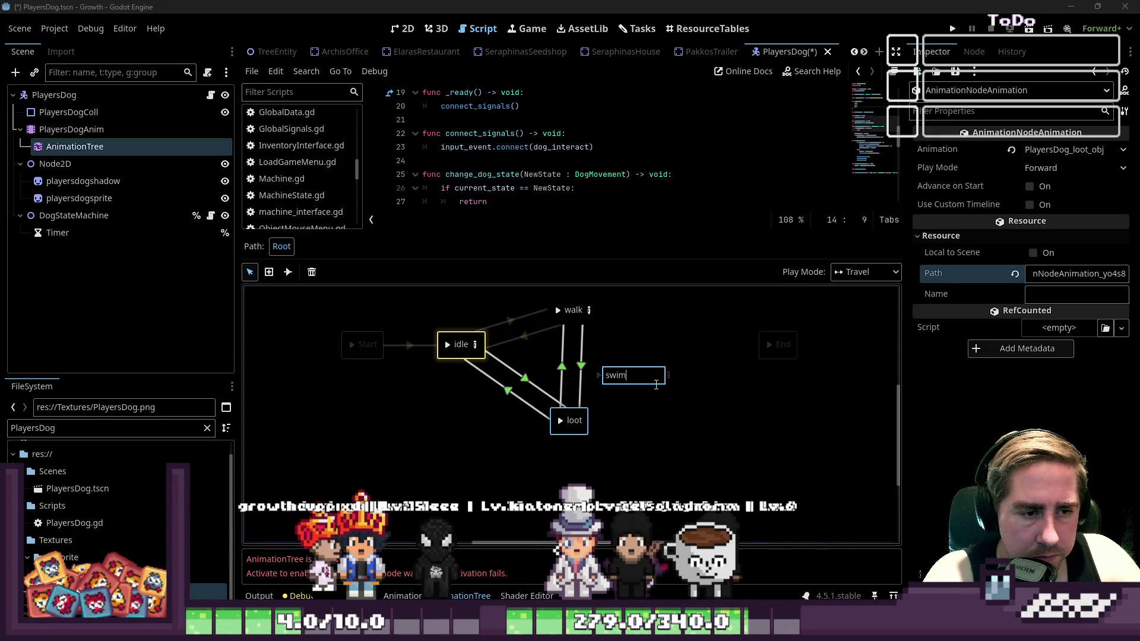
key(Return)
click(651, 375)
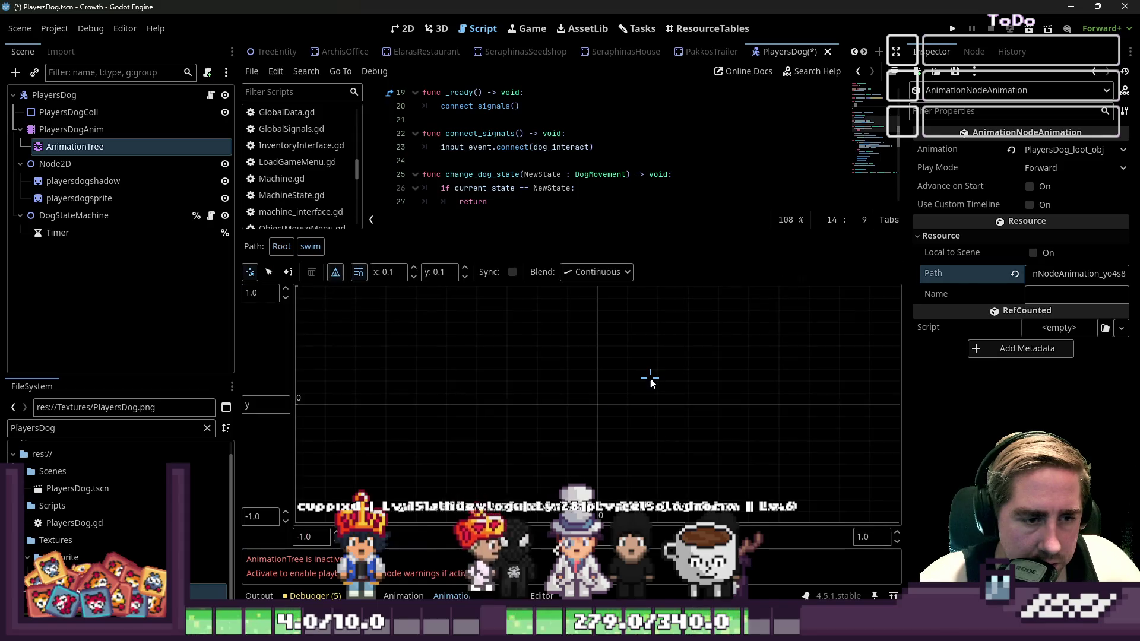
Add the first swim animation and PlayersDog_swim_right as blend points
click(429, 330)
click(446, 333)
click(437, 343)
click(597, 411)
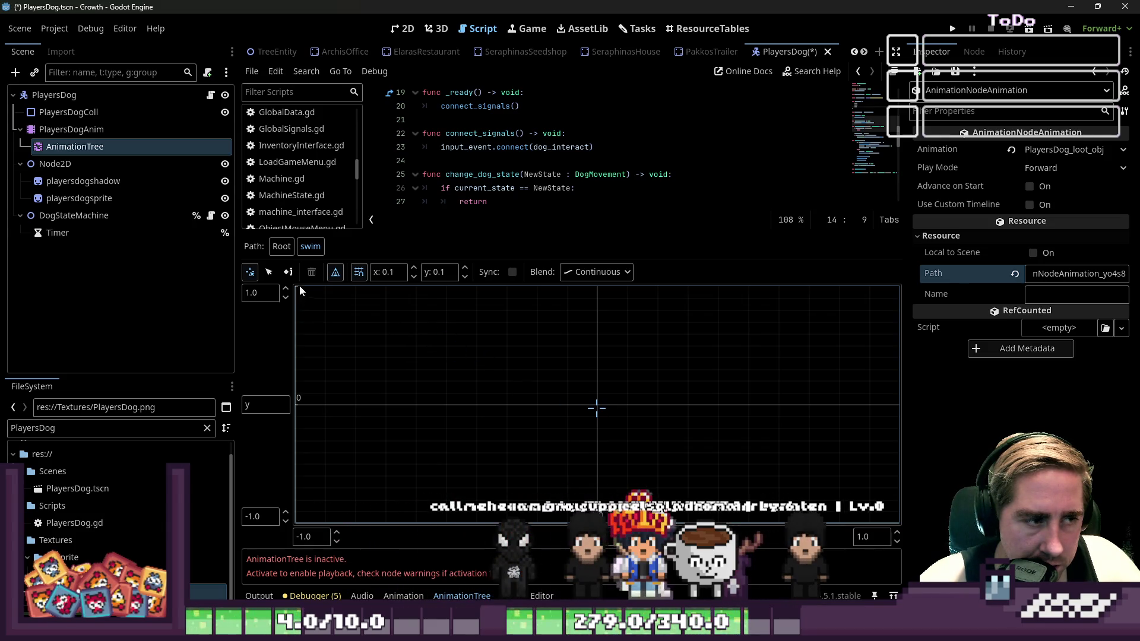
click(268, 273)
right_click(400, 345)
mouse_move(473, 352)
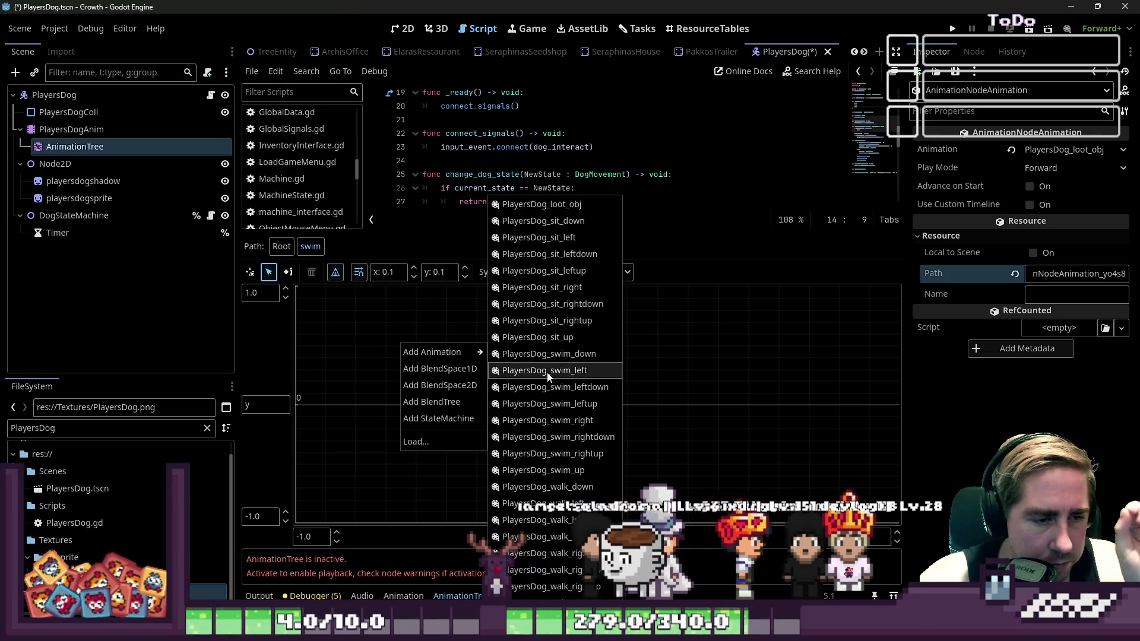
click(567, 387)
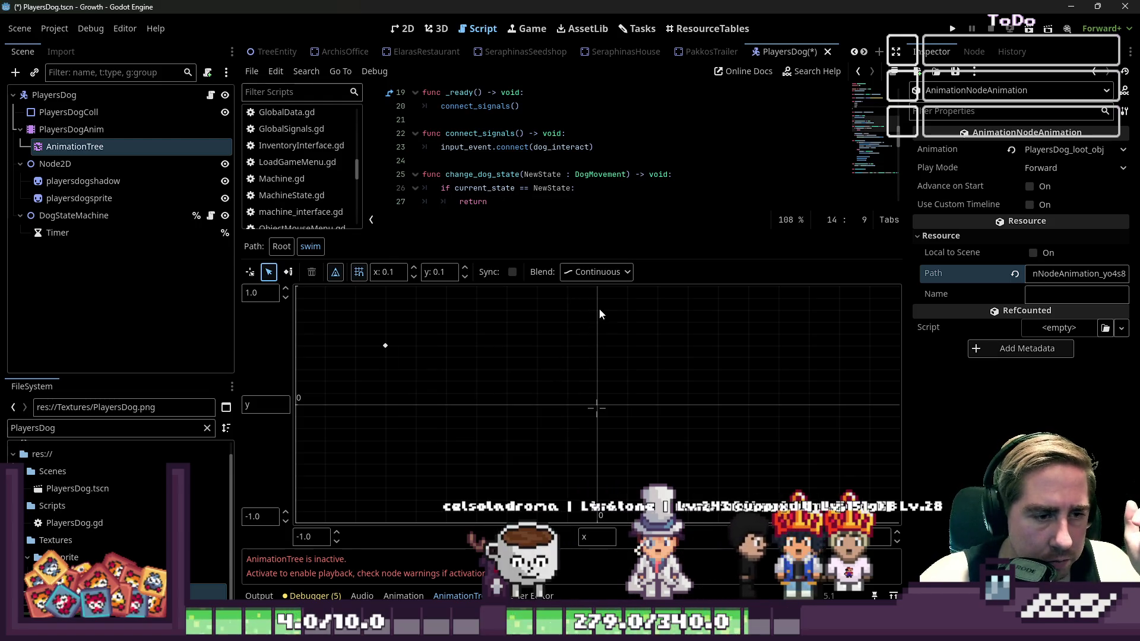
mouse_move(626, 311)
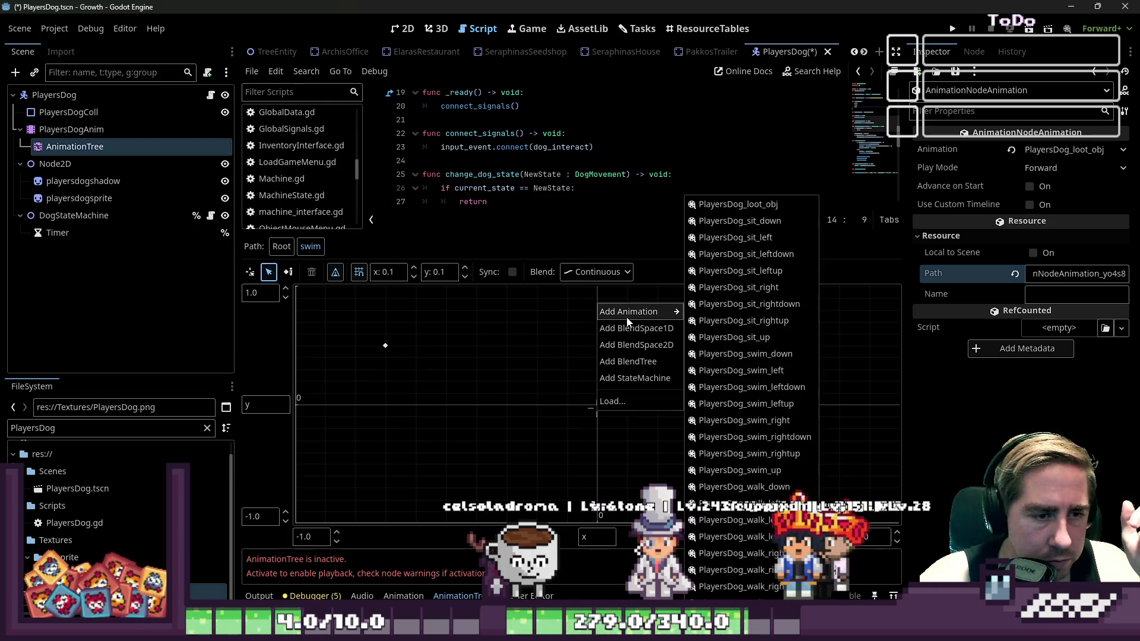
click(747, 423)
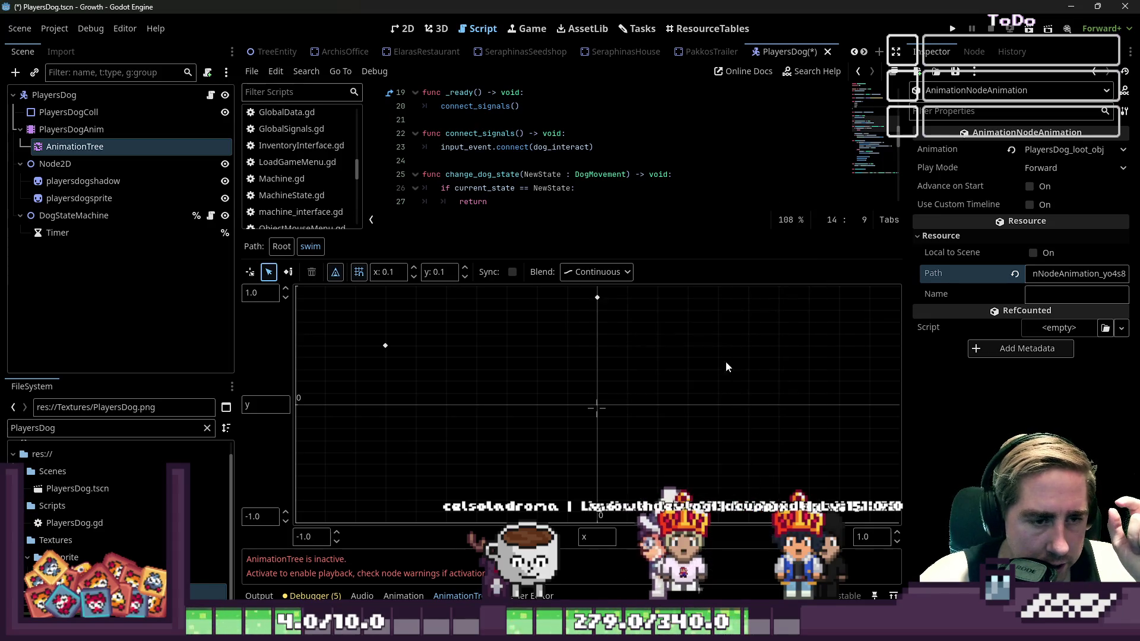
Add three more swim directions as blend points on the right and lower right
right_click(784, 346)
mouse_move(806, 359)
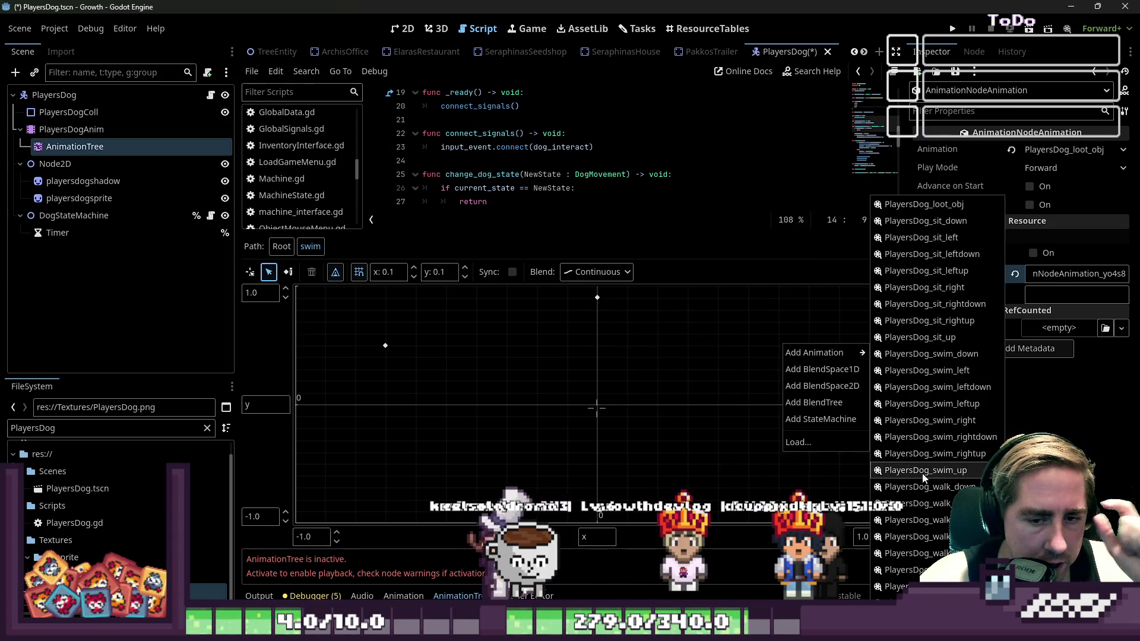
click(949, 437)
right_click(793, 405)
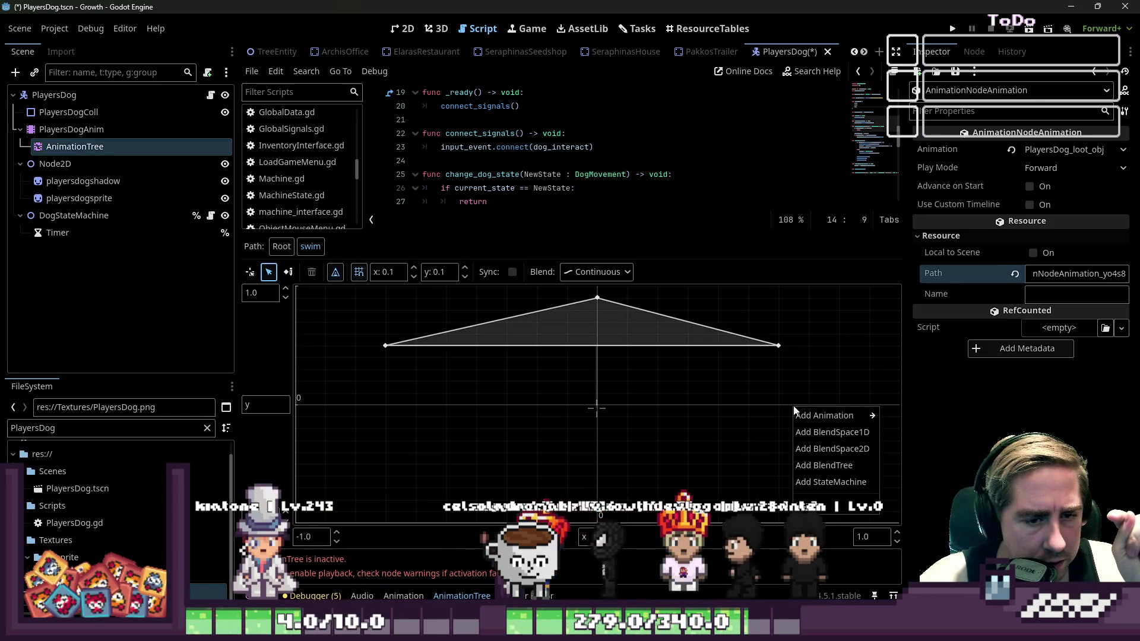
mouse_move(843, 416)
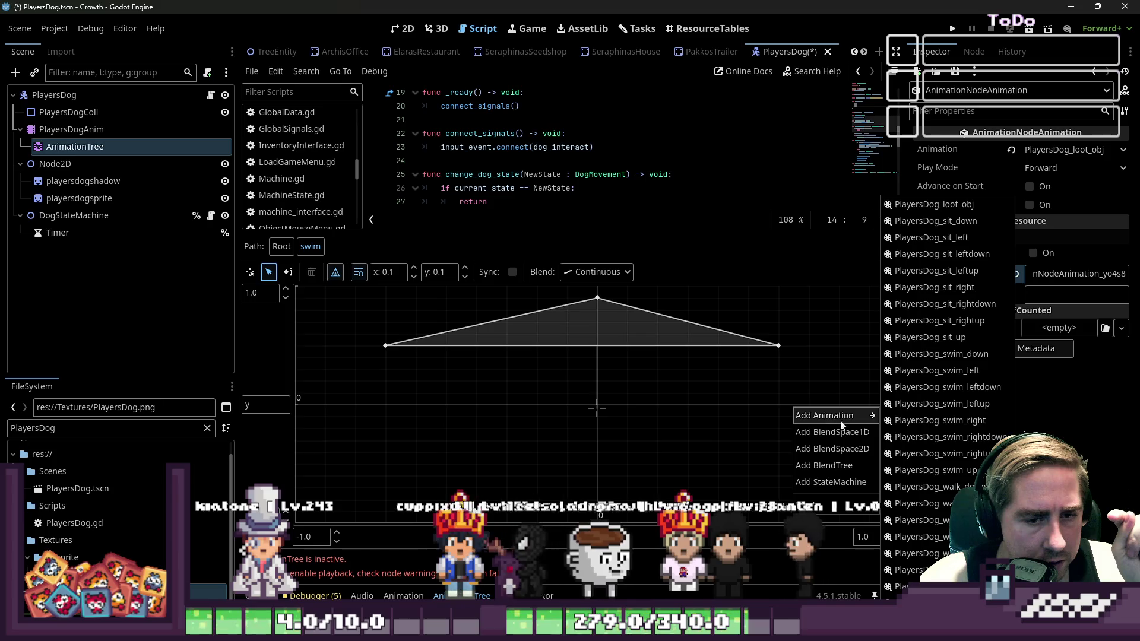
click(926, 454)
right_click(790, 453)
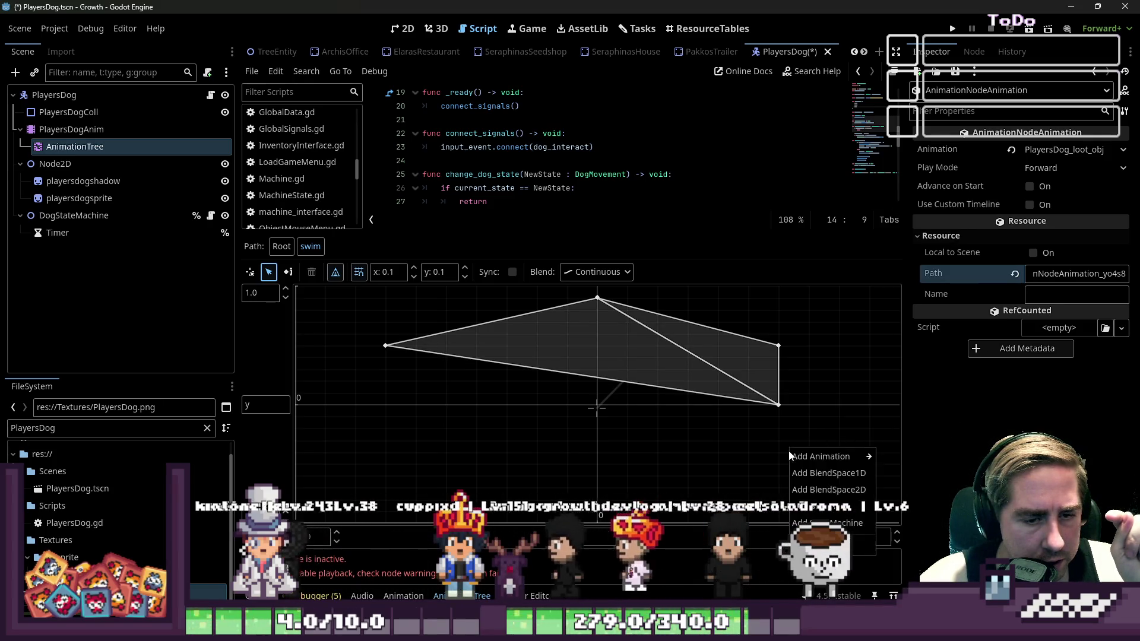
mouse_move(831, 456)
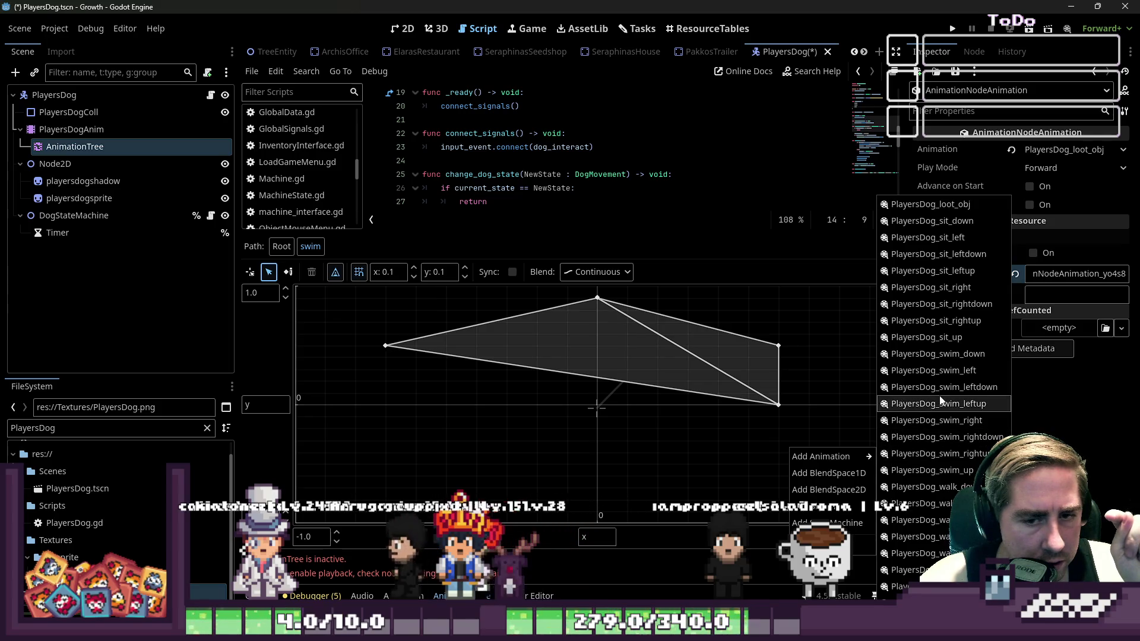
click(941, 437)
Add the remaining swim points at bottom centre, lower left, and PlayersDog_swim_left
right_click(598, 468)
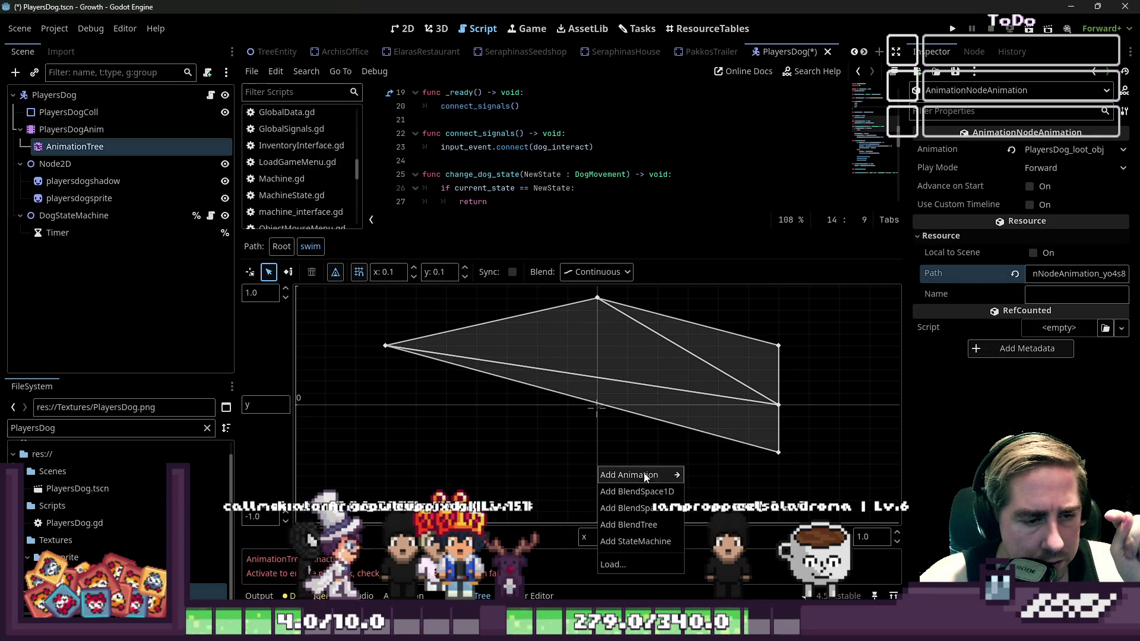
mouse_move(631, 475)
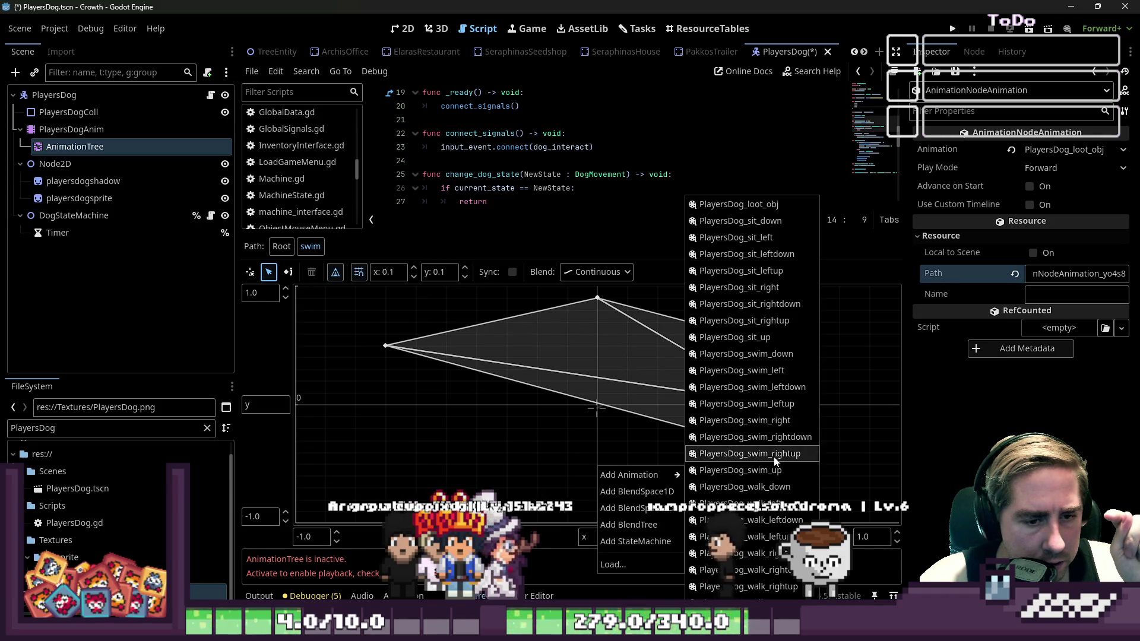
click(766, 470)
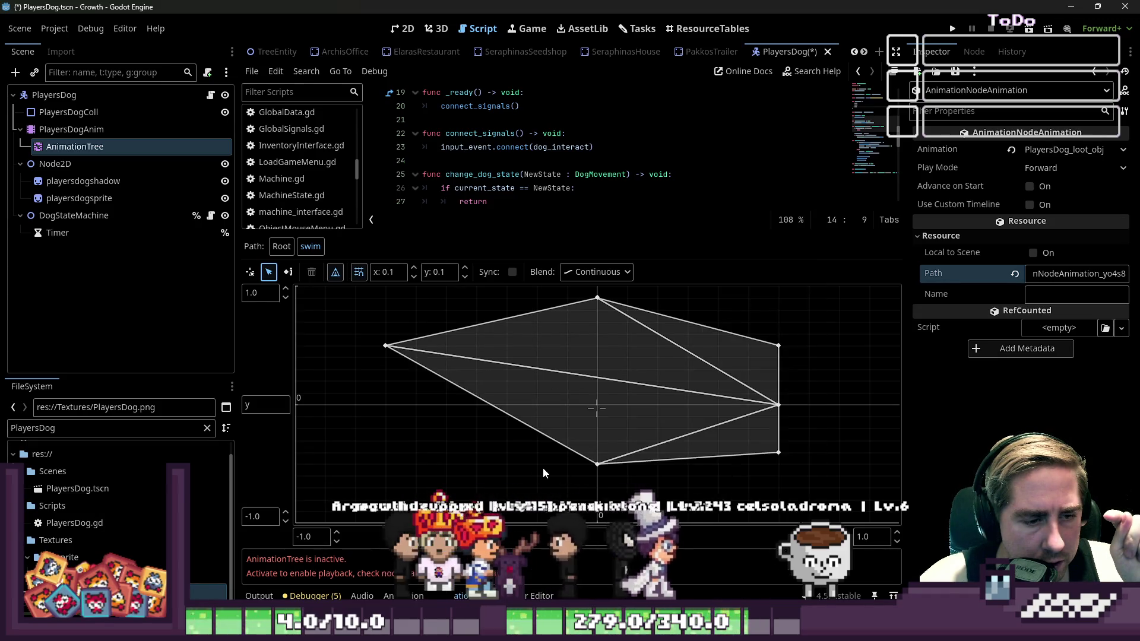
right_click(472, 460)
mouse_move(522, 467)
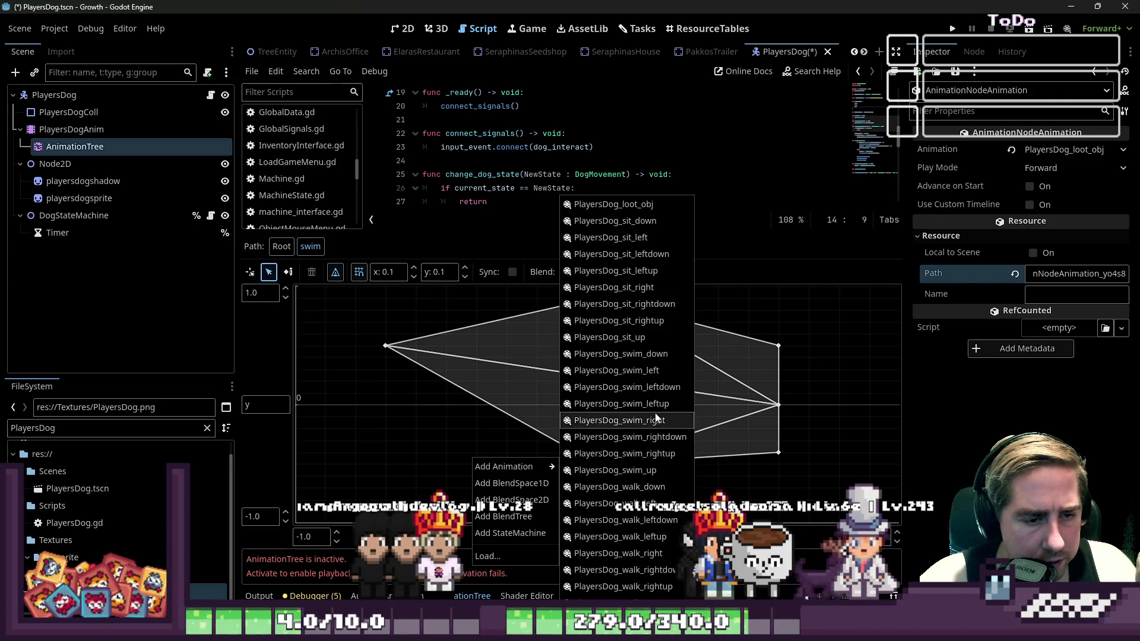
click(655, 409)
right_click(421, 407)
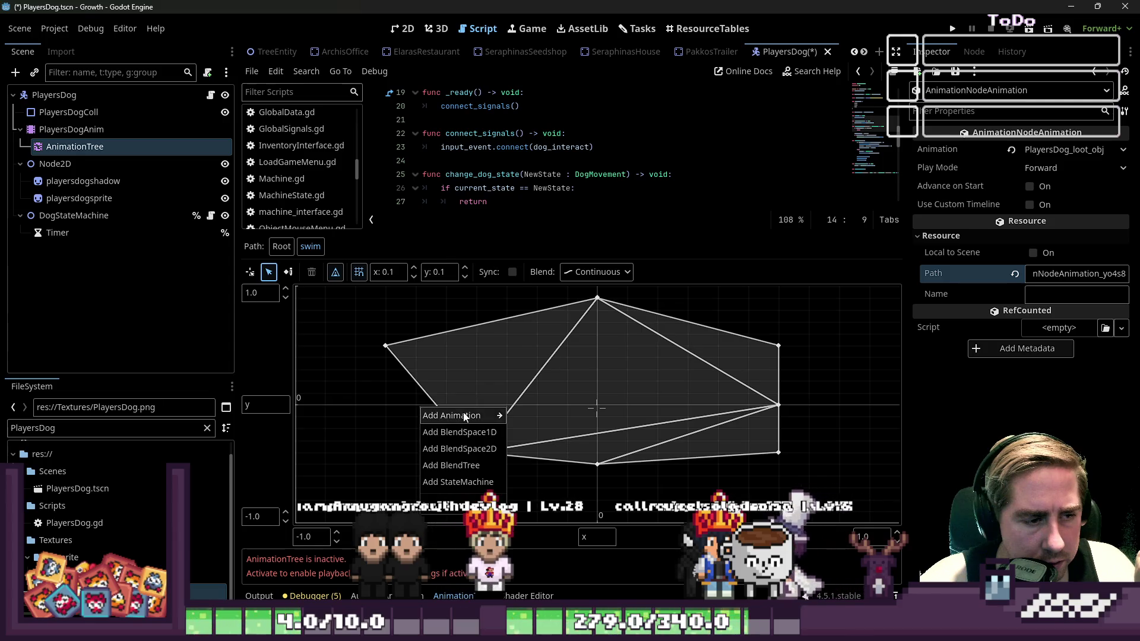
mouse_move(469, 416)
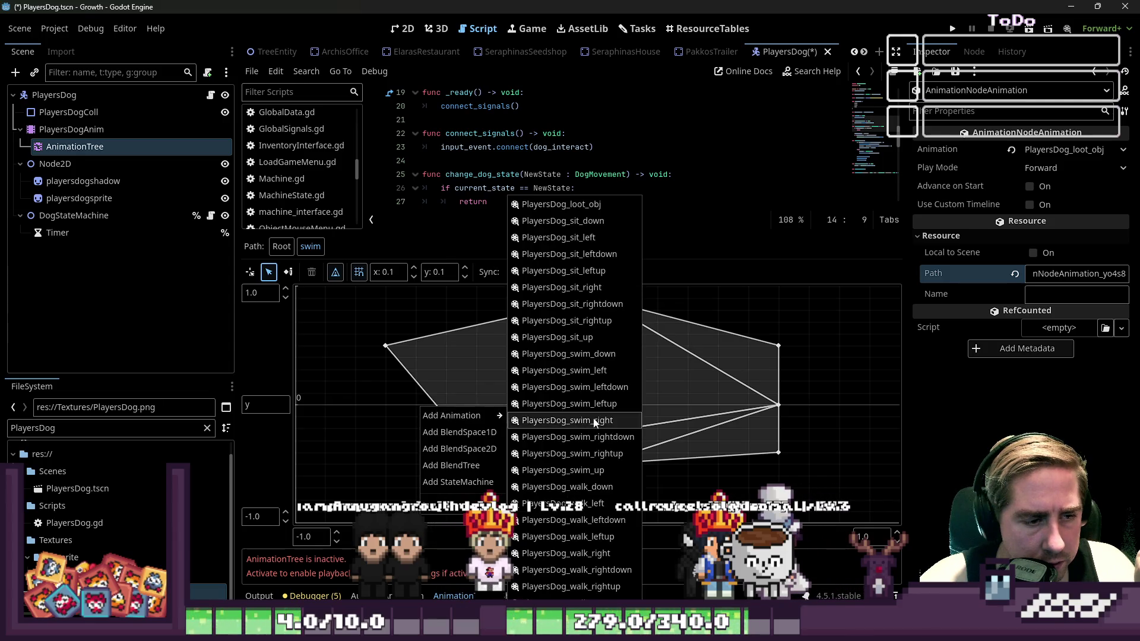
click(623, 373)
Place the blend points at edges ±1.0 and diagonals ±0.7, ±0.7
drag(415, 408, 296, 405)
mouse_move(778, 406)
mouse_down()
mouse_move(850, 414)
mouse_move(904, 401)
mouse_up()
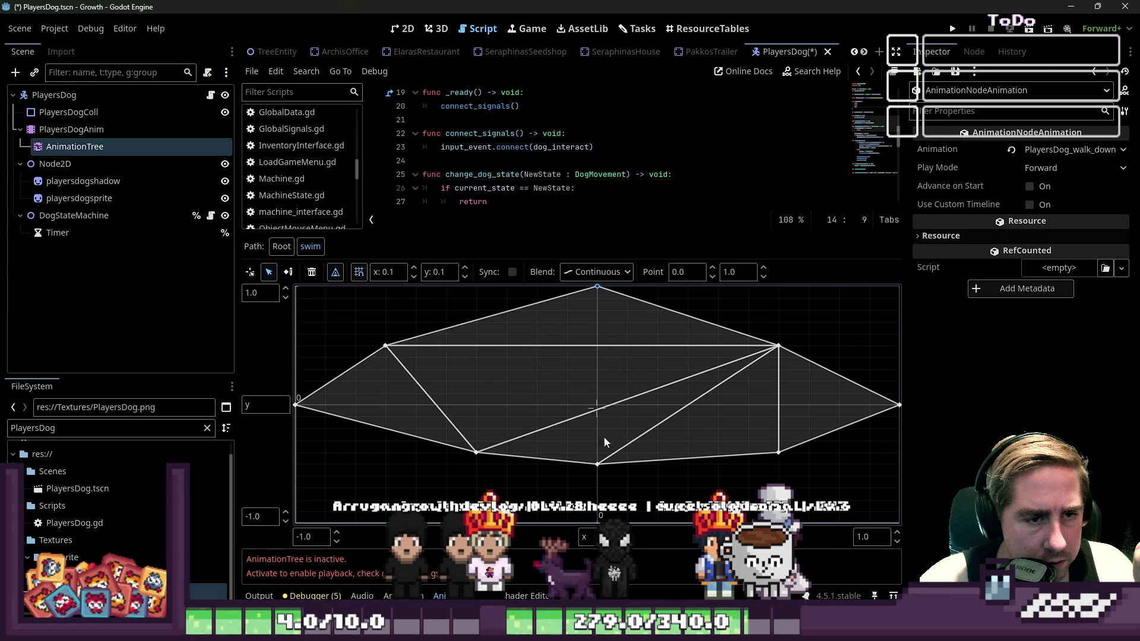
drag(597, 464, 597, 523)
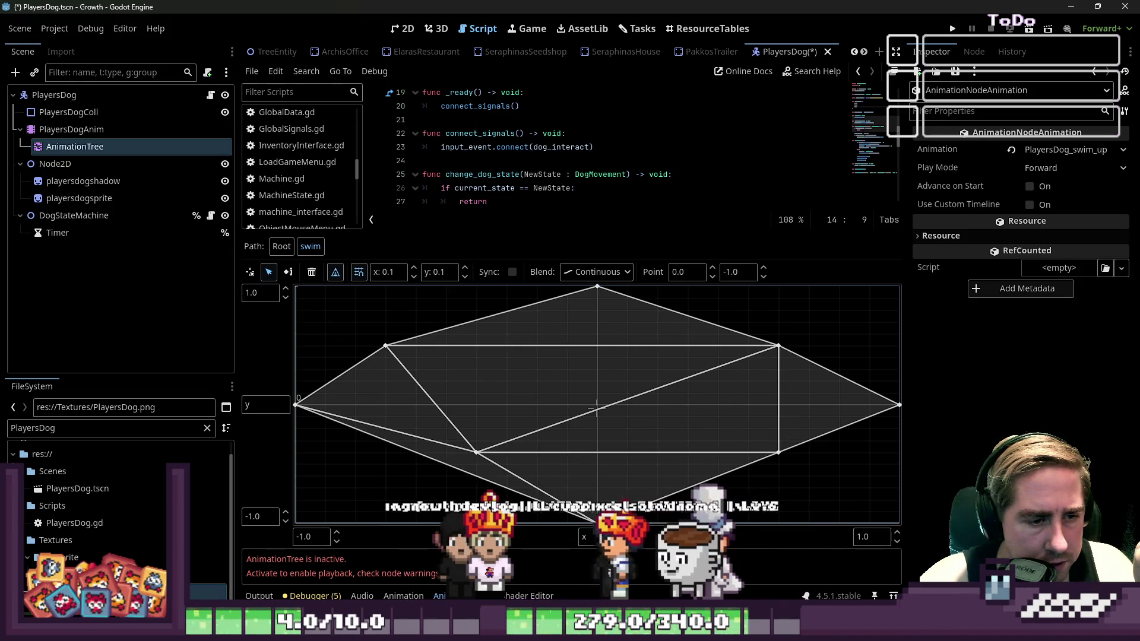
drag(779, 454, 808, 488)
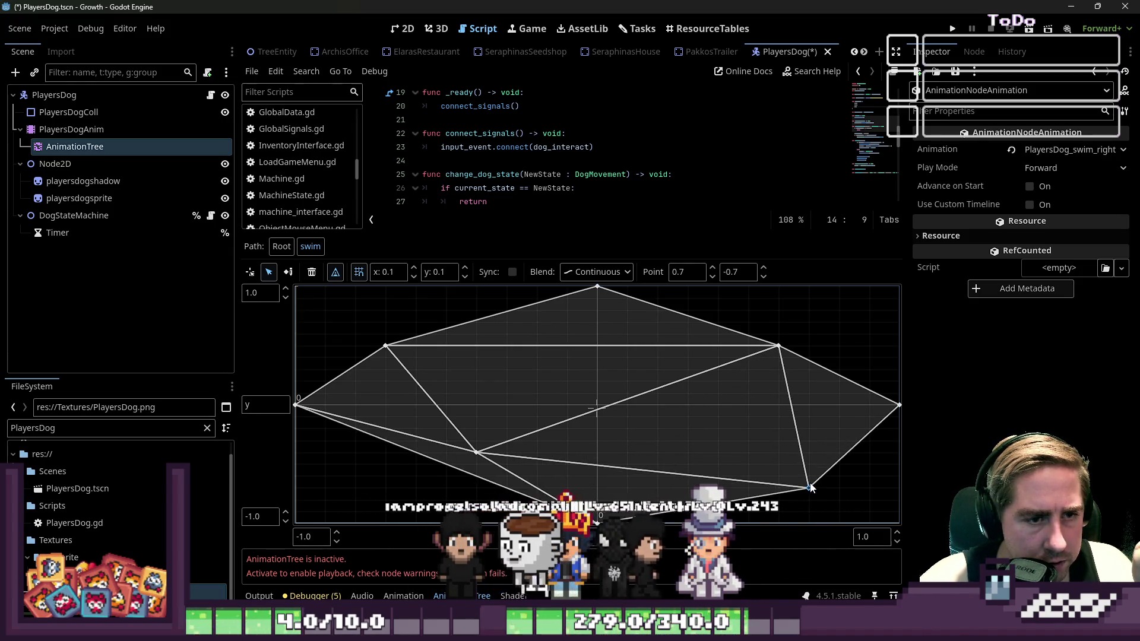
mouse_move(477, 453)
mouse_down()
mouse_move(424, 489)
mouse_move(416, 468)
mouse_move(393, 488)
mouse_up()
drag(387, 348, 383, 322)
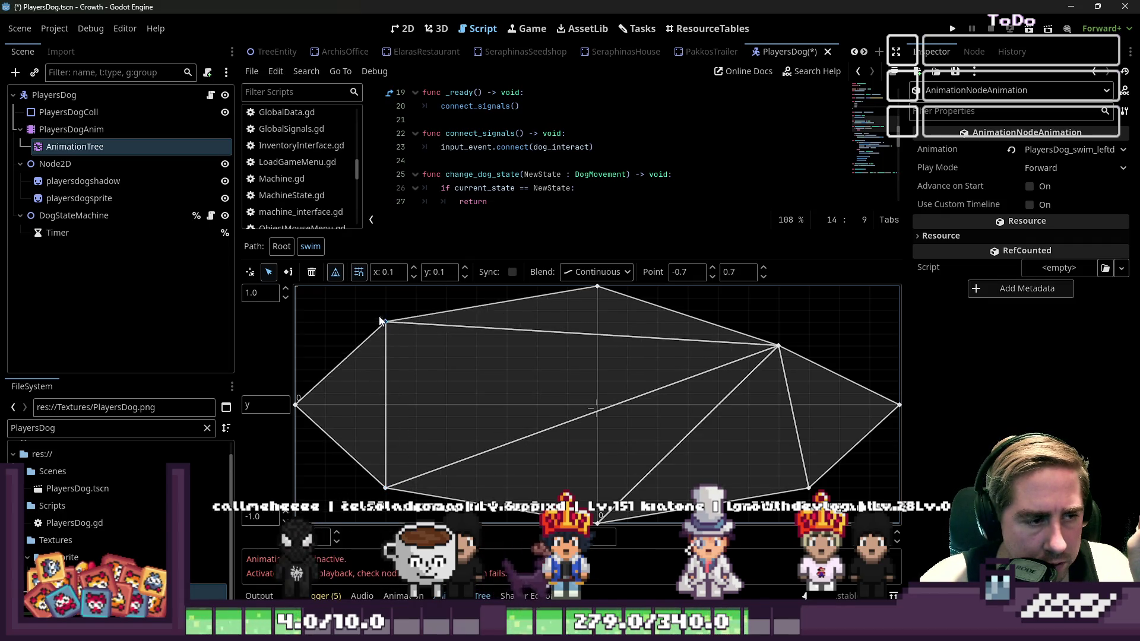
drag(773, 346, 797, 325)
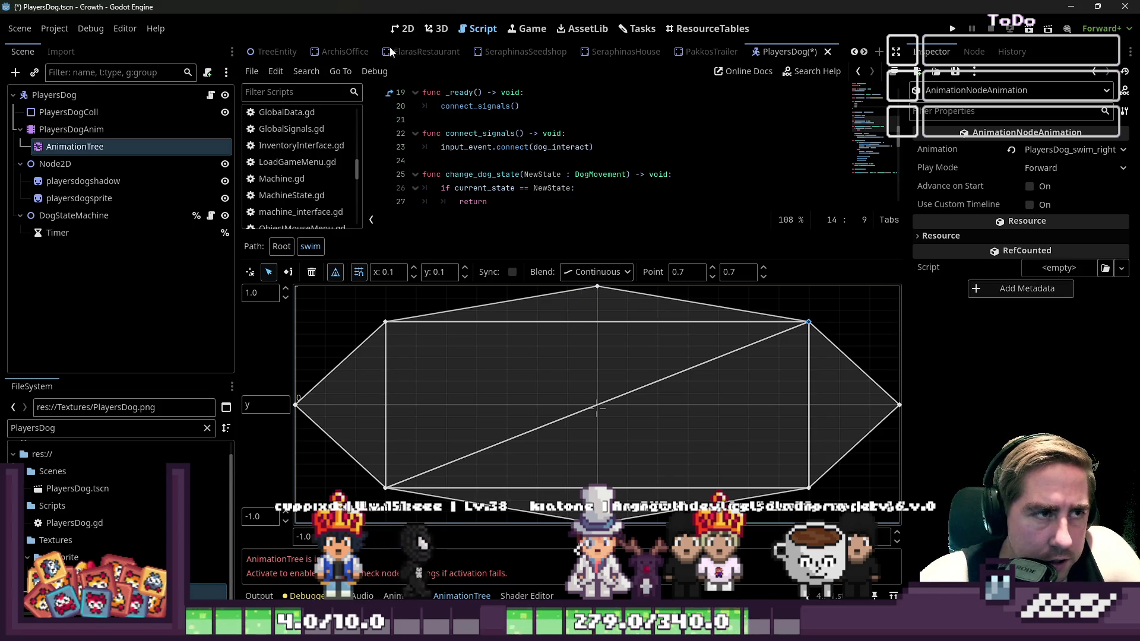
click(103, 130)
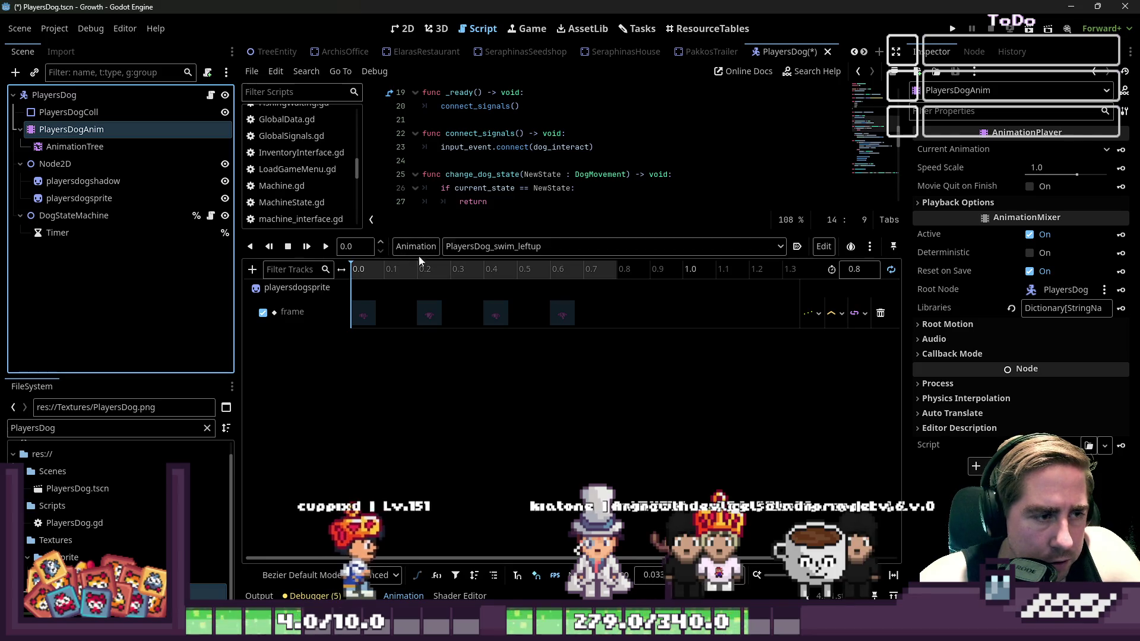
Return to the AnimationTree root graph and move the swim state slightly right
click(137, 149)
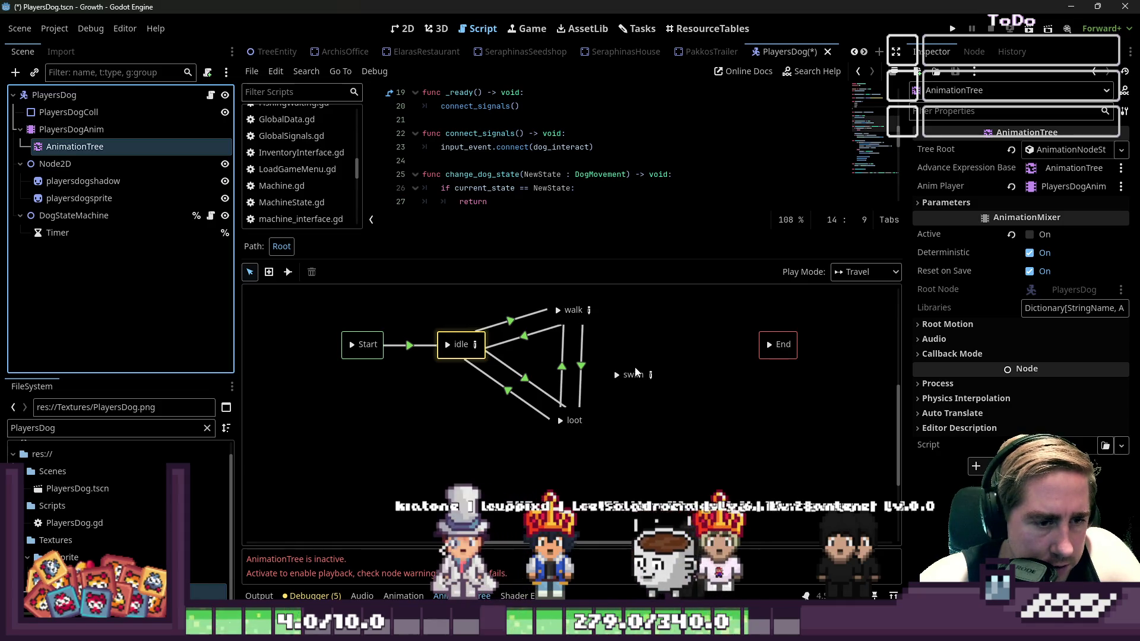
drag(613, 386, 625, 387)
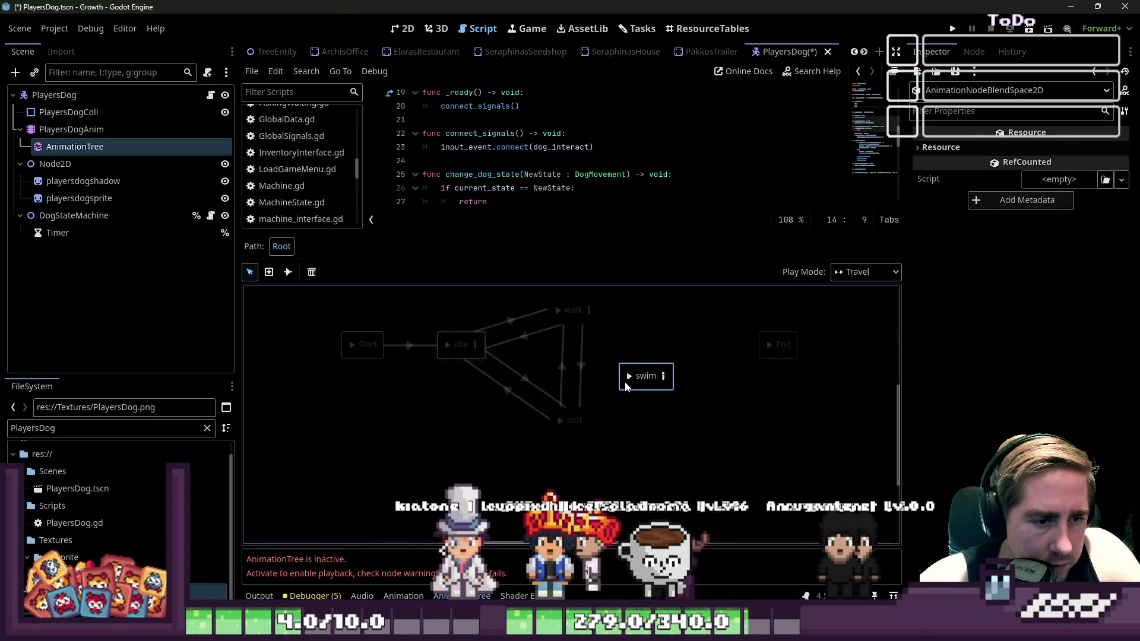
click(575, 310)
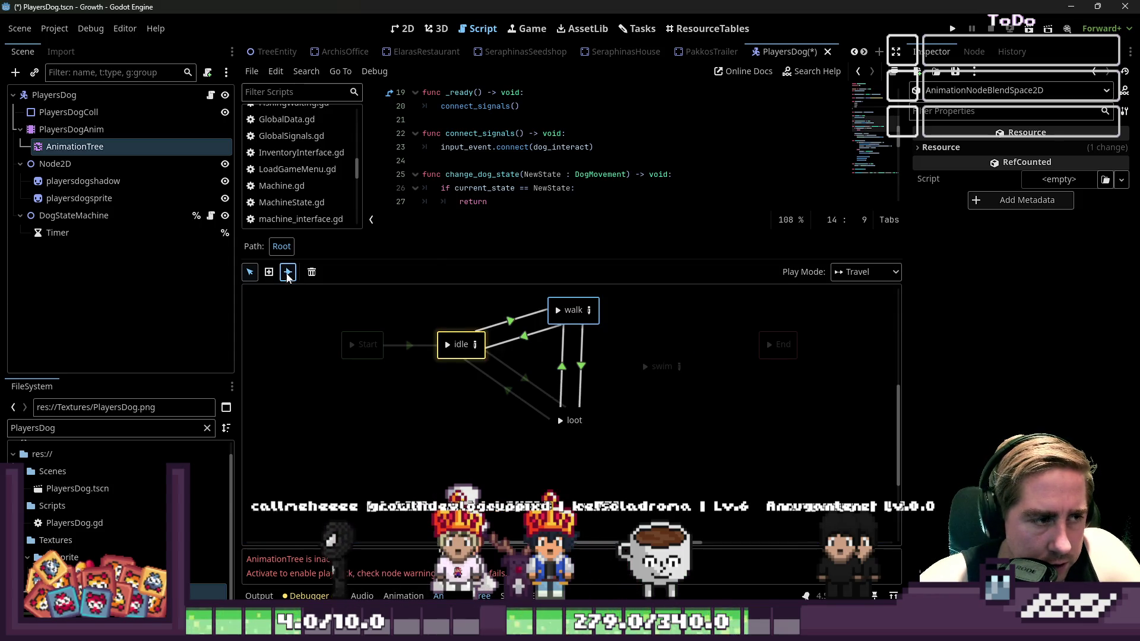
Add transitions walk→swim, swim→walk and swim→idle, dismissing the 'Transition exists!' warning
drag(650, 349, 658, 364)
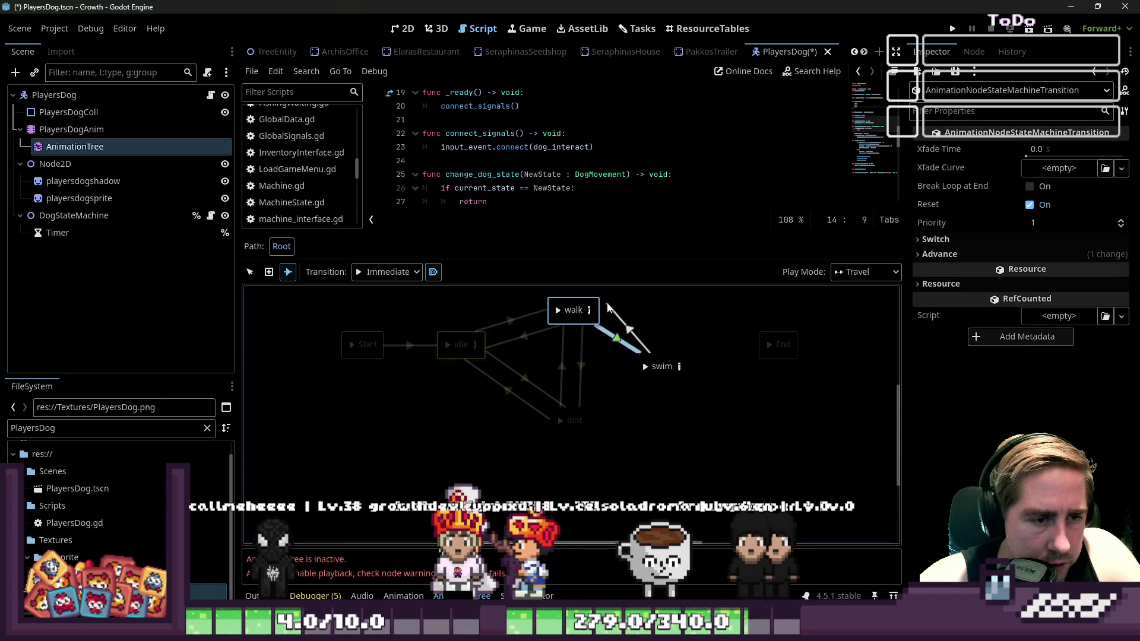
drag(607, 307, 592, 308)
mouse_move(649, 379)
mouse_down()
mouse_move(636, 393)
mouse_move(510, 342)
mouse_move(477, 350)
mouse_up()
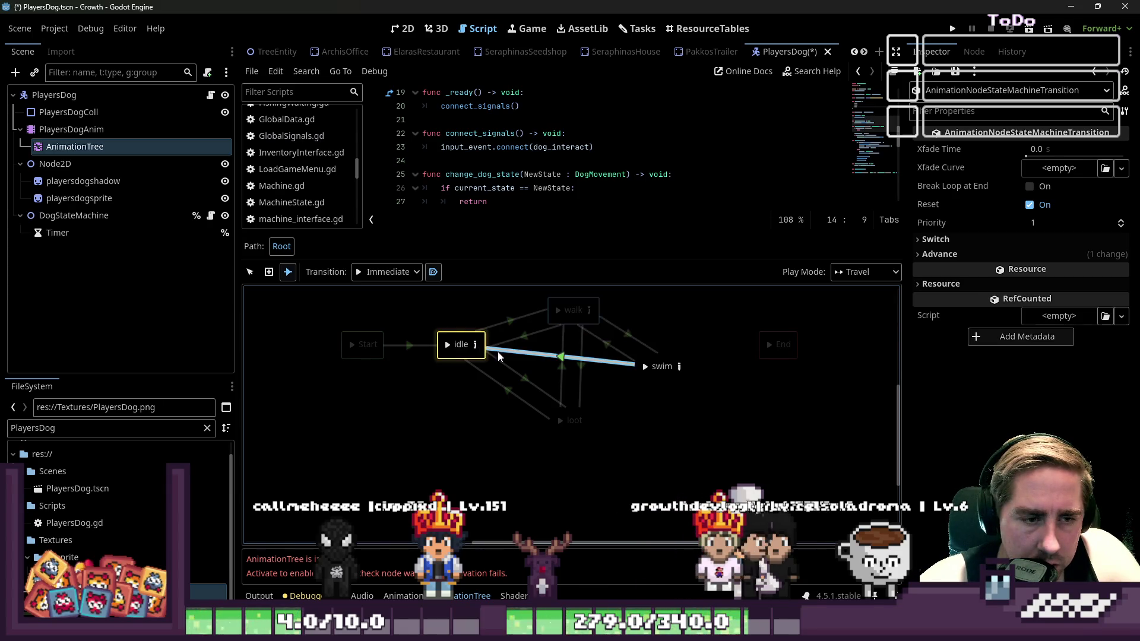
drag(614, 381, 474, 347)
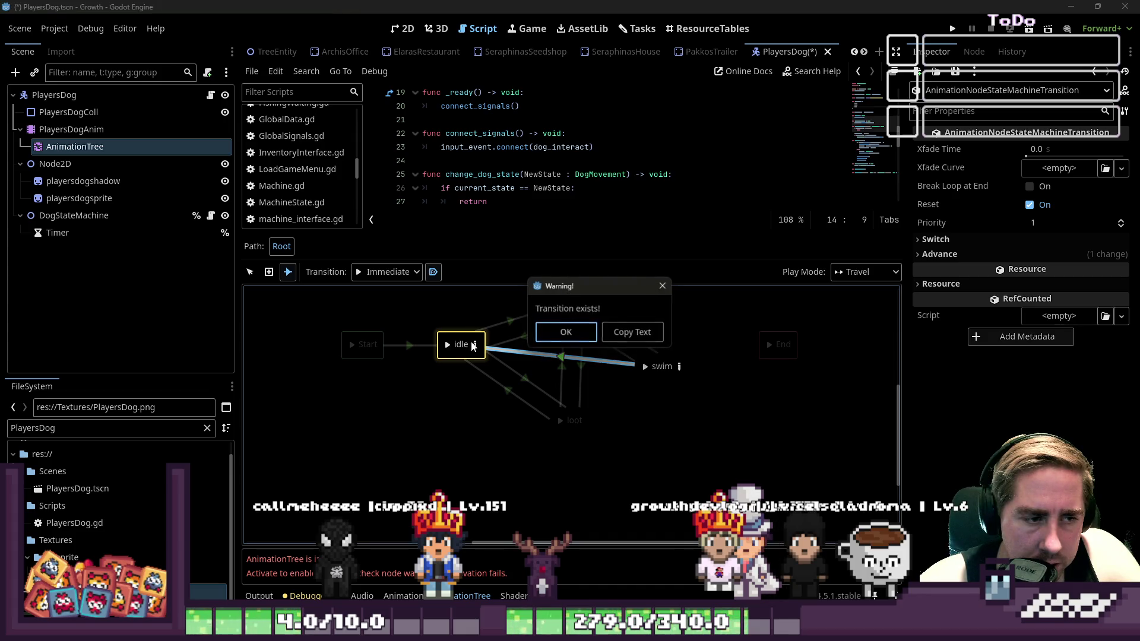
click(663, 286)
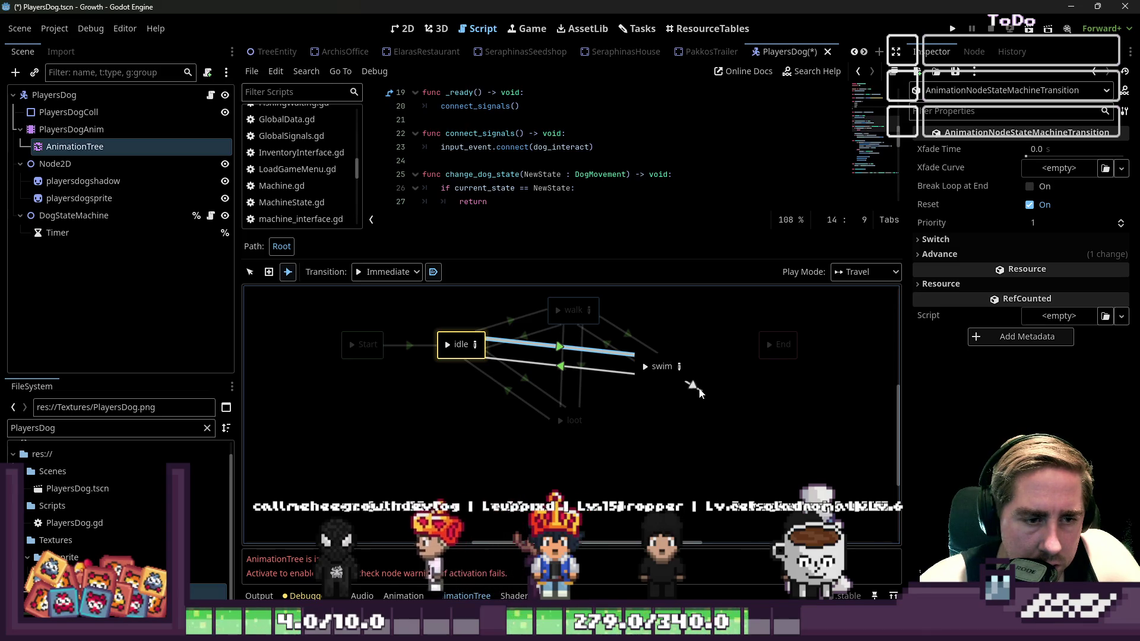
Stop adding connections and return to the Select tool in the state machine toolbar
right_click(666, 365)
click(639, 408)
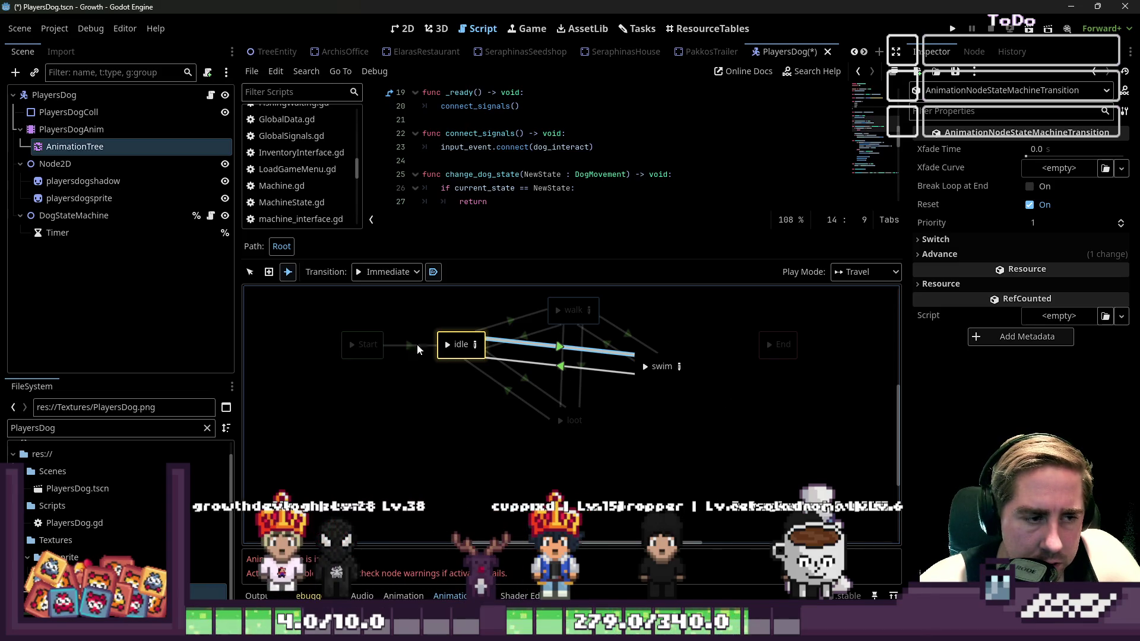
right_click(572, 313)
click(612, 303)
click(249, 272)
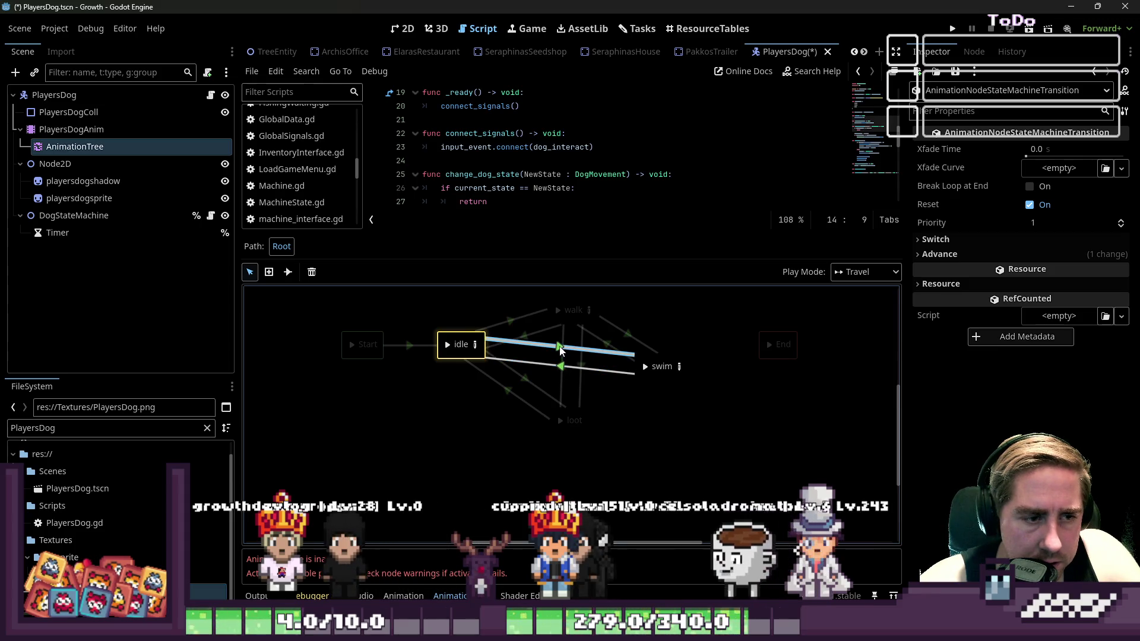
Give the idle→swim transition the advance condition swim and swim→idle the condition idle
click(1039, 254)
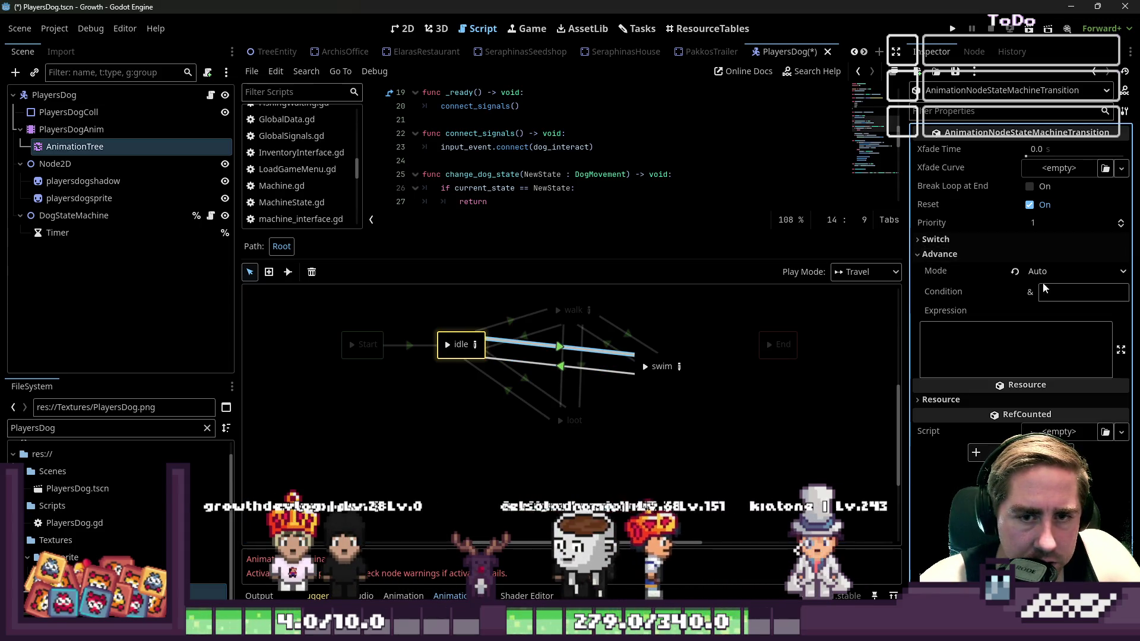
click(1043, 292)
text(swim)
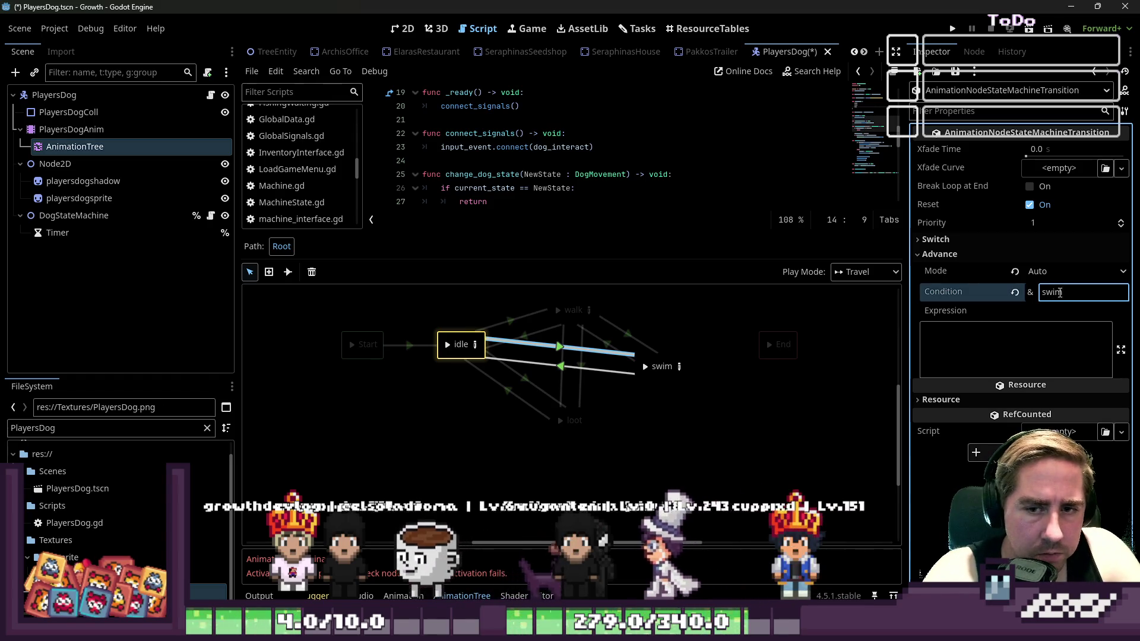
click(563, 367)
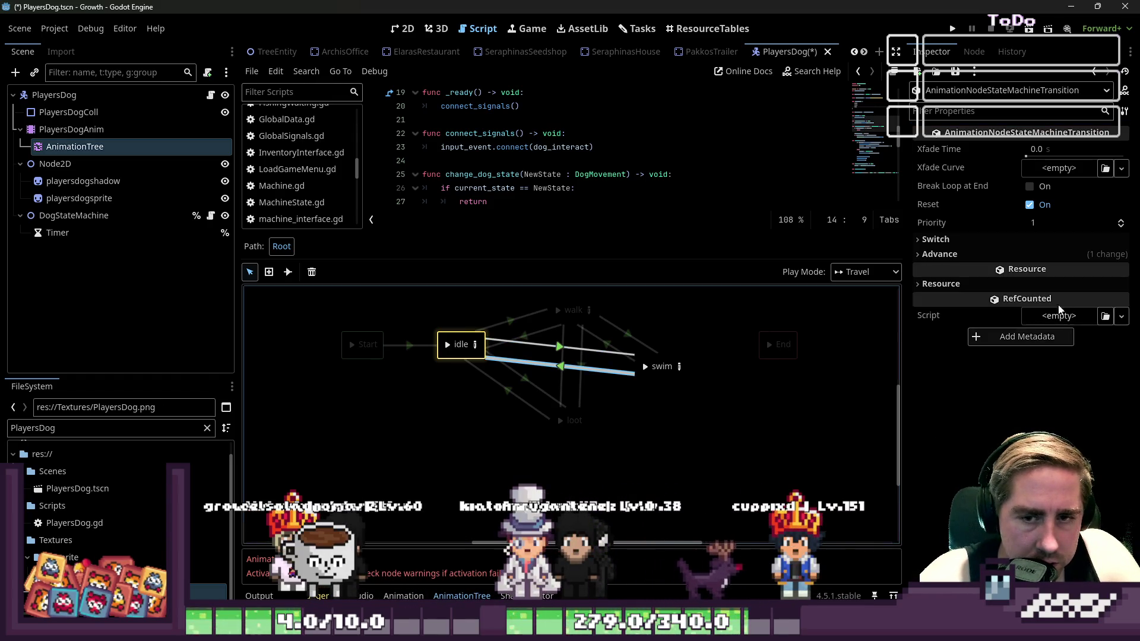
click(1052, 254)
text(idle)
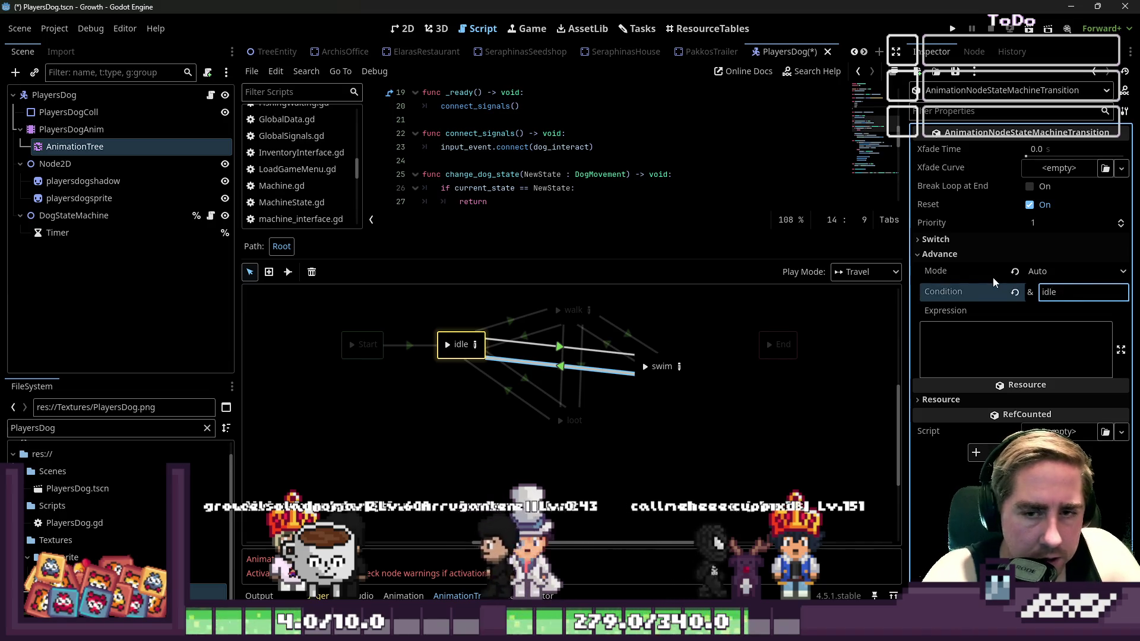
Set walk→swim to condition swim and swim→walk to idle, then nudge the swim node lower-right
click(634, 337)
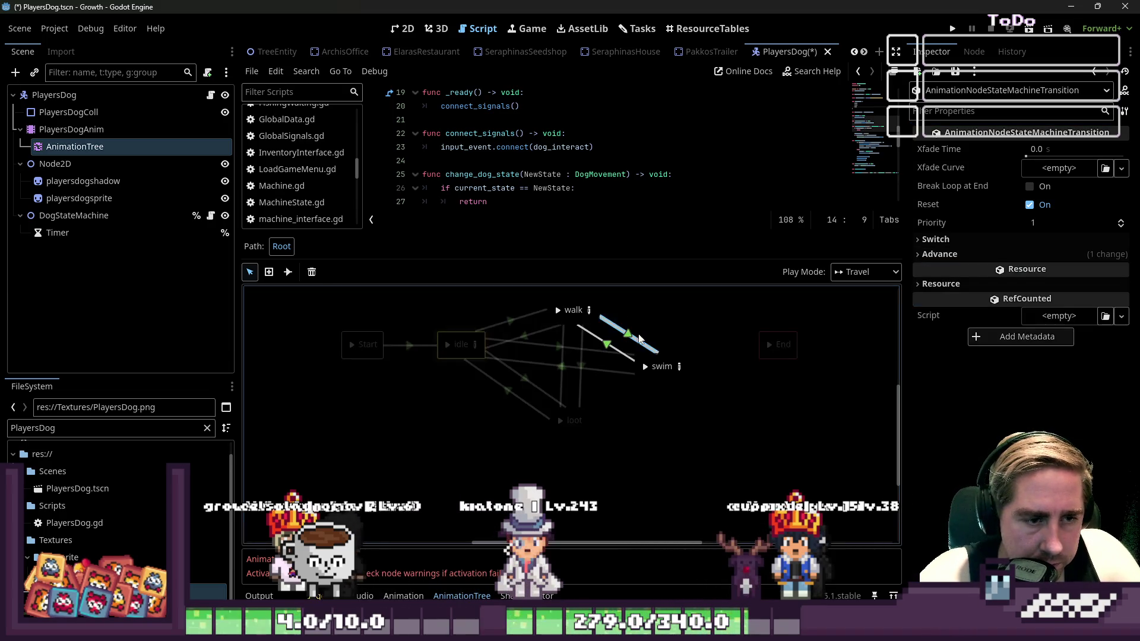
click(1067, 256)
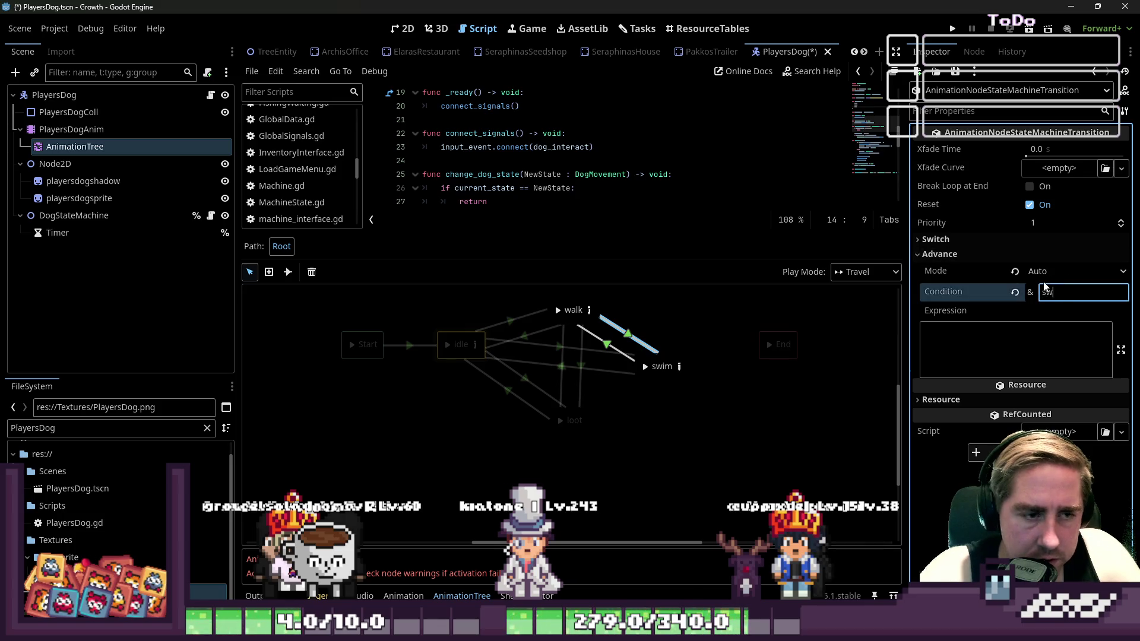
text(swim)
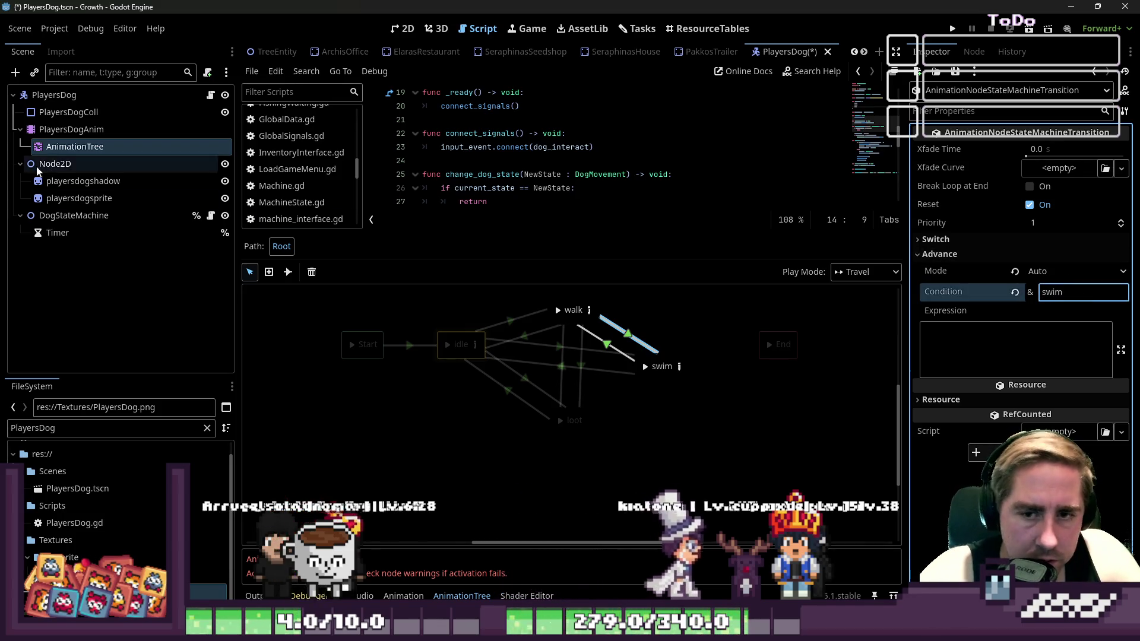
click(614, 349)
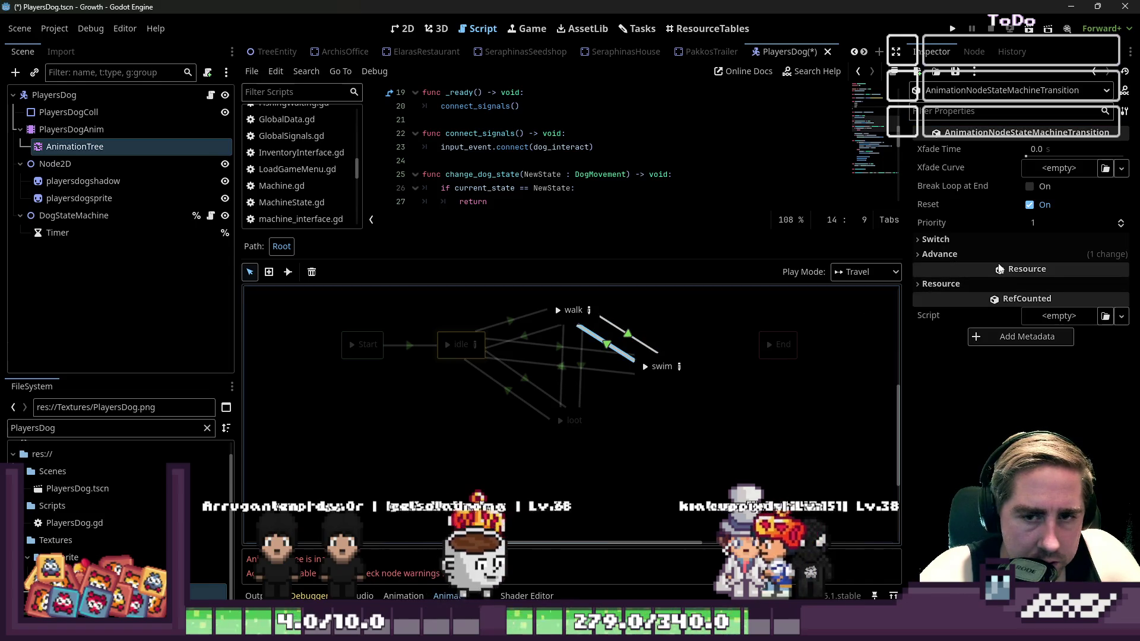
click(1068, 254)
click(1072, 289)
text(idle)
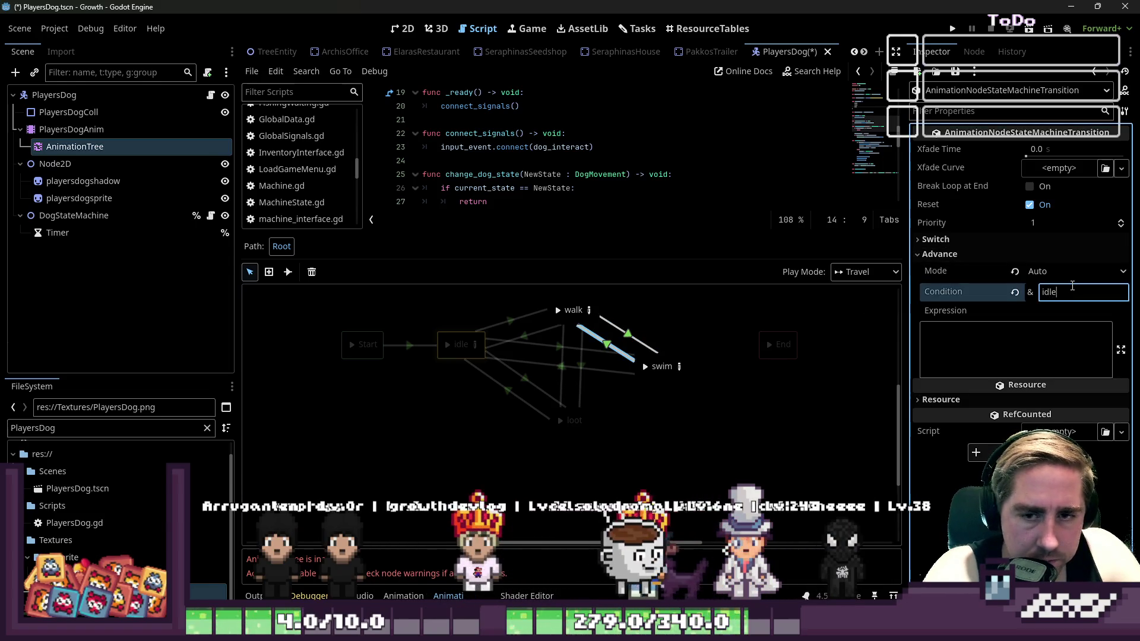
click(651, 435)
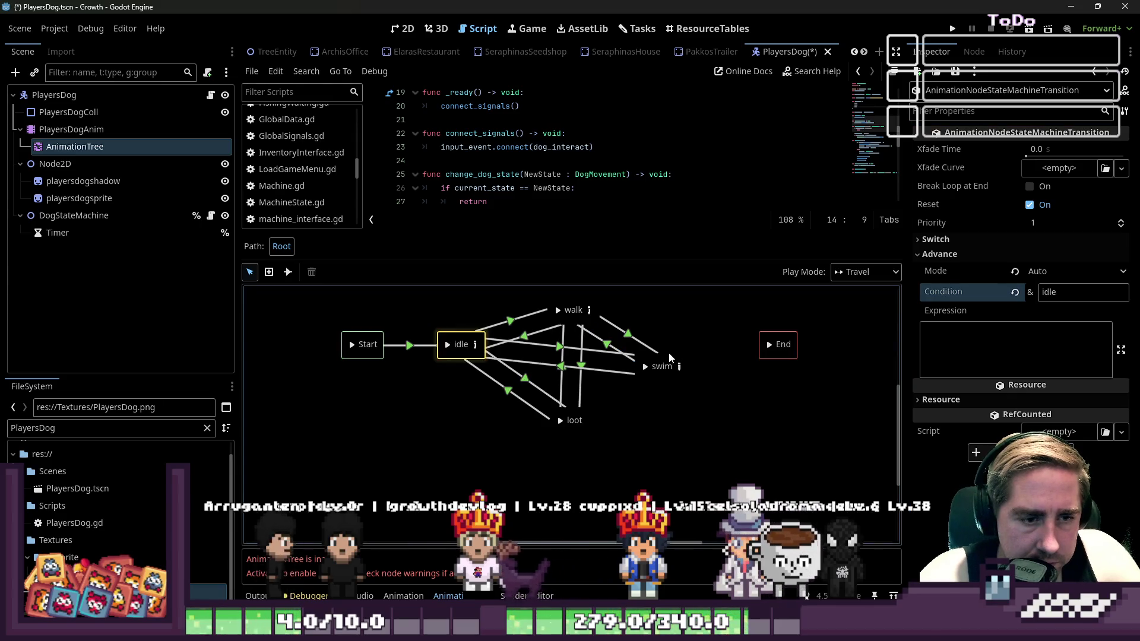
mouse_move(669, 360)
mouse_down()
mouse_move(706, 395)
mouse_move(704, 423)
mouse_move(709, 373)
mouse_up()
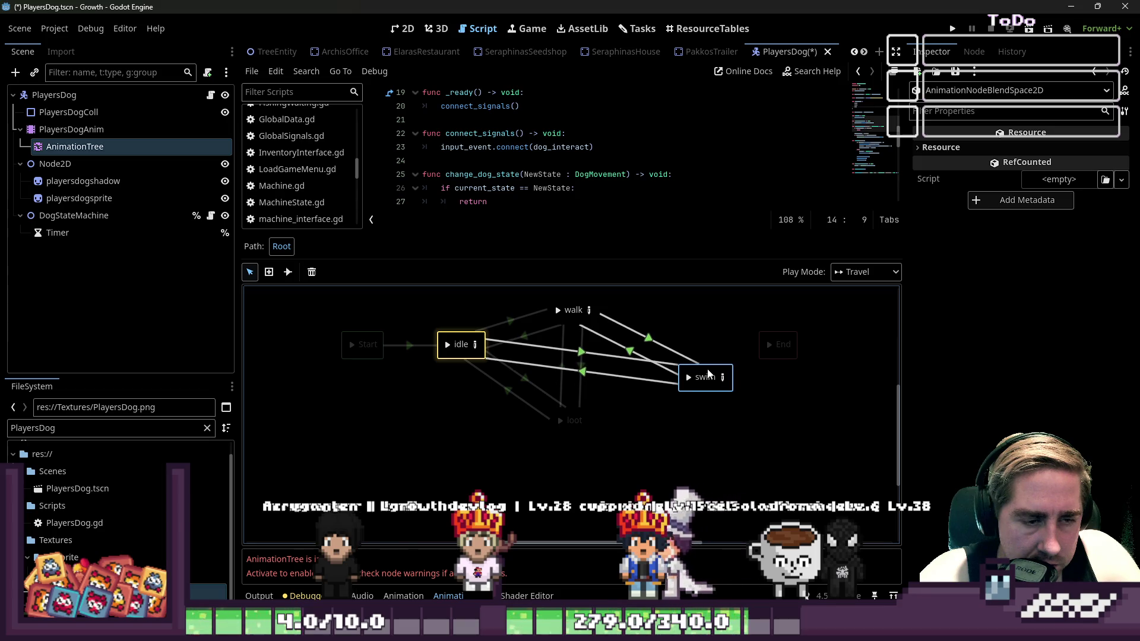
click(615, 469)
Save PlayersDog.tscn and bring up the PlayersDog.gd script
key(ctrl+s)
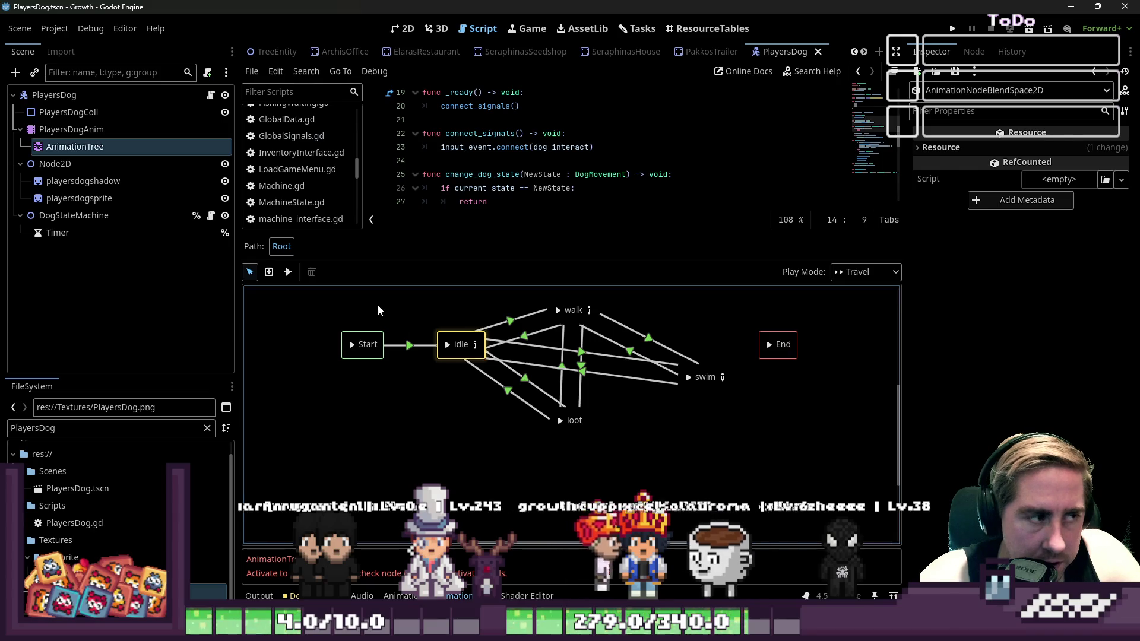
click(210, 95)
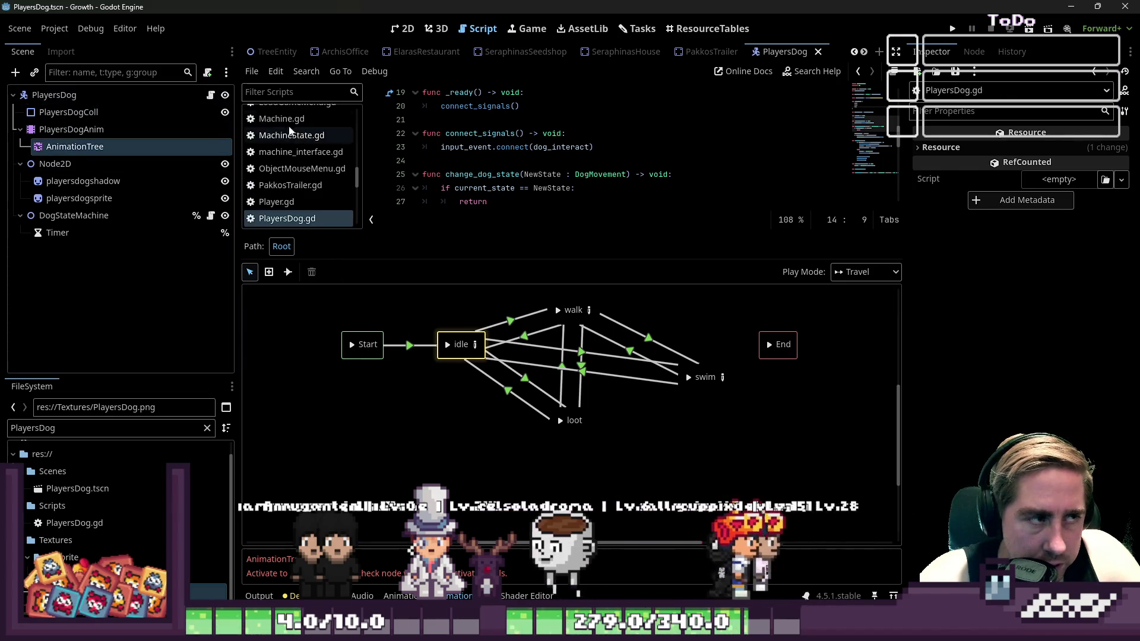
click(408, 32)
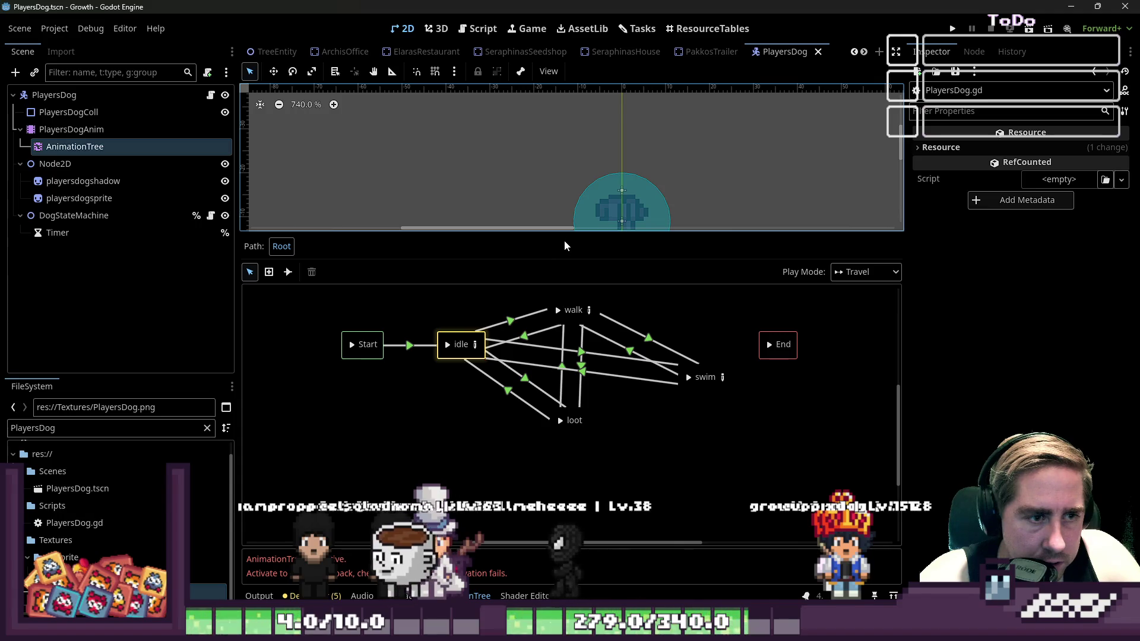
drag(585, 232, 564, 376)
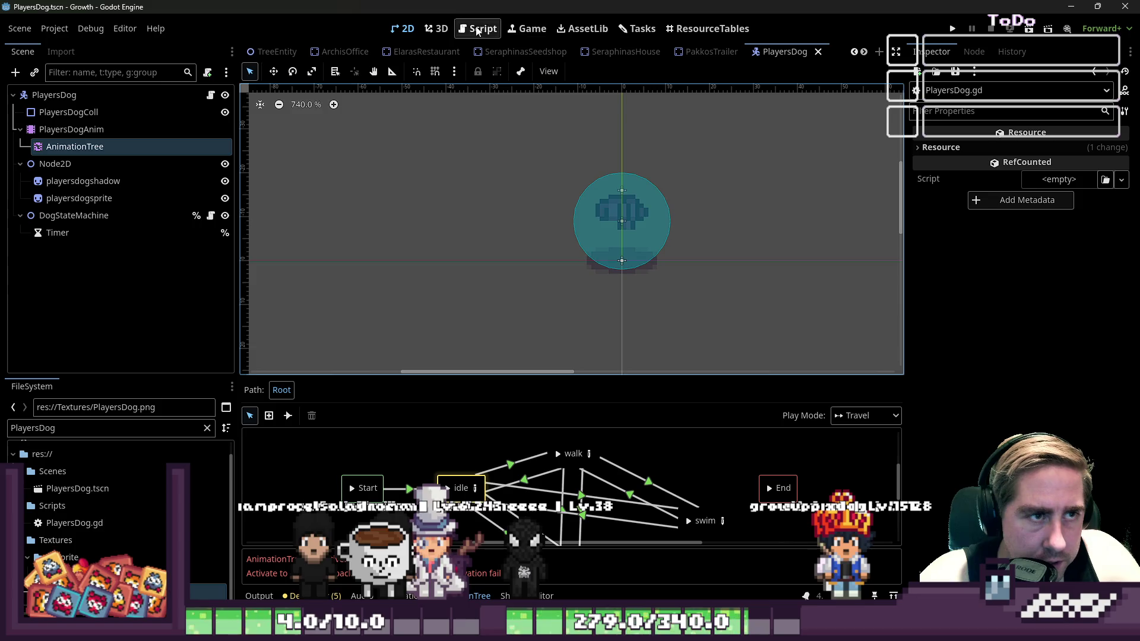
click(482, 30)
scroll(514, 245, down, 2)
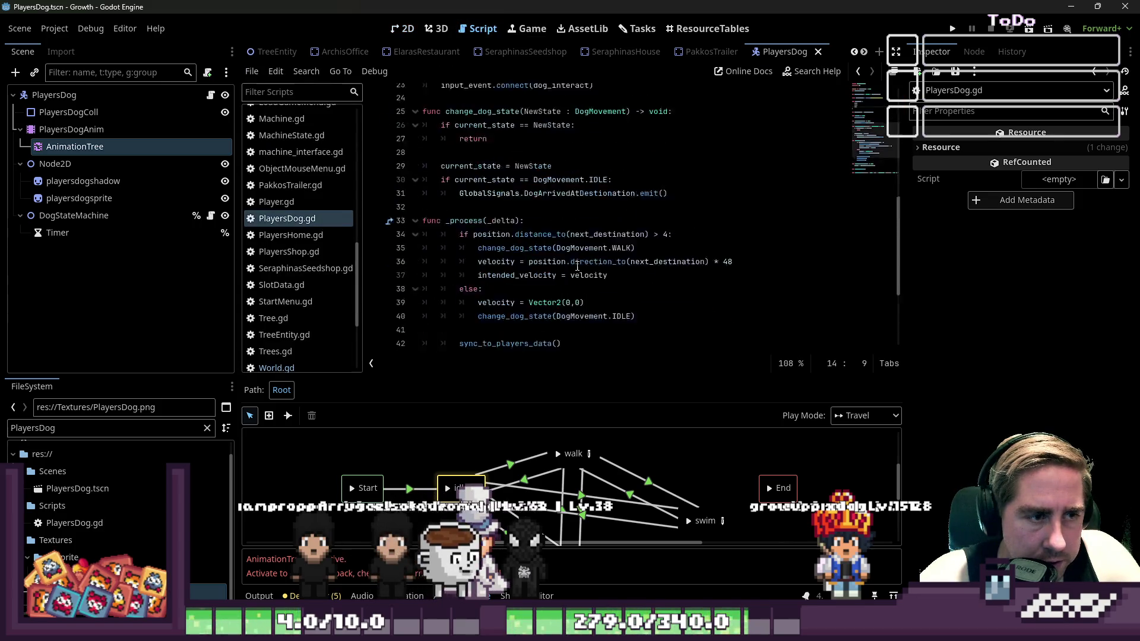
scroll(514, 246, up, 6)
scroll(427, 267, down, 9)
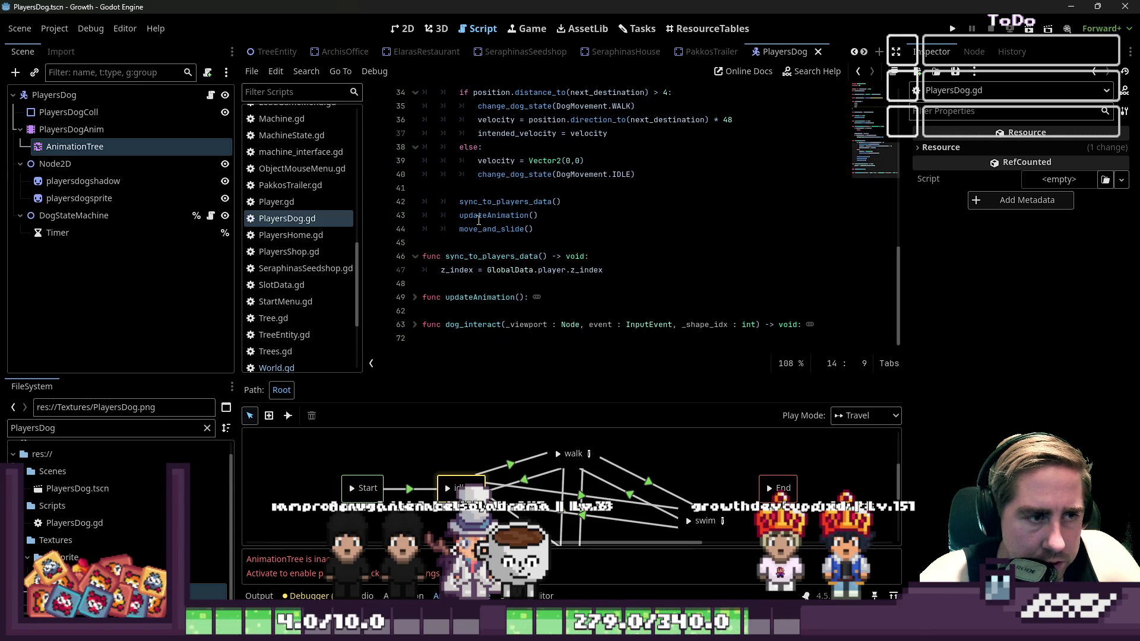
In updateAnimation, duplicate the loot reset line and change loot to swim
ctrl+click(482, 216)
drag(818, 219, 438, 219)
key(ctrl+c)
key(End)
key(Return)
key(ctrl+v)
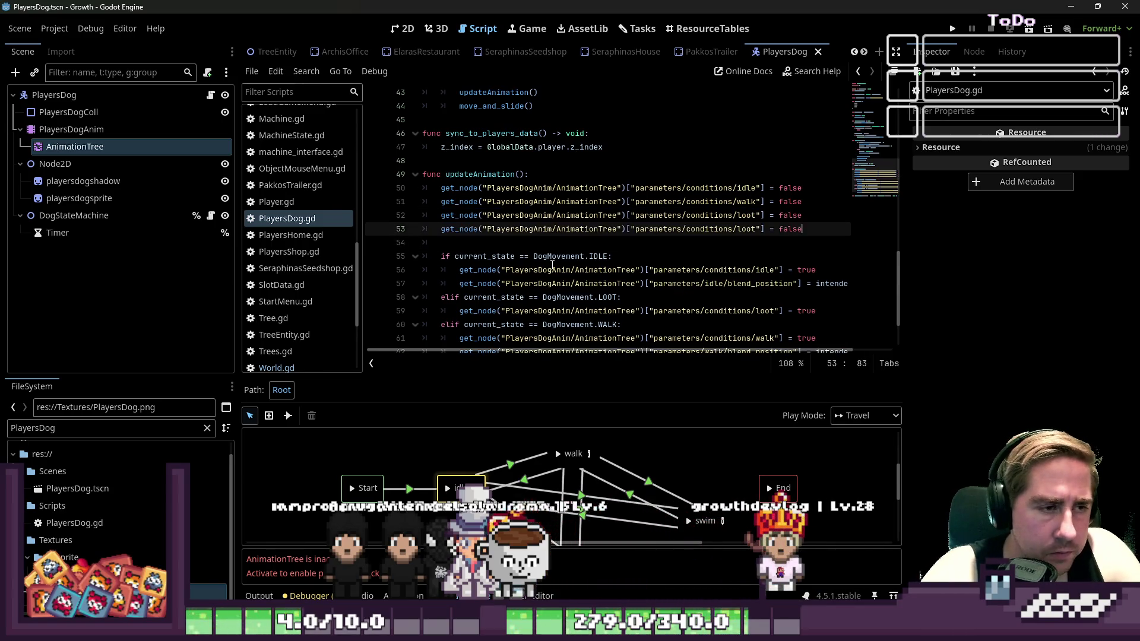
key(ctrl+Left)
key(ctrl+Left)
key(ctrl+Left)
key(ctrl+shift+Right)
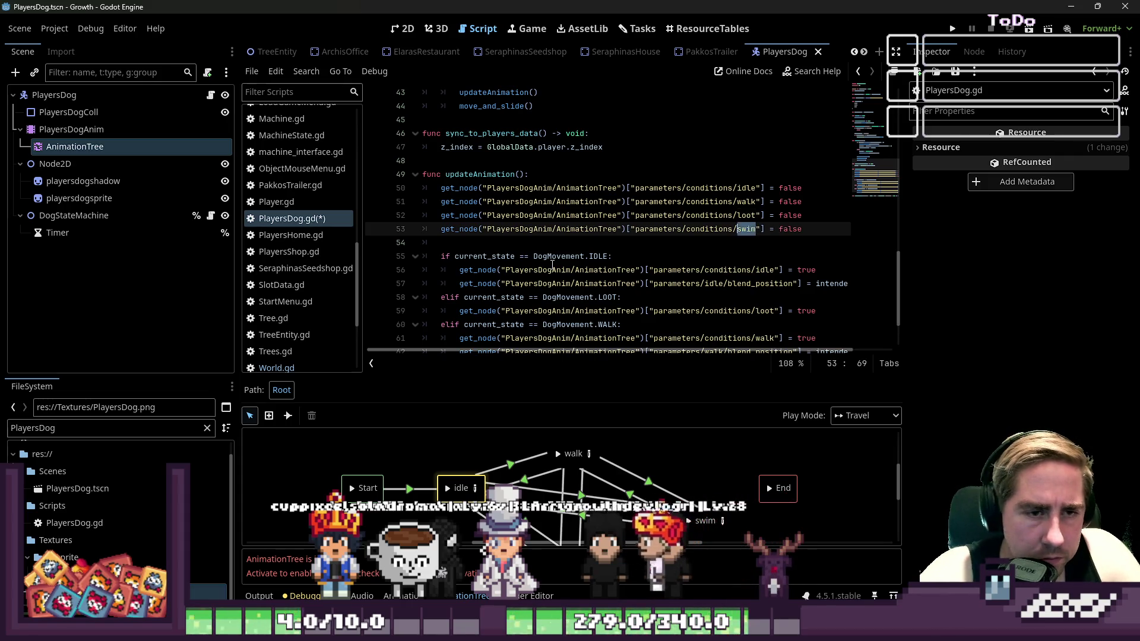
key(Right)
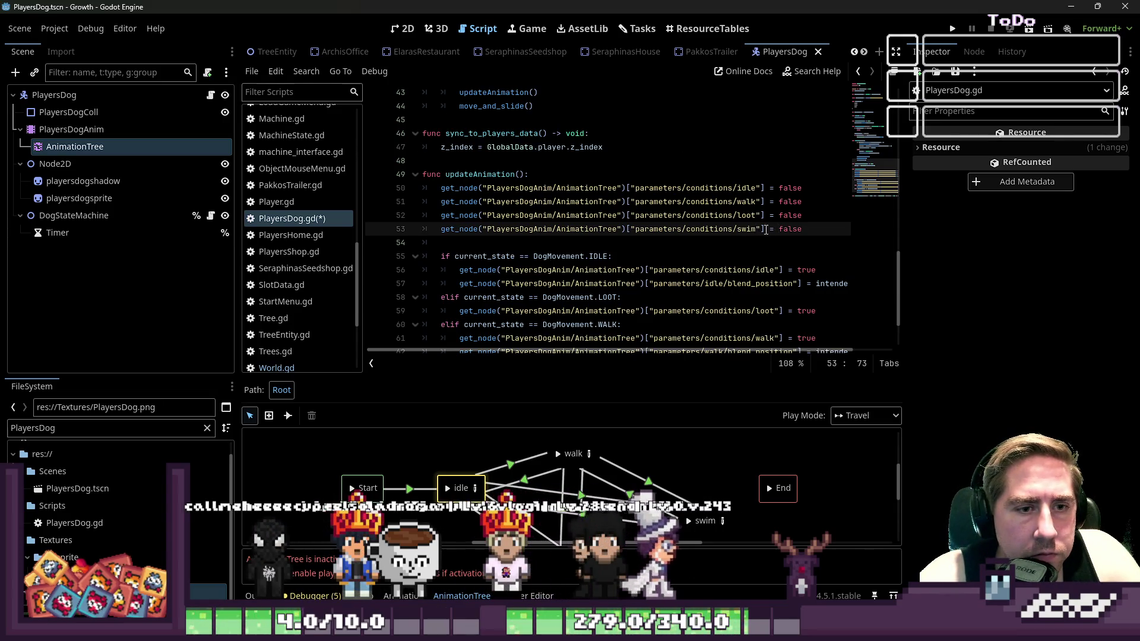
drag(765, 230, 447, 235)
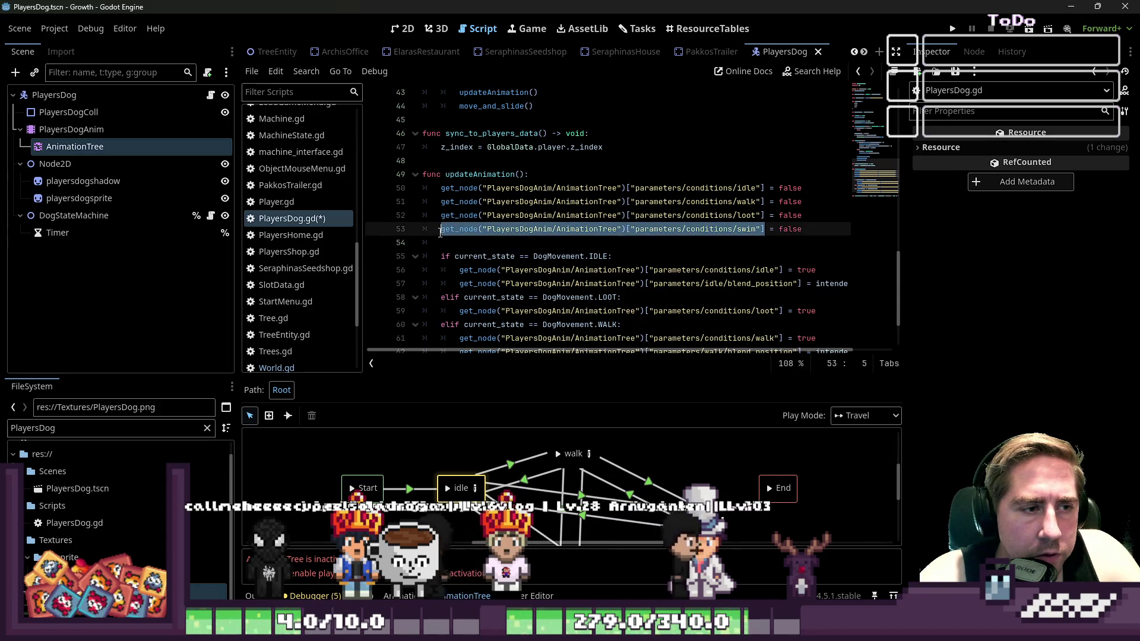
Open a fresh line below the walk branch in updateAnimation
scroll(551, 259, down, 2)
click(634, 285)
click(631, 300)
key(Return)
key(Return)
key(Up)
key(Up)
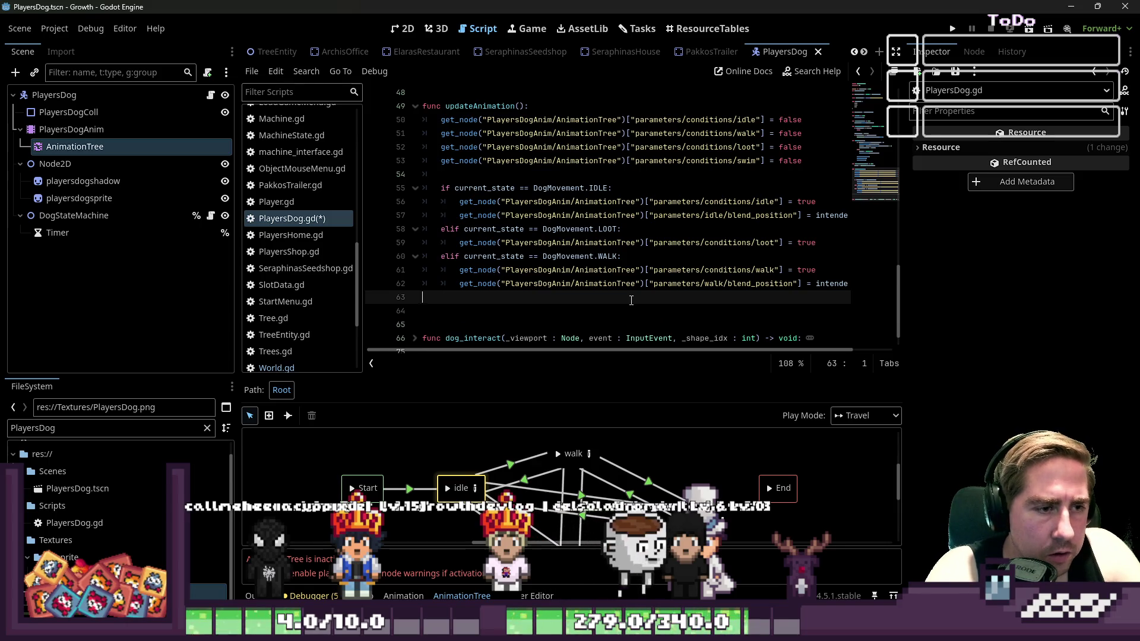
key(BackSpace)
click(631, 300)
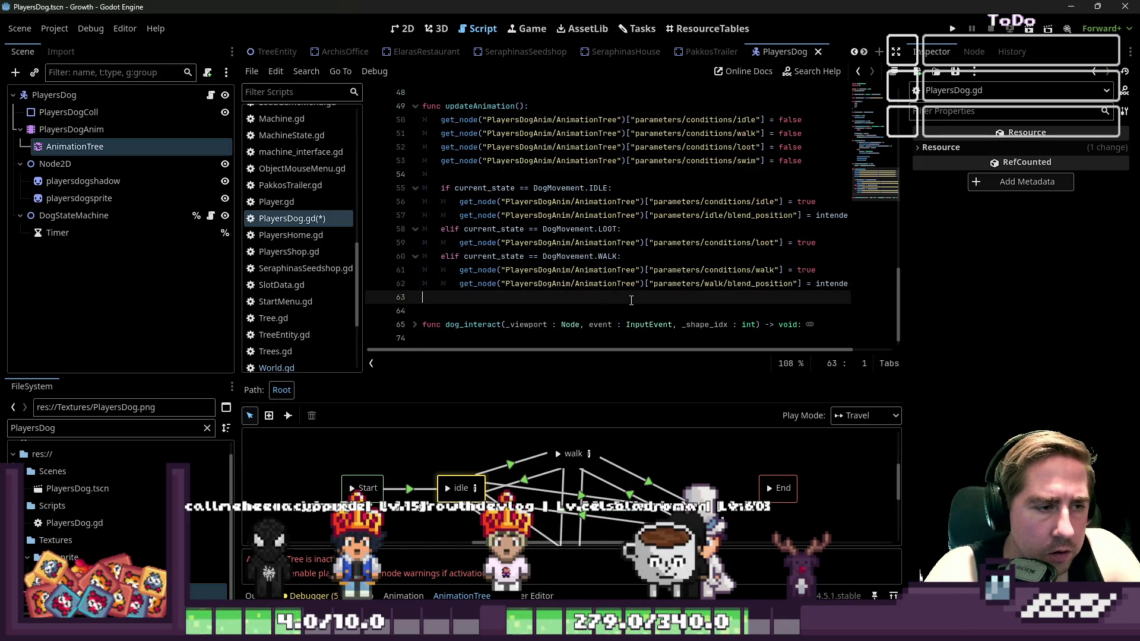
key(BackSpace)
key(Up)
key(Up)
key(Up)
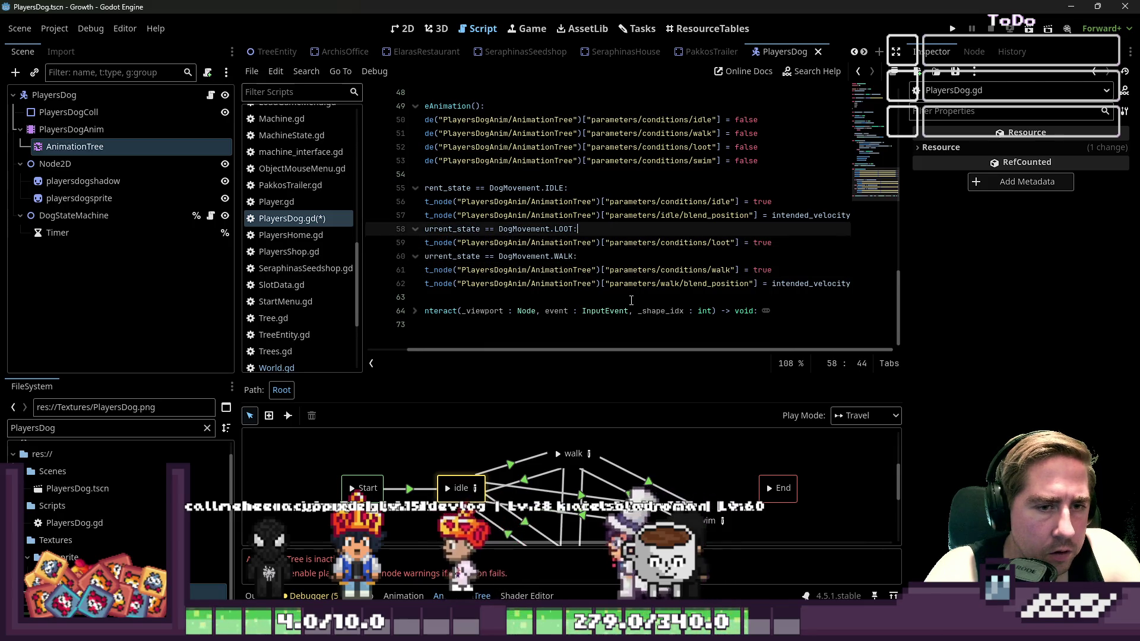
key(Home)
key(Down)
key(Down)
key(Down)
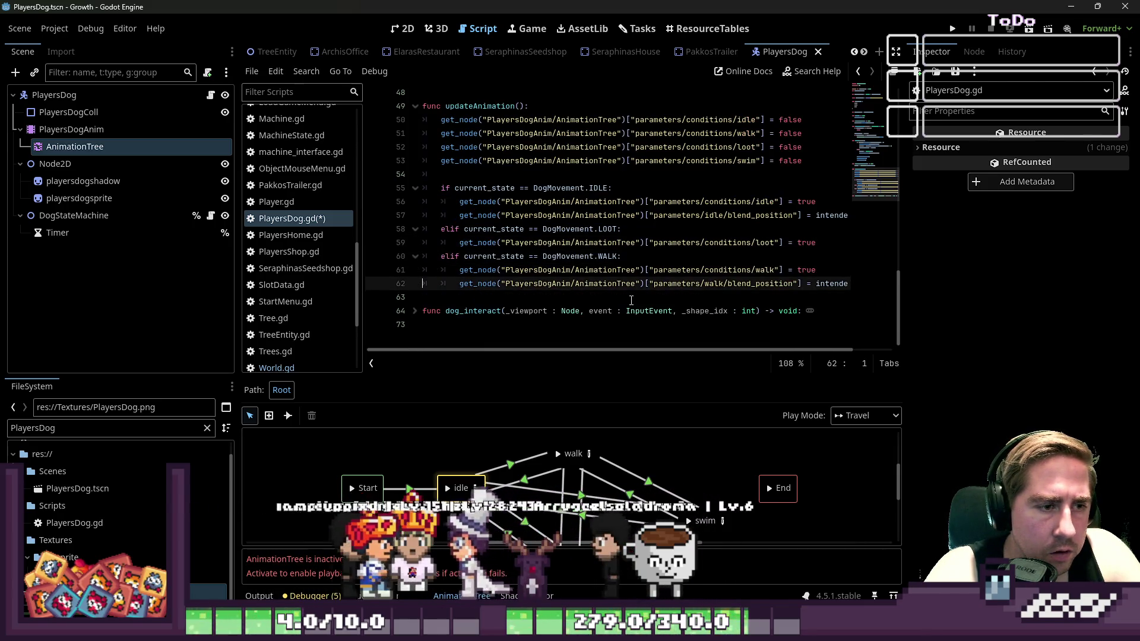
click(631, 300)
key(Return)
key(Up)
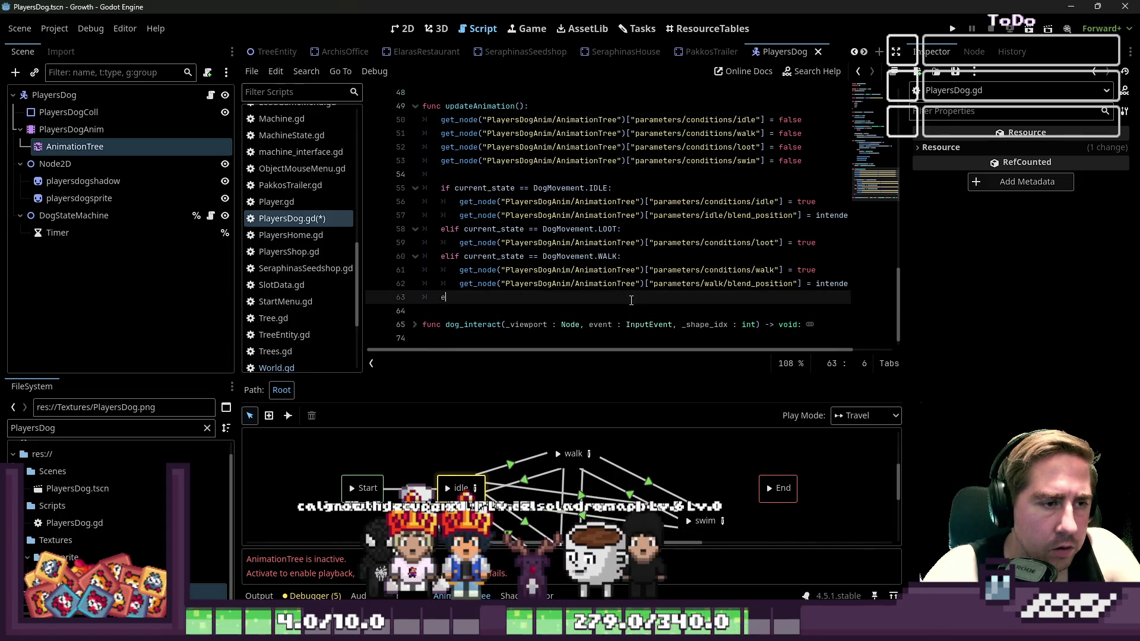
Write the current_state == DogMovement.SWIM: branch with conditions/swim set to true
text(lif current)
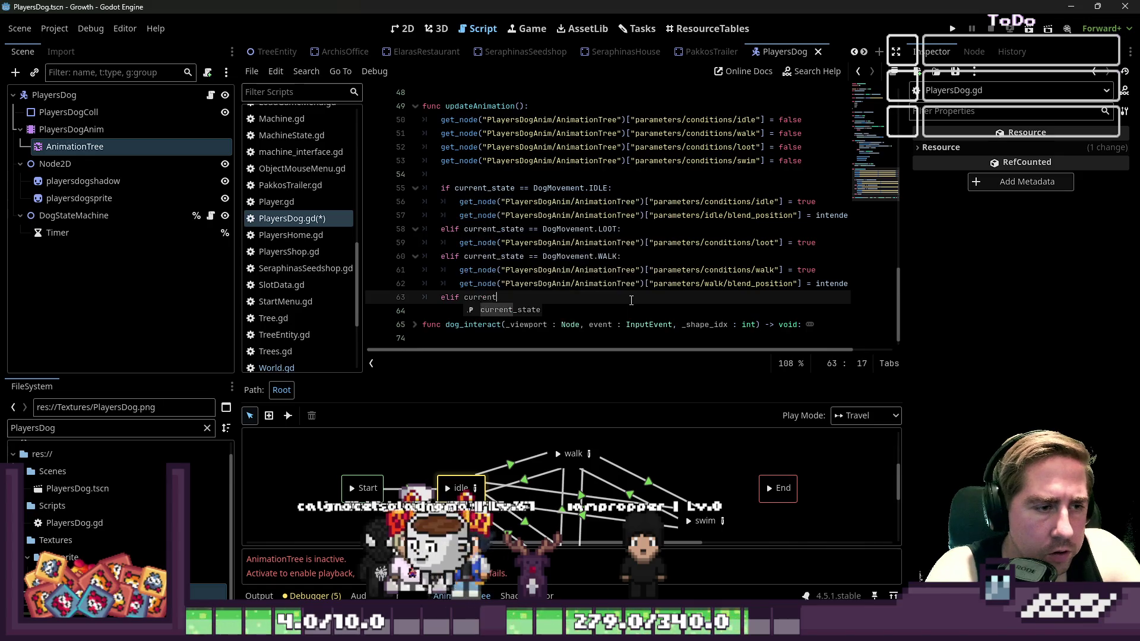
text(_state == )
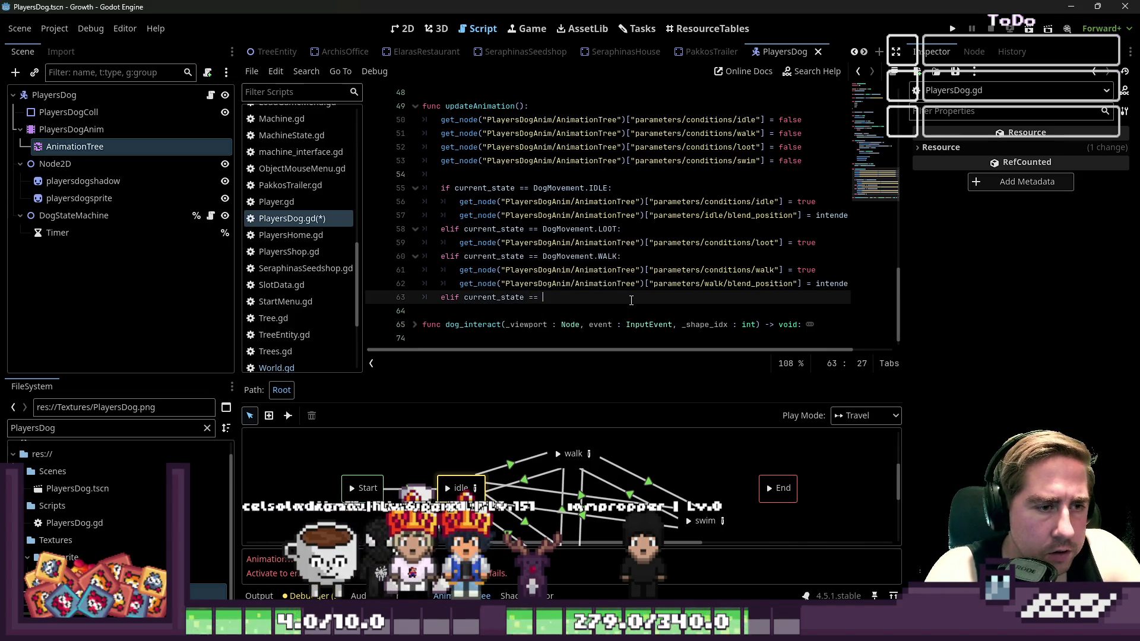
text(Dog)
key(Return)
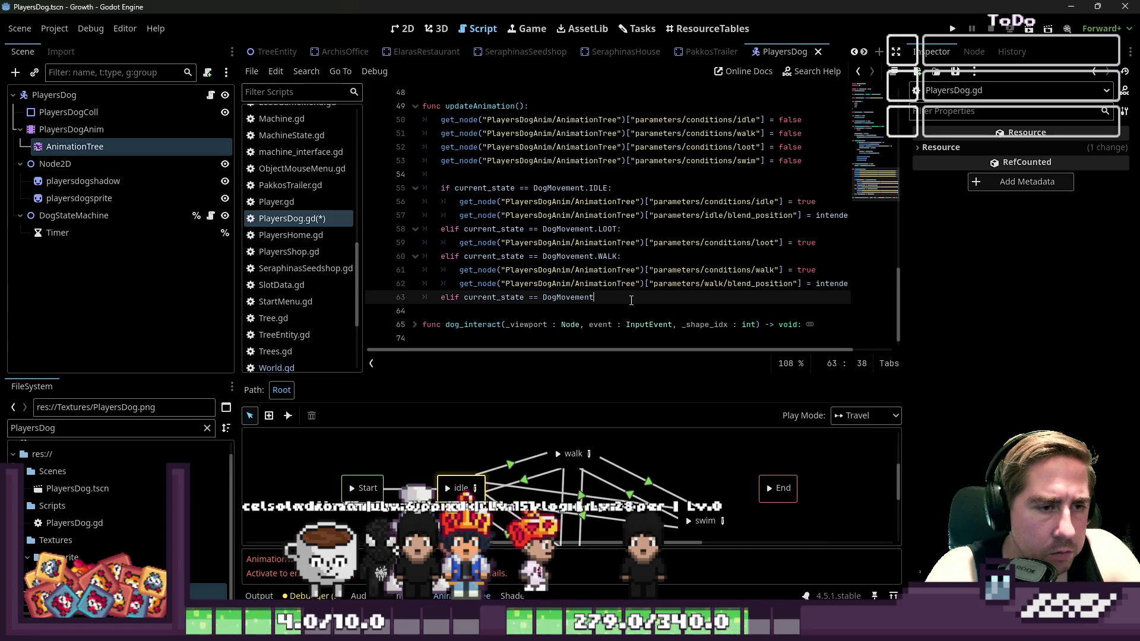
text(.SWIM:)
key(Return)
key(ctrl+v)
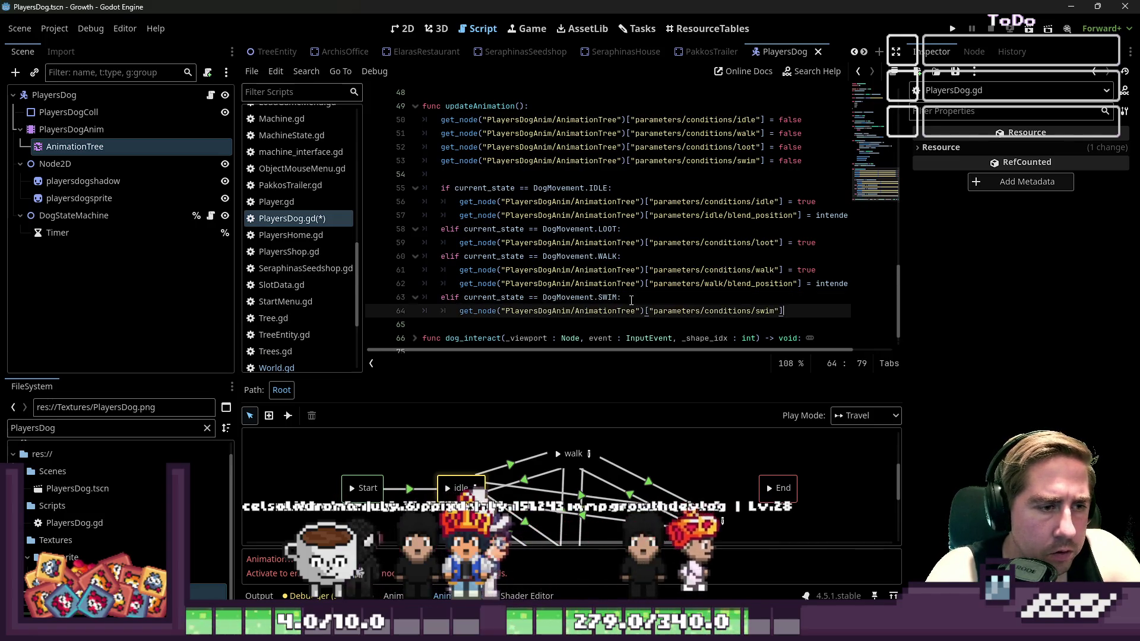
key(End)
text(= tru)
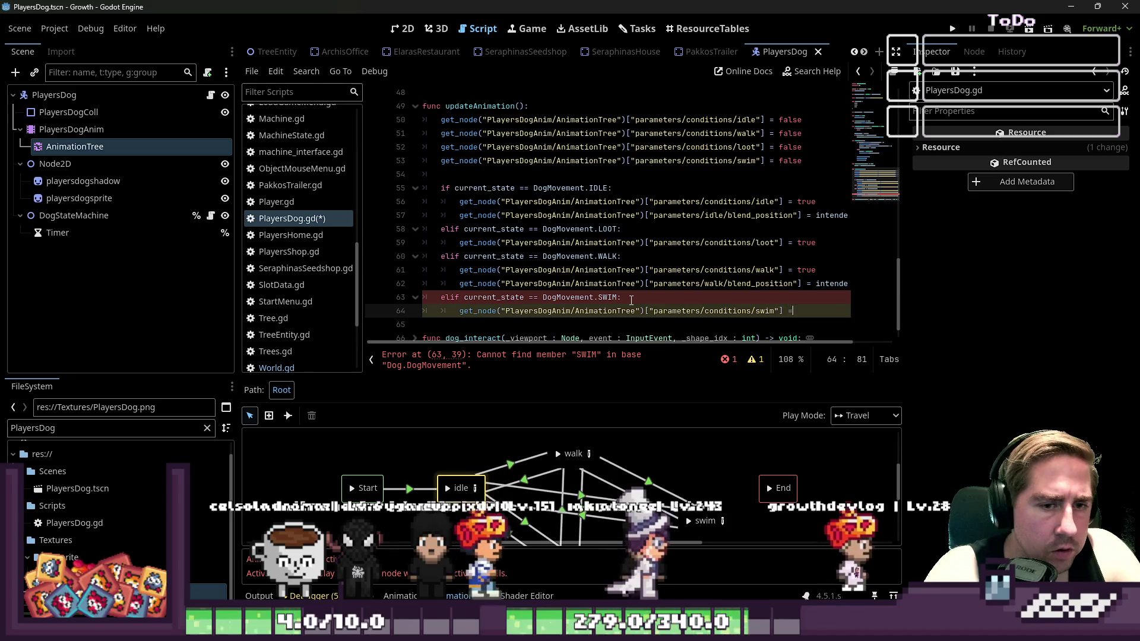
key(Return)
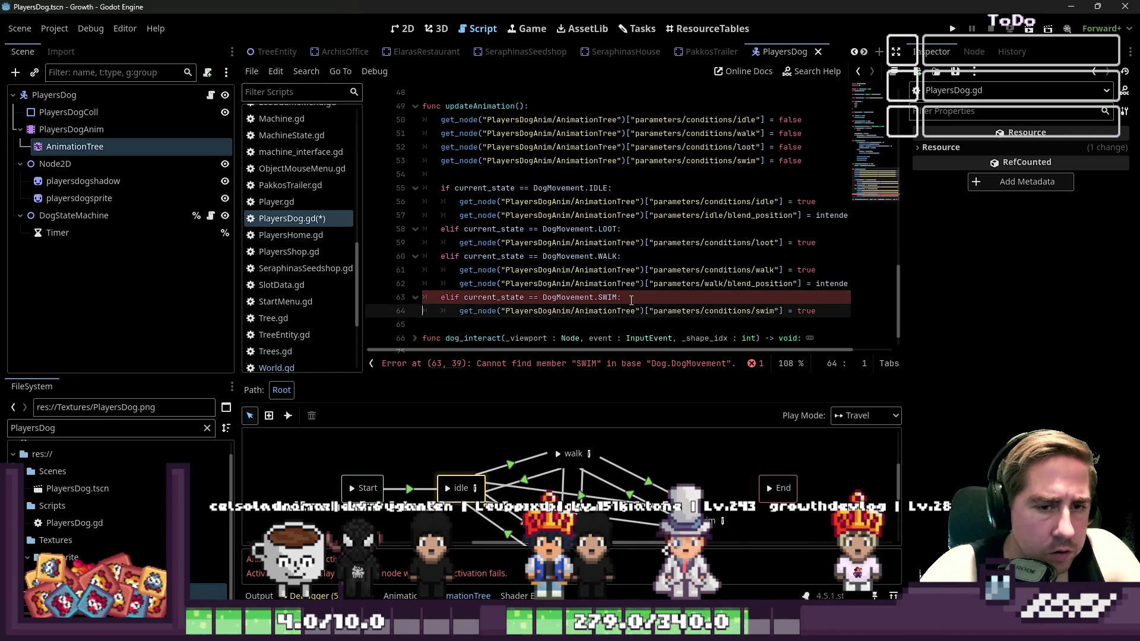
Copy the walk blend_position line into the SWIM branch, changing walk to swim
key(Up)
key(Up)
key(Up)
key(Home)
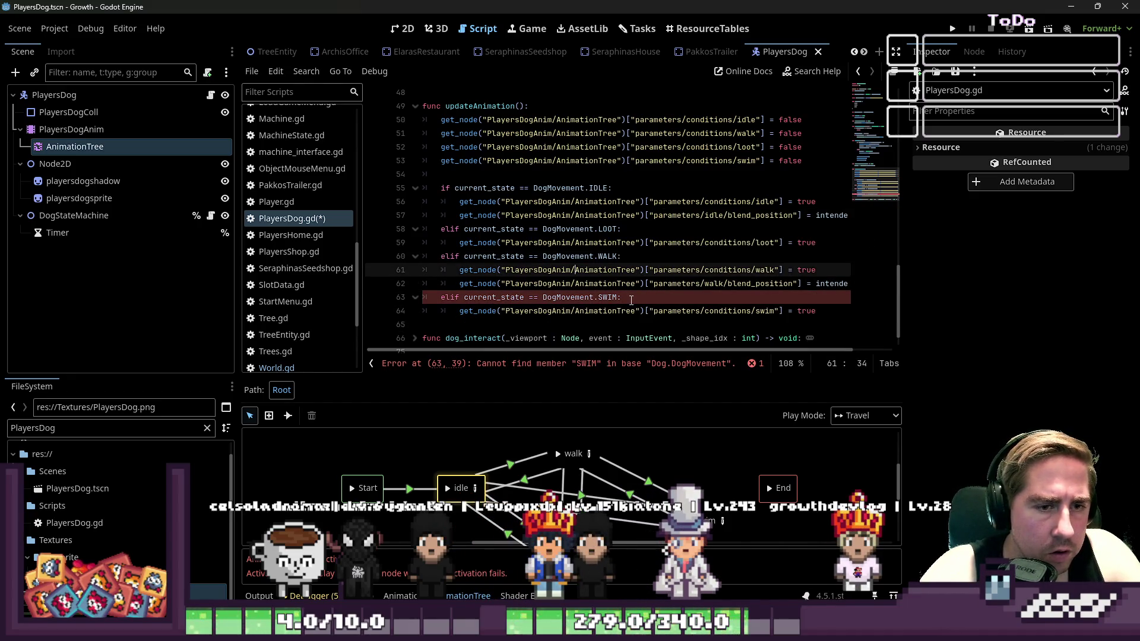
key(Down)
key(shift+End)
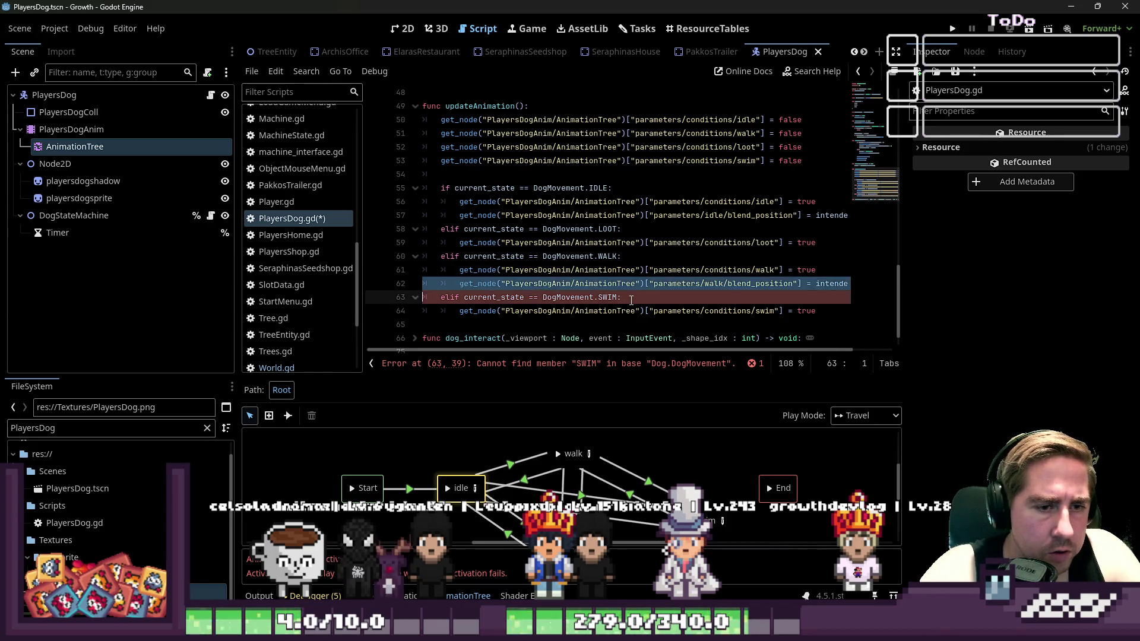
key(ctrl+c)
key(Down)
key(Down)
key(Return)
key(ctrl+v)
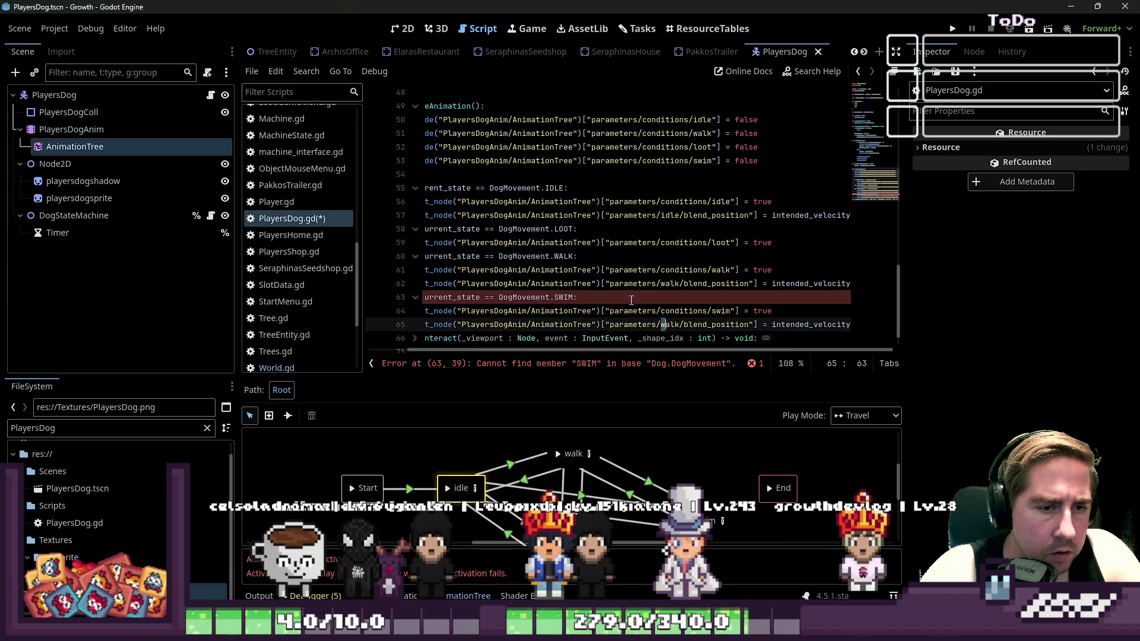
key(shift+Right)
key(shift+Right)
key(shift+Right)
text(s)
key(Up)
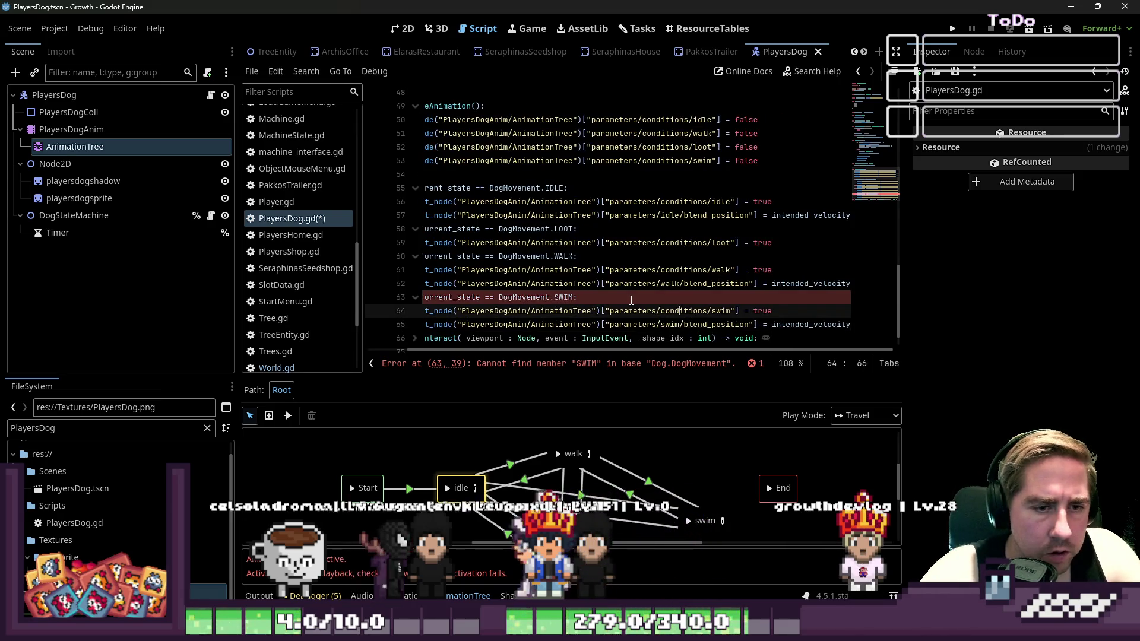
key(Home)
key(Home)
key(Up)
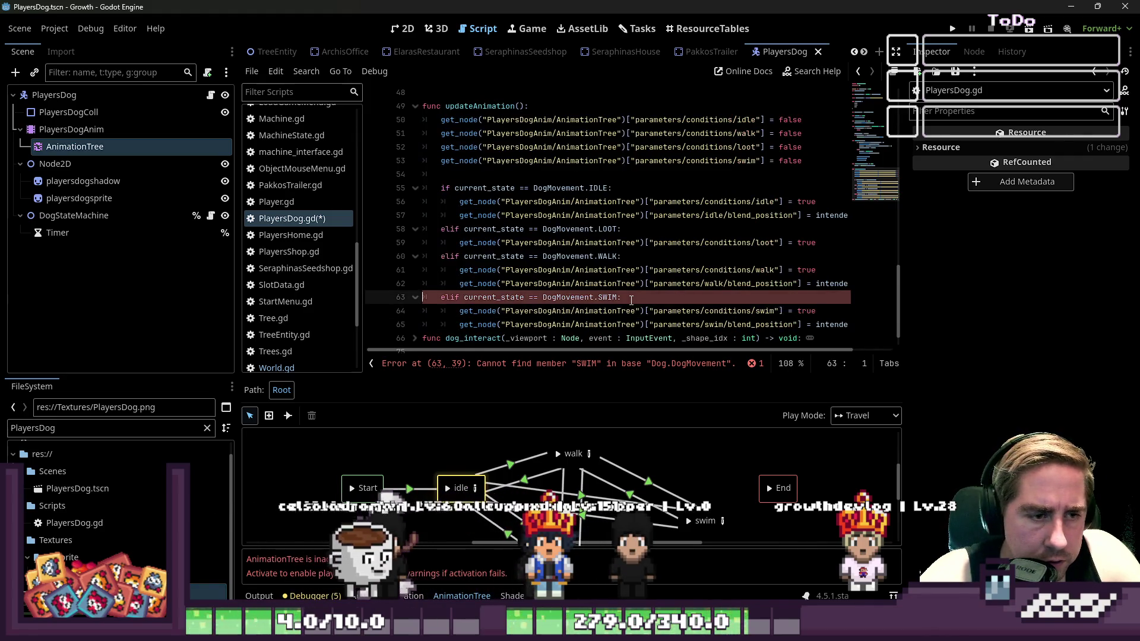
key(End)
scroll(631, 300, up, 12)
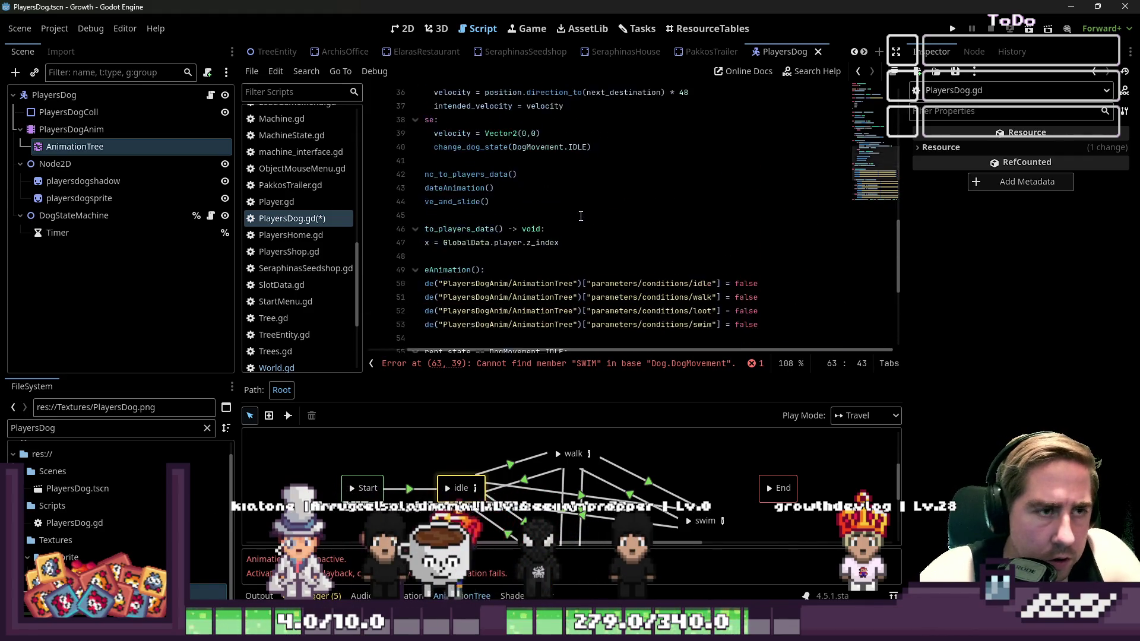
Insert SWIM into the DogMovement enum between WALK and LOOT, then open DogMoving.gd
click(515, 225)
key(Up)
key(Up)
key(Up)
key(Down)
key(Down)
key(Down)
key(Down)
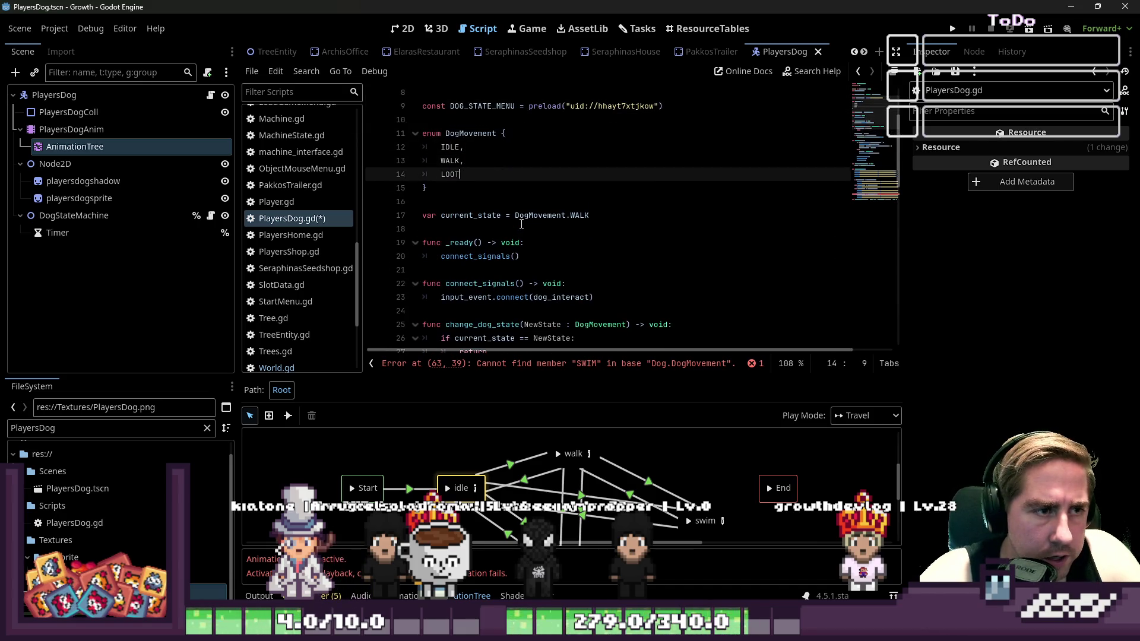
key(Return)
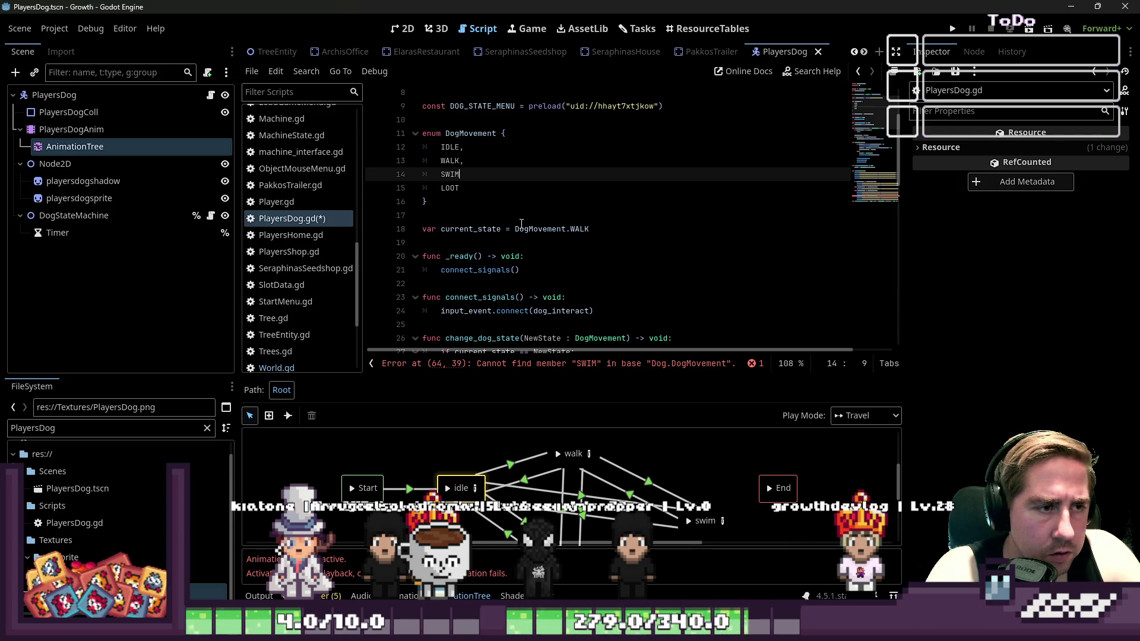
scroll(297, 237, up, 10)
click(287, 197)
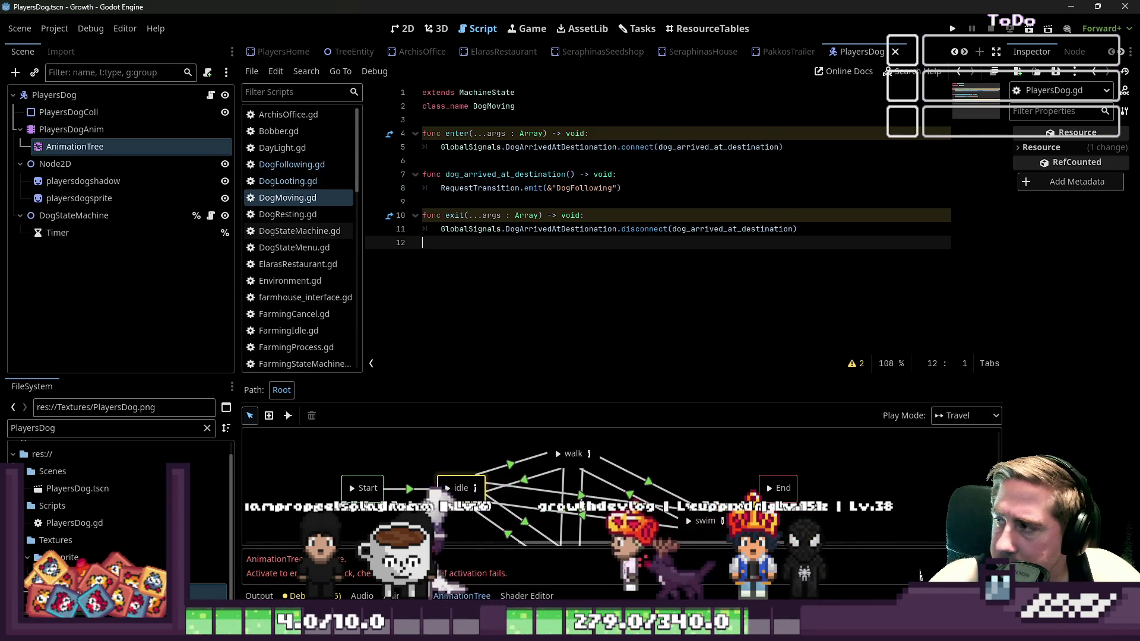
Bring the destination-check code into PlayersDog.gd as current_tile_dog_can_walk() returning bool
click(289, 173)
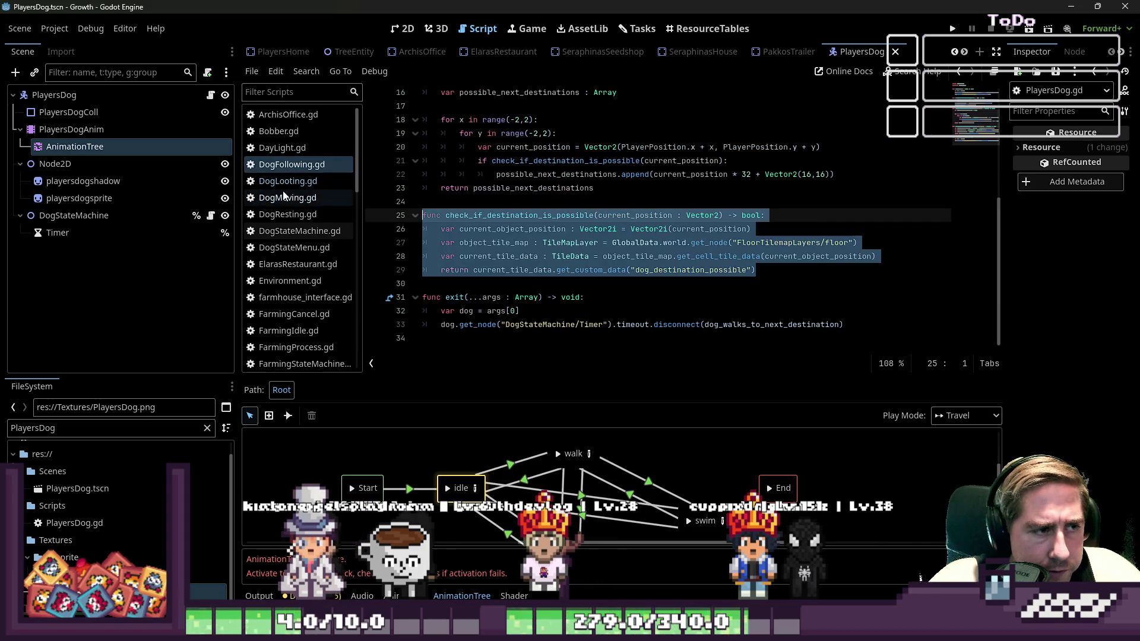
scroll(285, 202, down, 10)
click(294, 235)
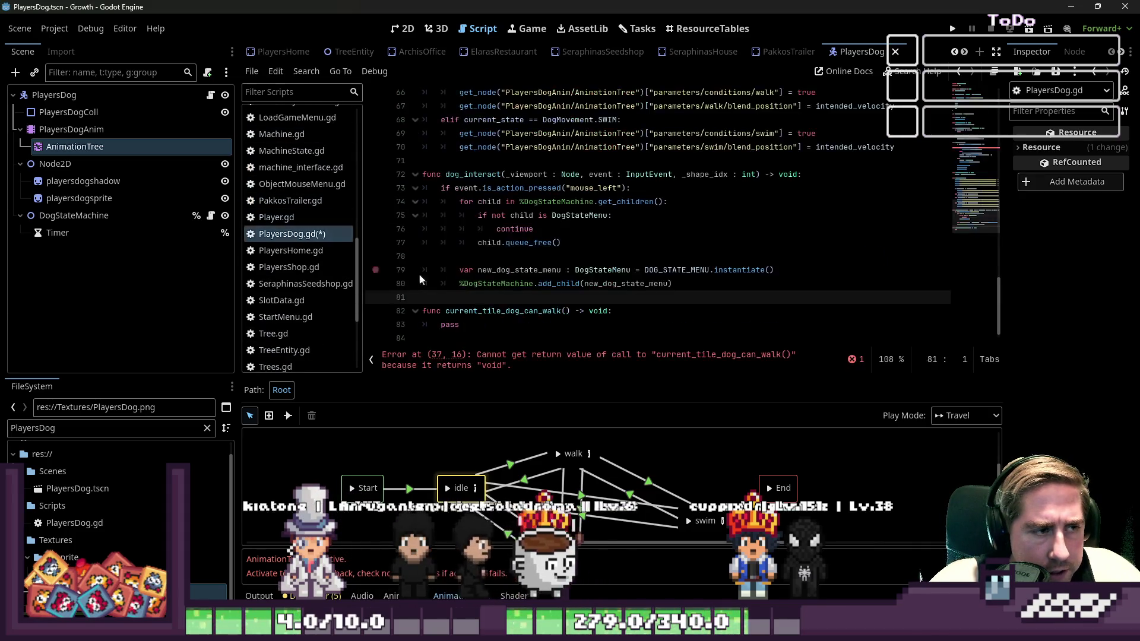
key(ctrl+z)
key(ctrl+z)
key(ctrl+z)
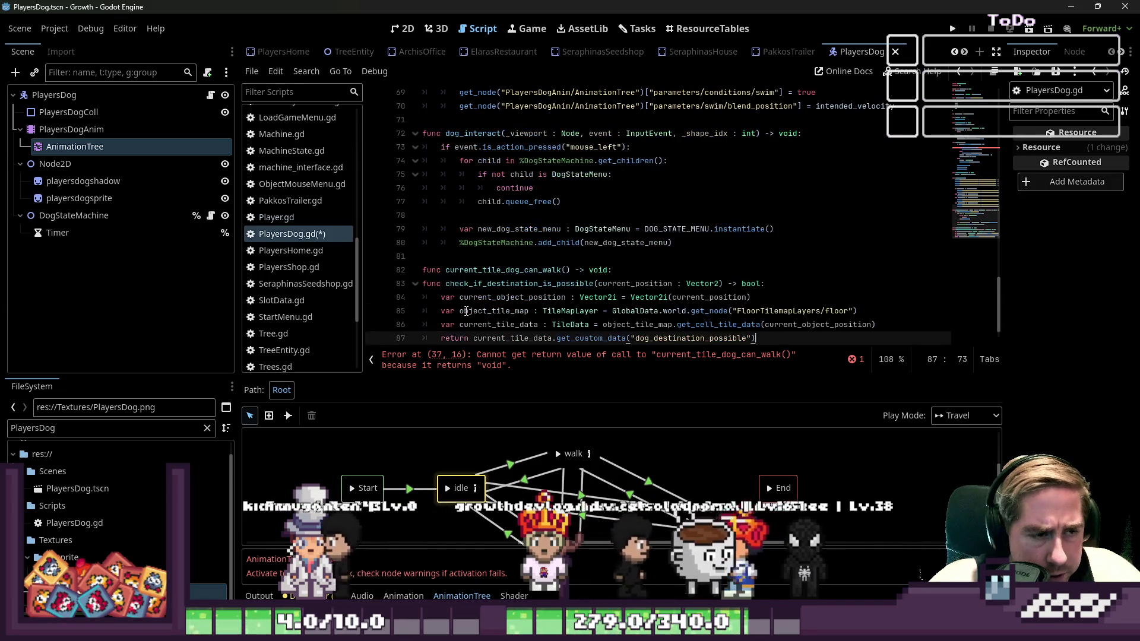
click(478, 311)
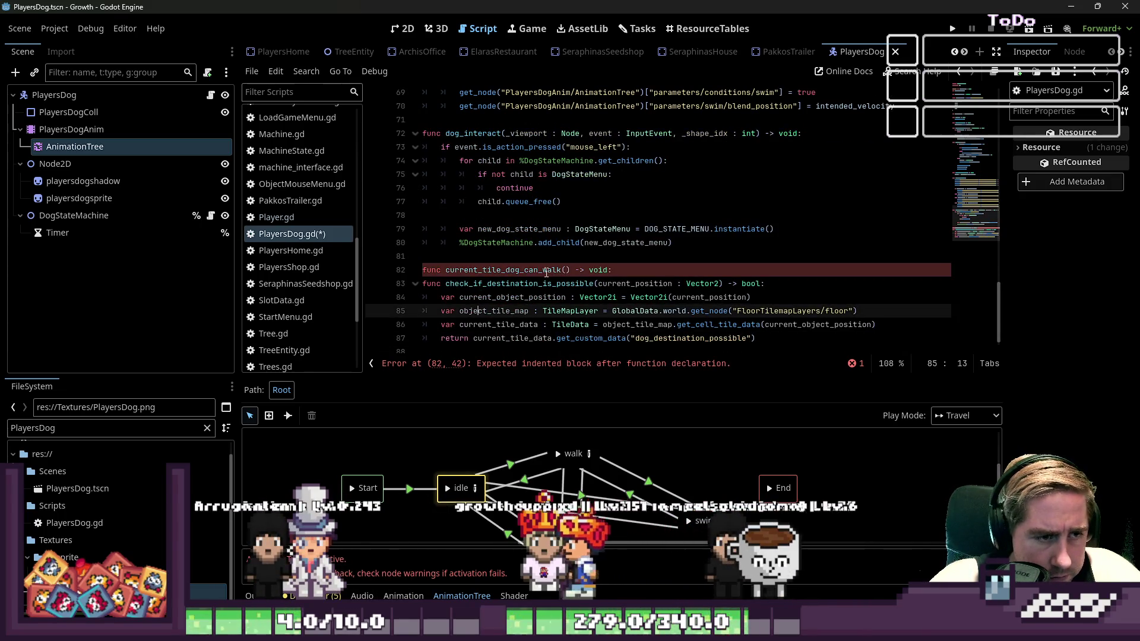
drag(777, 283, 298, 289)
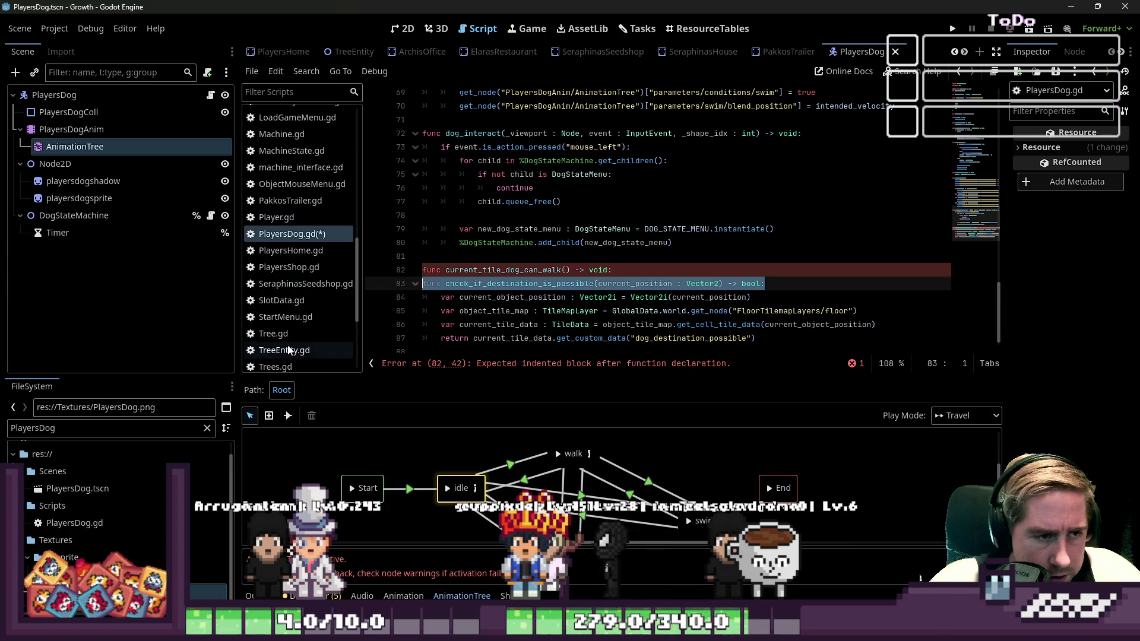
key(BackSpace)
key(BackSpace)
key(Left)
key(ctrl+shift+Left)
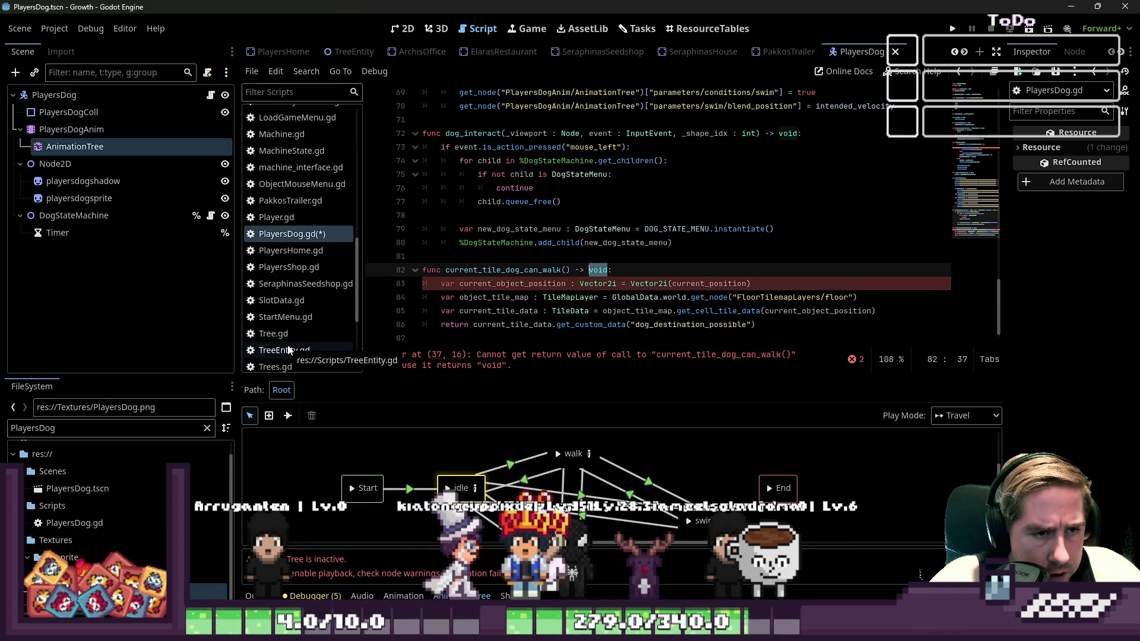
text(bool)
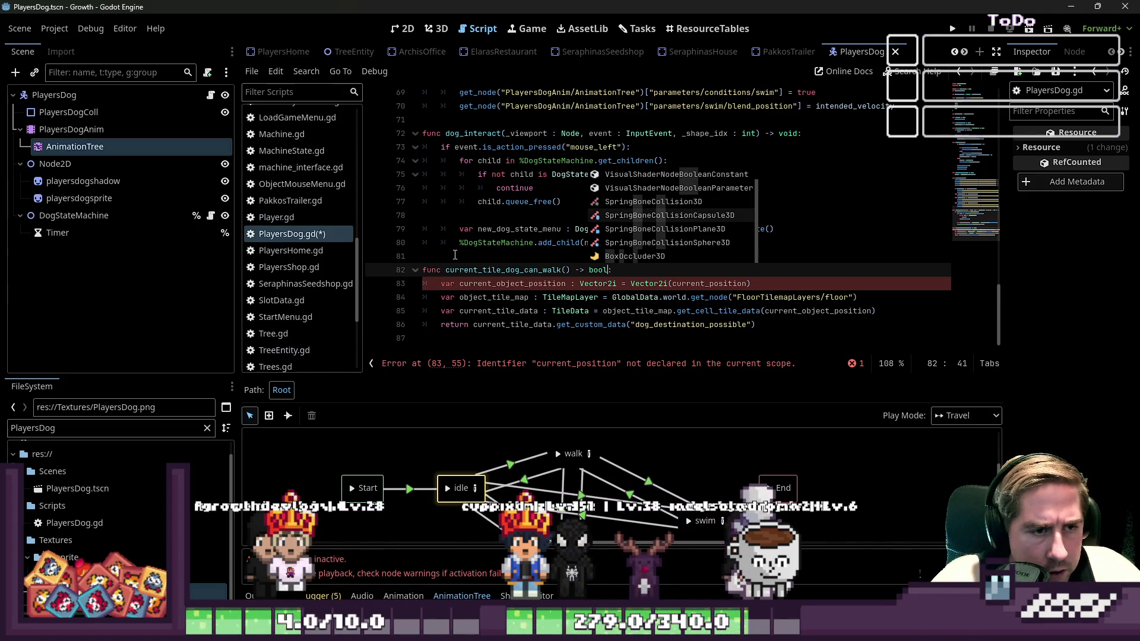
click(490, 256)
click(574, 325)
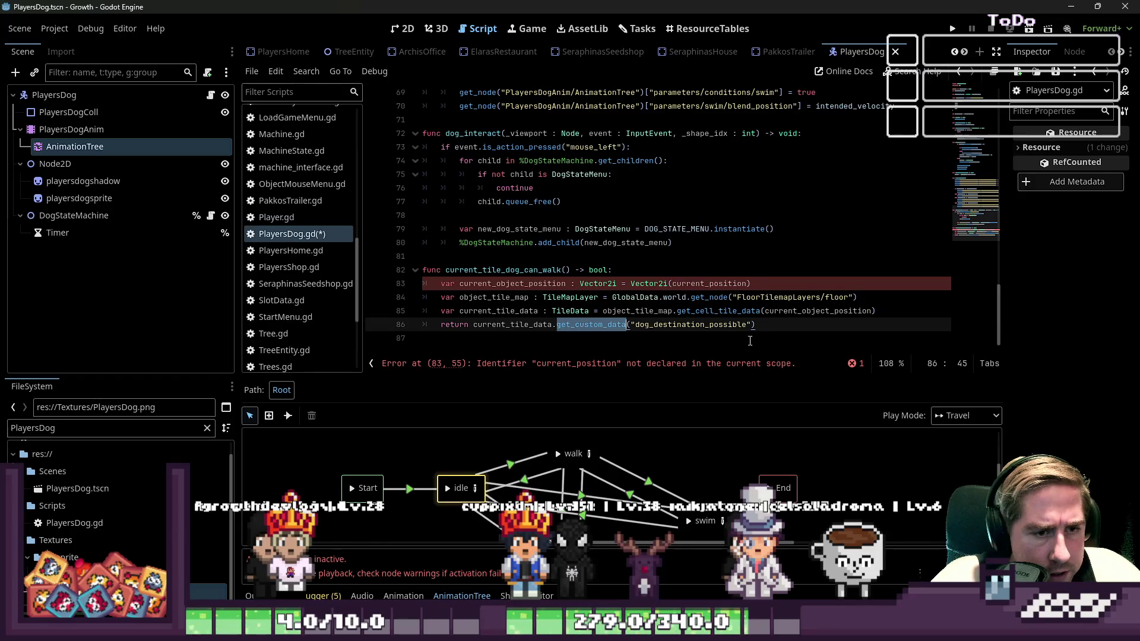
click(787, 328)
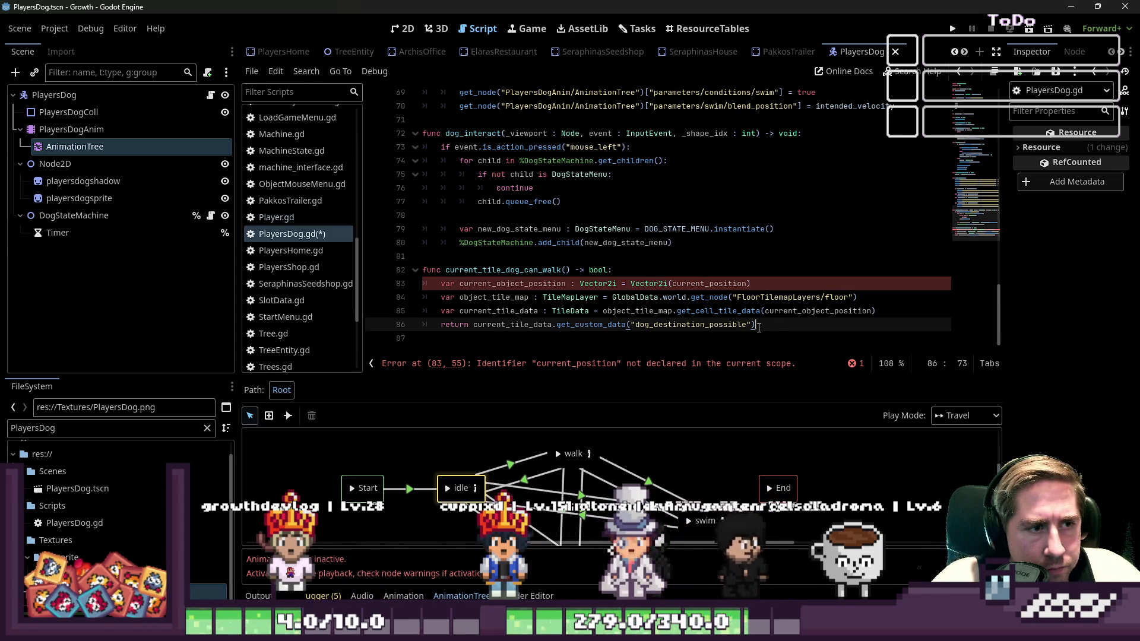
Flip between the 2D view and PlayersDog.gd to review the new function
click(410, 35)
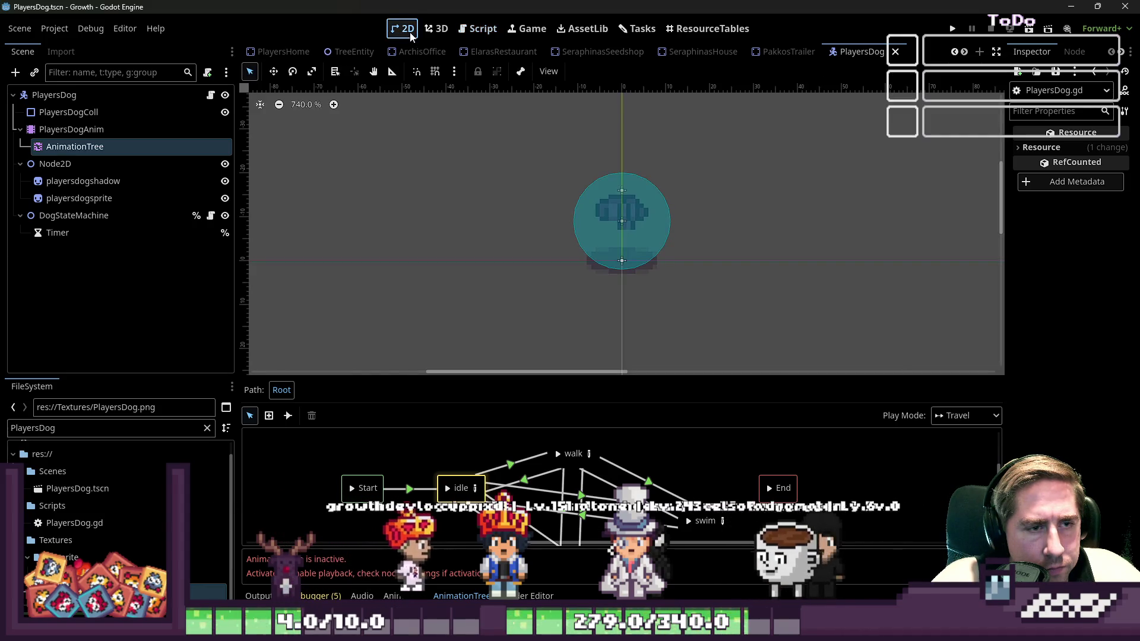
click(478, 28)
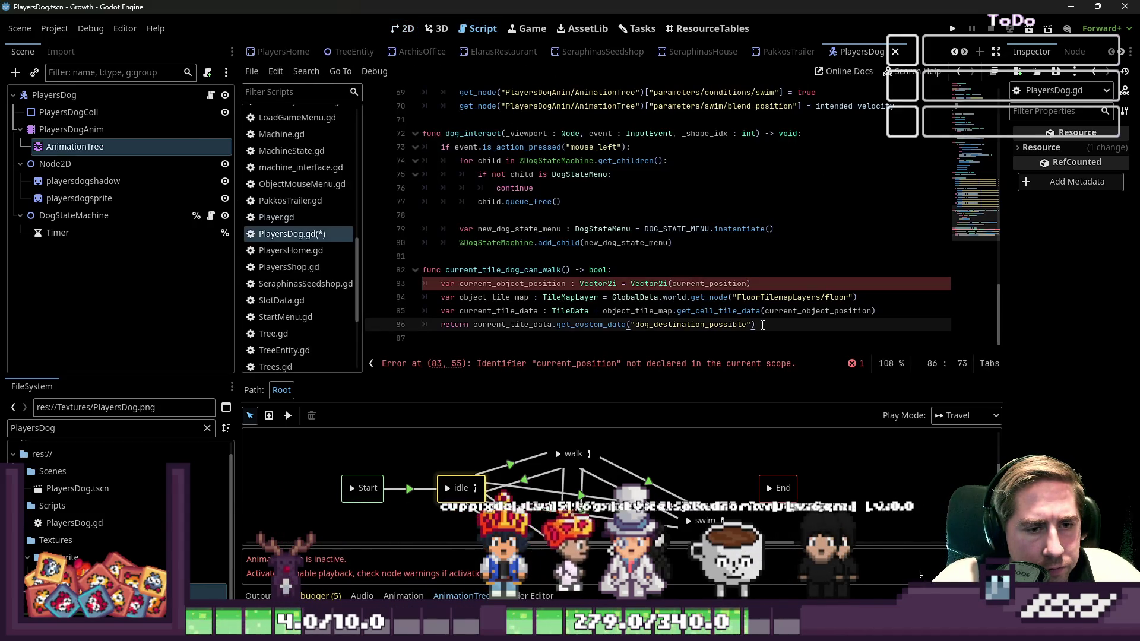
mouse_move(724, 311)
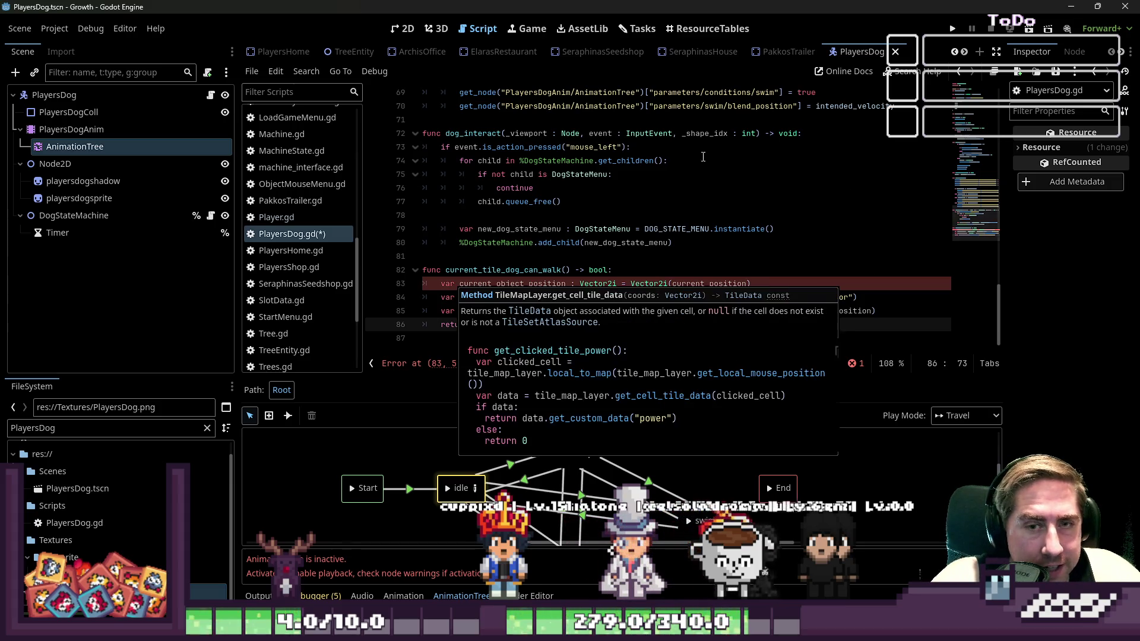
click(404, 29)
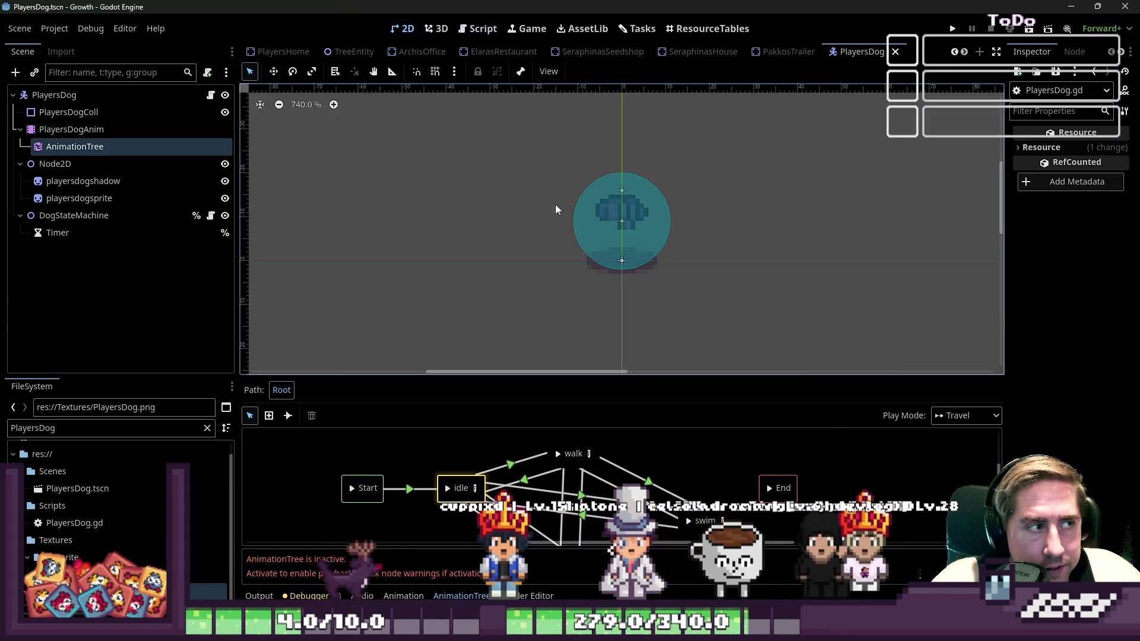
click(479, 28)
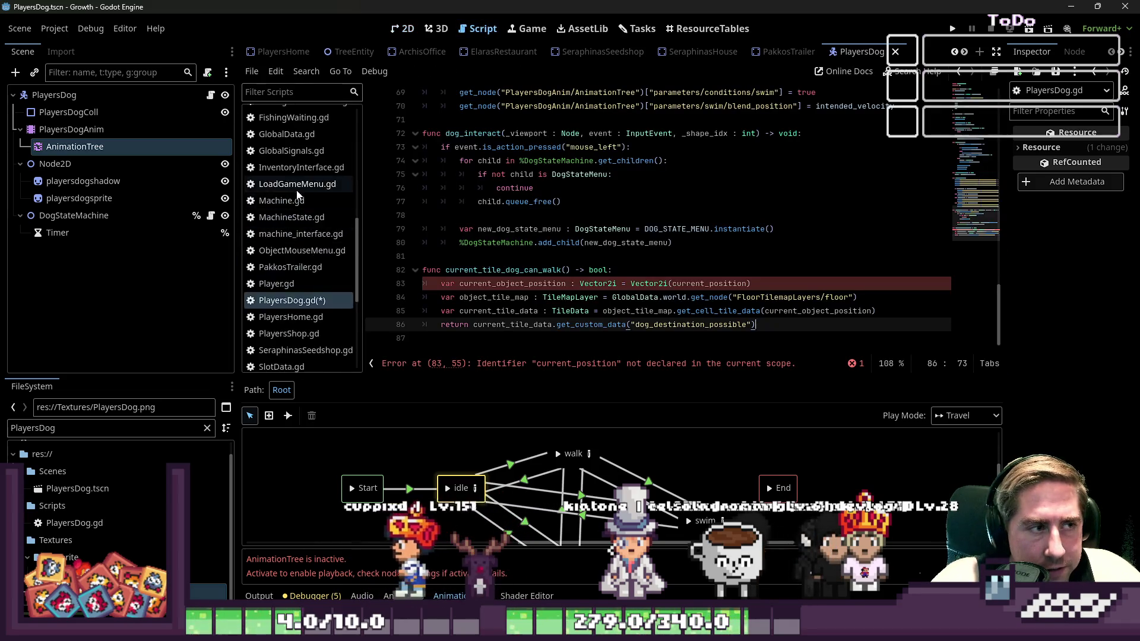
scroll(298, 196, up, 10)
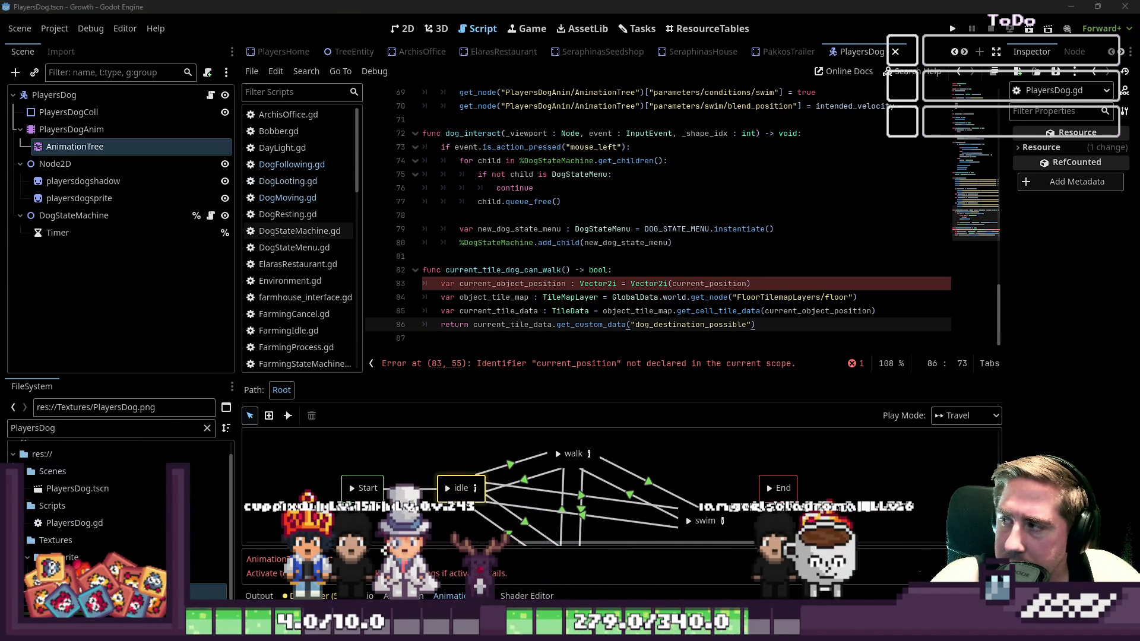
Rename the custom data key from dog_destination_possible to "dog_can_walk"
click(594, 255)
click(644, 324)
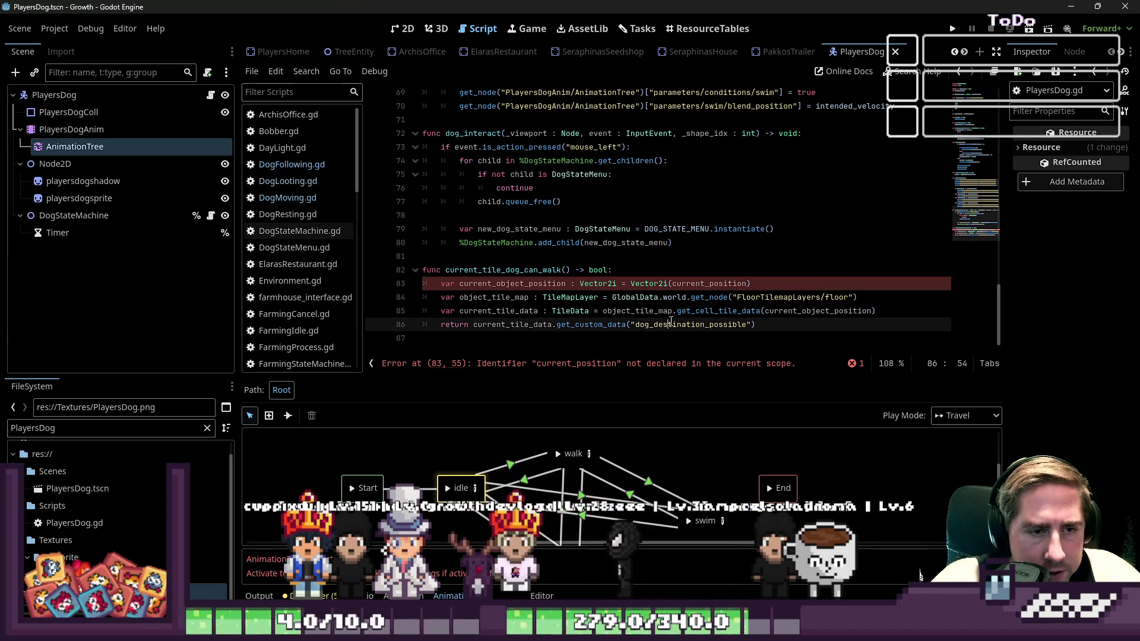
text(dog_can)
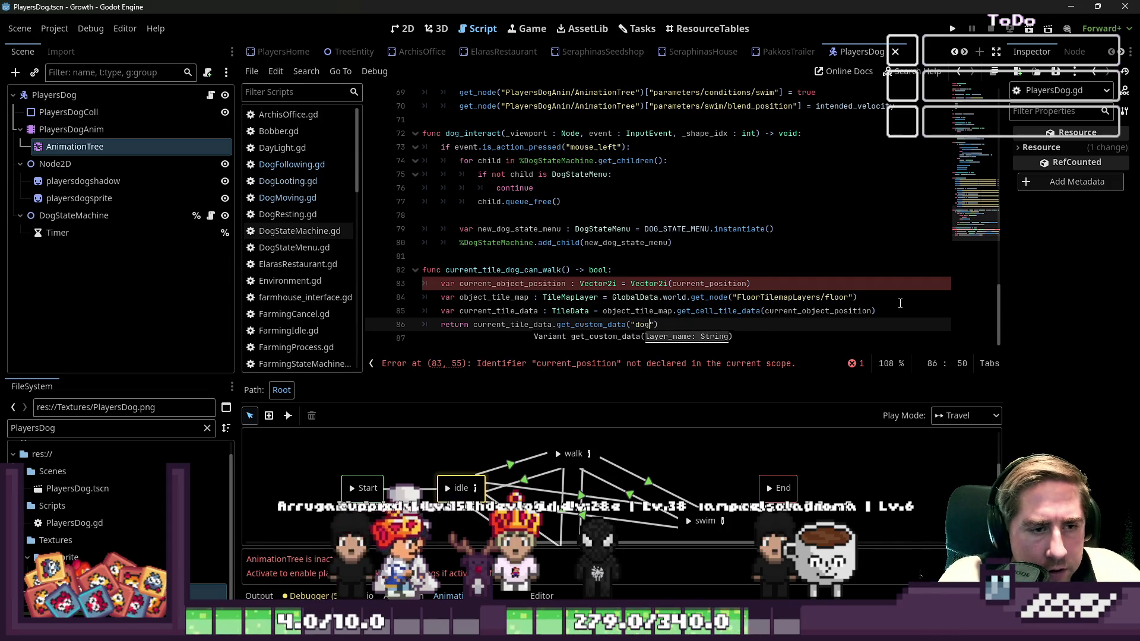
text(_wal)
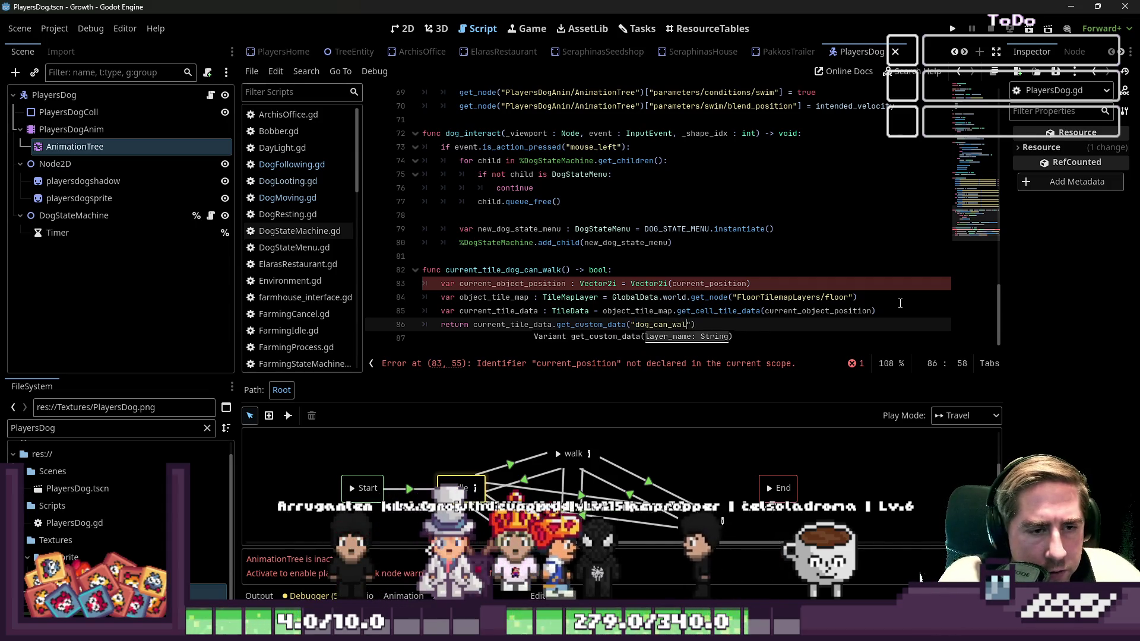
text(k)
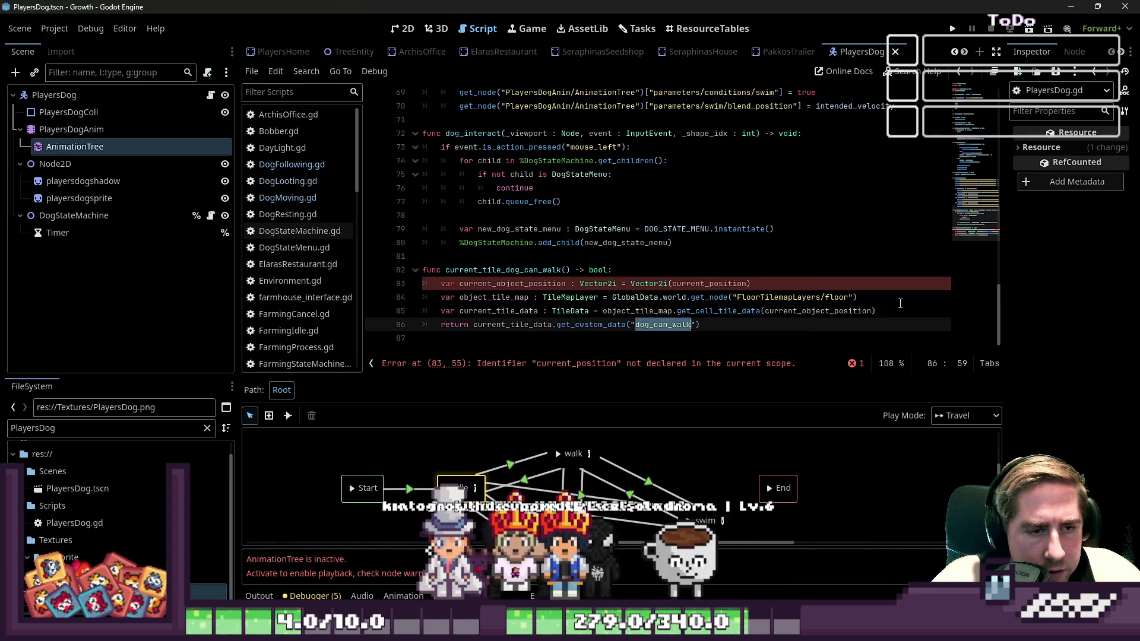
Change line 83 to Vector2i(global_position.snapped(Vector2(32,32)) / 32)
key(Up)
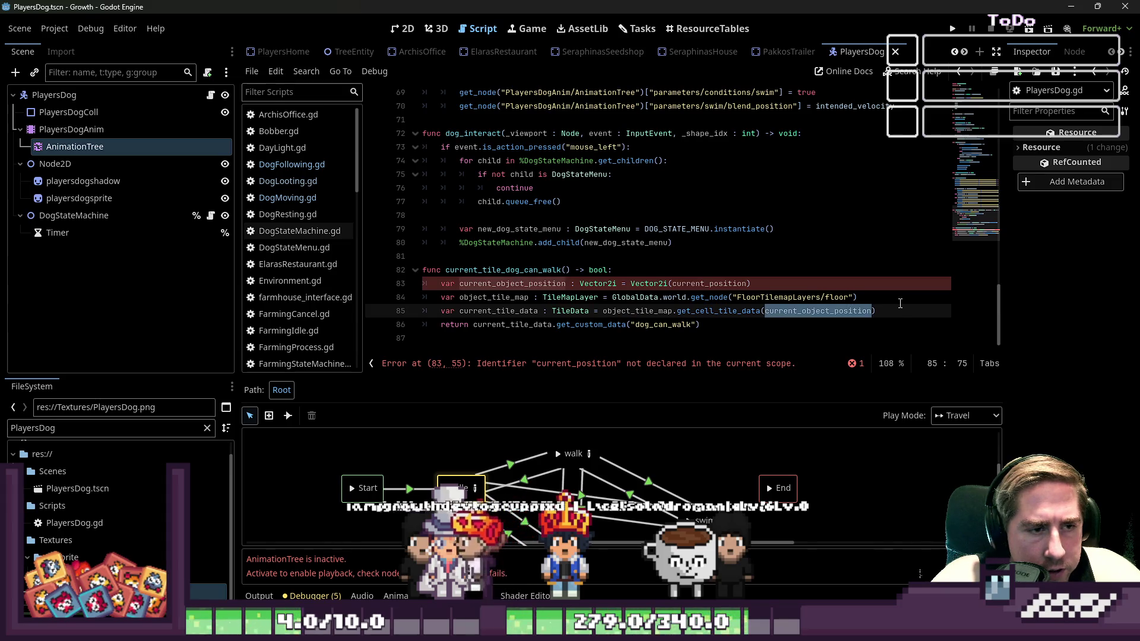
key(Up)
key(Up)
key(BackSpace)
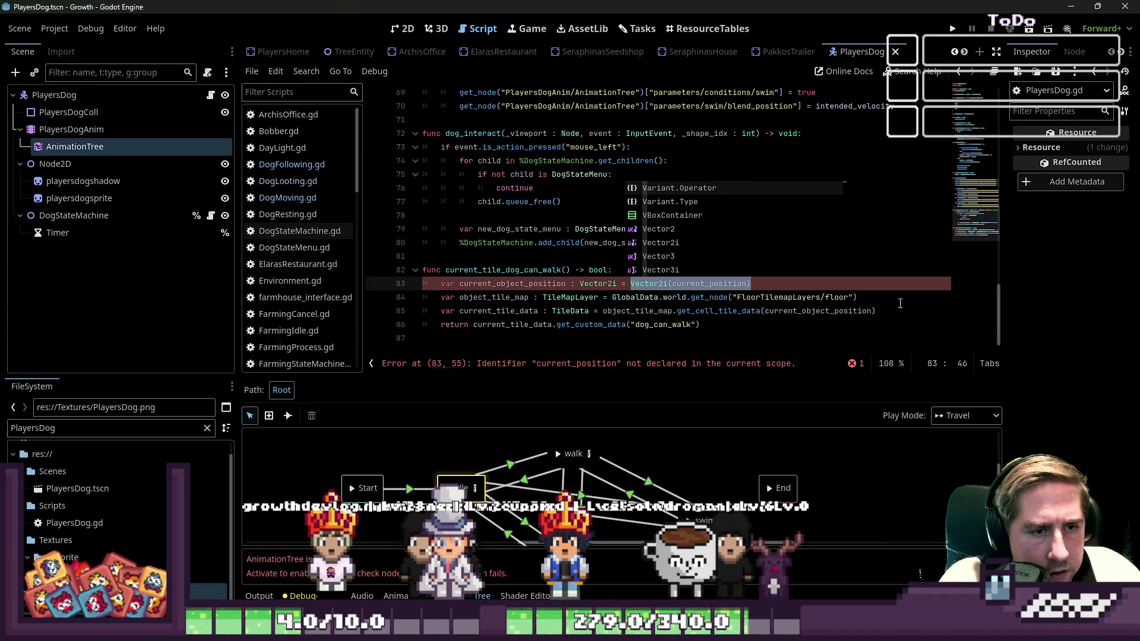
key(Left)
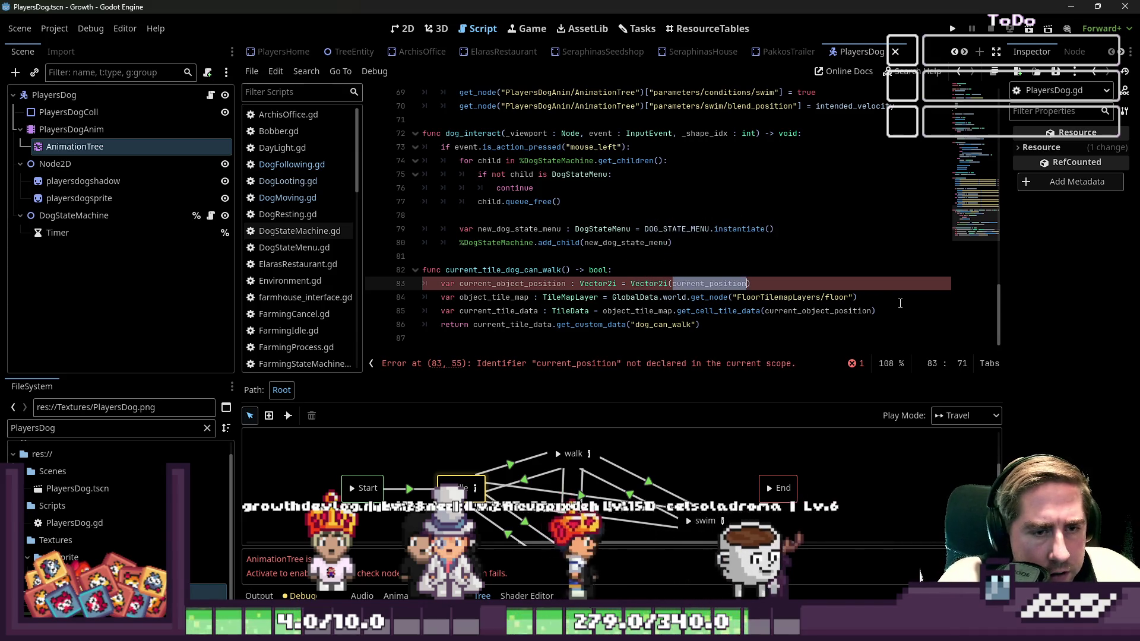
text(glo)
key(Return)
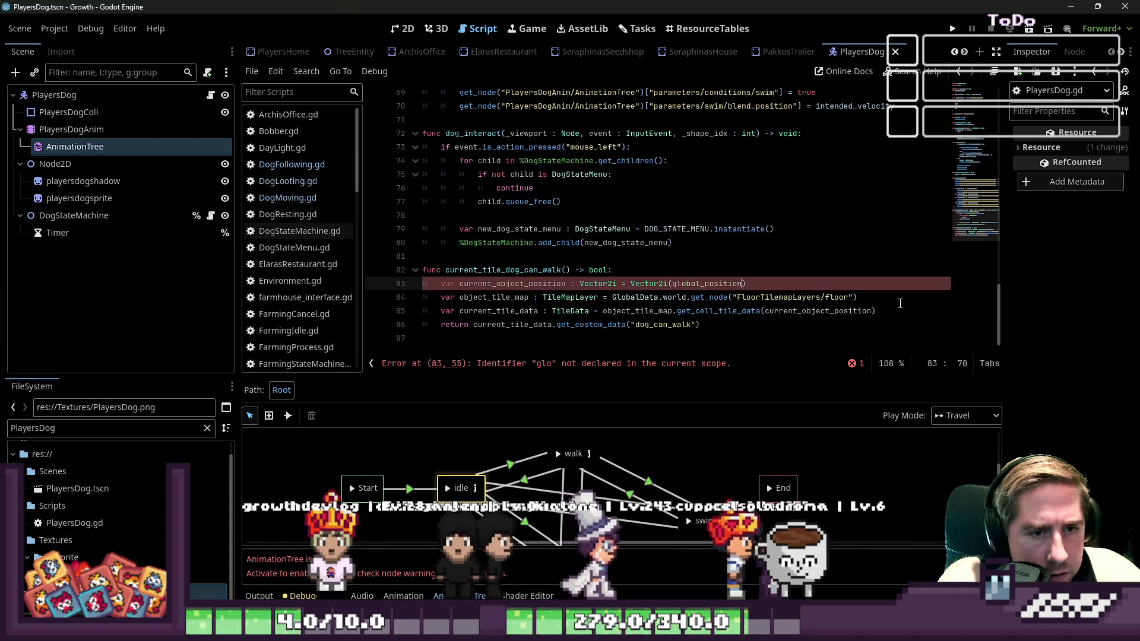
text(.snapped()
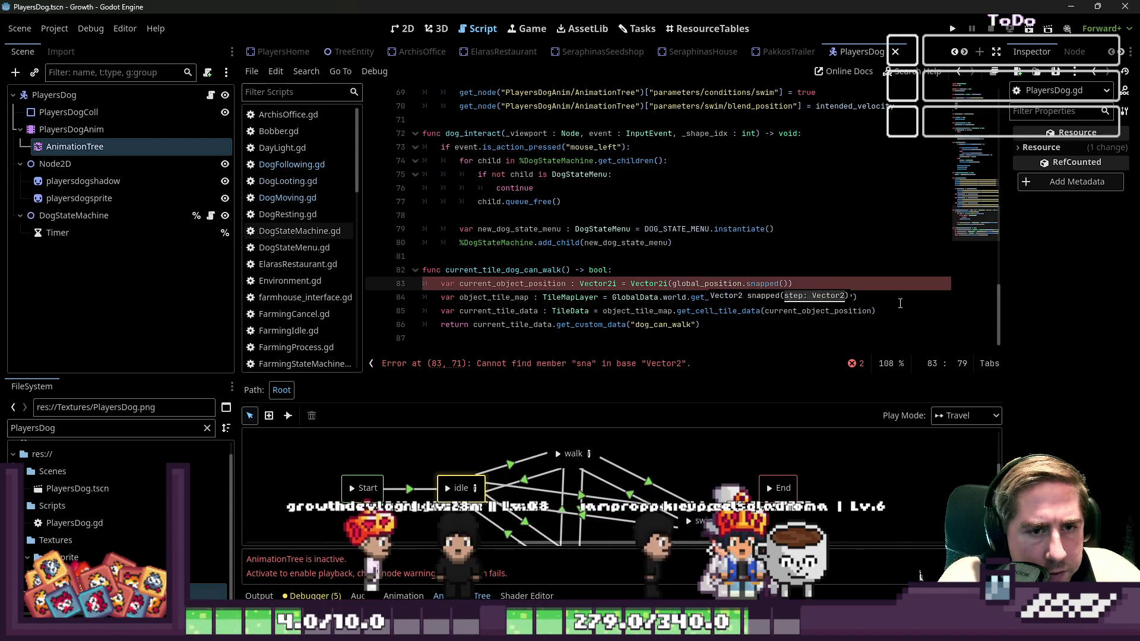
key(Return)
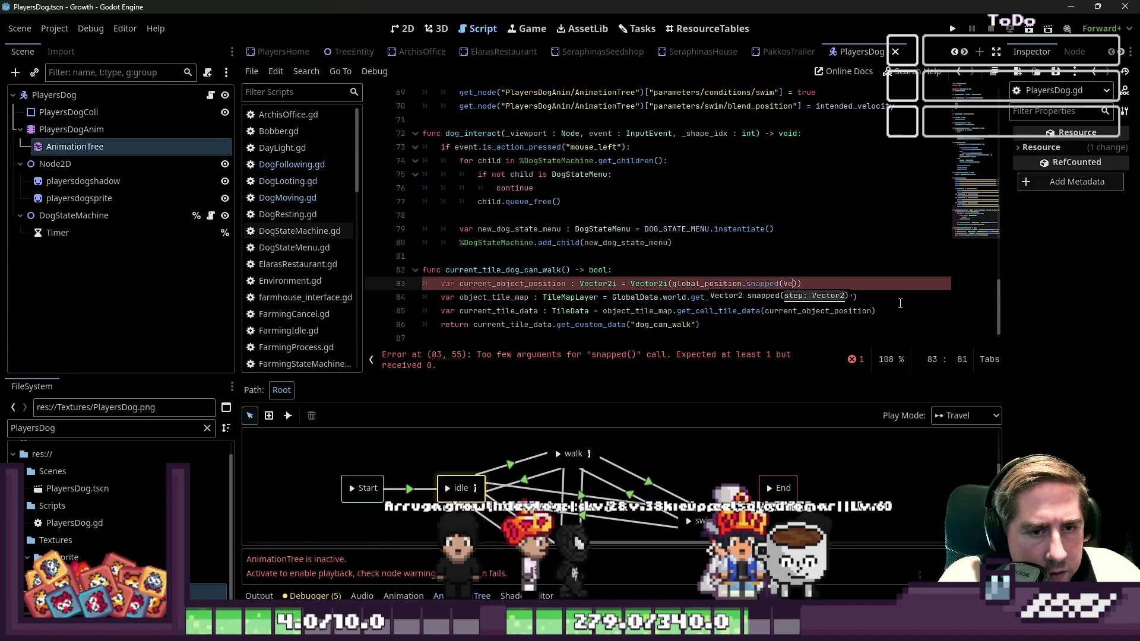
text(Vector2(32)
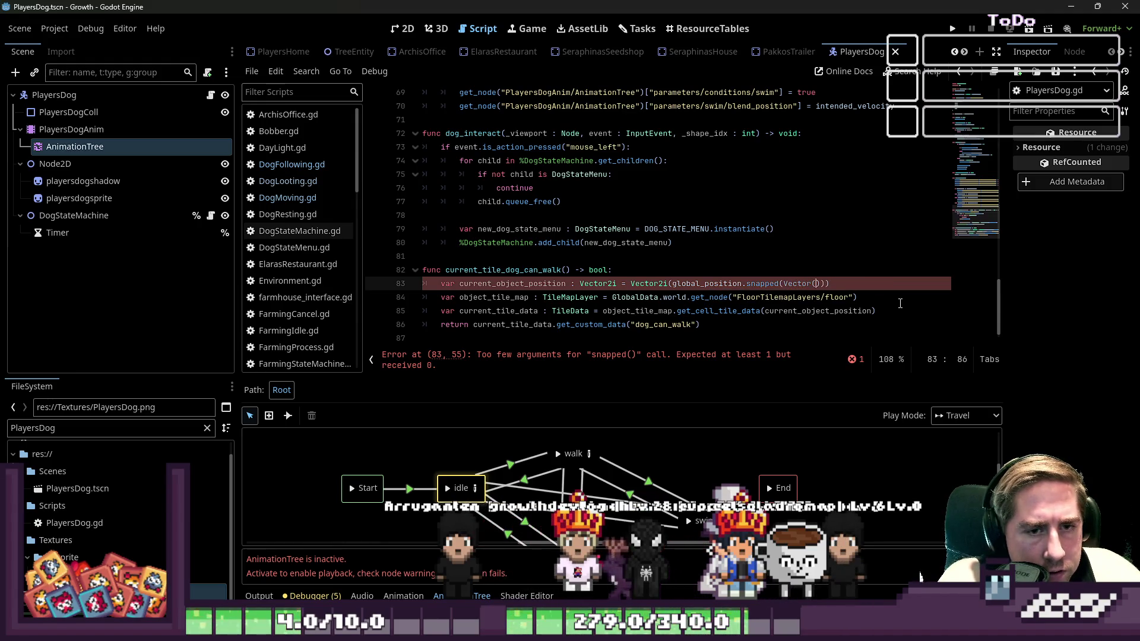
text(,)
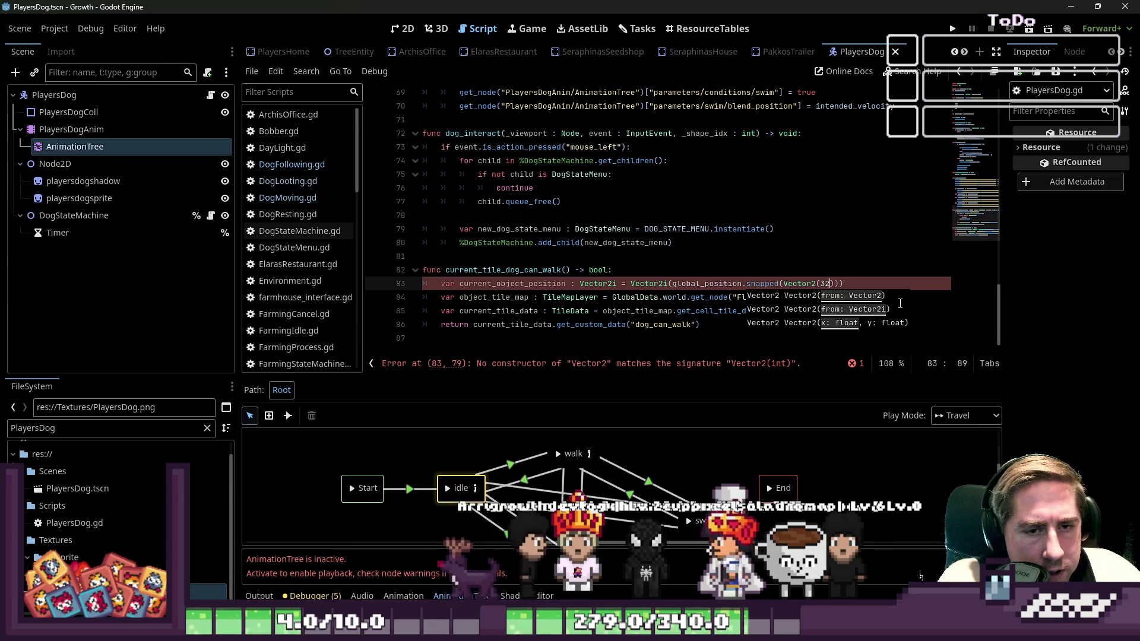
text(32))
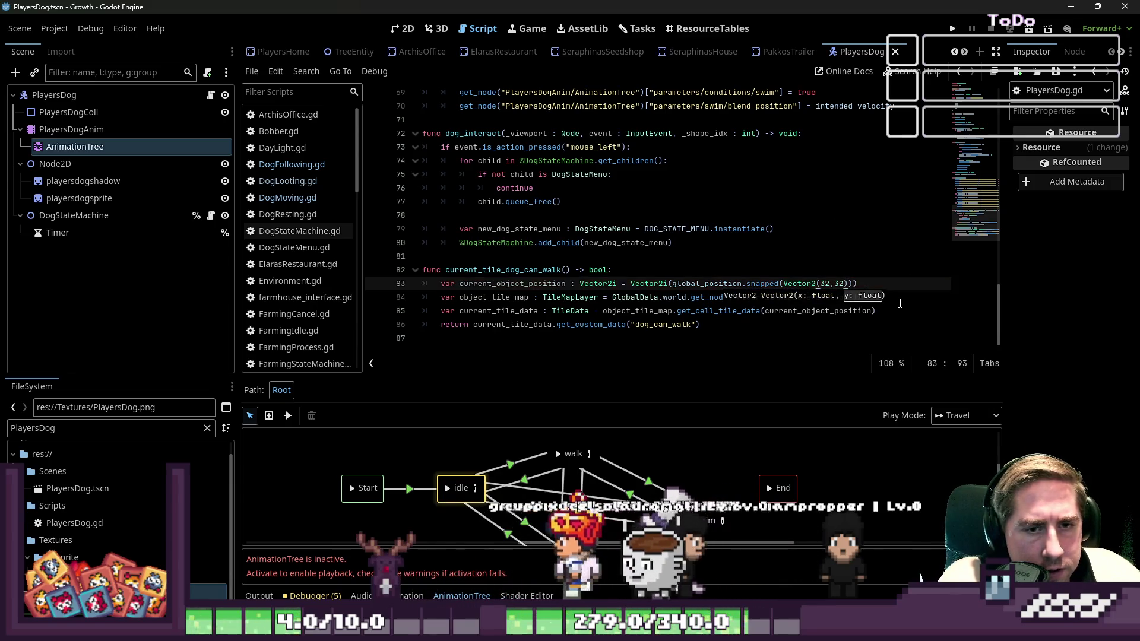
text( /()
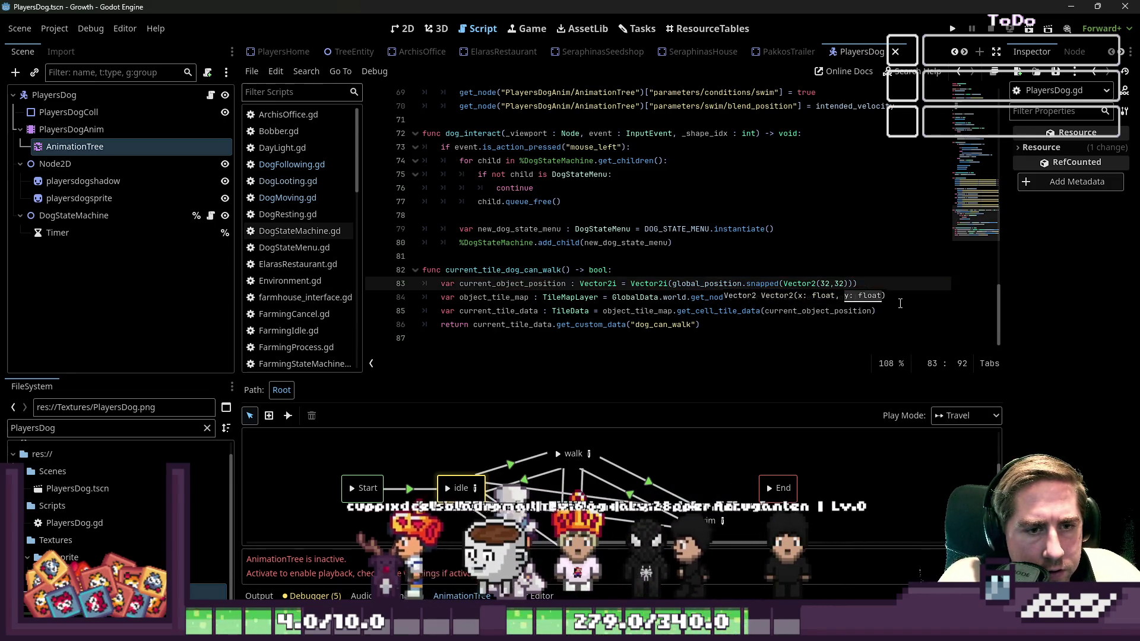
key(BackSpace)
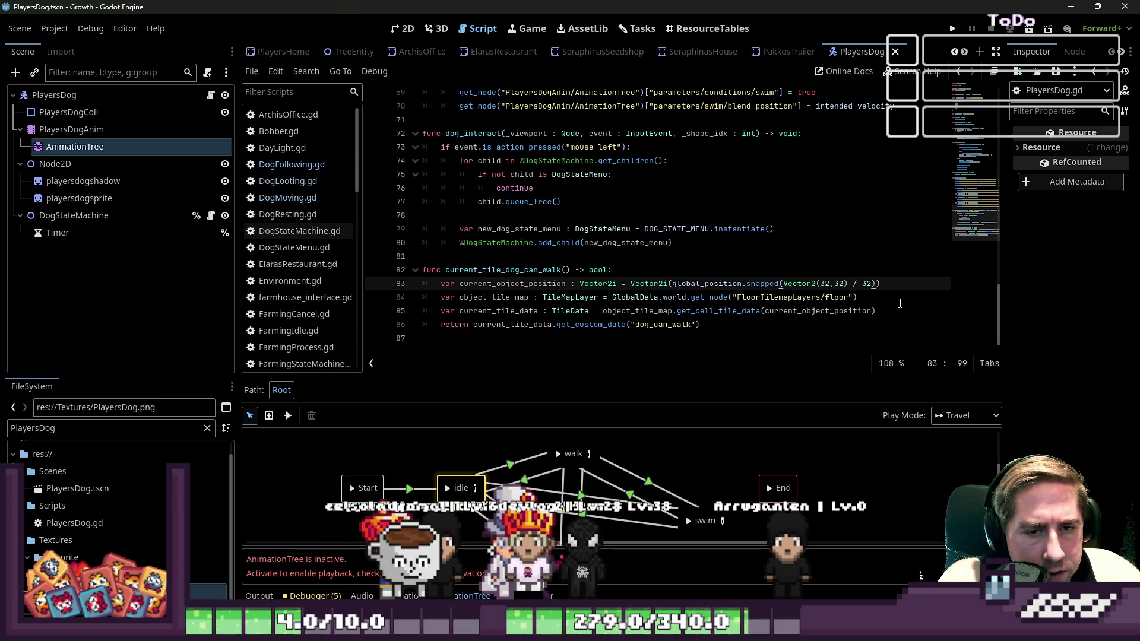
key(Left)
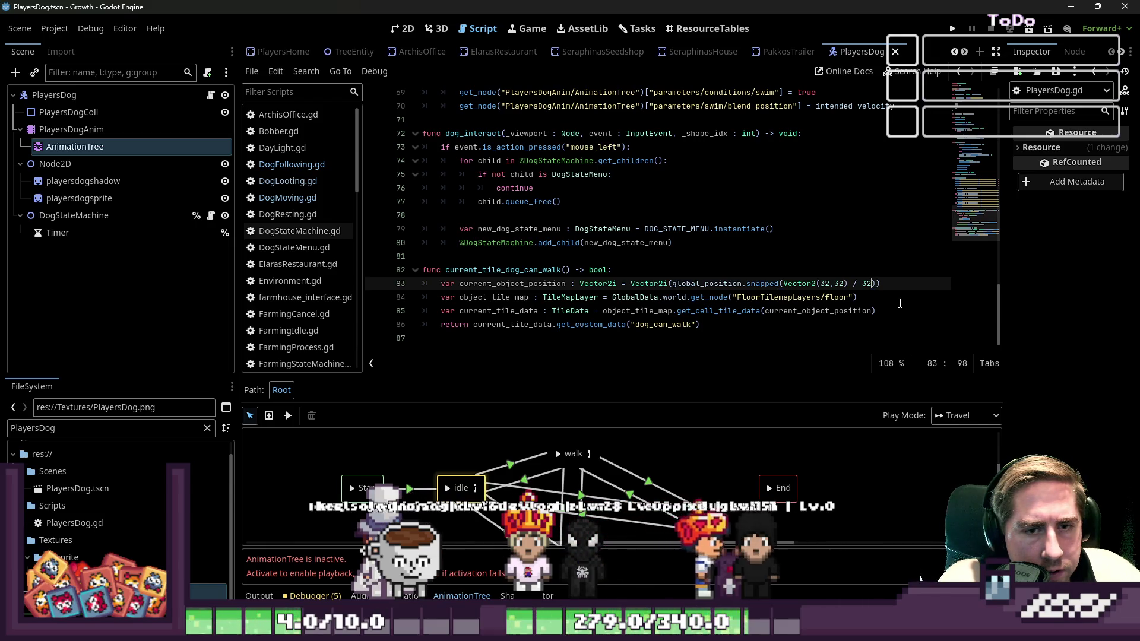
key(shift+Left)
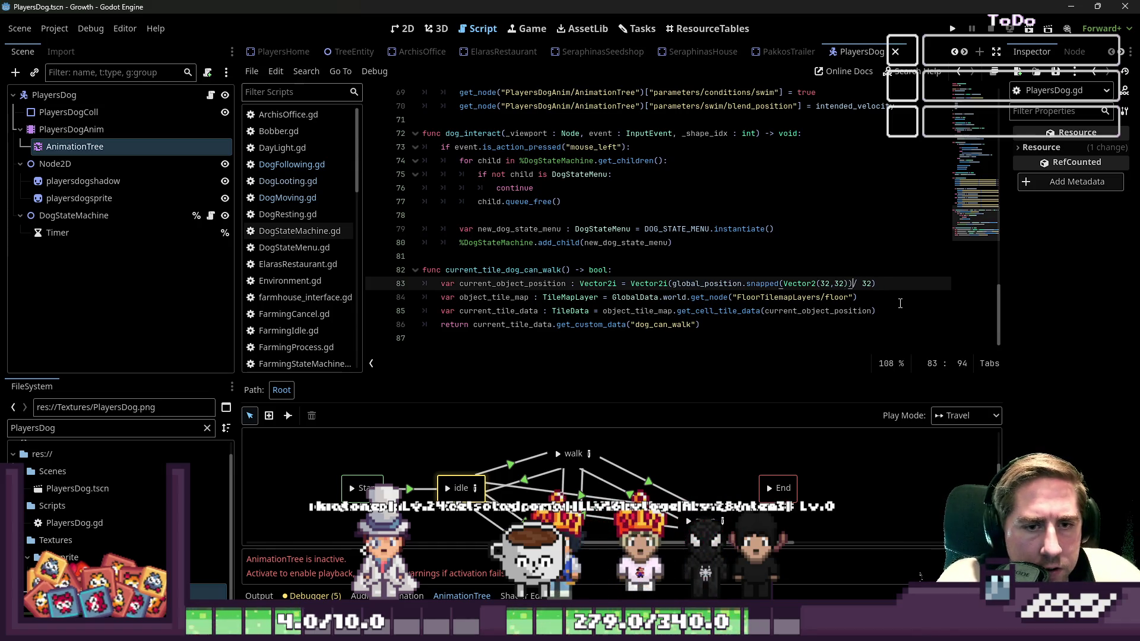
Delete the trailing empty line 87 after the function and open the World scene
key(Up)
key(Down)
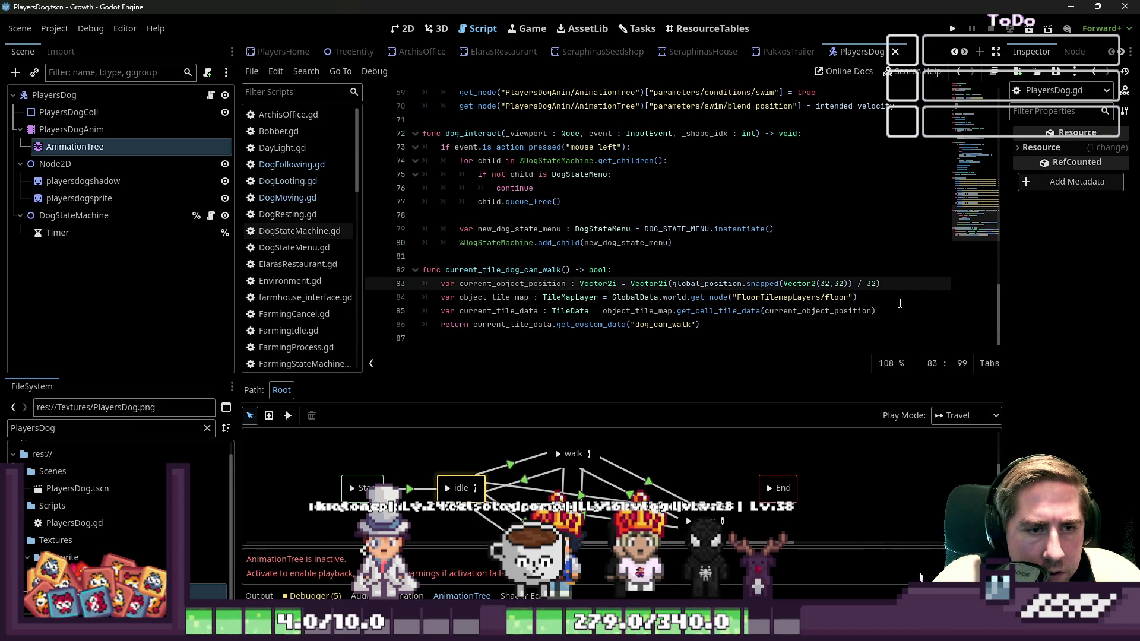
key(Down)
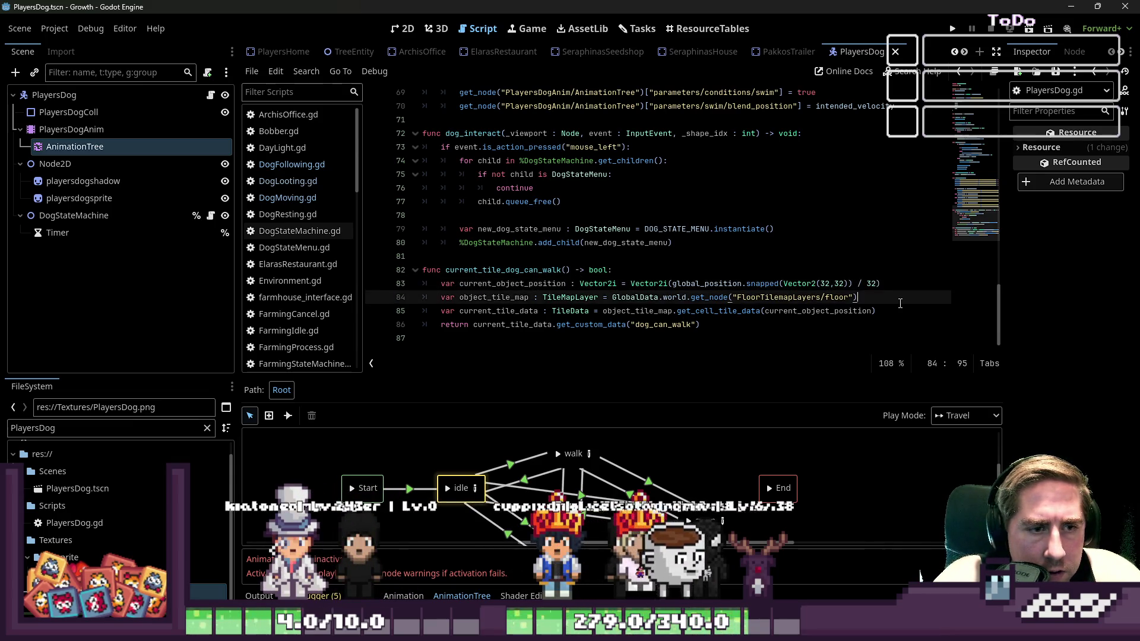
key(Down)
key(Down)
key(Down)
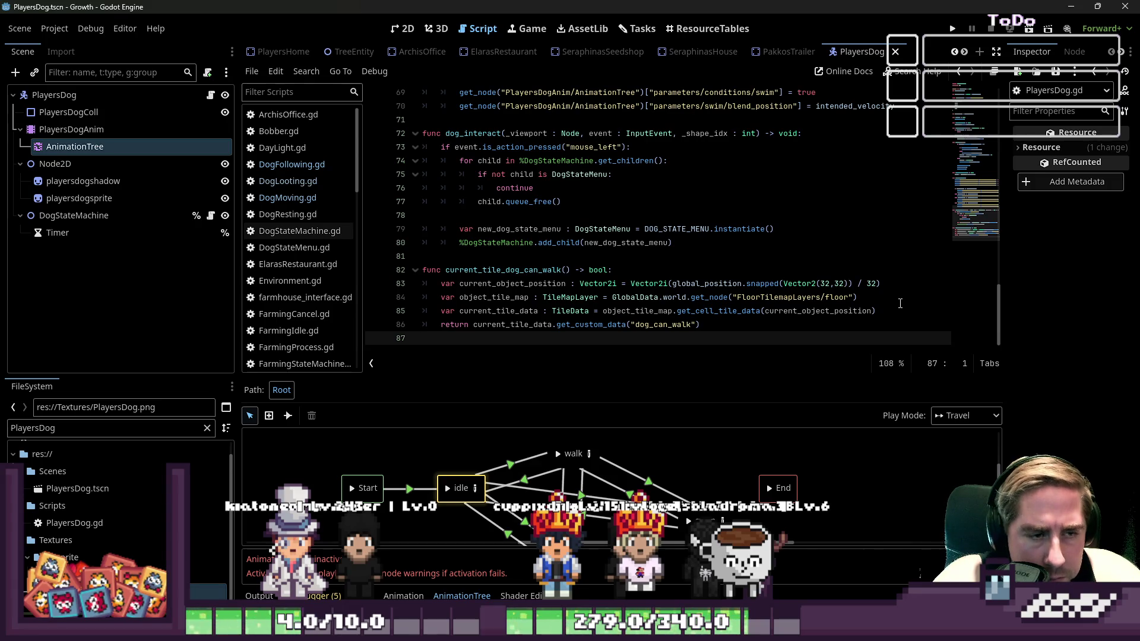
key(BackSpace)
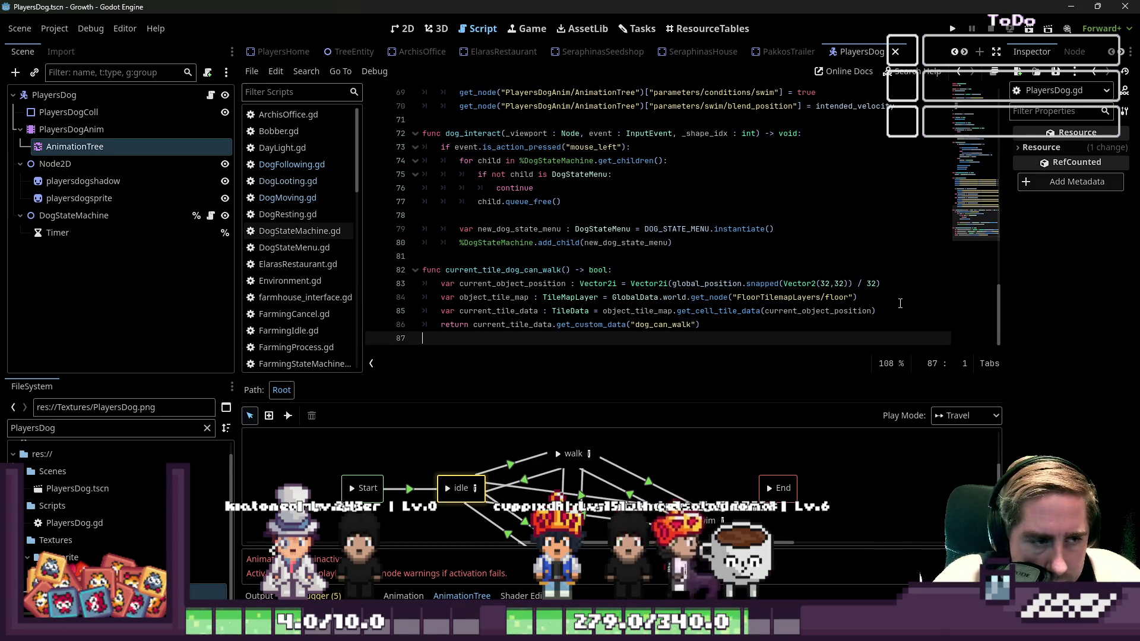
key(Up)
key(Up)
key(Up)
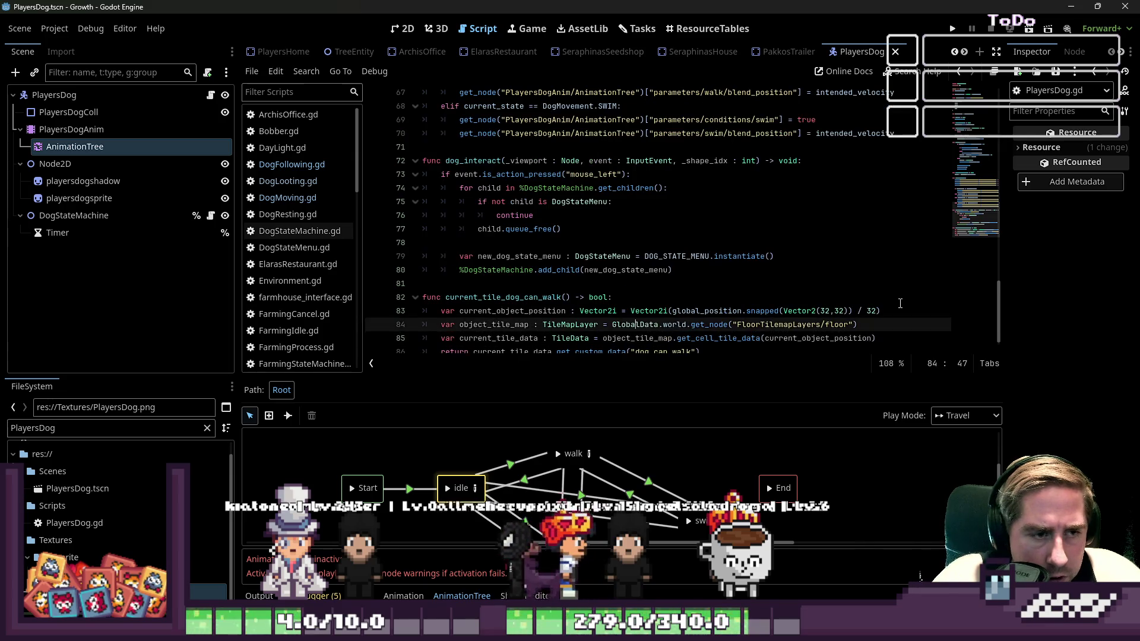
key(ctrl+End)
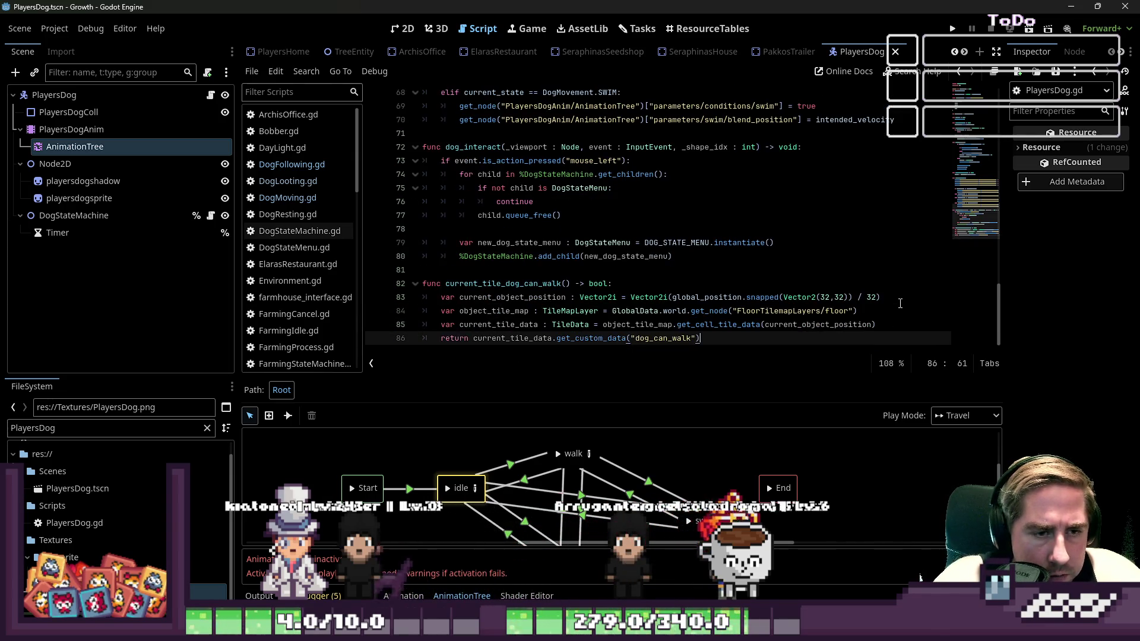
click(741, 286)
click(830, 336)
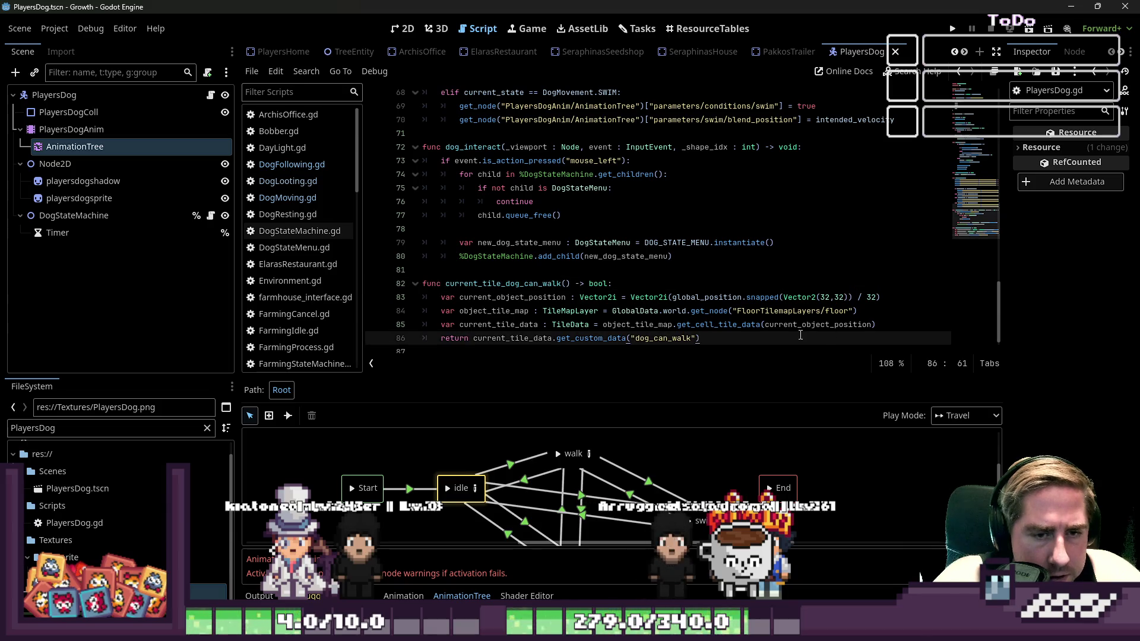
scroll(351, 53, up, 5)
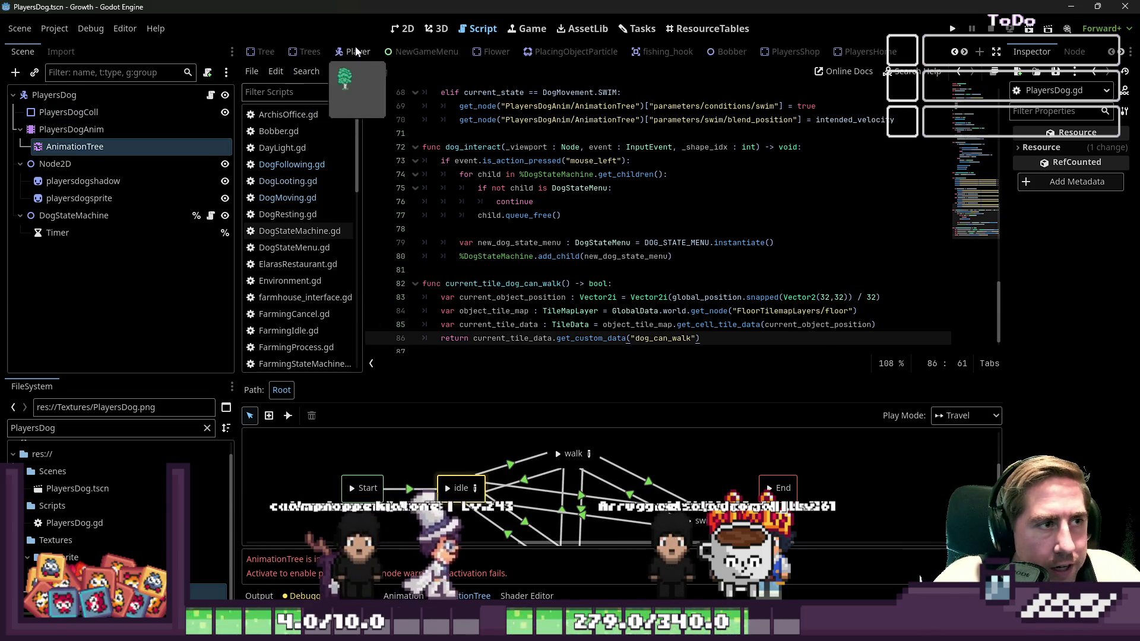
click(404, 51)
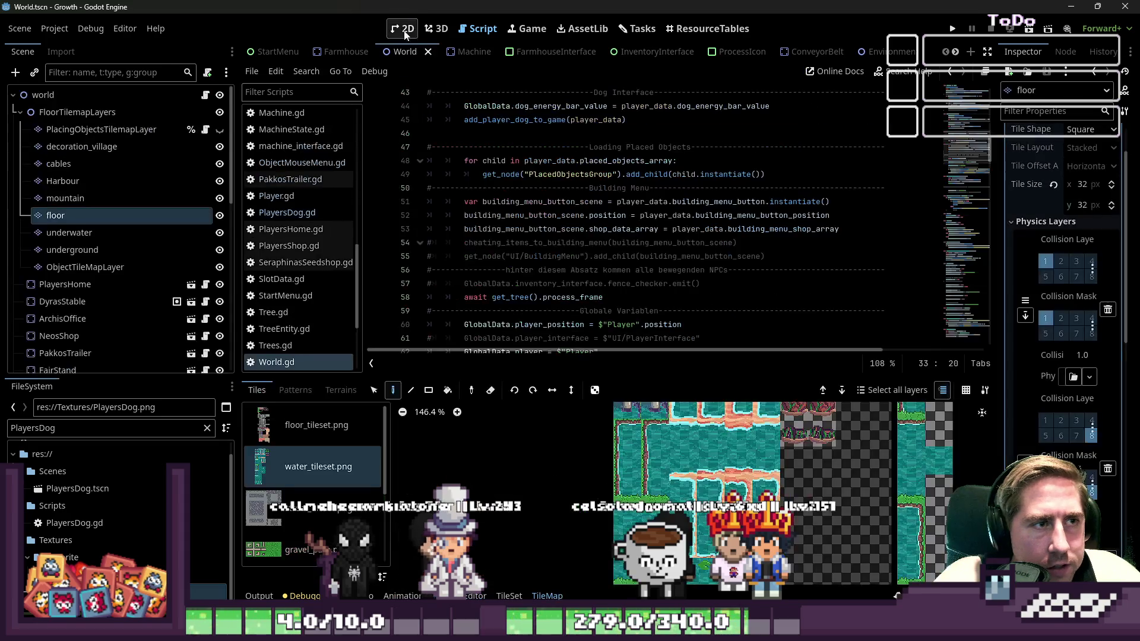
Enlarge the tile panel and show the floor_tileset.png tiles with room for properties
scroll(579, 234, down, 3)
scroll(579, 234, down, 1)
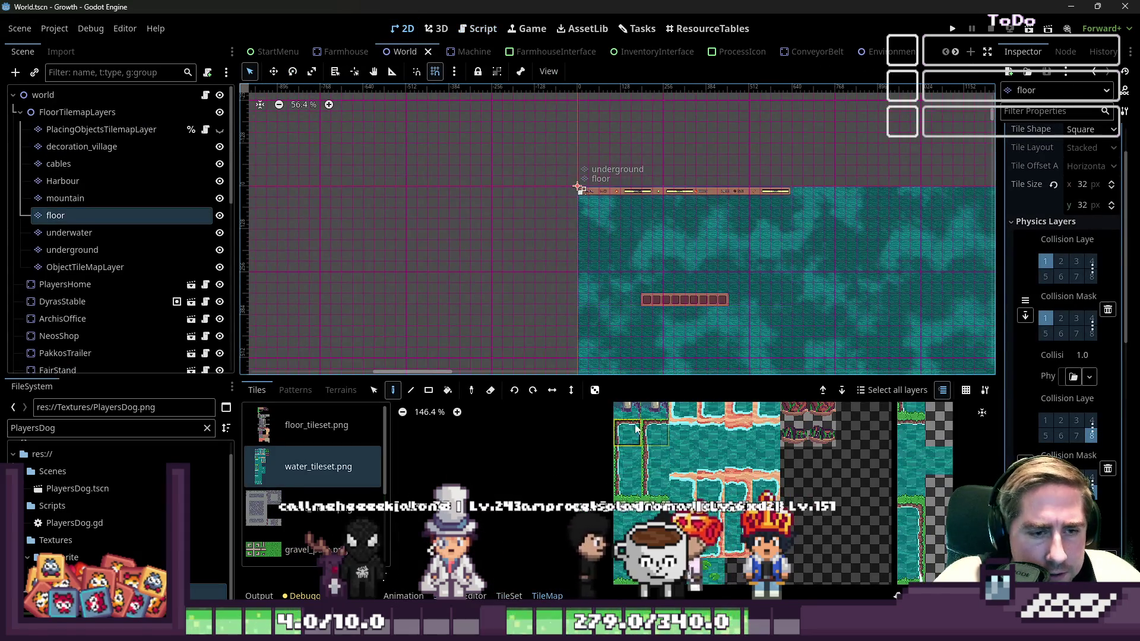
drag(625, 375, 633, 131)
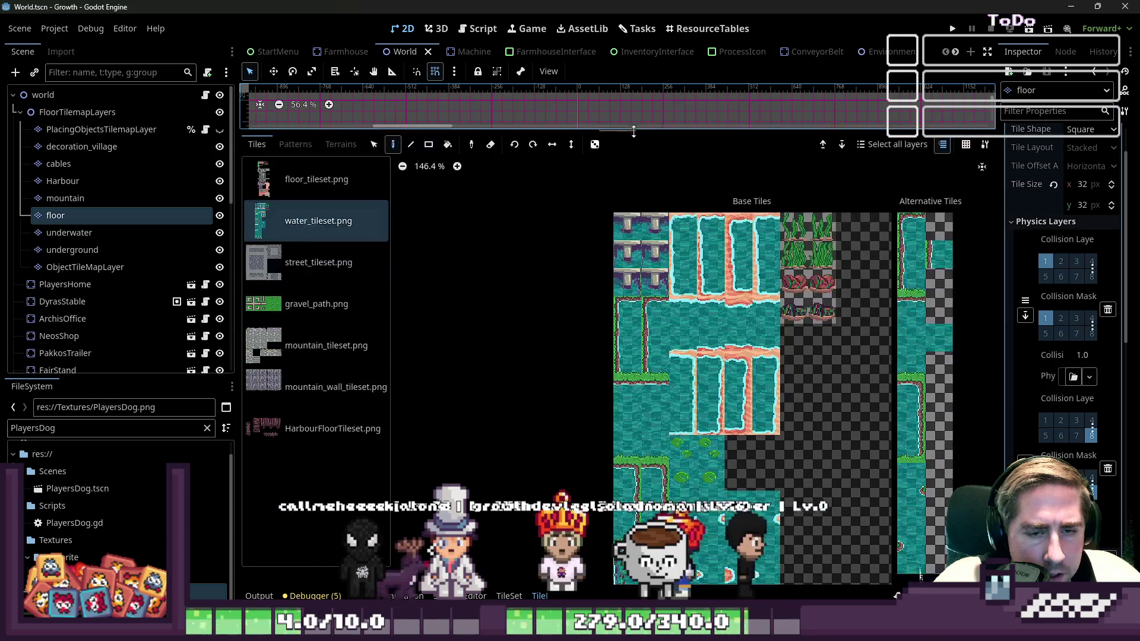
click(333, 166)
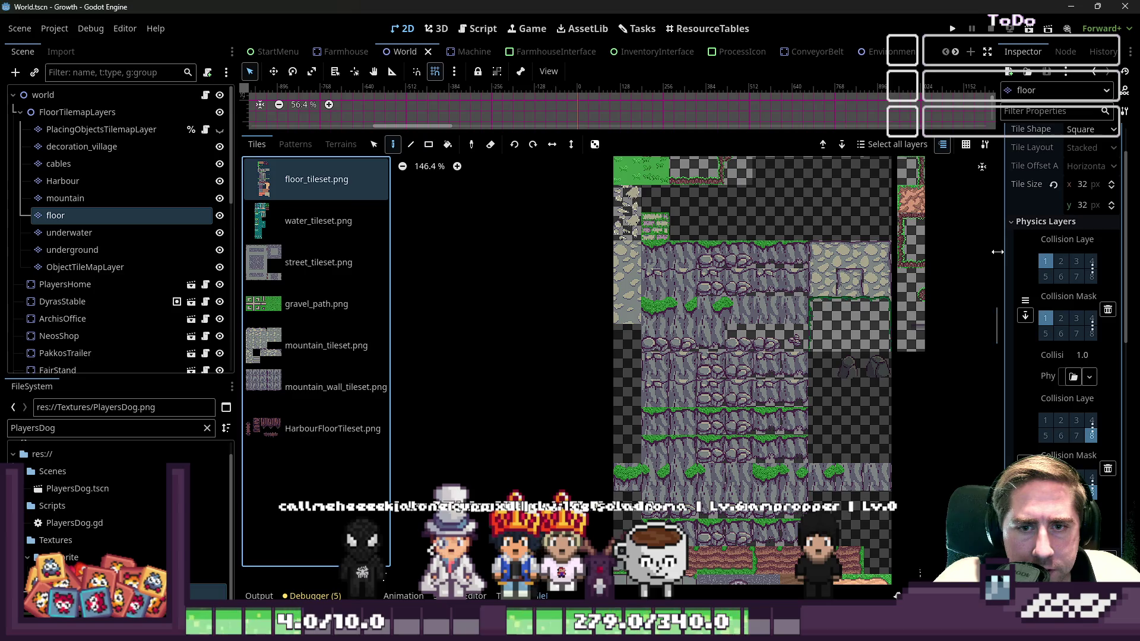
drag(997, 252, 869, 250)
Add a new custom data layer to the TileSet and name it dog_can_walk
scroll(1031, 401, down, 10)
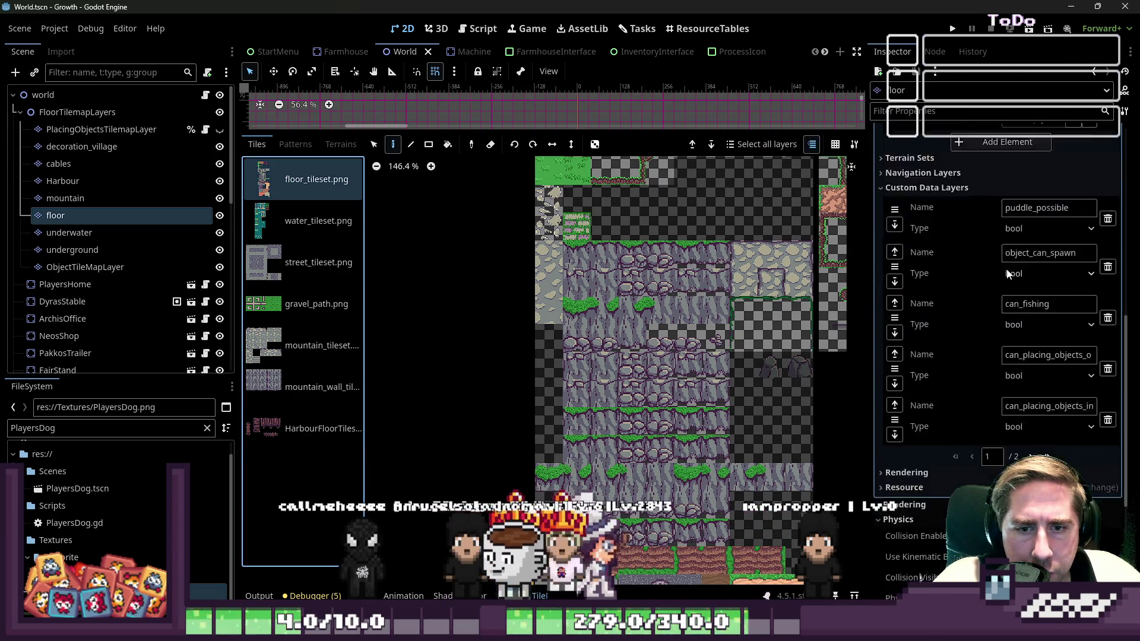
scroll(1031, 401, up, 2)
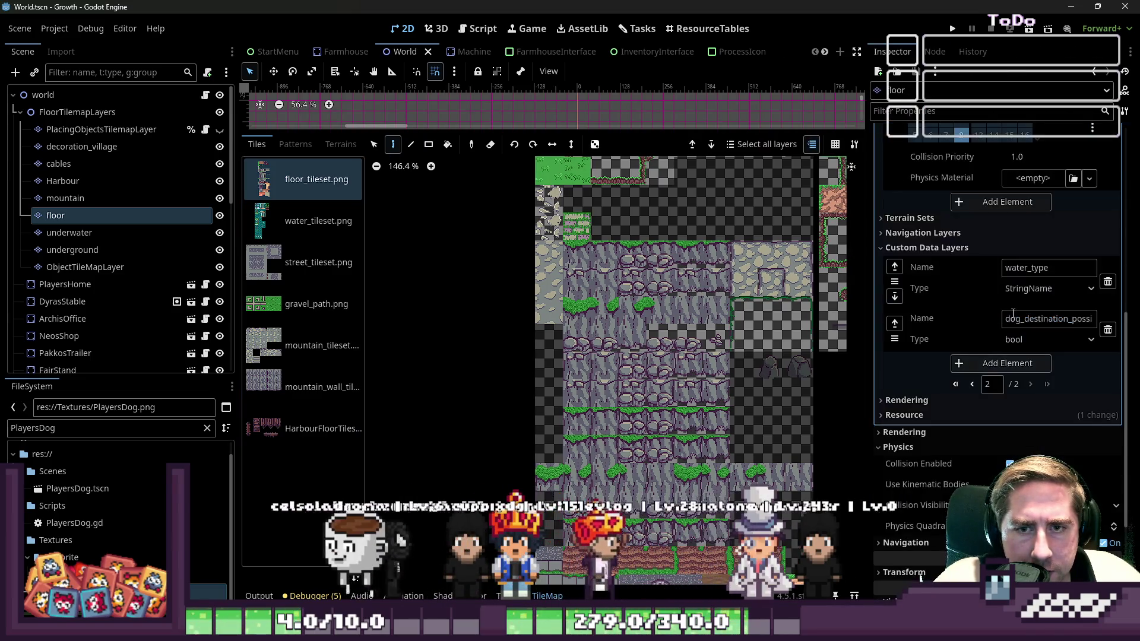
click(997, 366)
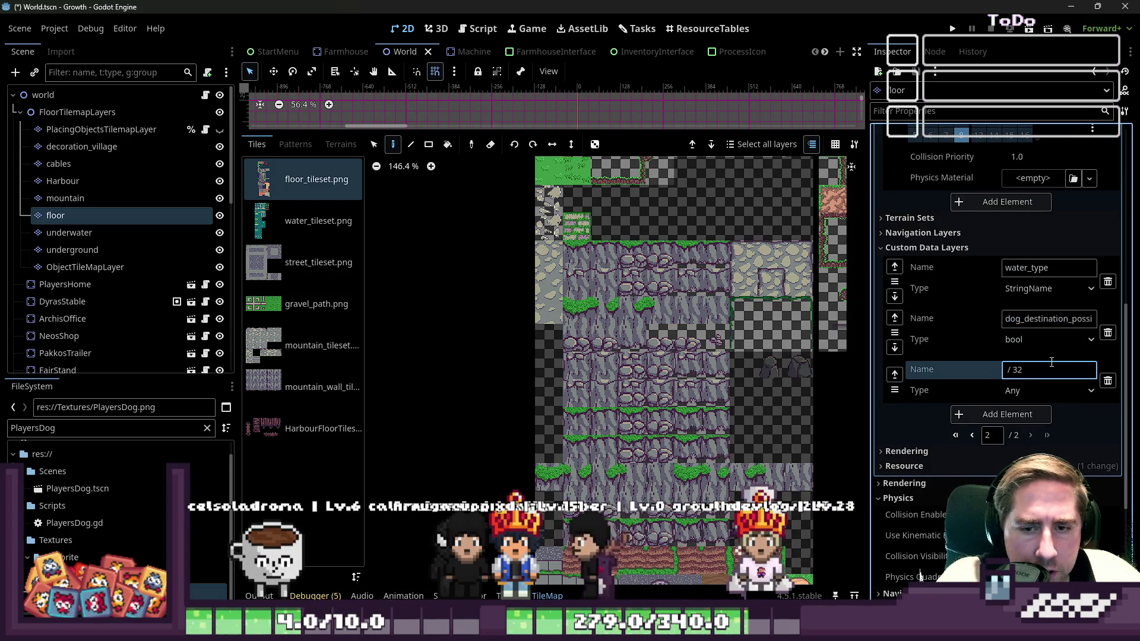
text(dog_can_walk)
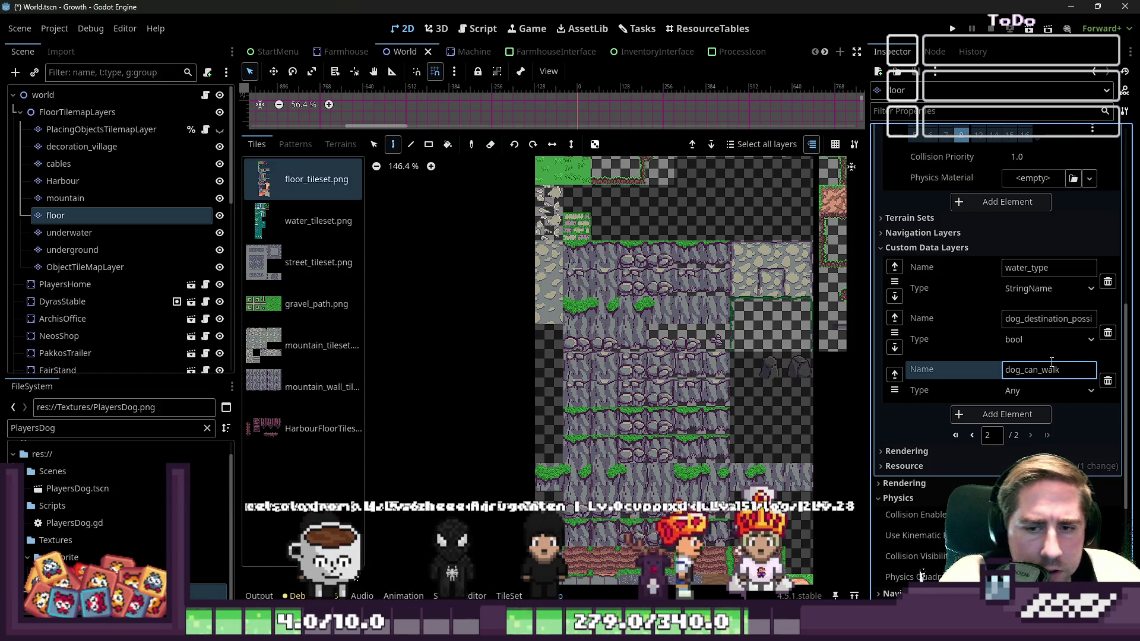
Show the PlayersDog.gd script in an enlarged script editor
click(478, 34)
drag(533, 142, 532, 462)
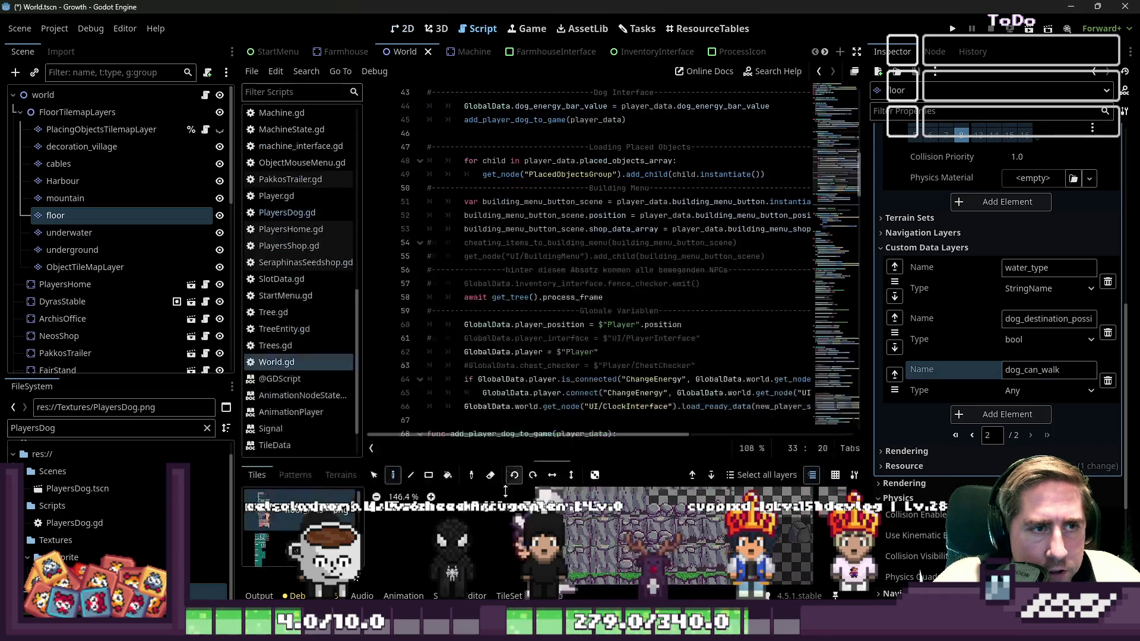
scroll(588, 257, down, 10)
scroll(588, 256, up, 10)
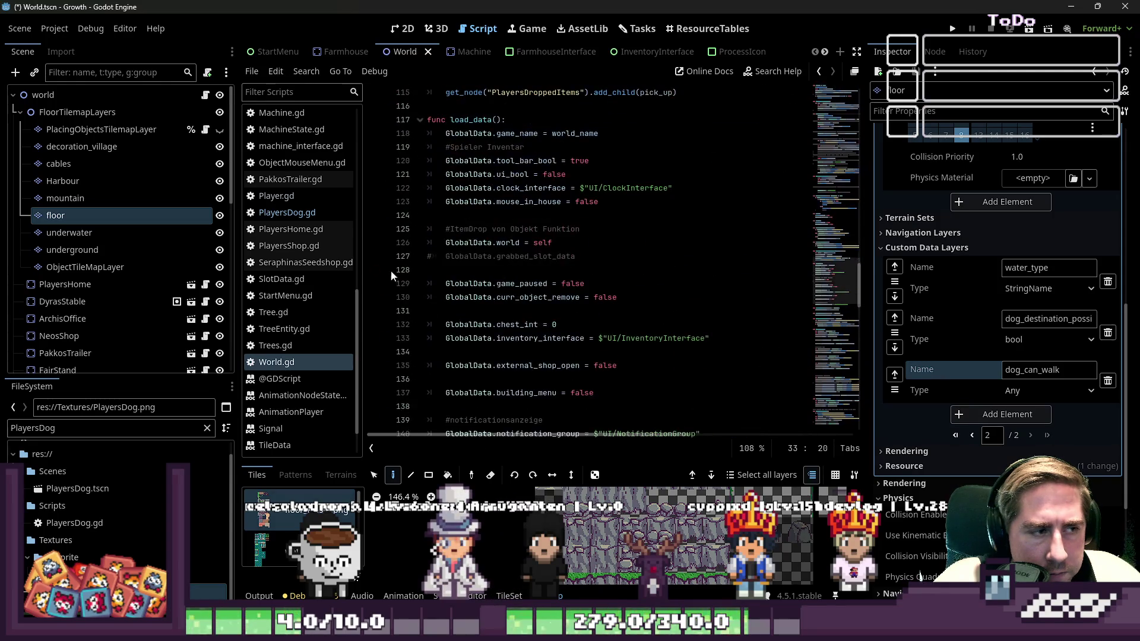
click(281, 214)
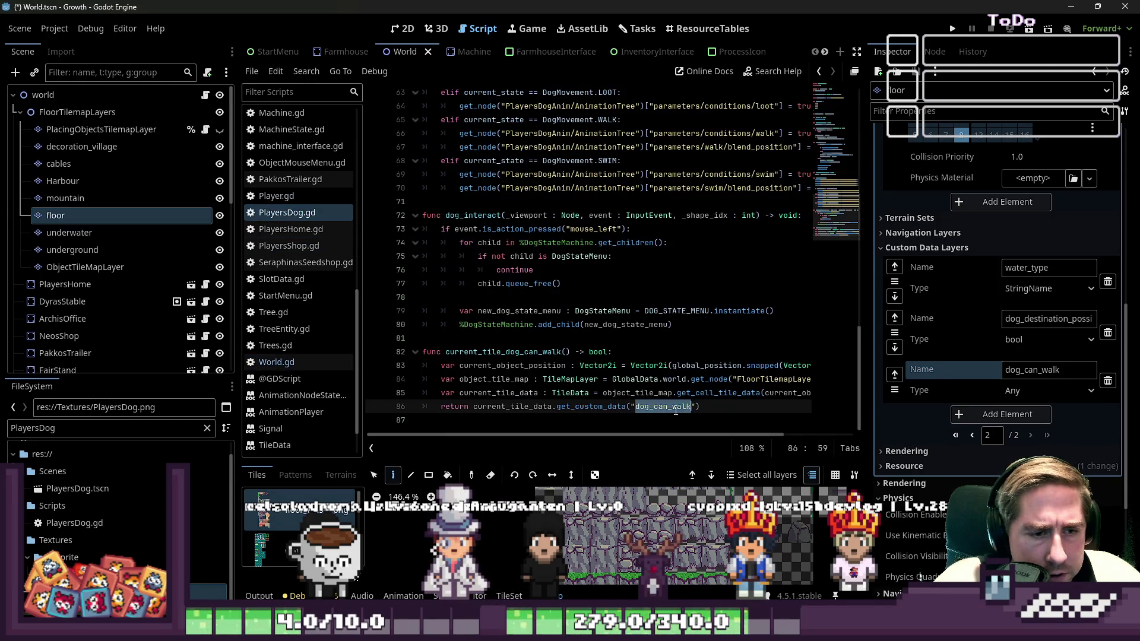
Set the dog_can_walk layer's type to bool and save with Ctrl+S
click(1029, 393)
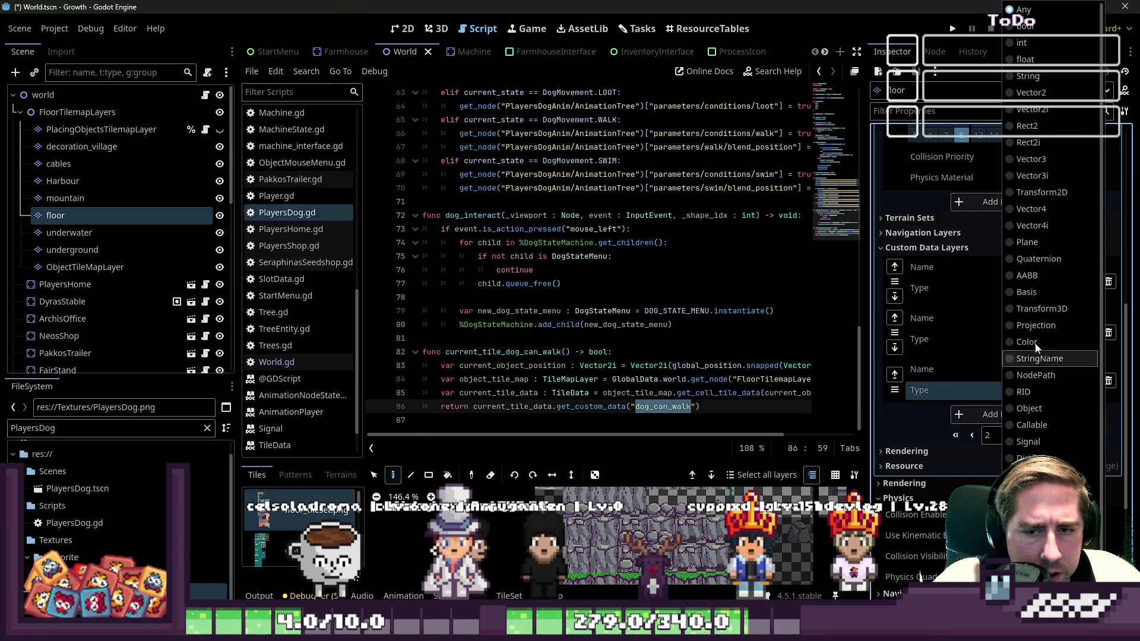
click(1045, 42)
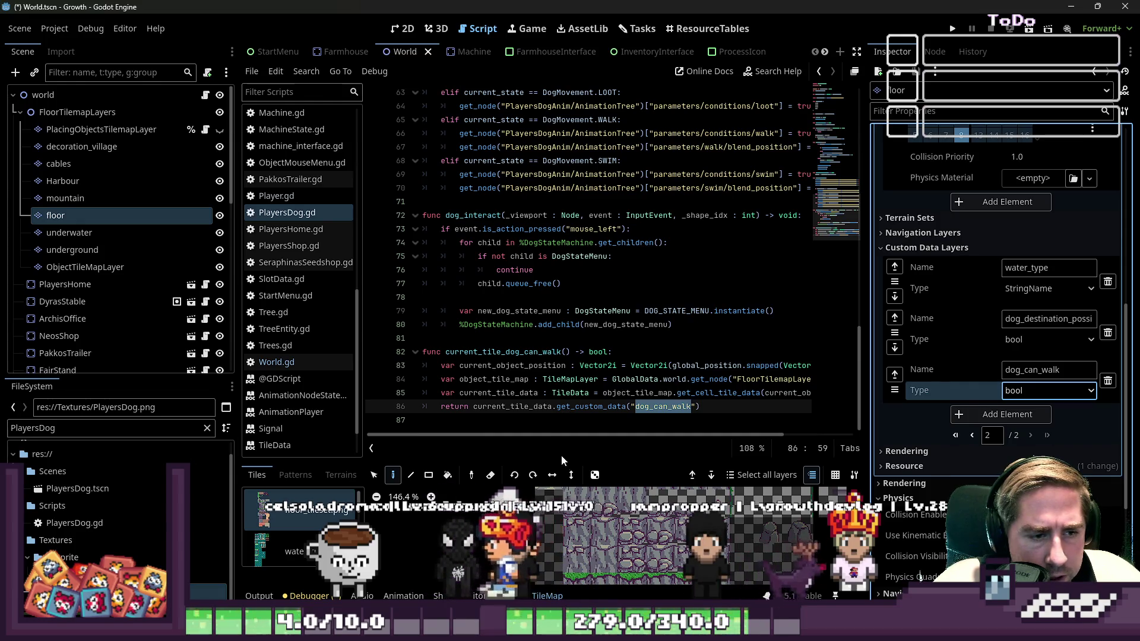
click(535, 420)
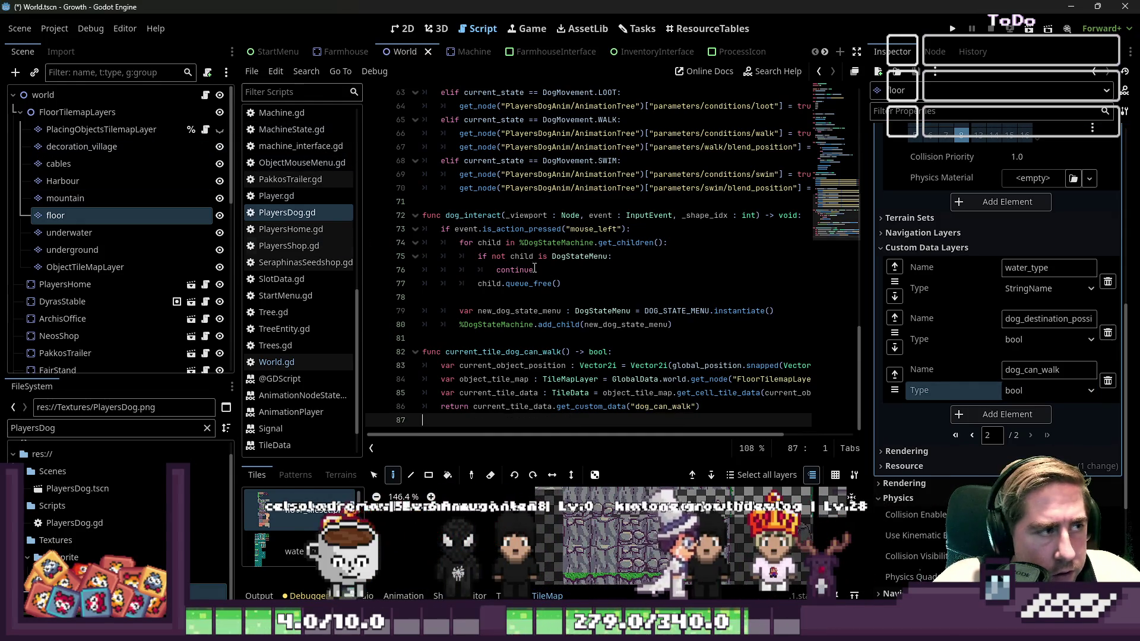
click(553, 256)
key(ctrl+s)
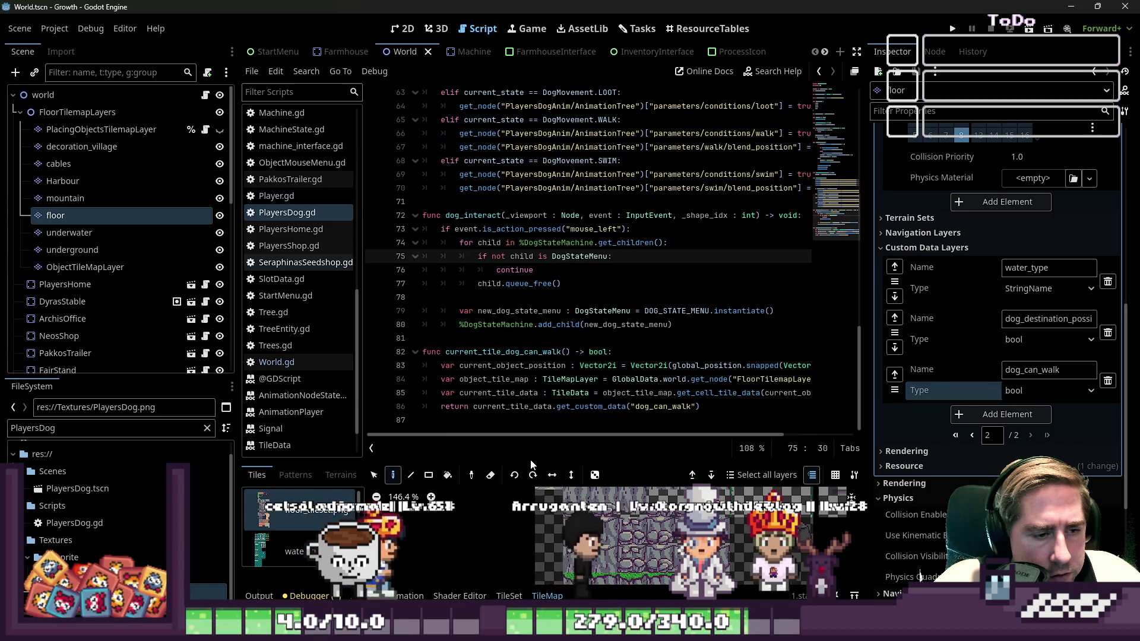
Enlarge the bottom panel, select water_tileset.png, and show it in the TileSet editor
drag(530, 461, 530, 141)
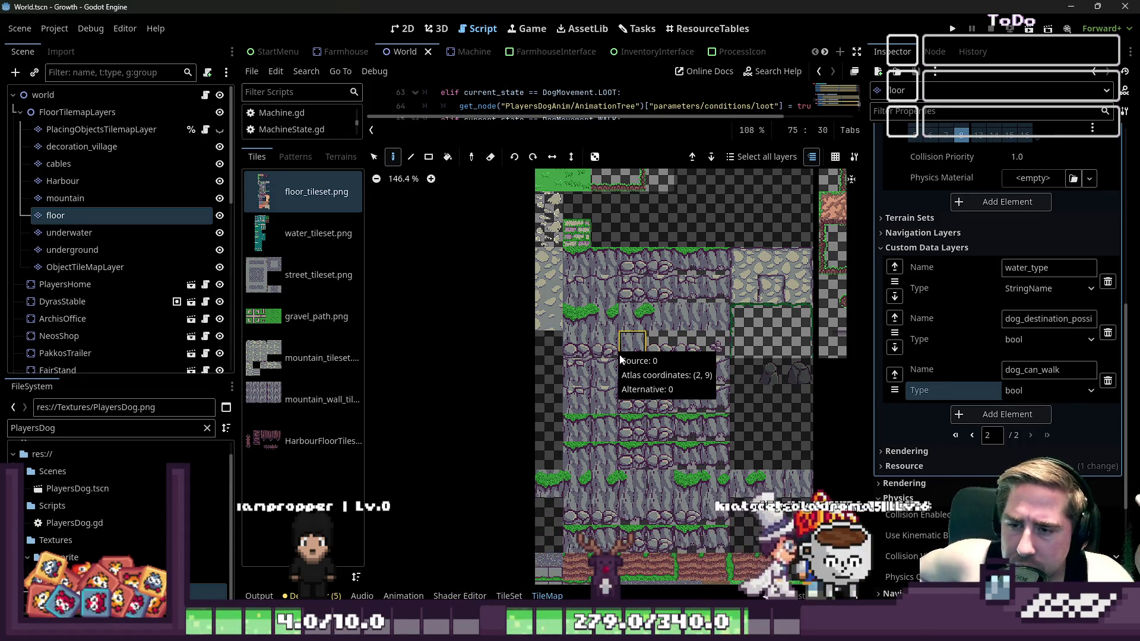
scroll(755, 391, up, 1)
scroll(674, 428, down, 3)
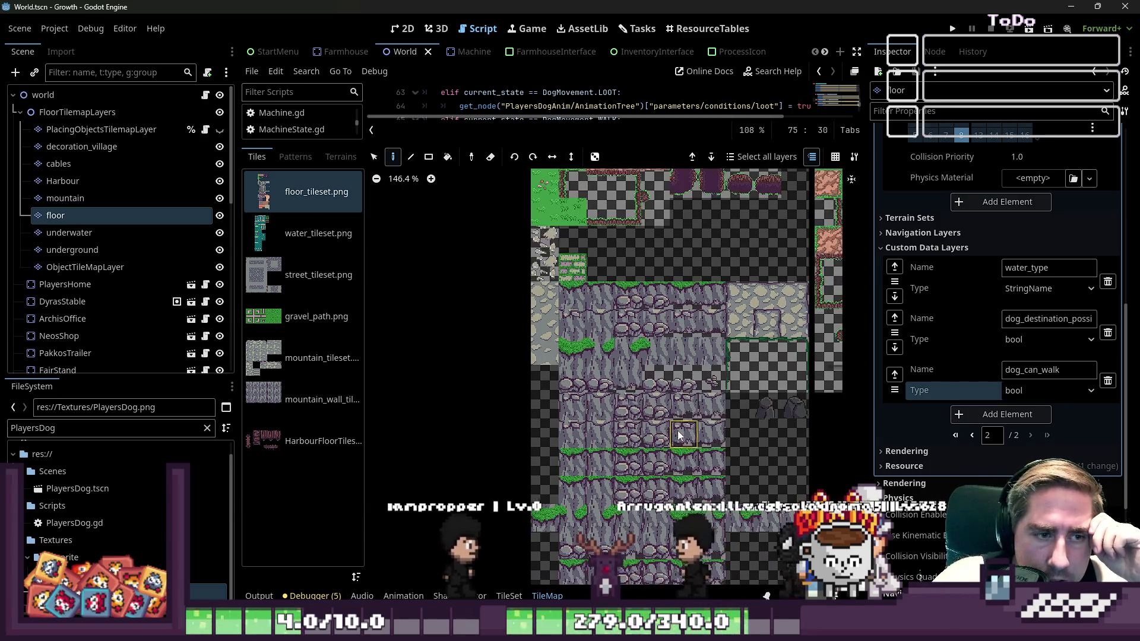
scroll(608, 367, up, 1)
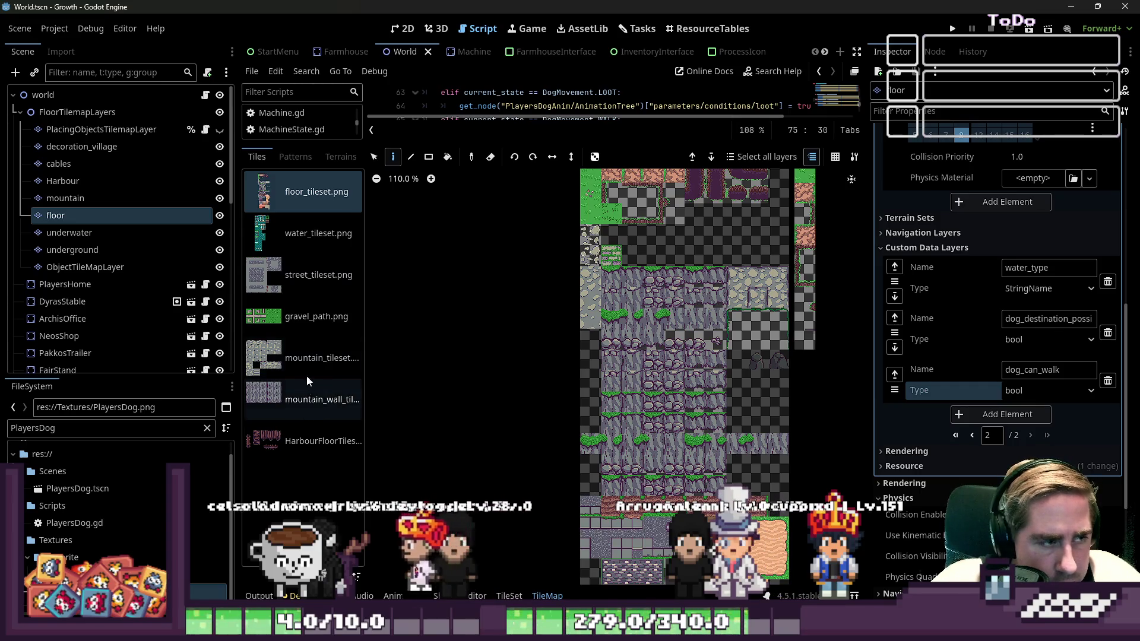
click(290, 250)
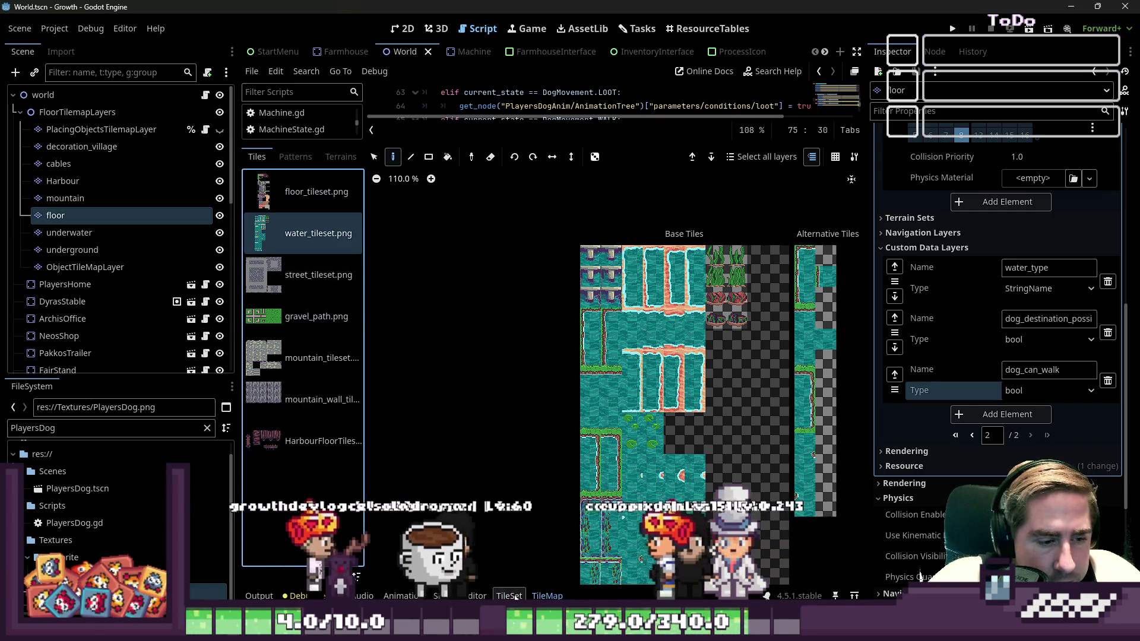
click(510, 596)
click(546, 595)
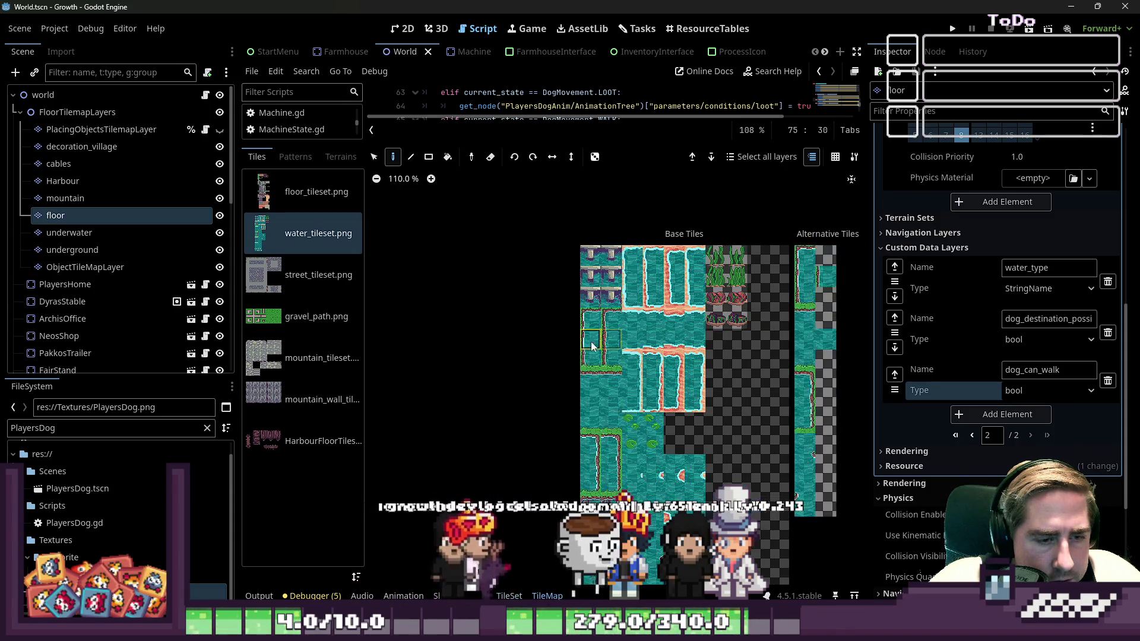
scroll(839, 323, up, 4)
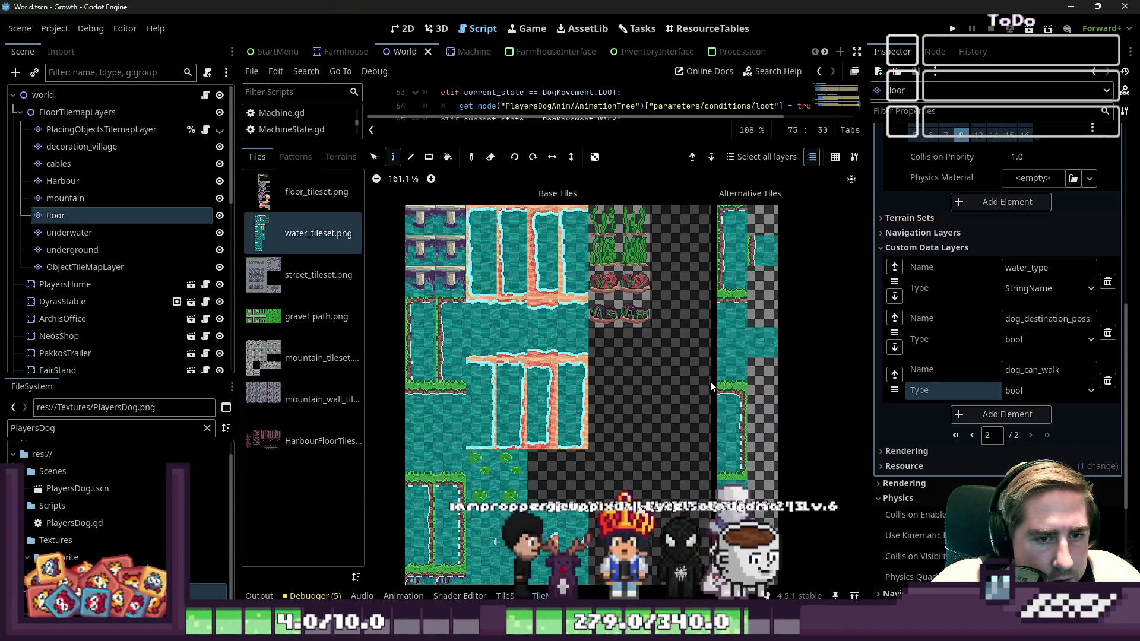
click(510, 596)
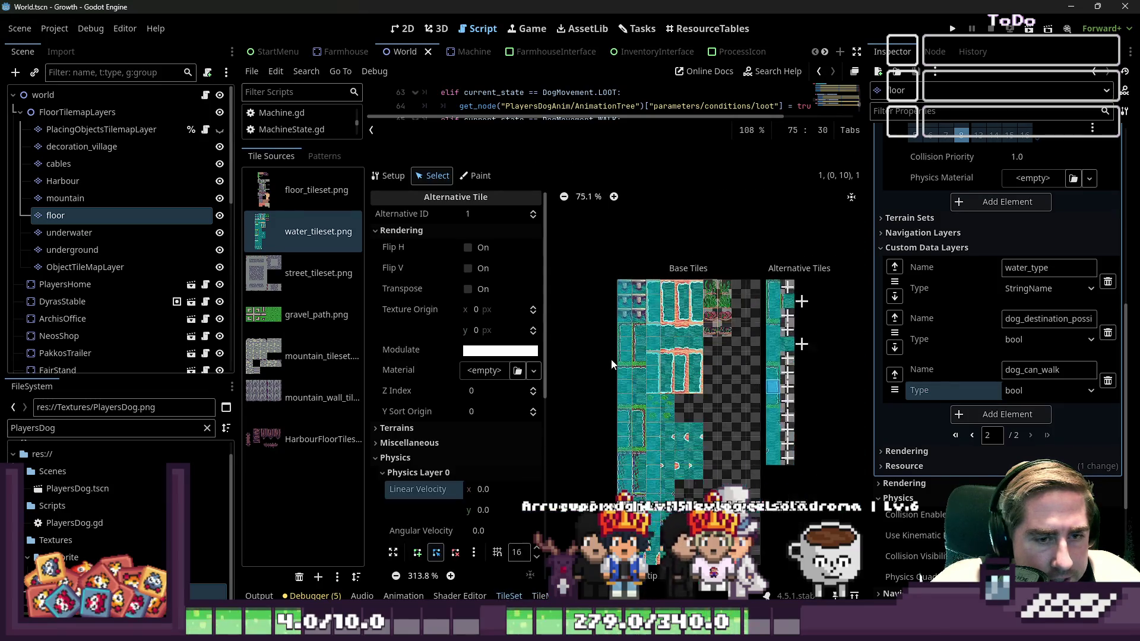
Collapse the selected water tile's physics properties and expand its custom data values
scroll(780, 333, up, 6)
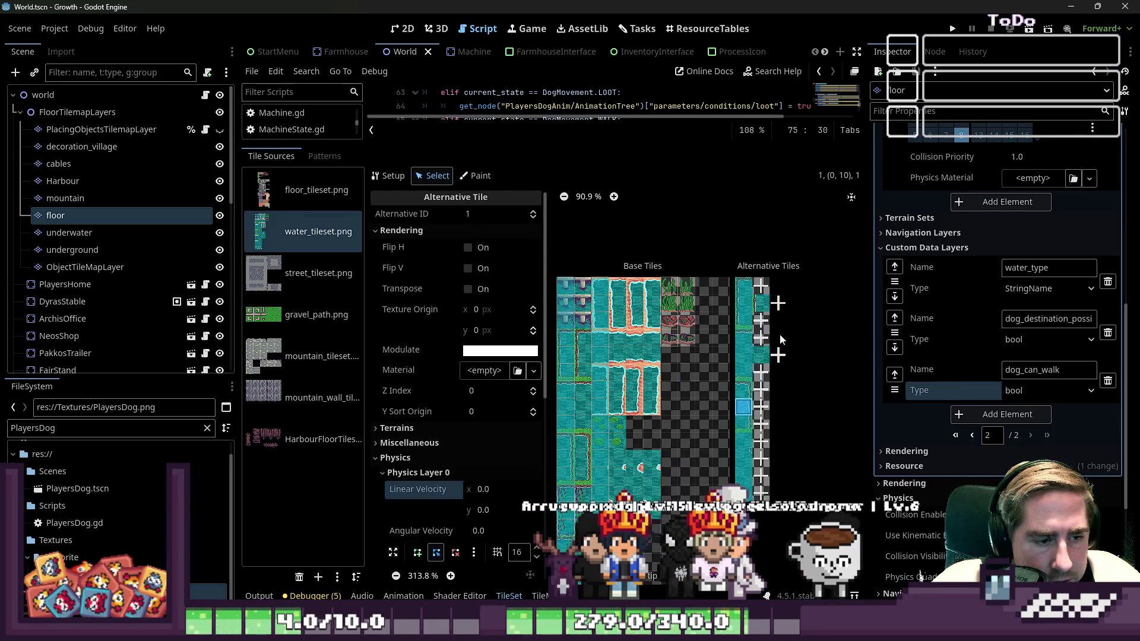
scroll(752, 399, down, 1)
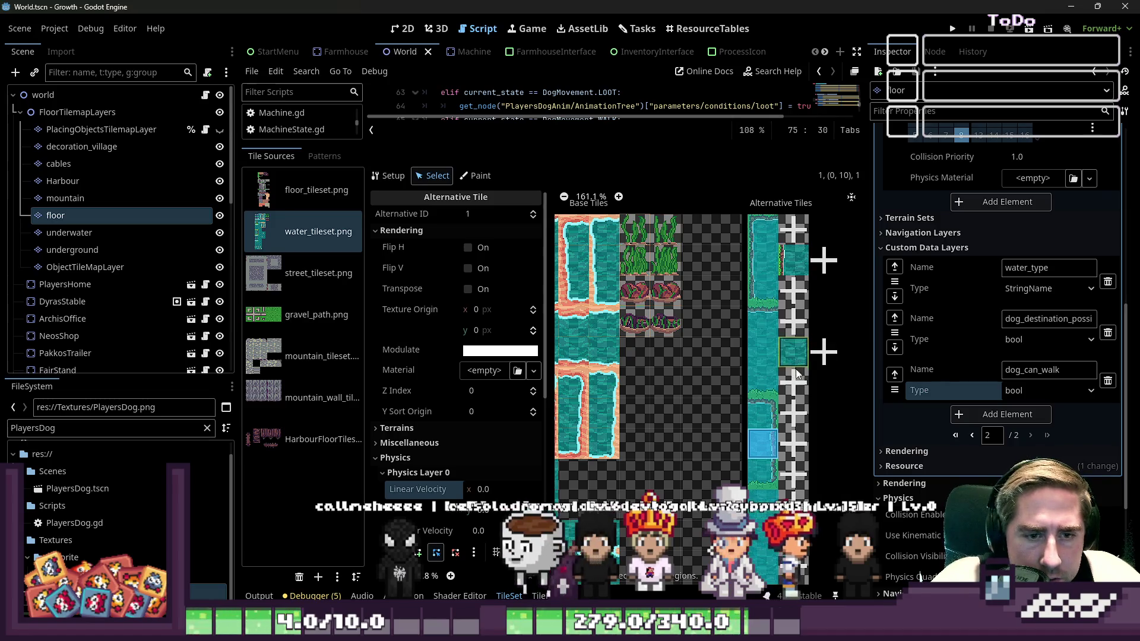
scroll(802, 257, up, 5)
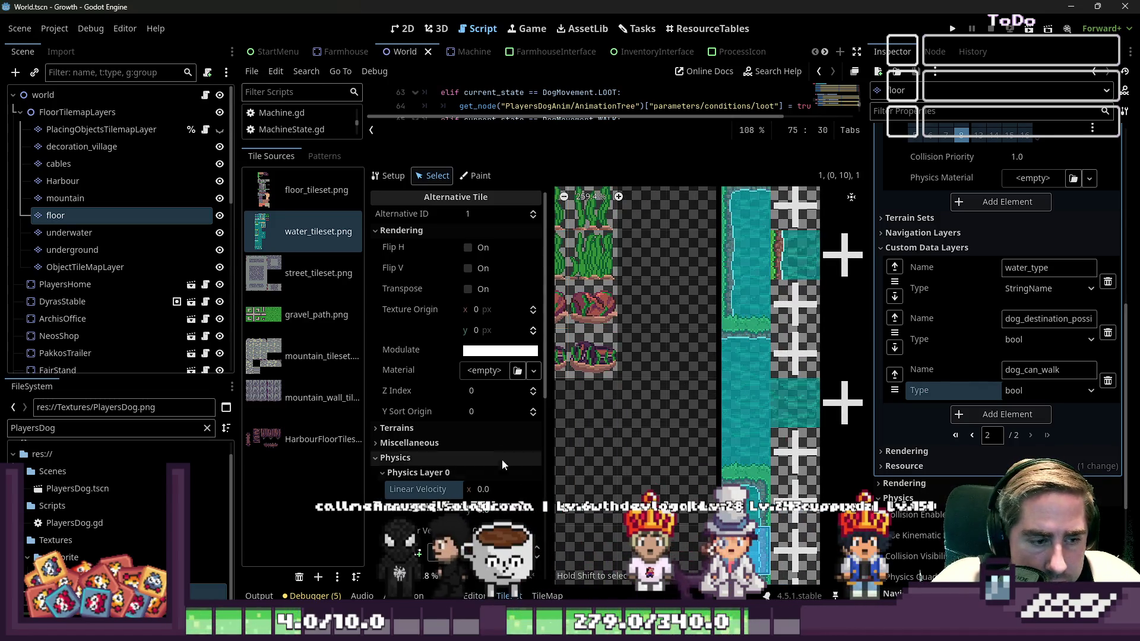
click(477, 176)
click(439, 176)
scroll(465, 415, down, 5)
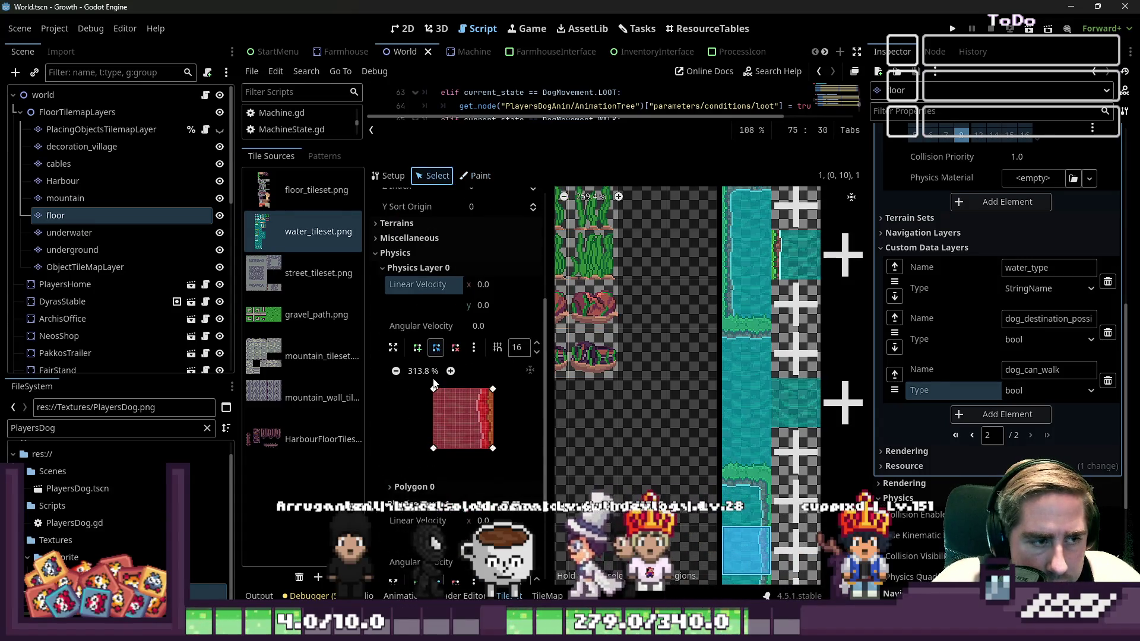
click(400, 254)
click(404, 472)
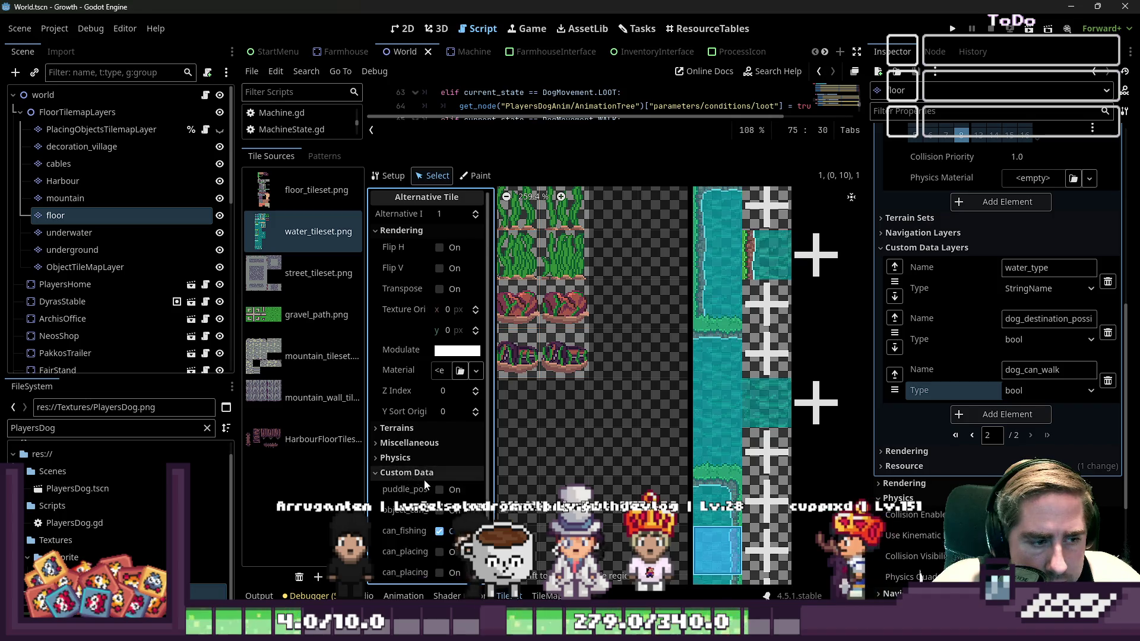
scroll(439, 475, down, 2)
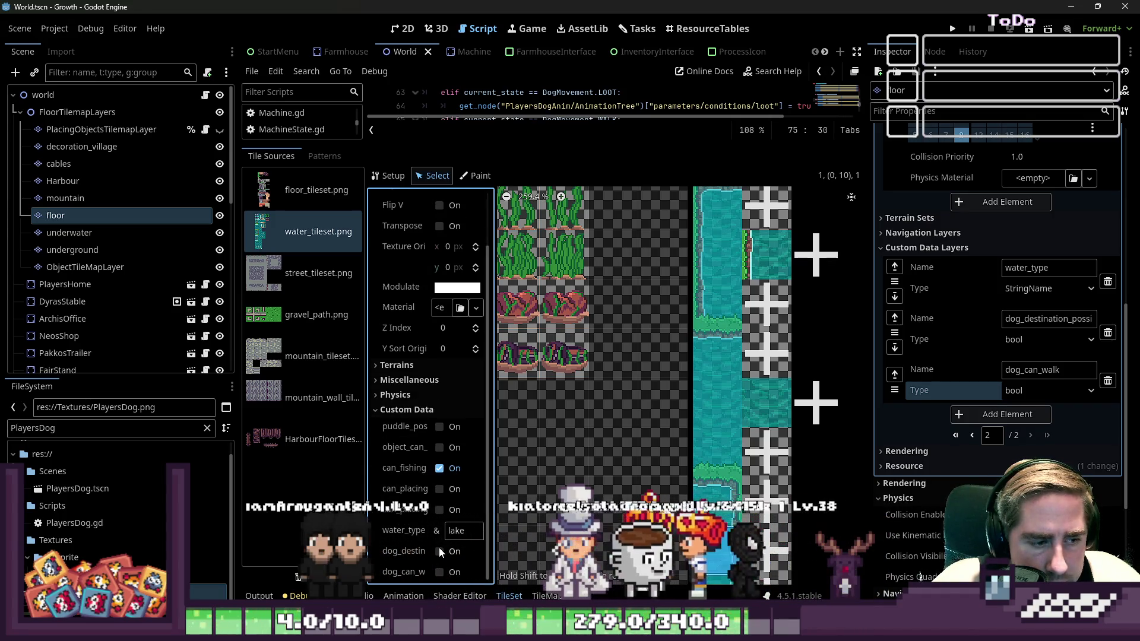
Paint dog_destination_possible onto a water tile, then switch the painted property to dog_can_walk
click(478, 177)
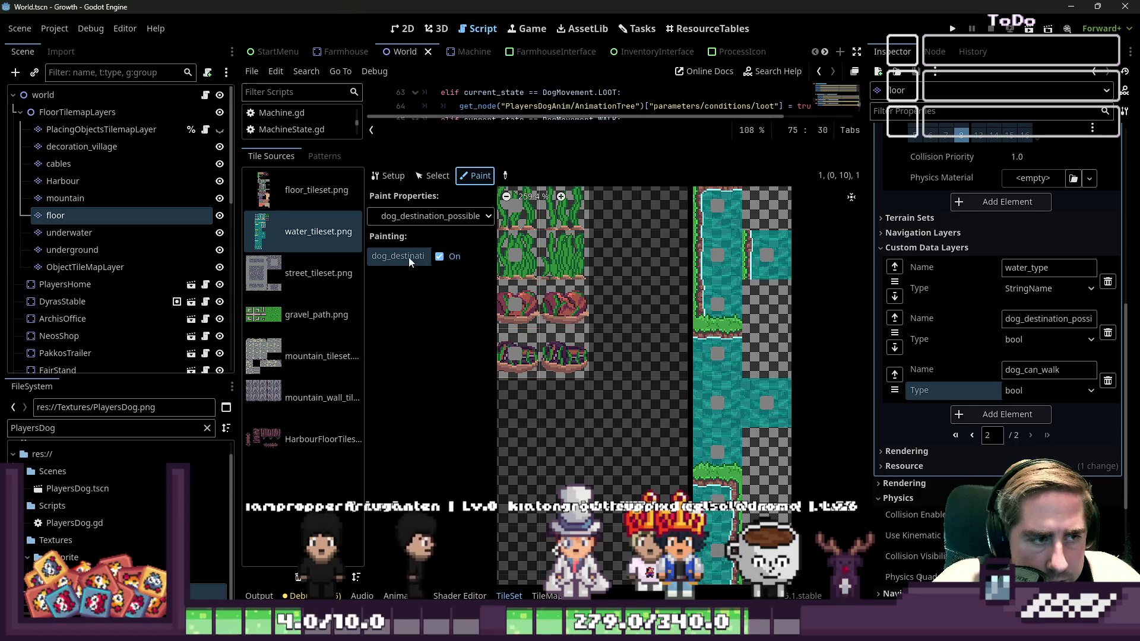
click(433, 218)
click(433, 217)
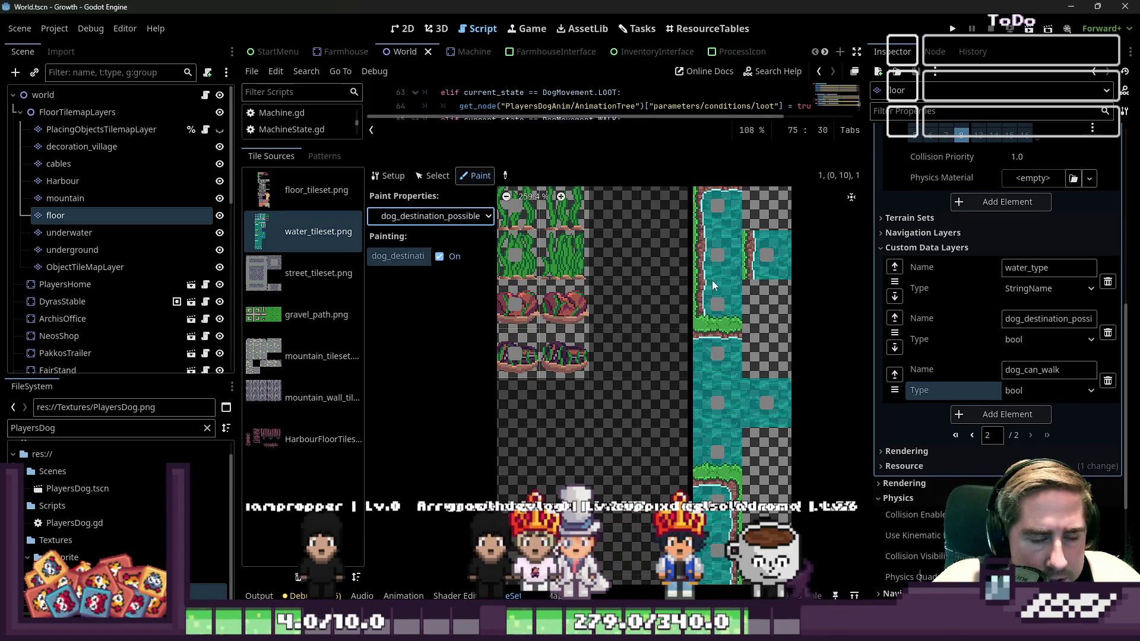
click(766, 257)
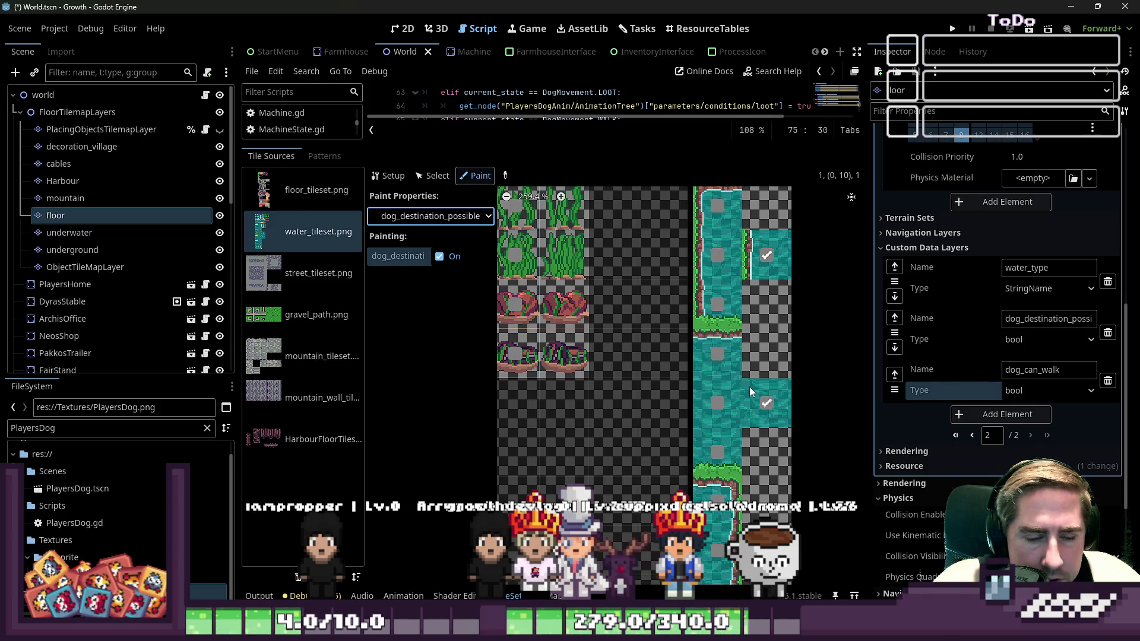
click(430, 216)
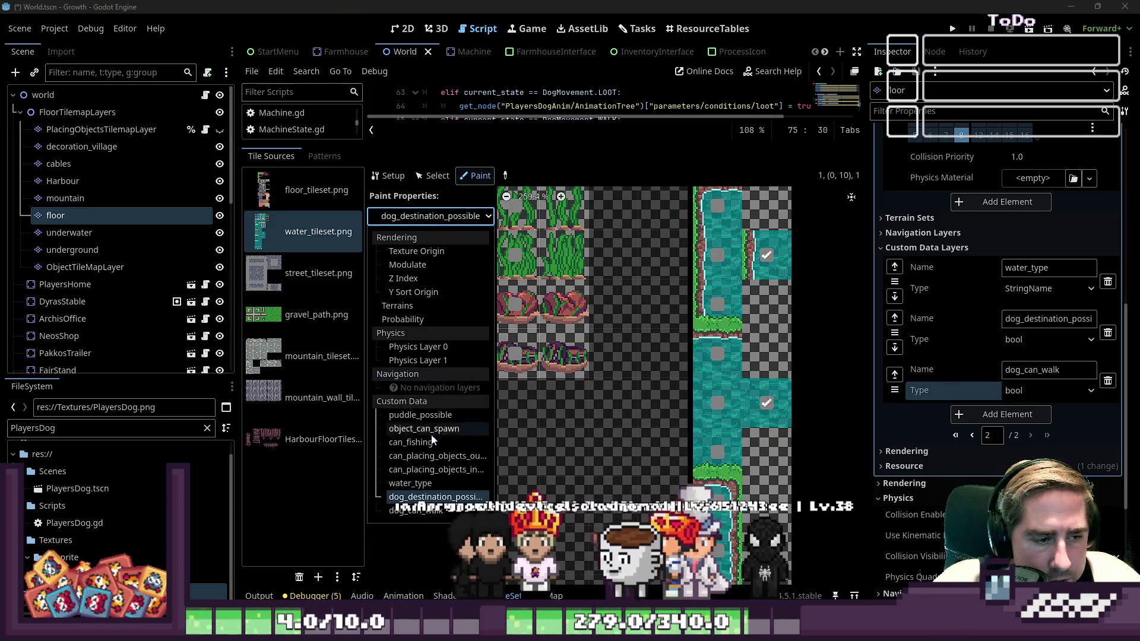
click(416, 510)
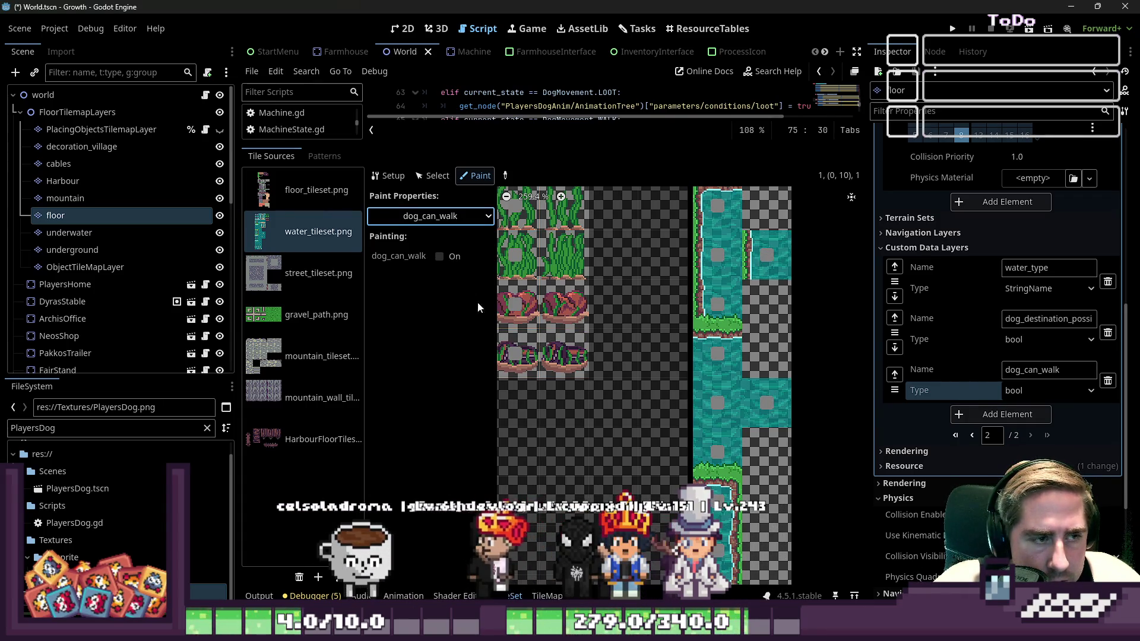
Set the dog_can_walk paint value to On and paint it onto two water tiles
click(439, 256)
click(767, 255)
click(763, 403)
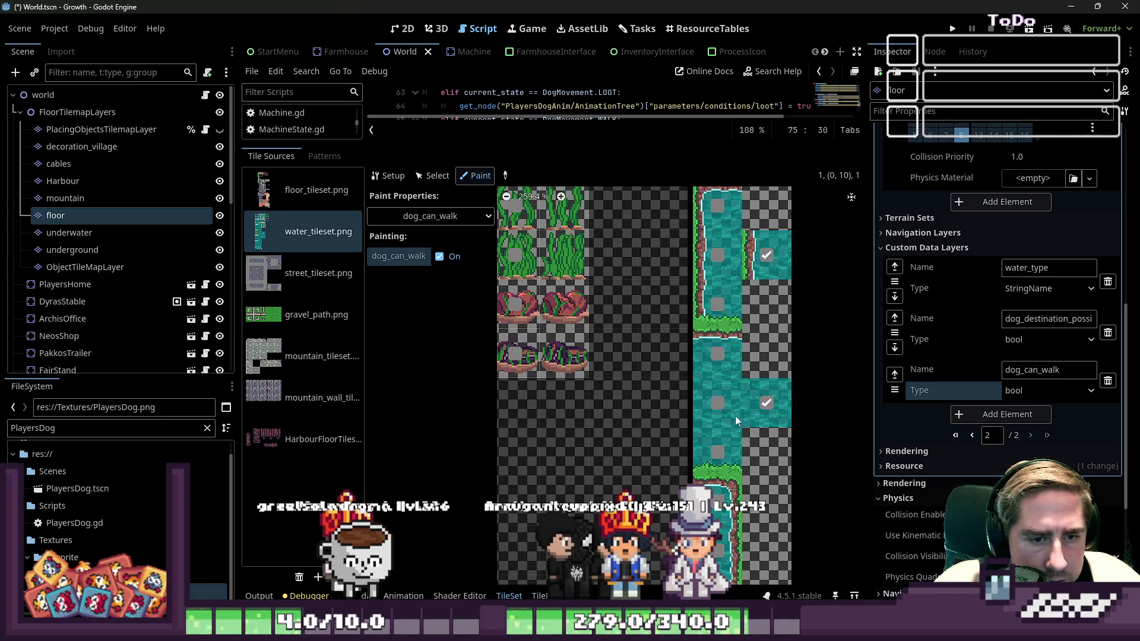
In floor_tileset.png, paint dog_can_walk onto the top-row floor tiles, stone tiles and two more floor tiles
click(316, 190)
scroll(783, 356, down, 6)
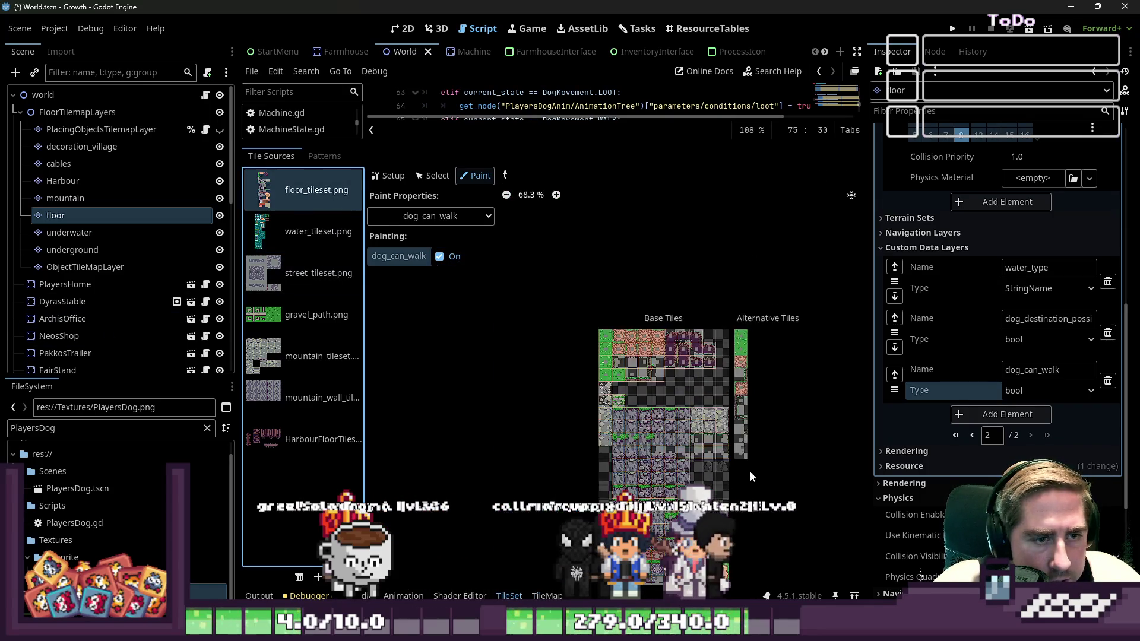
scroll(756, 486, up, 5)
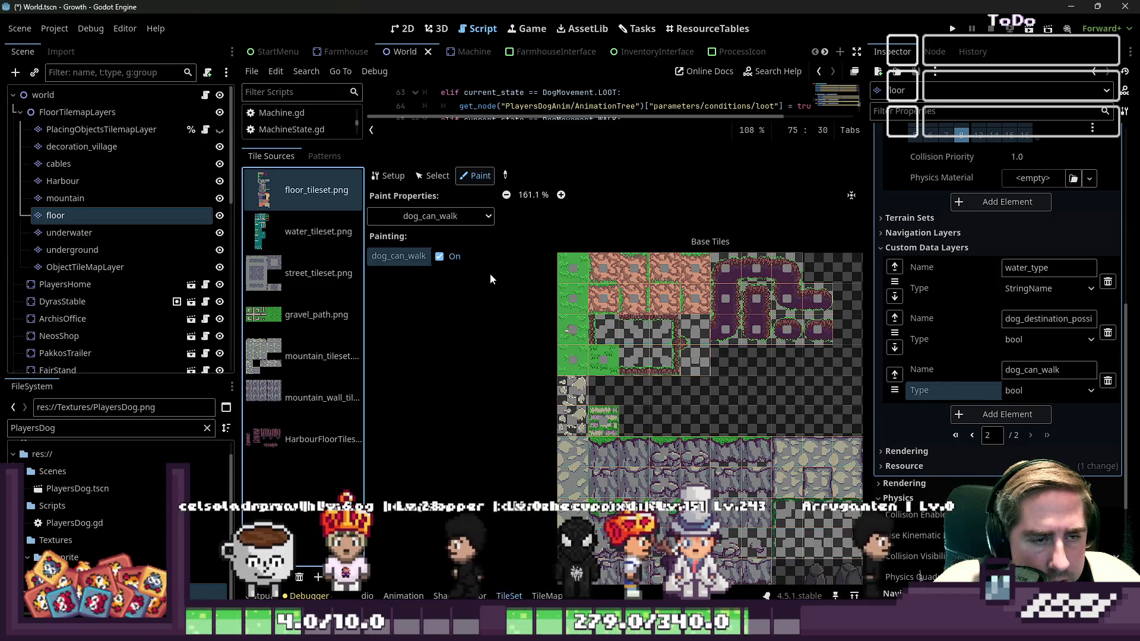
mouse_move(660, 266)
mouse_down()
mouse_move(568, 266)
mouse_move(538, 296)
mouse_move(660, 296)
mouse_move(537, 332)
mouse_move(565, 363)
mouse_up()
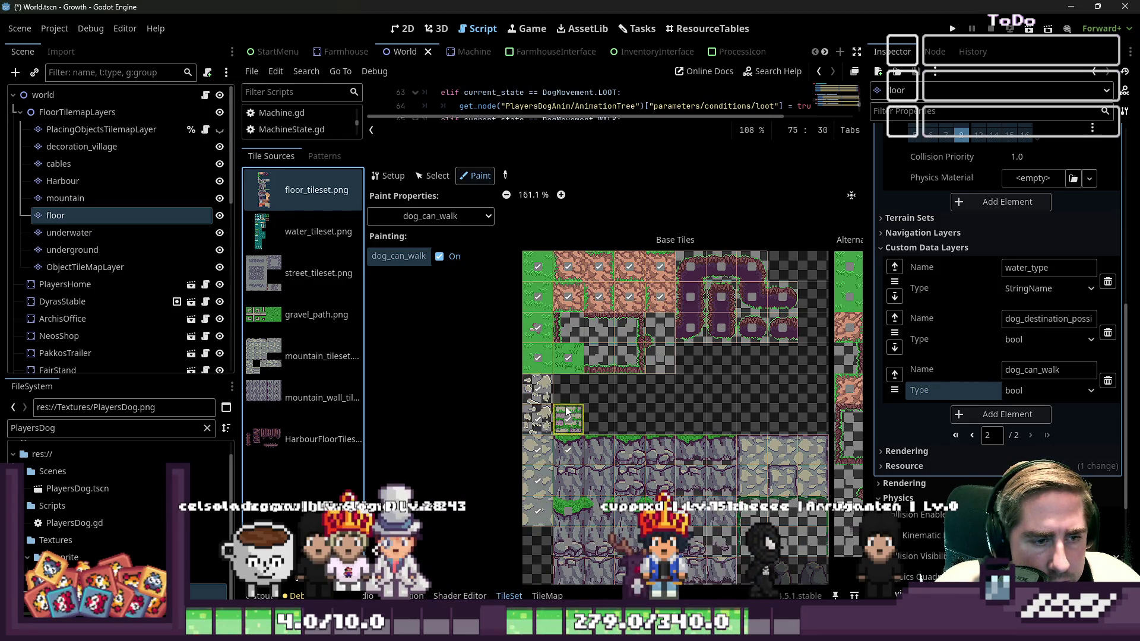
scroll(567, 411, up, 1)
mouse_move(803, 350)
mouse_down()
mouse_move(822, 383)
mouse_move(635, 379)
mouse_up()
scroll(606, 395, down, 1)
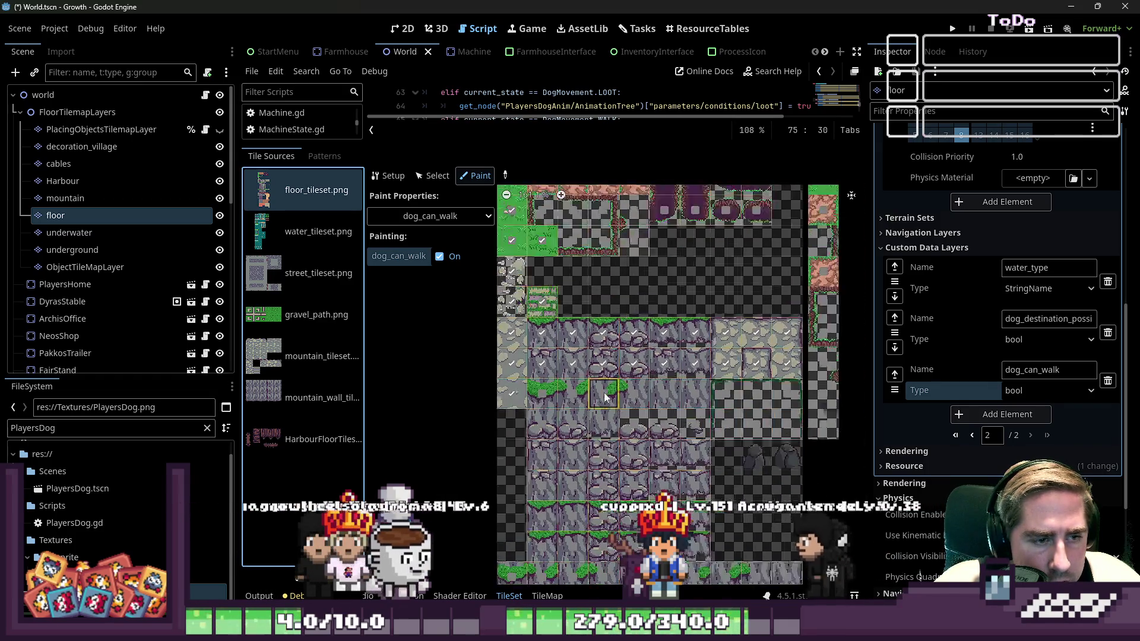
scroll(567, 397, up, 1)
drag(729, 399, 699, 438)
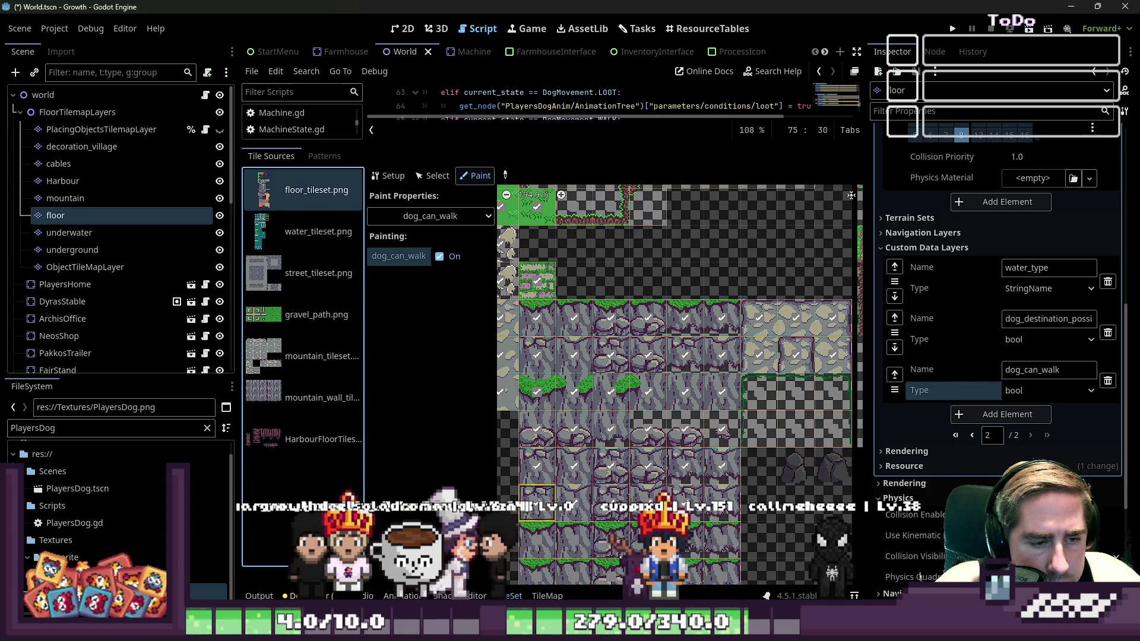
scroll(611, 281, down, 3)
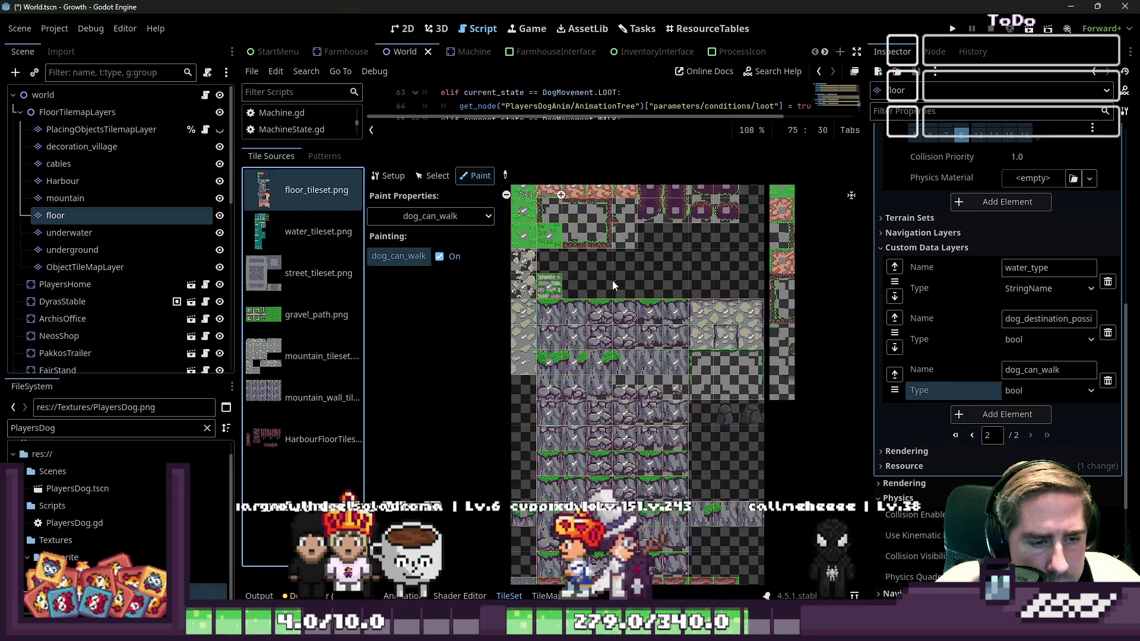
scroll(551, 432, up, 1)
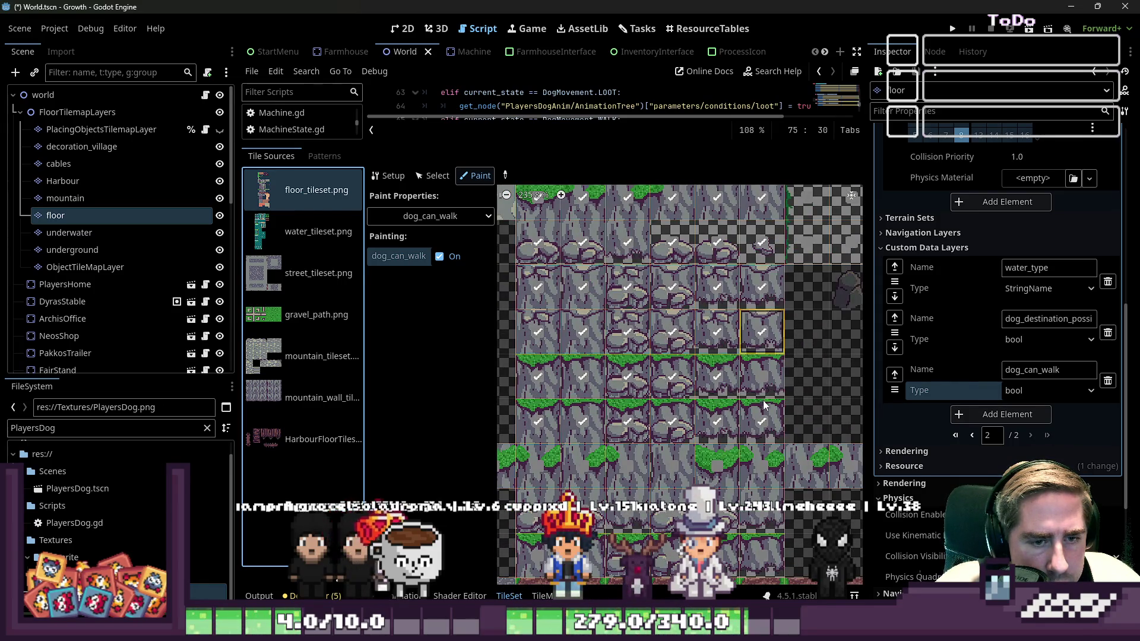
Paint dog_can_walk onto the rock rows, sand tiles, two purple tiles and the gray top-row tiles
drag(762, 466, 538, 466)
scroll(615, 381, down, 4)
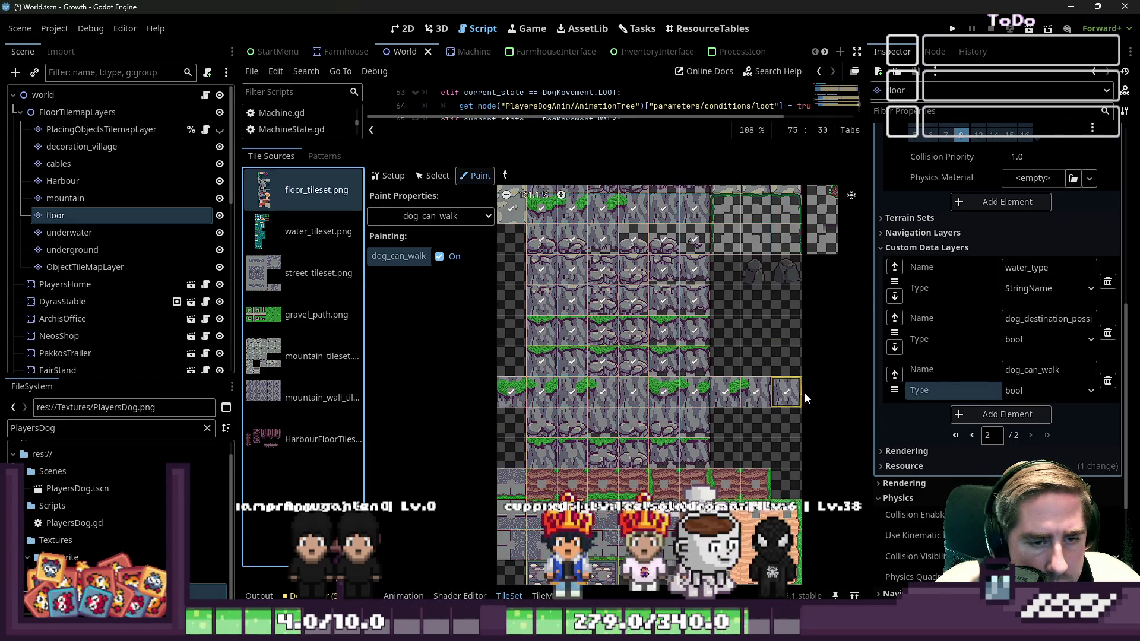
mouse_move(564, 451)
mouse_down()
mouse_move(543, 436)
mouse_move(573, 422)
mouse_move(693, 450)
mouse_up()
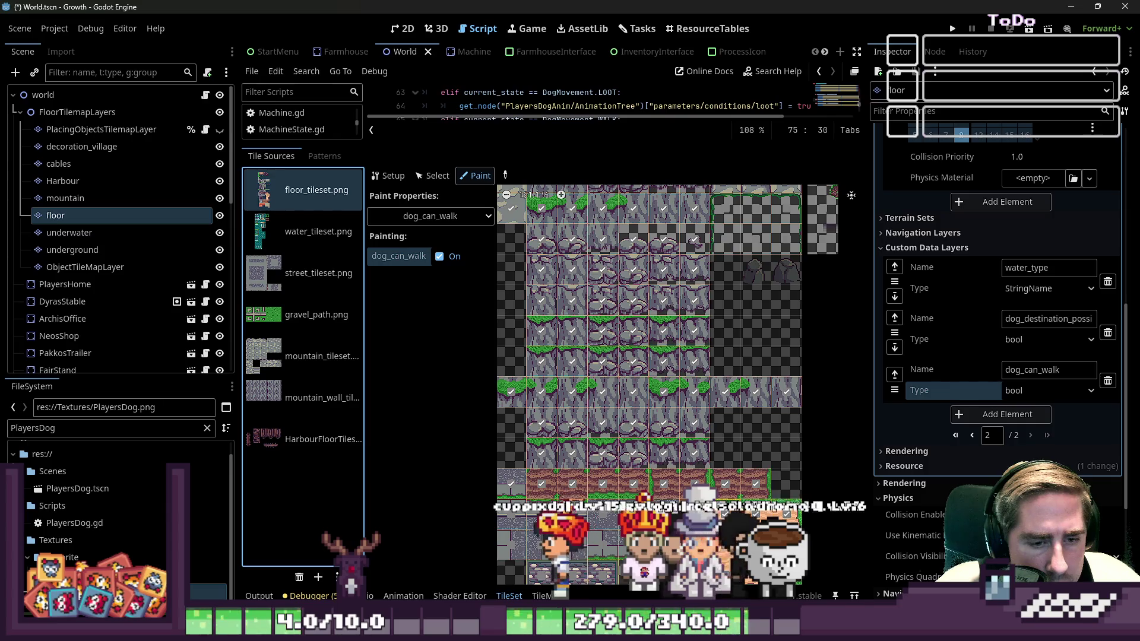
scroll(732, 315, down, 2)
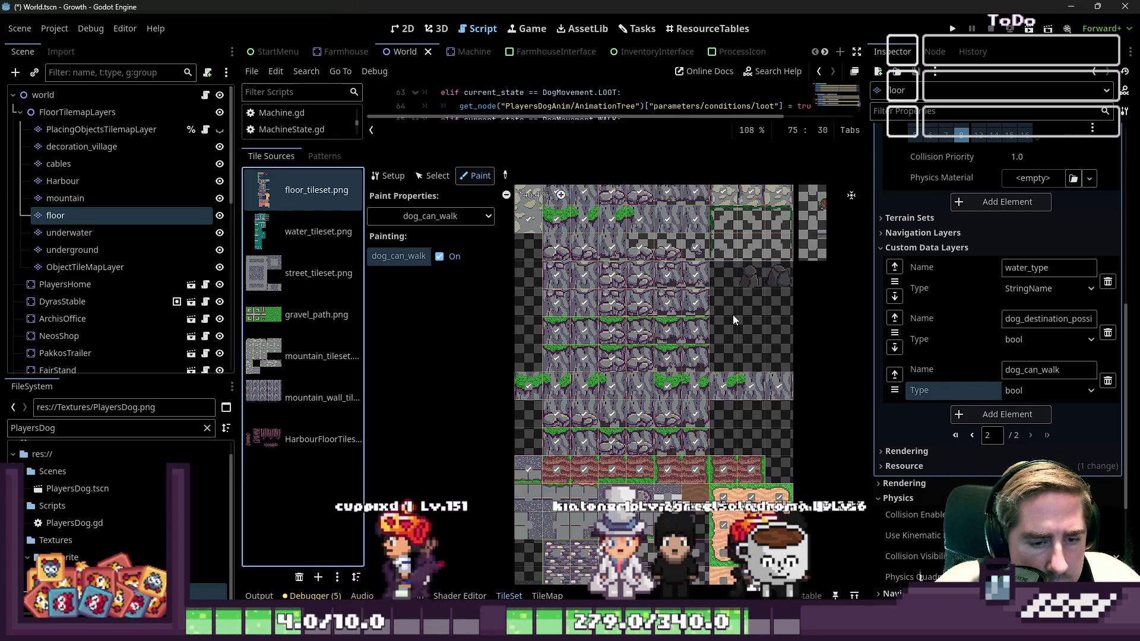
scroll(741, 472, up, 4)
mouse_move(813, 402)
mouse_down()
mouse_move(837, 347)
mouse_move(798, 419)
mouse_move(650, 465)
mouse_move(758, 465)
mouse_move(636, 464)
mouse_move(595, 424)
mouse_move(555, 466)
mouse_move(596, 465)
mouse_move(597, 351)
mouse_up()
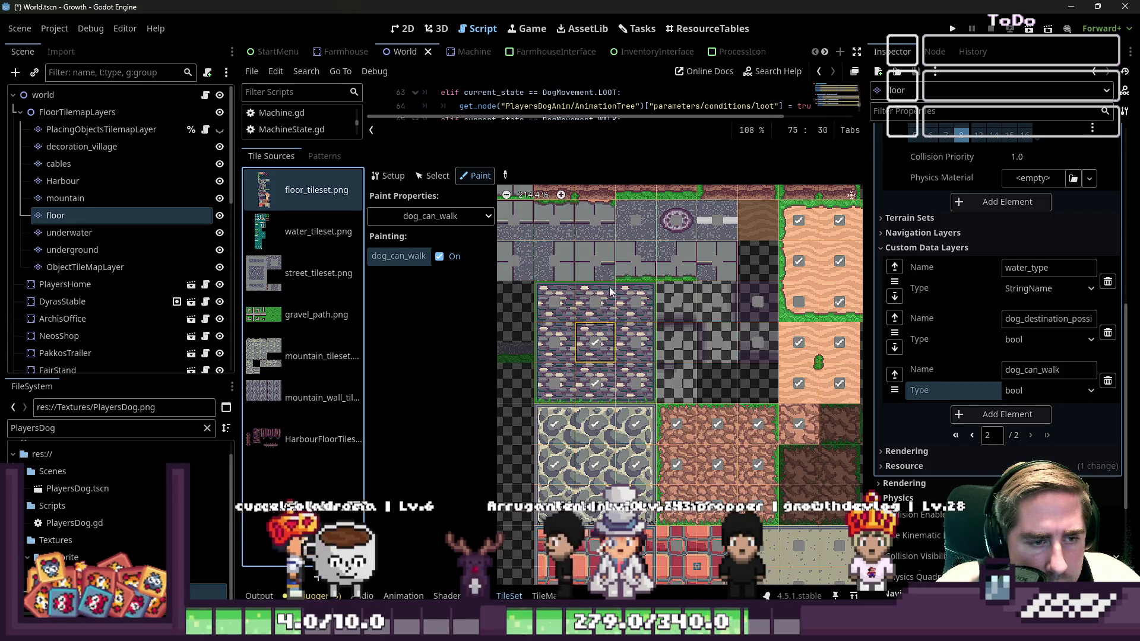
drag(608, 292, 633, 374)
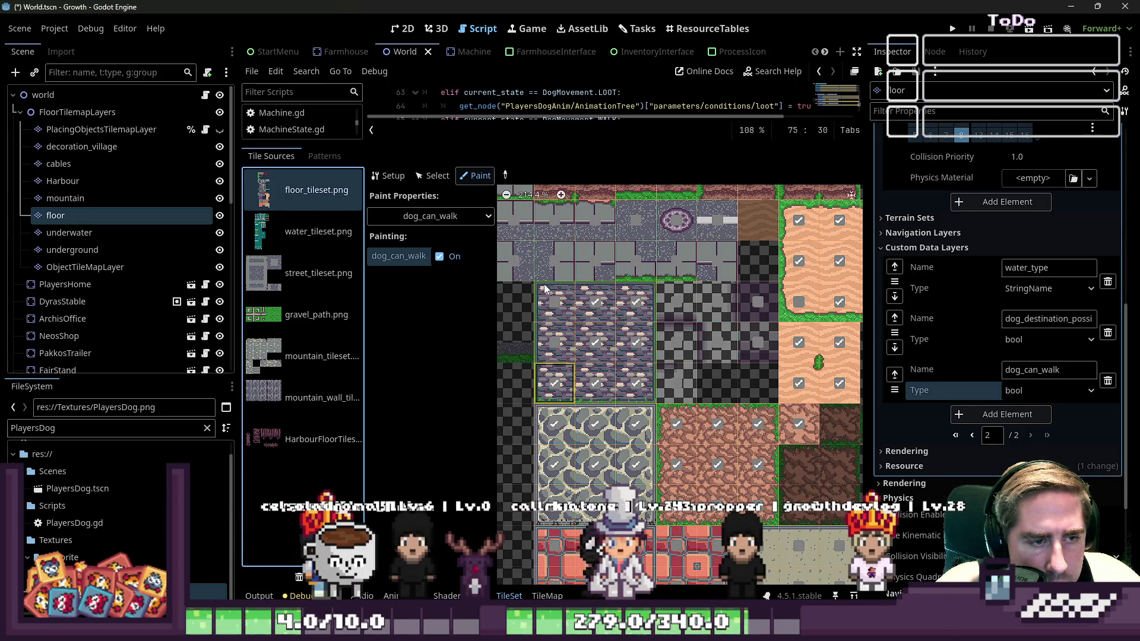
mouse_move(586, 218)
mouse_down()
mouse_move(636, 221)
mouse_move(679, 270)
mouse_up()
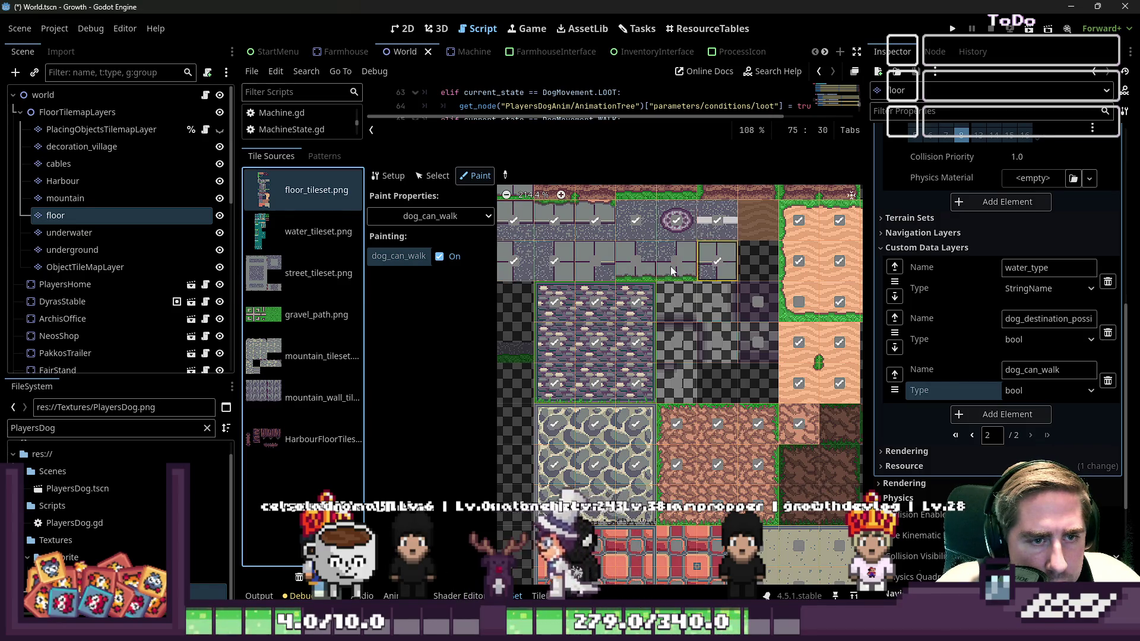
Paint dog_can_walk onto the red brick tiles and enlarge the script editor area
scroll(564, 275, down, 4)
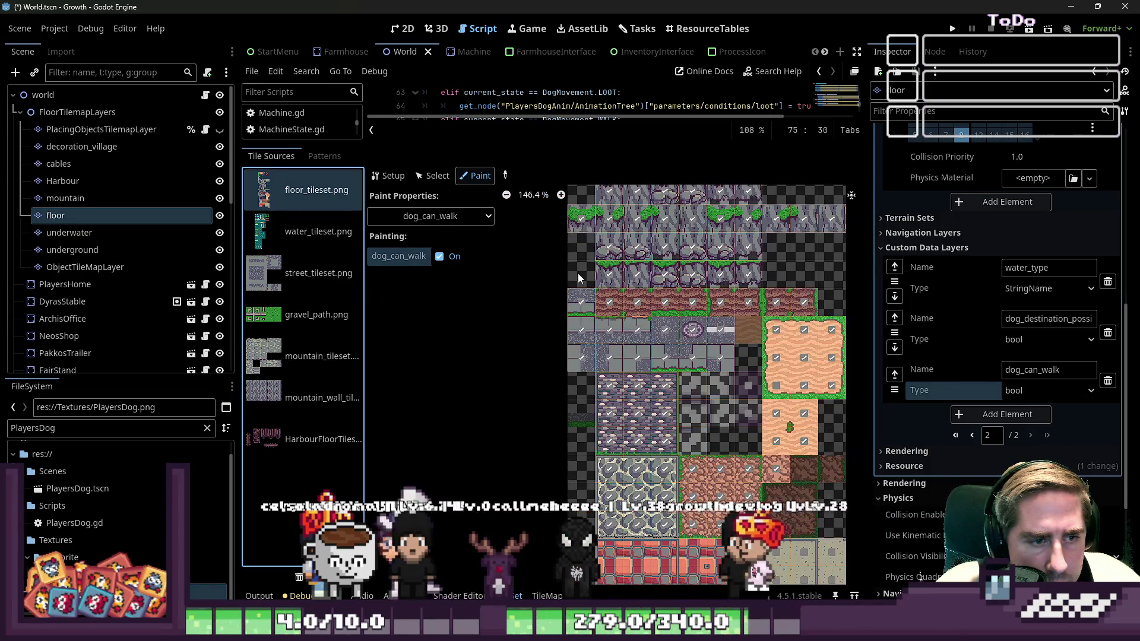
scroll(648, 524, down, 2)
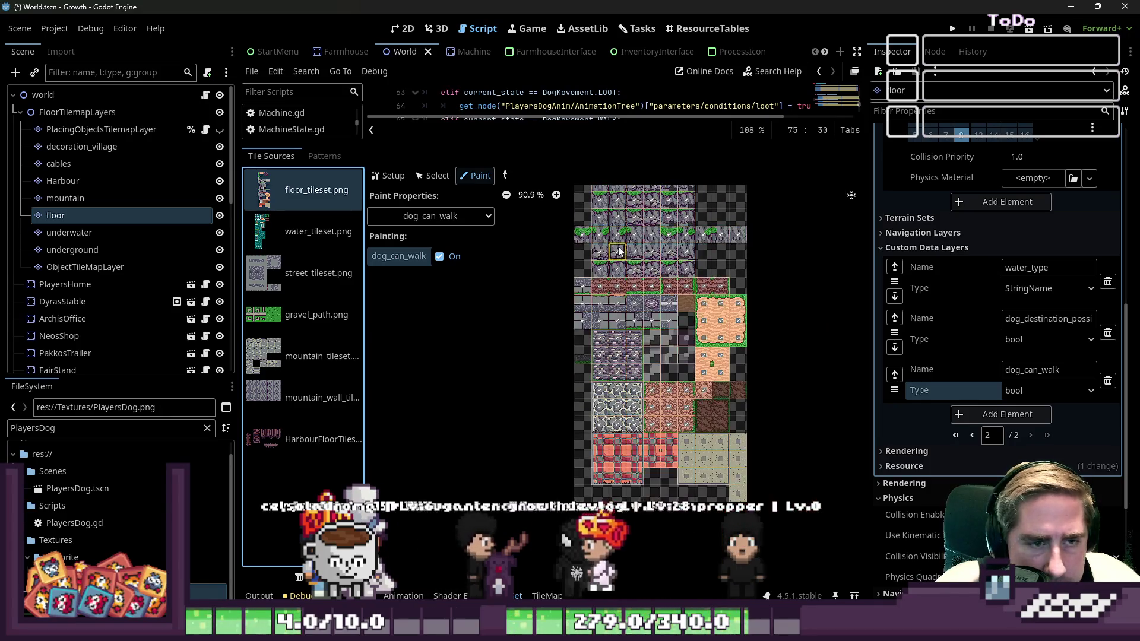
scroll(754, 476, up, 2)
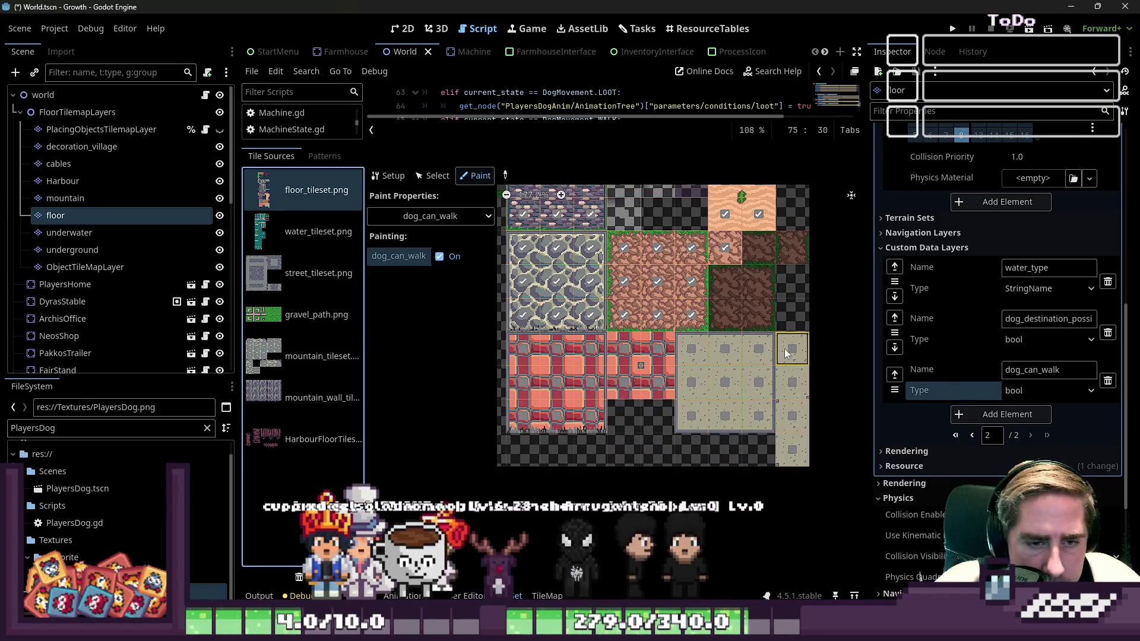
mouse_move(559, 359)
mouse_down()
mouse_move(623, 356)
mouse_move(540, 421)
mouse_up()
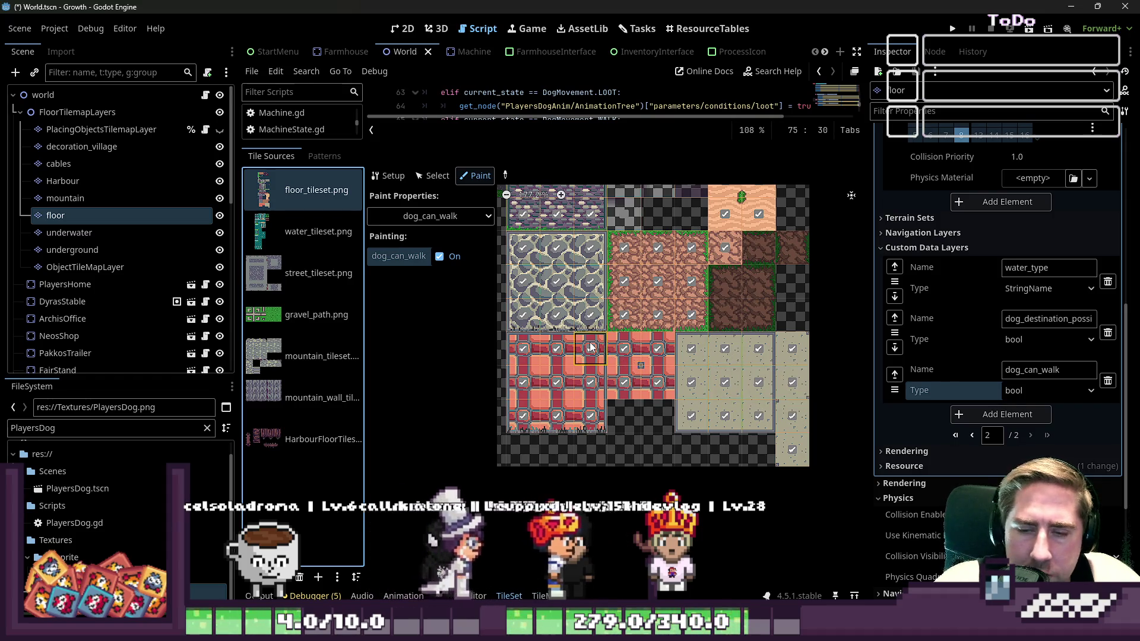
scroll(591, 347, down, 2)
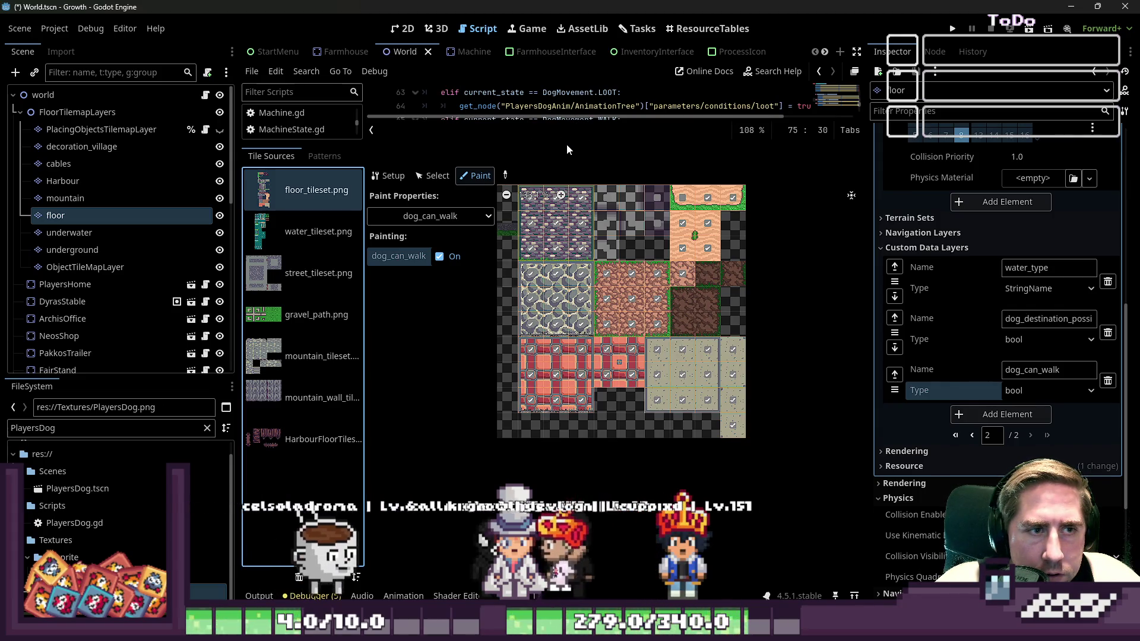
drag(564, 141, 564, 440)
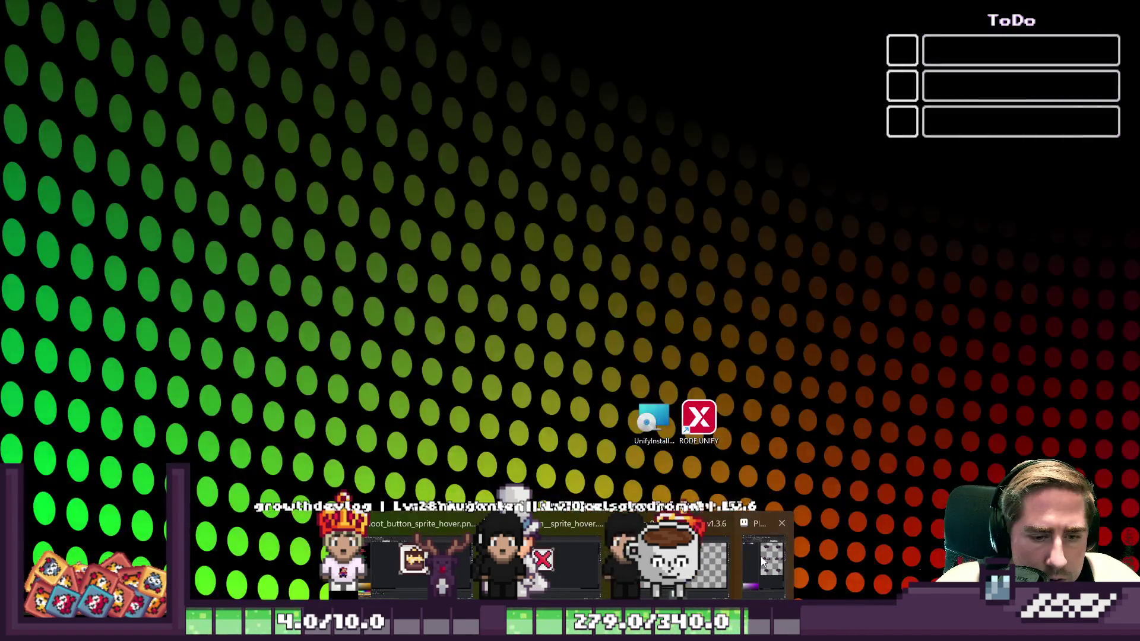
Bring up the PlayersDog.png sheet in Aseprite and select the top rows of dog sprites
click(760, 557)
scroll(617, 357, down, 1)
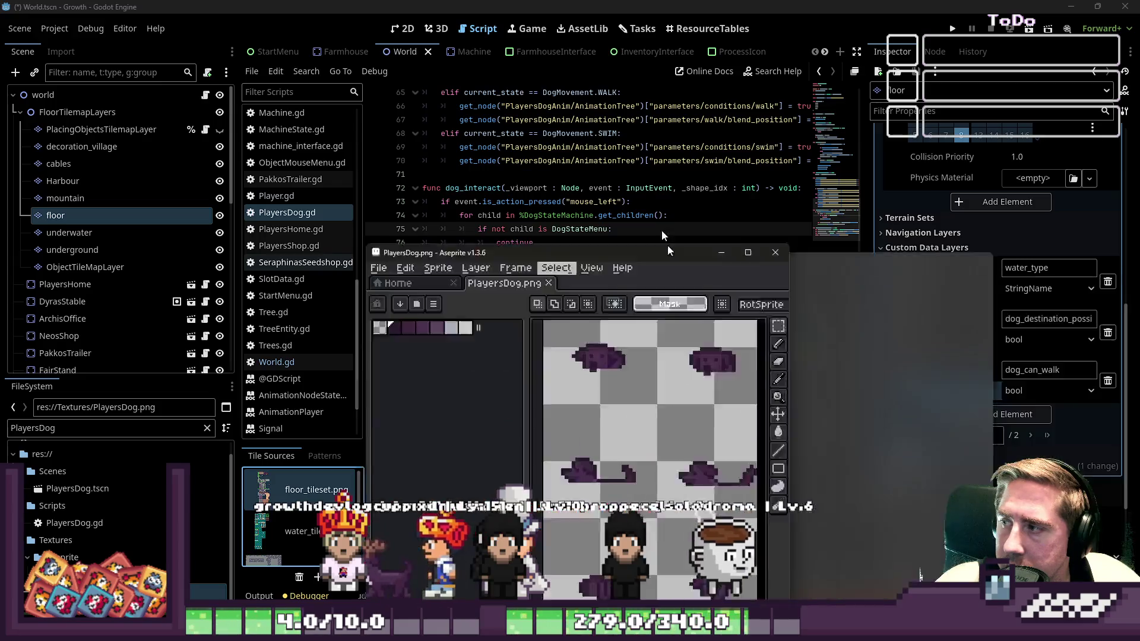
scroll(657, 330, up, 5)
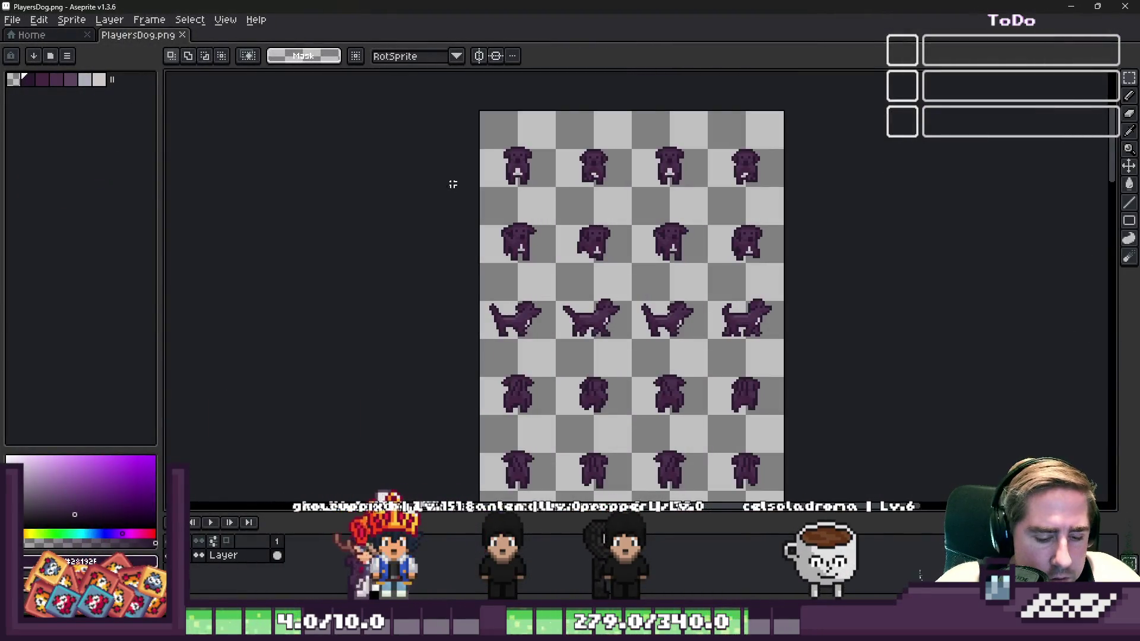
scroll(796, 434, down, 2)
mouse_move(797, 434)
mouse_down()
mouse_move(725, 216)
mouse_move(789, 287)
mouse_move(783, 260)
mouse_up()
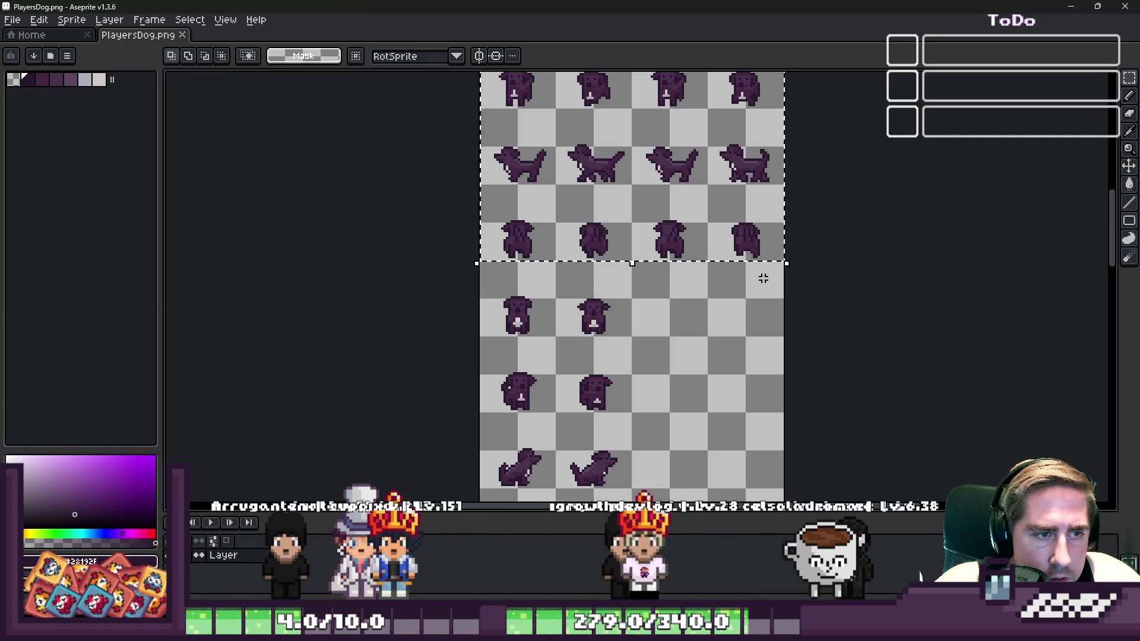
scroll(763, 279, down, 5)
scroll(634, 338, up, 5)
scroll(637, 167, down, 1)
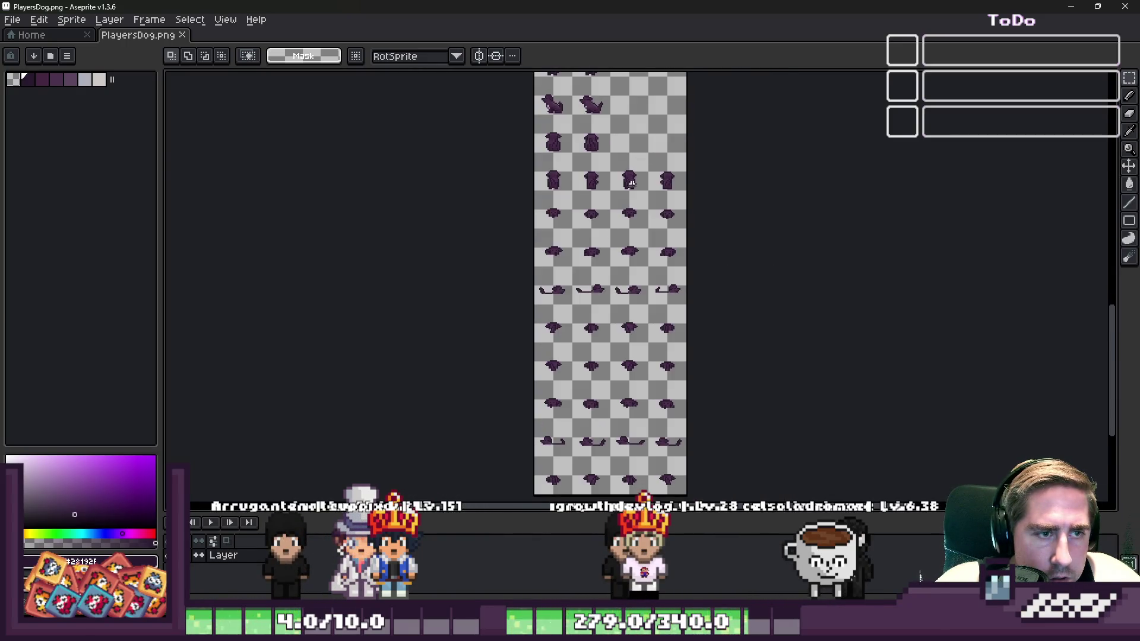
scroll(594, 160, down, 1)
scroll(576, 282, up, 1)
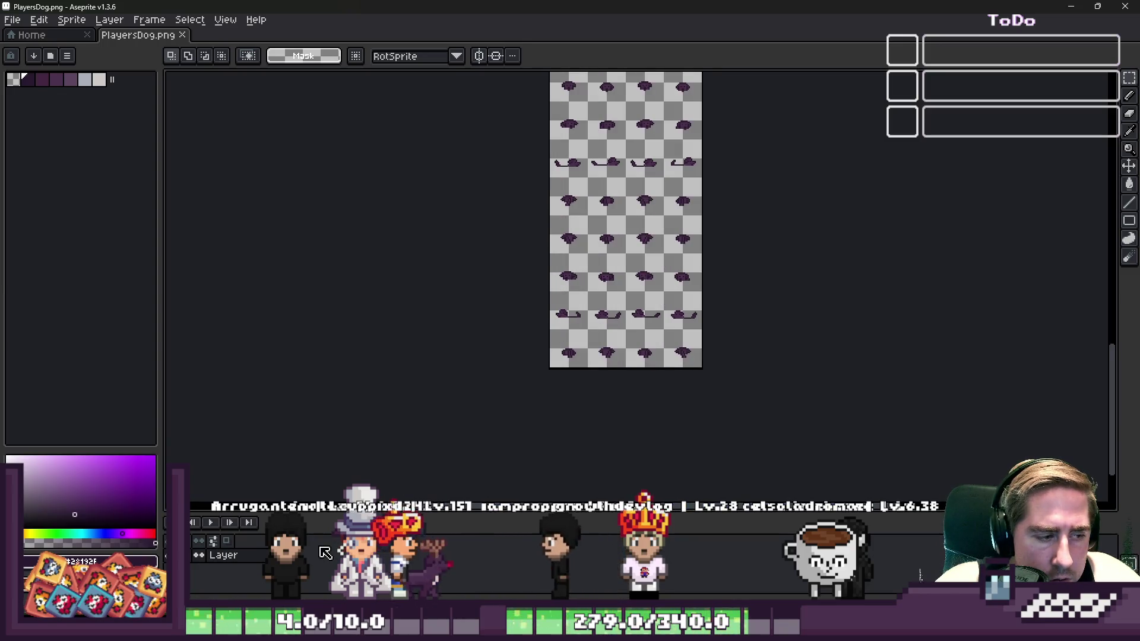
Paste the sprites onto a new Layer 1, move them down over the originals, and open its properties
key(shift+n)
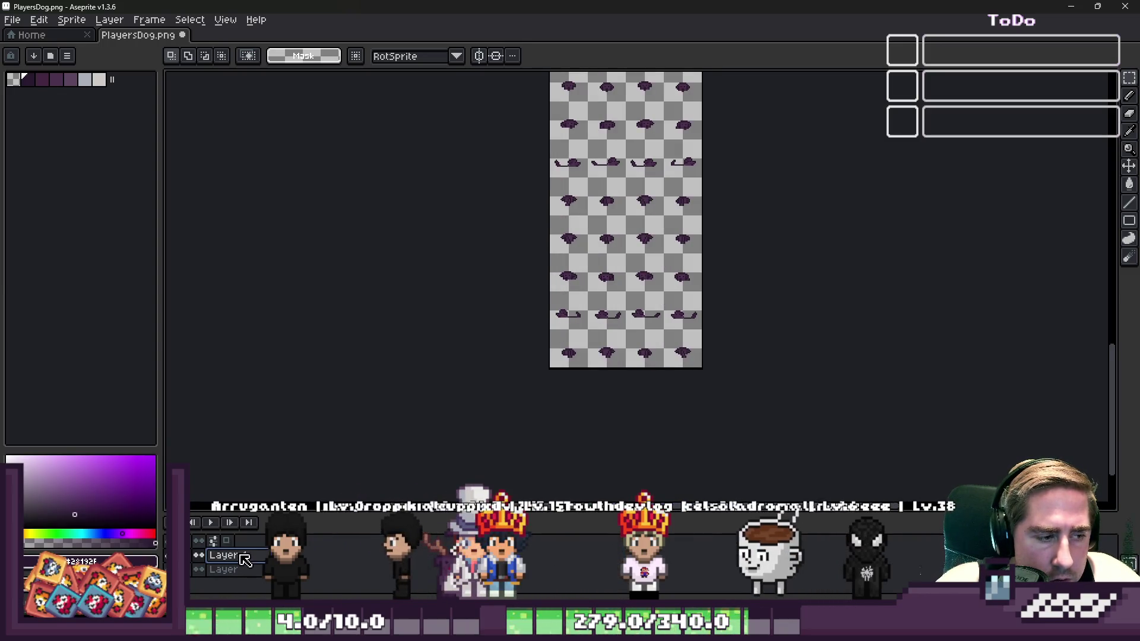
scroll(522, 420, down, 1)
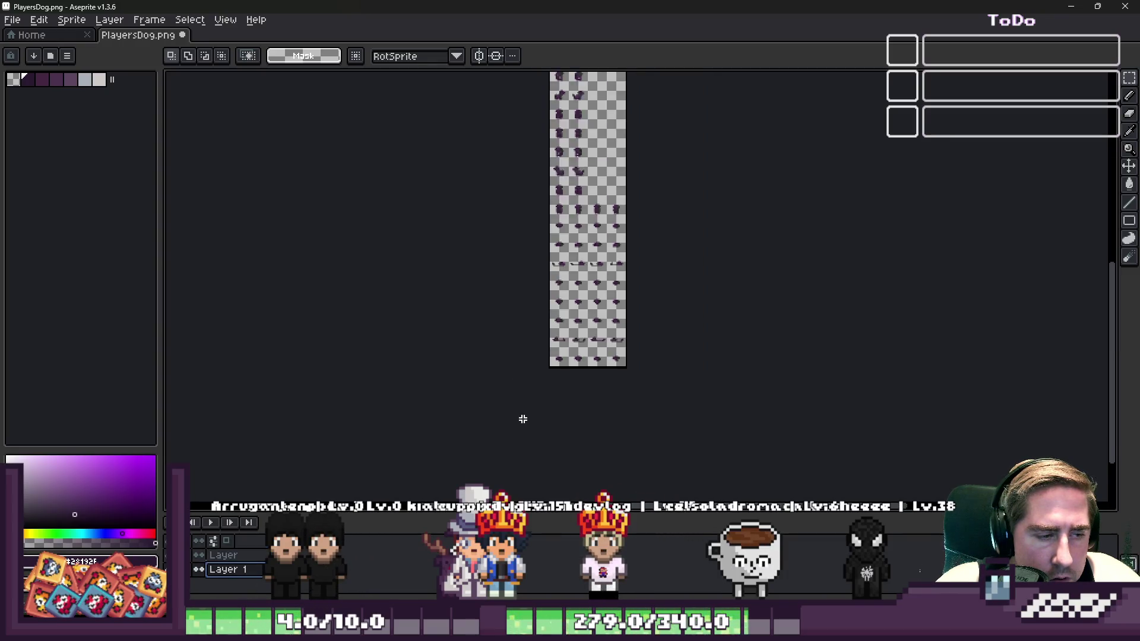
key(ctrl+v)
scroll(529, 273, up, 1)
scroll(532, 273, up, 1)
mouse_move(610, 189)
mouse_down()
mouse_move(631, 261)
mouse_move(636, 386)
mouse_move(633, 363)
mouse_up()
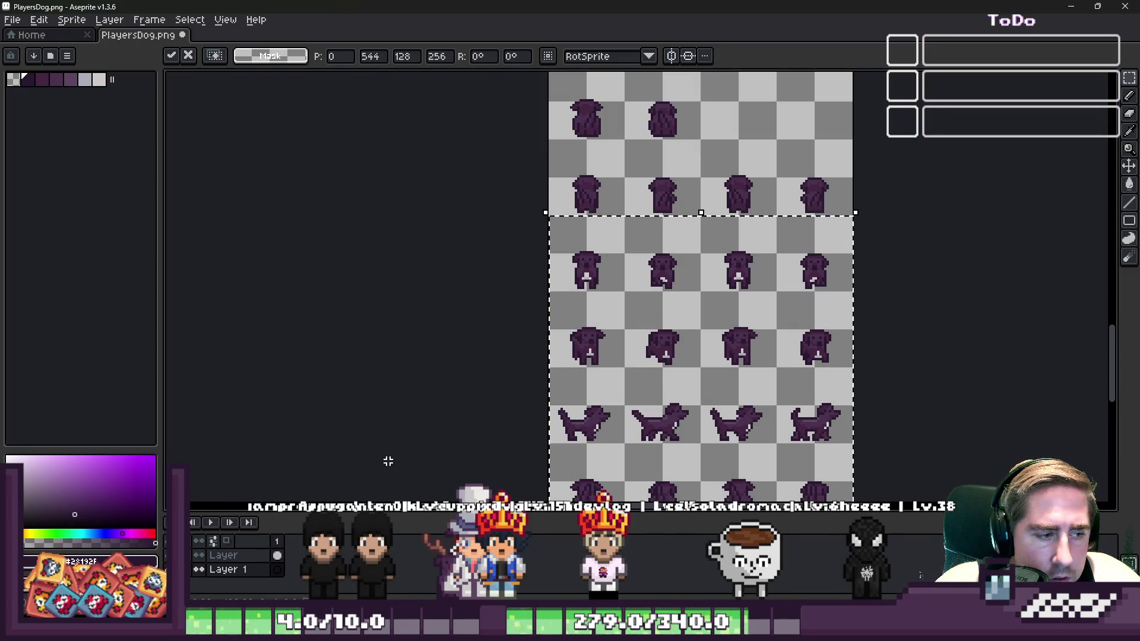
double_click(259, 572)
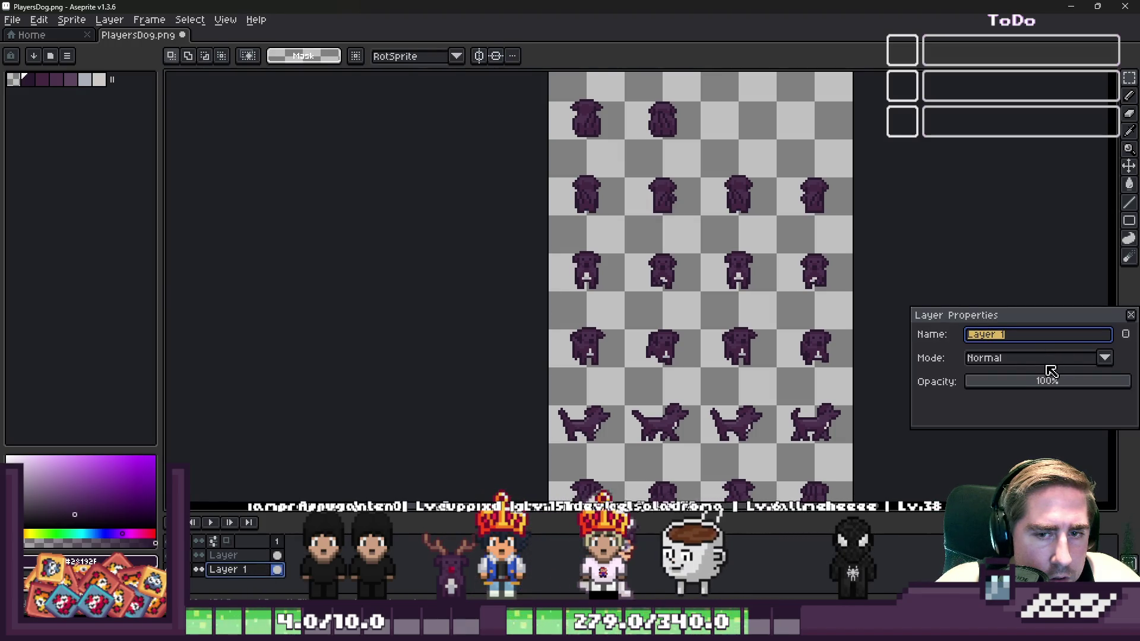
Lower Layer 1's opacity to about 30% and close its Layer Properties
mouse_move(1045, 383)
mouse_down()
mouse_move(1031, 387)
mouse_move(1065, 397)
mouse_up()
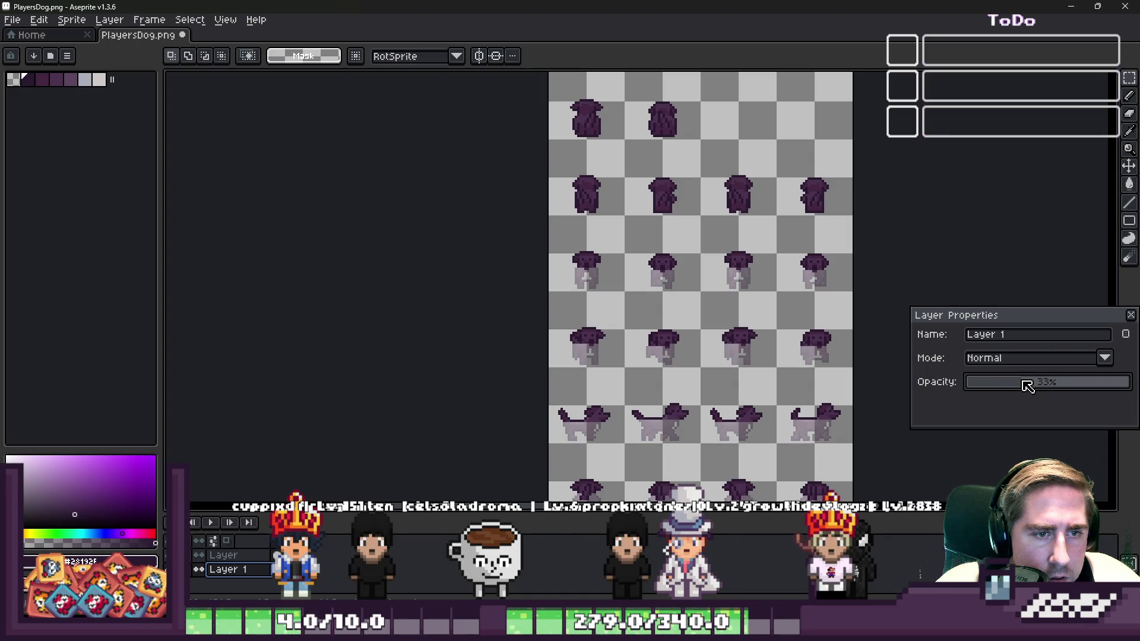
click(1018, 358)
click(1017, 358)
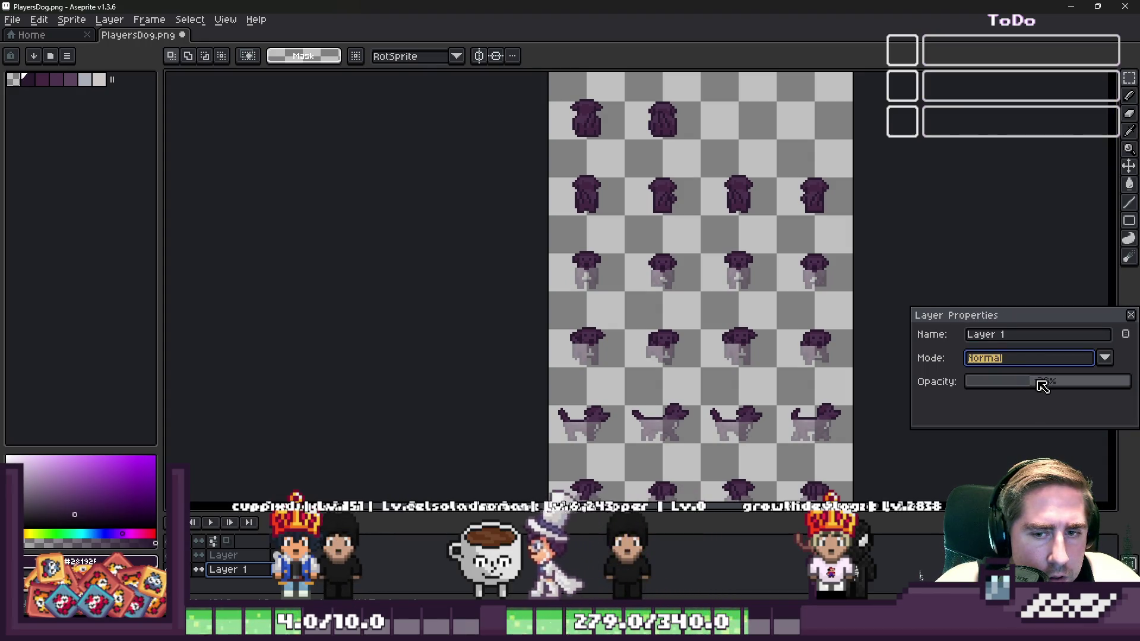
drag(1027, 386, 1020, 387)
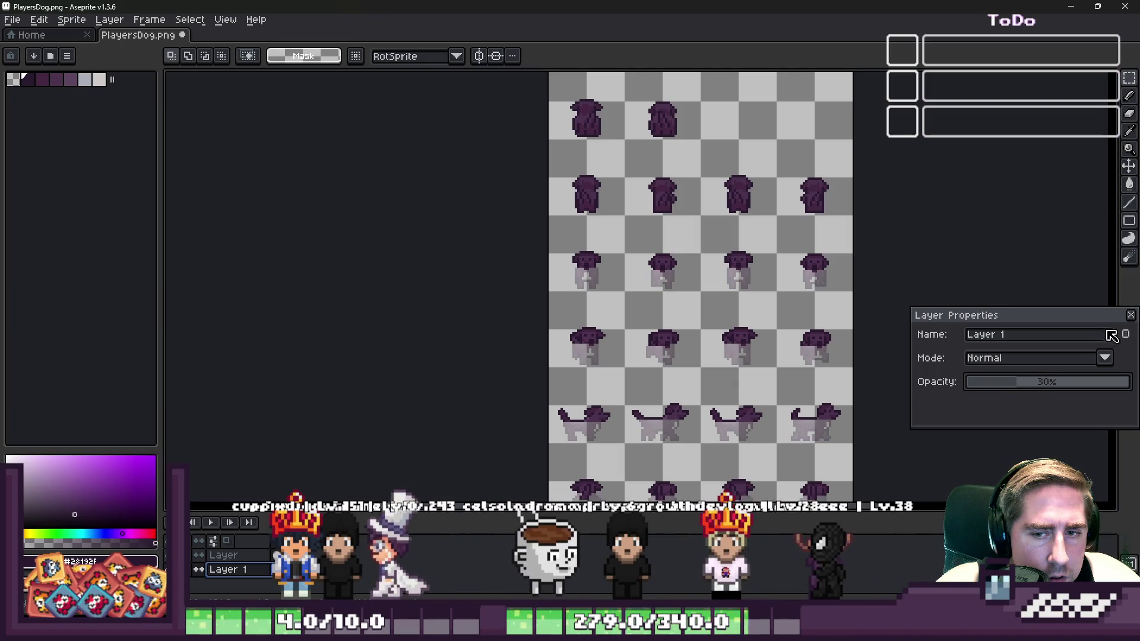
click(1131, 315)
Save PlayersDog.png and run the Growth project from Godot
key(ctrl+s)
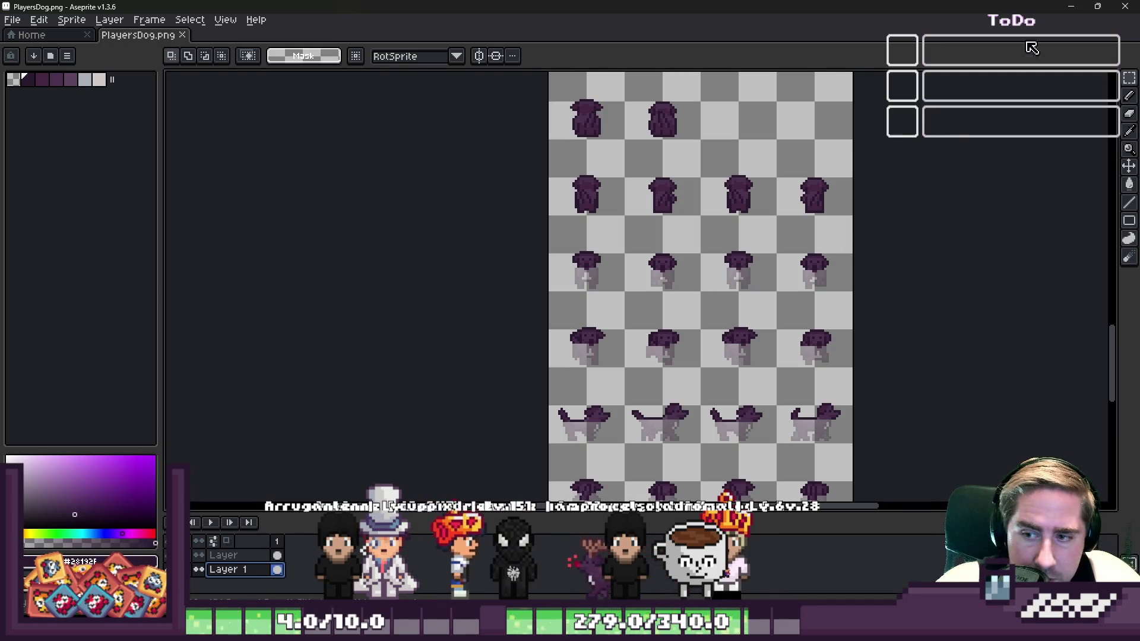
key(alt+Tab)
click(952, 28)
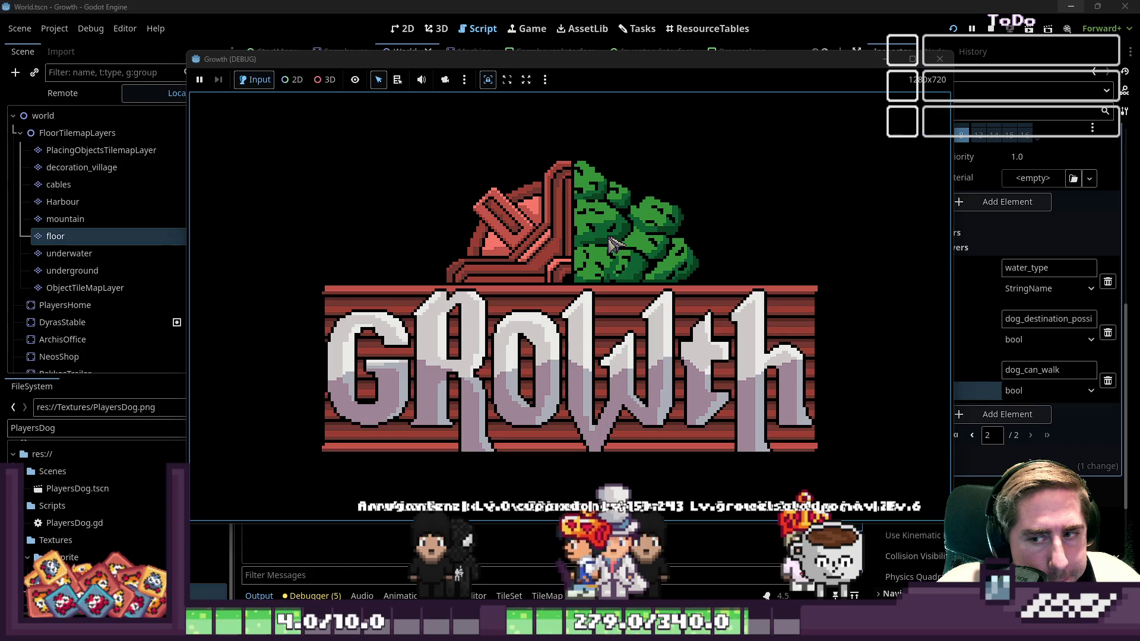
Stop the running game and relaunch it with F5
click(1000, 28)
key(F5)
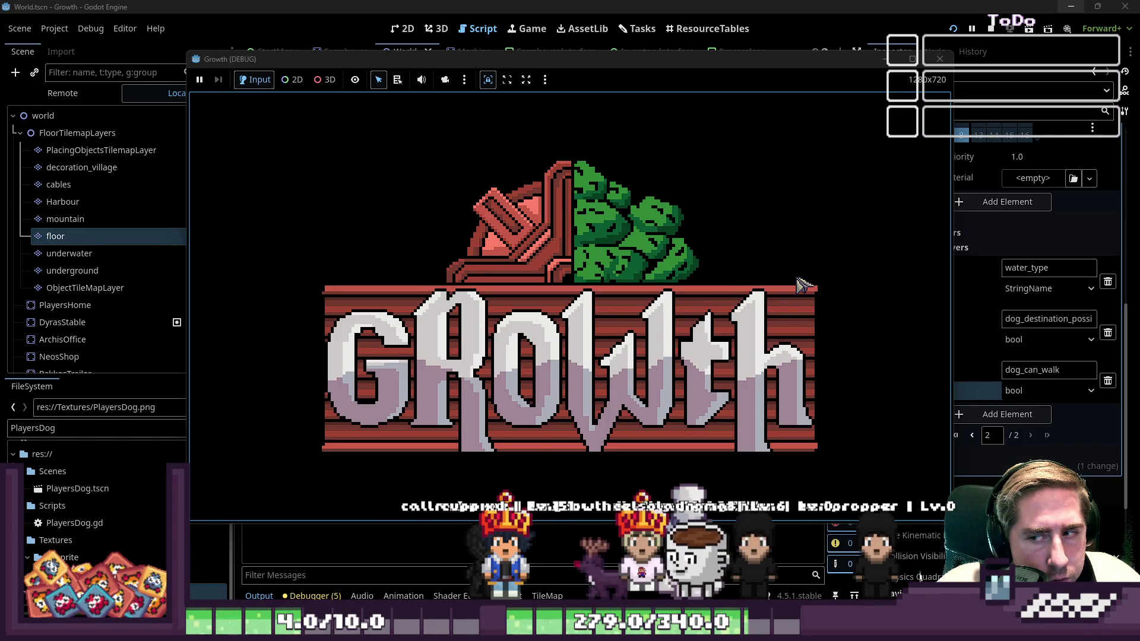
click(576, 6)
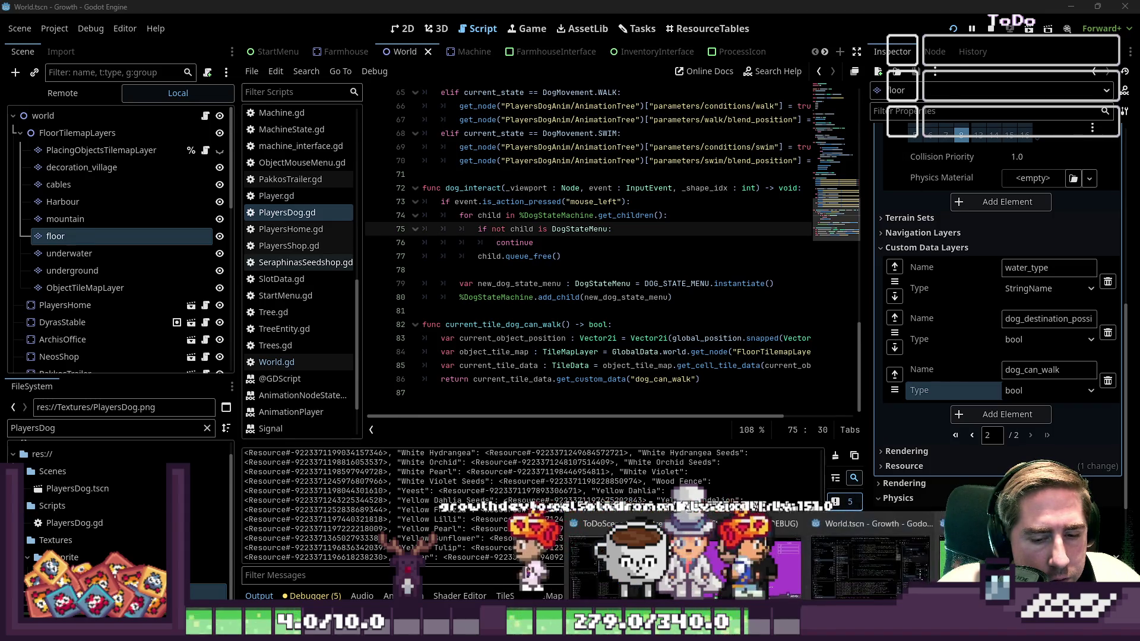
key(F5)
Start a new game with a typed character name, walk left, then stop the game
click(570, 267)
text(dsaf)
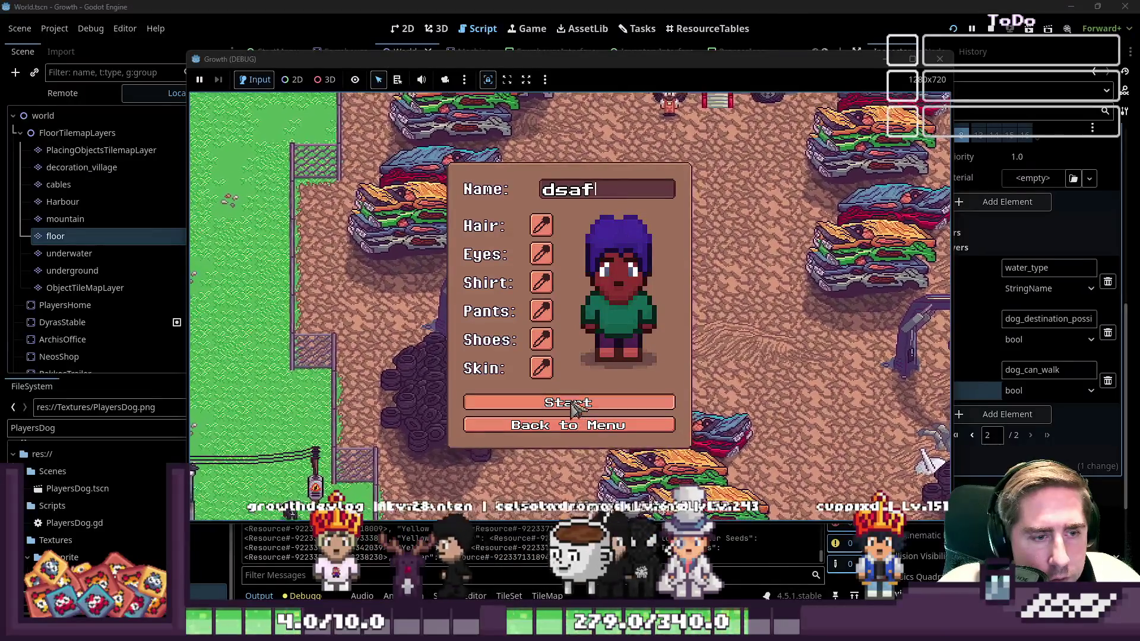
click(575, 404)
key(a)
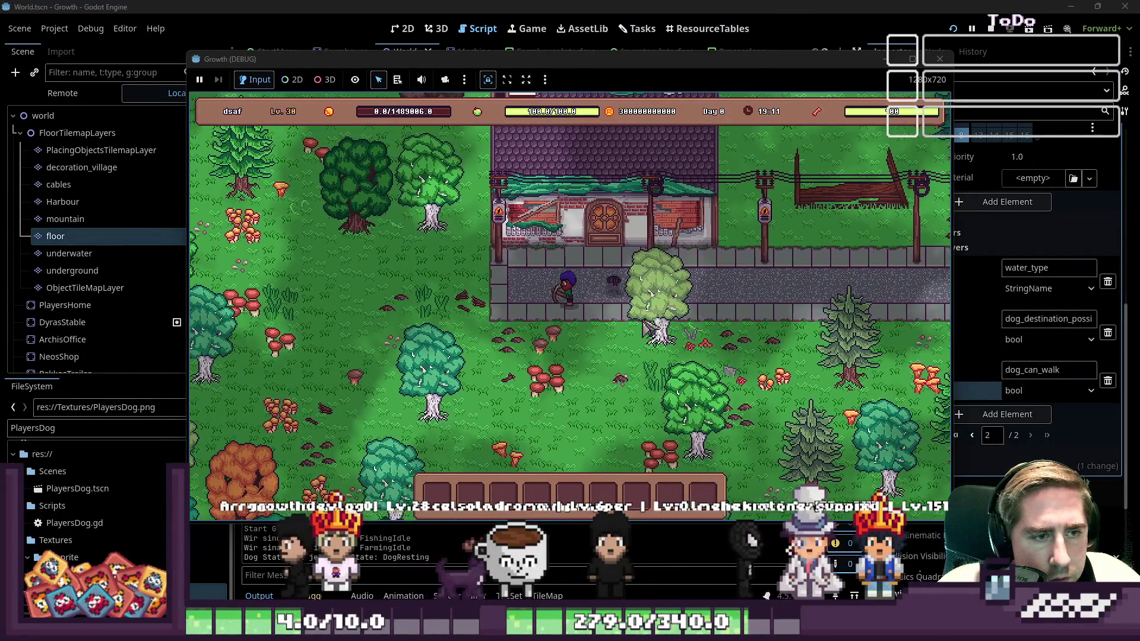
click(940, 58)
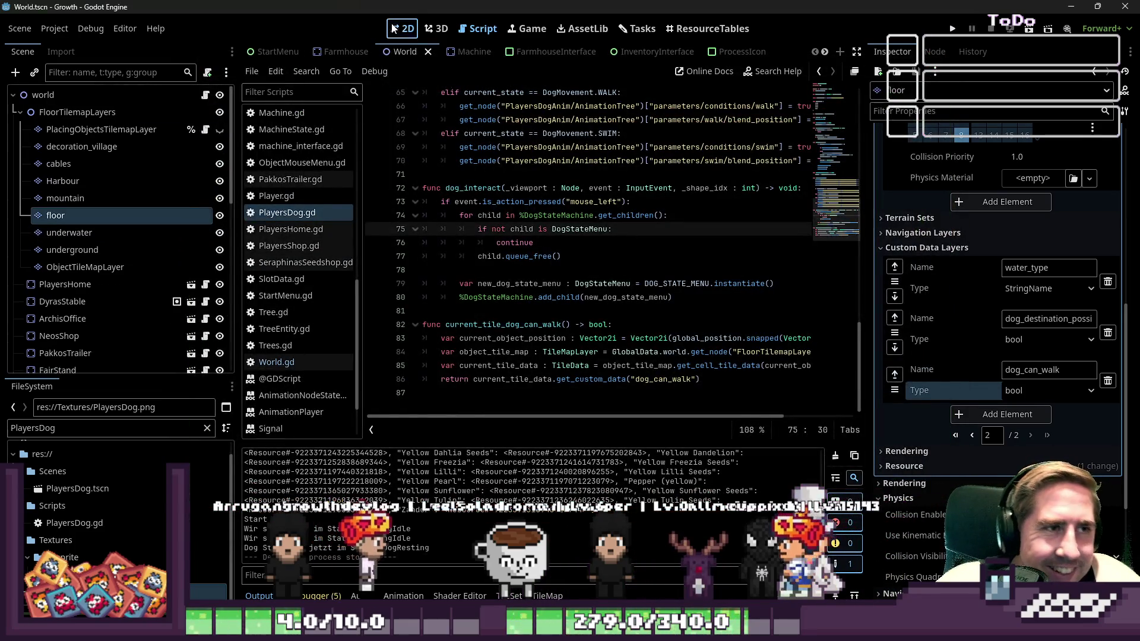
Switch to the 2D view and open the PlayersDog scene
click(394, 27)
scroll(169, 296, down, 5)
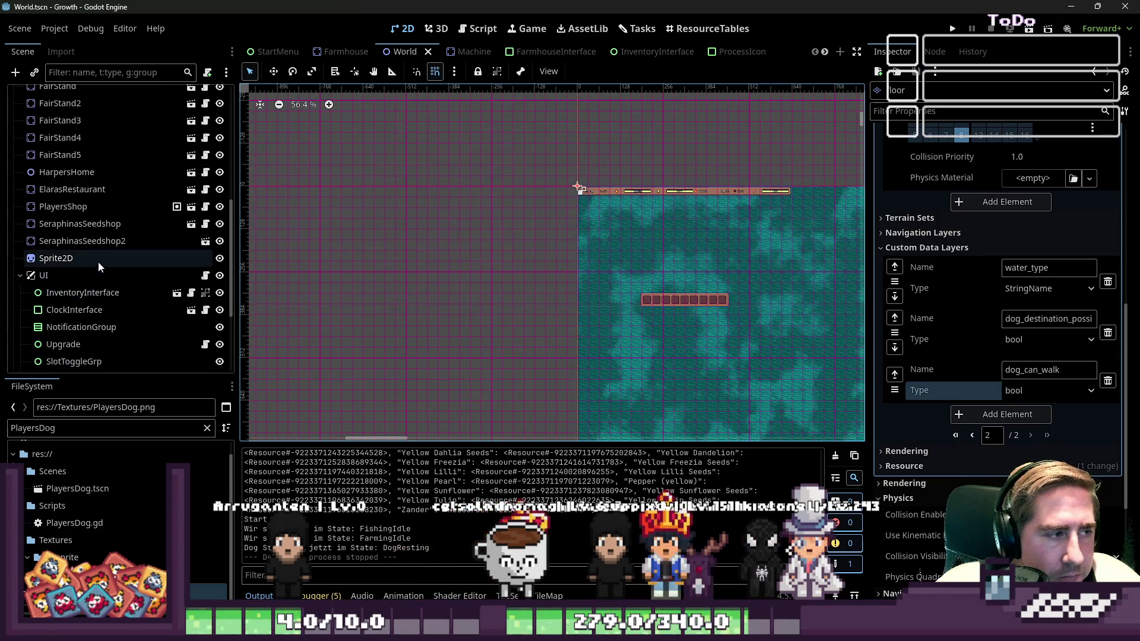
scroll(386, 56, down, 5)
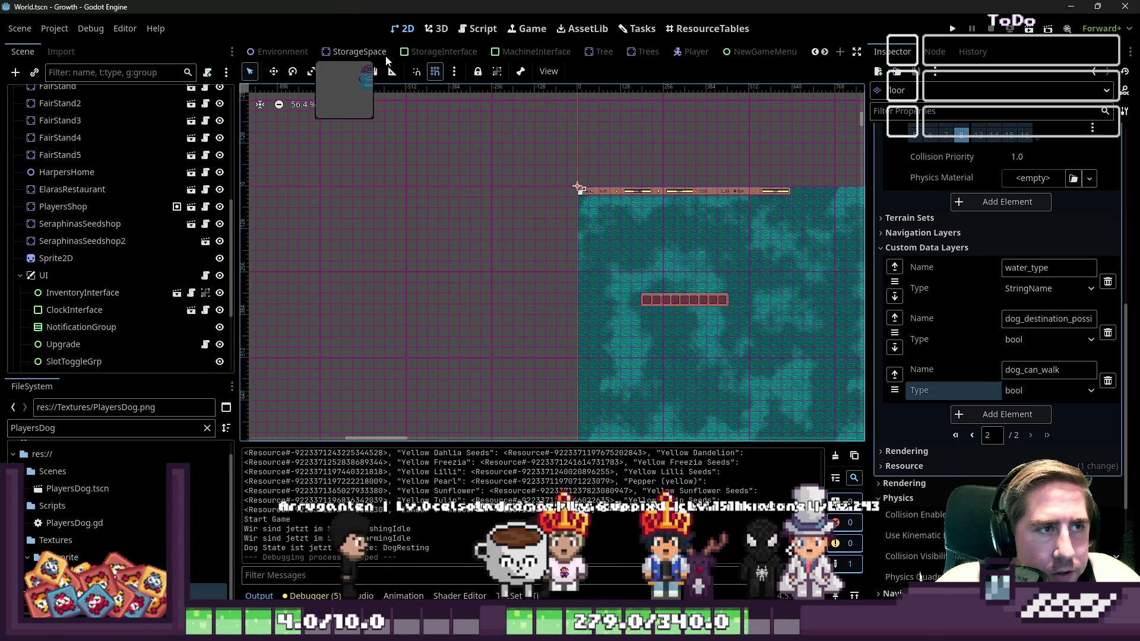
scroll(624, 58, down, 3)
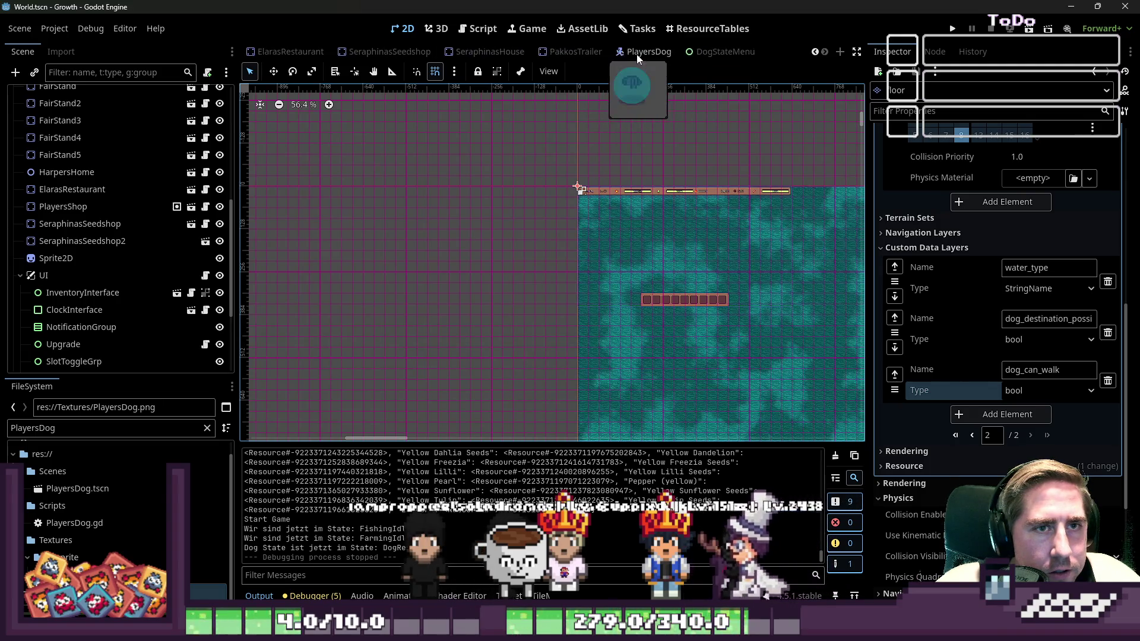
click(638, 55)
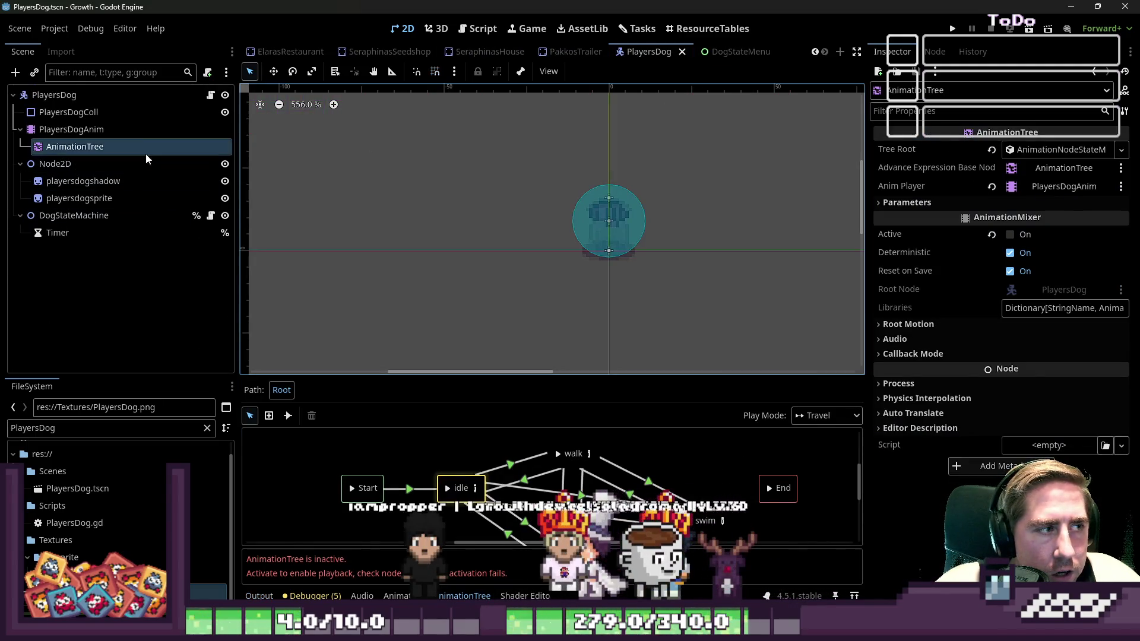
Turn on the AnimationTree's Active option and expand its tree root details
click(1009, 234)
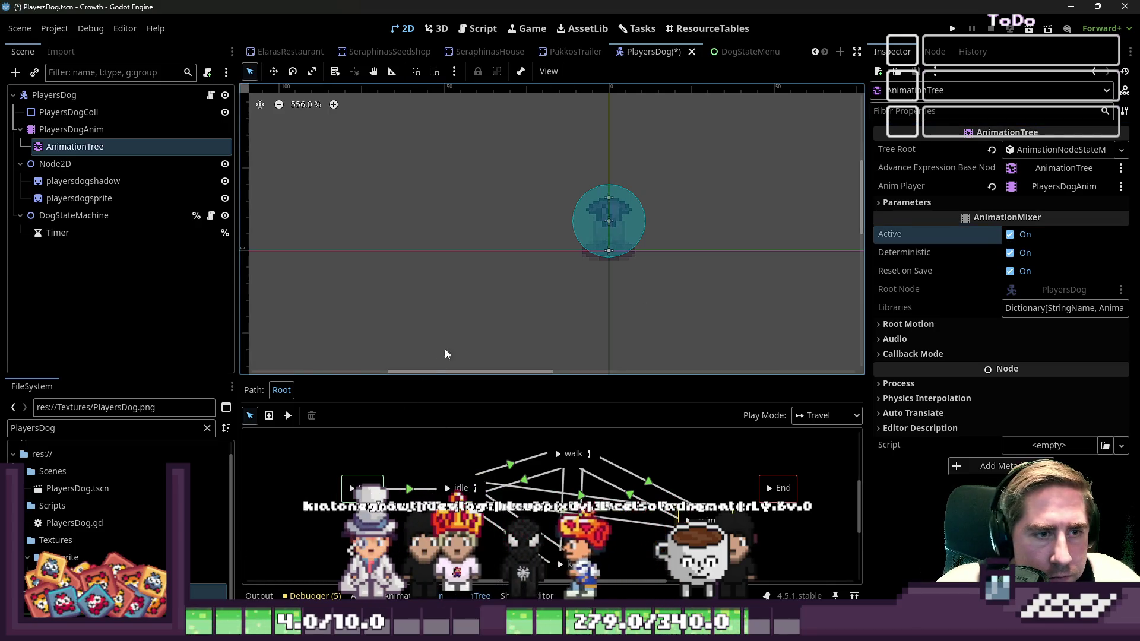
click(491, 284)
click(91, 148)
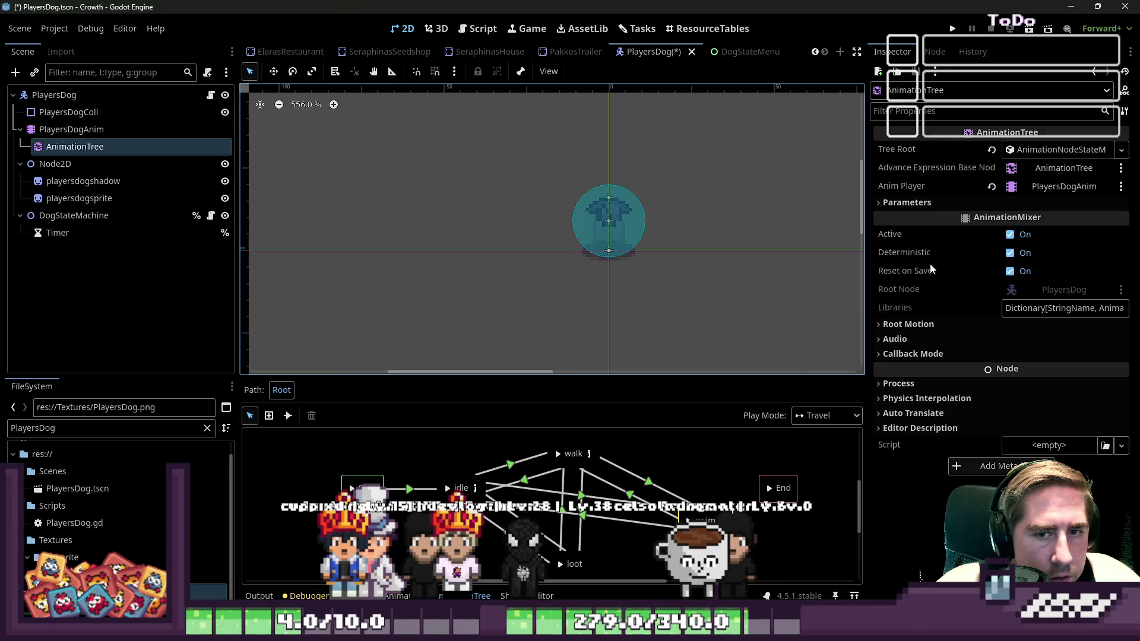
click(993, 354)
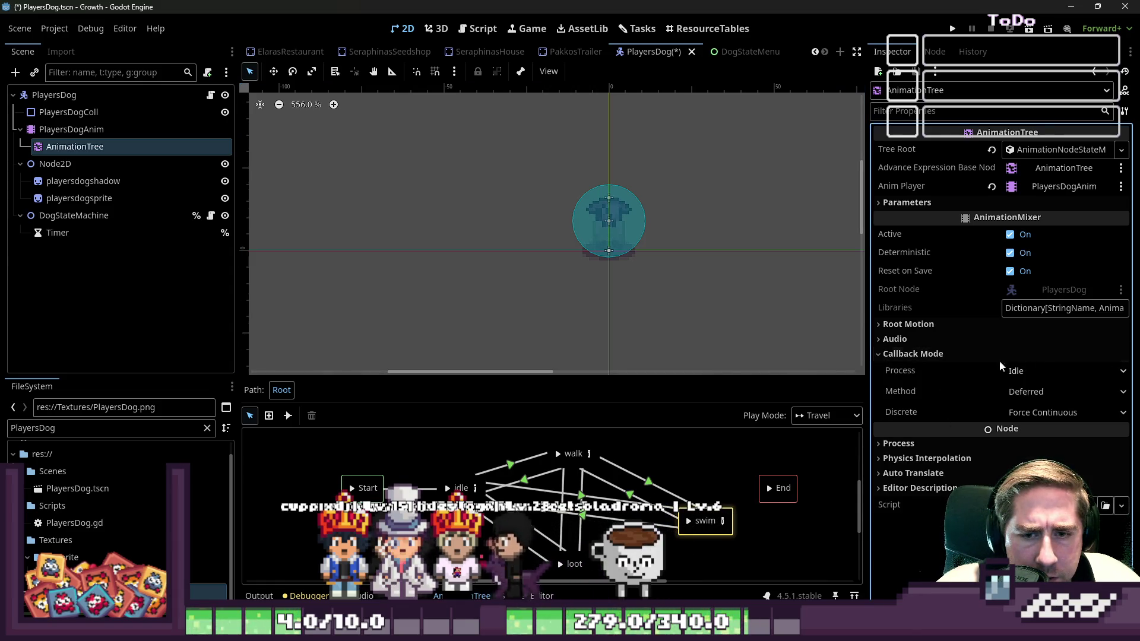
click(997, 354)
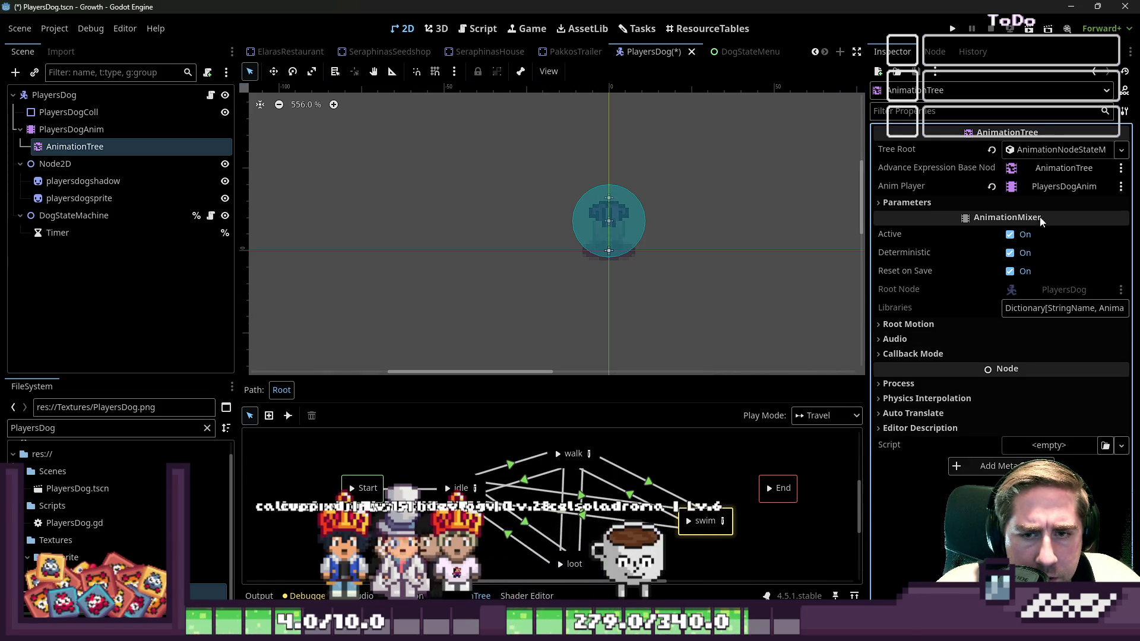
click(1061, 149)
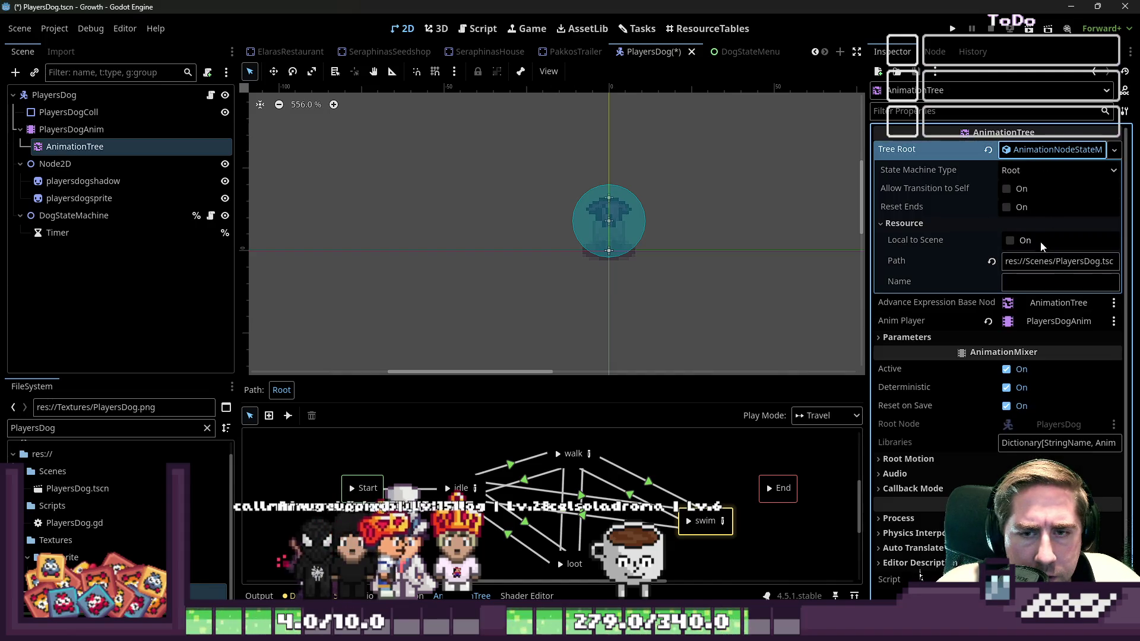
Set the Swim blend position parameter to 0, 0
click(945, 341)
click(980, 407)
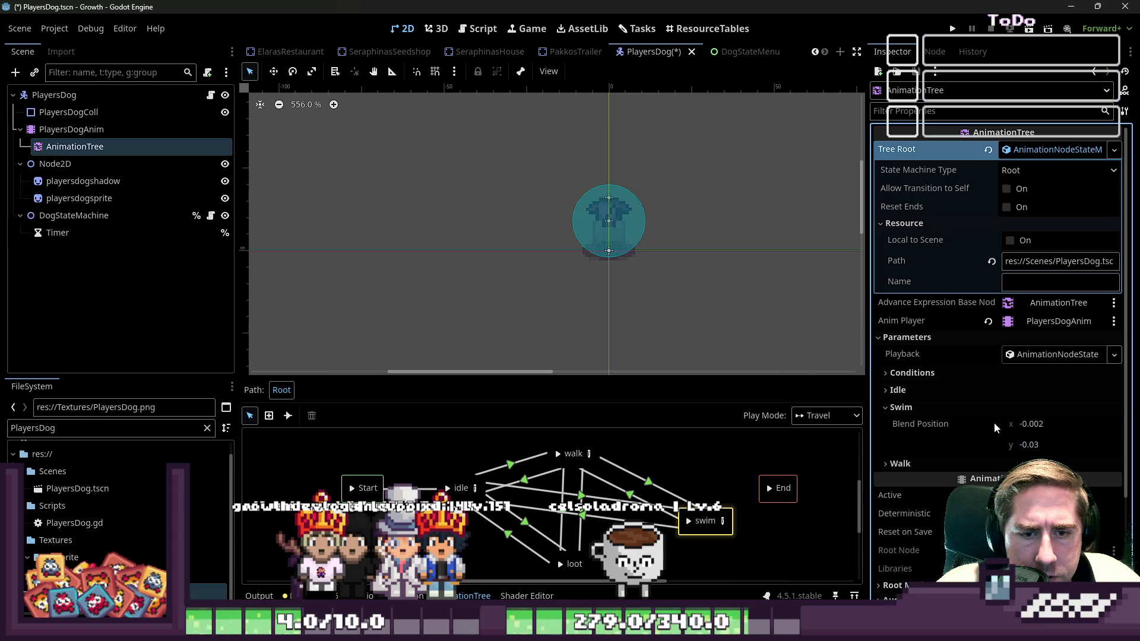
text(0)
key(Tab)
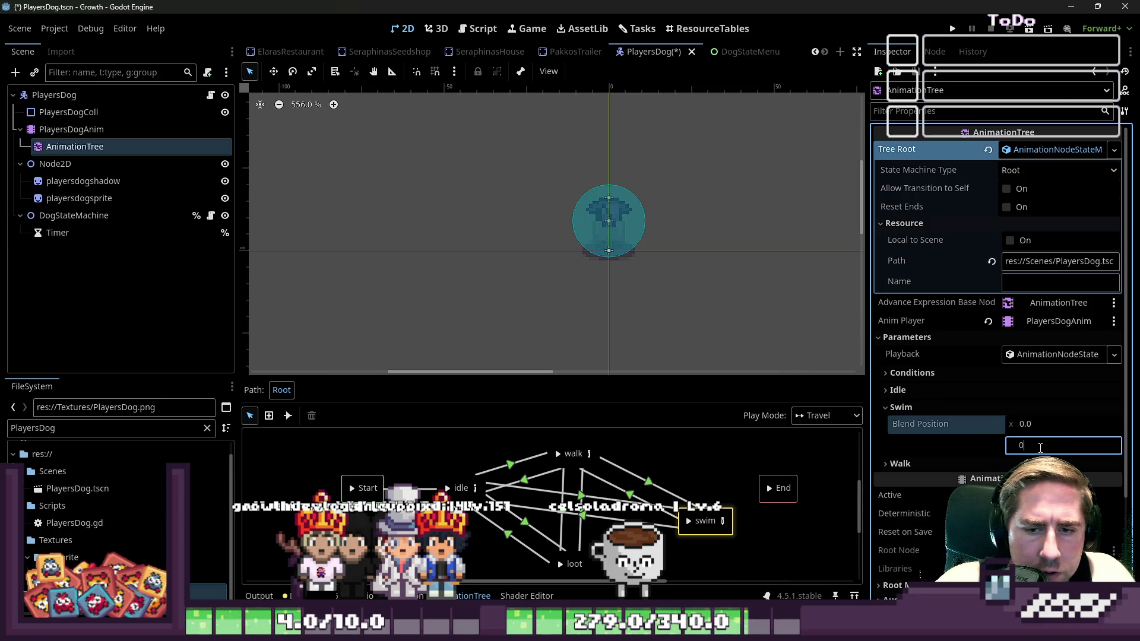
text(0)
key(Return)
click(928, 406)
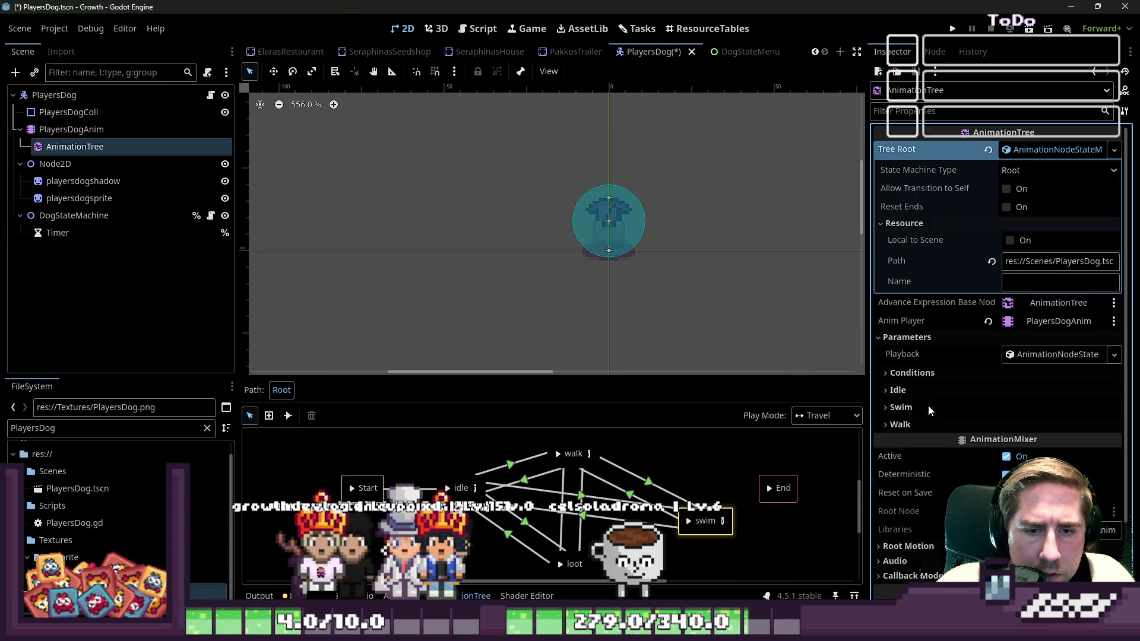
Set the Walk blend position parameter to 0, 0
click(928, 390)
click(935, 377)
click(901, 527)
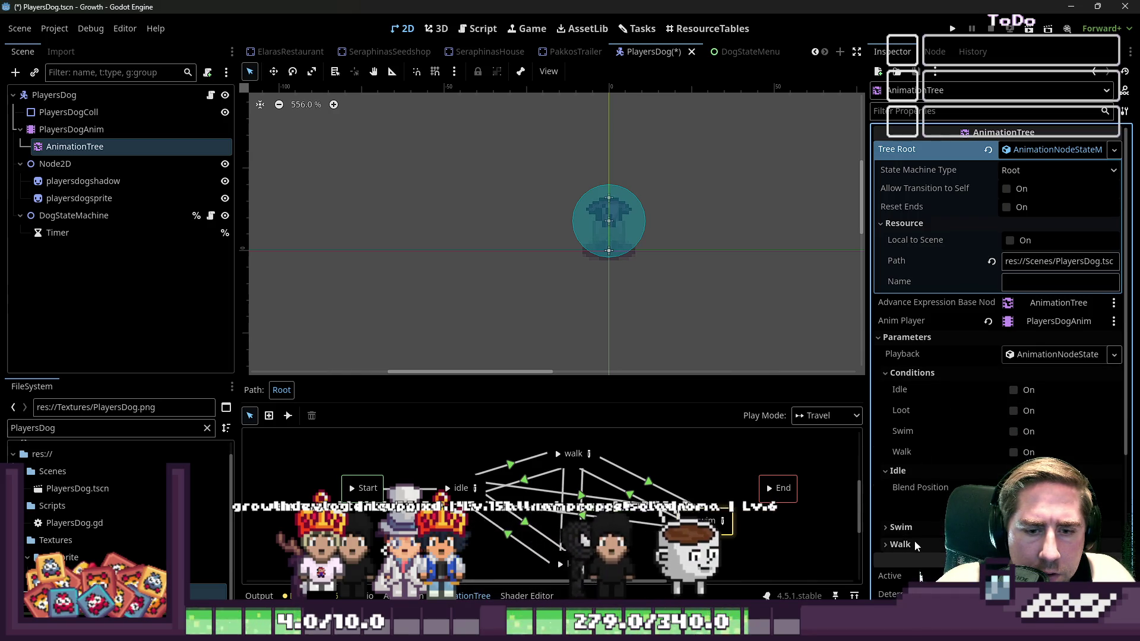
scroll(926, 415, down, 3)
click(926, 404)
click(1047, 424)
text(0)
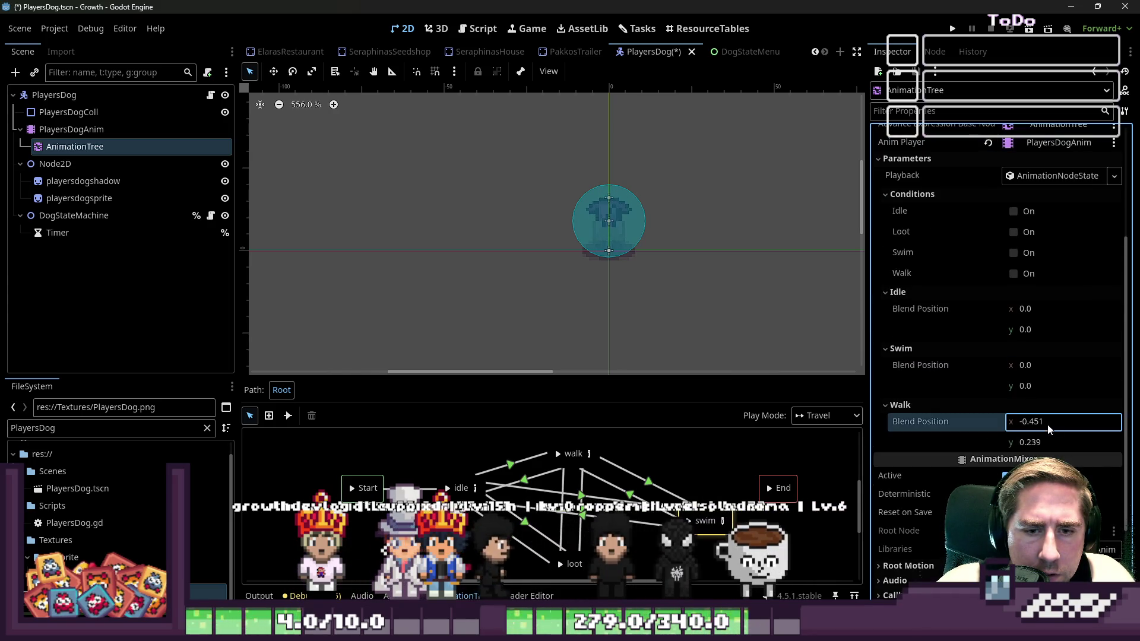
click(1056, 447)
text(0)
key(Return)
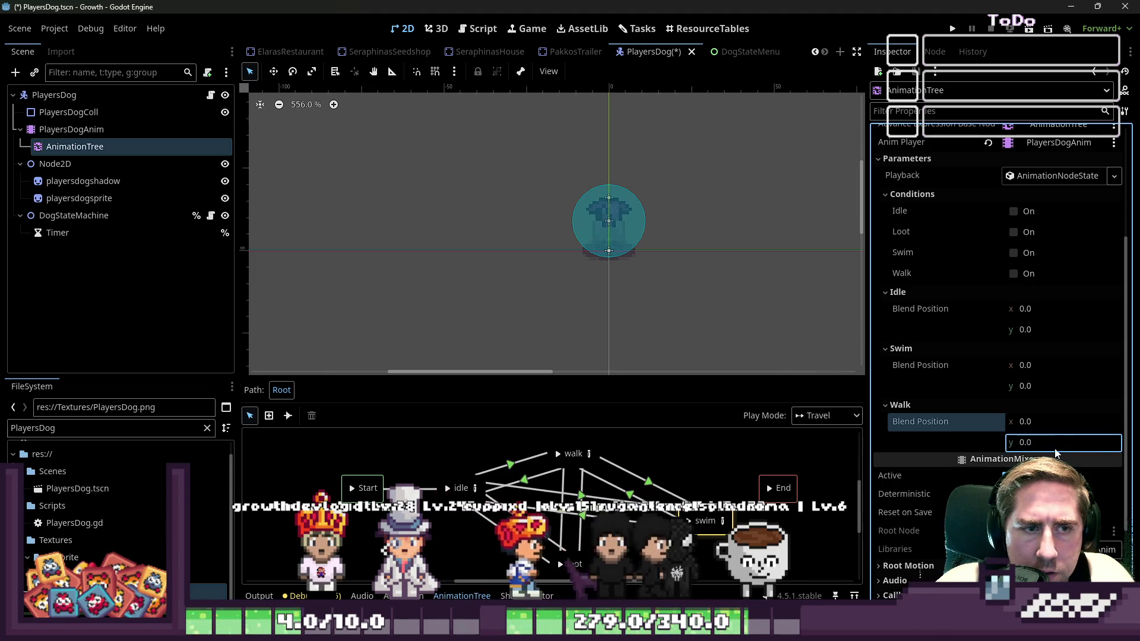